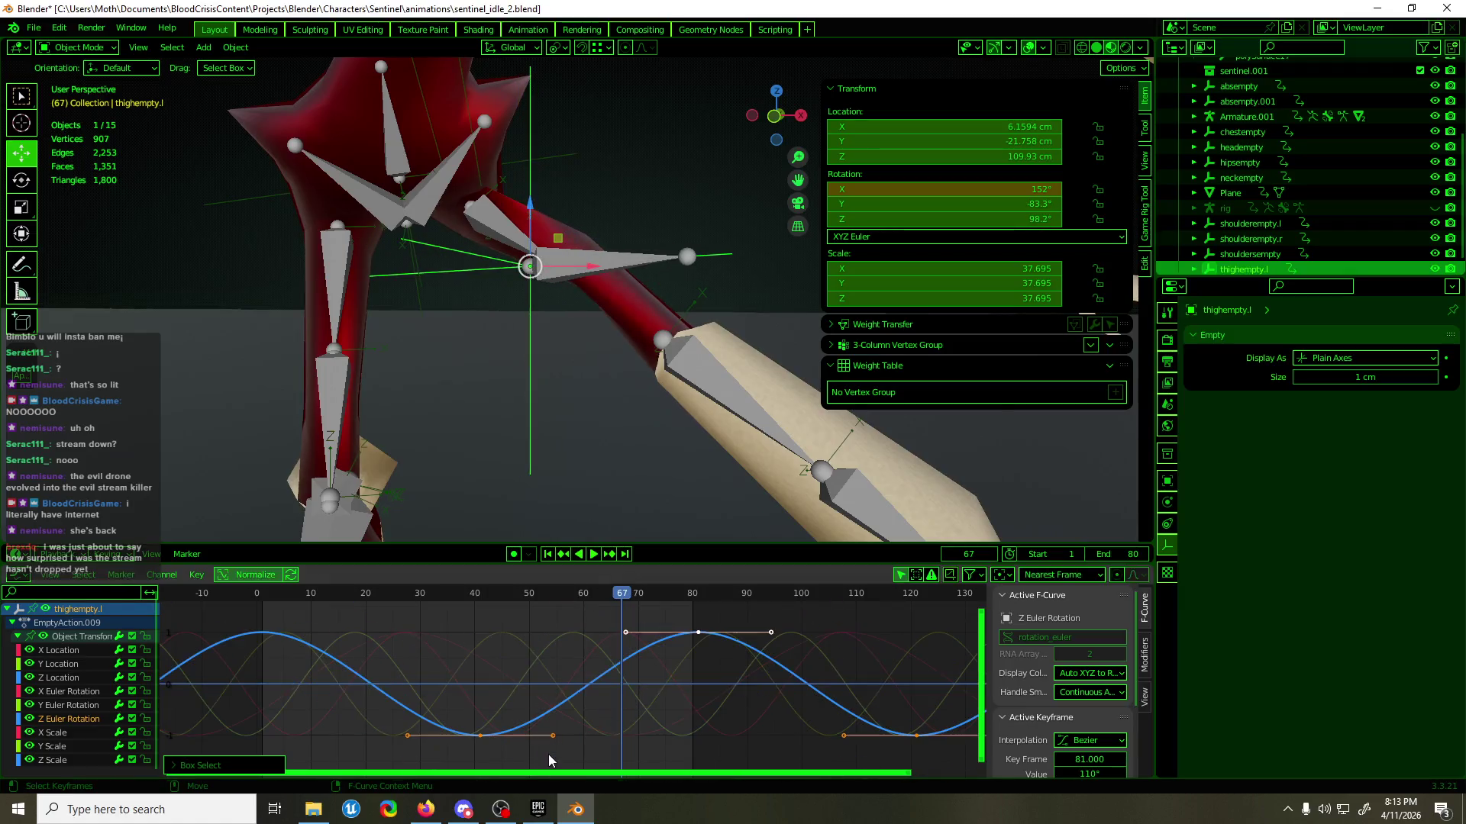
- Orbit around the Sentinel's legs and start the idle animation looping over frames 1–80
{"action": "mouse_move", "coordinate": [589, 293]}
{"action": "middle_mouse_down"}
{"action": "mouse_move", "coordinate": [363, 324]}
{"action": "mouse_move", "coordinate": [211, 308]}
{"action": "mouse_move", "coordinate": [381, 296]}
{"action": "mouse_move", "coordinate": [617, 331]}
{"action": "mouse_move", "coordinate": [563, 259]}
{"action": "mouse_move", "coordinate": [574, 324]}
{"action": "mouse_move", "coordinate": [638, 359]}
{"action": "mouse_move", "coordinate": [703, 341]}
{"action": "mouse_move", "coordinate": [671, 335]}
{"action": "mouse_move", "coordinate": [625, 359]}
{"action": "middle_mouse_up"}
{"action": "key", "text": "space"}
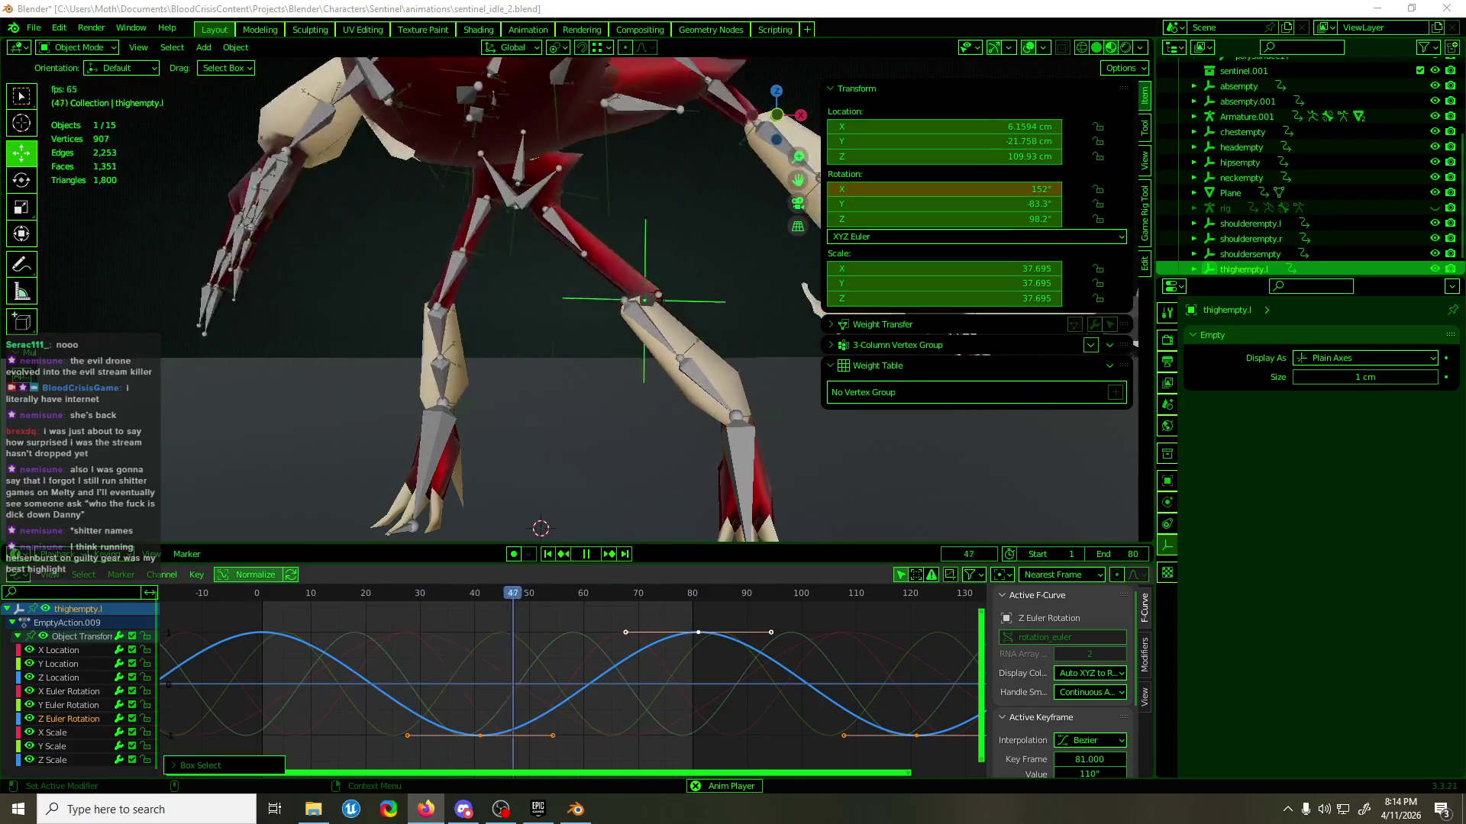
- Zoom out and hide the transform sidebar so the whole character and spear are visible
{"action": "scroll", "coordinate": [438, 258], "scroll_direction": "down", "scroll_amount": 2}
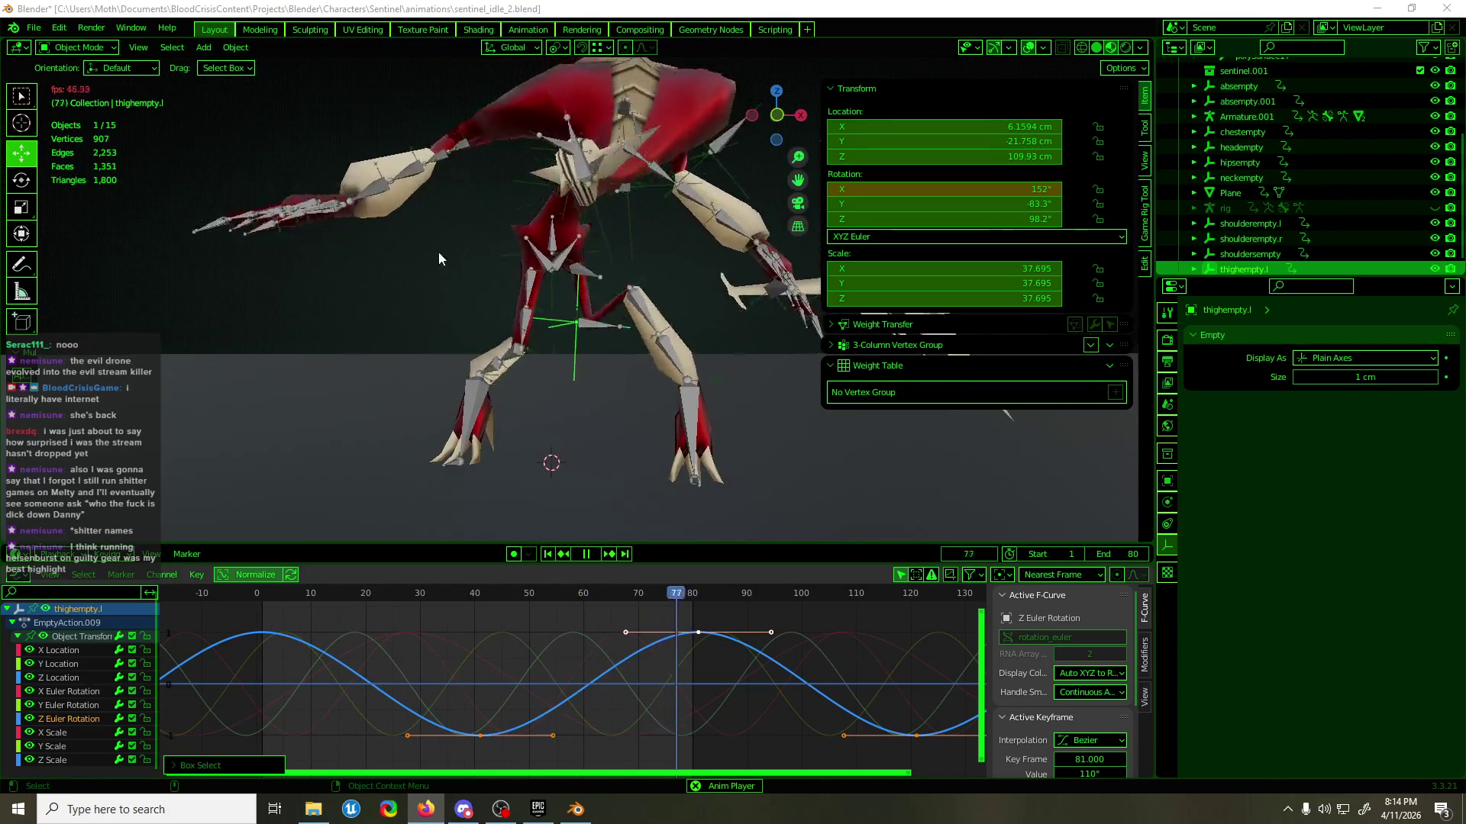
{"action": "scroll", "coordinate": [556, 188], "scroll_direction": "down", "scroll_amount": 3}
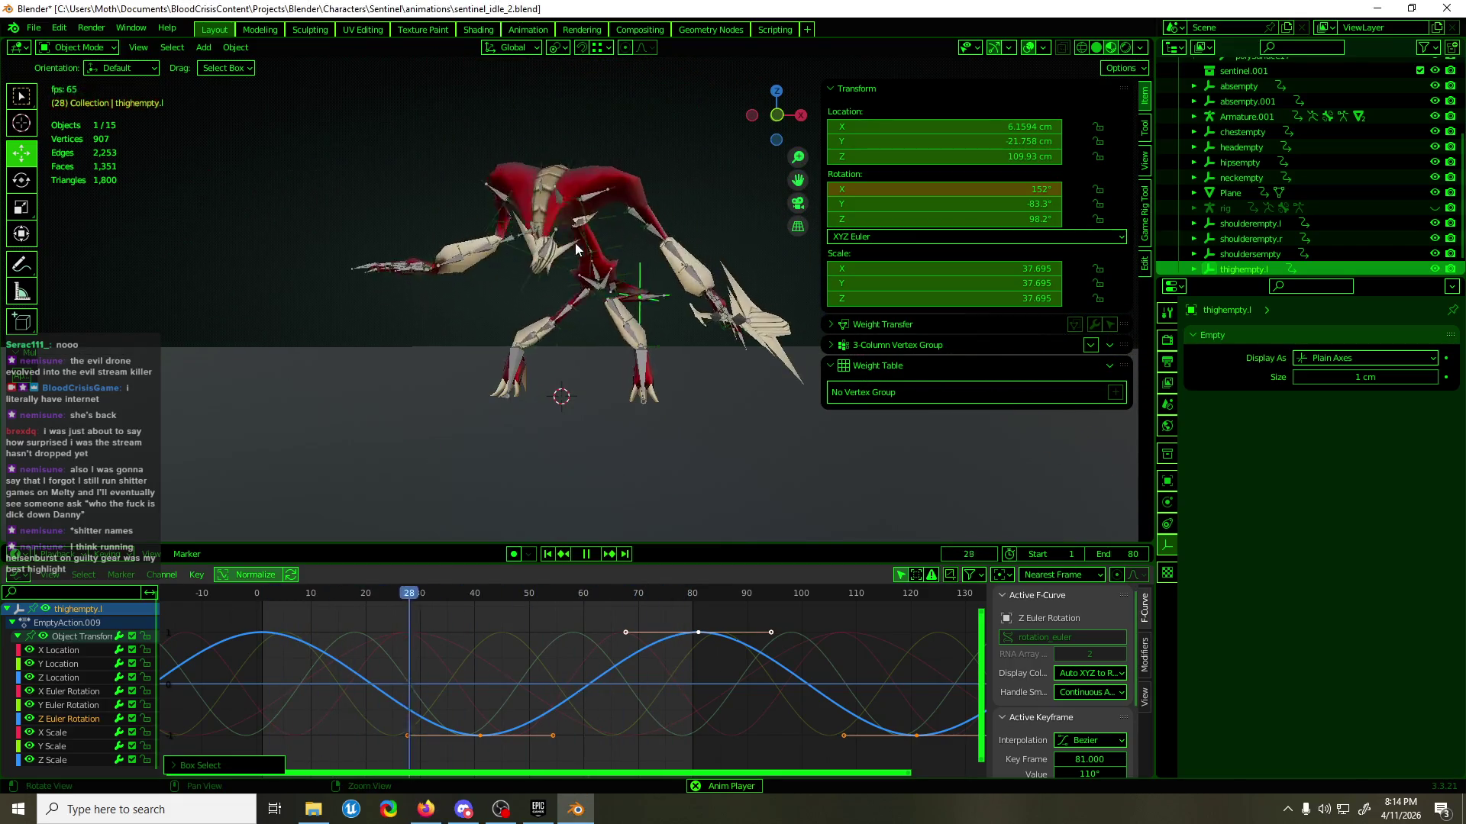
{"action": "scroll", "coordinate": [568, 305], "scroll_direction": "up", "scroll_amount": 2}
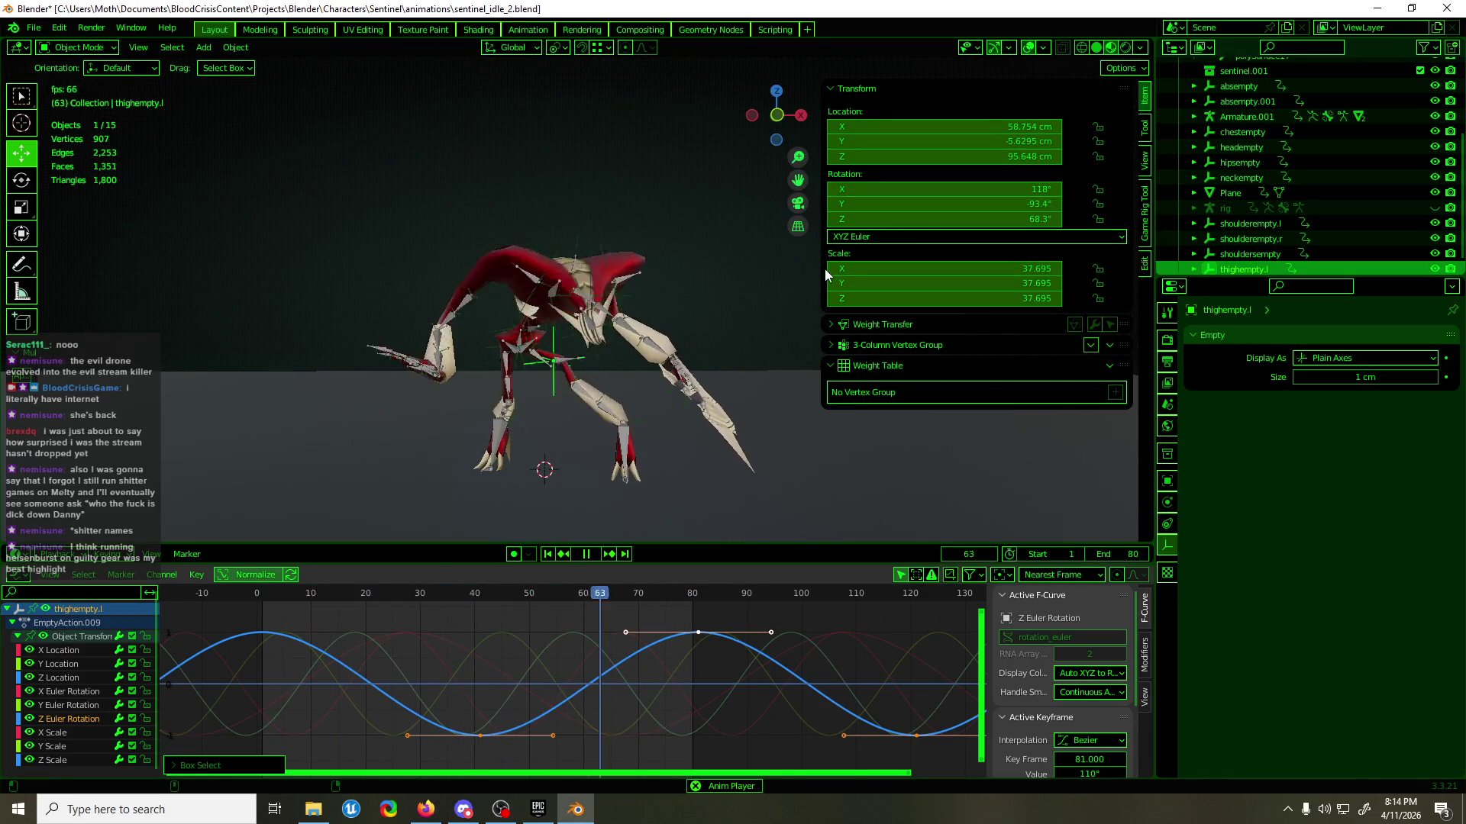
{"action": "key", "text": "n"}
{"action": "scroll", "coordinate": [778, 263], "scroll_direction": "up", "scroll_amount": 2}
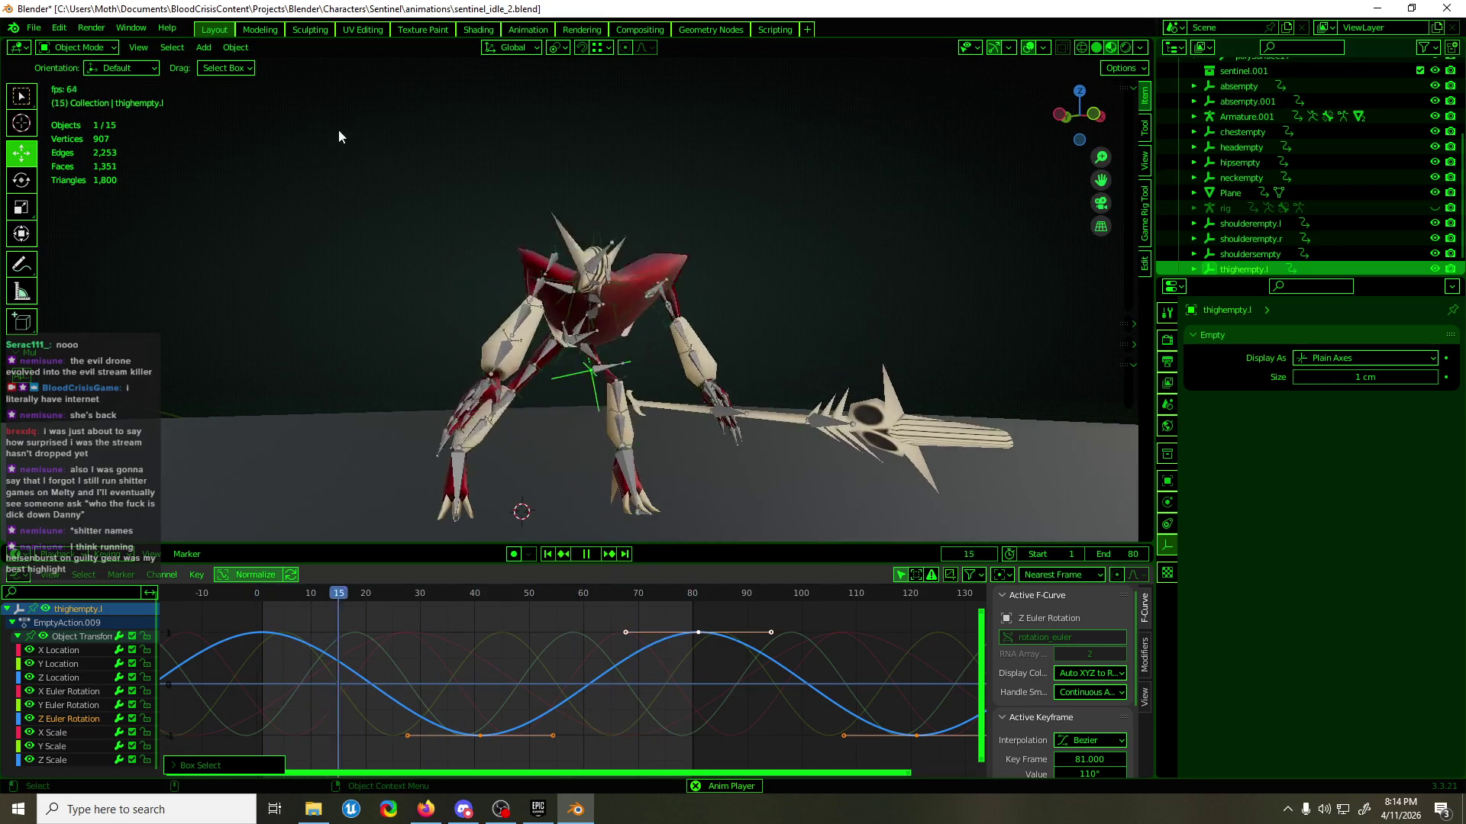
- Draw a test annotation stroke over the scene
{"action": "key", "text": "shift+space"}
{"action": "key", "text": "d"}
{"action": "left_click_drag", "start_coordinate": [428, 207], "coordinate": [426, 140]}
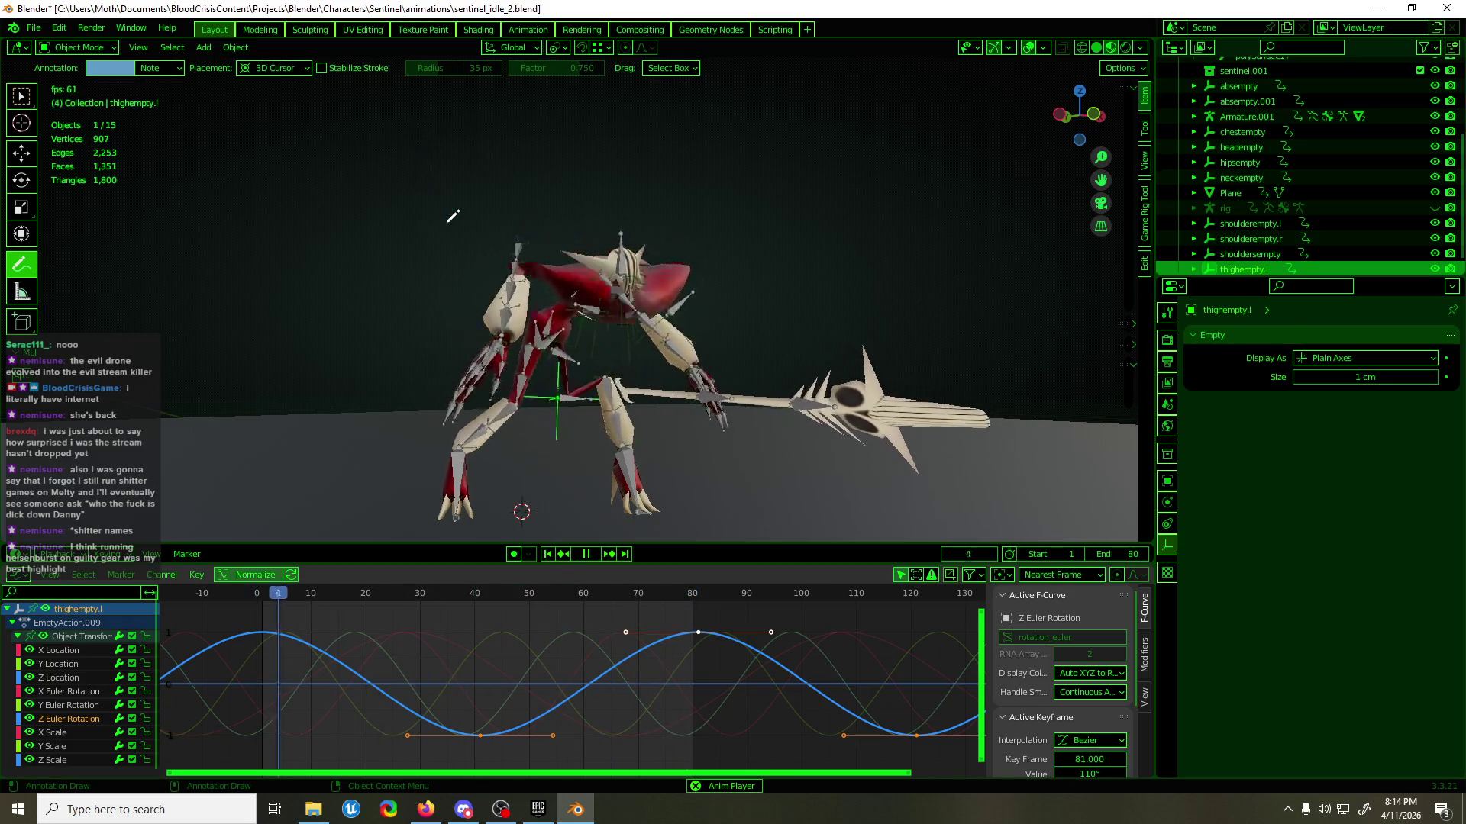
- Undo the stray test annotation stroke and restart playback
{"action": "key", "text": "ctrl+z"}
{"action": "key", "text": "ctrl+z"}
{"action": "key", "text": "ctrl+z"}
{"action": "key", "text": "ctrl+z"}
{"action": "key", "text": "ctrl+z"}
{"action": "key", "text": "ctrl+z"}
{"action": "key", "text": "ctrl+z"}
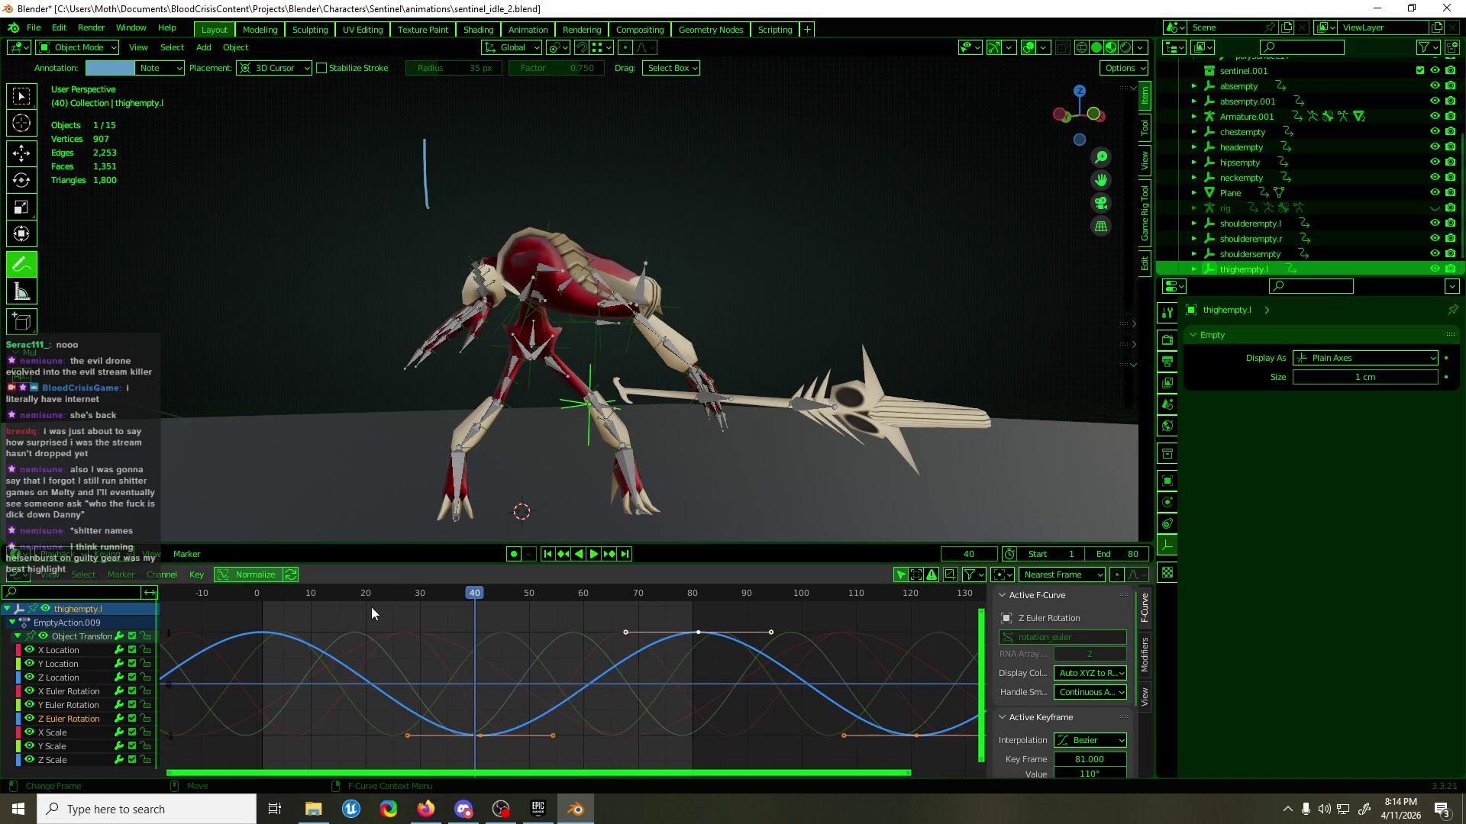
{"action": "key", "text": "ctrl+z"}
{"action": "key", "text": "space"}
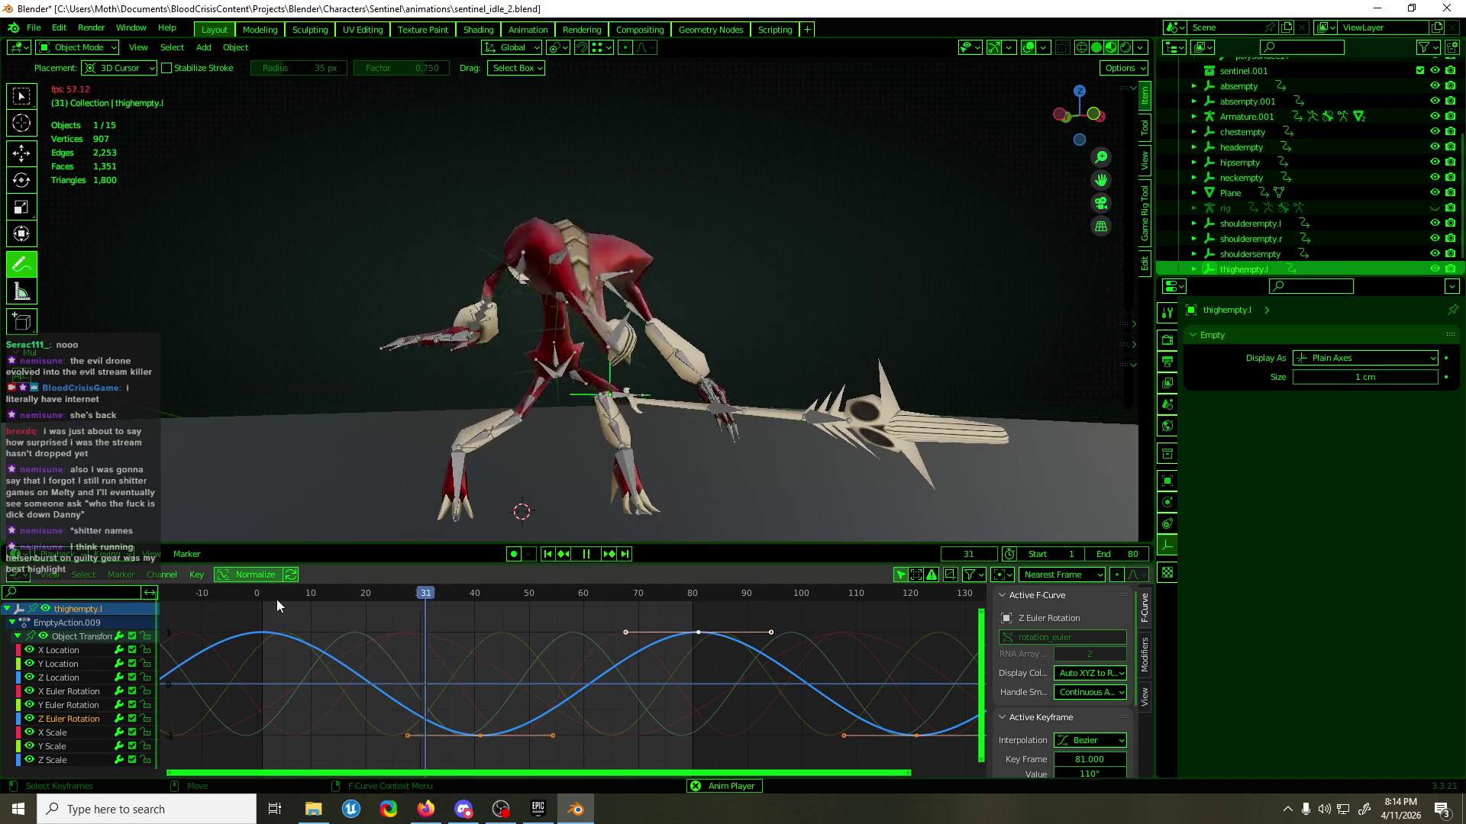
- Stop at frame 0, handwrite 'Be Right Back!' above the Sentinel, then resume playback
{"action": "left_click", "coordinate": [259, 594]}
{"action": "key", "text": "space"}
{"action": "left_click_drag", "start_coordinate": [311, 120], "coordinate": [328, 181]}
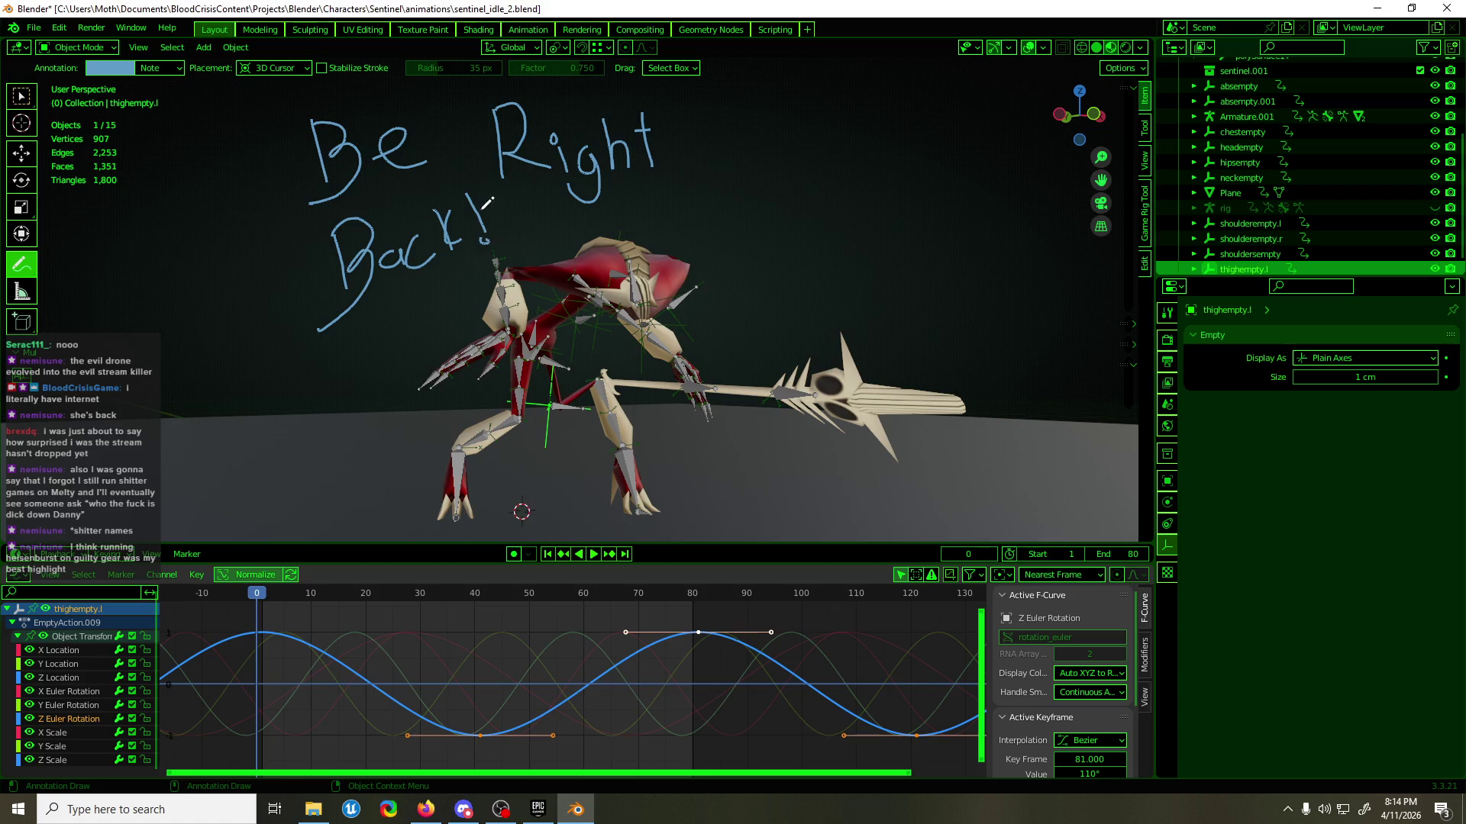
{"action": "key", "text": "space"}
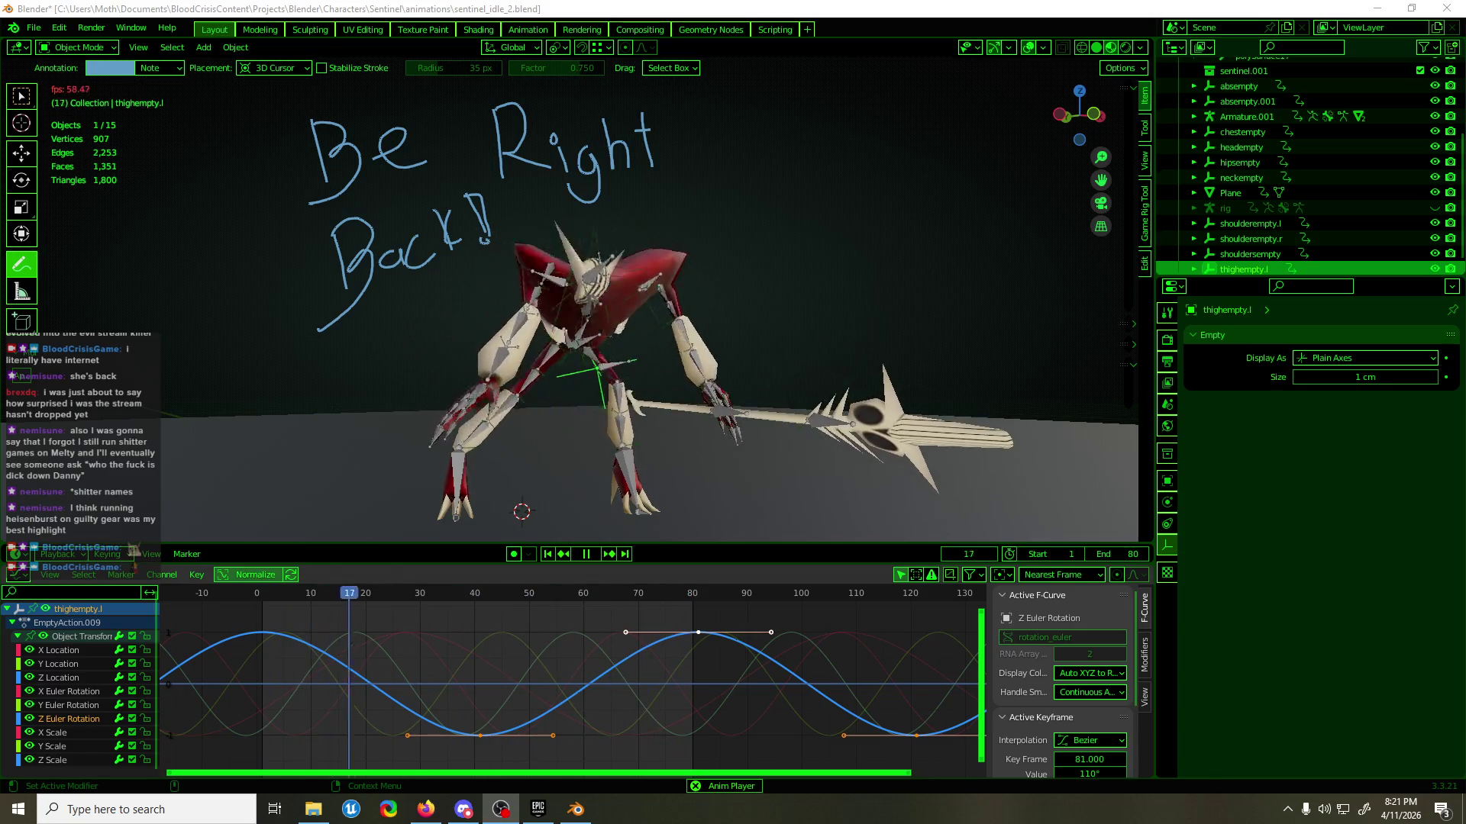
- Save sentinel_idle_2.blend and jump to frame 41 with a closer view of the creature
{"action": "key", "text": "ctrl+s"}
{"action": "middle_click_drag", "start_coordinate": [633, 445], "coordinate": [574, 491]}
{"action": "key", "text": "space"}
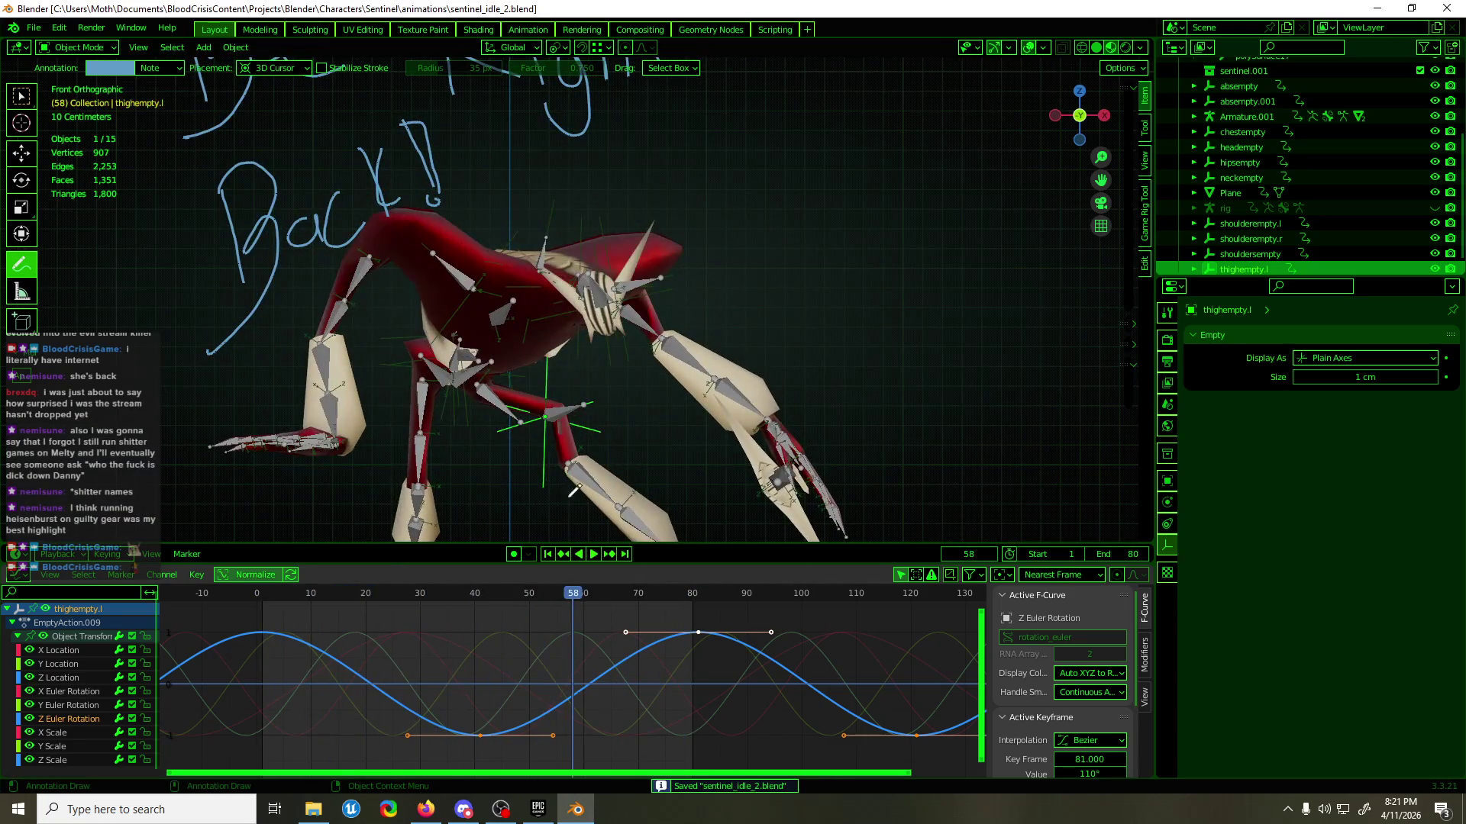
{"action": "left_click", "coordinate": [480, 595]}
{"action": "mouse_move", "coordinate": [580, 428]}
{"action": "middle_mouse_down"}
{"action": "mouse_move", "coordinate": [626, 391]}
{"action": "mouse_move", "coordinate": [588, 427]}
{"action": "middle_mouse_up"}
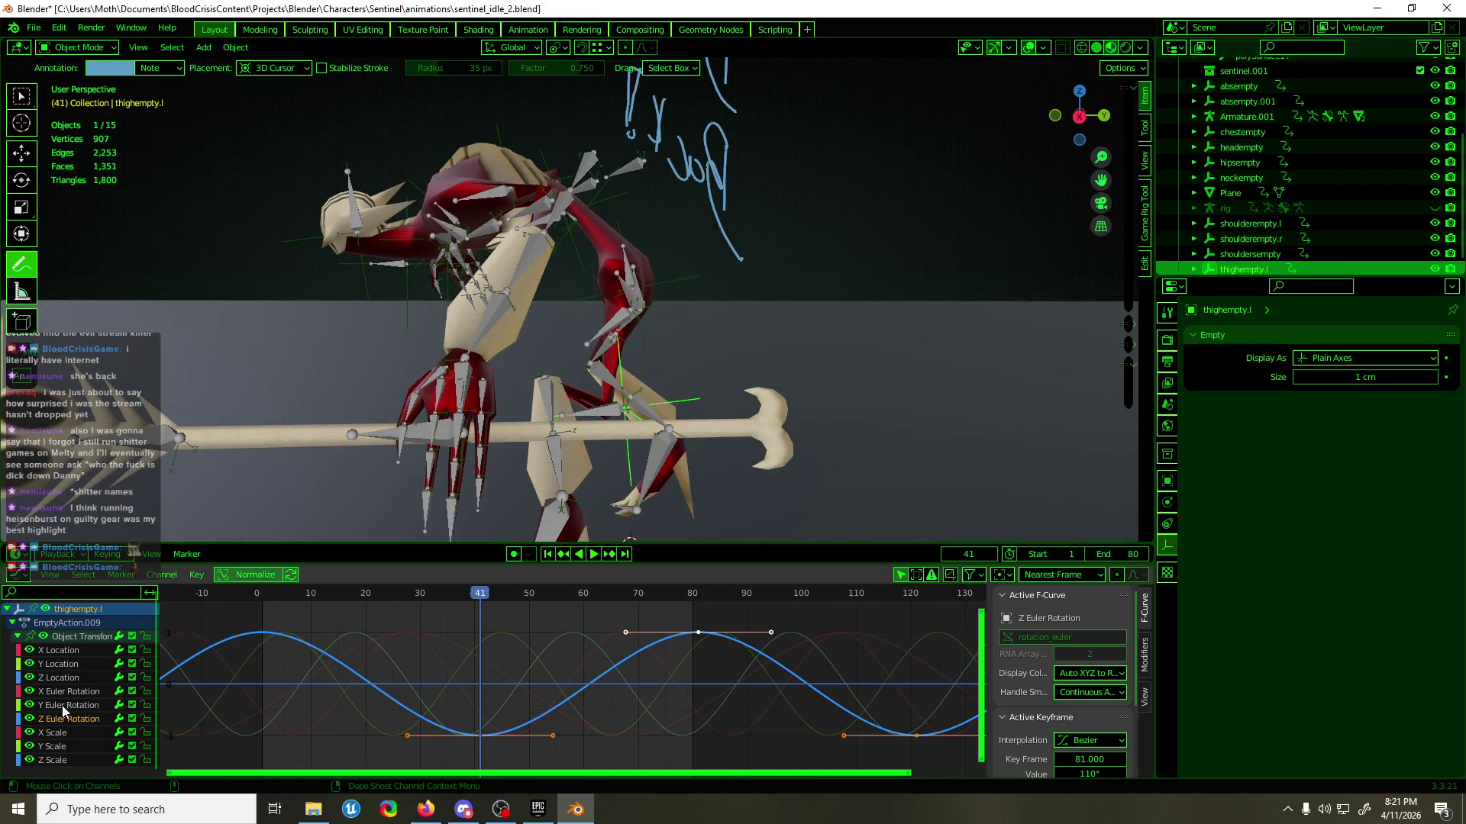
- Lower all of thighempty.l's Y Euler Rotation keys in the Graph Editor
{"action": "left_click", "coordinate": [66, 705]}
{"action": "left_click_drag", "start_coordinate": [508, 665], "coordinate": [542, 686]}
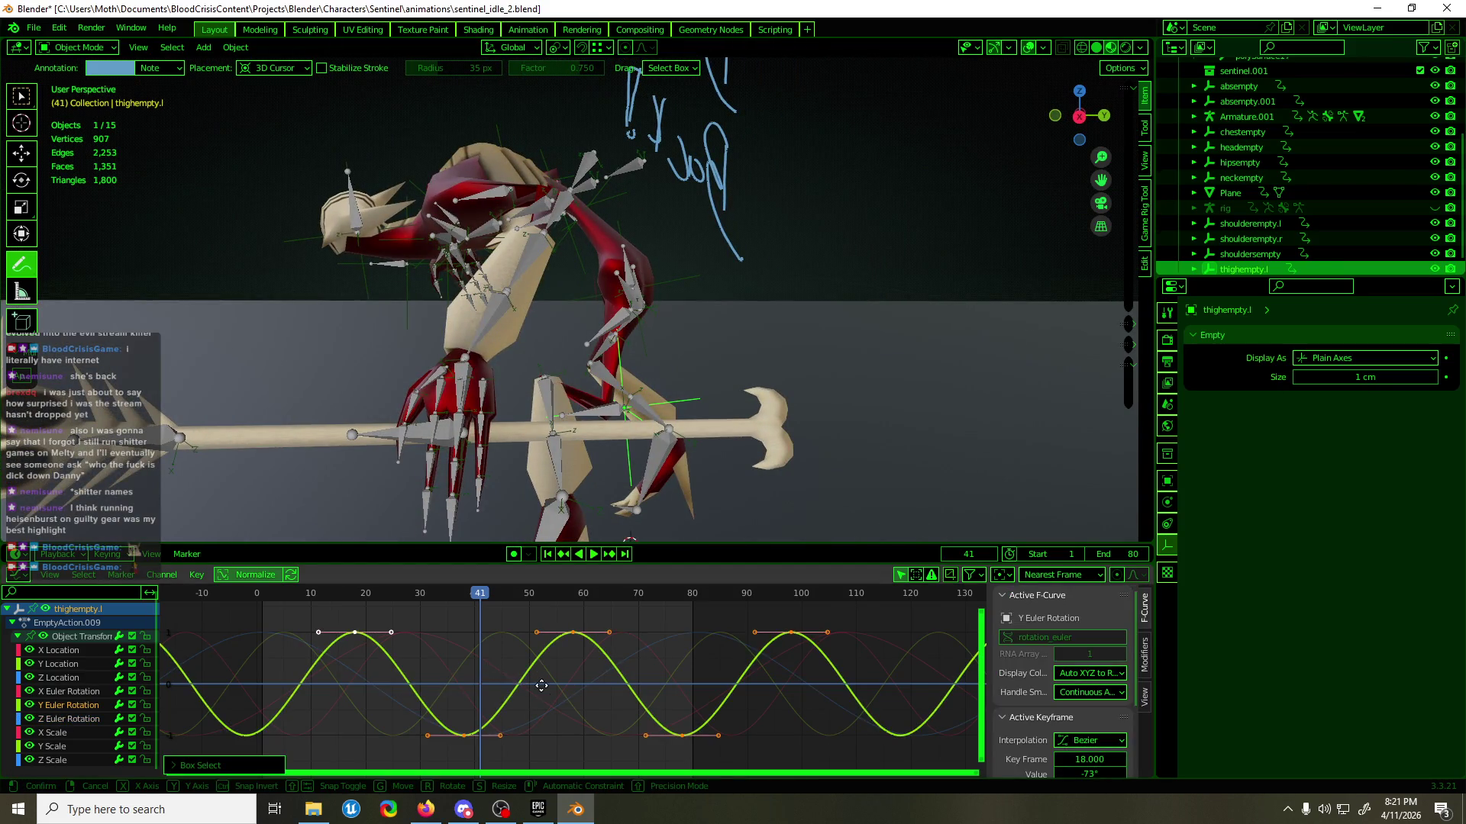
{"action": "key", "text": "g"}
{"action": "key", "text": "y"}
{"action": "left_click", "coordinate": [566, 720]}
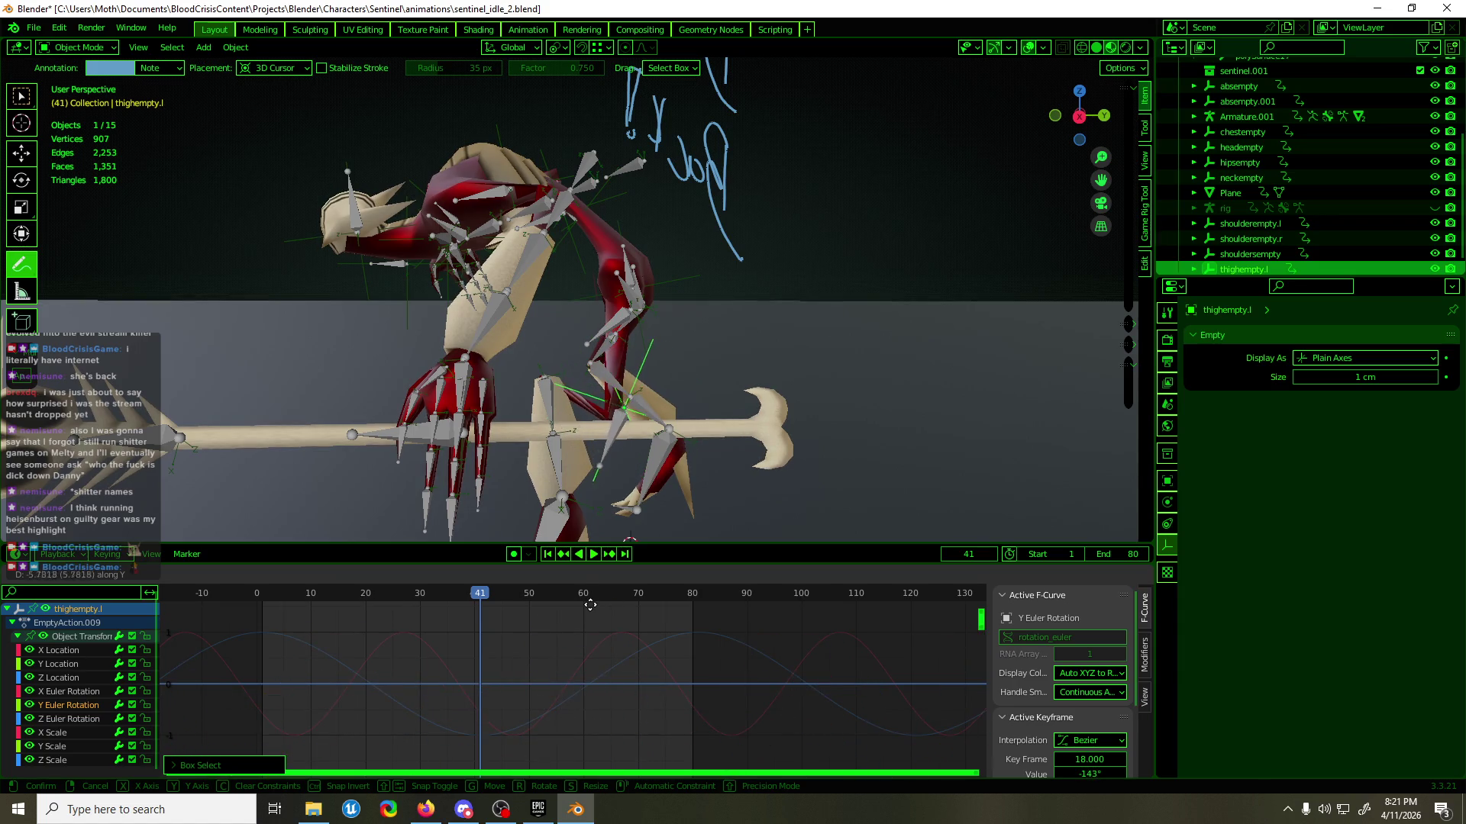
{"action": "key", "text": "Home"}
{"action": "scroll", "coordinate": [685, 291], "scroll_direction": "up", "scroll_amount": 3}
{"action": "mouse_move", "coordinate": [685, 291]}
{"action": "middle_mouse_down"}
{"action": "mouse_move", "coordinate": [716, 346]}
{"action": "mouse_move", "coordinate": [647, 353]}
{"action": "mouse_move", "coordinate": [653, 365]}
{"action": "middle_mouse_up"}
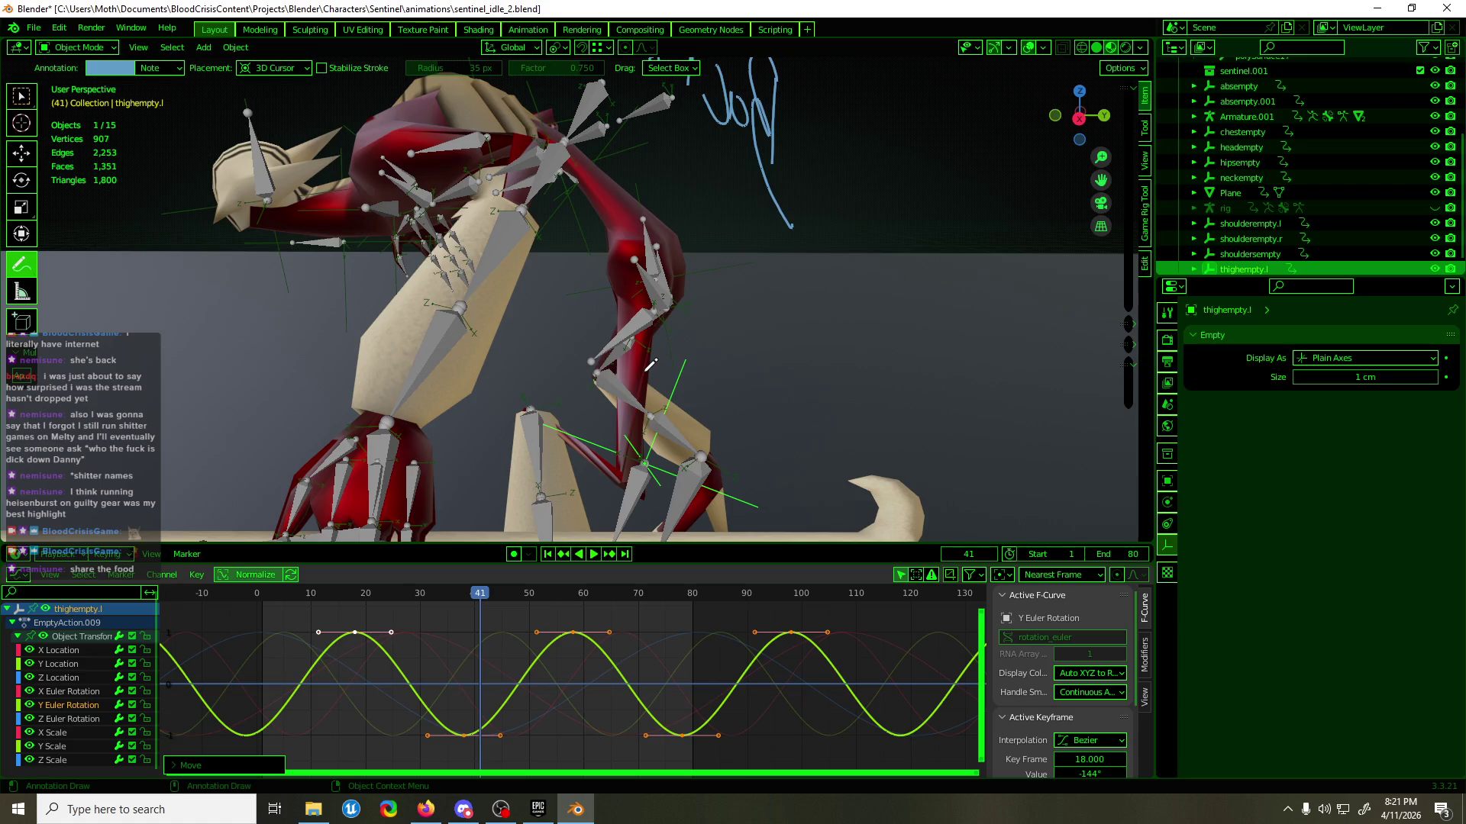
{"action": "mouse_move", "coordinate": [471, 364]}
{"action": "middle_mouse_down"}
{"action": "mouse_move", "coordinate": [816, 412]}
{"action": "mouse_move", "coordinate": [578, 265]}
{"action": "mouse_move", "coordinate": [559, 304]}
{"action": "mouse_move", "coordinate": [883, 342]}
{"action": "mouse_move", "coordinate": [796, 337]}
{"action": "middle_mouse_up"}
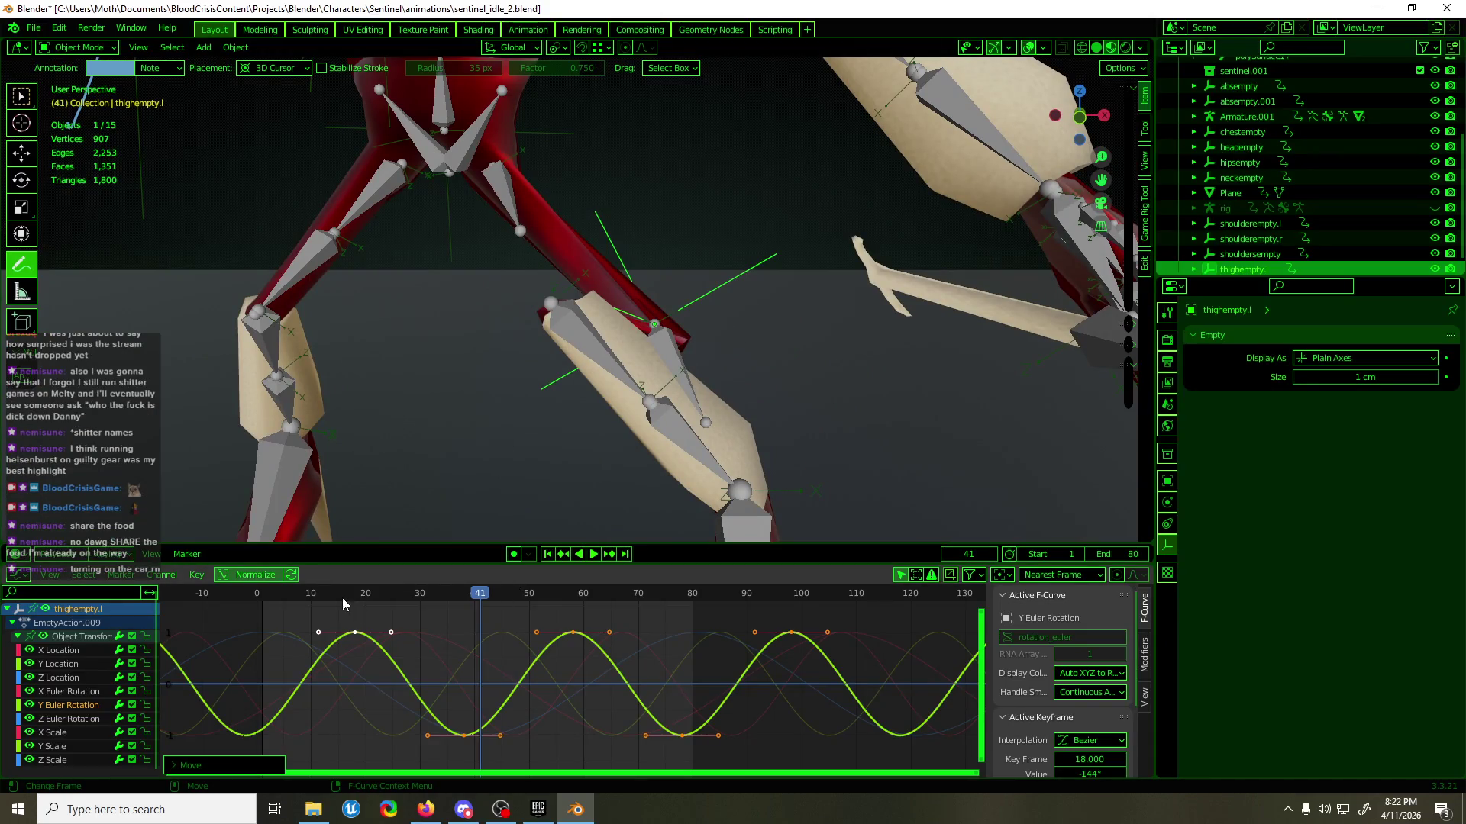
{"action": "mouse_move", "coordinate": [649, 321]}
{"action": "middle_mouse_down"}
{"action": "mouse_move", "coordinate": [809, 296]}
{"action": "mouse_move", "coordinate": [930, 353]}
{"action": "middle_mouse_up"}
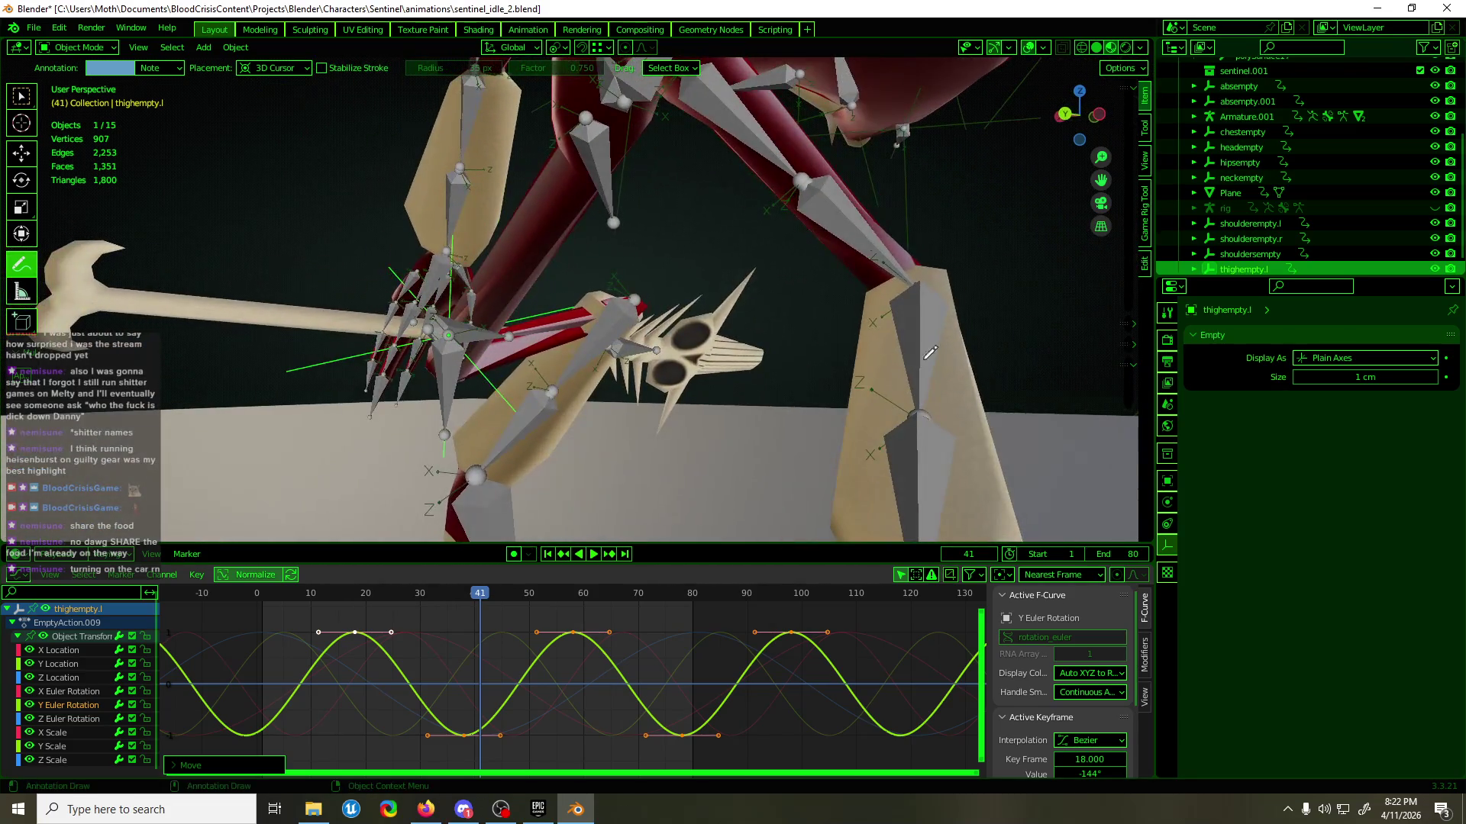
{"action": "middle_click_drag", "start_coordinate": [1115, 515], "coordinate": [553, 473]}
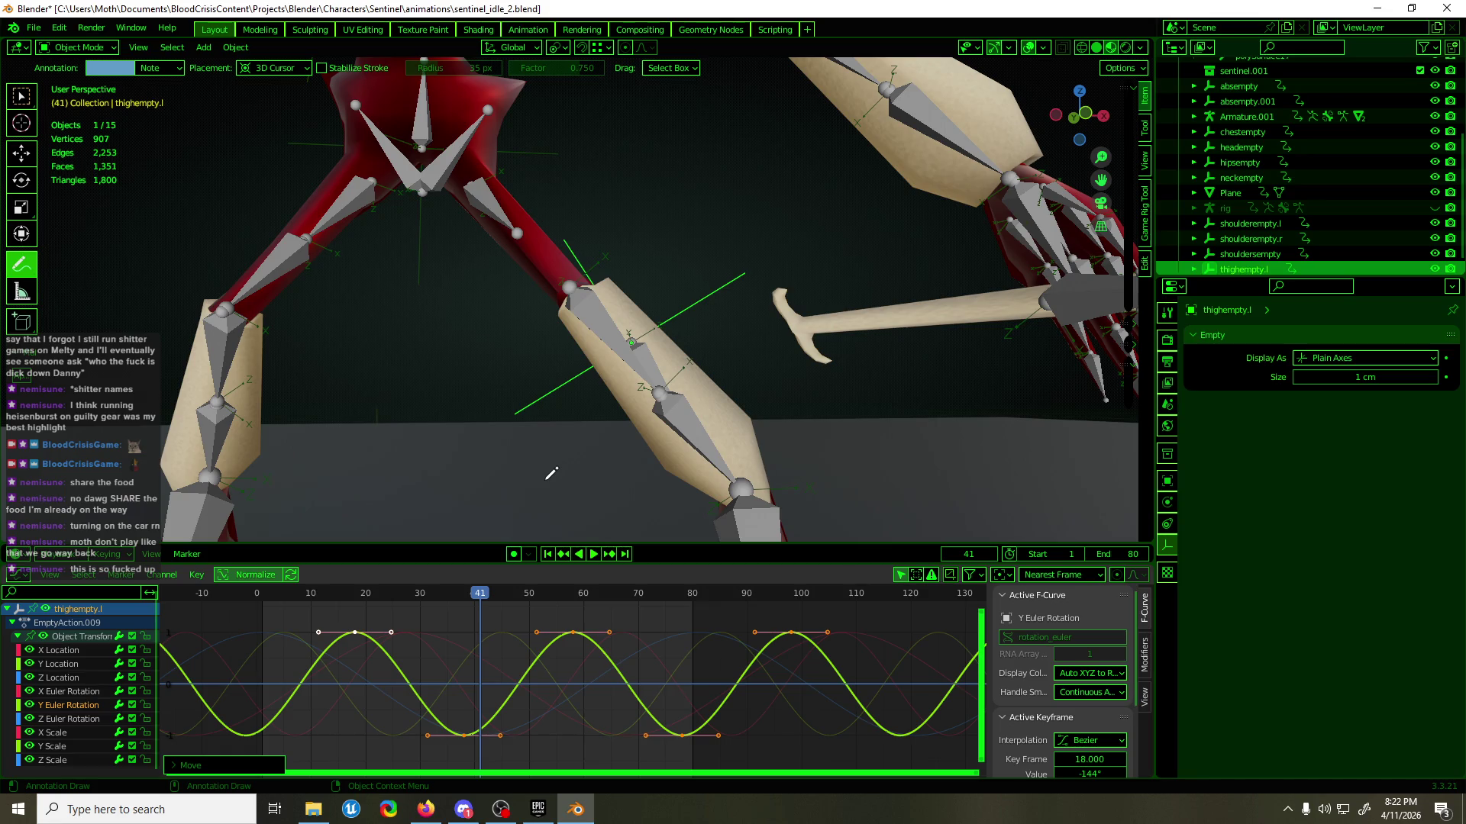
{"action": "mouse_move", "coordinate": [547, 280]}
{"action": "middle_mouse_down"}
{"action": "mouse_move", "coordinate": [687, 238]}
{"action": "mouse_move", "coordinate": [736, 239]}
{"action": "mouse_move", "coordinate": [675, 254]}
{"action": "mouse_move", "coordinate": [784, 241]}
{"action": "mouse_move", "coordinate": [685, 232]}
{"action": "middle_mouse_up"}
{"action": "left_click_drag", "start_coordinate": [484, 600], "coordinate": [590, 598]}
{"action": "mouse_move", "coordinate": [603, 386]}
{"action": "middle_mouse_down"}
{"action": "mouse_move", "coordinate": [616, 397]}
{"action": "mouse_move", "coordinate": [569, 412]}
{"action": "middle_mouse_up"}
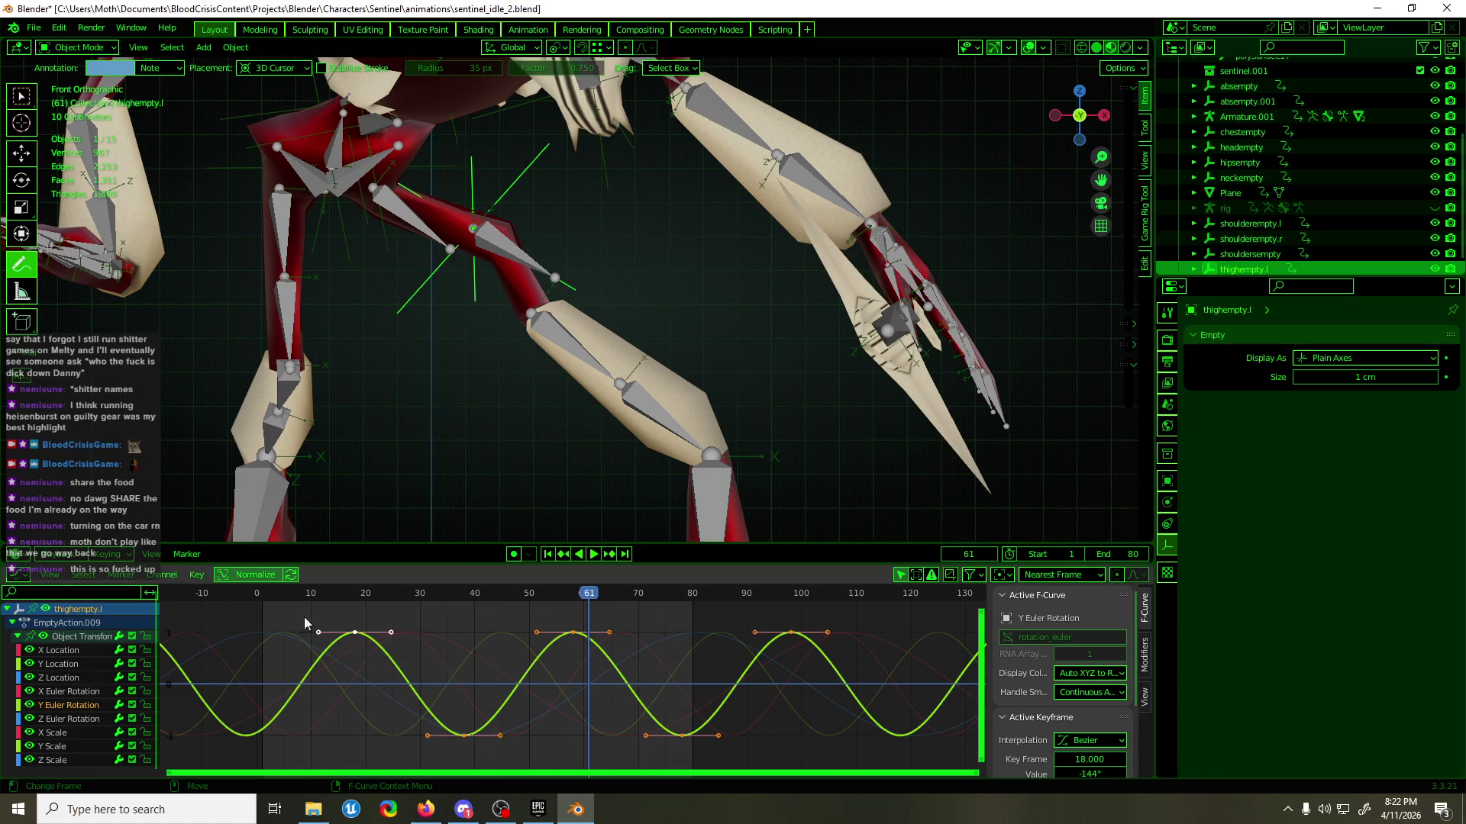
{"action": "left_click", "coordinate": [73, 719]}
- Lower the three Z Euler Rotation keyframes and check the pose at frame 41
{"action": "left_click_drag", "start_coordinate": [475, 680], "coordinate": [566, 713]}
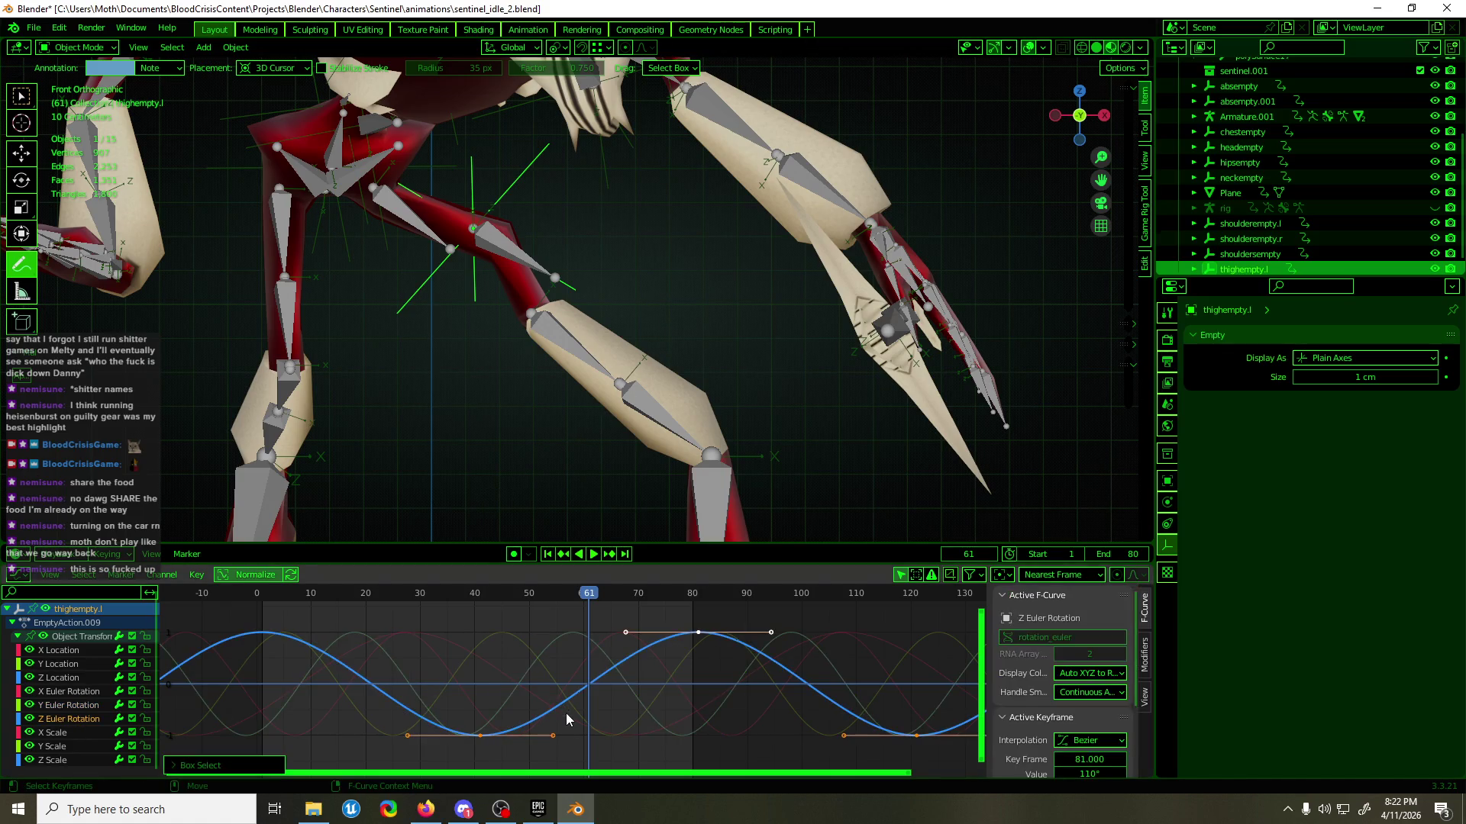
{"action": "key", "text": "g"}
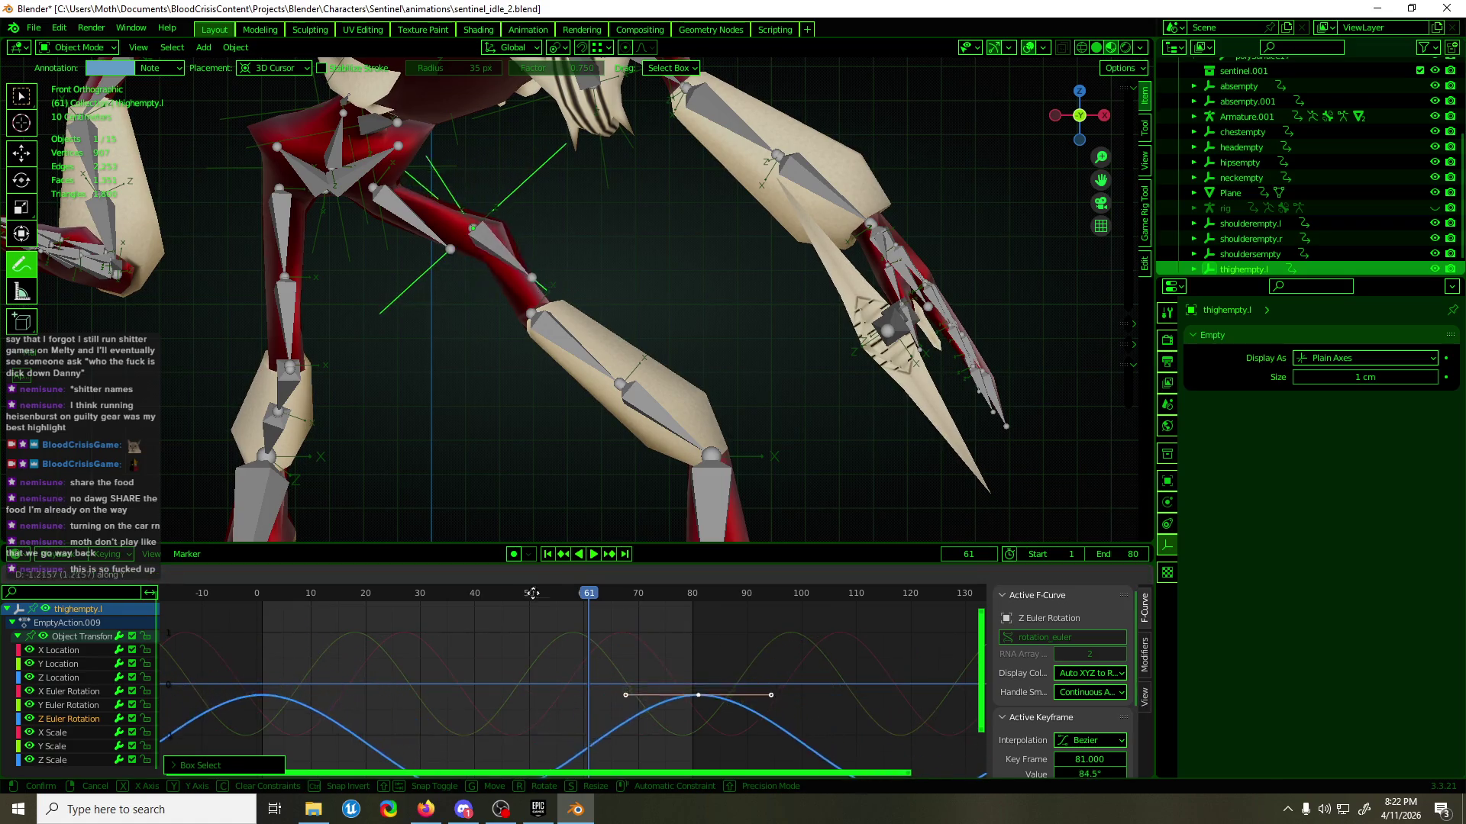
{"action": "left_click", "coordinate": [531, 595]}
{"action": "mouse_move", "coordinate": [516, 589]}
{"action": "left_mouse_down"}
{"action": "mouse_move", "coordinate": [396, 608]}
{"action": "mouse_move", "coordinate": [487, 608]}
{"action": "left_mouse_up"}
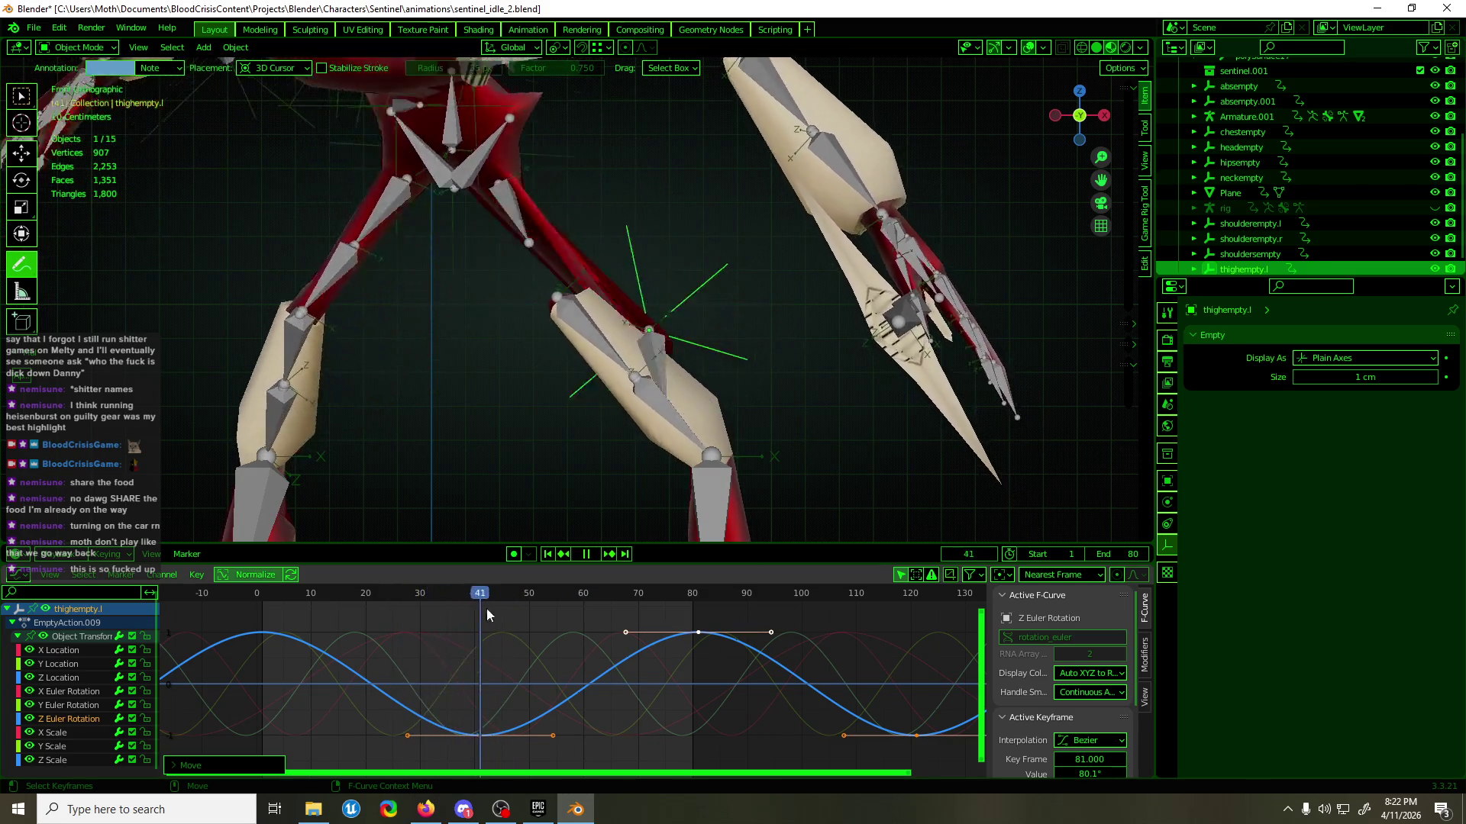
{"action": "mouse_move", "coordinate": [722, 379]}
{"action": "middle_mouse_down"}
{"action": "mouse_move", "coordinate": [348, 351]}
{"action": "mouse_move", "coordinate": [725, 373]}
{"action": "middle_mouse_up"}
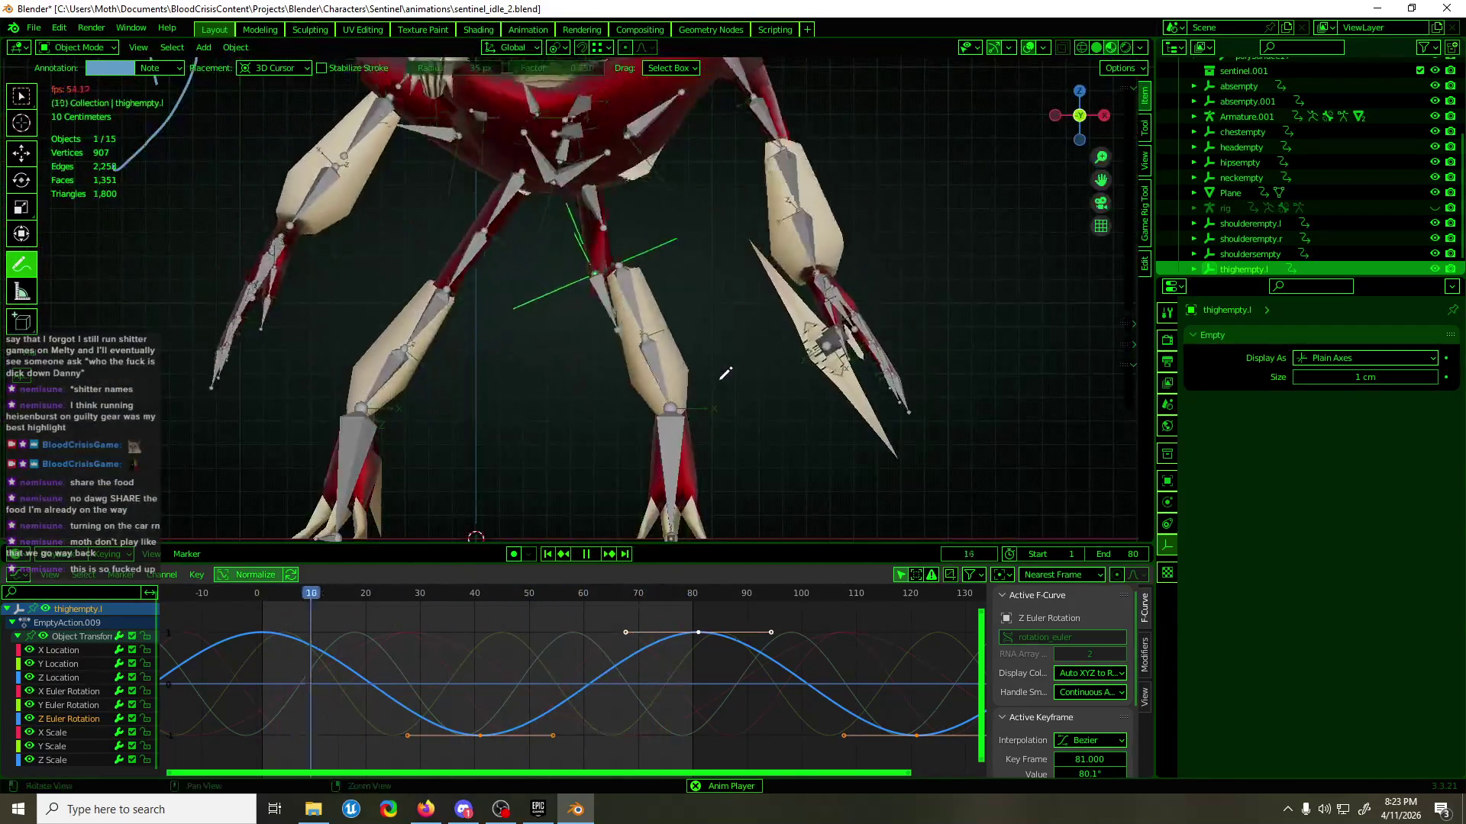
- Raise the Z Location keyframes of thighempty.l
{"action": "left_click", "coordinate": [74, 678]}
{"action": "left_click_drag", "start_coordinate": [547, 654], "coordinate": [650, 709]}
{"action": "key", "text": "g"}
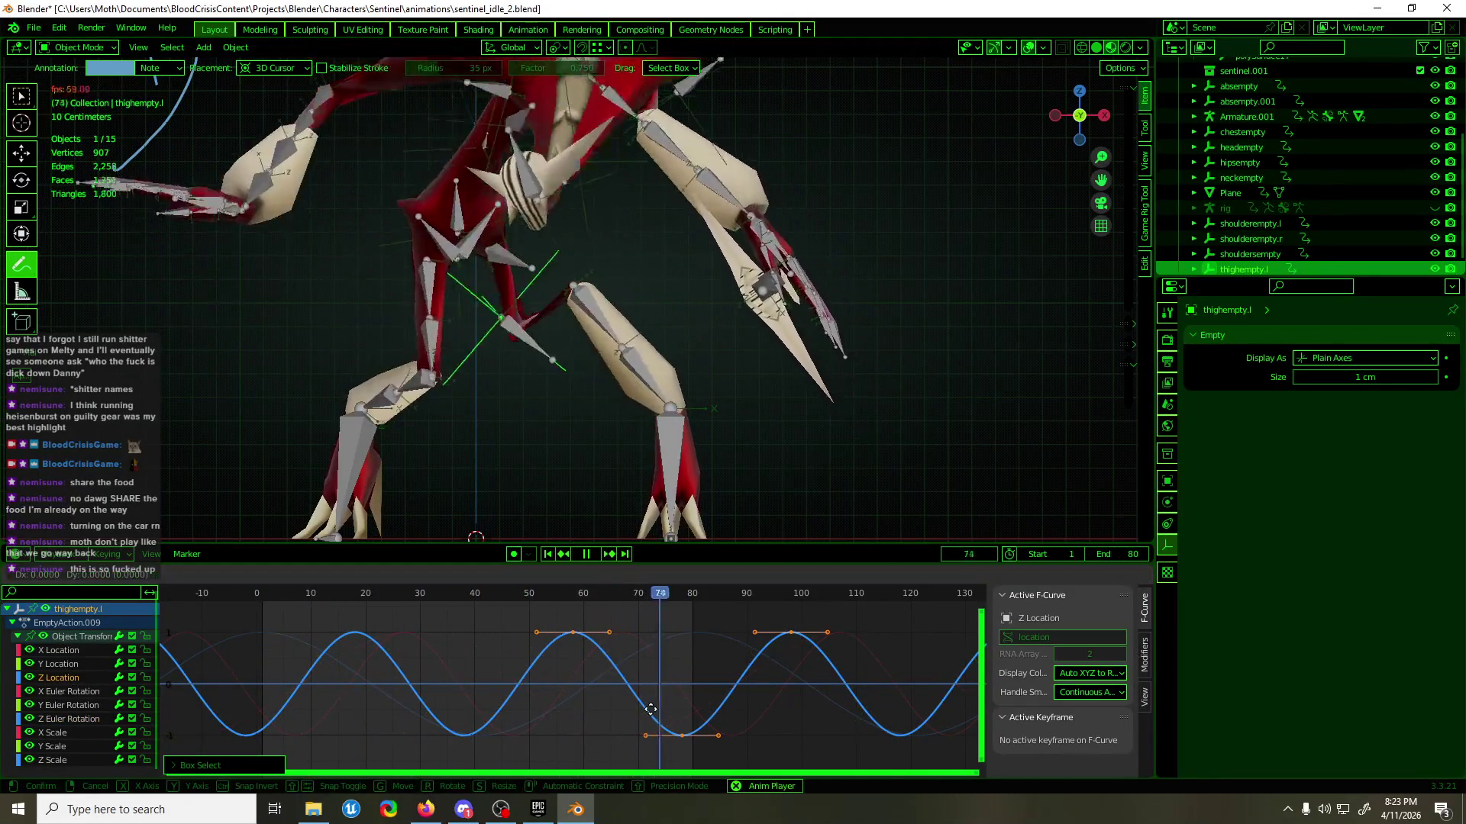
{"action": "key", "text": "y"}
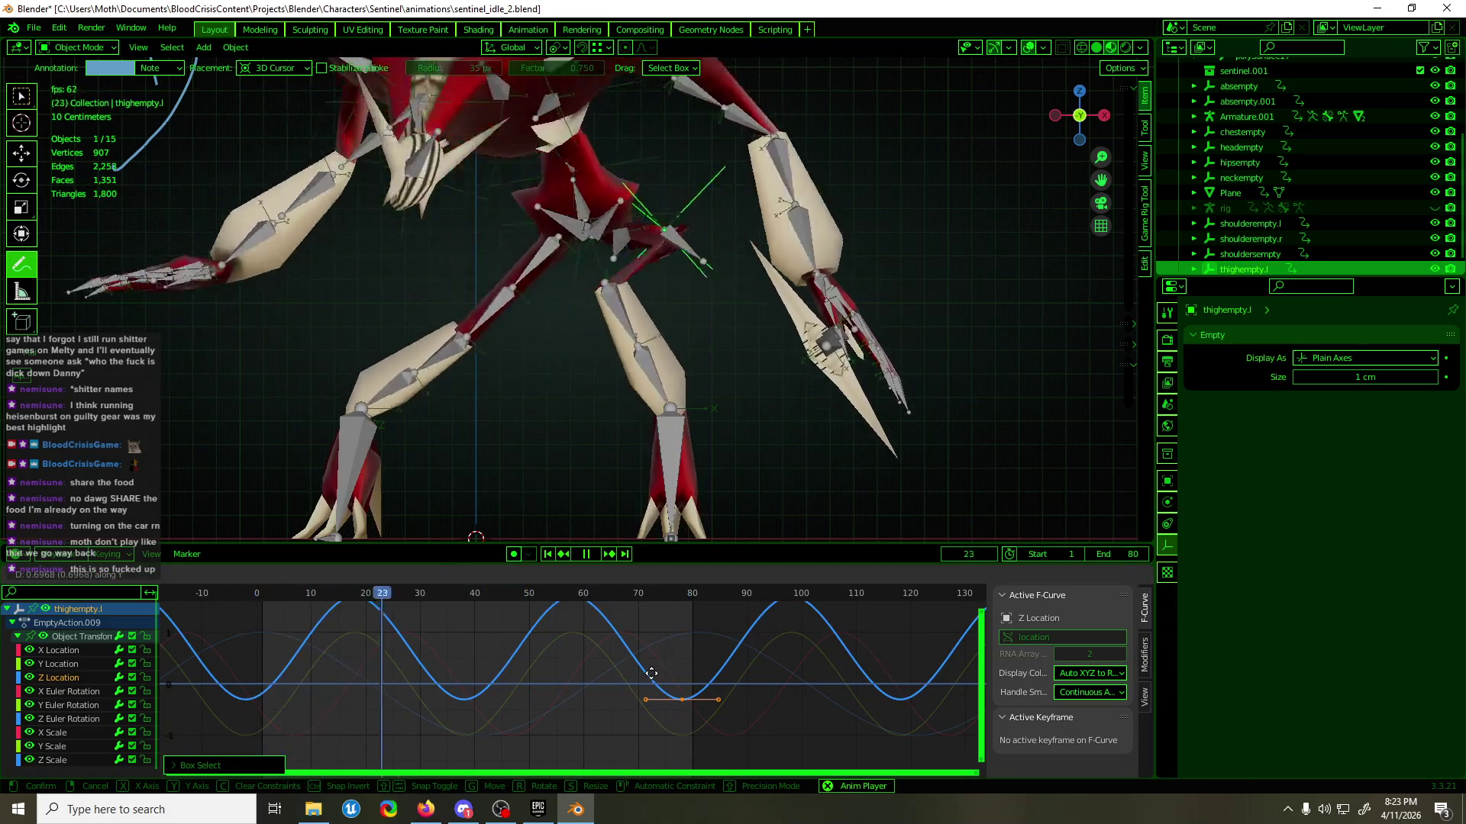
{"action": "left_click", "coordinate": [652, 674]}
- Adjust the X Location keyframe near frame 28 vertically
{"action": "left_click", "coordinate": [88, 650]}
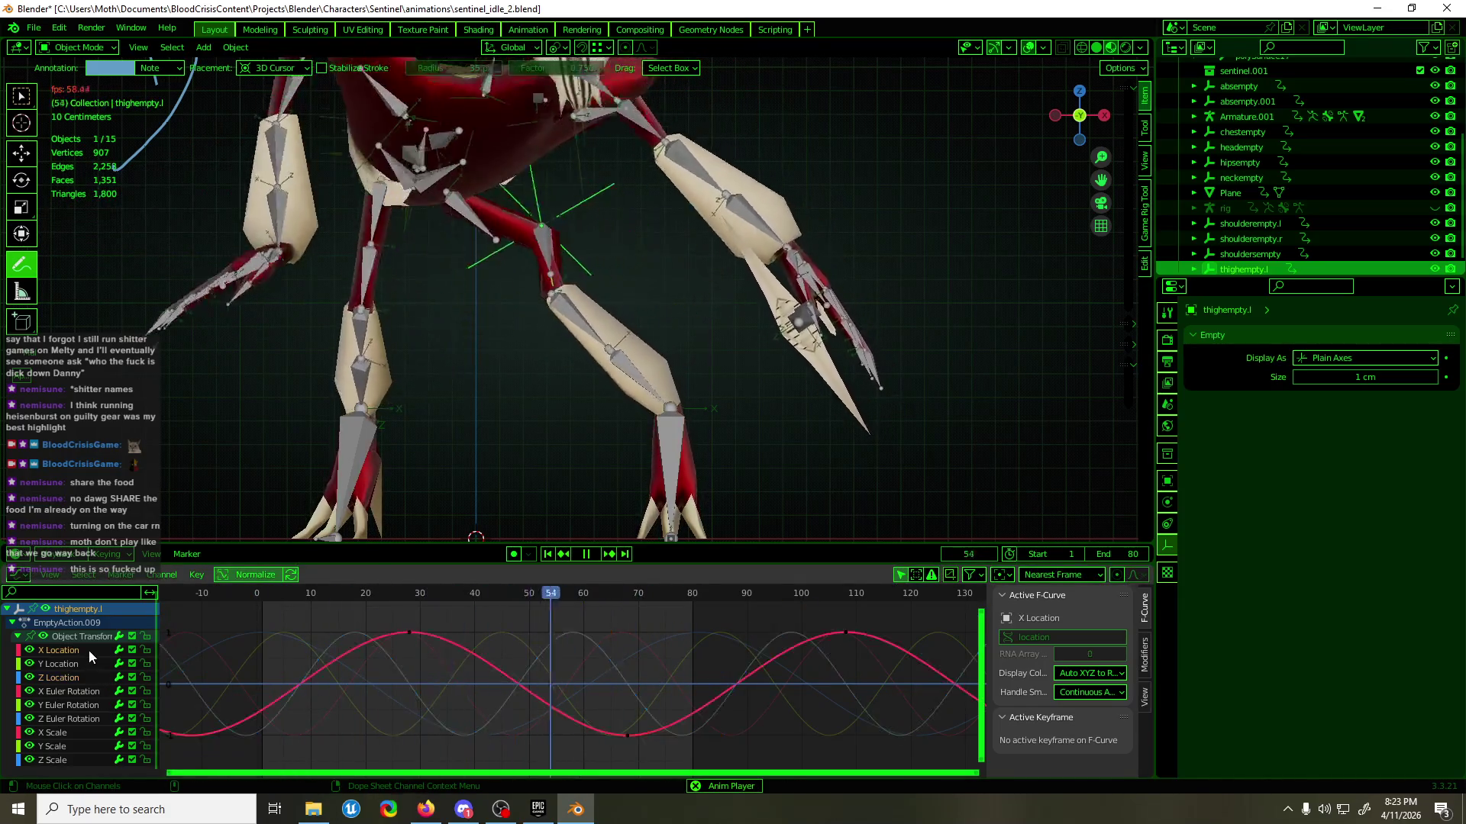
{"action": "left_click_drag", "start_coordinate": [446, 652], "coordinate": [469, 671]}
{"action": "key", "text": "g"}
{"action": "key", "text": "y"}
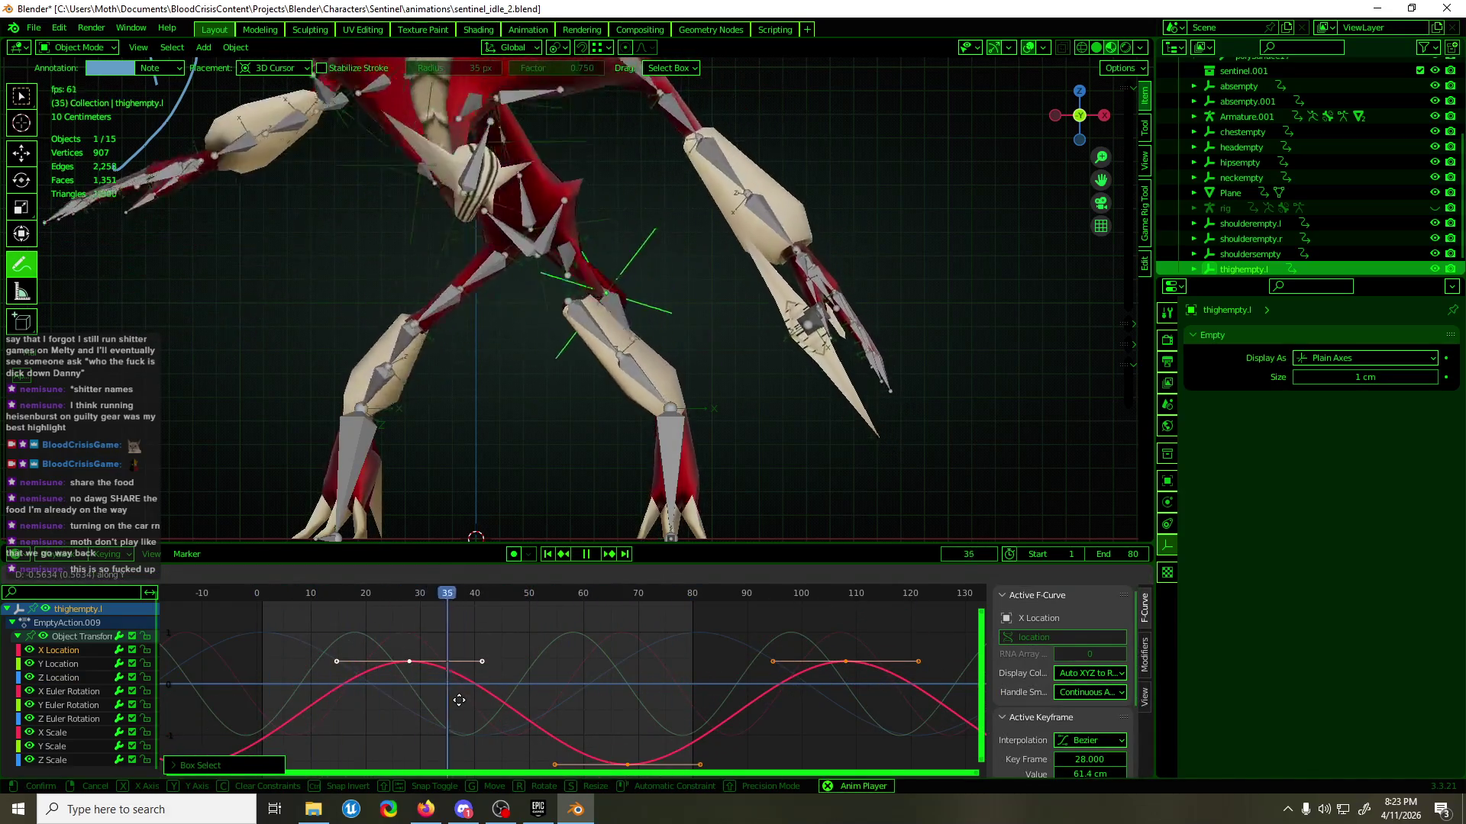
{"action": "left_click", "coordinate": [460, 685]}
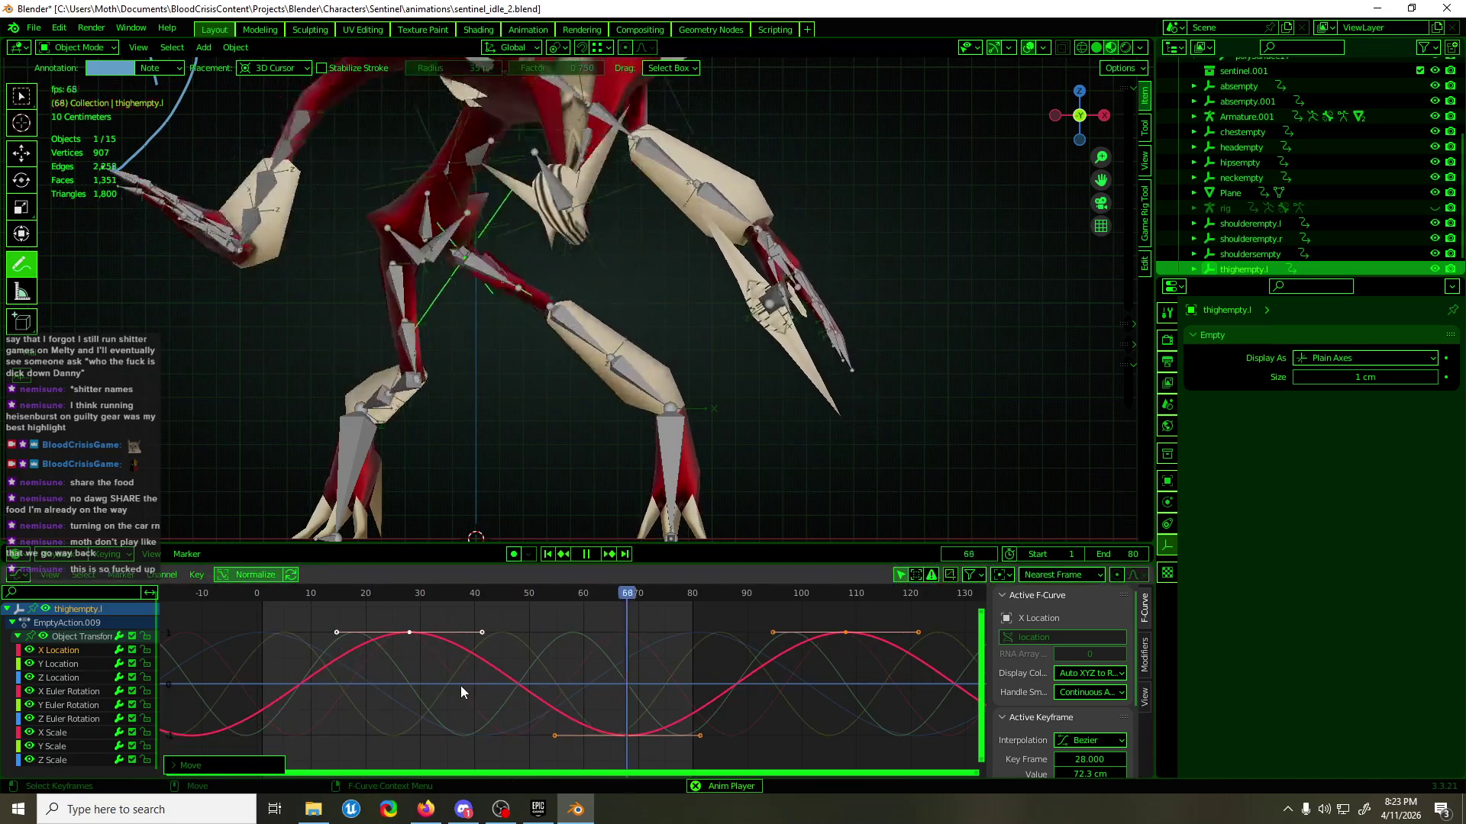
{"action": "mouse_move", "coordinate": [615, 462]}
{"action": "middle_mouse_down"}
{"action": "mouse_move", "coordinate": [638, 497]}
{"action": "mouse_move", "coordinate": [512, 449]}
{"action": "mouse_move", "coordinate": [813, 428]}
{"action": "middle_mouse_up"}
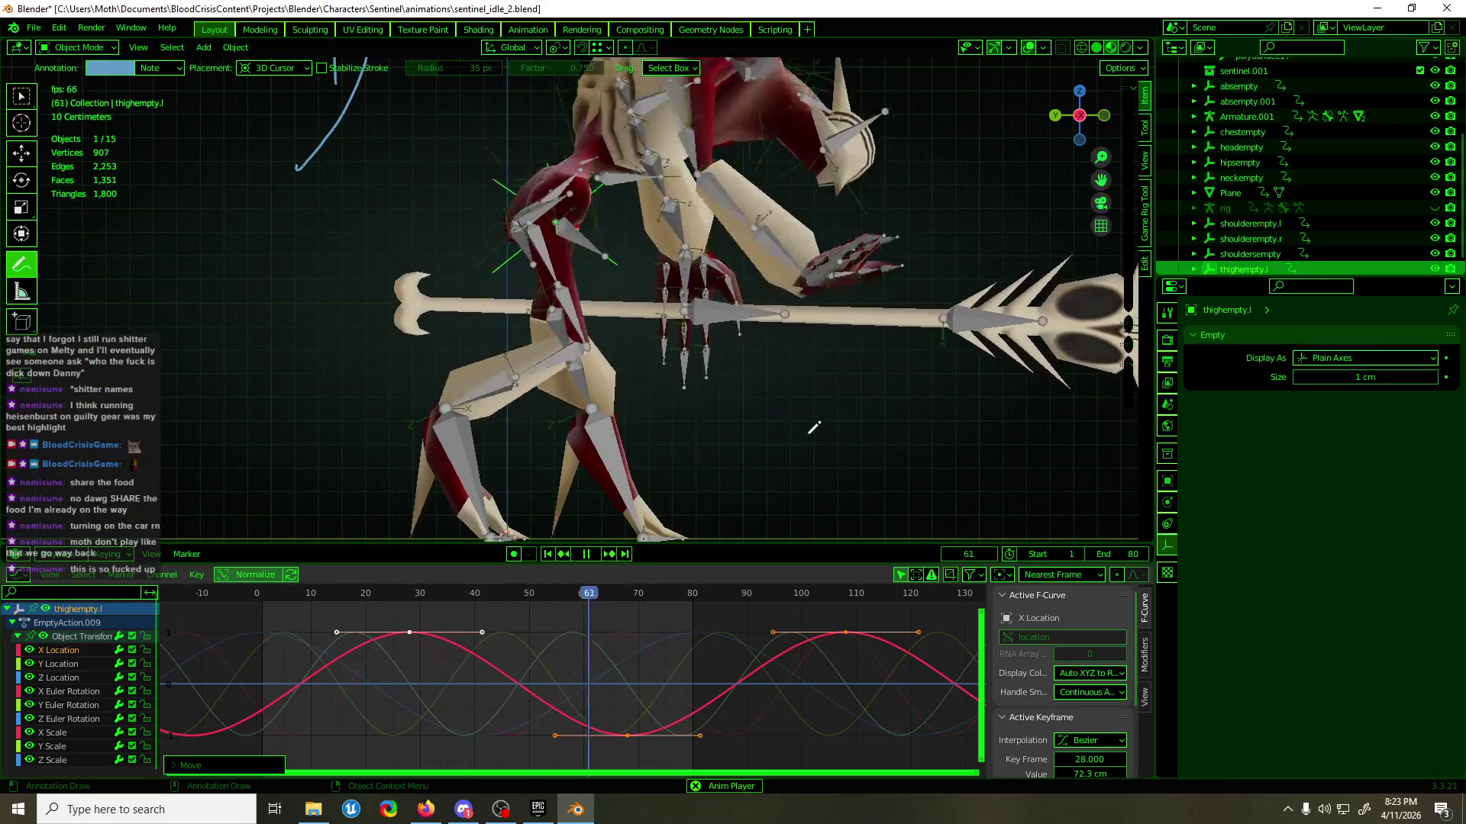
- Shift the Y Location keys vertically so the frame-45 key reads -15.5 cm
{"action": "left_click", "coordinate": [49, 664]}
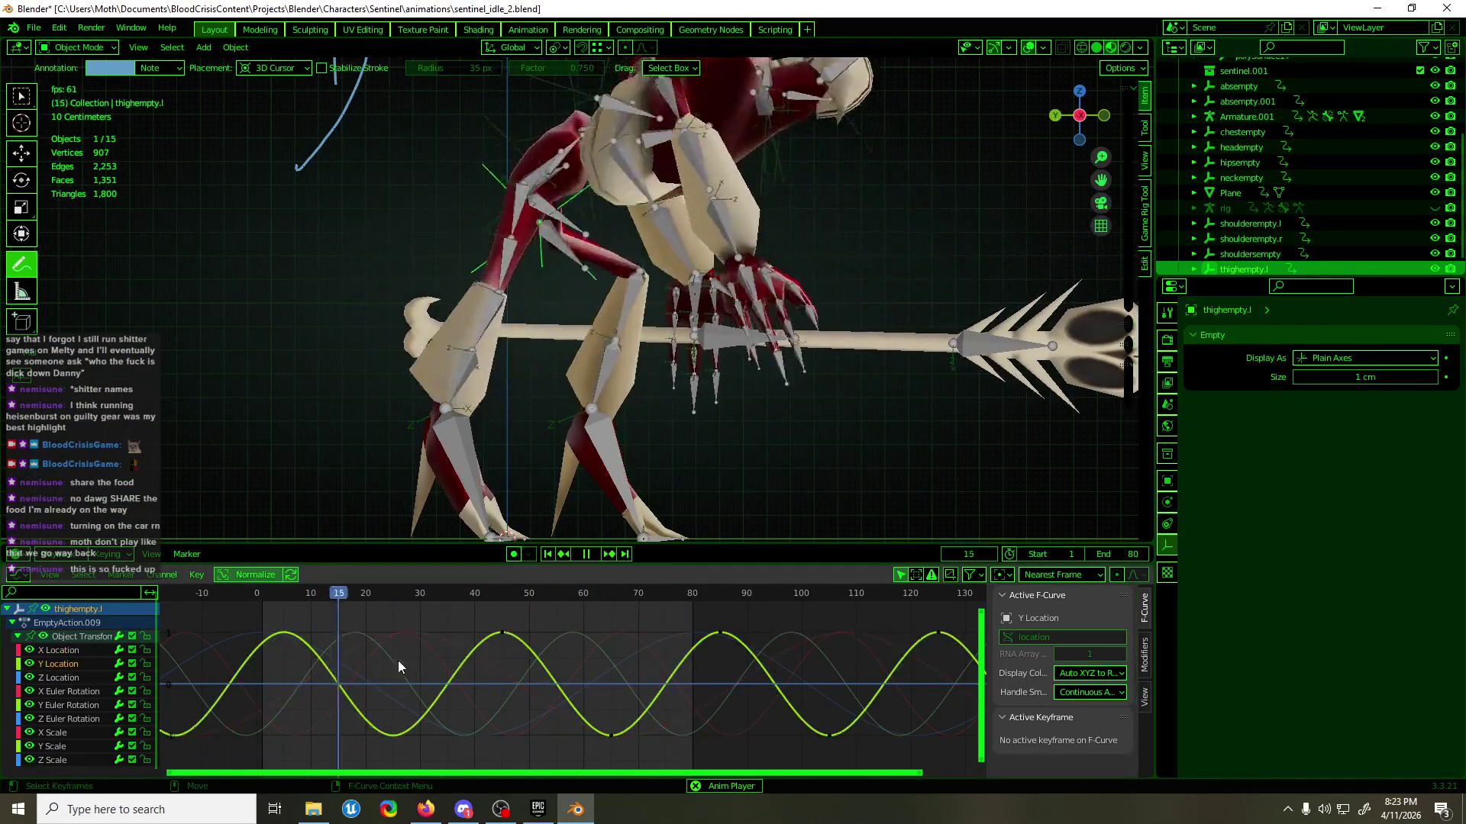
{"action": "left_click_drag", "start_coordinate": [458, 614], "coordinate": [538, 671]}
{"action": "key", "text": "g"}
{"action": "key", "text": "y"}
{"action": "mouse_move", "coordinate": [539, 759]}
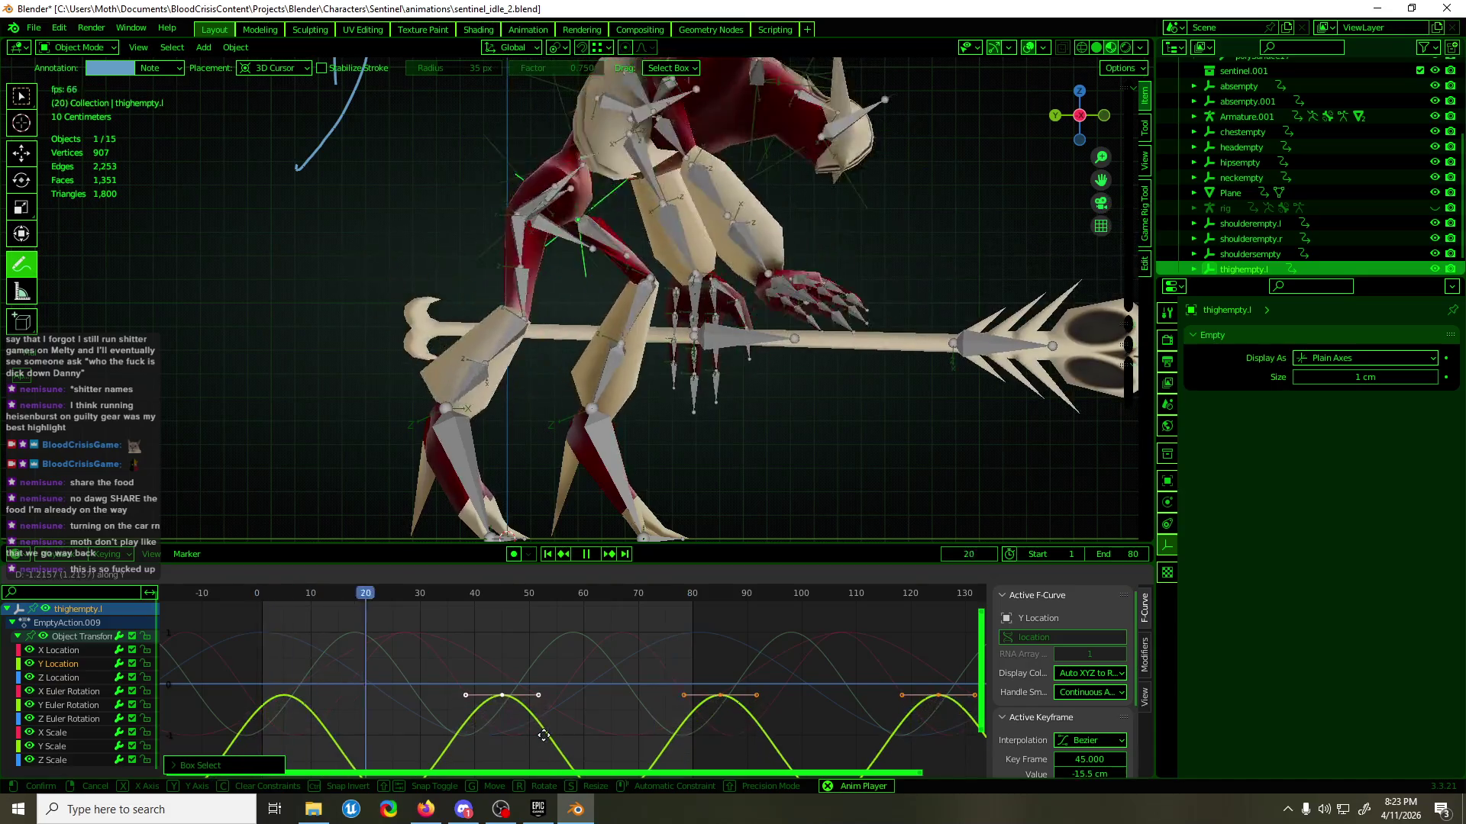
{"action": "left_click", "coordinate": [542, 672]}
- Switch to front view, stop playback, and return from annotating to object selection
{"action": "key", "text": "KP_1"}
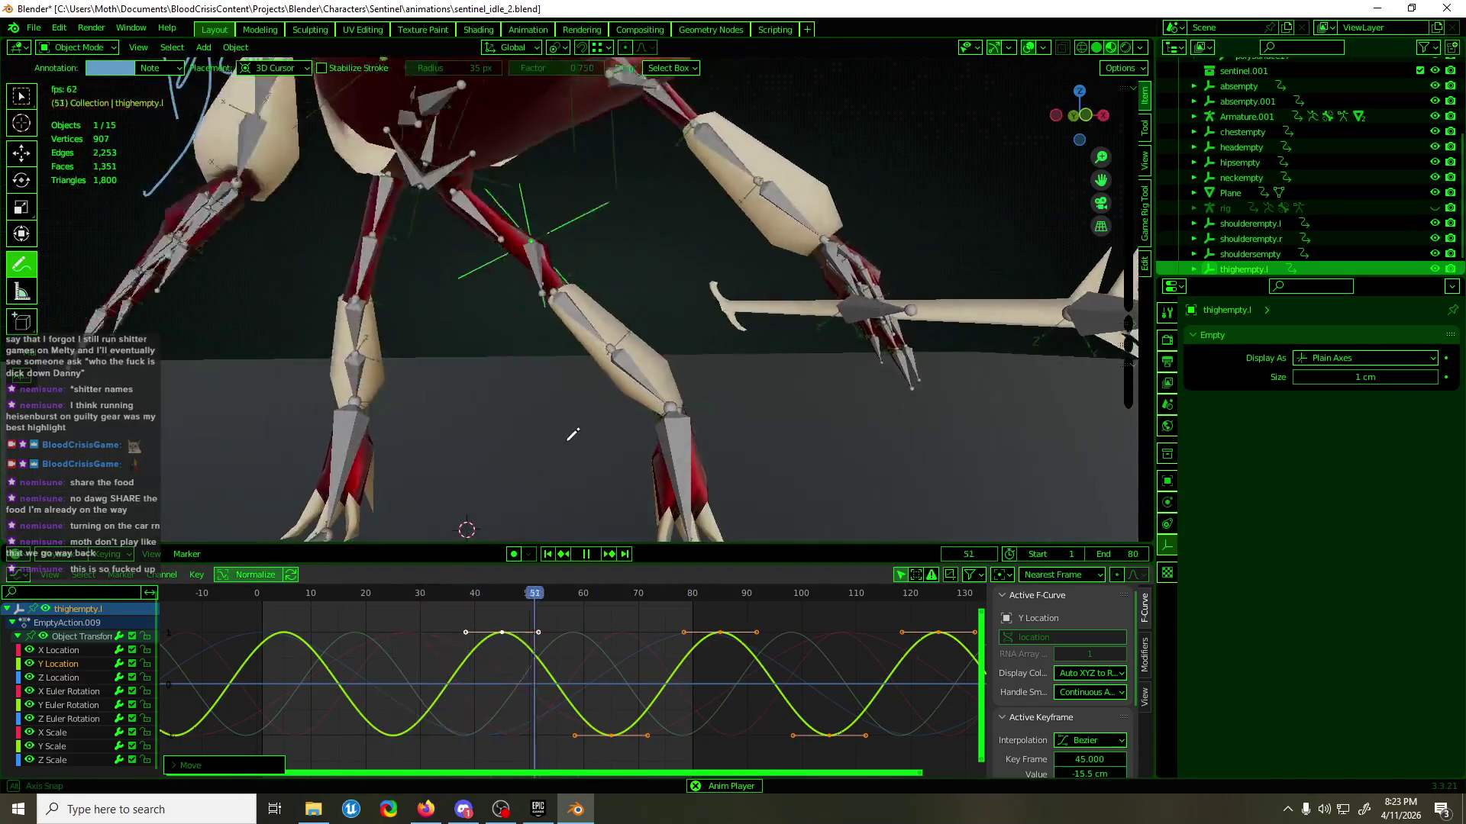
{"action": "key", "text": "space"}
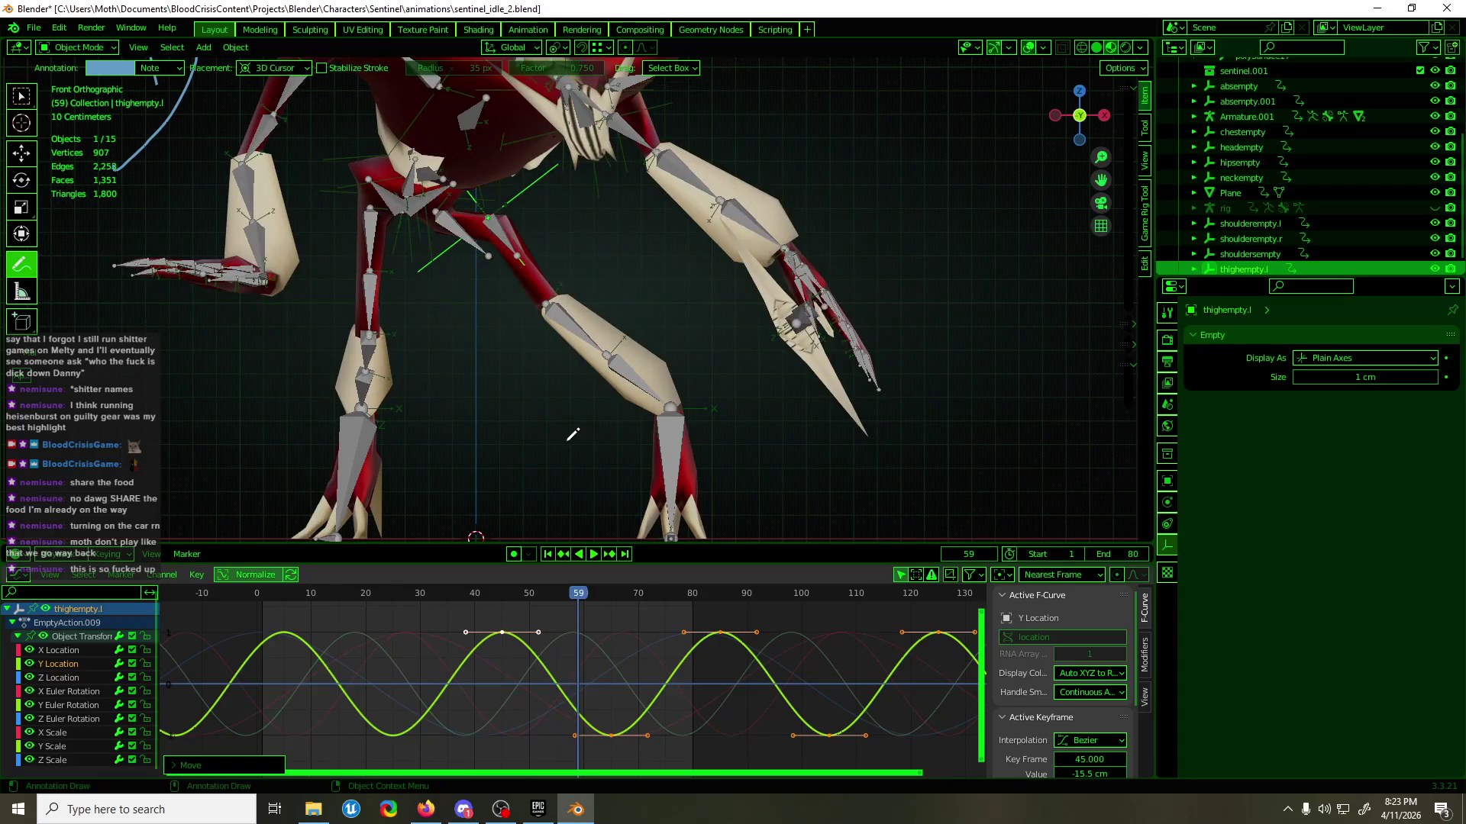
{"action": "key", "text": "shift+space"}
{"action": "key", "text": "g"}
{"action": "scroll", "coordinate": [574, 226], "scroll_direction": "down", "scroll_amount": 5}
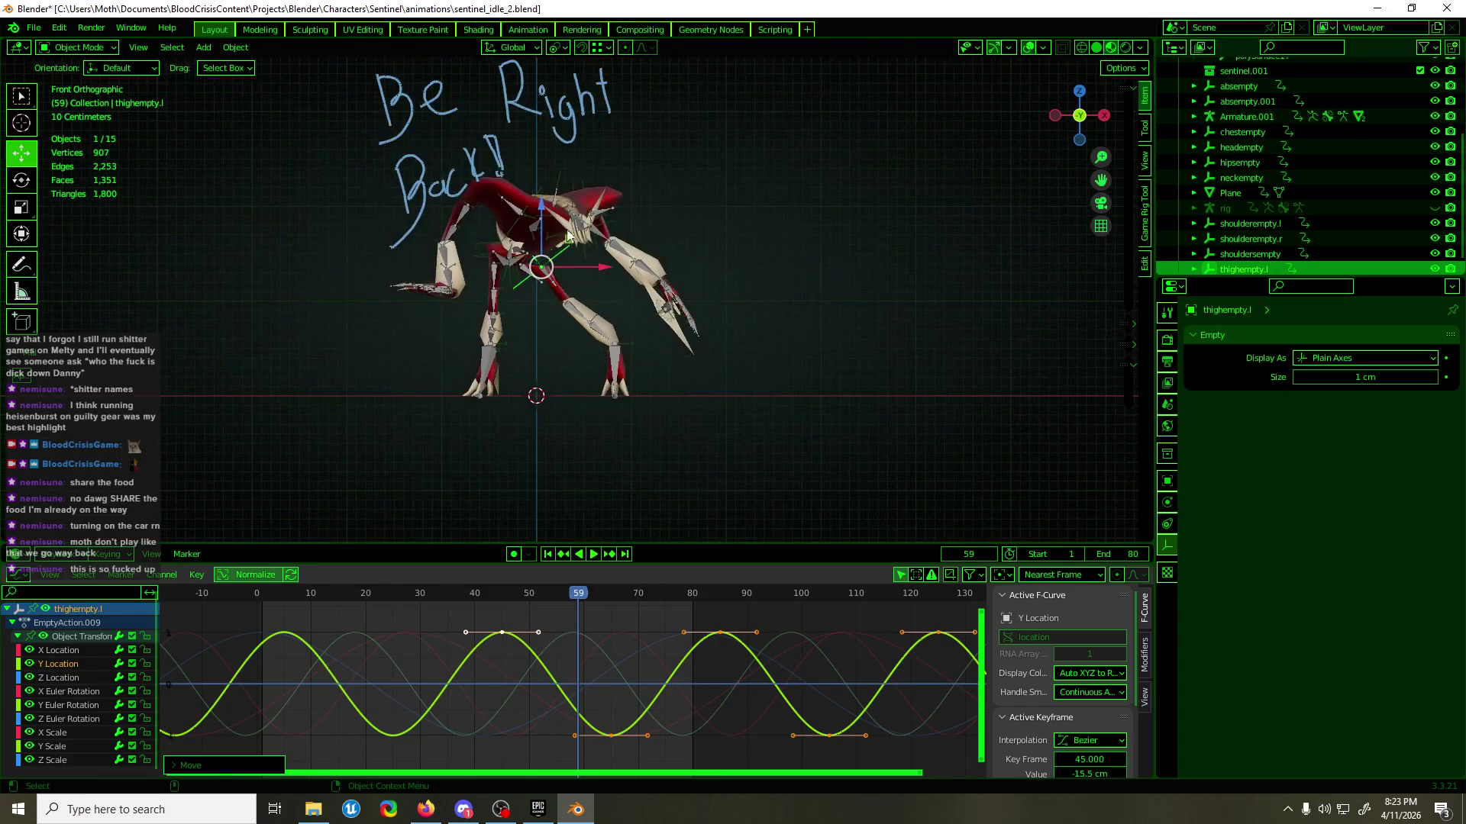
- Delete the Note annotation layer holding 'Be Right Back!'
{"action": "left_click", "coordinate": [22, 265]}
{"action": "left_click", "coordinate": [150, 69]}
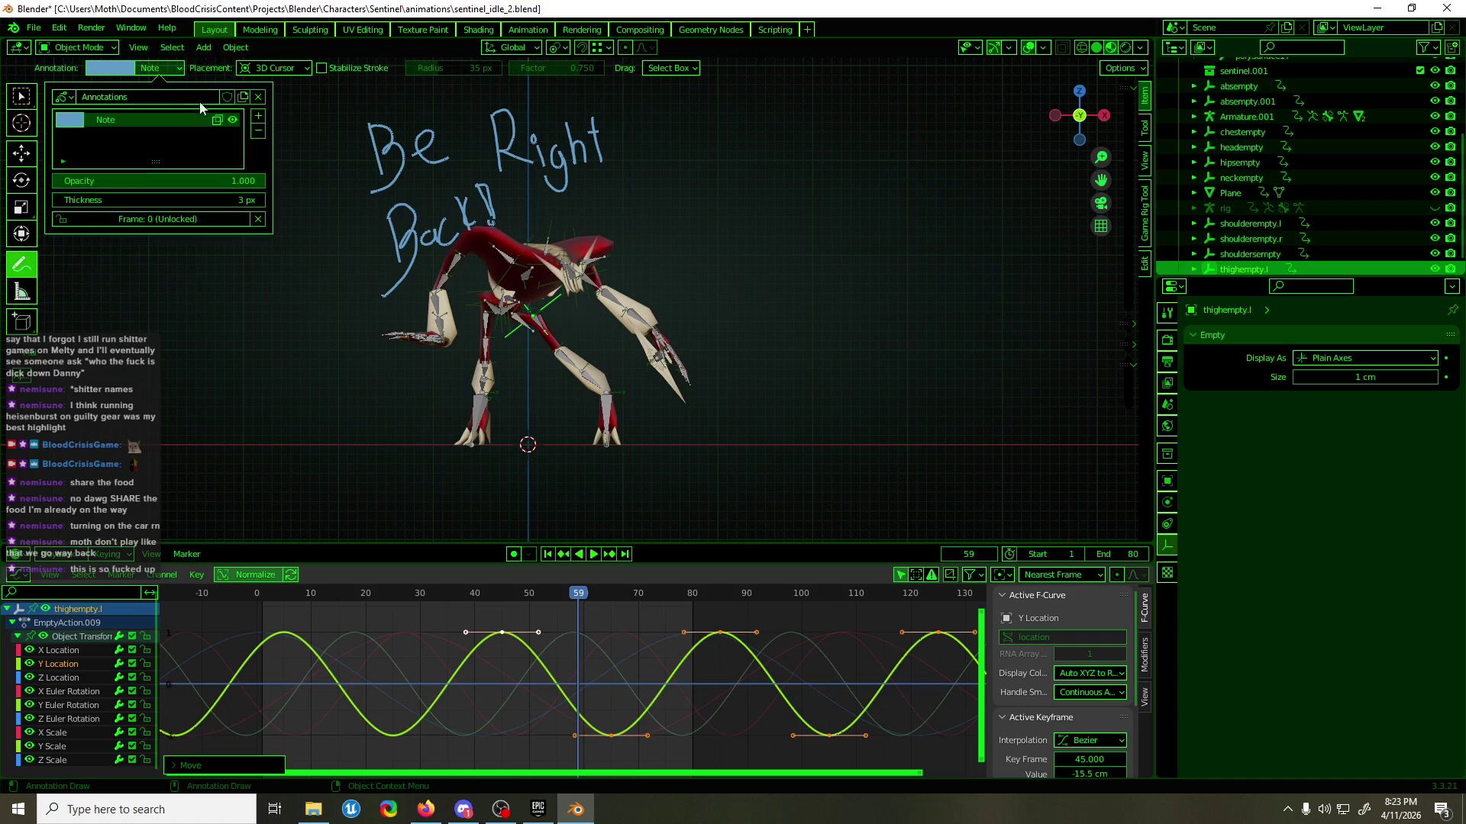
{"action": "left_click", "coordinate": [260, 132]}
- Select thighempty.l and duplicate it in place
{"action": "middle_click_drag", "start_coordinate": [411, 359], "coordinate": [622, 388]}
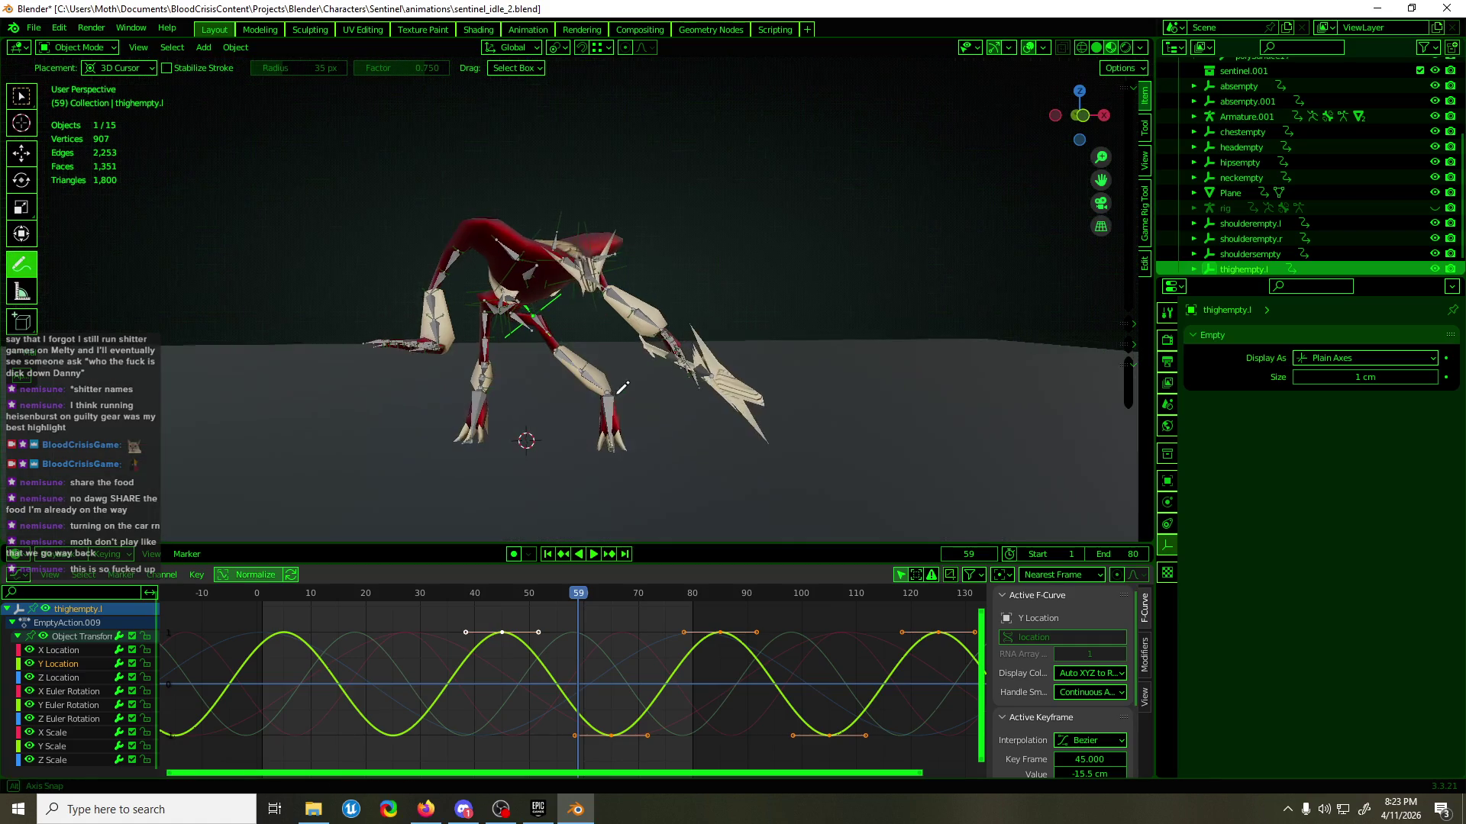
{"action": "key", "text": "shift+space"}
{"action": "key", "text": "g"}
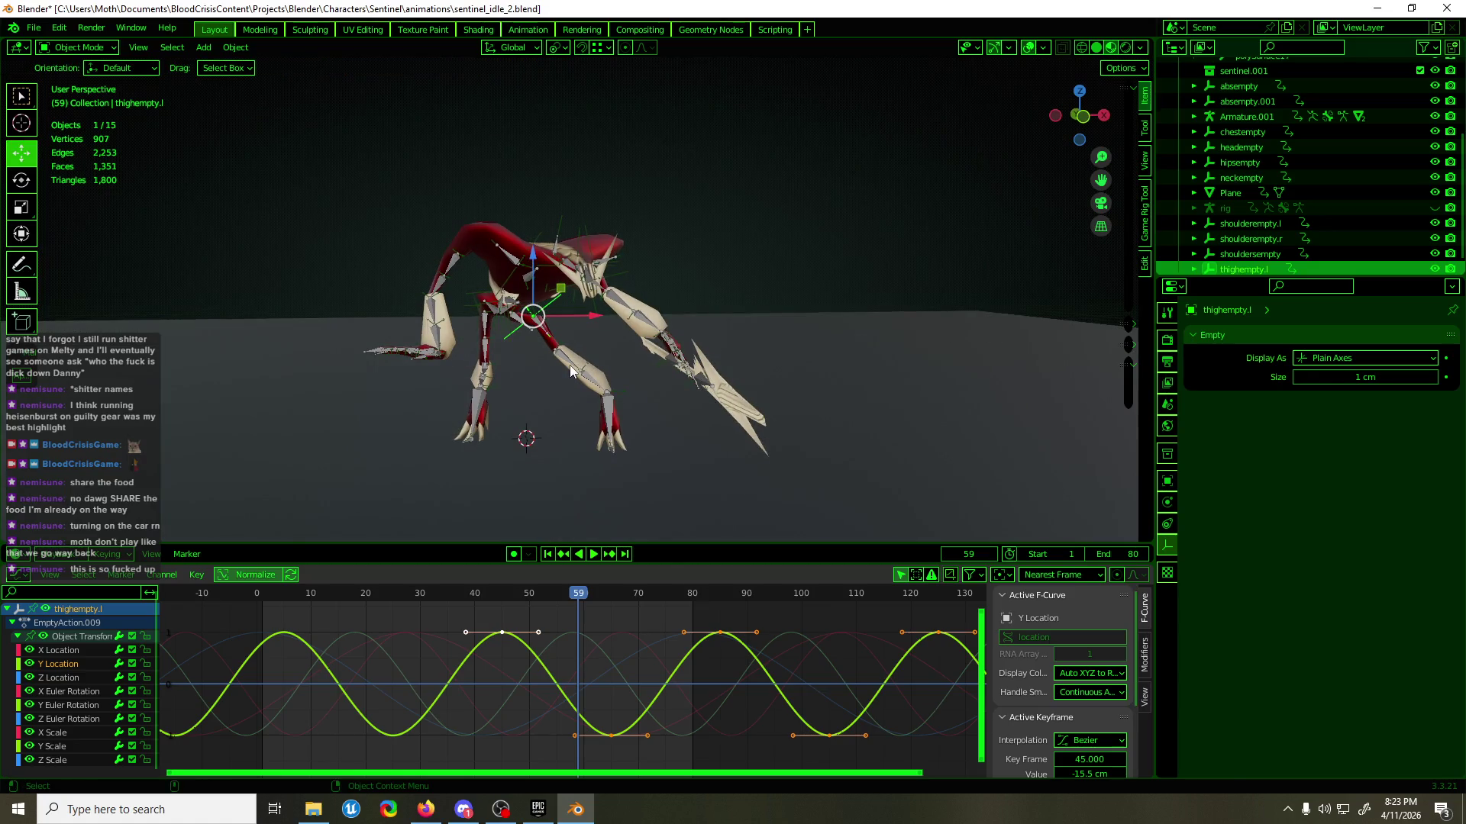
{"action": "left_click", "coordinate": [569, 365]}
{"action": "left_click", "coordinate": [537, 321]}
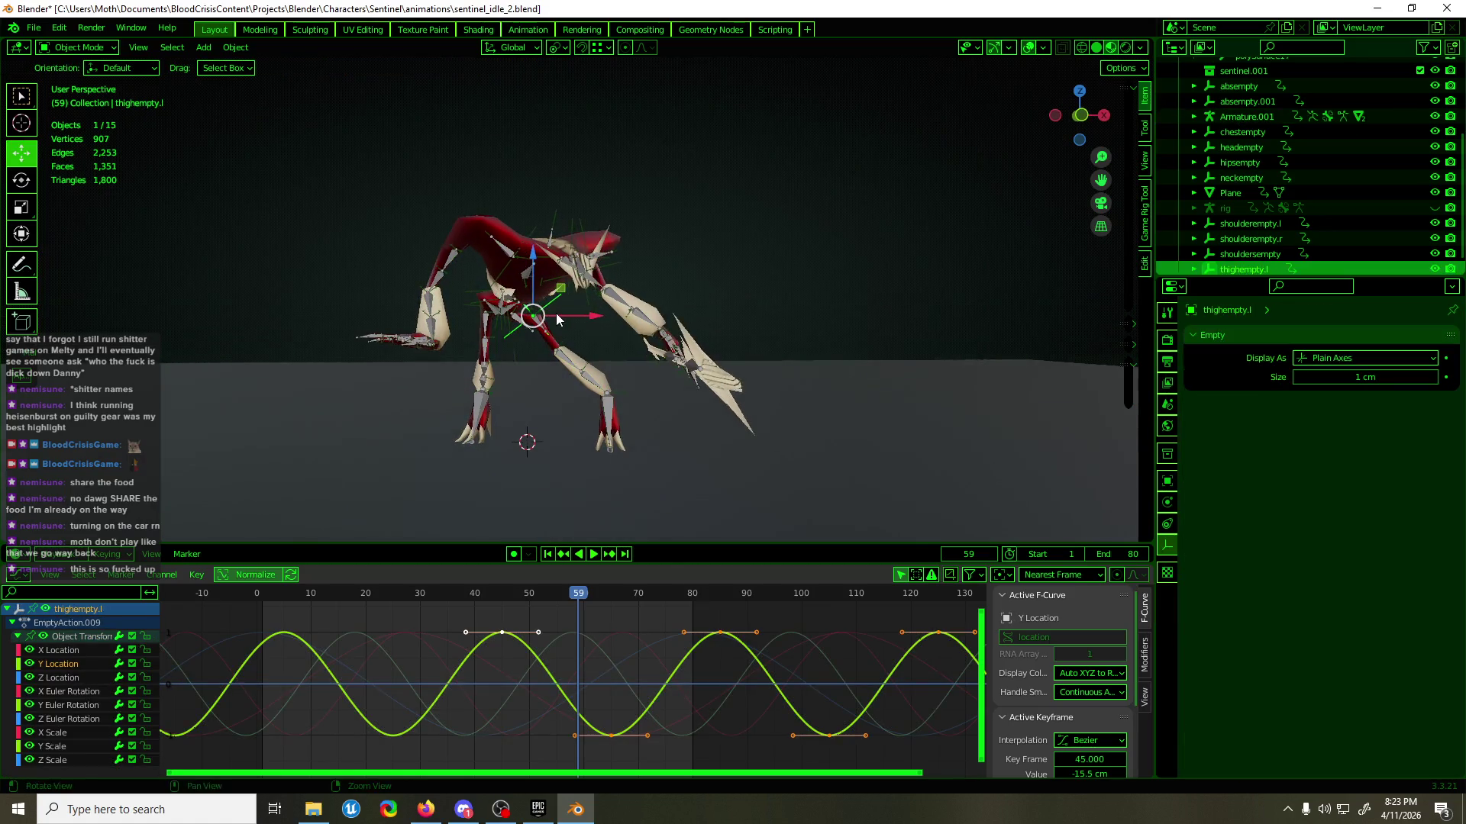
{"action": "key", "text": "g"}
{"action": "left_click", "coordinate": [571, 327]}
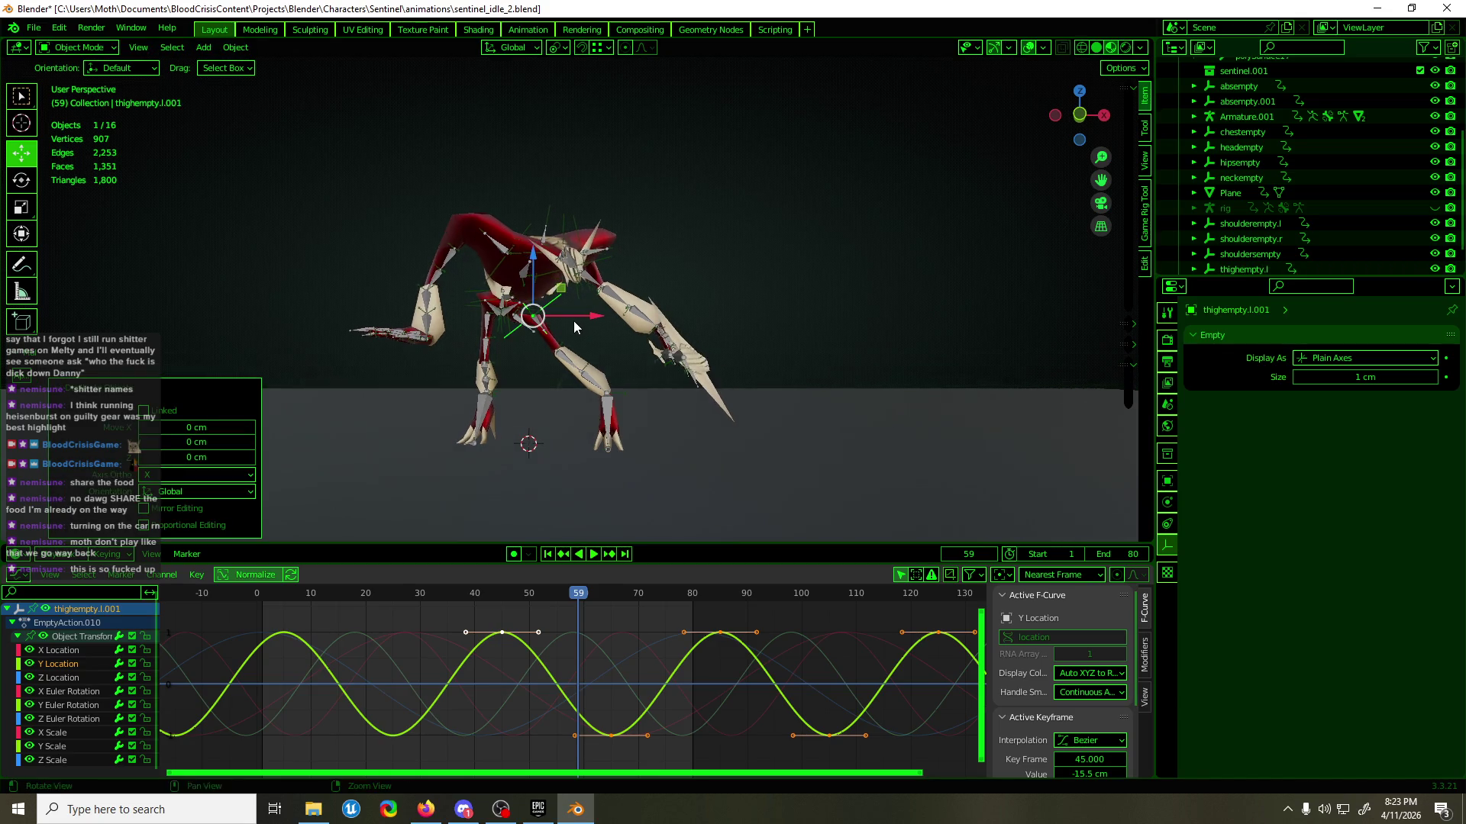
- Rename the duplicated empty to thighempty.r in the Outliner
{"action": "scroll", "coordinate": [1256, 244], "scroll_direction": "down", "scroll_amount": 2}
{"action": "double_click", "coordinate": [1253, 258]}
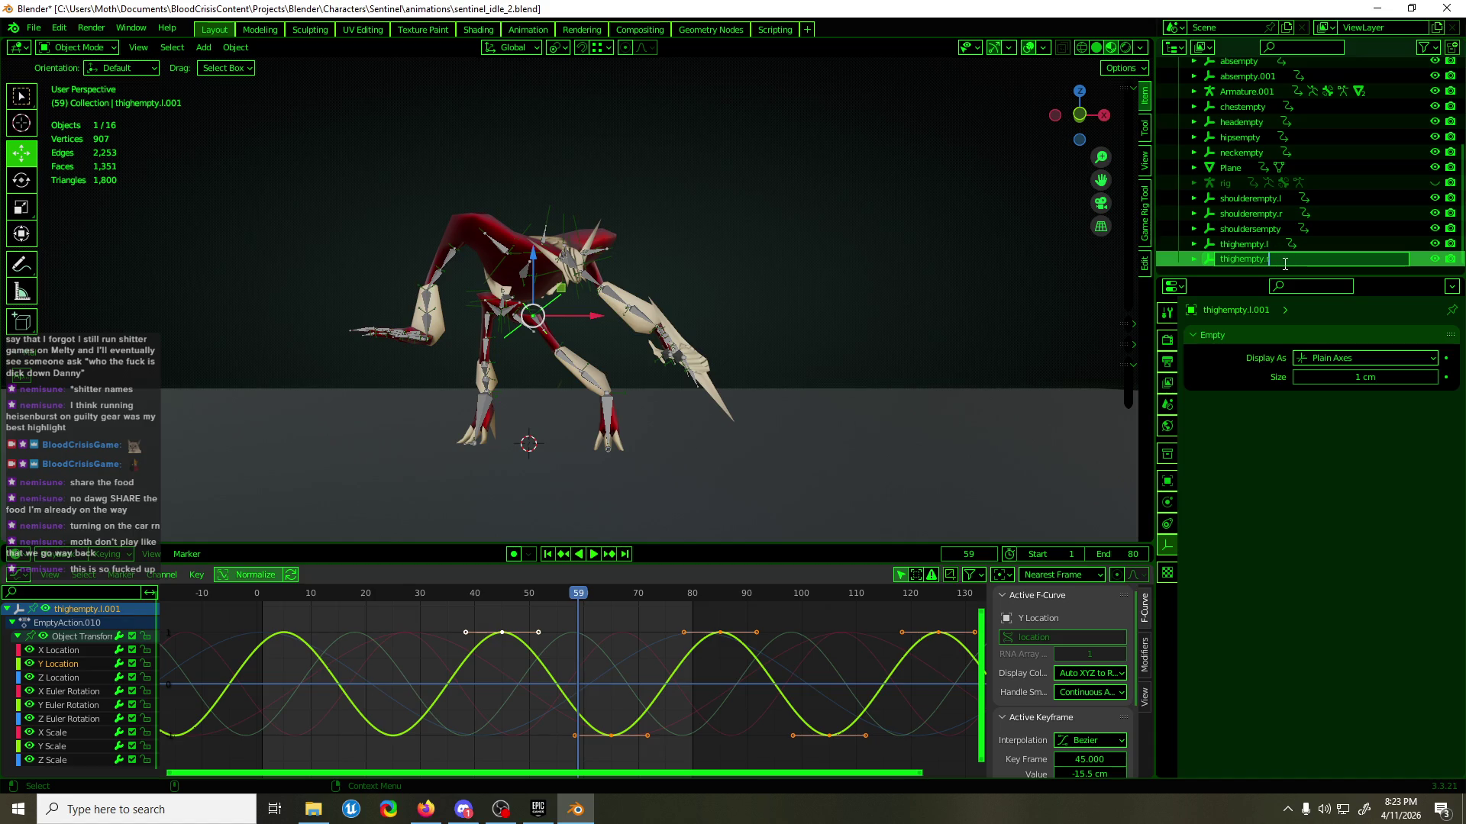
{"action": "key", "text": "Return"}
{"action": "scroll", "coordinate": [515, 331], "scroll_direction": "up", "scroll_amount": 4}
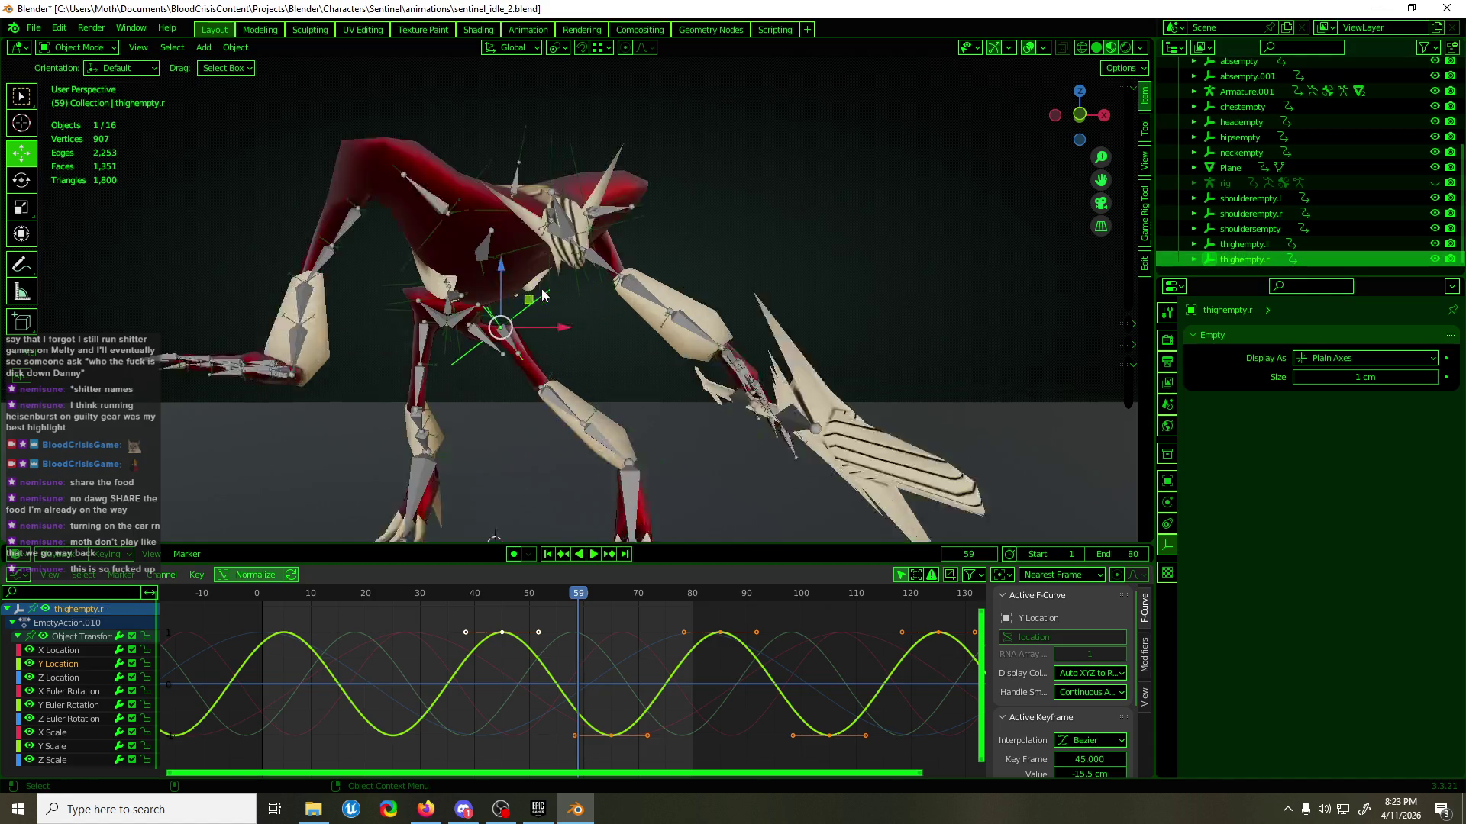
- Lower thighempty.r's X Location keys so the frame-28 key reads 23.7 cm
{"action": "left_click", "coordinate": [84, 651]}
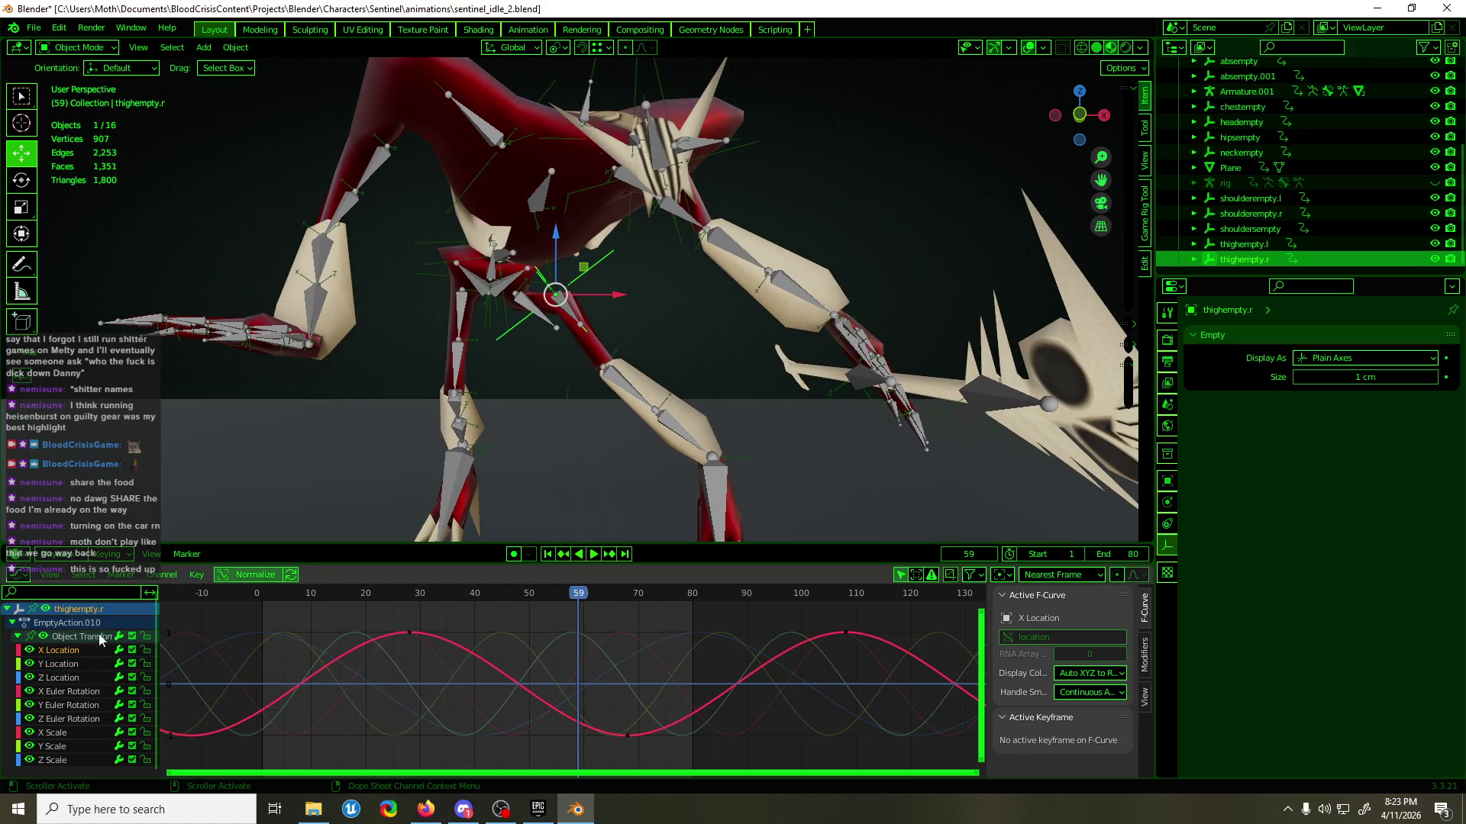
{"action": "middle_click_drag", "start_coordinate": [527, 351], "coordinate": [534, 334], "text": "alt"}
{"action": "left_click_drag", "start_coordinate": [448, 648], "coordinate": [459, 669]}
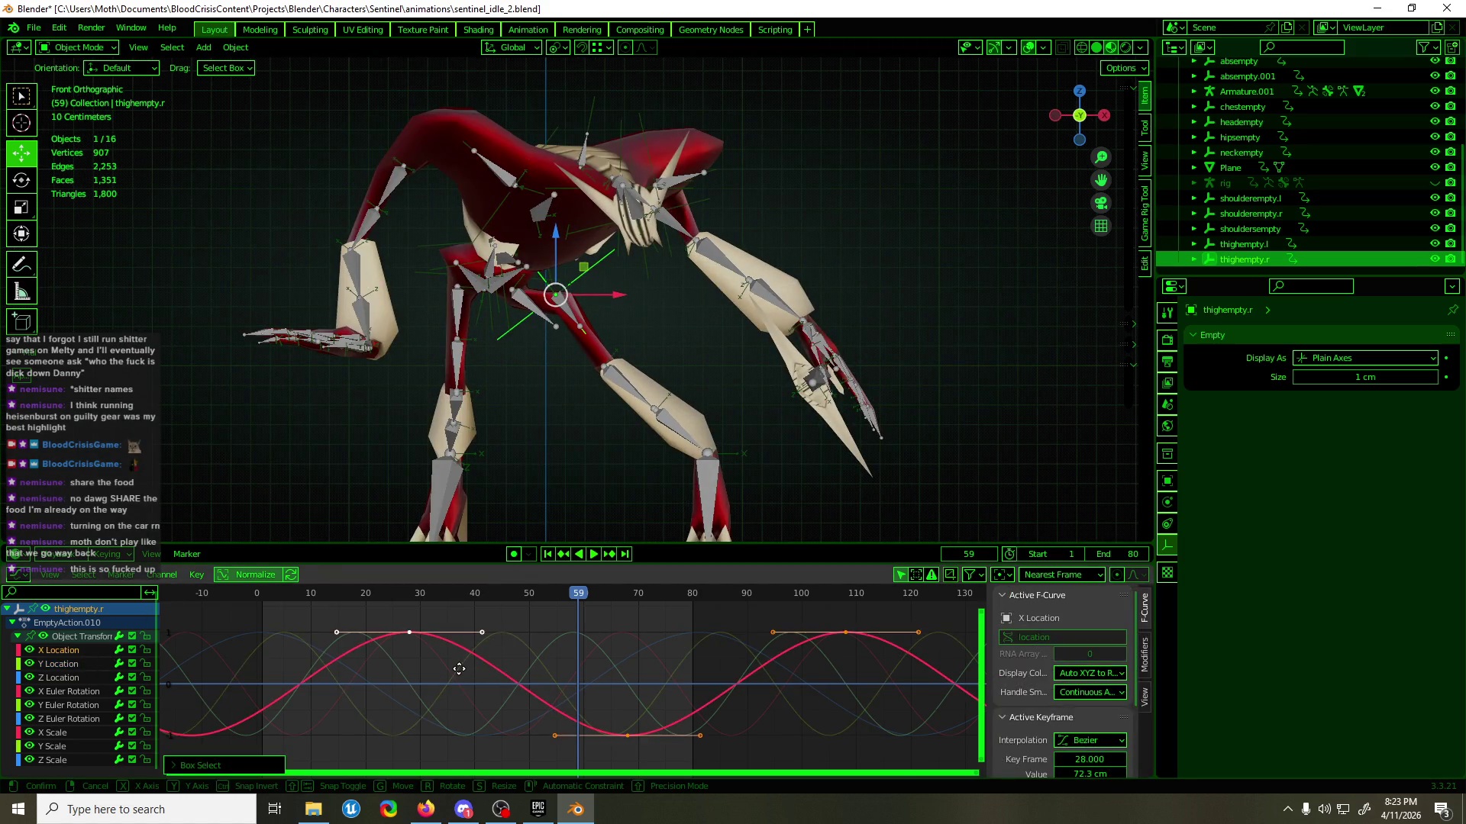
{"action": "key", "text": "g"}
{"action": "key", "text": "y"}
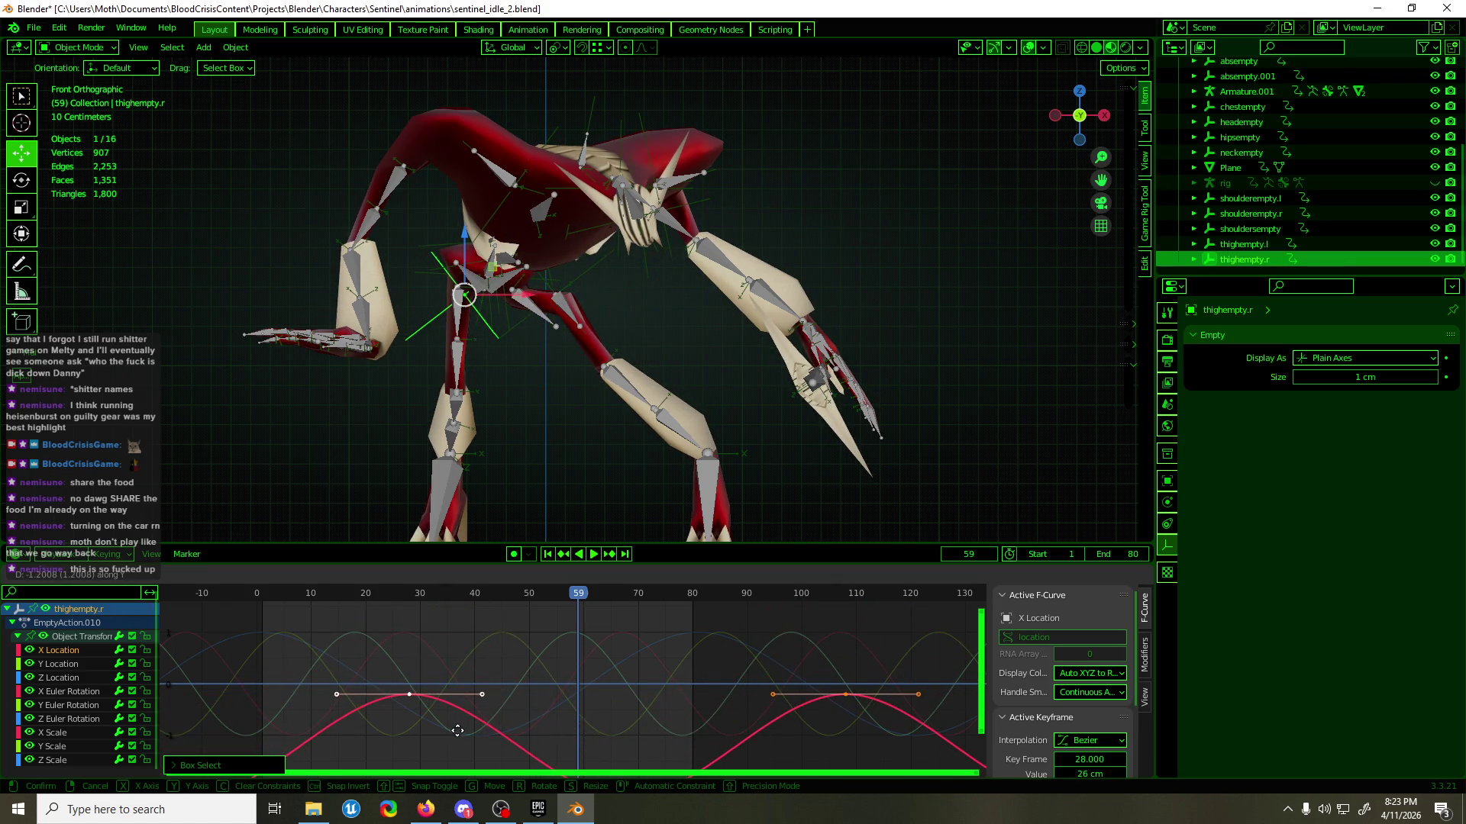
{"action": "left_click", "coordinate": [456, 733]}
{"action": "scroll", "coordinate": [441, 363], "scroll_direction": "up", "scroll_amount": 3}
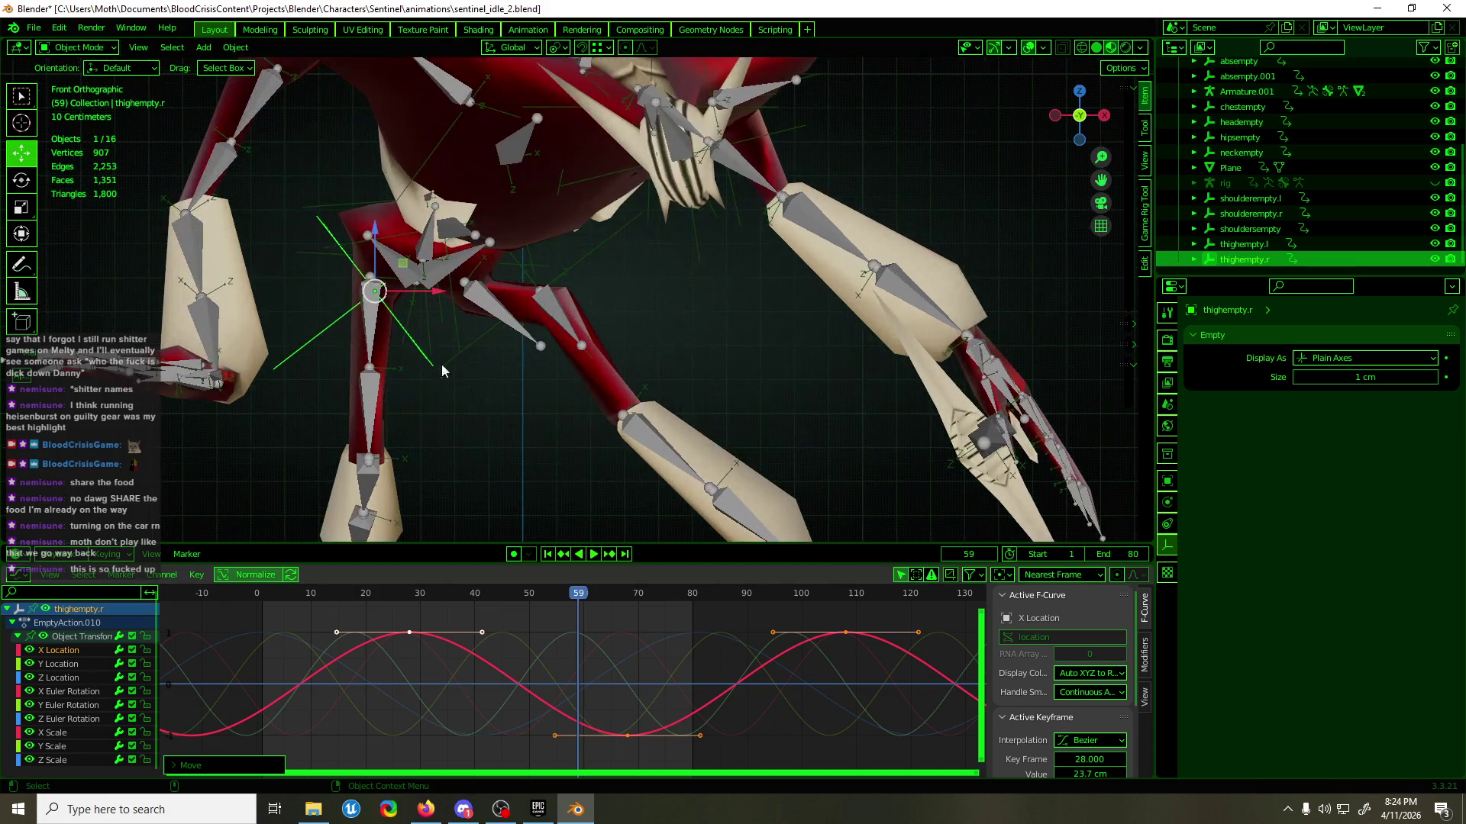
{"action": "left_click", "coordinate": [378, 323]}
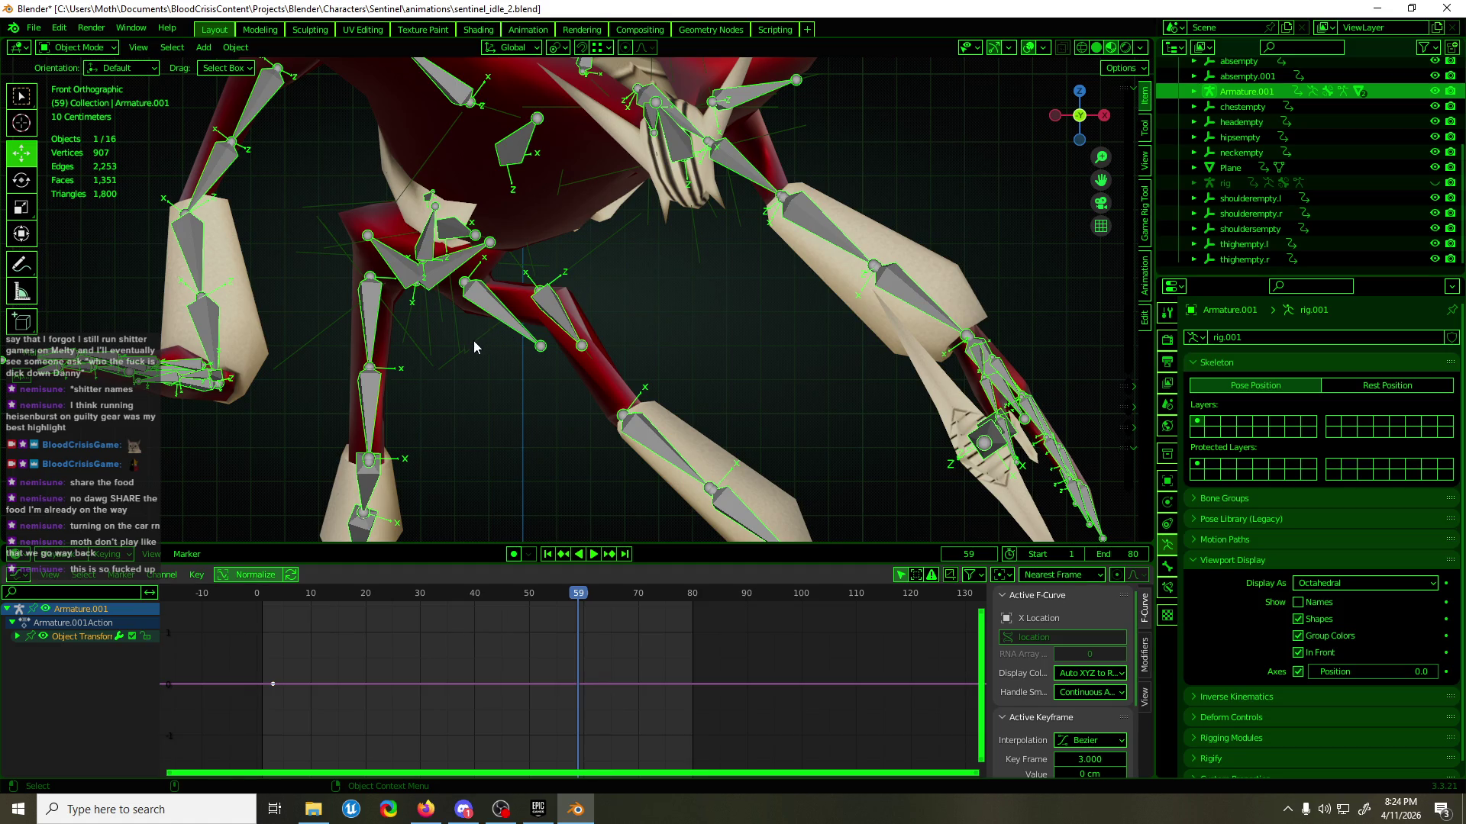
- In Pose Mode, copy thigh.L.001's Copy Location.001 and Copy Rotation.001 constraints to thigh.R.001
{"action": "key", "text": "ctrl+Tab"}
{"action": "left_click", "coordinate": [370, 394]}
{"action": "left_click", "coordinate": [551, 320], "text": "shift"}
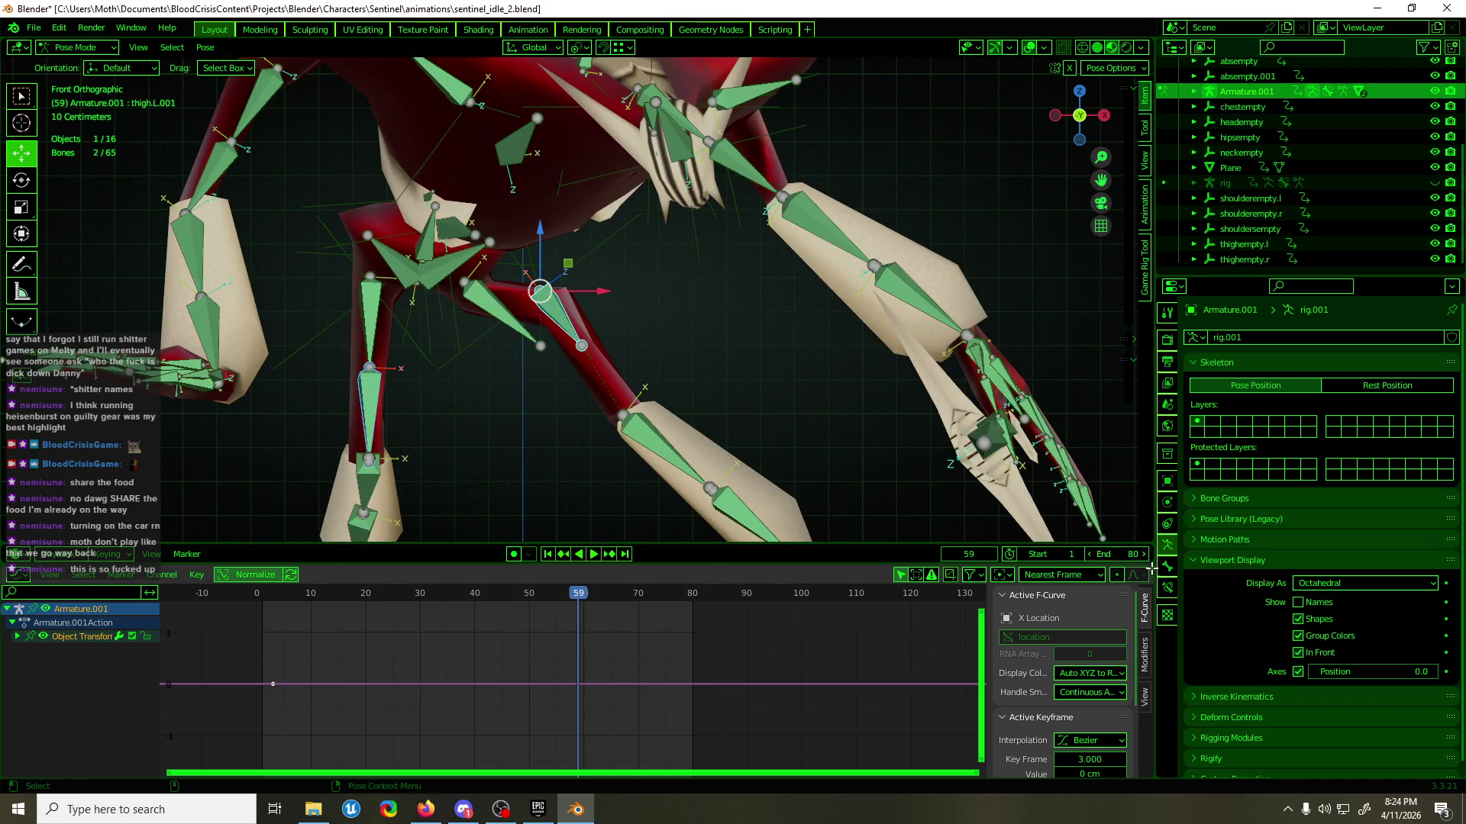
{"action": "left_click", "coordinate": [1167, 588]}
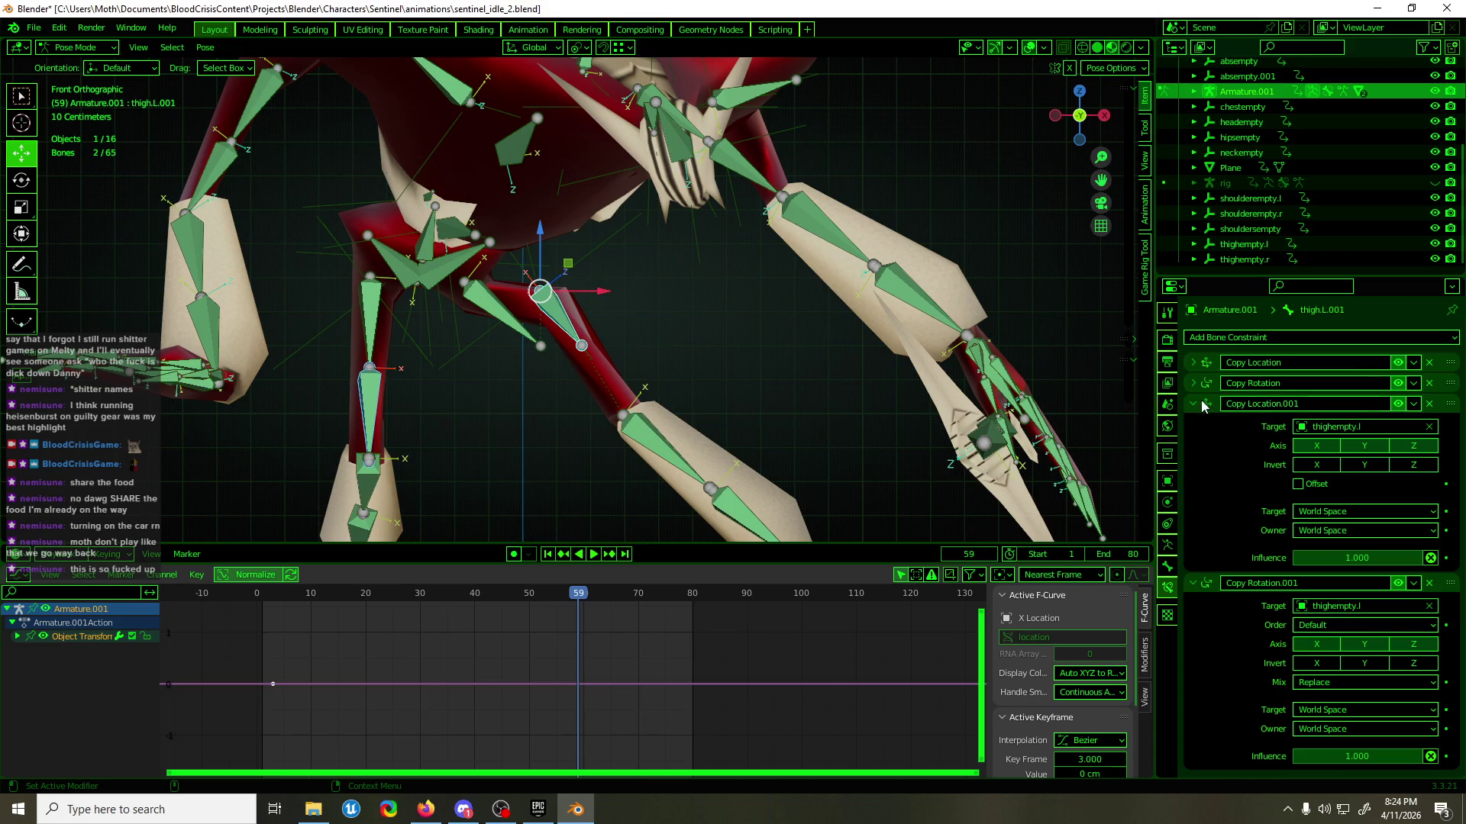
{"action": "left_click_drag", "start_coordinate": [1202, 405], "coordinate": [1207, 438]}
{"action": "left_click", "coordinate": [1413, 404]}
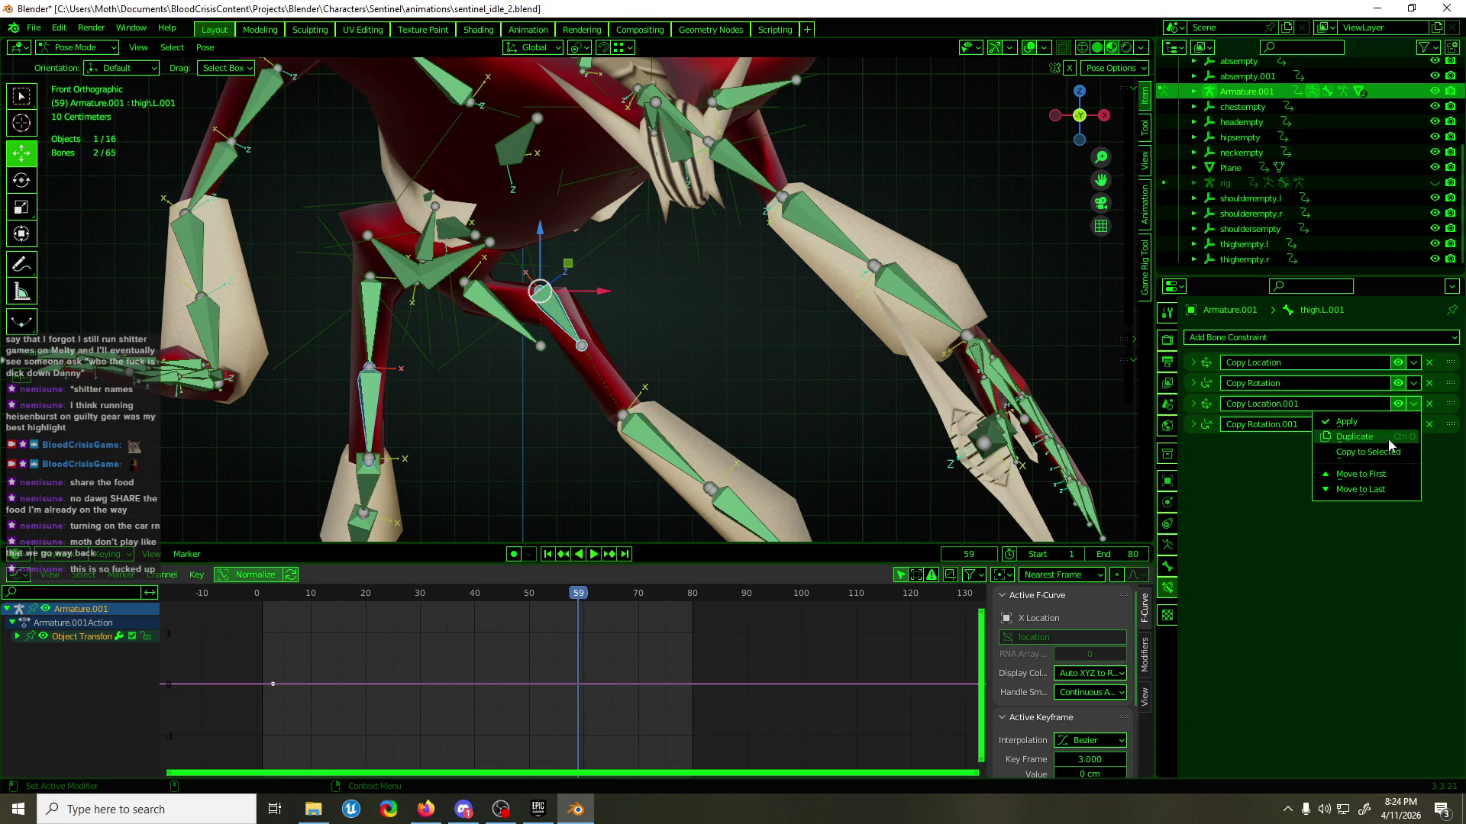
{"action": "left_click", "coordinate": [1368, 452]}
{"action": "left_click", "coordinate": [1413, 424]}
{"action": "left_click", "coordinate": [1391, 475]}
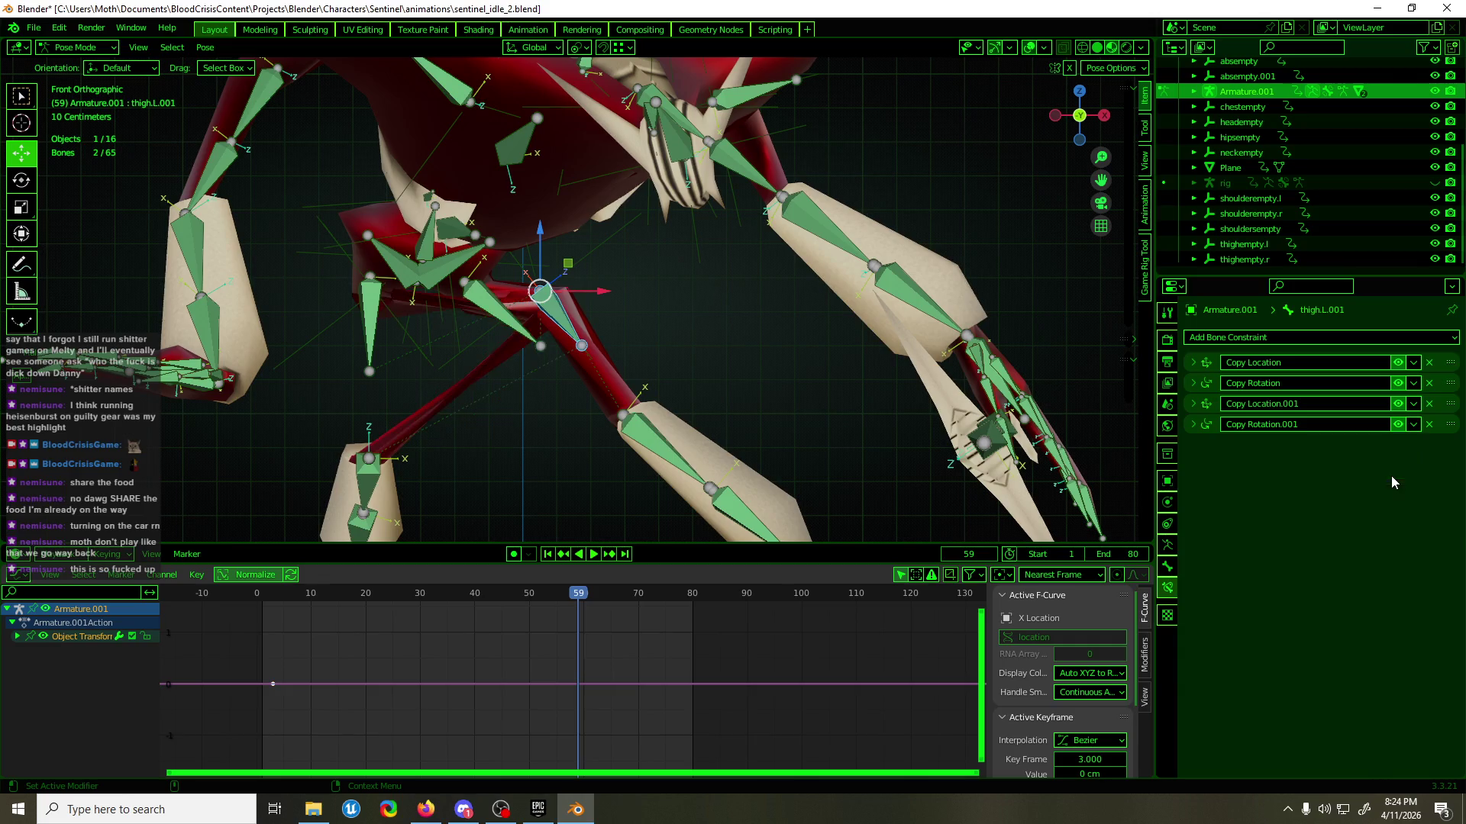
{"action": "left_click", "coordinate": [553, 319]}
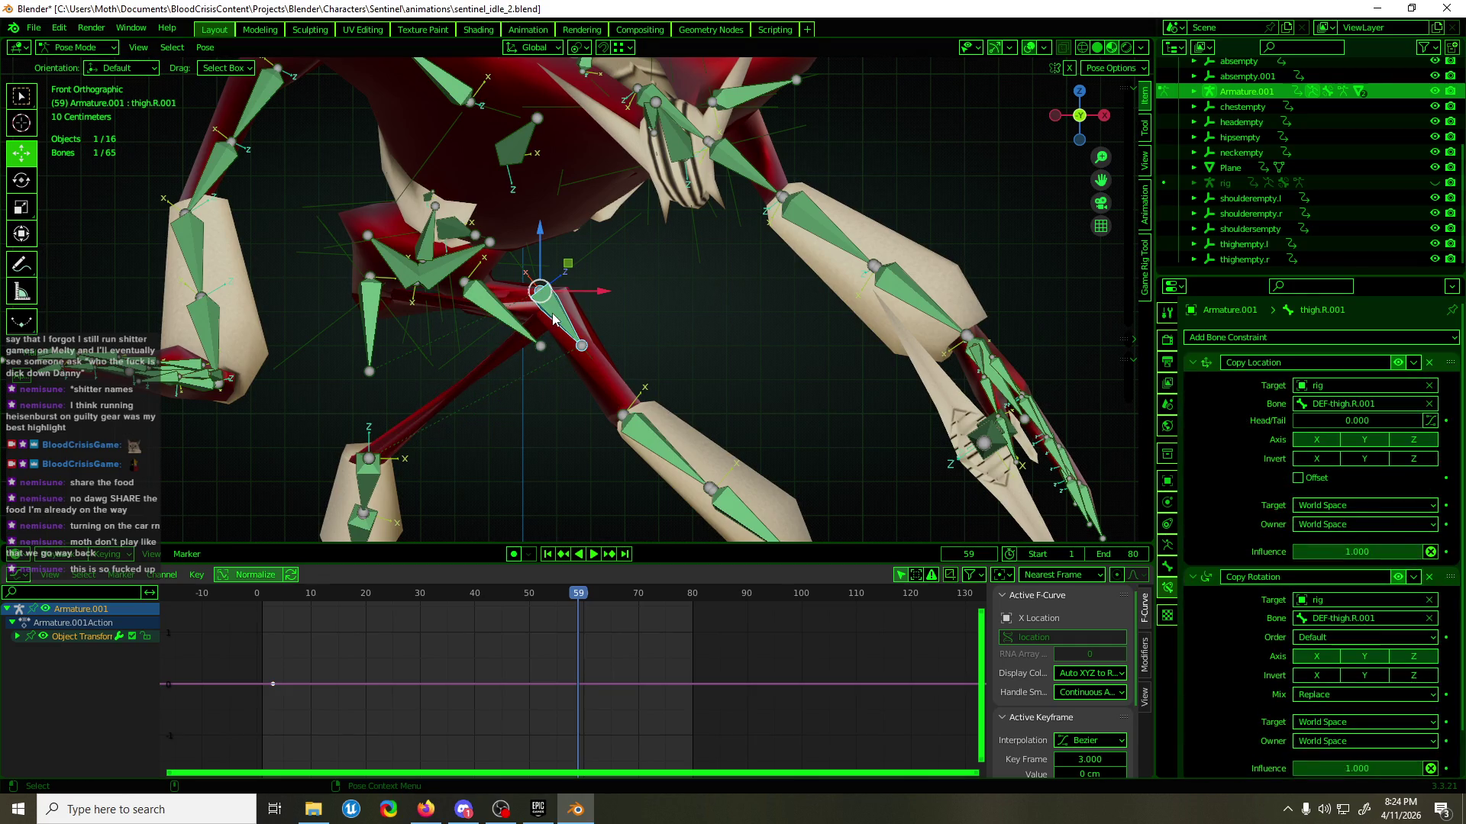
- Try retargeting the Copy Location constraint to thighempty.r, then undo the change
{"action": "left_click", "coordinate": [1341, 403]}
{"action": "type", "text": "th"}
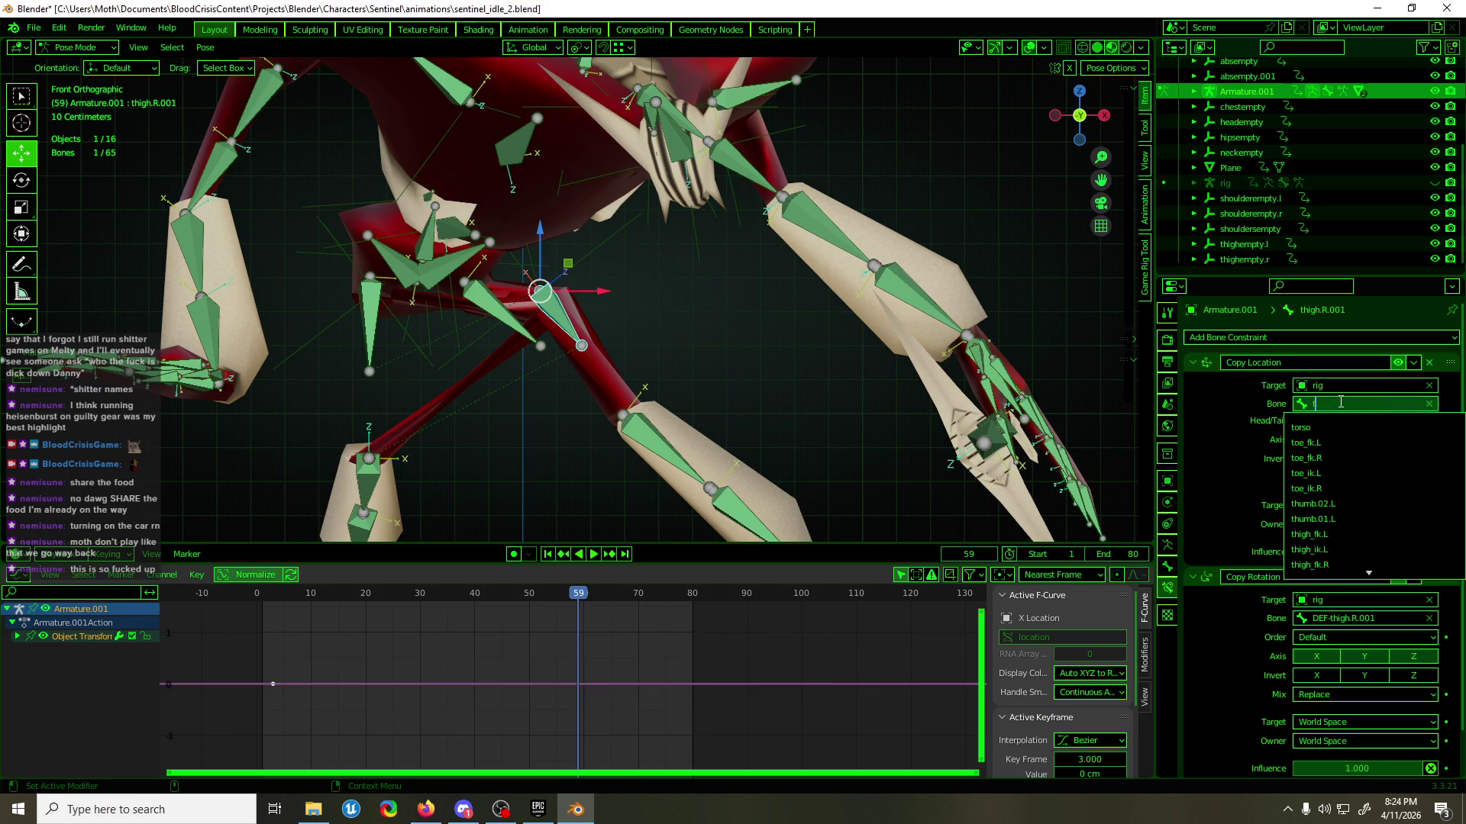
{"action": "left_click", "coordinate": [1325, 383]}
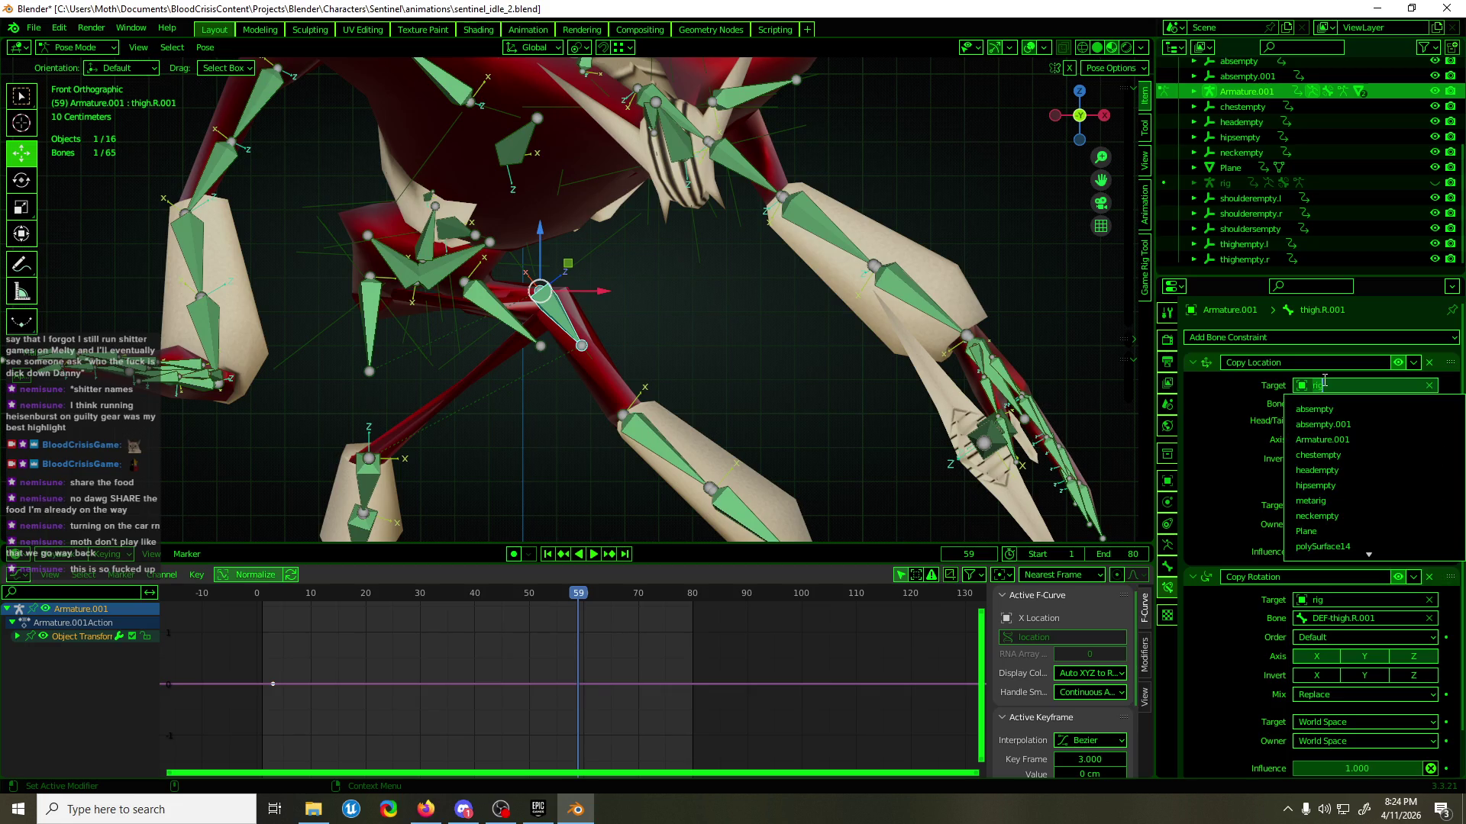
{"action": "type", "text": "th"}
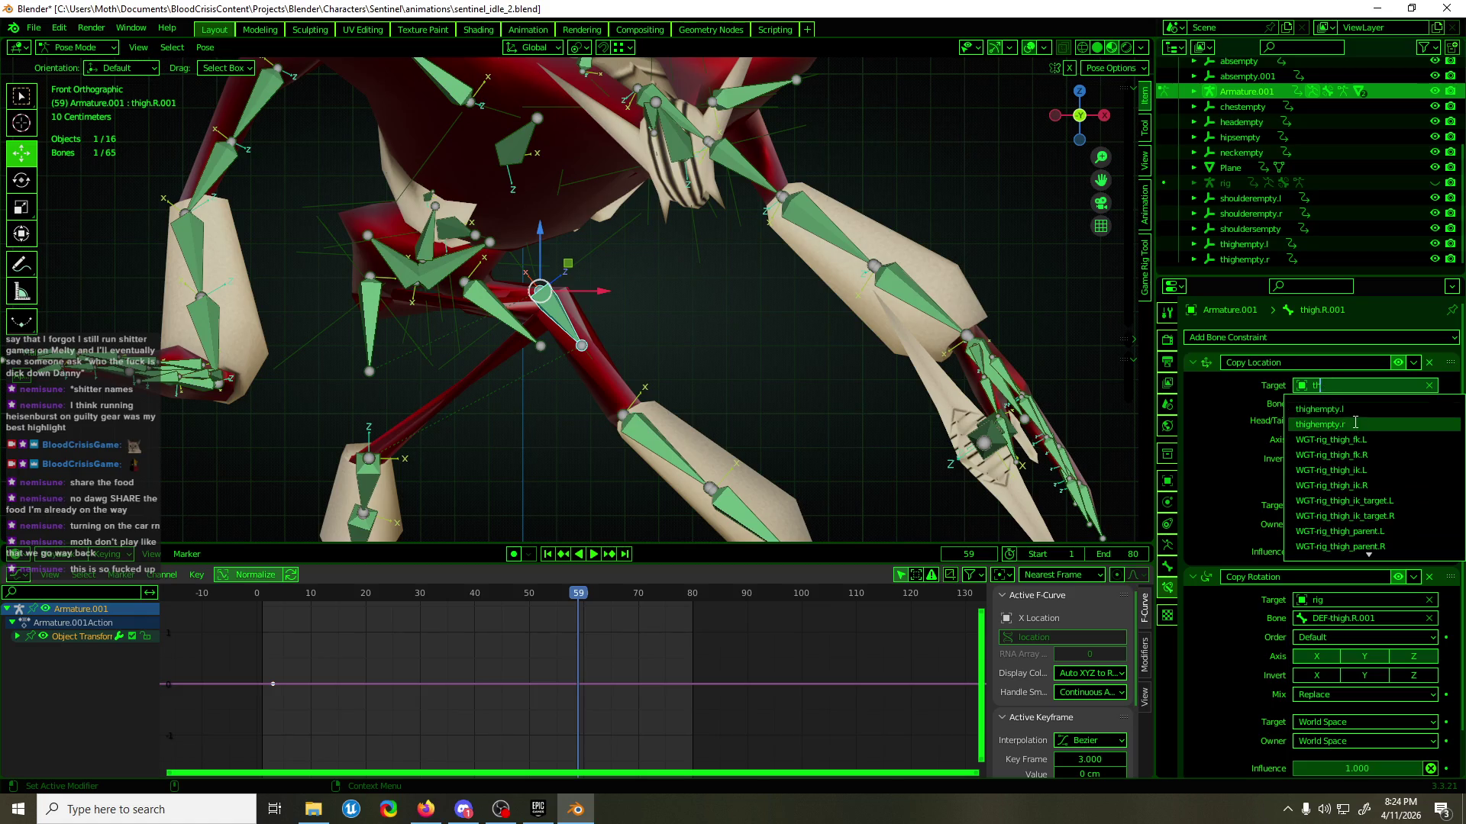
{"action": "left_click", "coordinate": [1355, 422]}
{"action": "key", "text": "ctrl+z"}
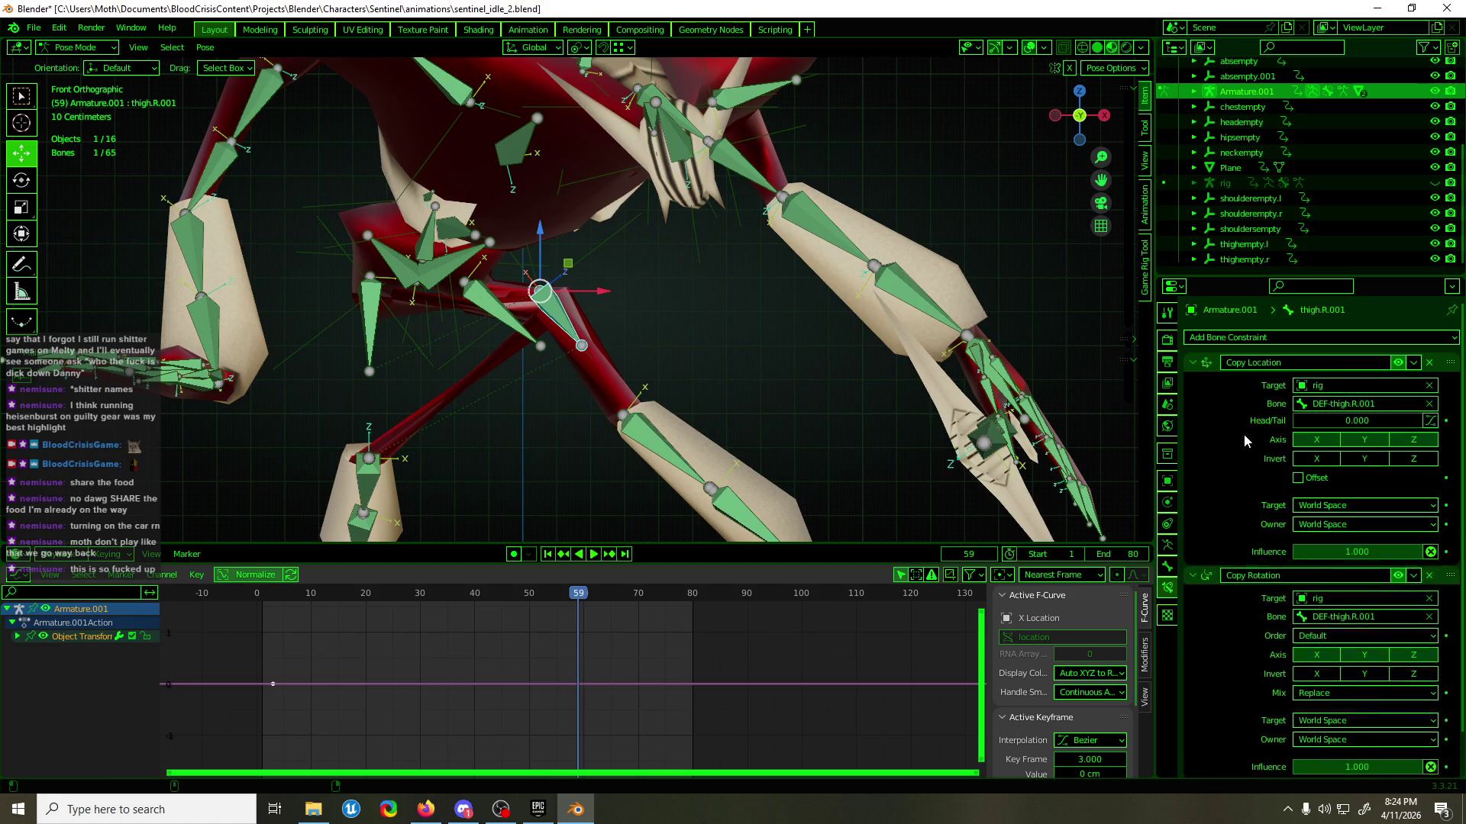
- Set Copy Location.001's target to thighempty.r
{"action": "left_click", "coordinate": [1193, 363], "text": "ctrl"}
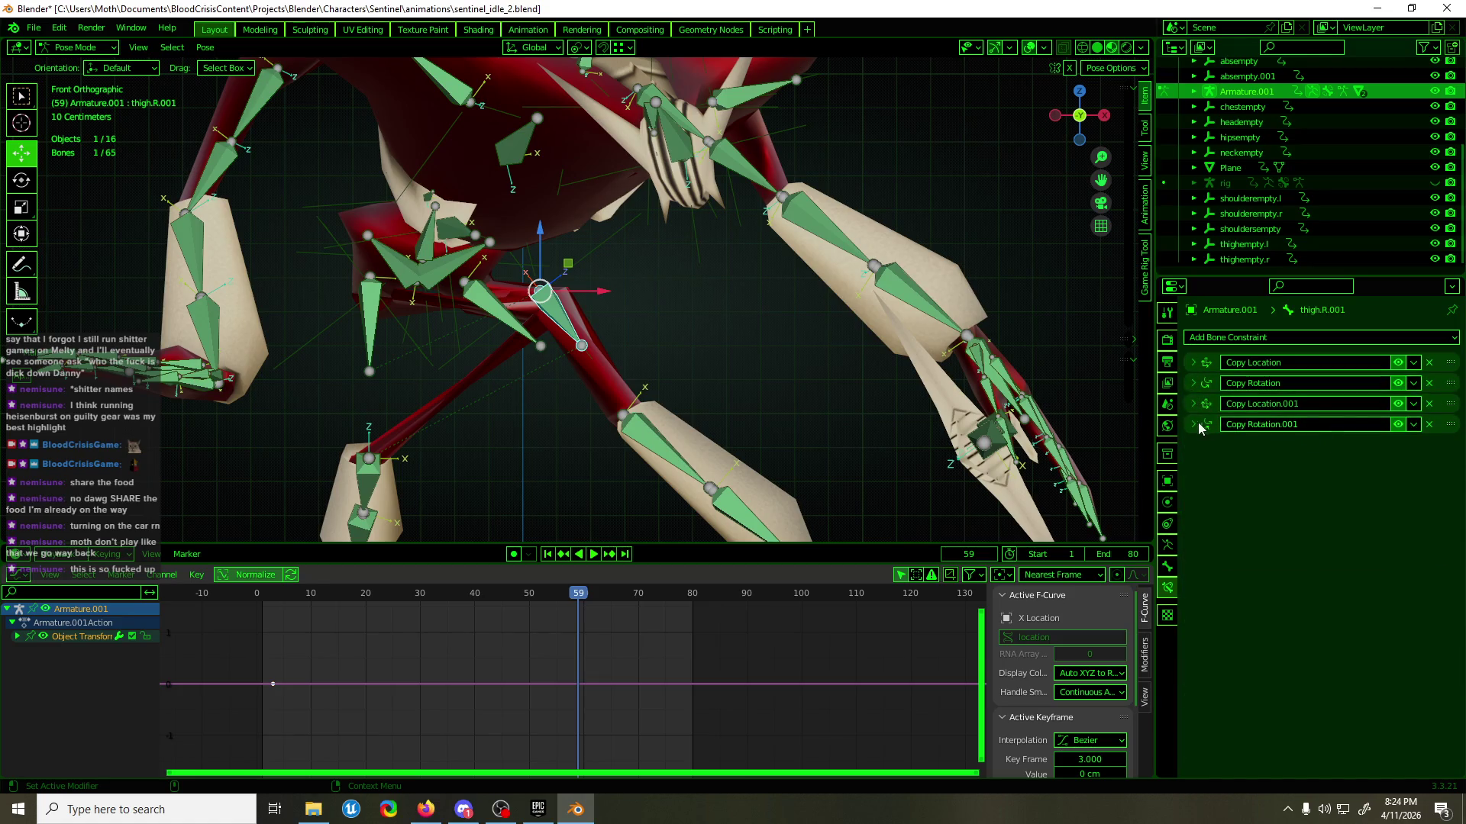
{"action": "left_click", "coordinate": [1194, 406]}
{"action": "left_click", "coordinate": [1356, 428]}
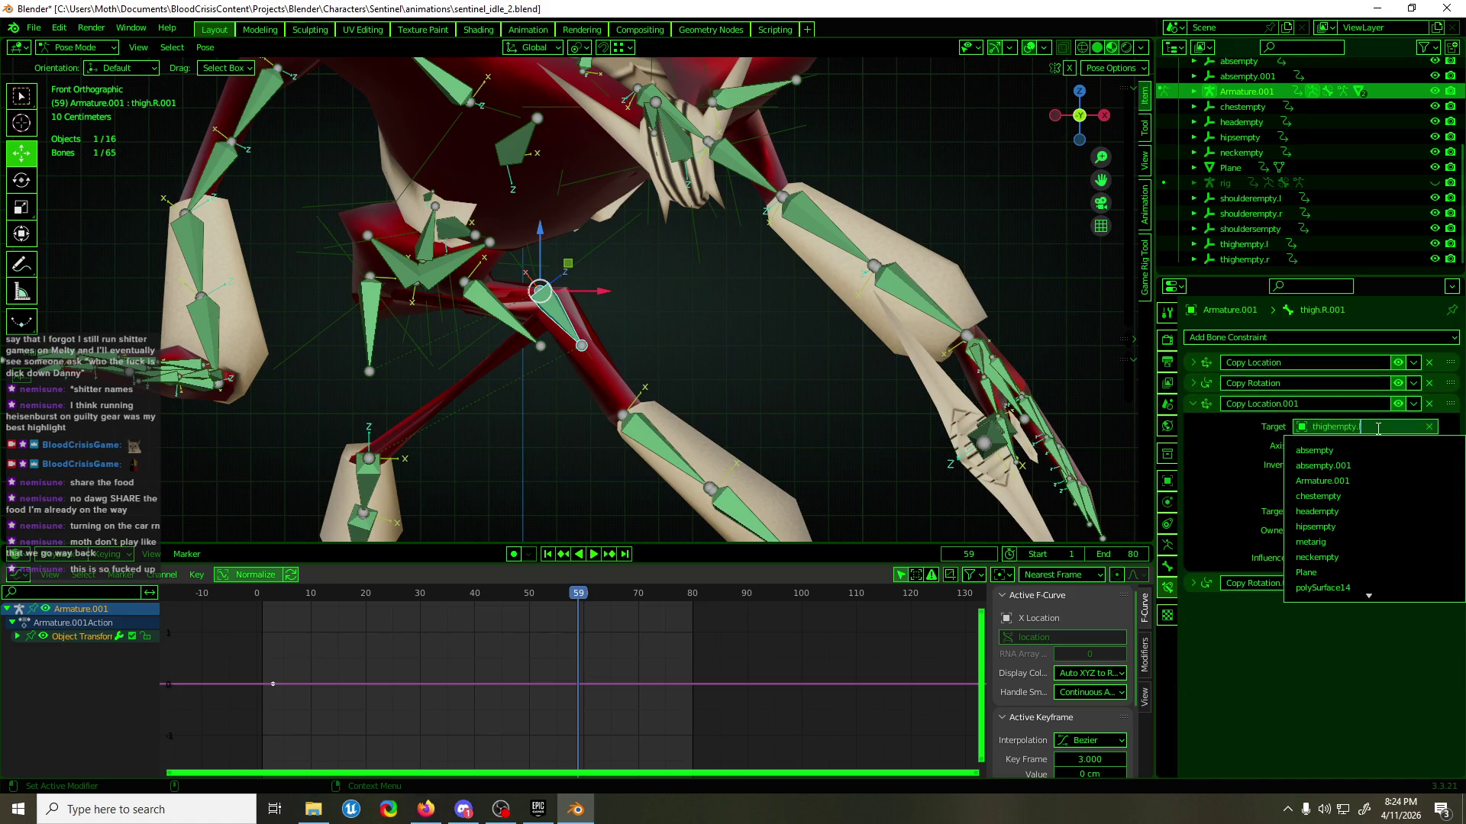
{"action": "key", "text": "BackSpace"}
{"action": "left_click", "coordinate": [1335, 459]}
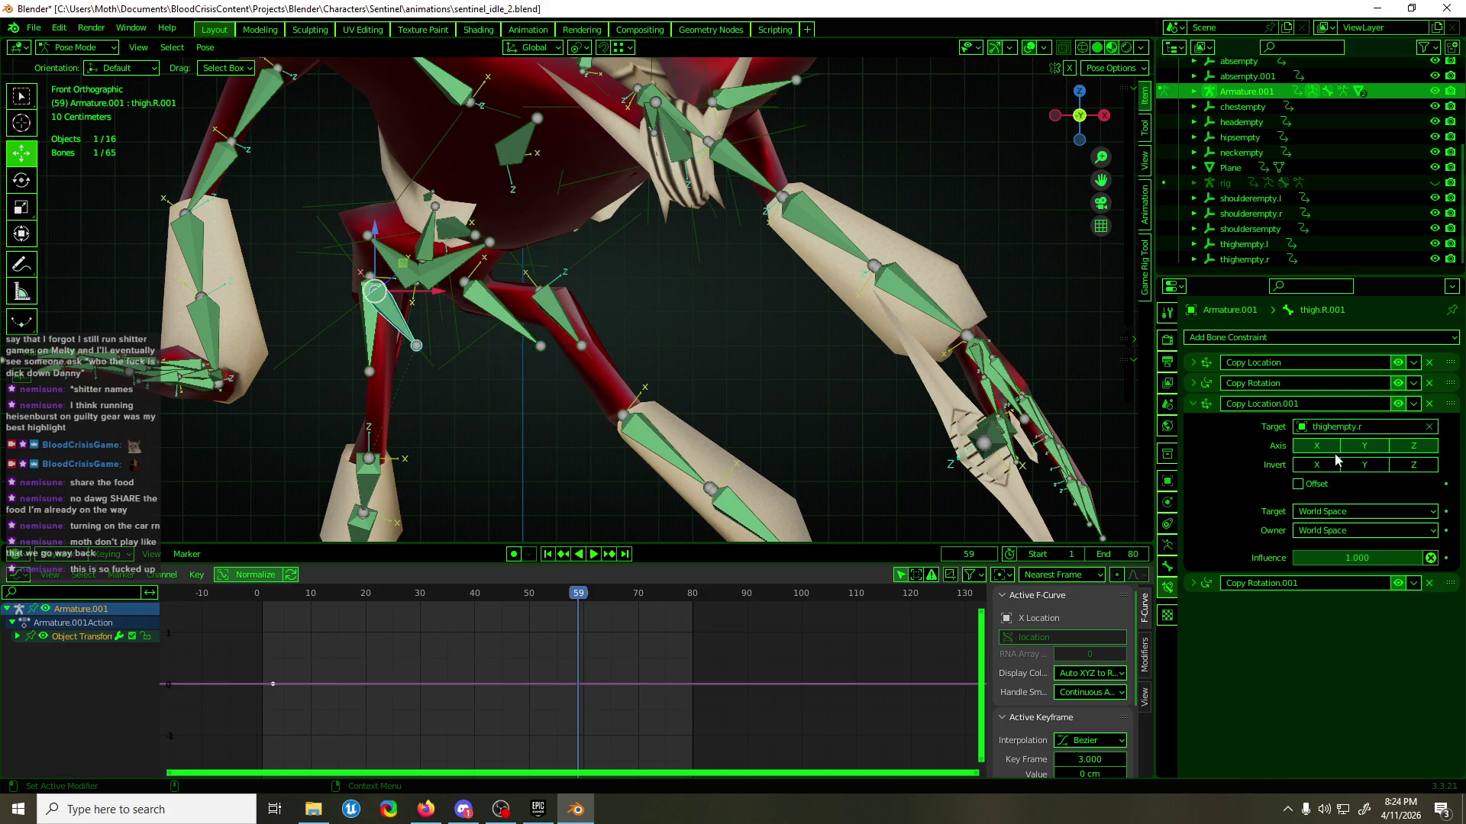
{"action": "left_click", "coordinate": [1193, 404]}
- Set Copy Rotation.001's target to thighempty.r and leave Pose Mode
{"action": "left_click", "coordinate": [1195, 426]}
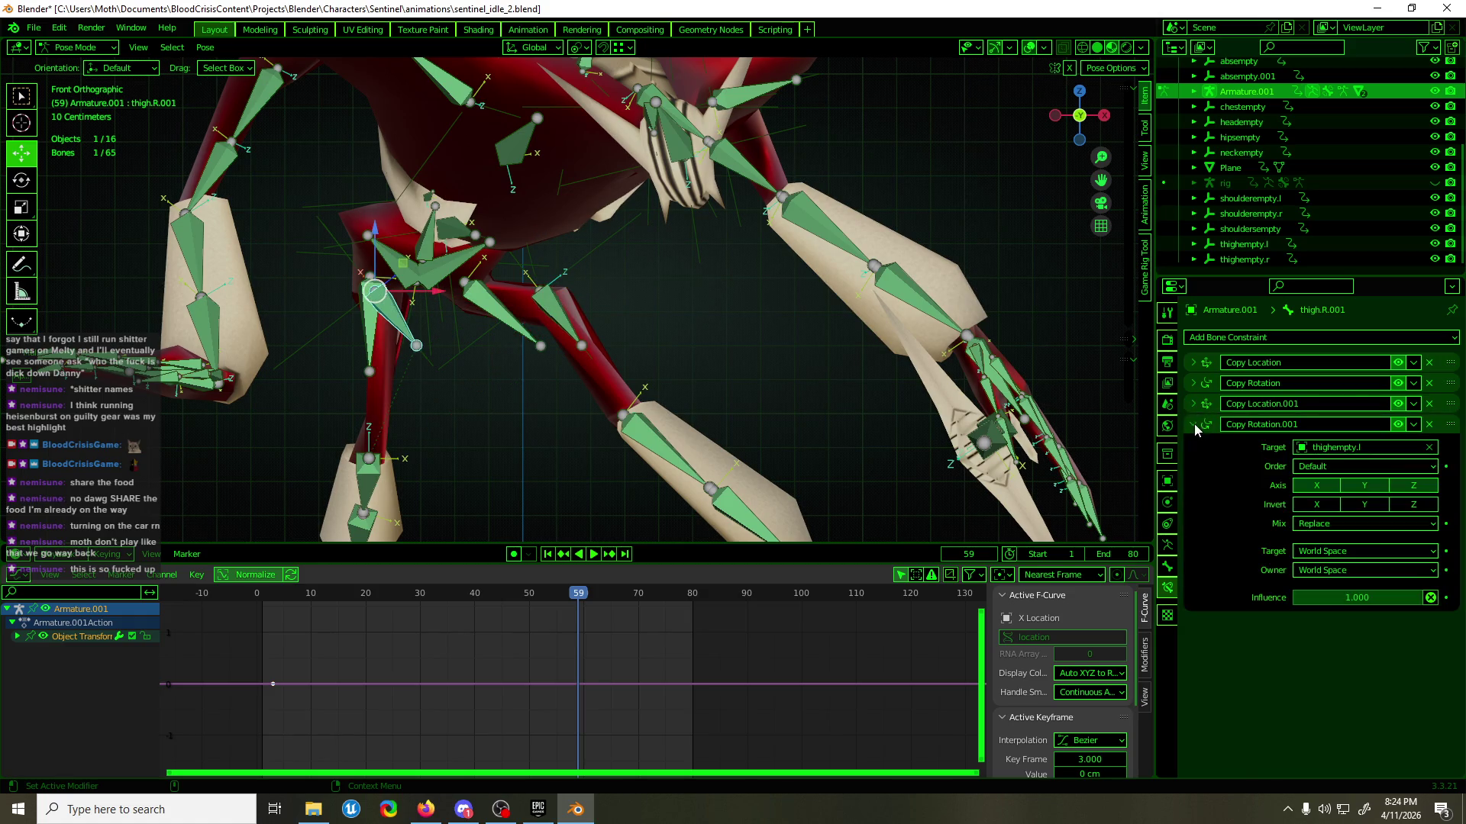
{"action": "left_click", "coordinate": [1379, 447]}
{"action": "type", "text": "r"}
{"action": "key", "text": "Return"}
{"action": "left_click", "coordinate": [323, 333]}
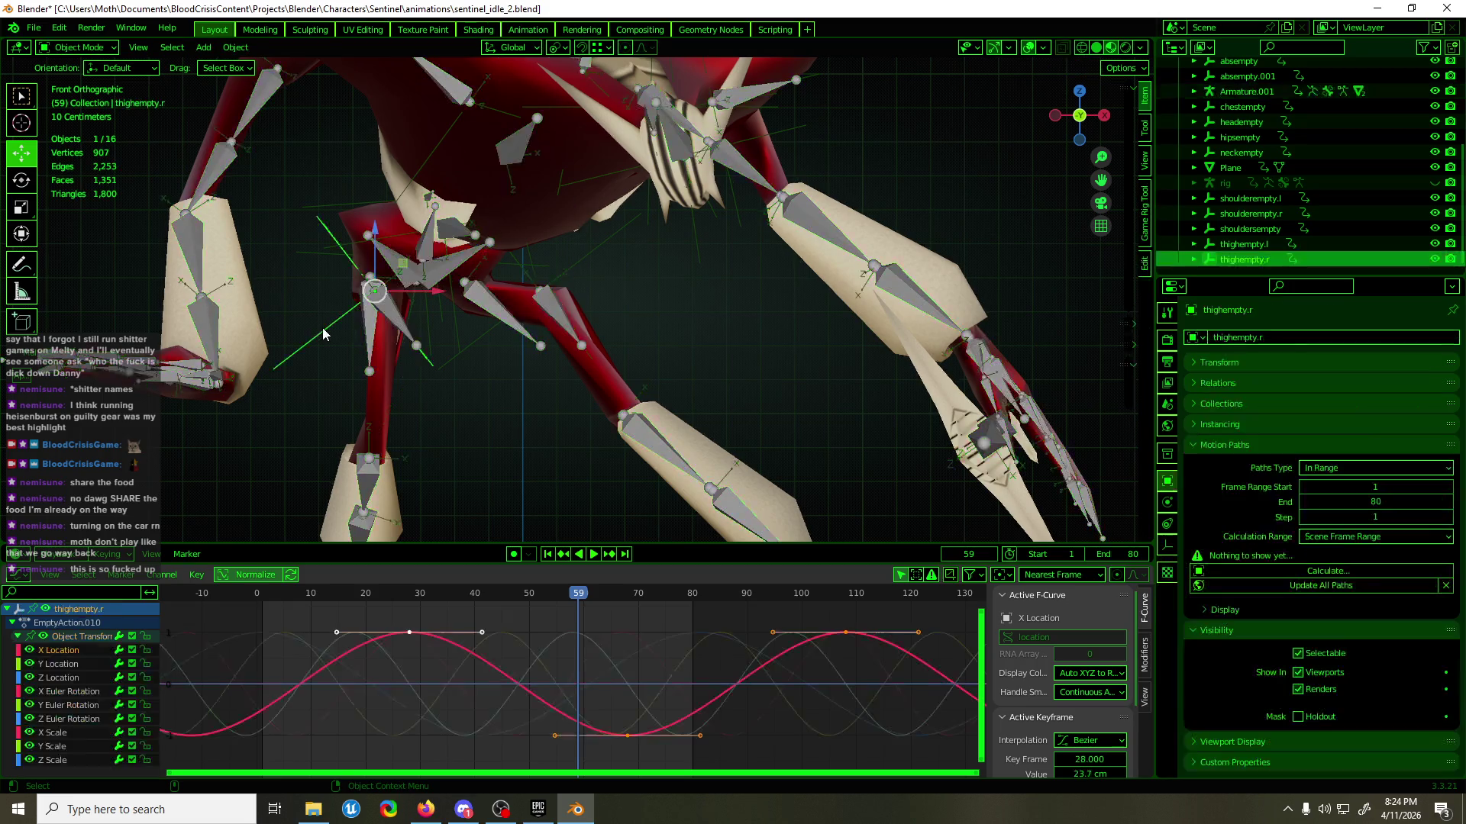
- Drag thighempty.r's X Euler Rotation peak keys down so the frame-87 key reads 72.6°
{"action": "left_click", "coordinate": [75, 690]}
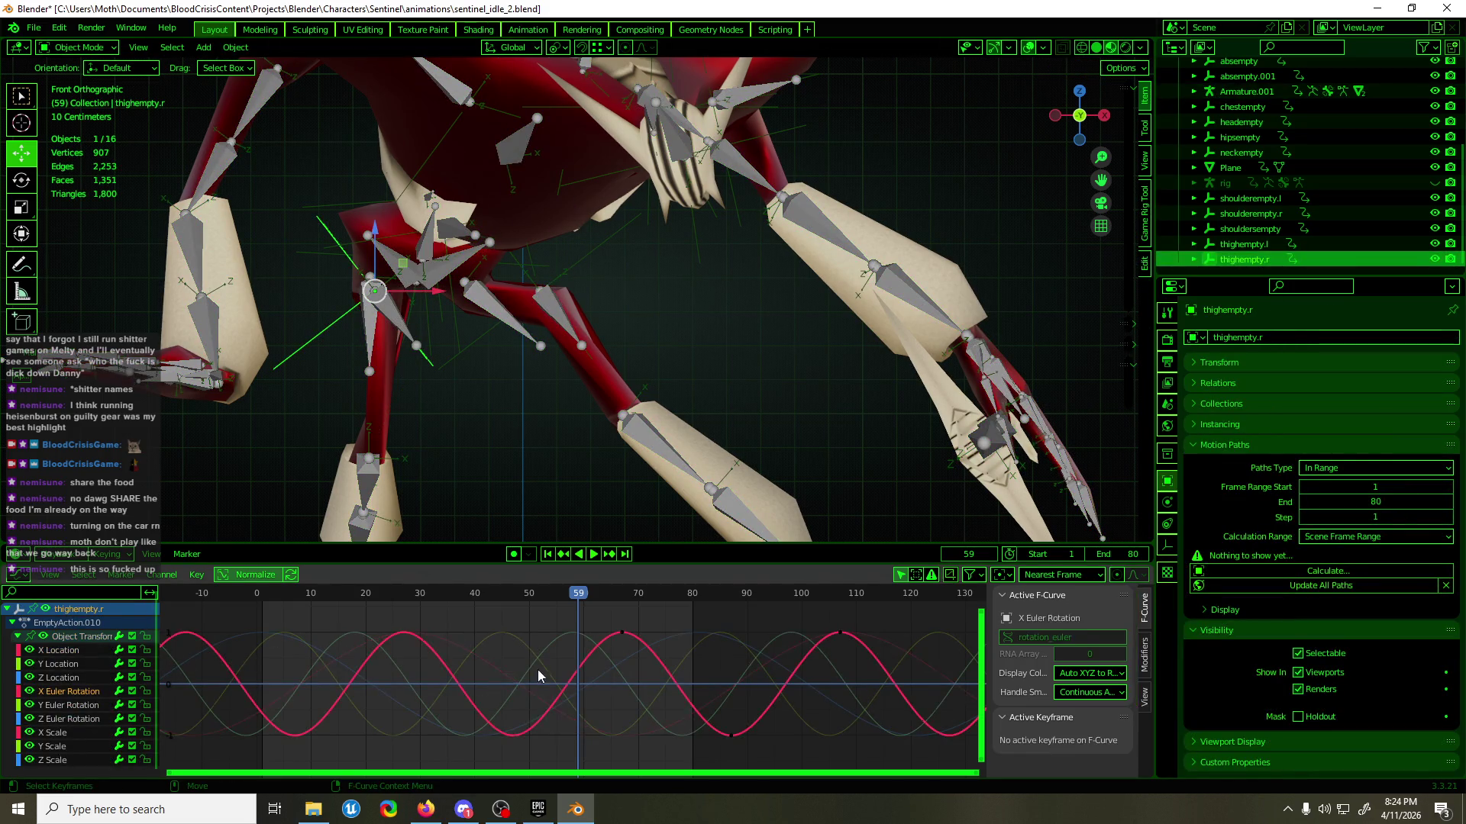
{"action": "left_click_drag", "start_coordinate": [672, 687], "coordinate": [771, 756]}
{"action": "key", "text": "g"}
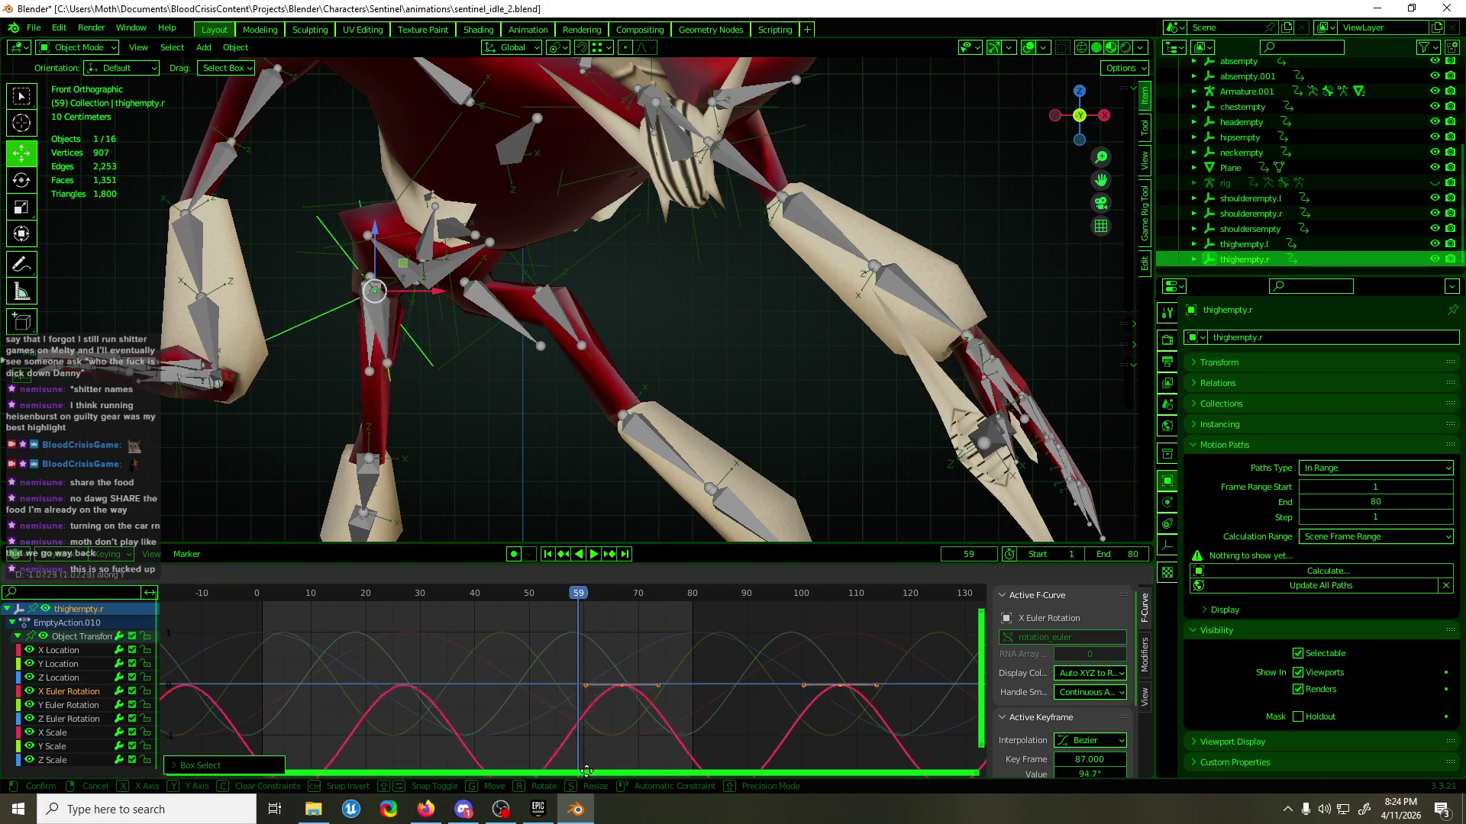
{"action": "left_click", "coordinate": [587, 635]}
{"action": "mouse_move", "coordinate": [580, 428]}
{"action": "middle_mouse_down"}
{"action": "mouse_move", "coordinate": [611, 397]}
{"action": "mouse_move", "coordinate": [649, 389]}
{"action": "mouse_move", "coordinate": [487, 378]}
{"action": "middle_mouse_up"}
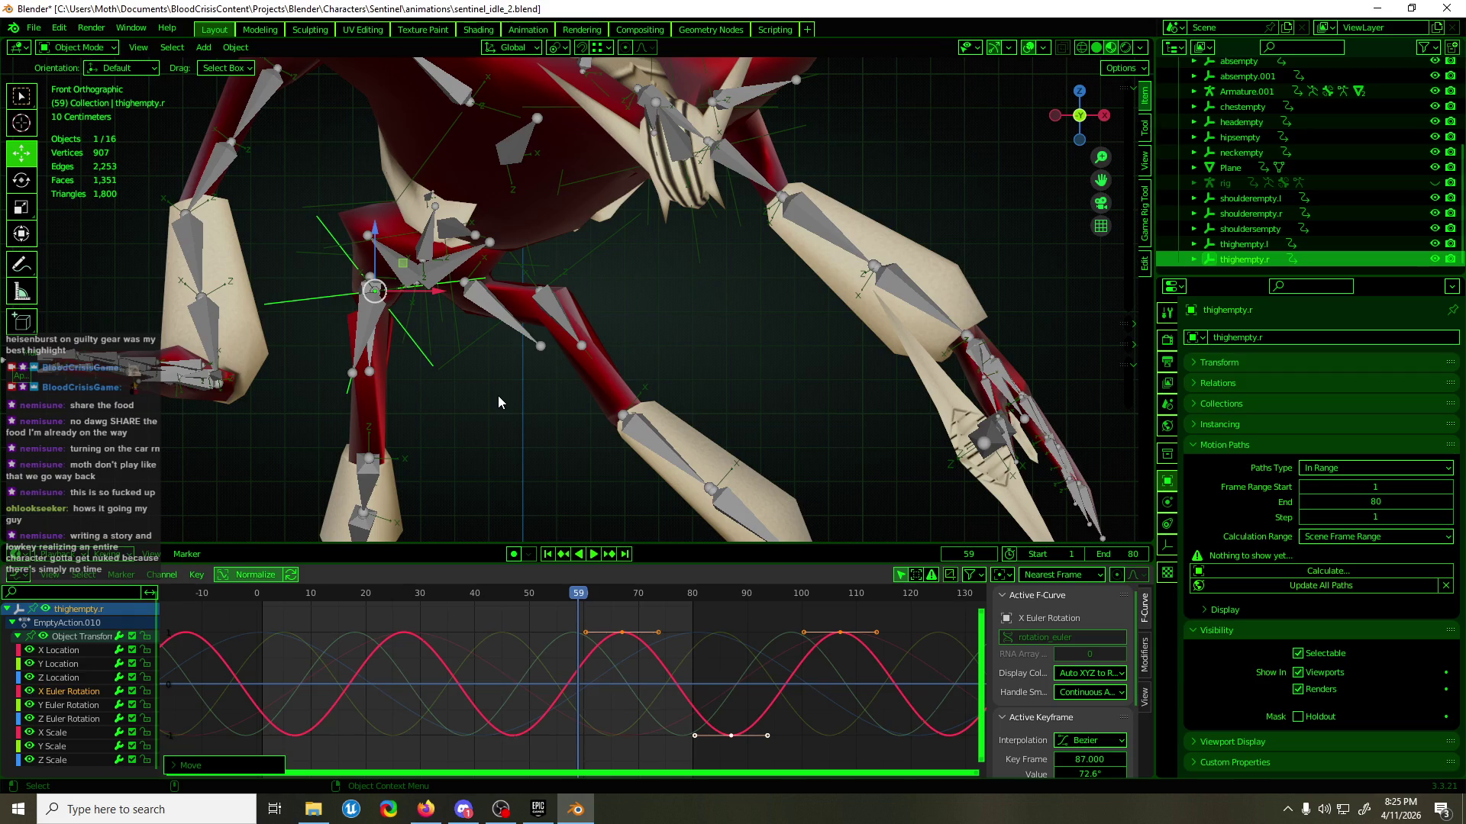
{"action": "scroll", "coordinate": [451, 315], "scroll_direction": "down", "scroll_amount": 6}
{"action": "mouse_move", "coordinate": [441, 315]}
{"action": "middle_mouse_down"}
{"action": "mouse_move", "coordinate": [612, 310]}
{"action": "mouse_move", "coordinate": [439, 315]}
{"action": "middle_mouse_up"}
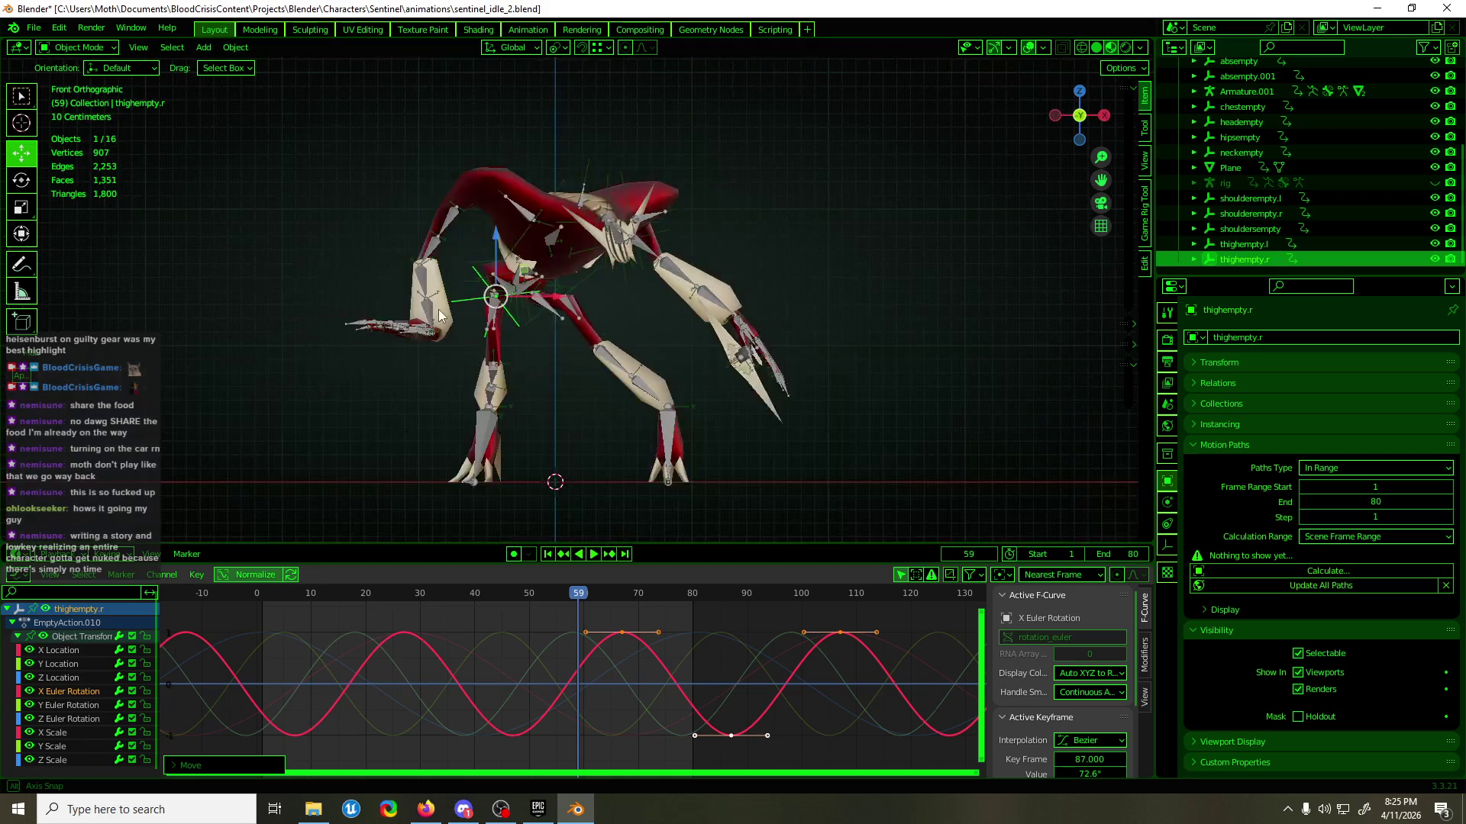
{"action": "scroll", "coordinate": [501, 356], "scroll_direction": "up", "scroll_amount": 5}
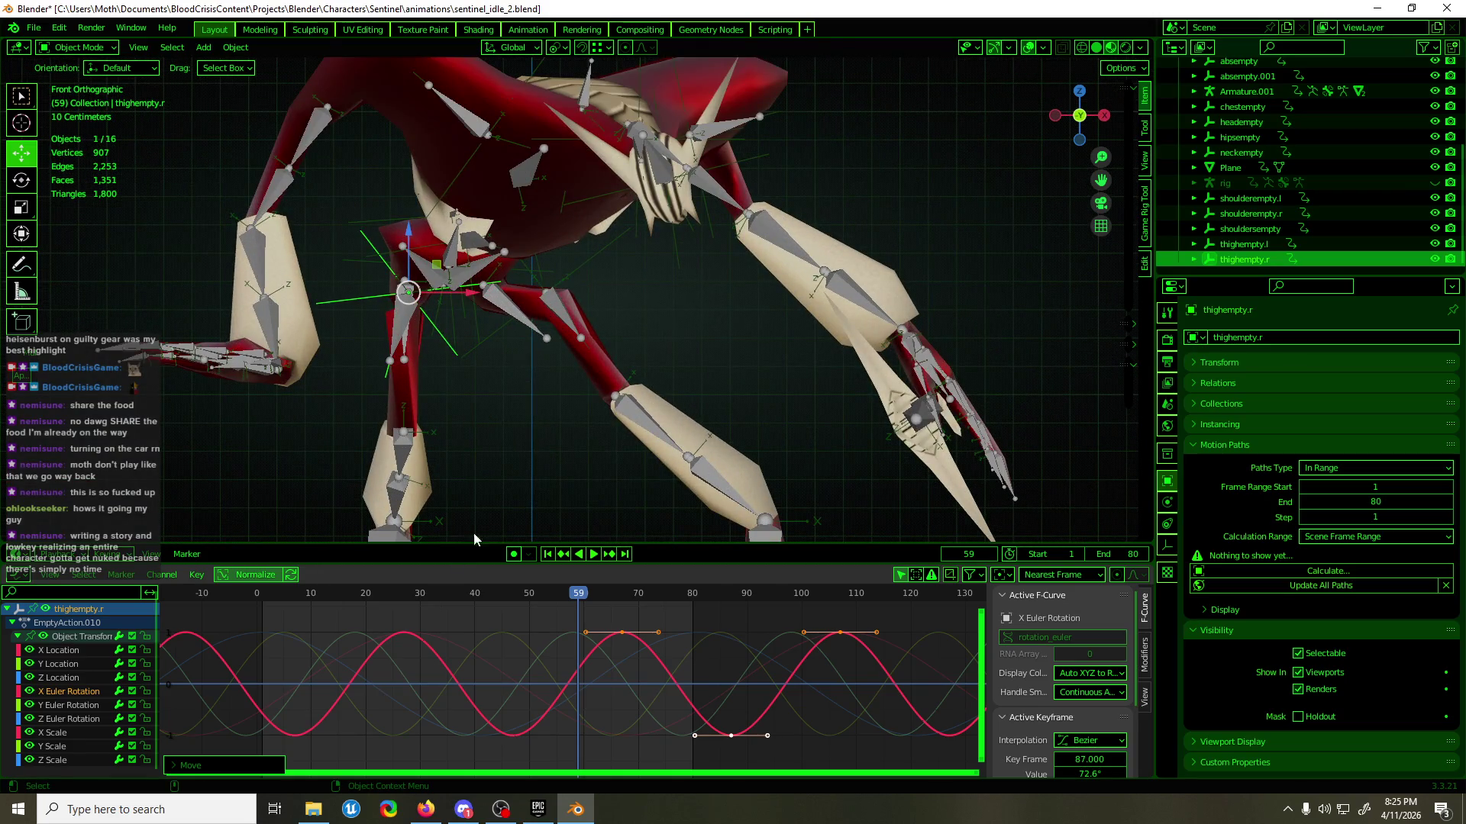
{"action": "left_click", "coordinate": [69, 705]}
{"action": "left_click_drag", "start_coordinate": [536, 624], "coordinate": [552, 703]}
{"action": "key", "text": "g"}
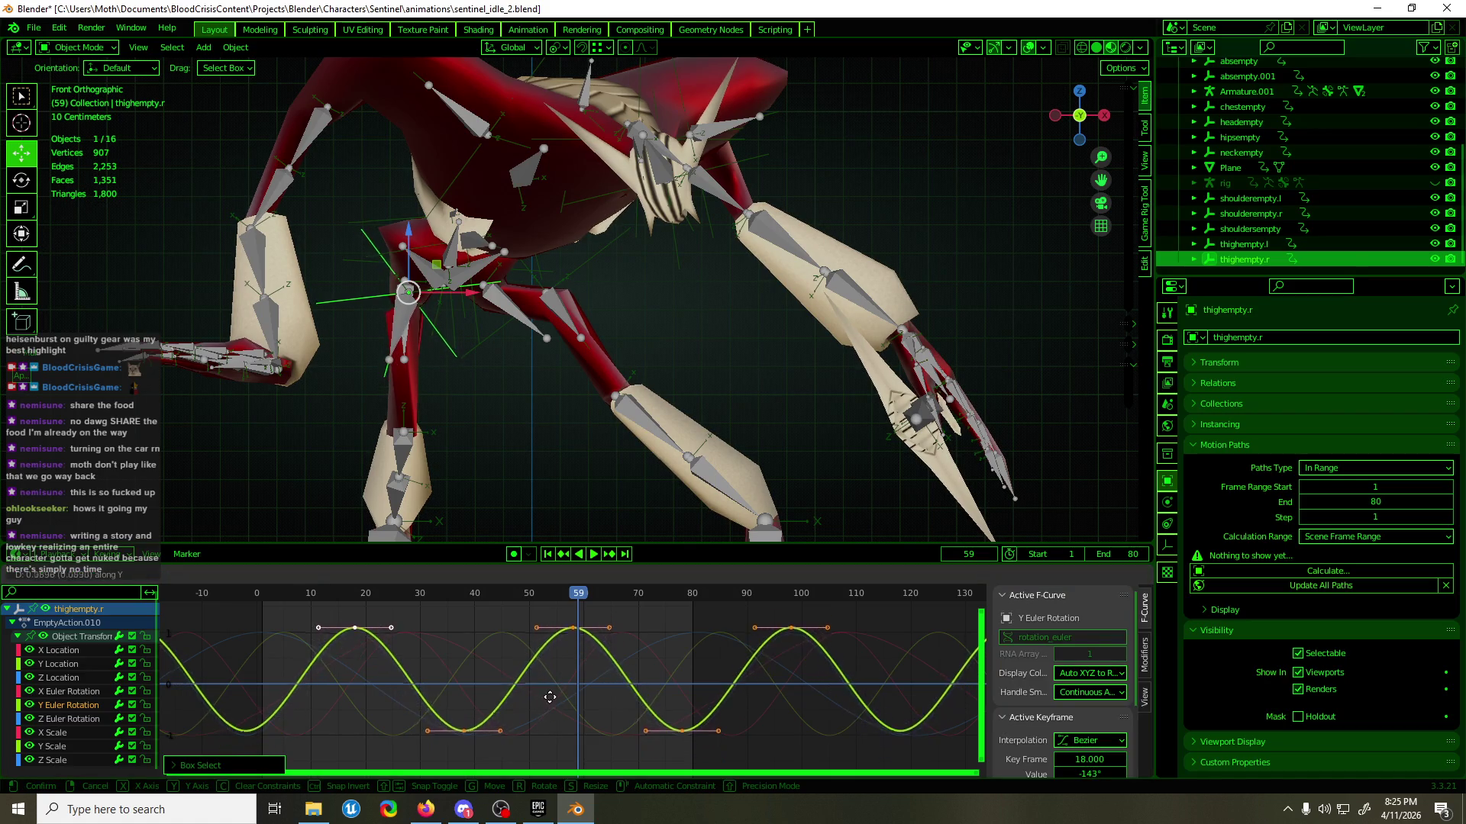
{"action": "key", "text": "Escape"}
{"action": "mouse_move", "coordinate": [527, 428]}
{"action": "middle_mouse_down"}
{"action": "mouse_move", "coordinate": [501, 426]}
{"action": "mouse_move", "coordinate": [484, 447]}
{"action": "middle_mouse_up"}
{"action": "key", "text": "KP_1"}
{"action": "mouse_move", "coordinate": [480, 597]}
{"action": "left_mouse_down"}
{"action": "mouse_move", "coordinate": [363, 603]}
{"action": "mouse_move", "coordinate": [474, 586]}
{"action": "left_mouse_up"}
{"action": "key", "text": "space"}
{"action": "key", "text": "space"}
{"action": "mouse_move", "coordinate": [503, 527]}
{"action": "middle_mouse_down"}
{"action": "mouse_move", "coordinate": [479, 420]}
{"action": "mouse_move", "coordinate": [571, 415]}
{"action": "middle_mouse_up"}
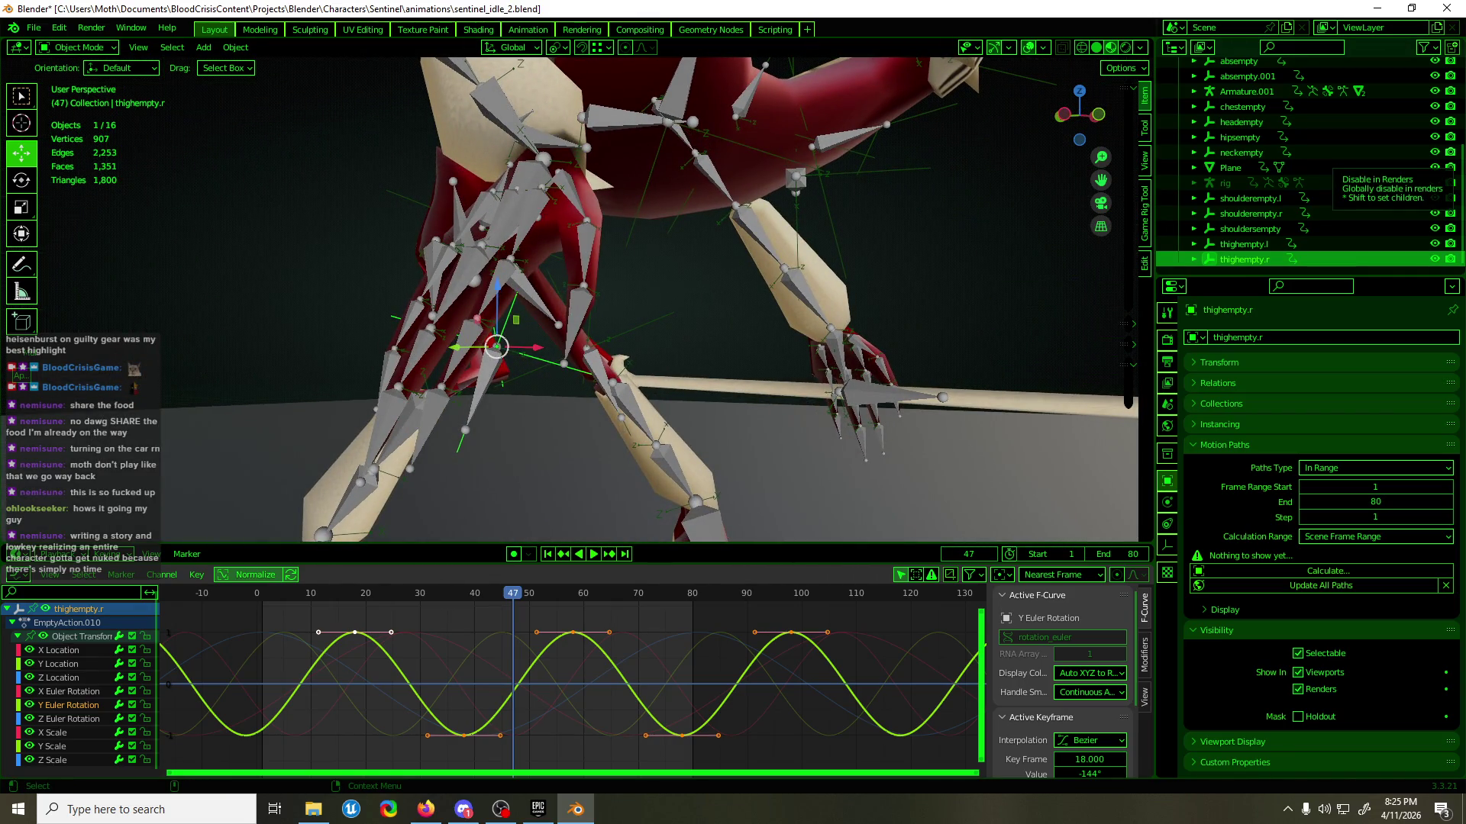
{"action": "key", "text": "alt+Tab"}
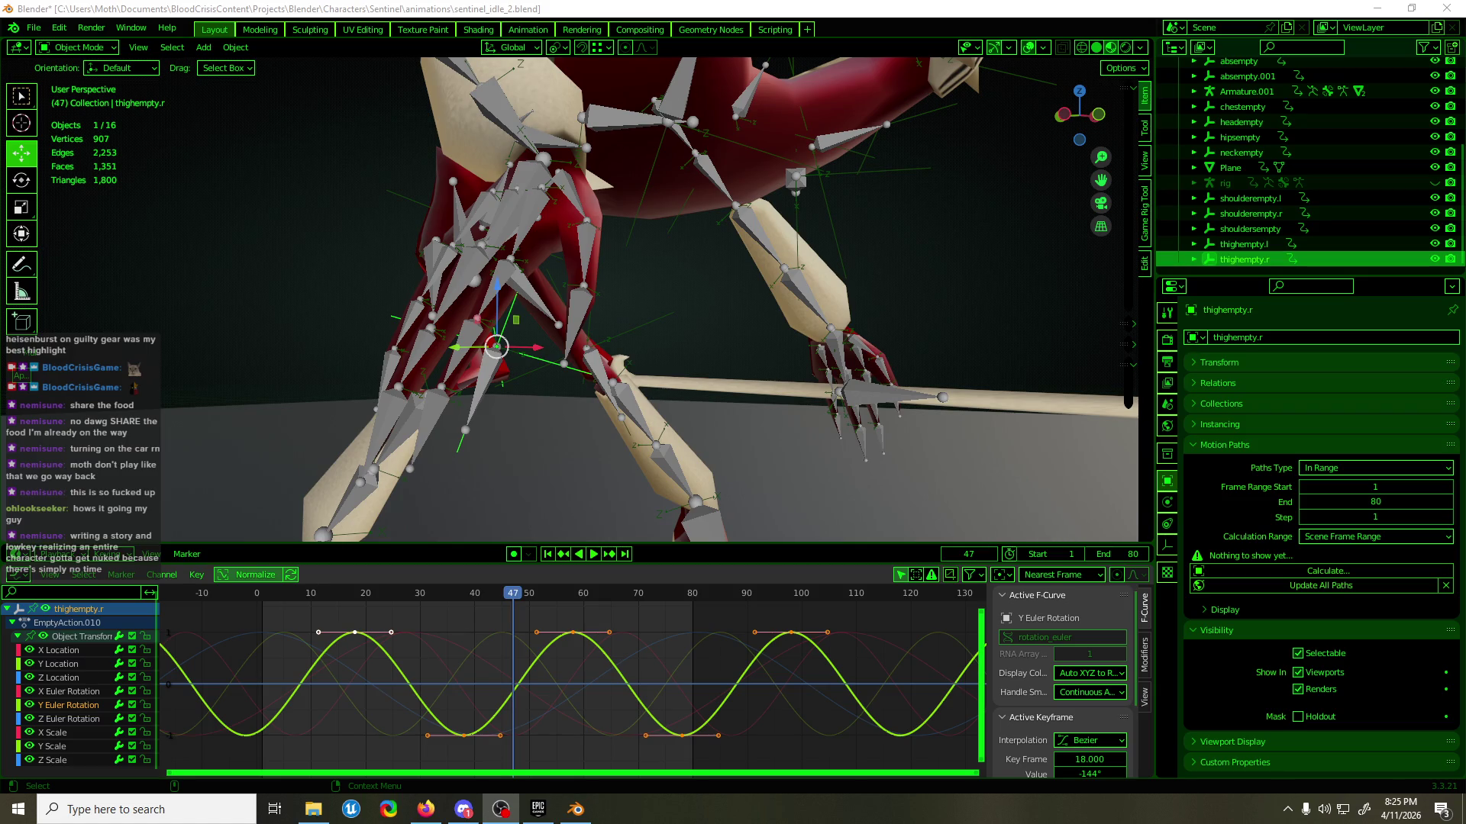
{"action": "mouse_move", "coordinate": [739, 157]}
{"action": "middle_mouse_down"}
{"action": "mouse_move", "coordinate": [624, 169]}
{"action": "mouse_move", "coordinate": [948, 173]}
{"action": "mouse_move", "coordinate": [625, 172]}
{"action": "middle_mouse_up"}
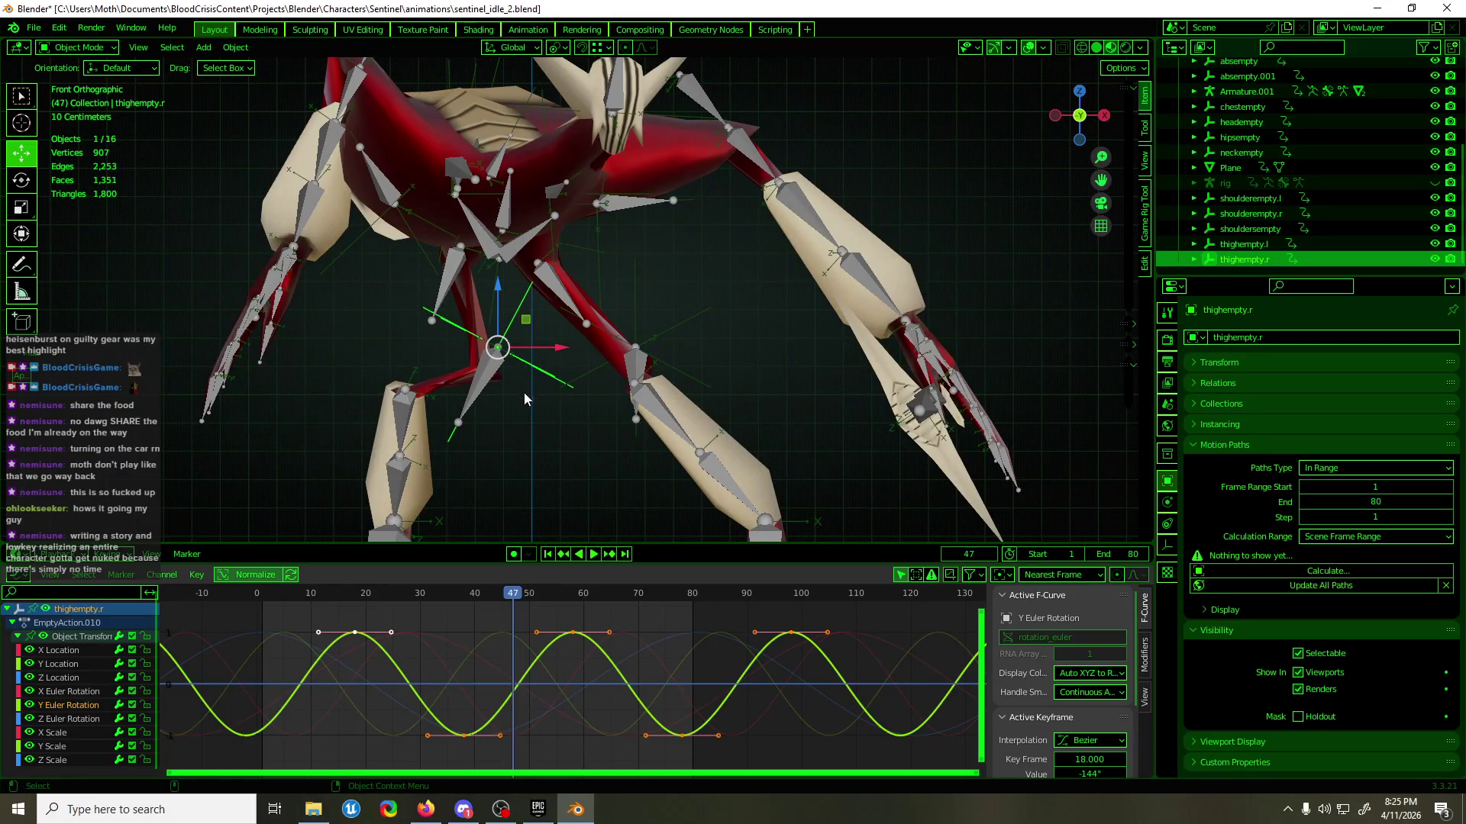
{"action": "mouse_move", "coordinate": [539, 607]}
{"action": "left_mouse_down"}
{"action": "mouse_move", "coordinate": [451, 606]}
{"action": "mouse_move", "coordinate": [512, 604]}
{"action": "left_mouse_up"}
{"action": "scroll", "coordinate": [518, 403], "scroll_direction": "up", "scroll_amount": 2}
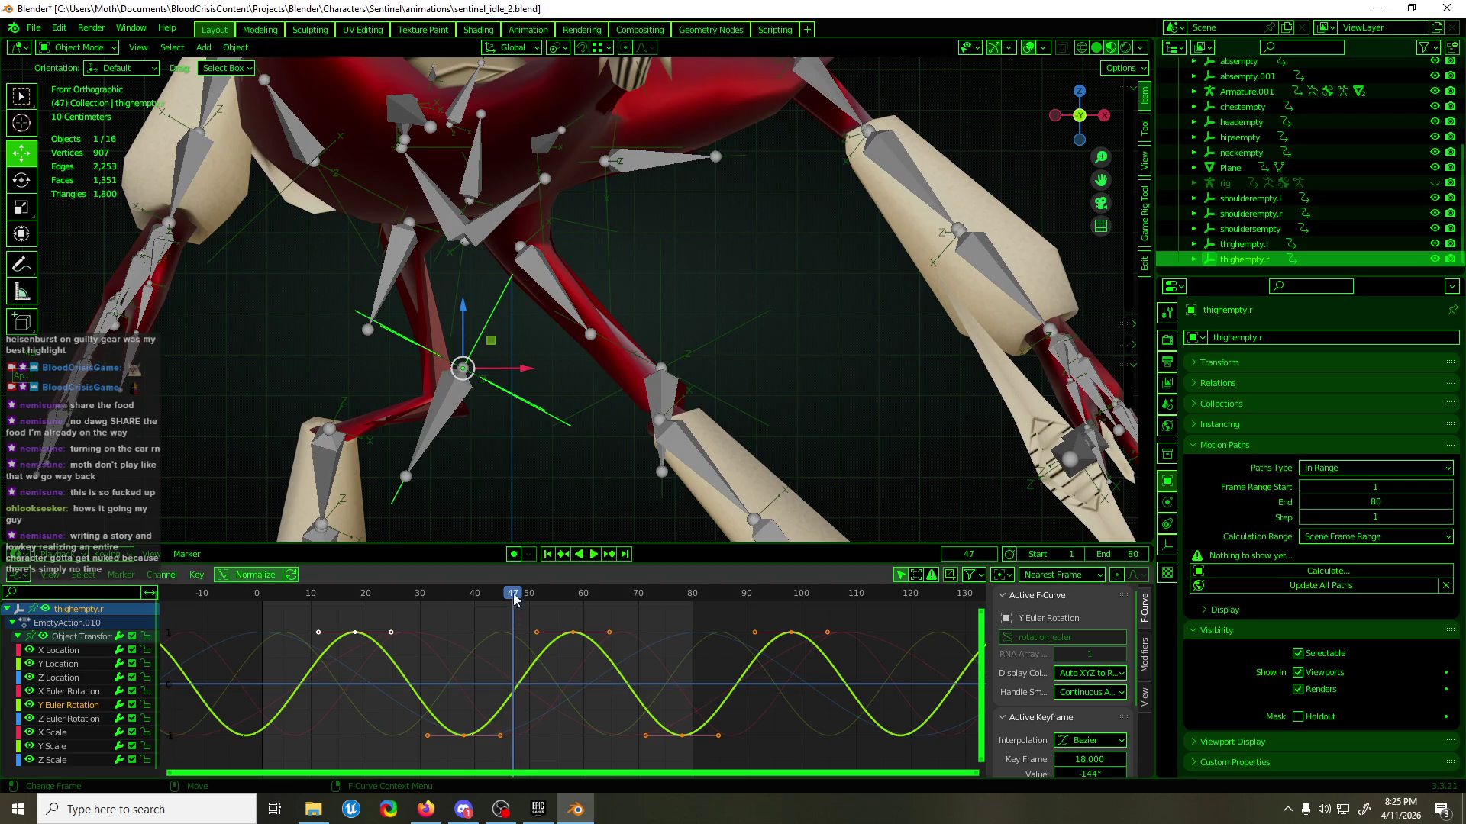
{"action": "left_click", "coordinate": [69, 693]}
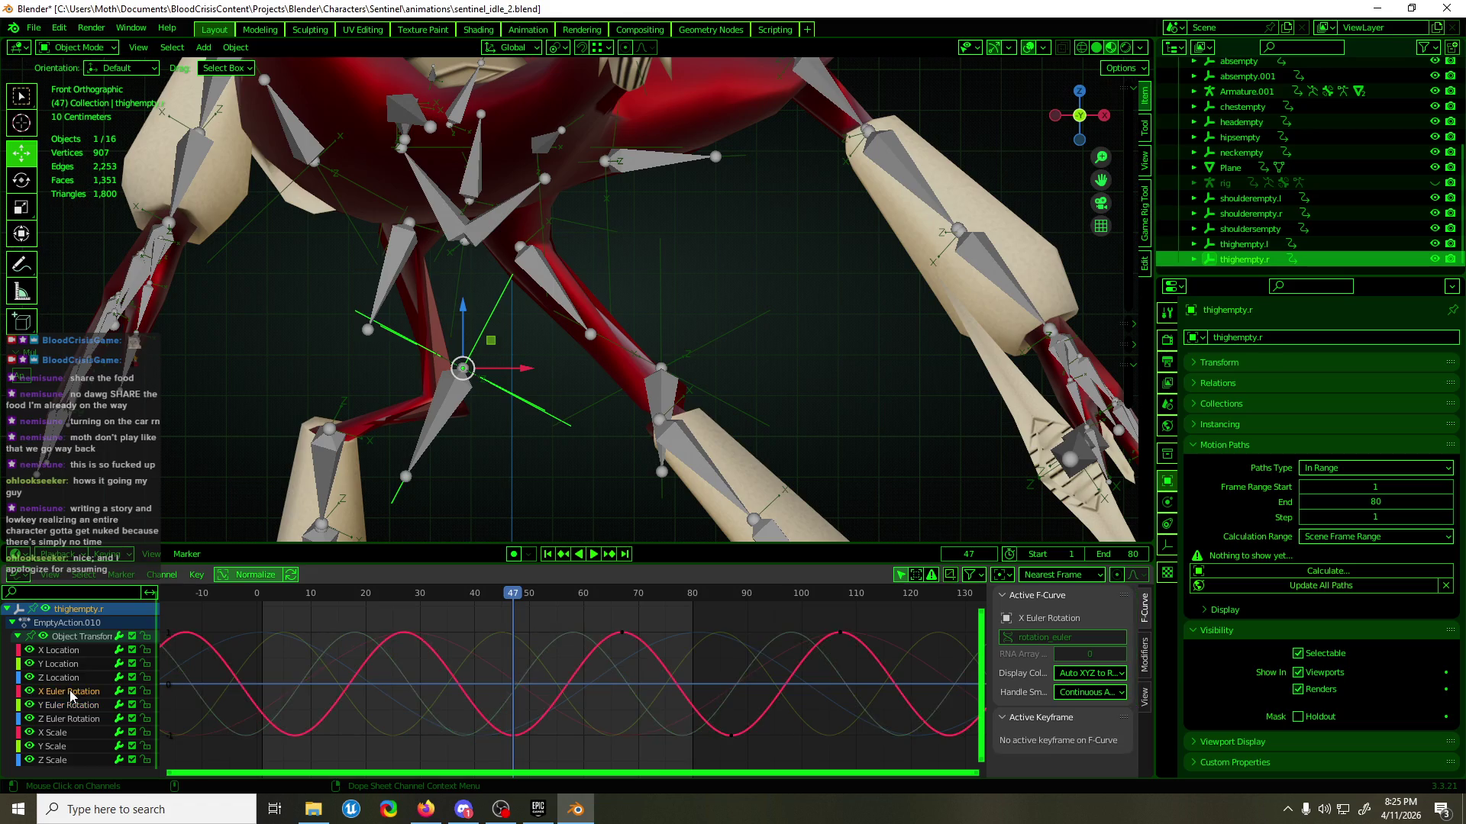
- Raise thighempty.r's X Euler Rotation keys to about 80°
{"action": "left_click_drag", "start_coordinate": [548, 660], "coordinate": [406, 710]}
{"action": "key", "text": "g"}
{"action": "key", "text": "y"}
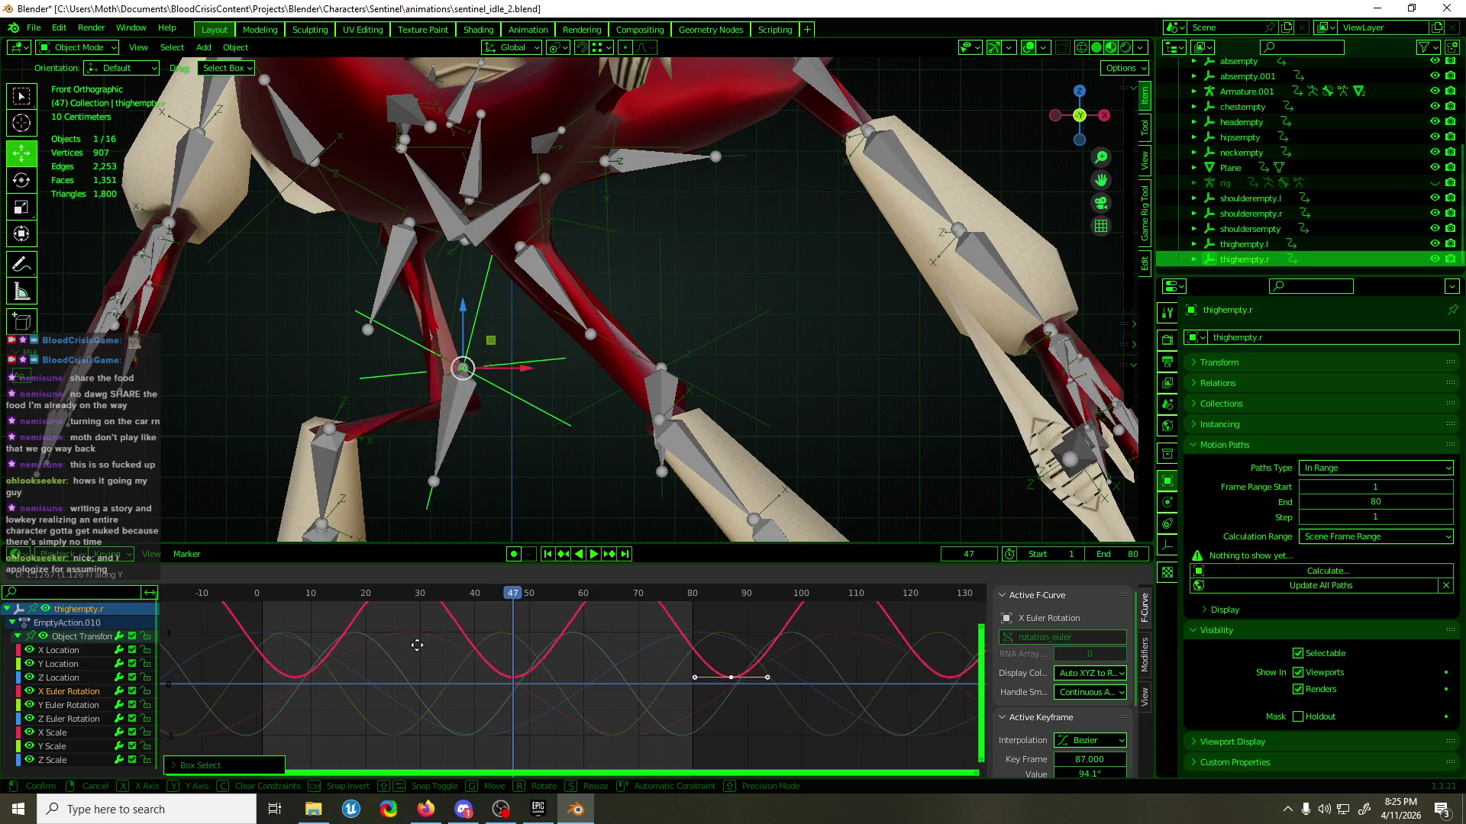
{"action": "left_click", "coordinate": [416, 689]}
- Move the Z Euler Rotation keys so the frame-81 peak reads 222°
{"action": "left_click", "coordinate": [68, 719]}
{"action": "left_click_drag", "start_coordinate": [847, 606], "coordinate": [588, 648]}
{"action": "key", "text": "g"}
{"action": "key", "text": "y"}
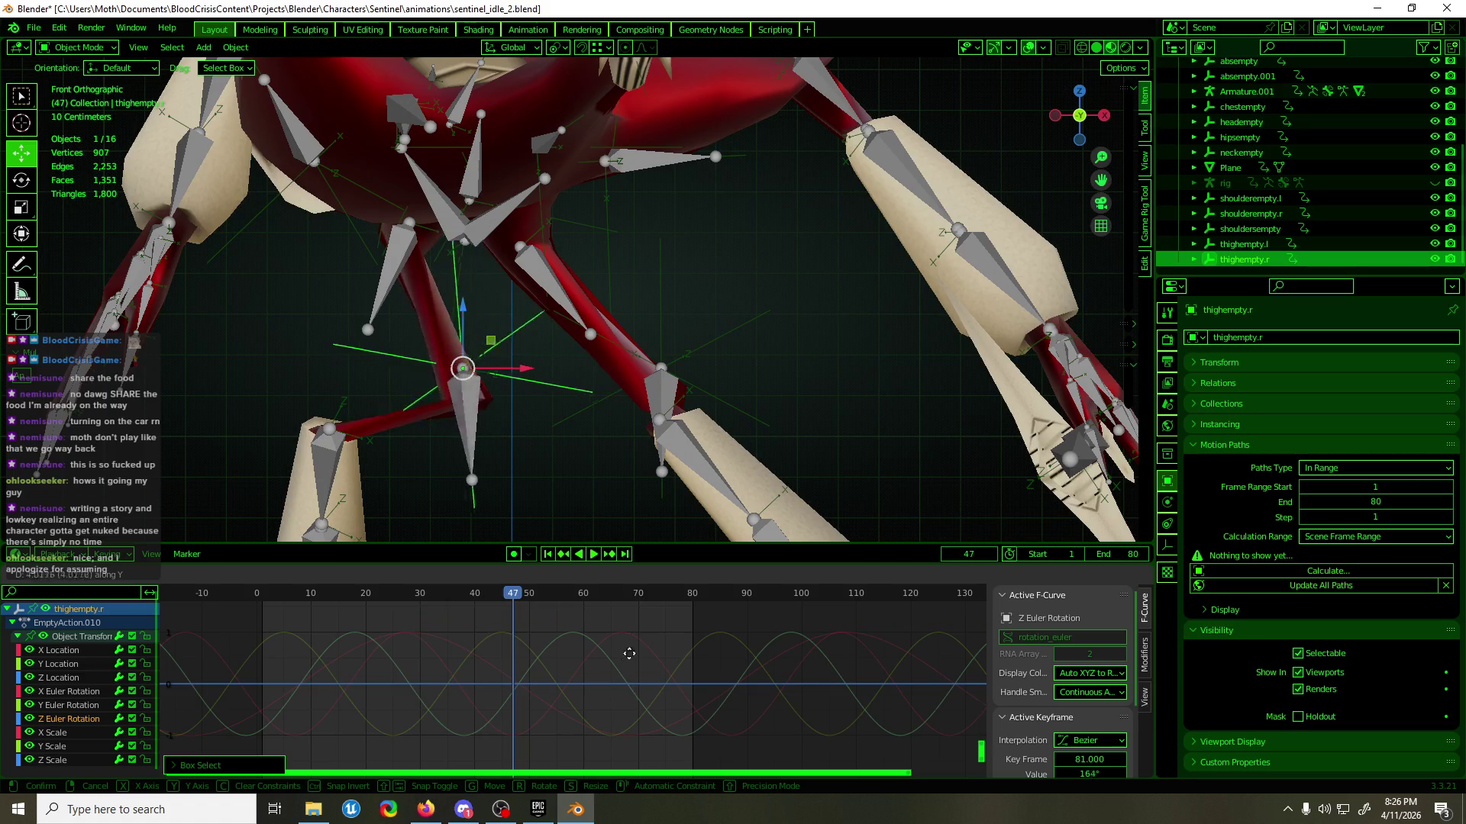
{"action": "left_click", "coordinate": [651, 713]}
{"action": "mouse_move", "coordinate": [489, 427]}
{"action": "middle_mouse_down"}
{"action": "mouse_move", "coordinate": [658, 400]}
{"action": "mouse_move", "coordinate": [895, 411]}
{"action": "mouse_move", "coordinate": [873, 432]}
{"action": "middle_mouse_up"}
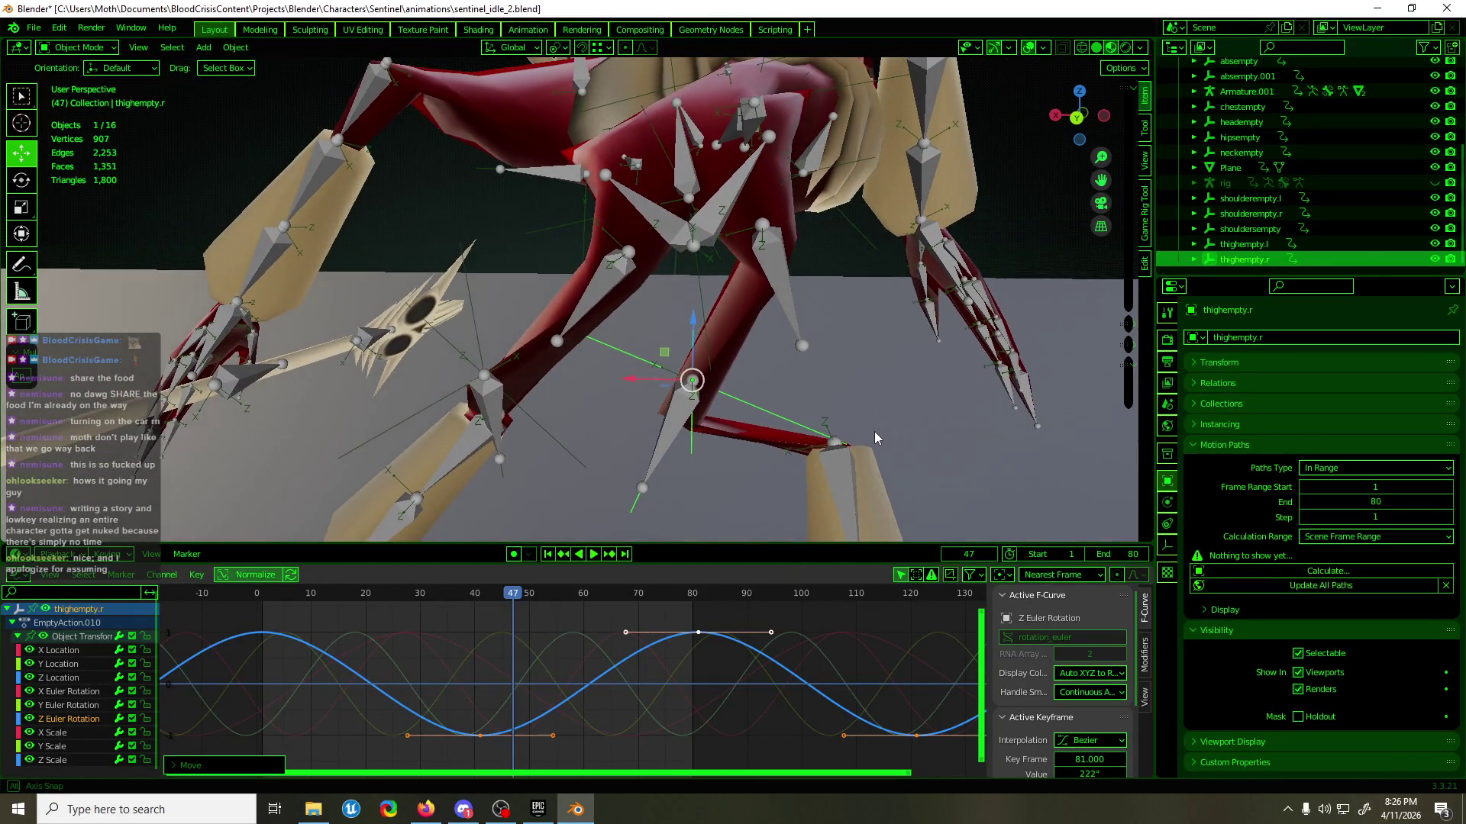
{"action": "left_click", "coordinate": [574, 471]}
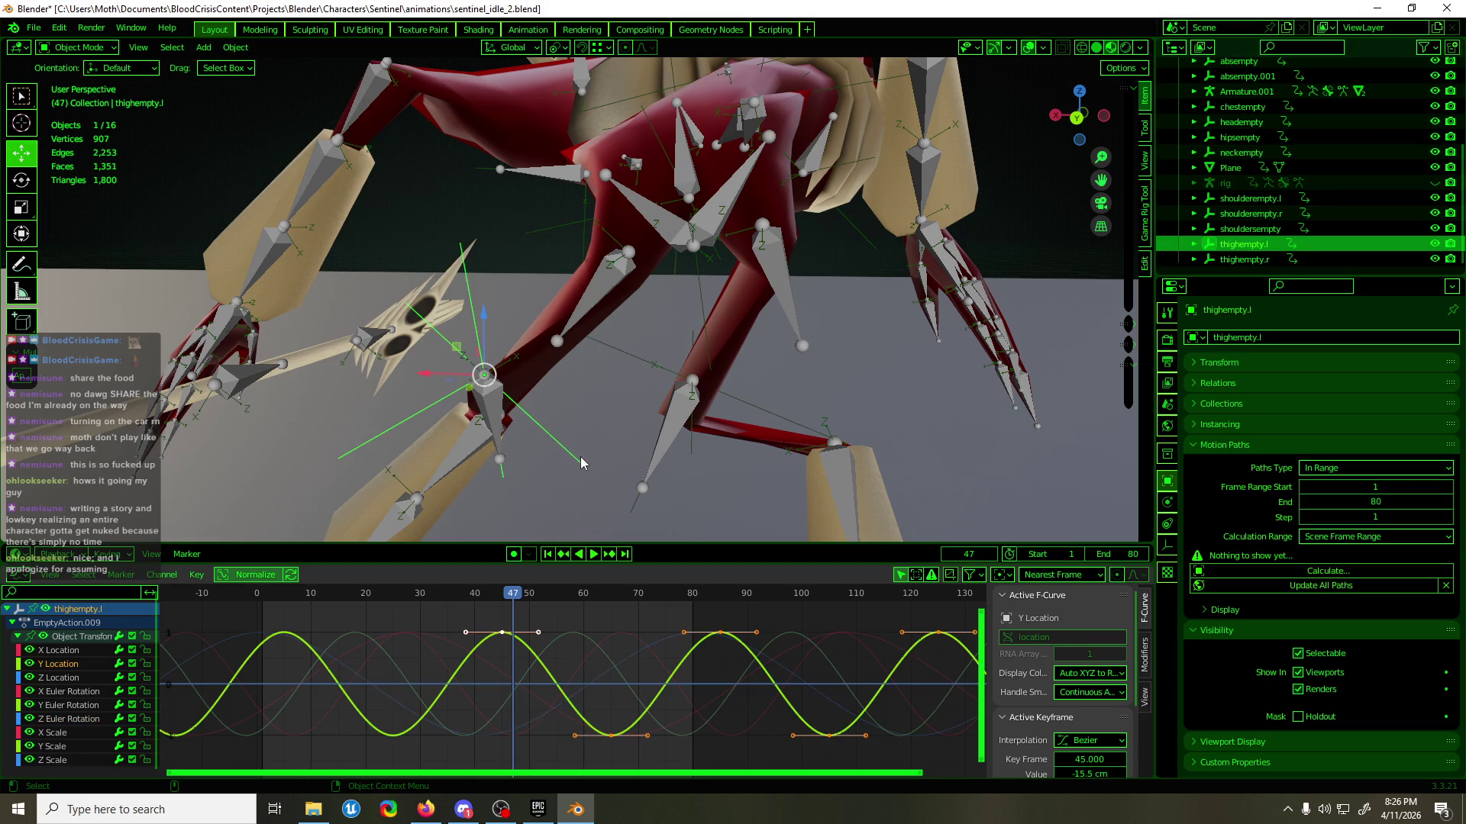
- Raise thighempty.l's frame-81 Z Euler Rotation key to 199°
{"action": "left_click", "coordinate": [73, 720]}
{"action": "left_click_drag", "start_coordinate": [600, 668], "coordinate": [629, 689]}
{"action": "key", "text": "g"}
{"action": "key", "text": "y"}
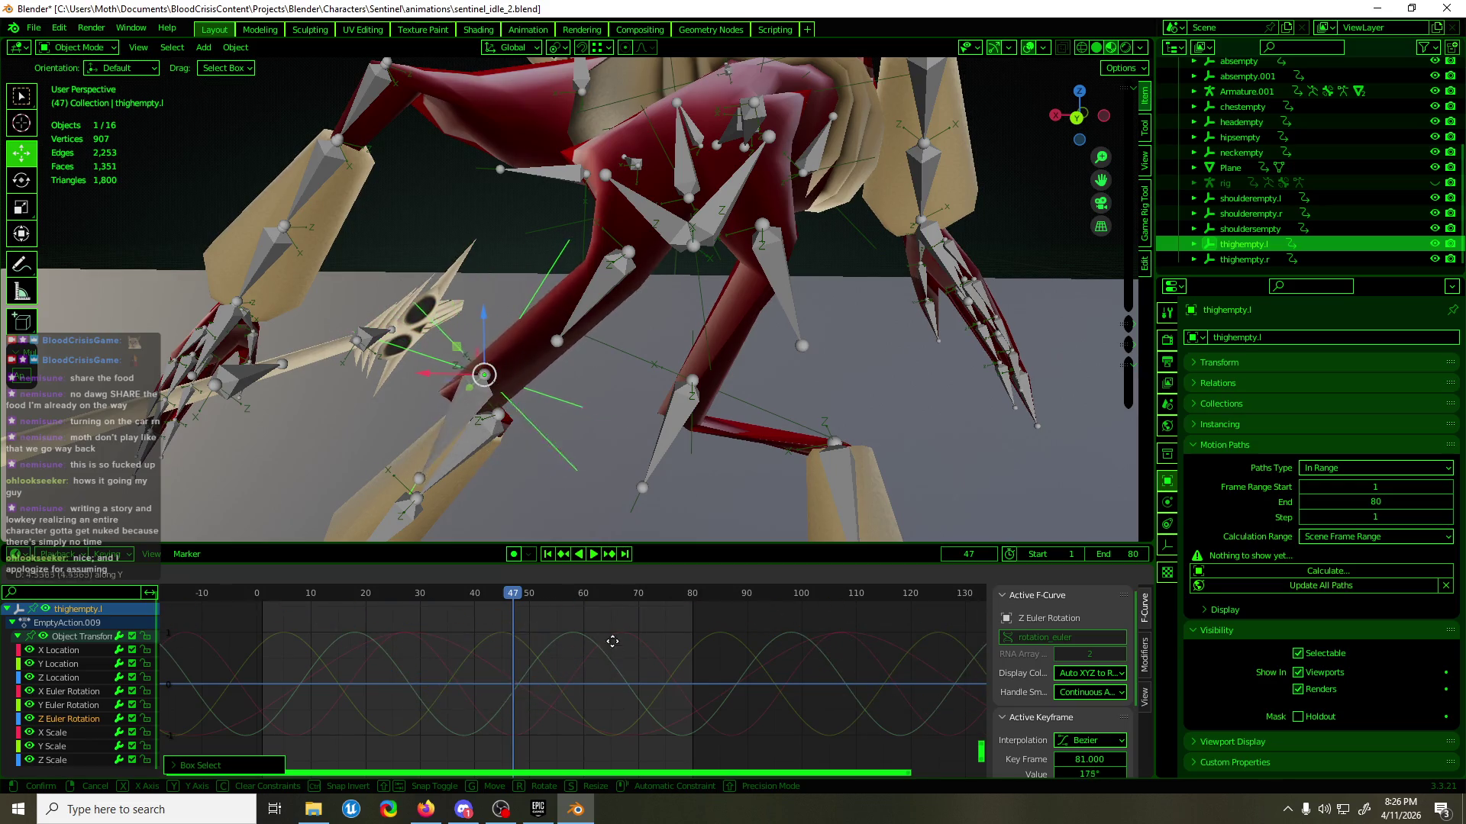
{"action": "left_click", "coordinate": [605, 759]}
- At frame 71, select the two lowest Y Euler Rotation keys, leaving them unmoved
{"action": "mouse_move", "coordinate": [618, 530]}
{"action": "middle_mouse_down"}
{"action": "mouse_move", "coordinate": [719, 357]}
{"action": "mouse_move", "coordinate": [522, 319]}
{"action": "middle_mouse_up"}
{"action": "key", "text": "KP_1"}
{"action": "left_click_drag", "start_coordinate": [509, 600], "coordinate": [642, 561]}
{"action": "middle_click_drag", "start_coordinate": [527, 382], "coordinate": [441, 387]}
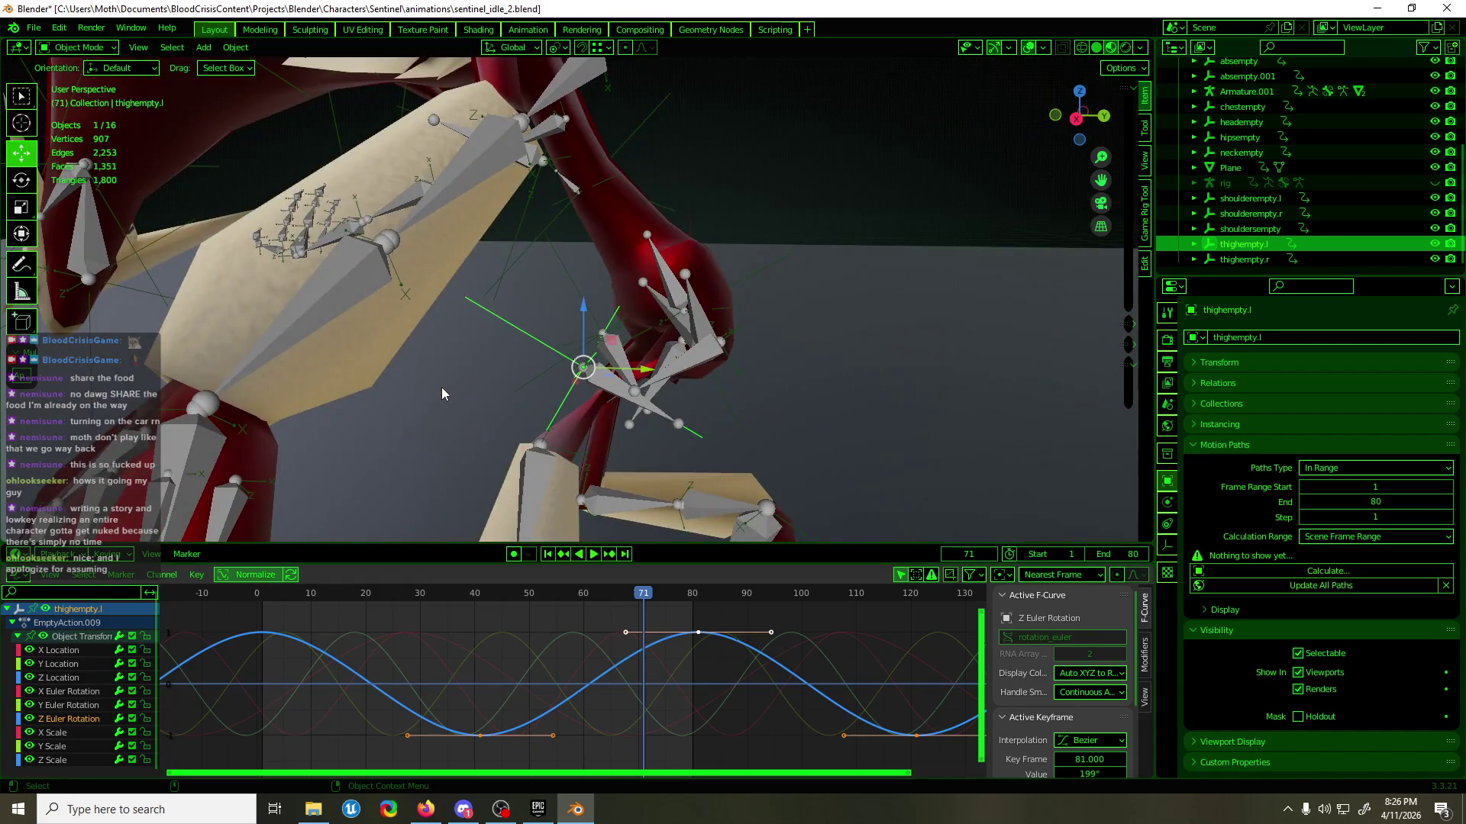
{"action": "left_click", "coordinate": [64, 707]}
{"action": "left_click_drag", "start_coordinate": [450, 752], "coordinate": [698, 721]}
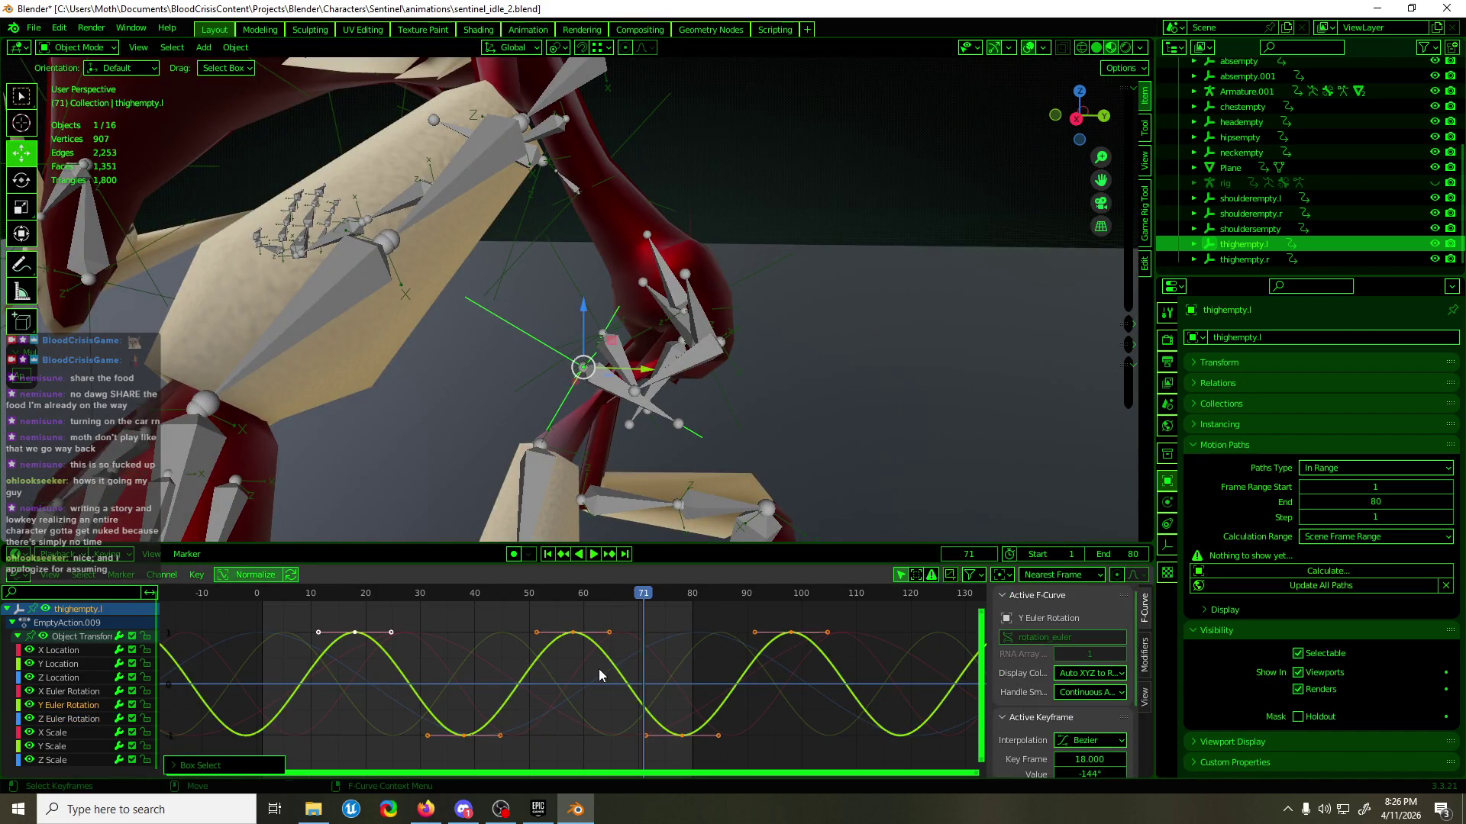
{"action": "key", "text": "g"}
{"action": "key", "text": "Escape"}
- Lower the upper X Euler Rotation keys of thighempty.l
{"action": "left_click", "coordinate": [69, 691]}
{"action": "left_click", "coordinate": [603, 667]}
{"action": "mouse_move", "coordinate": [603, 593]}
{"action": "left_mouse_down"}
{"action": "mouse_move", "coordinate": [572, 593]}
{"action": "mouse_move", "coordinate": [801, 593]}
{"action": "left_mouse_up"}
{"action": "key", "text": "Down"}
{"action": "key", "text": "Down"}
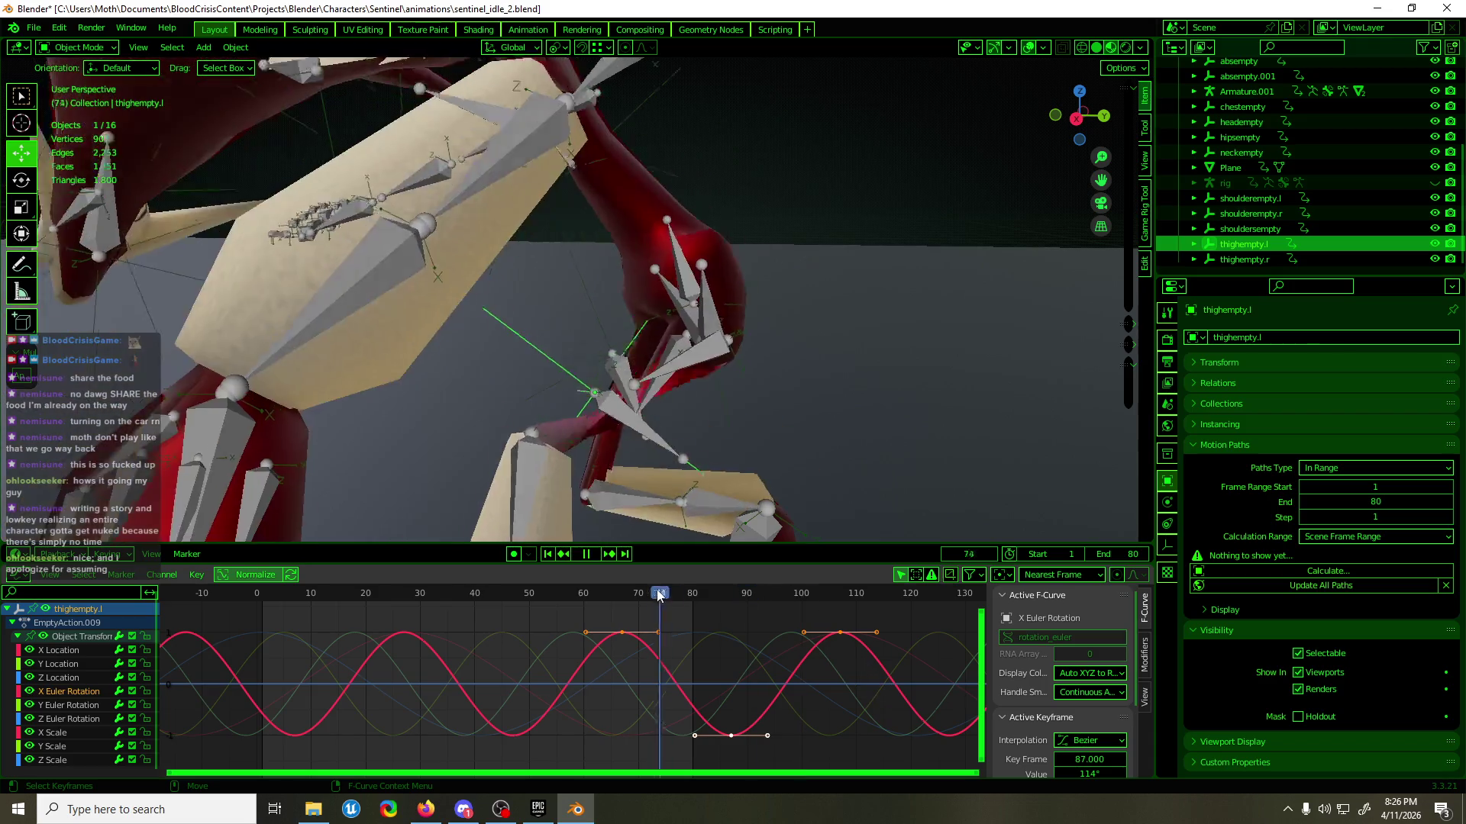
{"action": "mouse_move", "coordinate": [879, 699]}
{"action": "left_mouse_down"}
{"action": "mouse_move", "coordinate": [625, 614]}
{"action": "mouse_move", "coordinate": [645, 650]}
{"action": "left_mouse_up"}
{"action": "key", "text": "g"}
{"action": "key", "text": "y"}
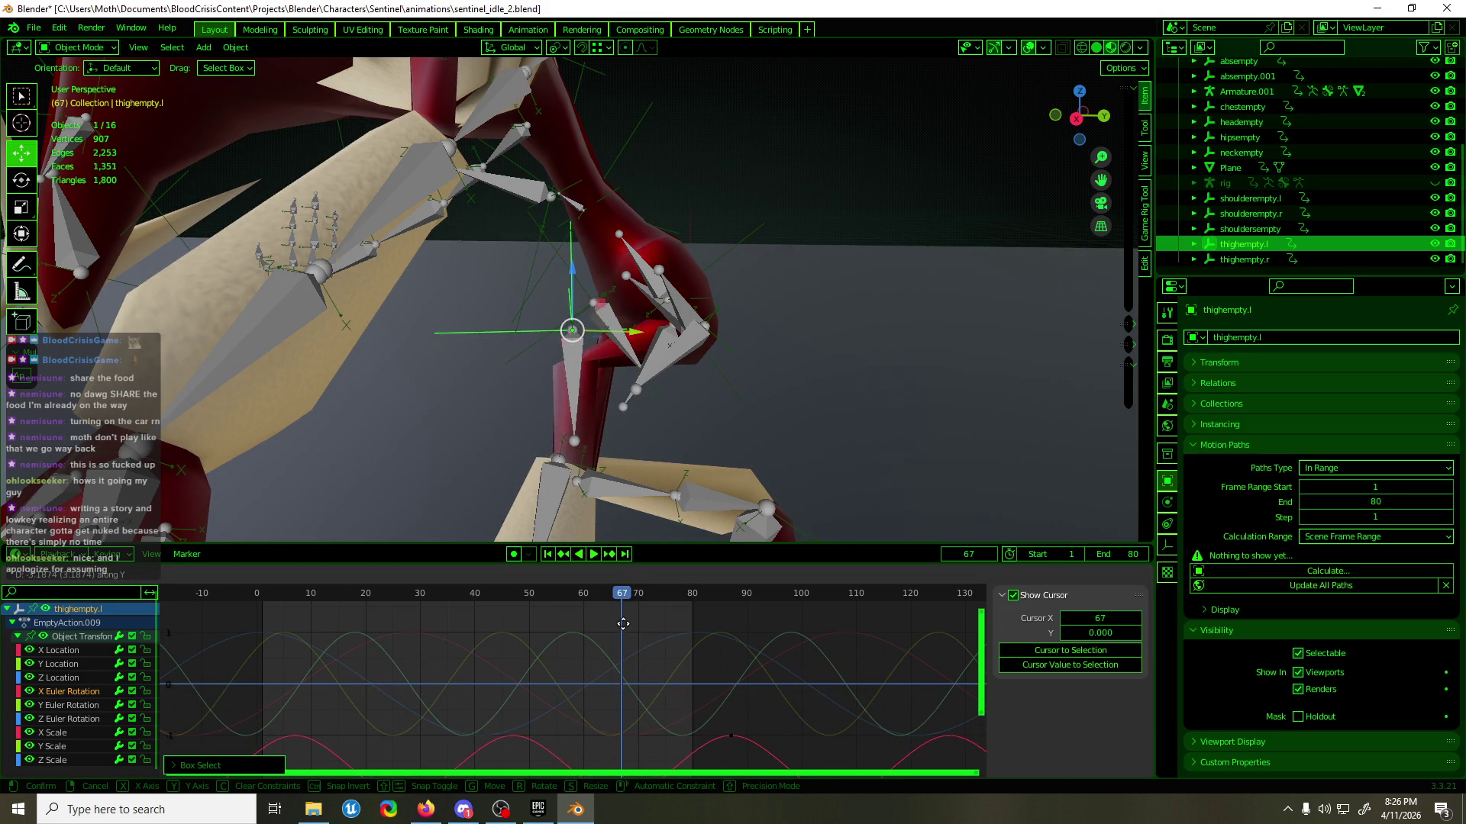
{"action": "left_click", "coordinate": [623, 650]}
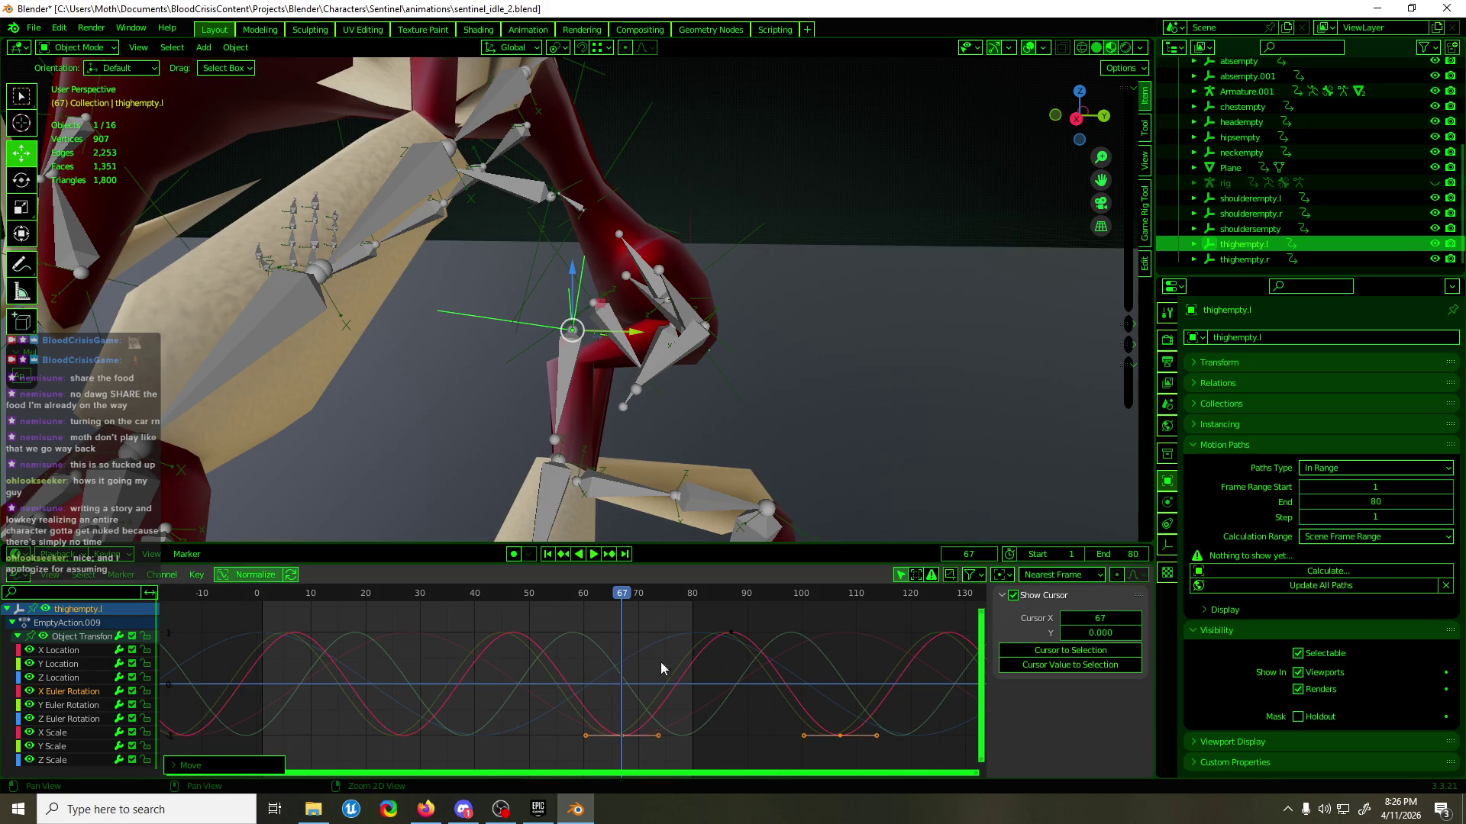
- Play the loop from frame 59, then select the right thigh empty thighempty.r
{"action": "mouse_move", "coordinate": [611, 596]}
{"action": "left_mouse_down"}
{"action": "mouse_move", "coordinate": [470, 601]}
{"action": "mouse_move", "coordinate": [593, 594]}
{"action": "left_mouse_up"}
{"action": "key", "text": "space"}
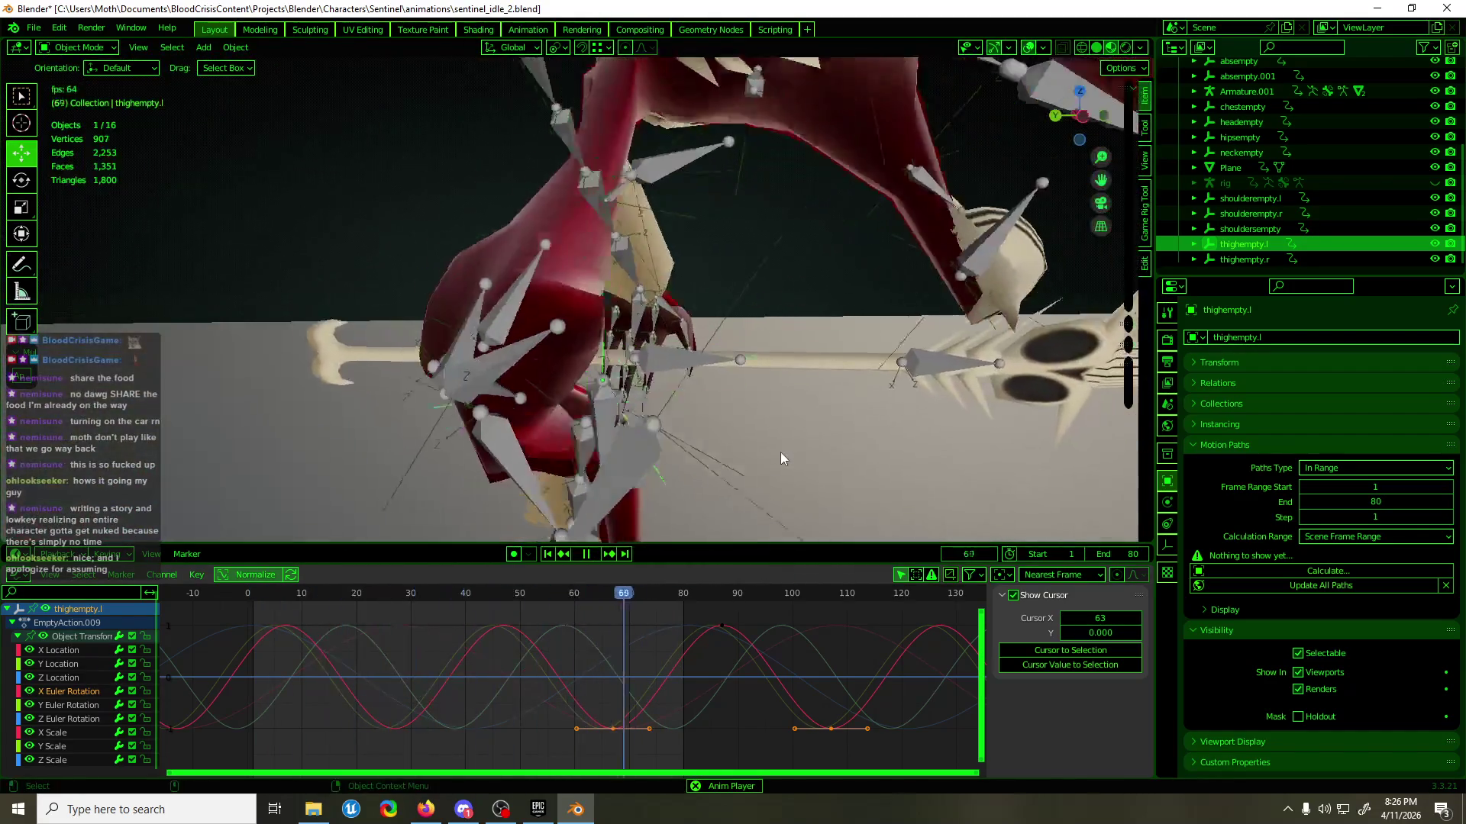
{"action": "key", "text": "space"}
{"action": "mouse_move", "coordinate": [530, 470]}
{"action": "middle_mouse_down"}
{"action": "mouse_move", "coordinate": [674, 461]}
{"action": "mouse_move", "coordinate": [796, 421]}
{"action": "mouse_move", "coordinate": [496, 426]}
{"action": "mouse_move", "coordinate": [519, 461]}
{"action": "middle_mouse_up"}
{"action": "left_click", "coordinate": [831, 433]}
- Raise thighempty.r's Z rotation keys to 200° and preview the loop
{"action": "key", "text": "space"}
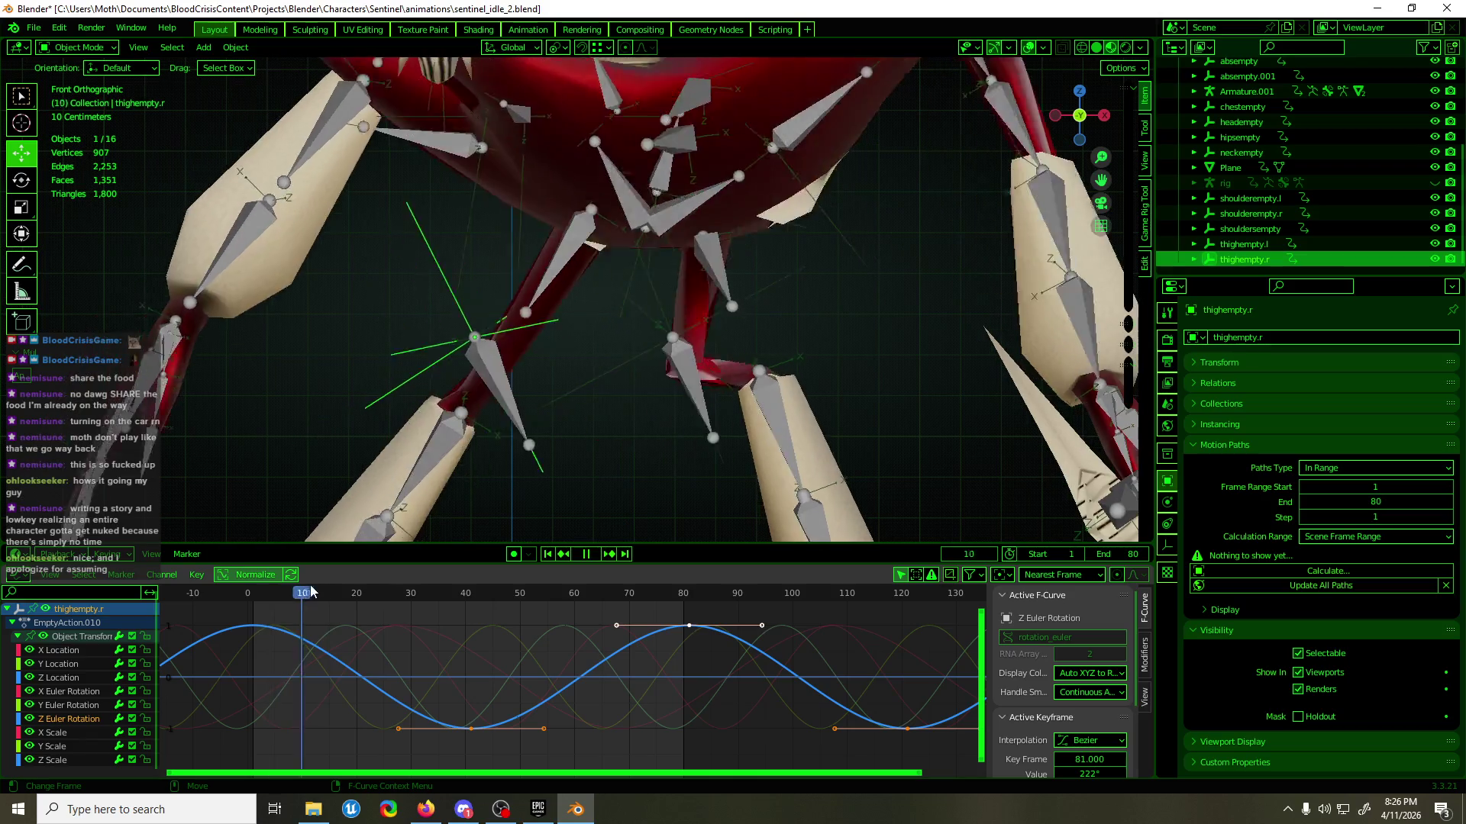
{"action": "left_click", "coordinate": [350, 593]}
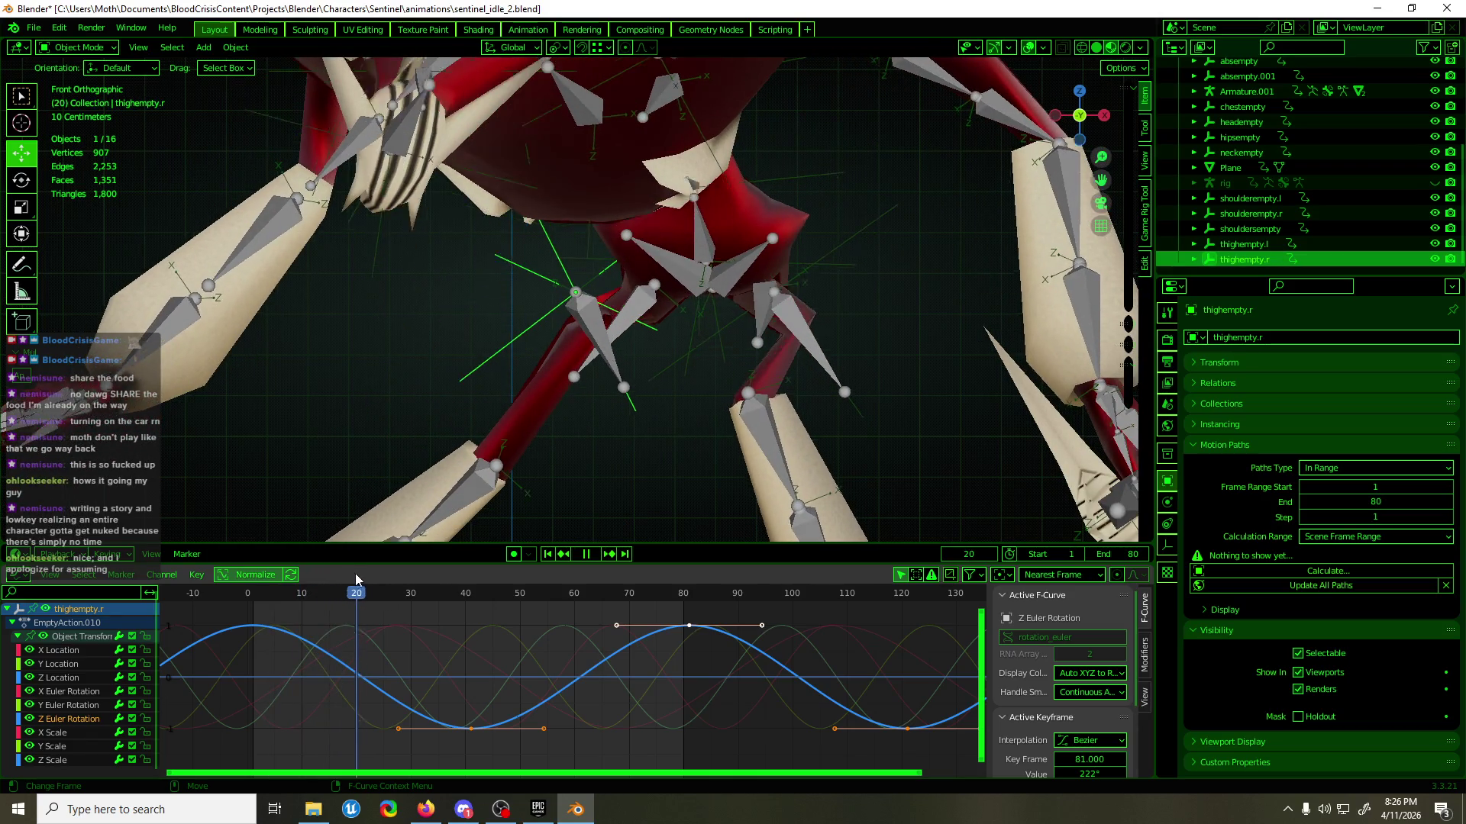
{"action": "key", "text": "space"}
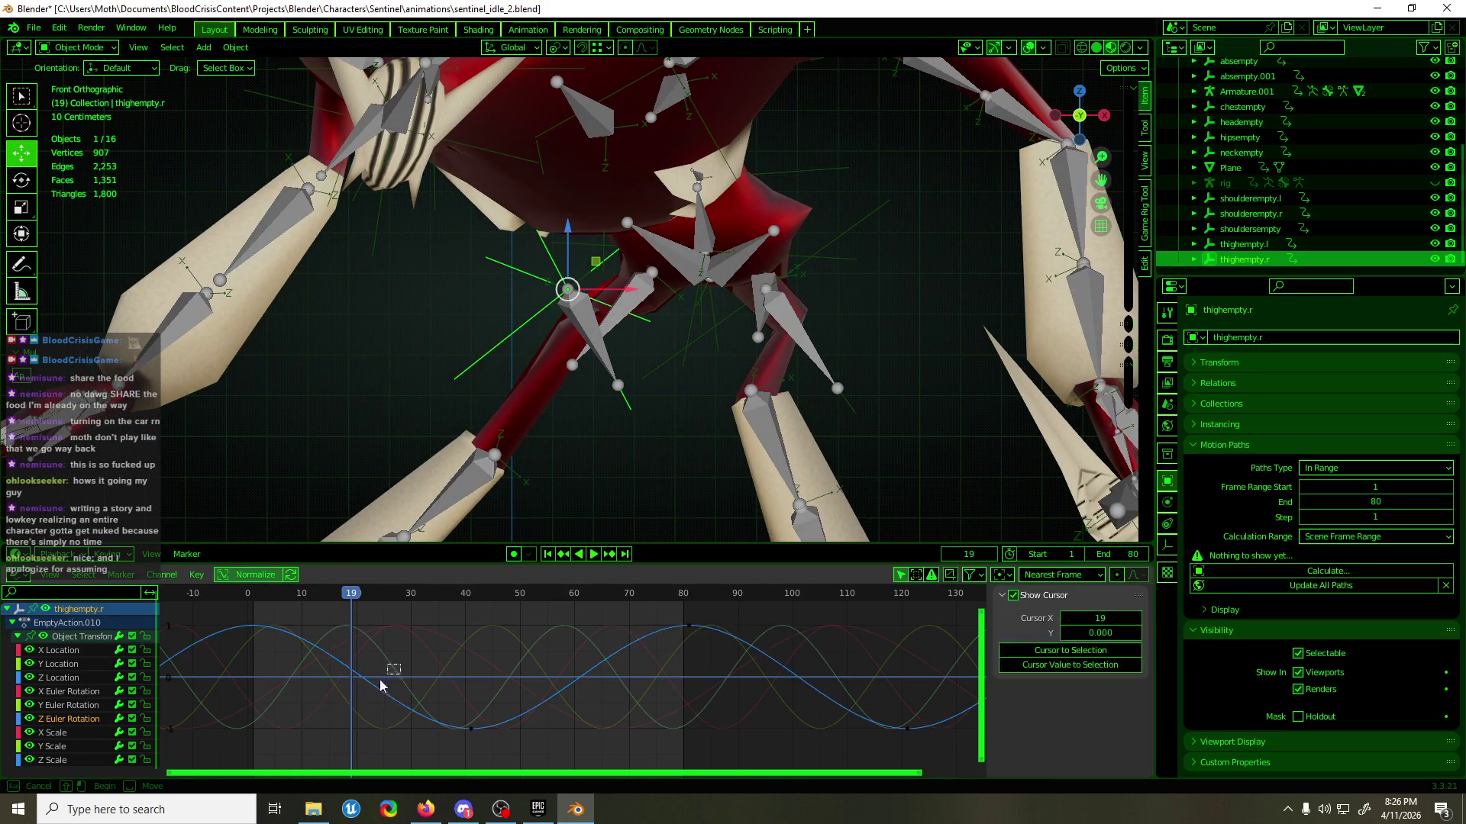
{"action": "left_click_drag", "start_coordinate": [387, 674], "coordinate": [320, 713]}
{"action": "key", "text": "g"}
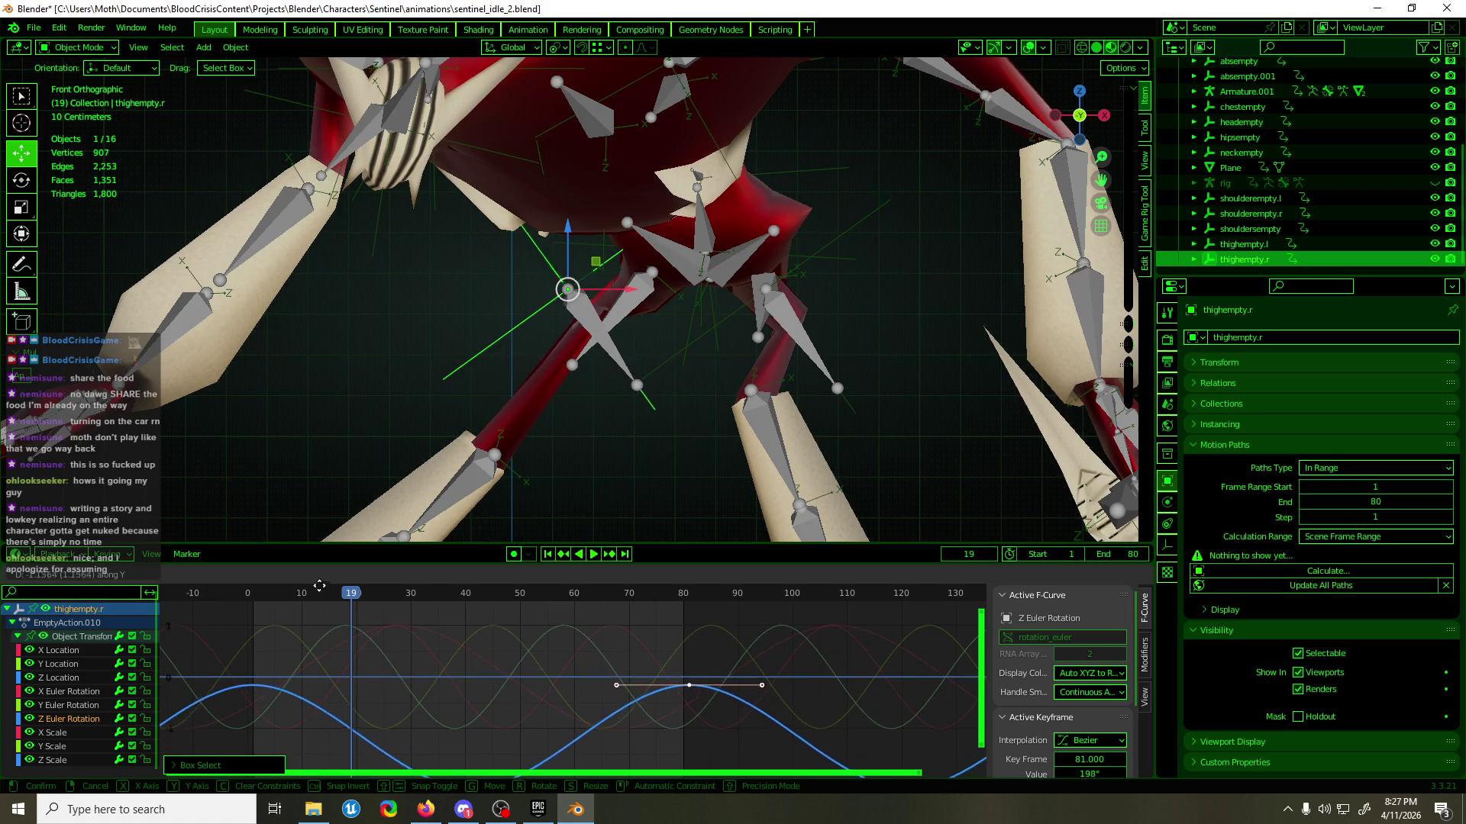
{"action": "left_click", "coordinate": [319, 776]}
{"action": "key", "text": "space"}
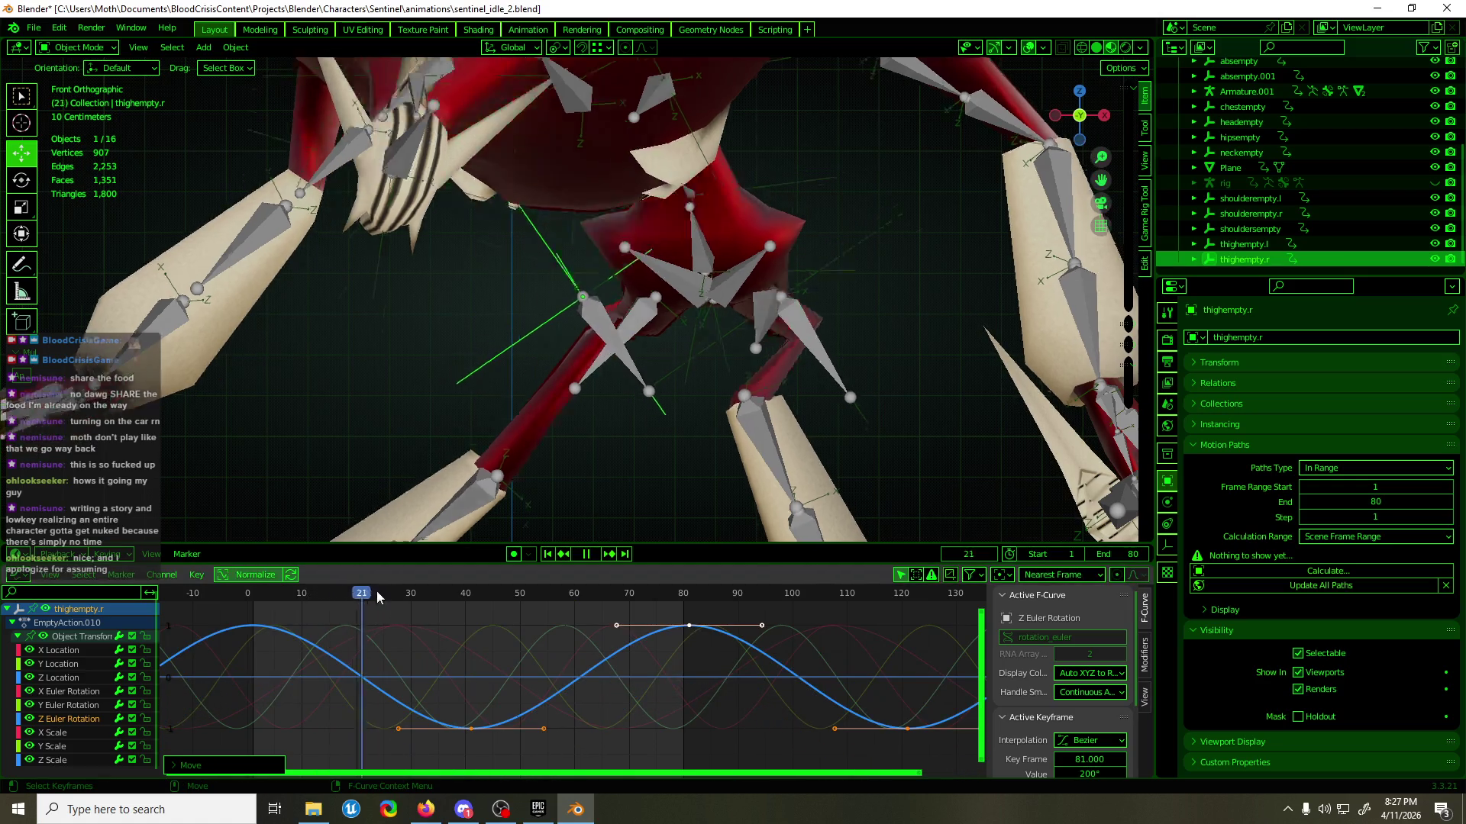
{"action": "key", "text": "space"}
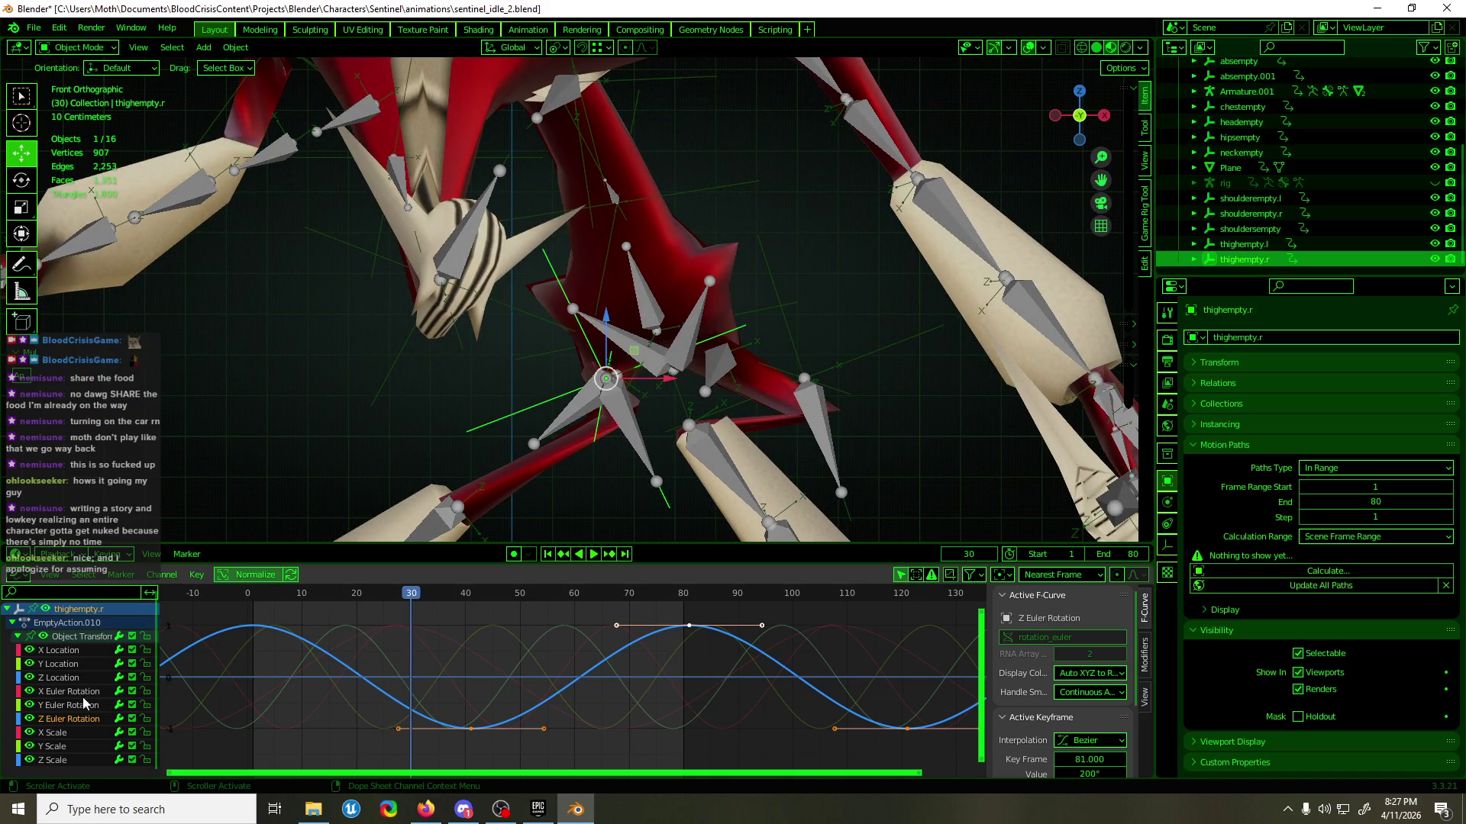
- Lower all of thighempty.r's Y Euler Rotation keys to about -193°
{"action": "left_click", "coordinate": [74, 705]}
{"action": "left_click_drag", "start_coordinate": [321, 606], "coordinate": [801, 725]}
{"action": "key", "text": "g"}
{"action": "key", "text": "y"}
{"action": "left_click", "coordinate": [544, 673]}
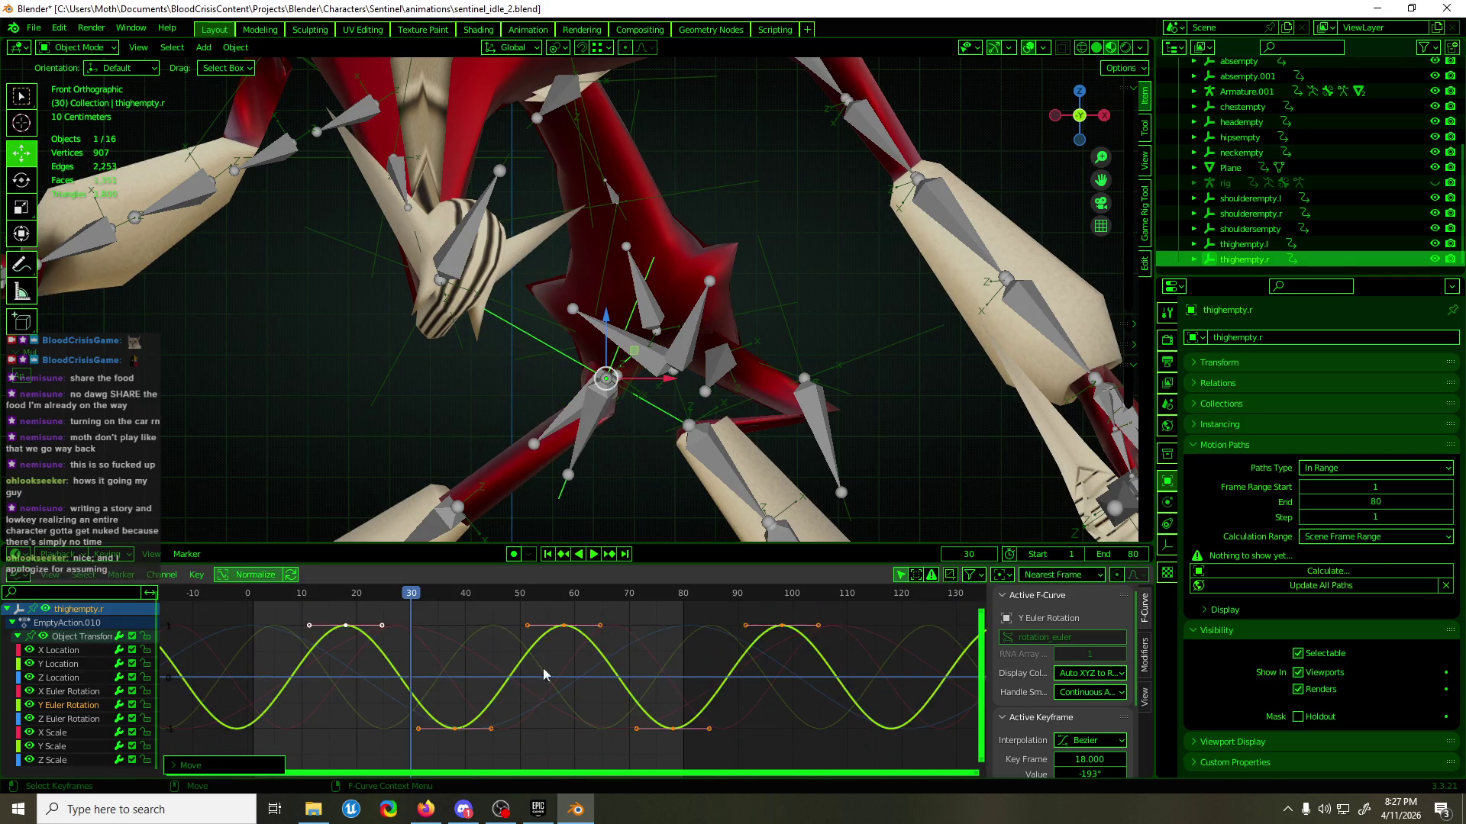
- Replay the idle loop while orbiting closer to the legs to check the new swing
{"action": "key", "text": "space"}
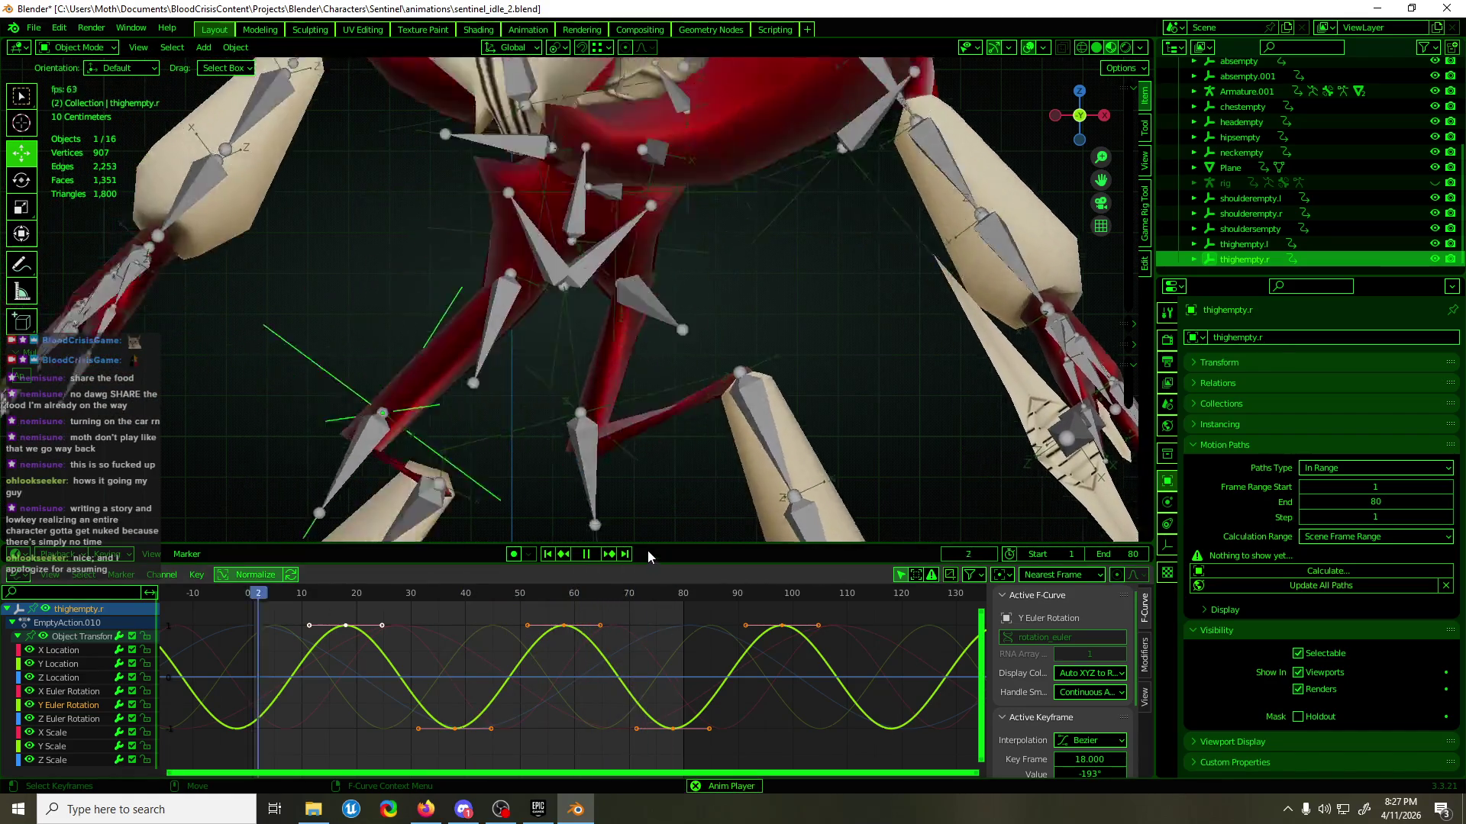
{"action": "mouse_move", "coordinate": [658, 450]}
{"action": "middle_mouse_down"}
{"action": "mouse_move", "coordinate": [631, 442]}
{"action": "mouse_move", "coordinate": [905, 450]}
{"action": "mouse_move", "coordinate": [771, 429]}
{"action": "middle_mouse_up"}
{"action": "key", "text": "Escape"}
{"action": "key", "text": "space"}
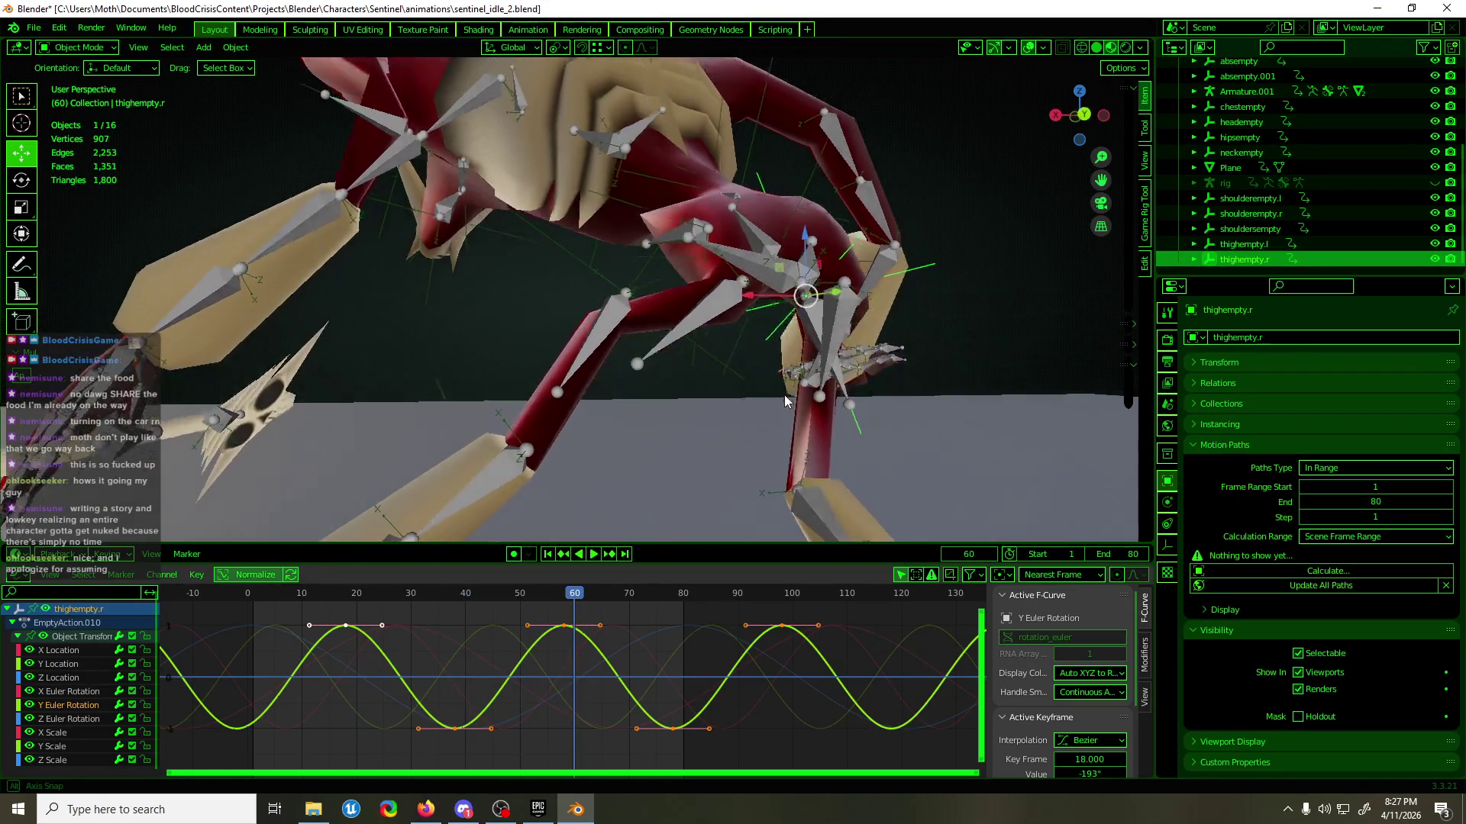
{"action": "mouse_move", "coordinate": [734, 377]}
{"action": "middle_mouse_down"}
{"action": "mouse_move", "coordinate": [633, 415]}
{"action": "mouse_move", "coordinate": [452, 368]}
{"action": "mouse_move", "coordinate": [394, 405]}
{"action": "middle_mouse_up"}
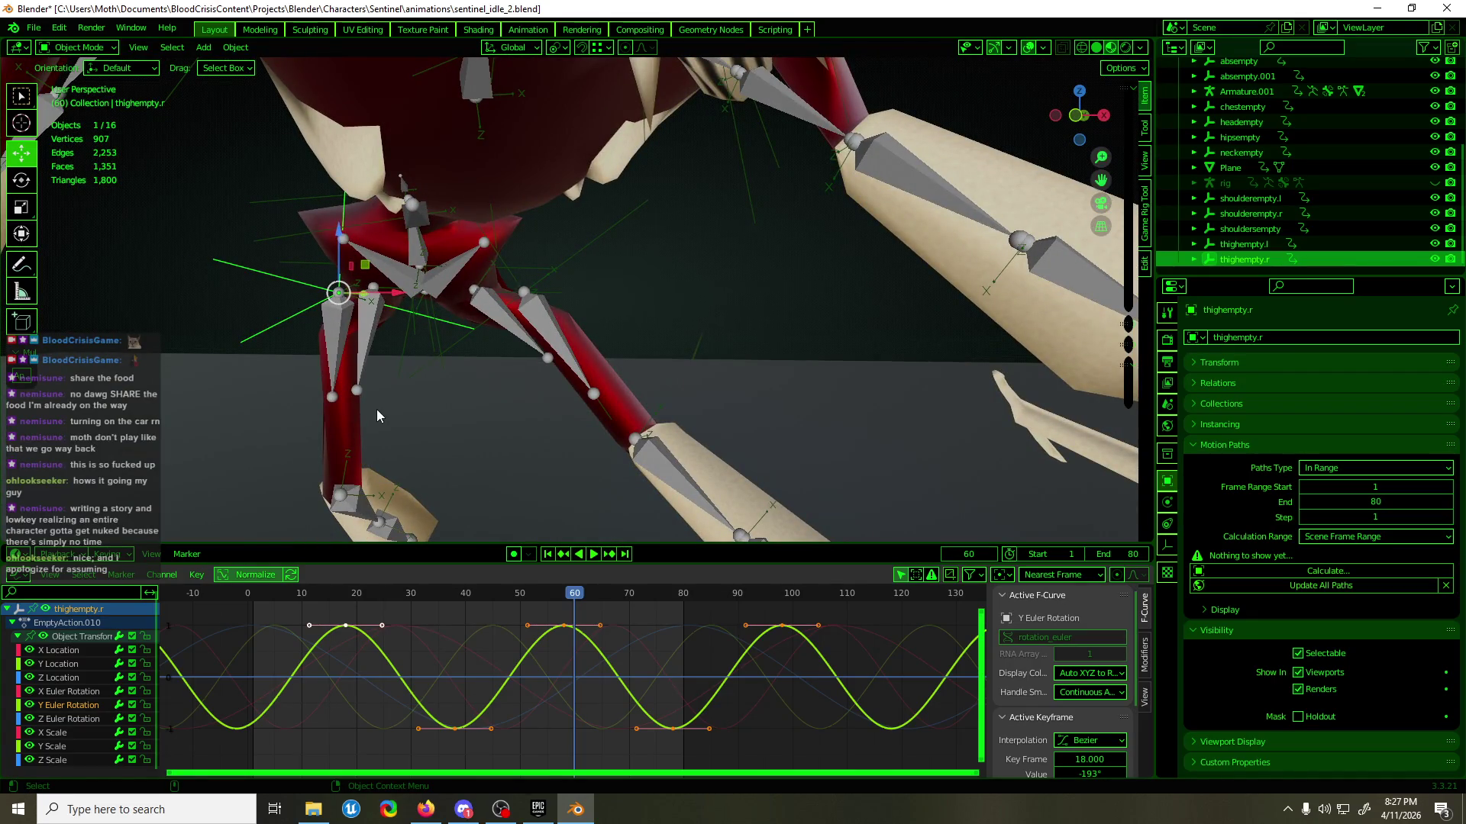
{"action": "key", "text": "space"}
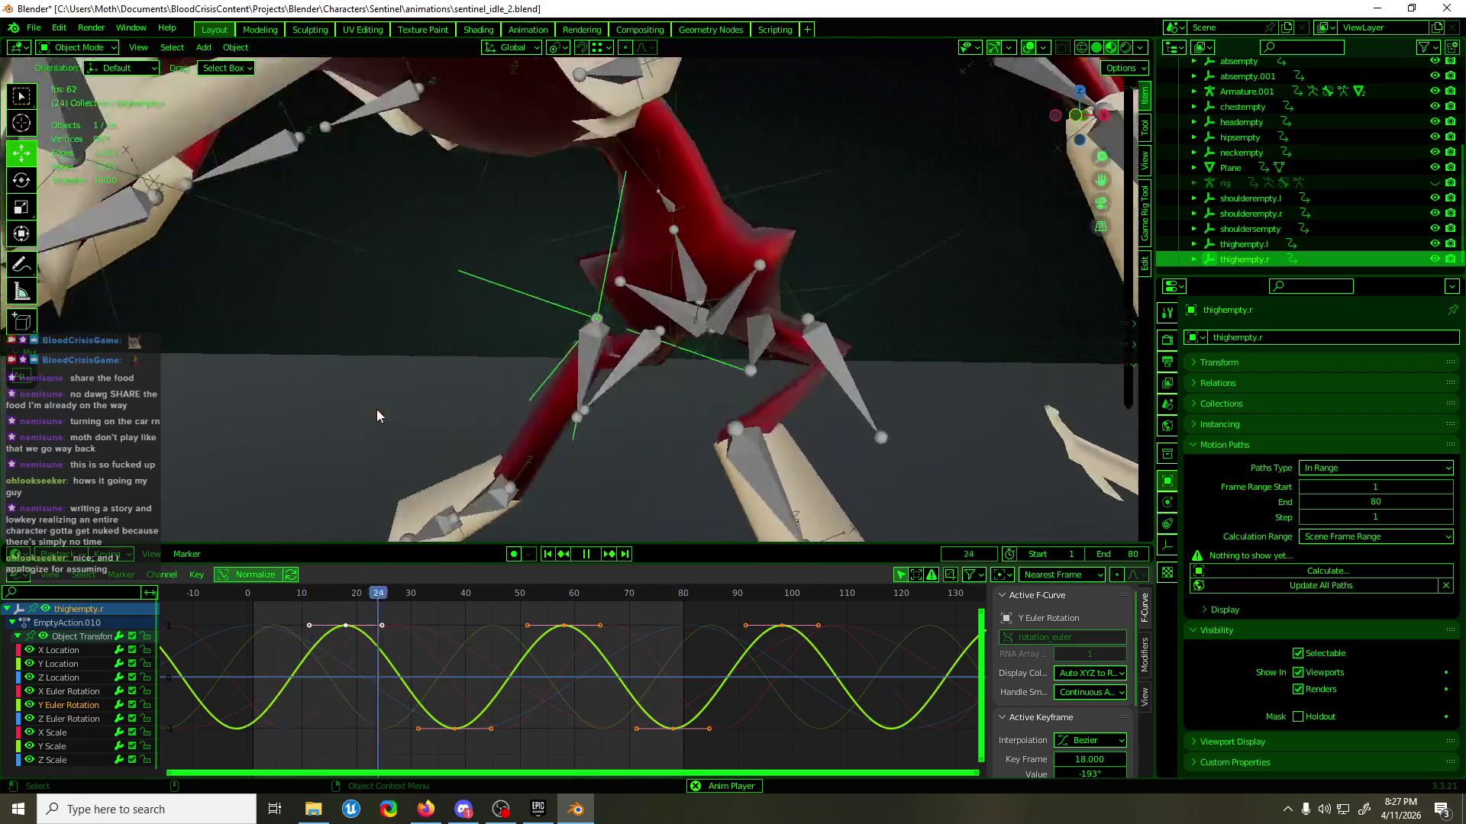
{"action": "scroll", "coordinate": [259, 433], "scroll_direction": "down", "scroll_amount": 6}
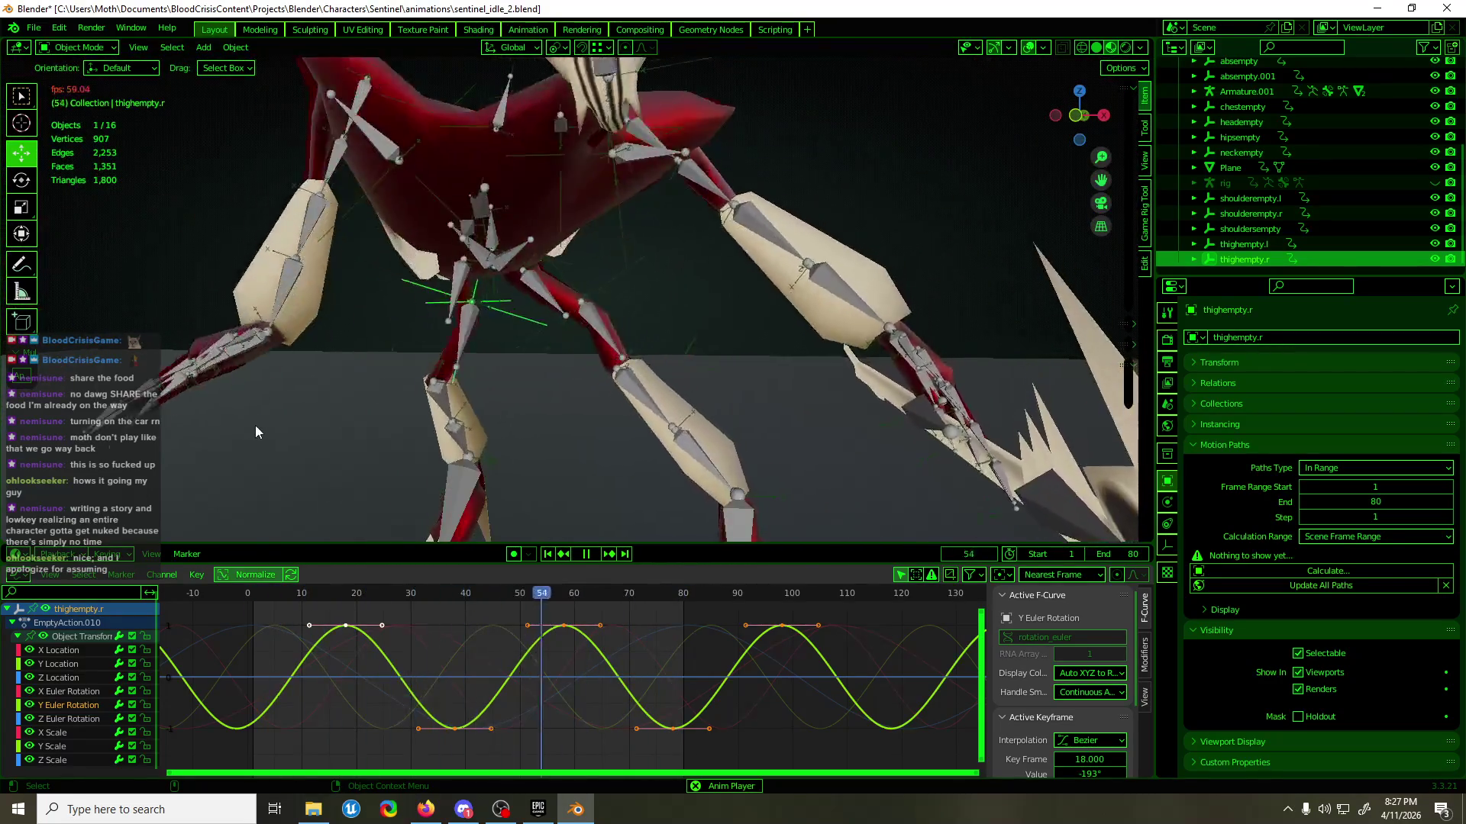
{"action": "mouse_move", "coordinate": [204, 534]}
{"action": "middle_mouse_down"}
{"action": "mouse_move", "coordinate": [668, 301]}
{"action": "mouse_move", "coordinate": [654, 298]}
{"action": "mouse_move", "coordinate": [940, 306]}
{"action": "mouse_move", "coordinate": [759, 282]}
{"action": "mouse_move", "coordinate": [646, 306]}
{"action": "middle_mouse_up"}
{"action": "key", "text": "space"}
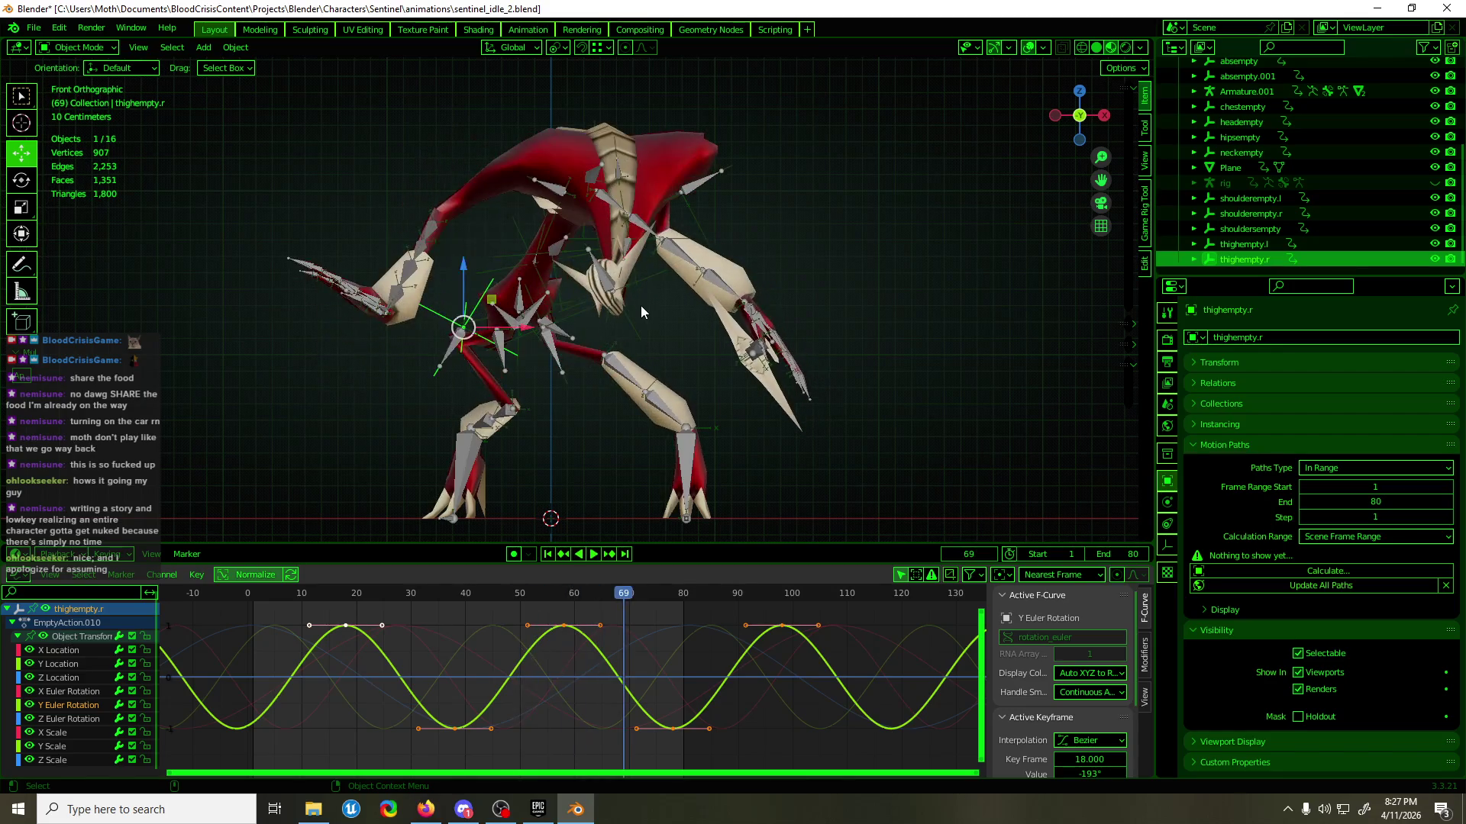
{"action": "left_click", "coordinate": [64, 678]}
- Rescale thighempty.l's Z Location keys vertically and play back to check the bounce
{"action": "mouse_move", "coordinate": [611, 399]}
{"action": "middle_mouse_down"}
{"action": "mouse_move", "coordinate": [568, 364]}
{"action": "mouse_move", "coordinate": [590, 318]}
{"action": "middle_mouse_up"}
{"action": "left_click", "coordinate": [585, 340], "text": "shift"}
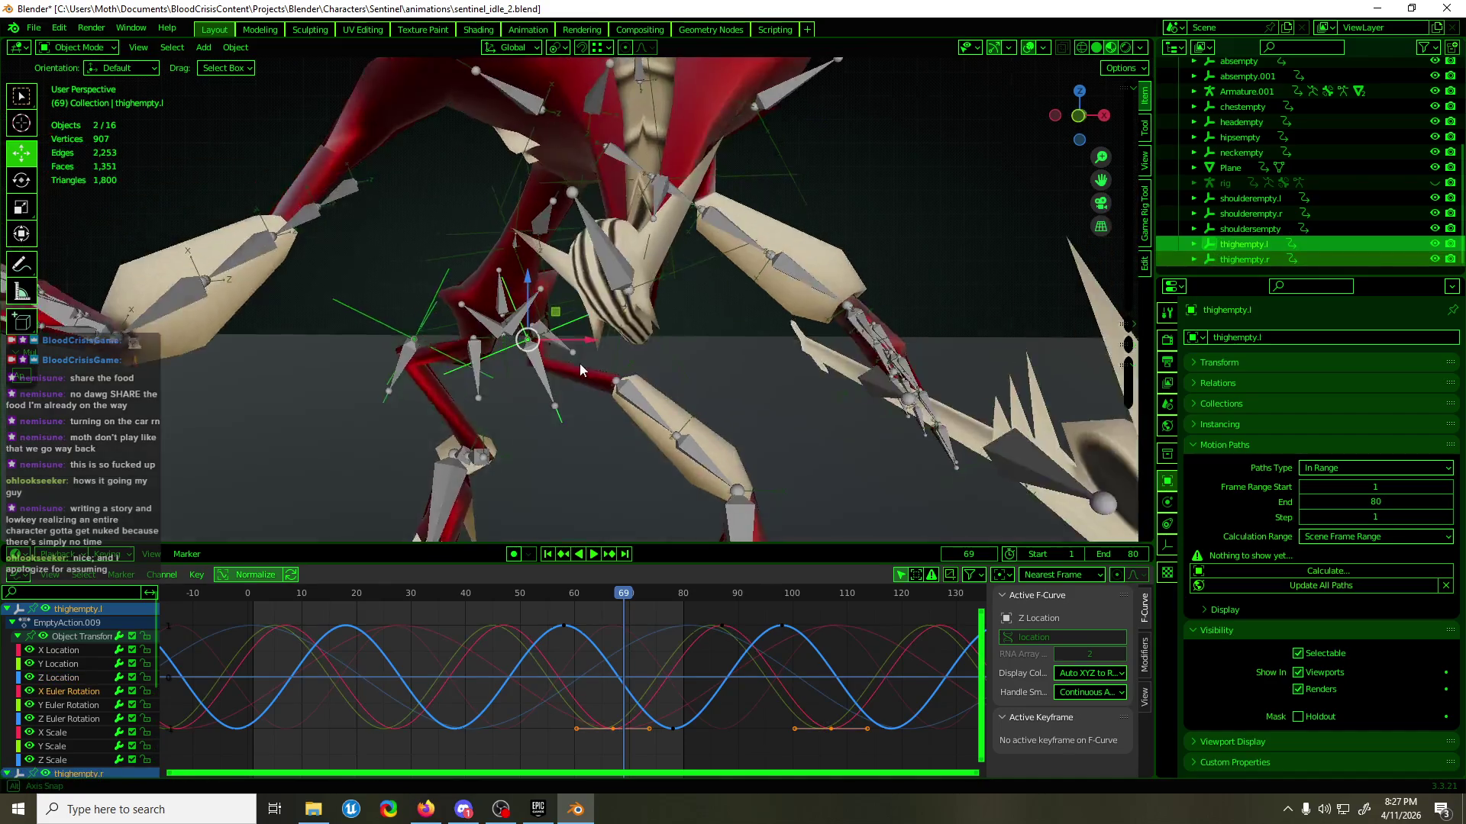
{"action": "scroll", "coordinate": [72, 684], "scroll_direction": "down", "scroll_amount": 2}
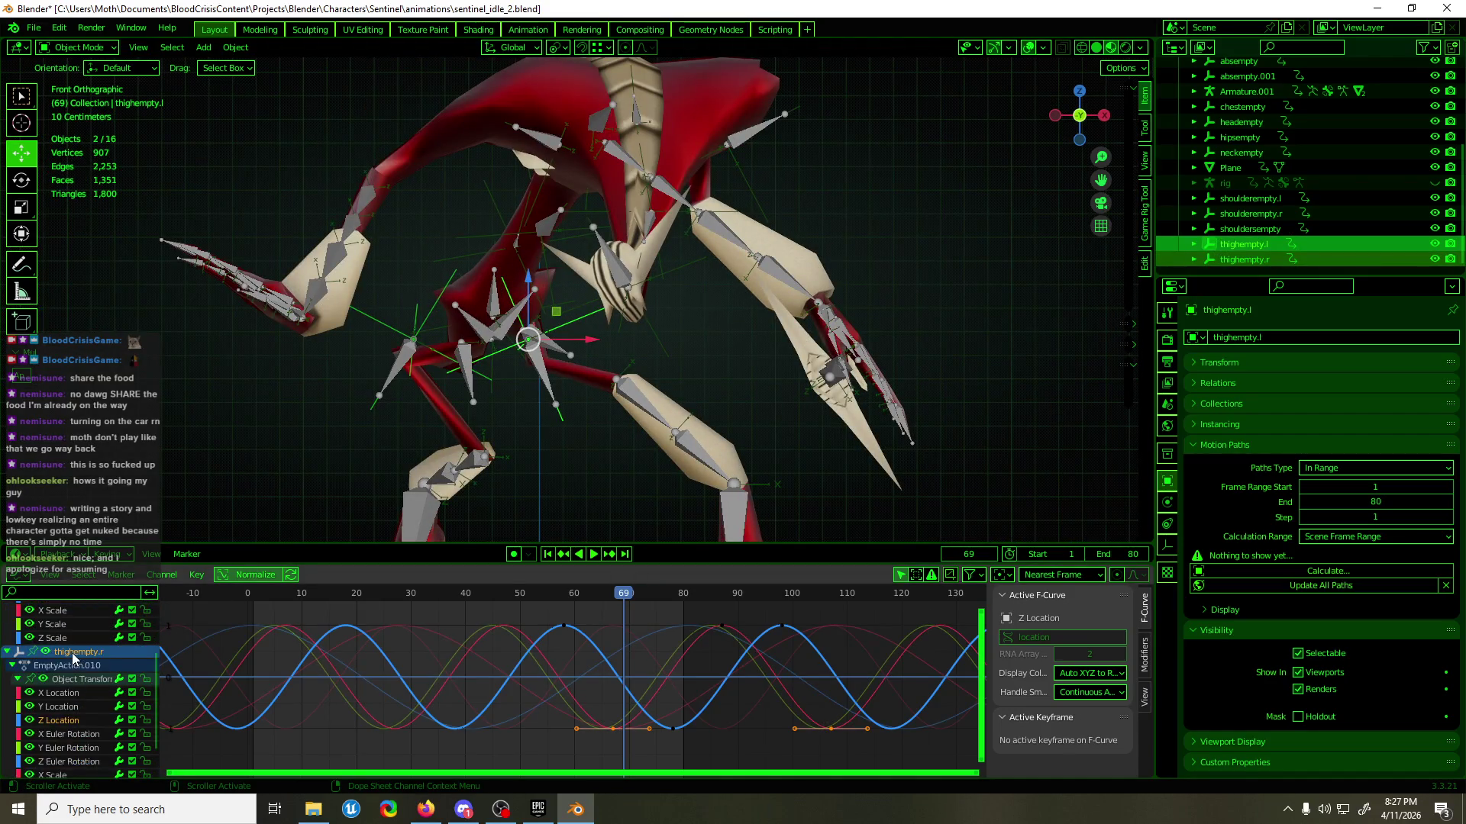
{"action": "key", "text": "b"}
{"action": "double_click", "coordinate": [58, 648]}
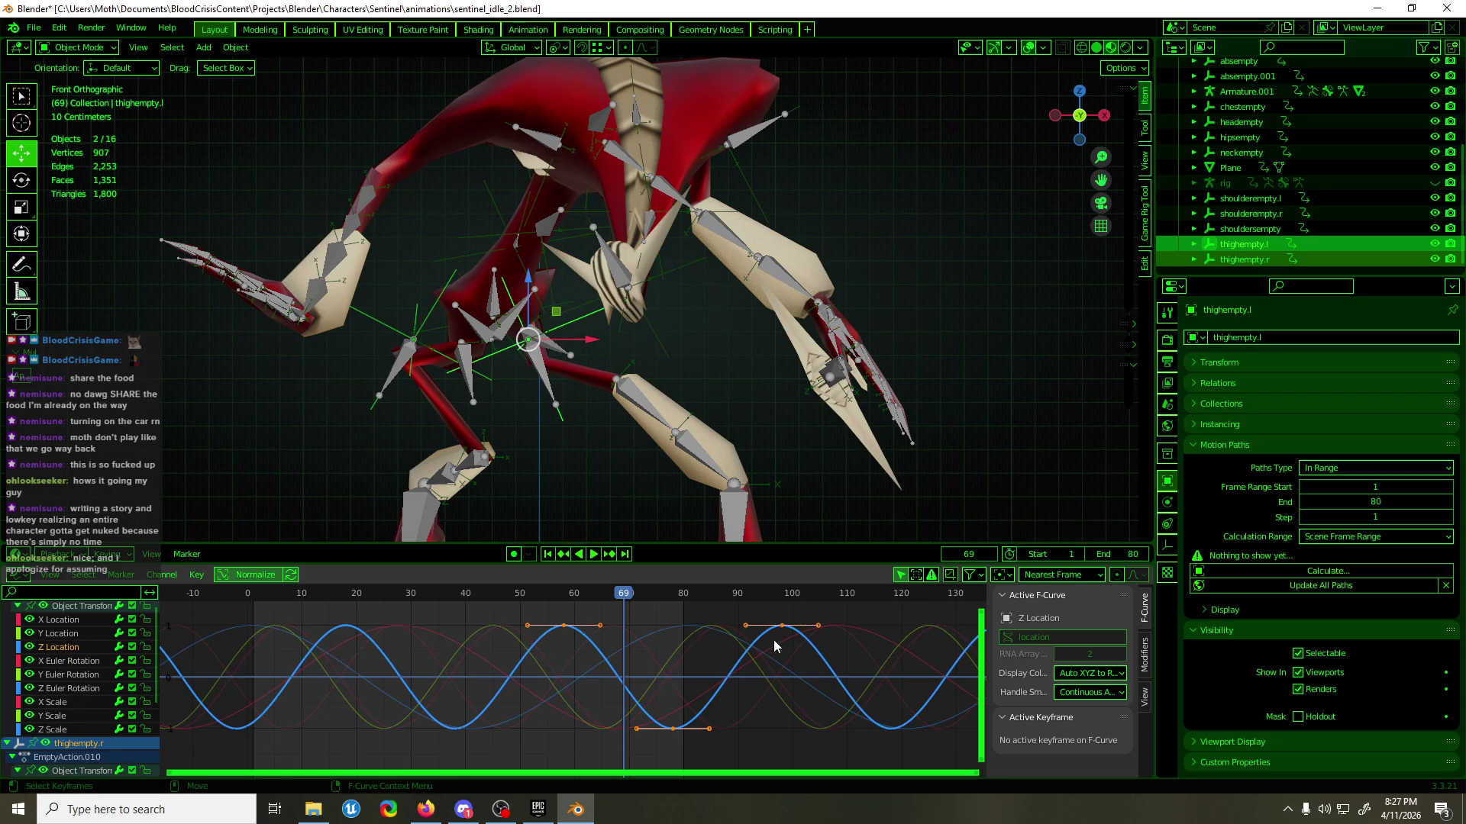
{"action": "key", "text": "s"}
{"action": "key", "text": "y"}
{"action": "left_click", "coordinate": [716, 666]}
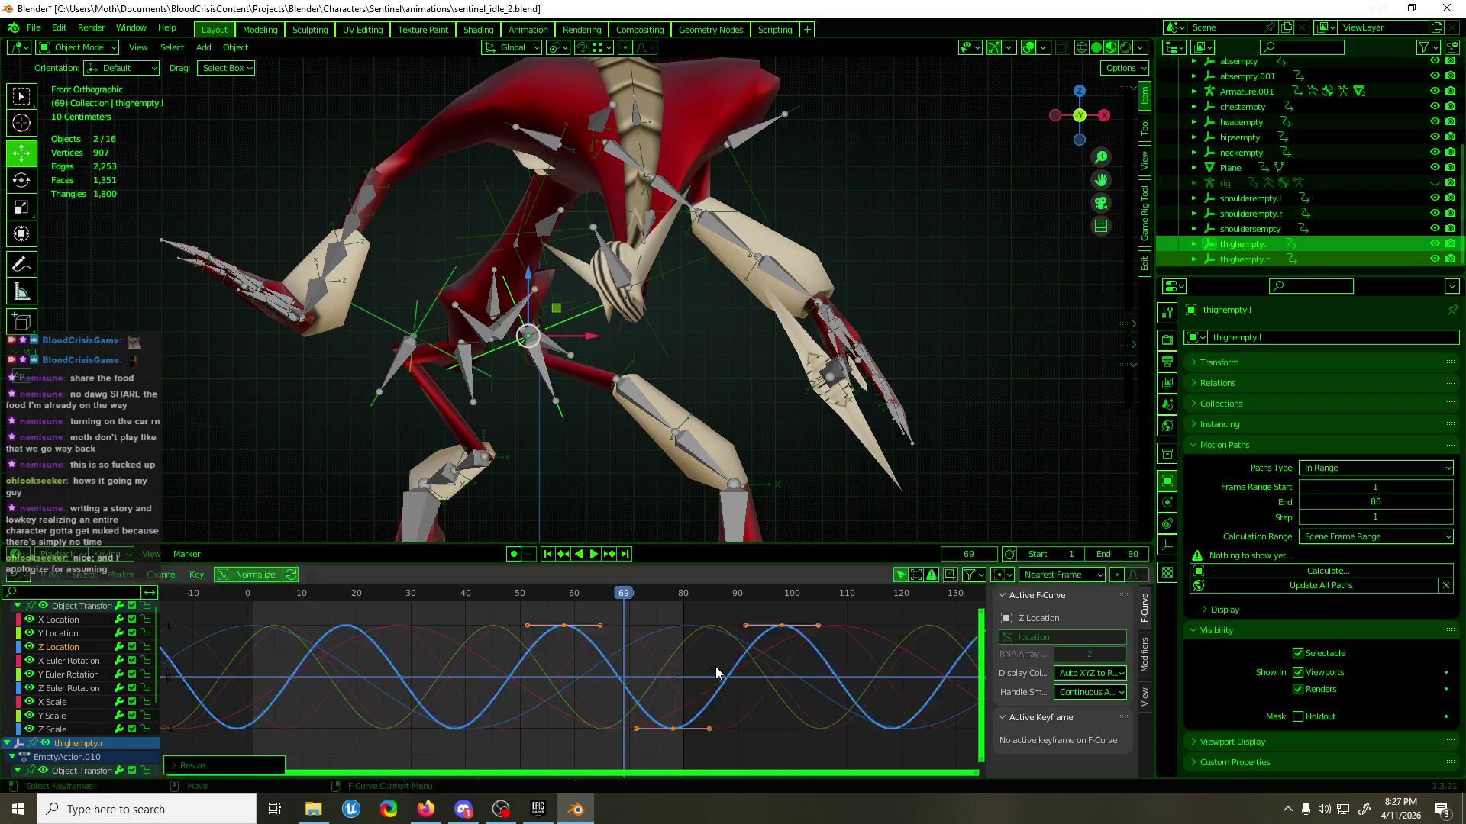
{"action": "key", "text": "space"}
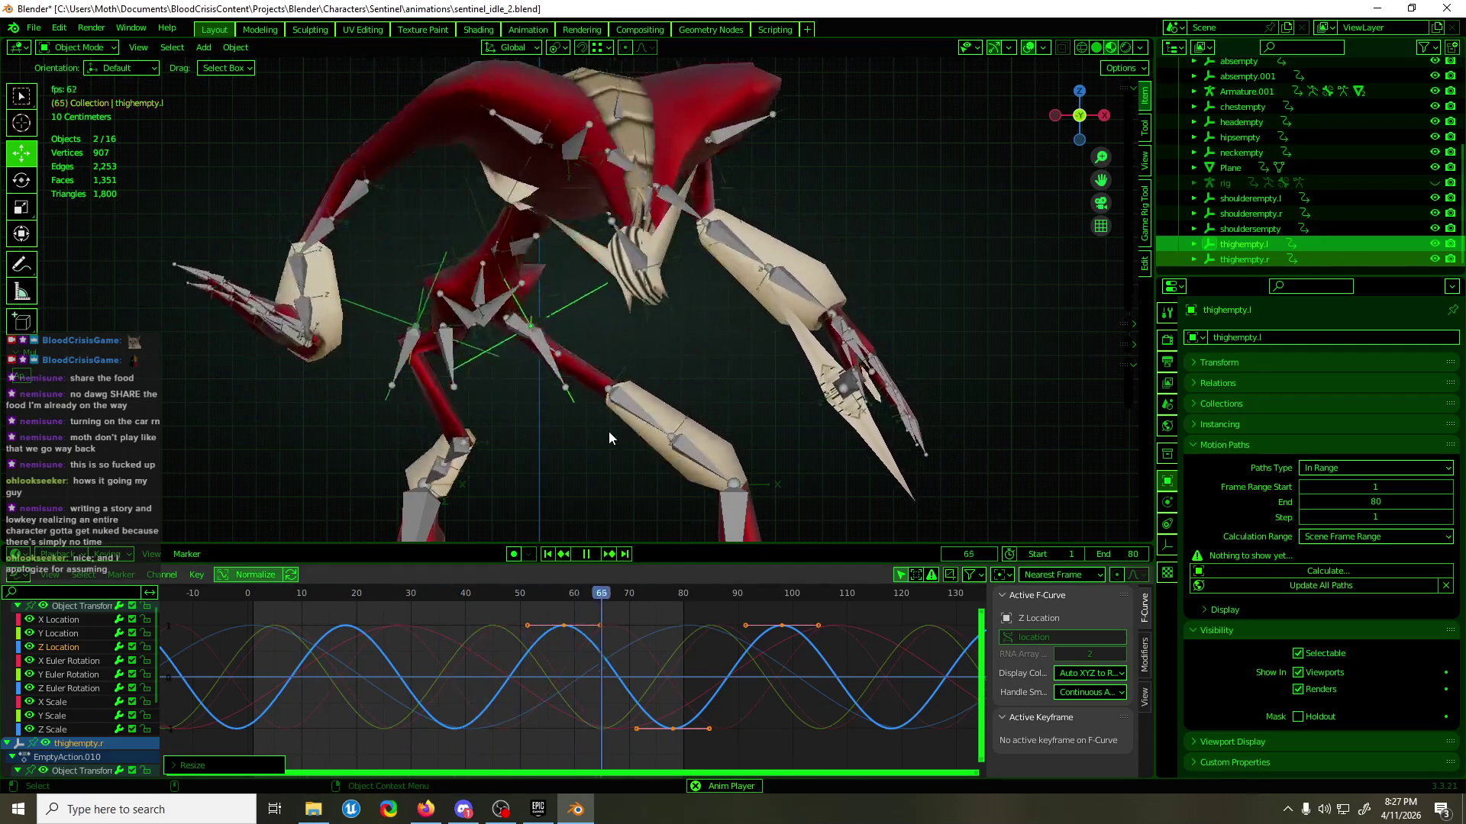
{"action": "mouse_move", "coordinate": [611, 375]}
{"action": "middle_mouse_down"}
{"action": "mouse_move", "coordinate": [928, 345]}
{"action": "mouse_move", "coordinate": [646, 352]}
{"action": "middle_mouse_up"}
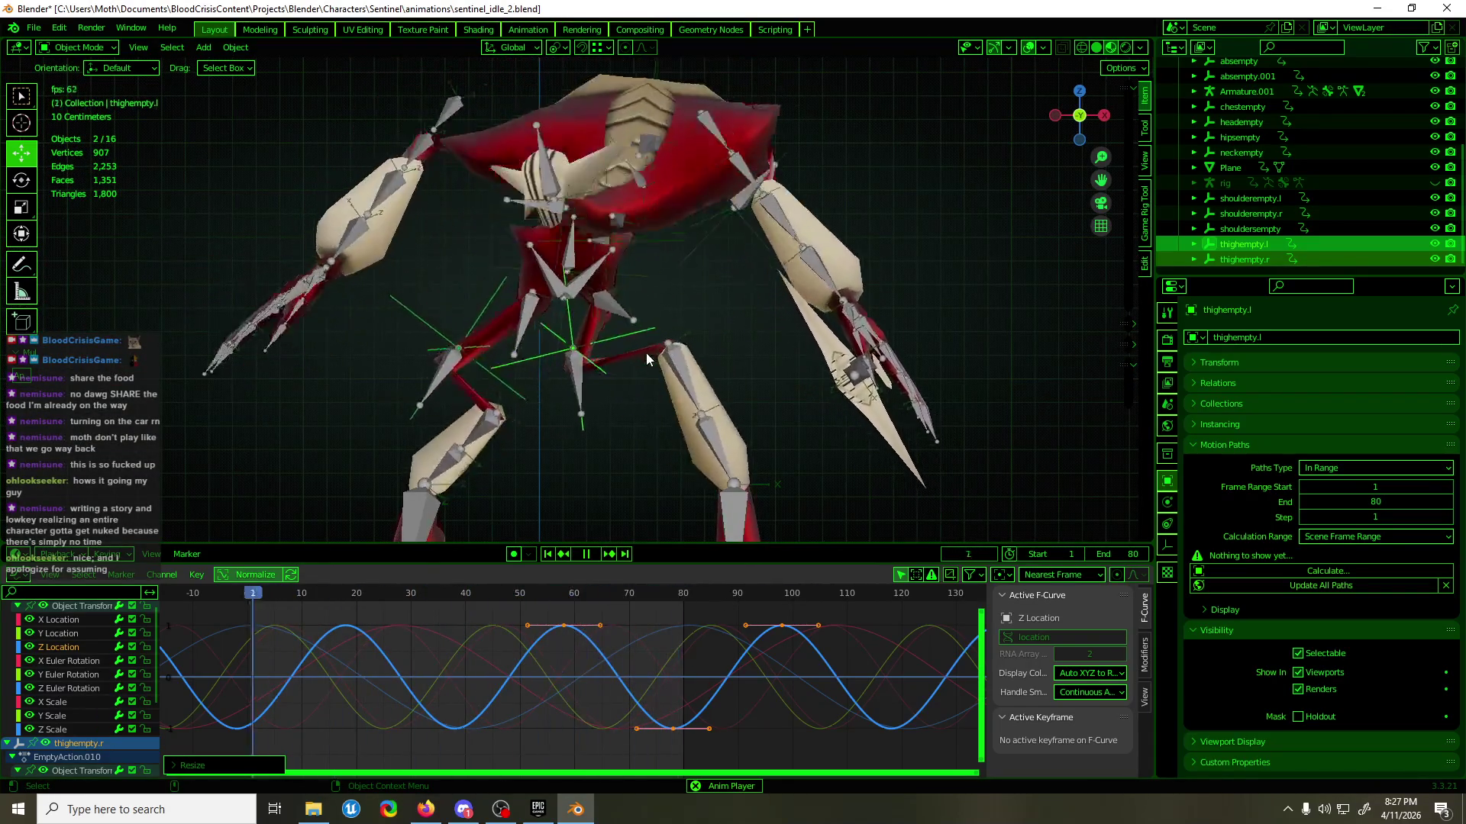
{"action": "key", "text": "space"}
{"action": "mouse_move", "coordinate": [646, 352]}
{"action": "middle_mouse_down"}
{"action": "mouse_move", "coordinate": [642, 418]}
{"action": "mouse_move", "coordinate": [741, 405]}
{"action": "middle_mouse_up"}
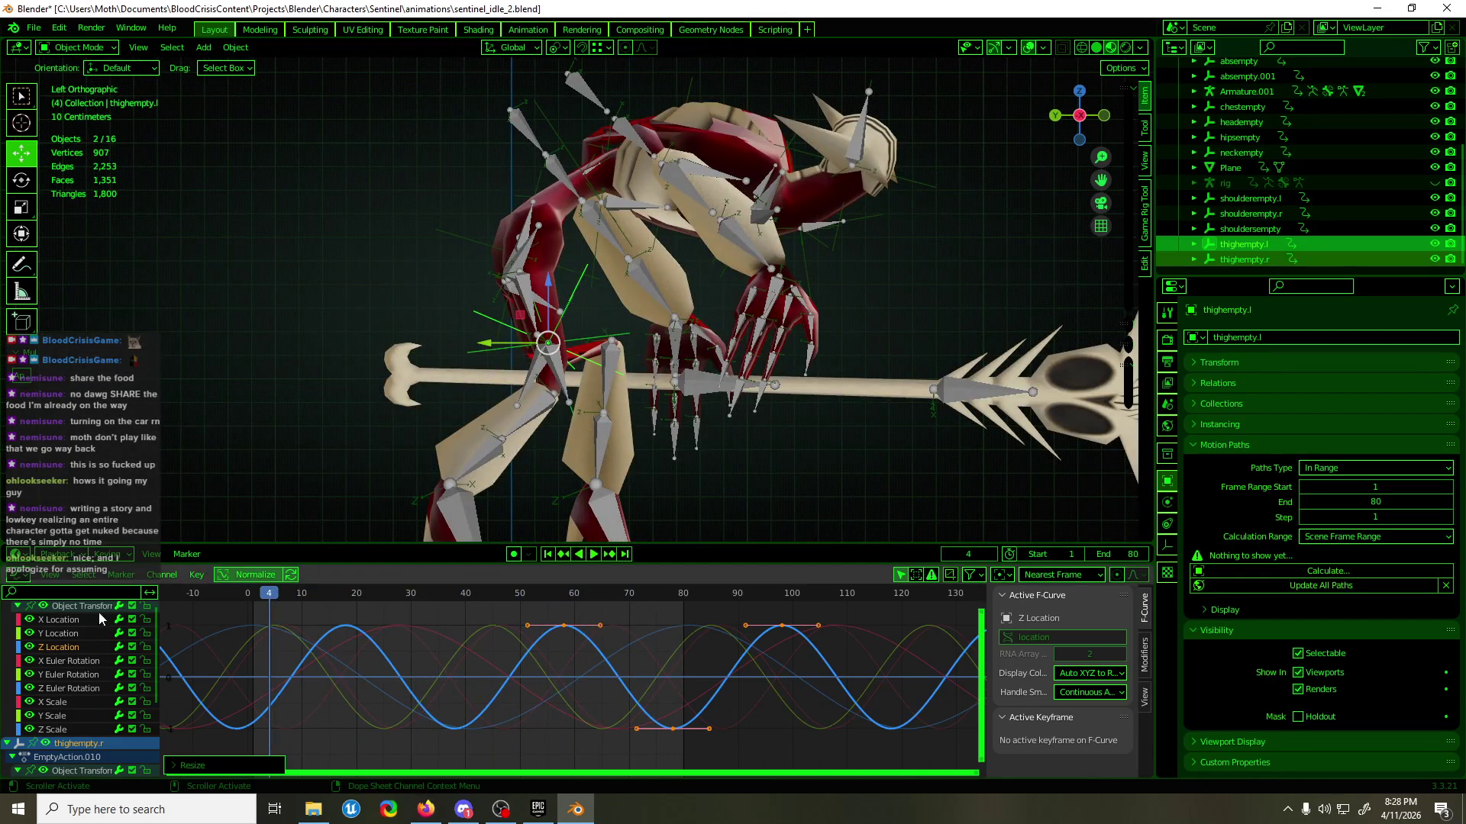
- Lower thighempty.r's Y Location keys to about -28.3 cm and replay the loop
{"action": "left_click", "coordinate": [84, 632]}
{"action": "scroll", "coordinate": [85, 632], "scroll_direction": "down", "scroll_amount": 3}
{"action": "left_click", "coordinate": [88, 703]}
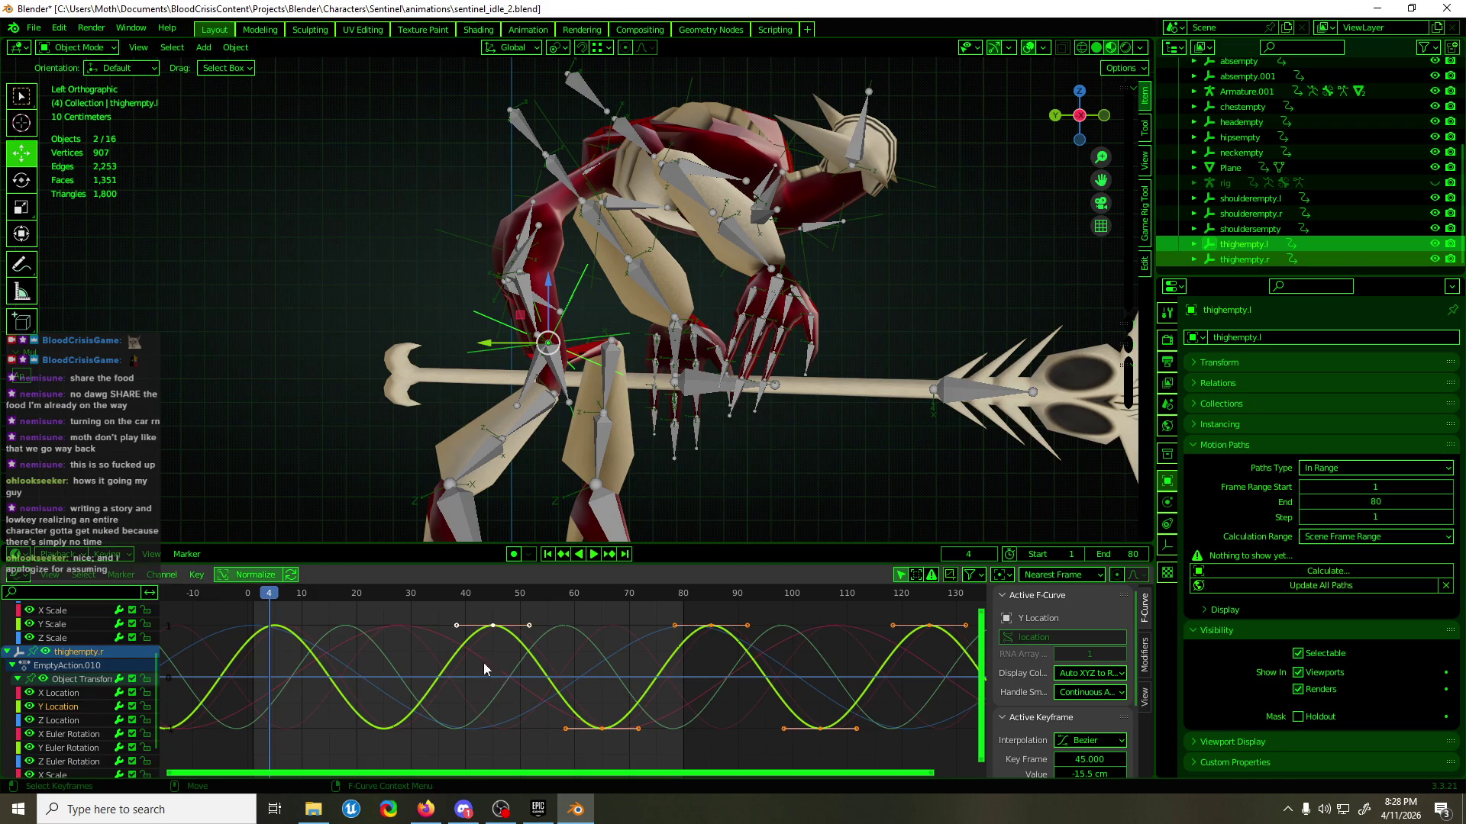
{"action": "left_click_drag", "start_coordinate": [483, 662], "coordinate": [469, 689]}
{"action": "key", "text": "g"}
{"action": "key", "text": "y"}
{"action": "left_click", "coordinate": [465, 694]}
{"action": "key", "text": "space"}
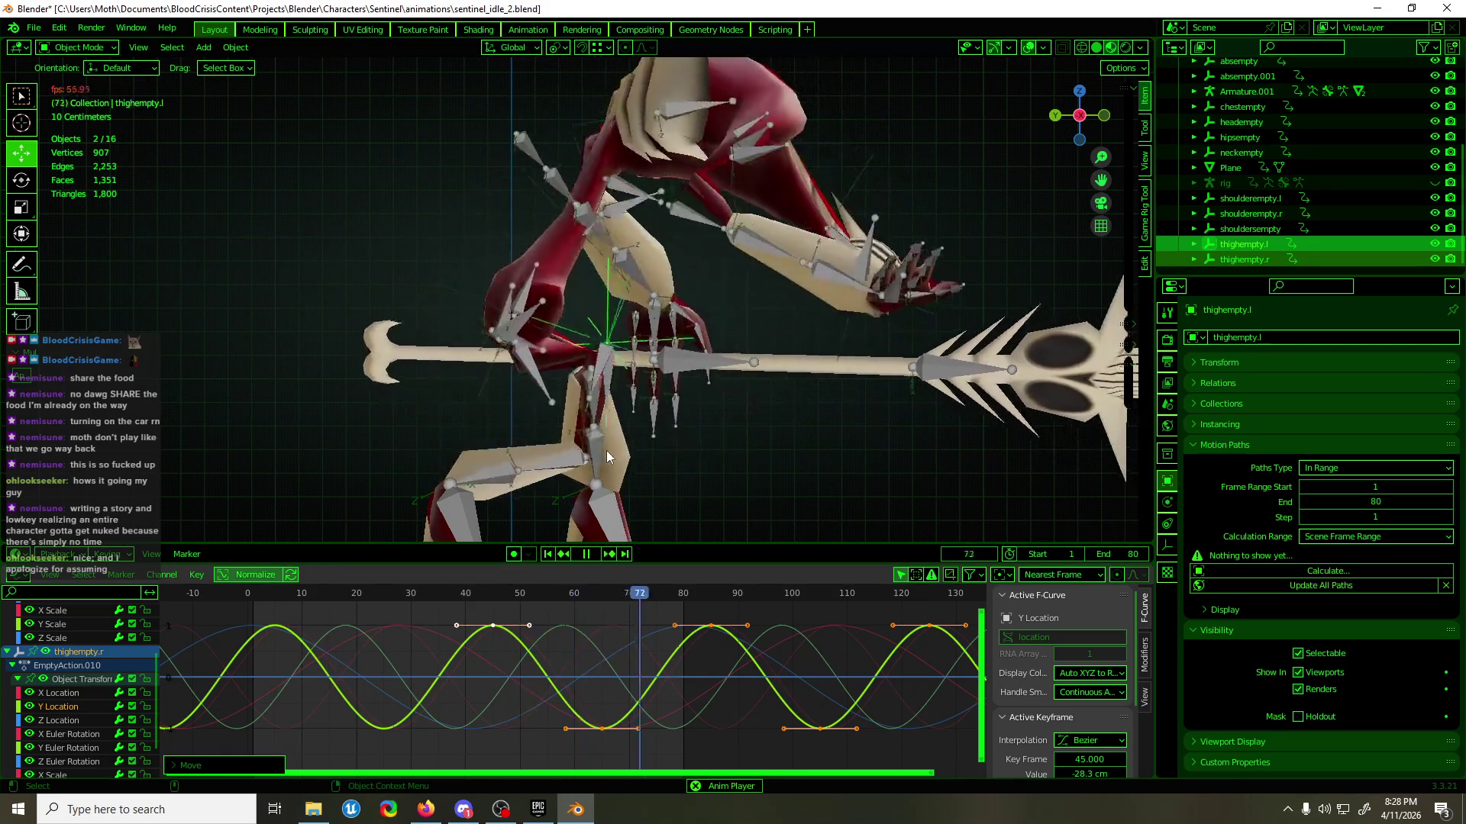
{"action": "middle_click_drag", "start_coordinate": [792, 427], "coordinate": [278, 414]}
{"action": "key", "text": "space"}
{"action": "key", "text": "space"}
{"action": "key", "text": "space"}
- Return to the front view and reselect the thigh empties and the rig
{"action": "mouse_move", "coordinate": [465, 396]}
{"action": "middle_mouse_down"}
{"action": "mouse_move", "coordinate": [793, 367]}
{"action": "mouse_move", "coordinate": [763, 369]}
{"action": "mouse_move", "coordinate": [715, 330]}
{"action": "middle_mouse_up"}
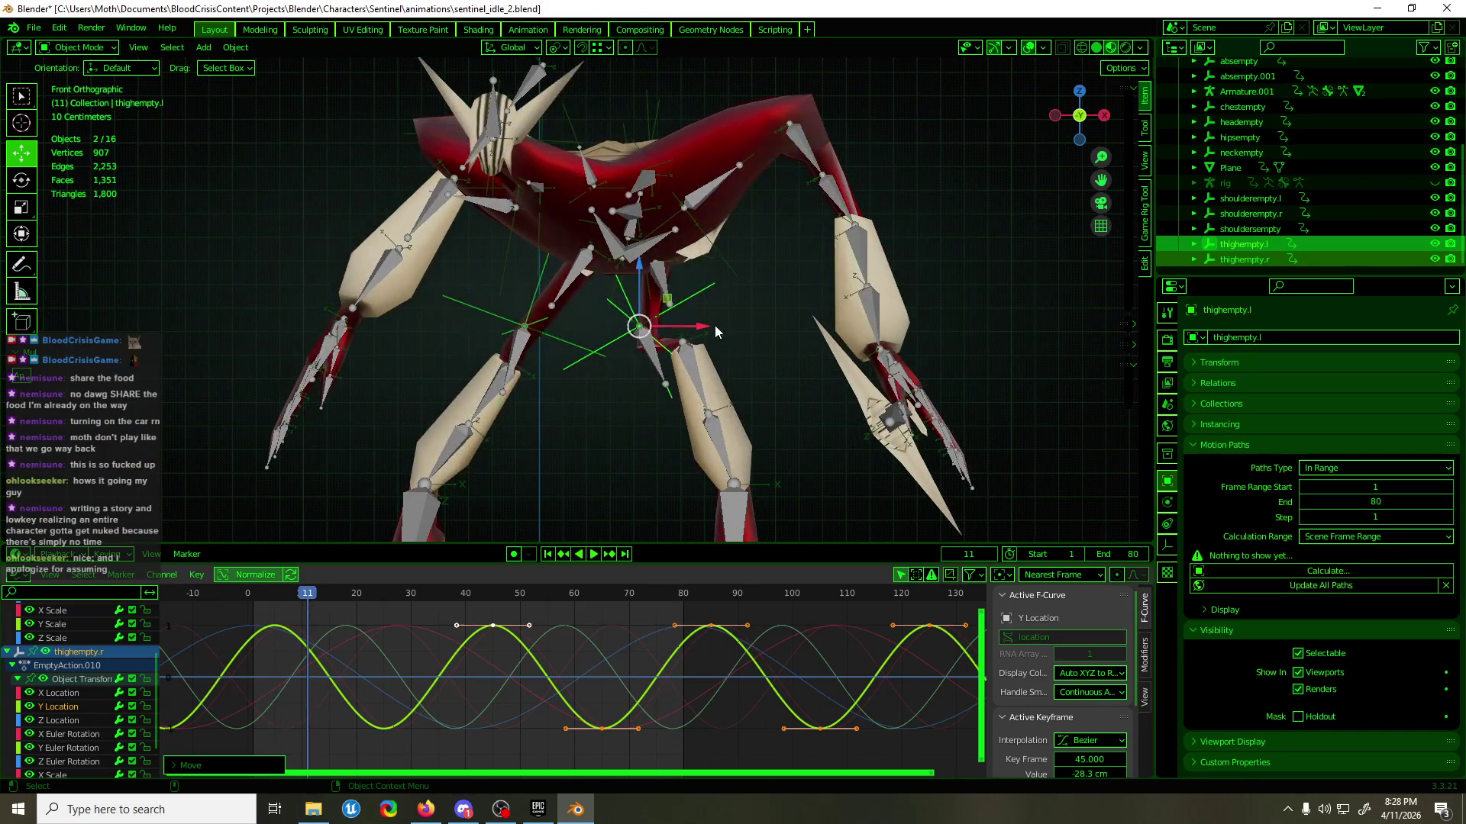
{"action": "left_click", "coordinate": [698, 308]}
{"action": "left_click", "coordinate": [692, 307]}
{"action": "left_click", "coordinate": [466, 310], "text": "shift"}
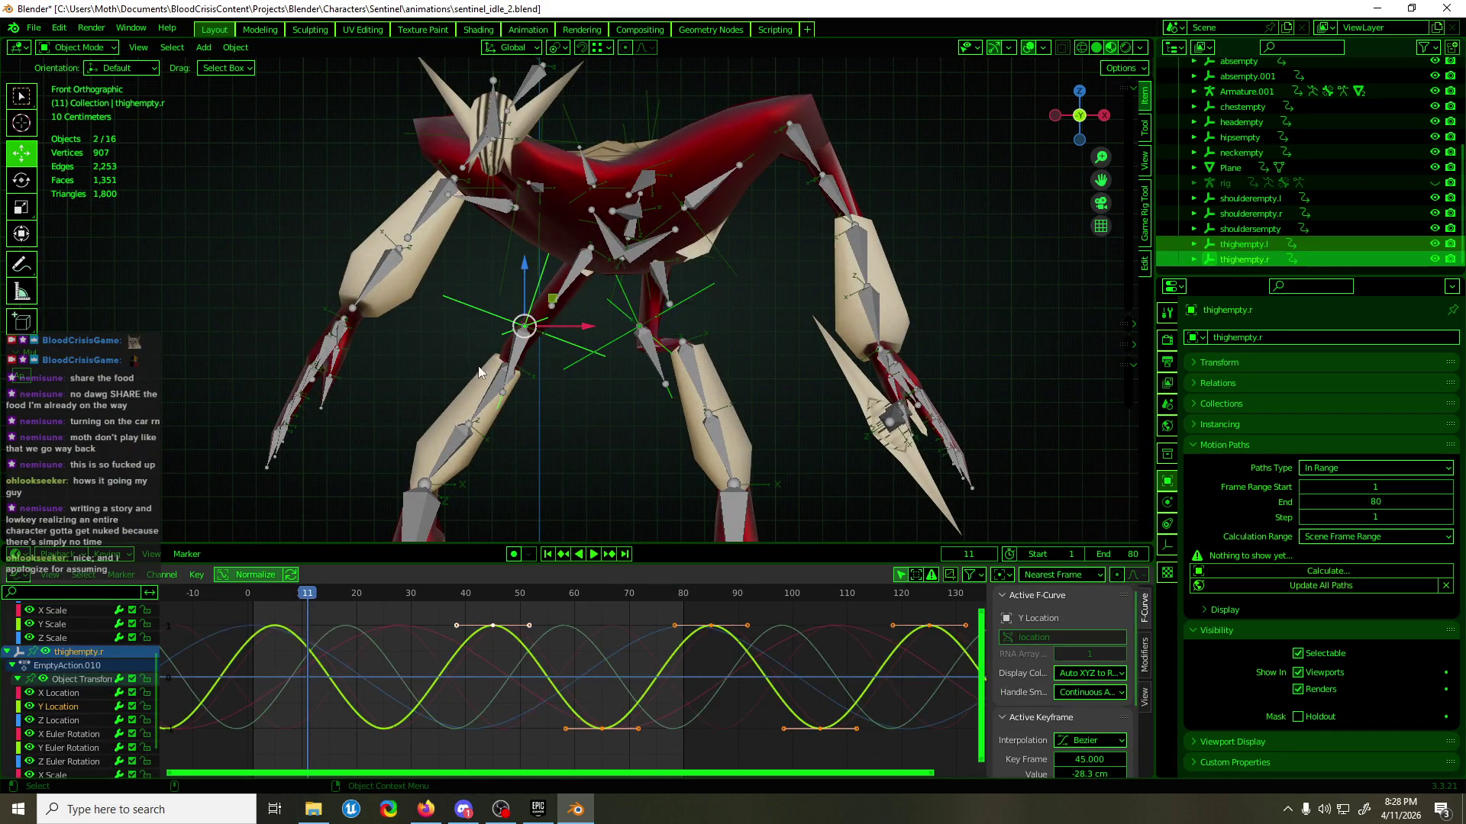
{"action": "left_click", "coordinate": [688, 293]}
- Duplicate thighempty.l in place and rename the copy kneeempty.l in the Outliner
{"action": "left_click", "coordinate": [688, 293]}
{"action": "key", "text": "shift+d"}
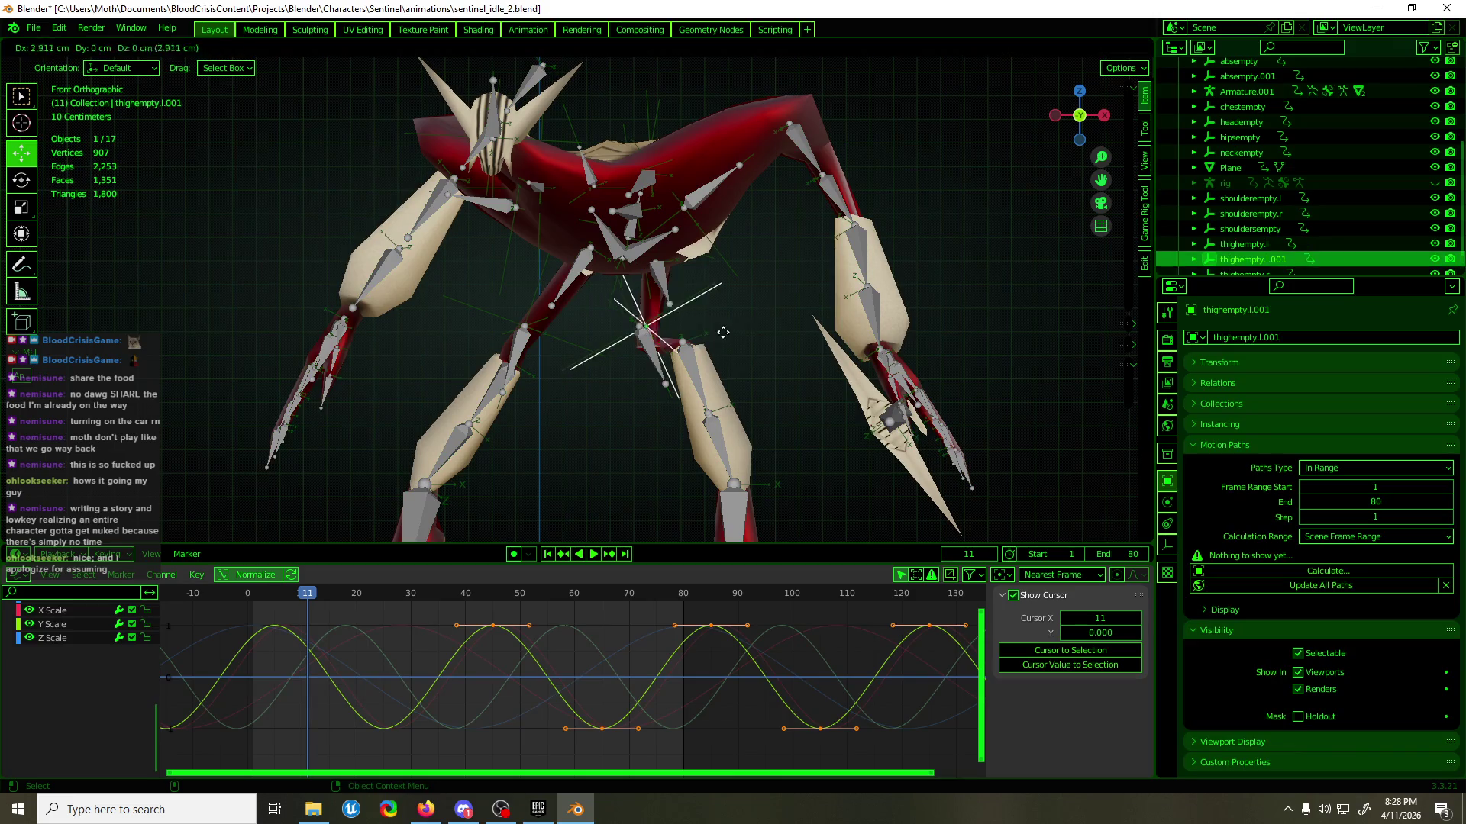
{"action": "right_click", "coordinate": [723, 332]}
{"action": "scroll", "coordinate": [1353, 233], "scroll_direction": "down", "scroll_amount": 1}
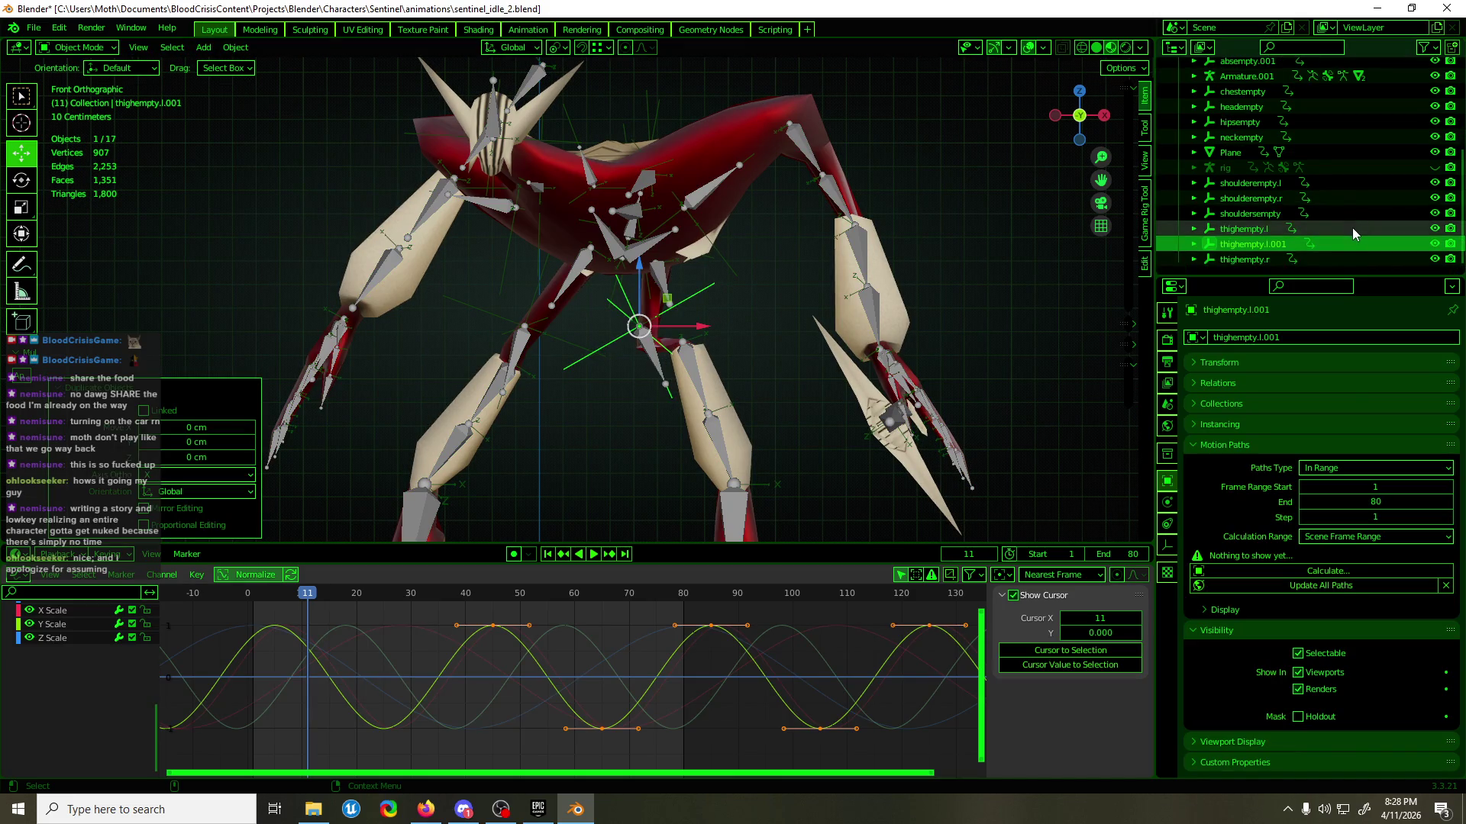
{"action": "double_click", "coordinate": [1253, 243]}
{"action": "type", "text": "kneeemp"}
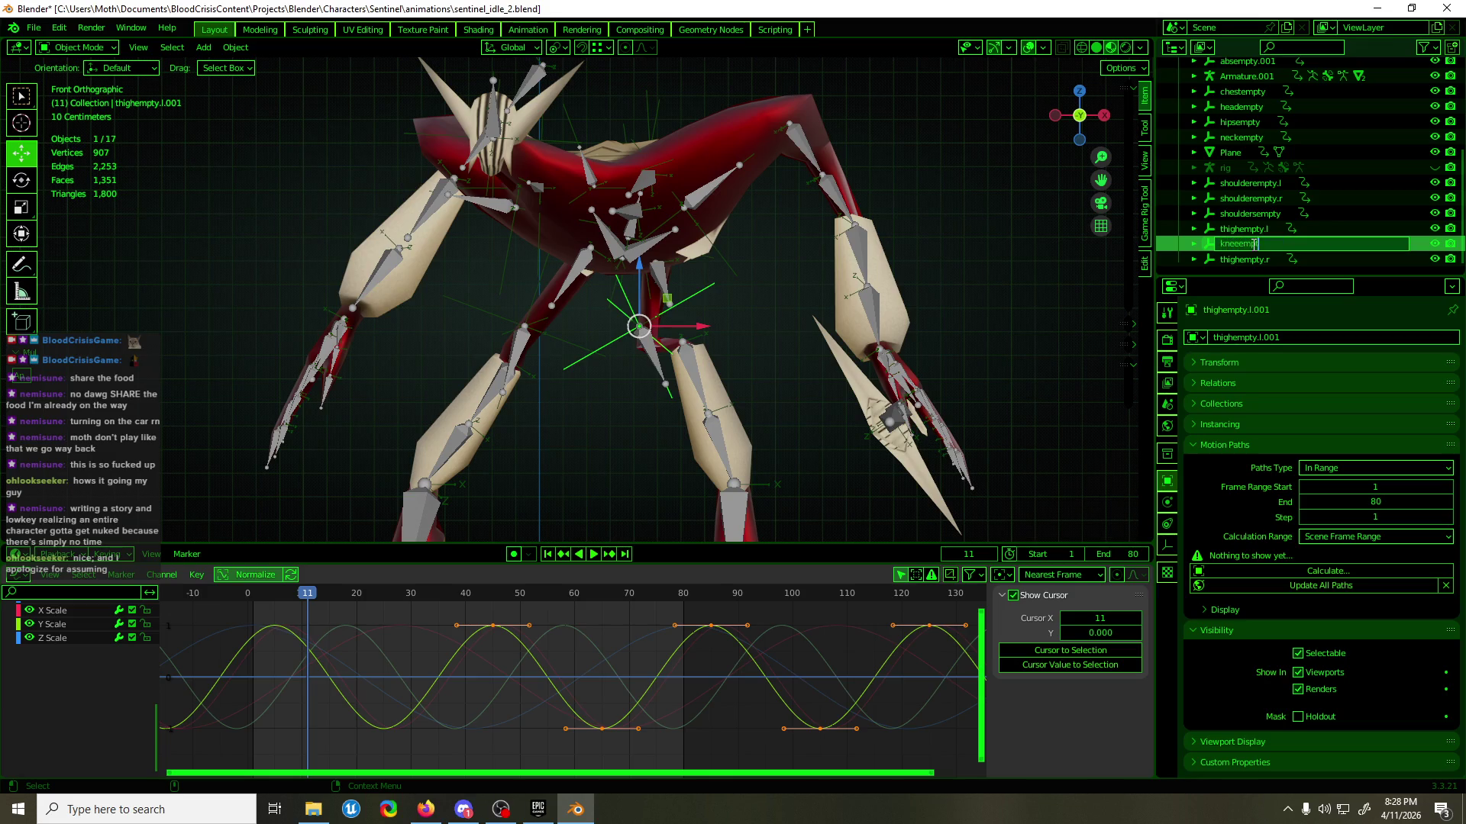
{"action": "type", "text": "y"}
{"action": "key", "text": "Return"}
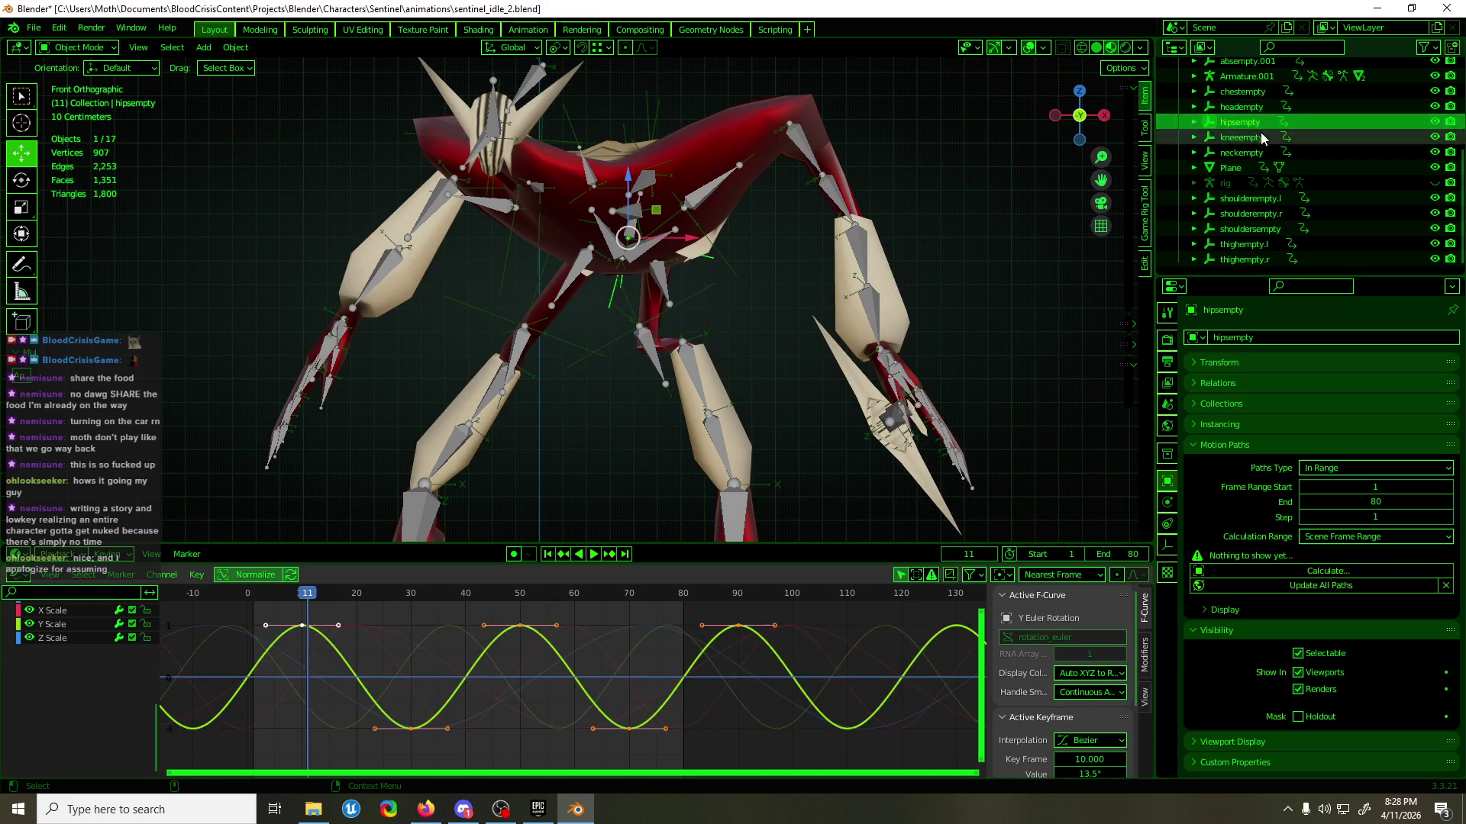
{"action": "scroll", "coordinate": [1274, 158], "scroll_direction": "up", "scroll_amount": 1}
{"action": "double_click", "coordinate": [1274, 158]}
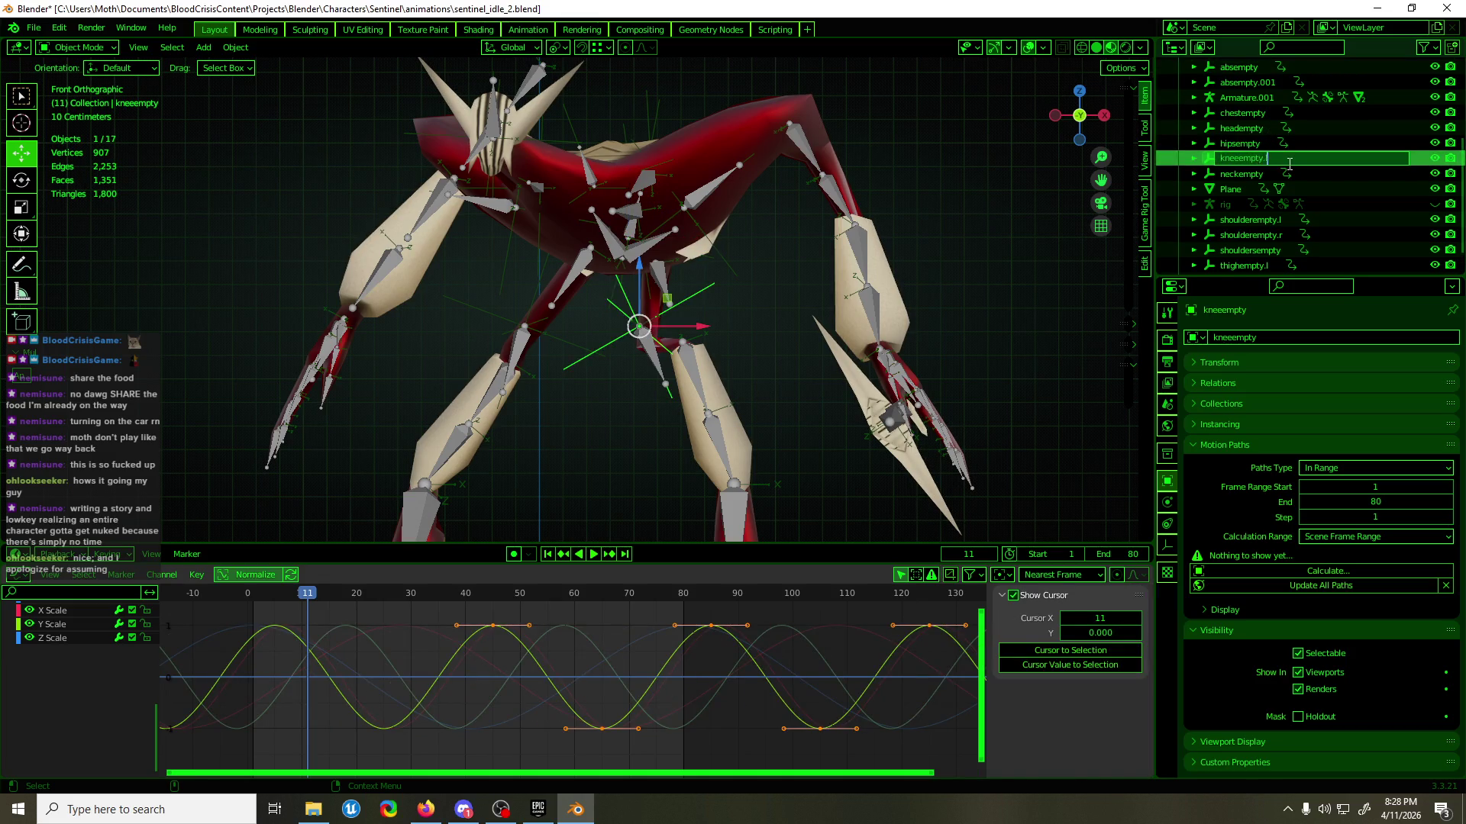
{"action": "key", "text": "Return"}
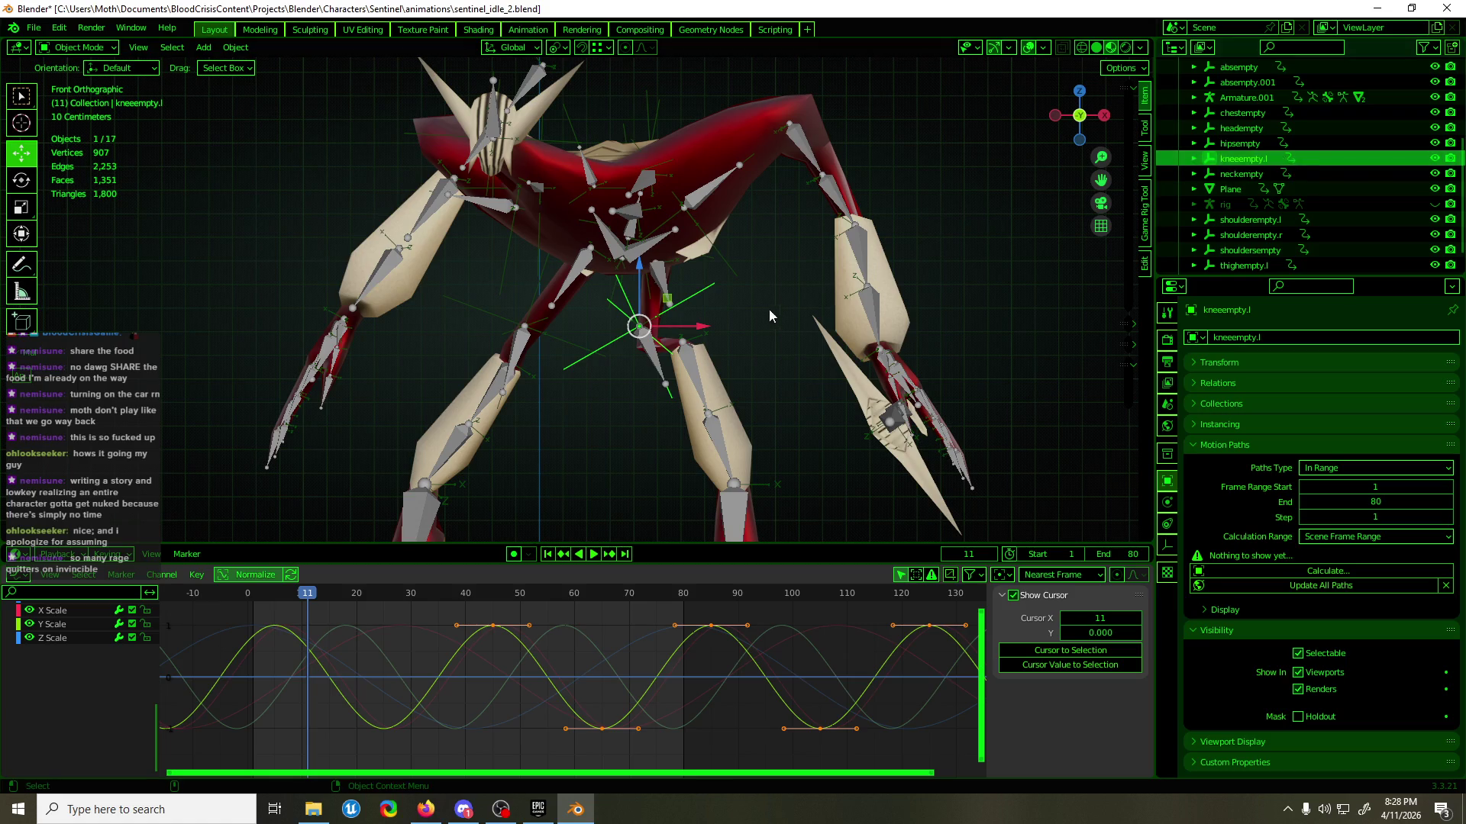
{"action": "middle_click_drag", "start_coordinate": [719, 366], "coordinate": [727, 338], "text": "shift"}
- Make kneeempty.l's Z Location curve active and select its keys, cancelling a trial move
{"action": "mouse_move", "coordinate": [764, 414]}
{"action": "middle_mouse_down"}
{"action": "mouse_move", "coordinate": [663, 409]}
{"action": "mouse_move", "coordinate": [771, 406]}
{"action": "middle_mouse_up"}
{"action": "key", "text": "KP_1"}
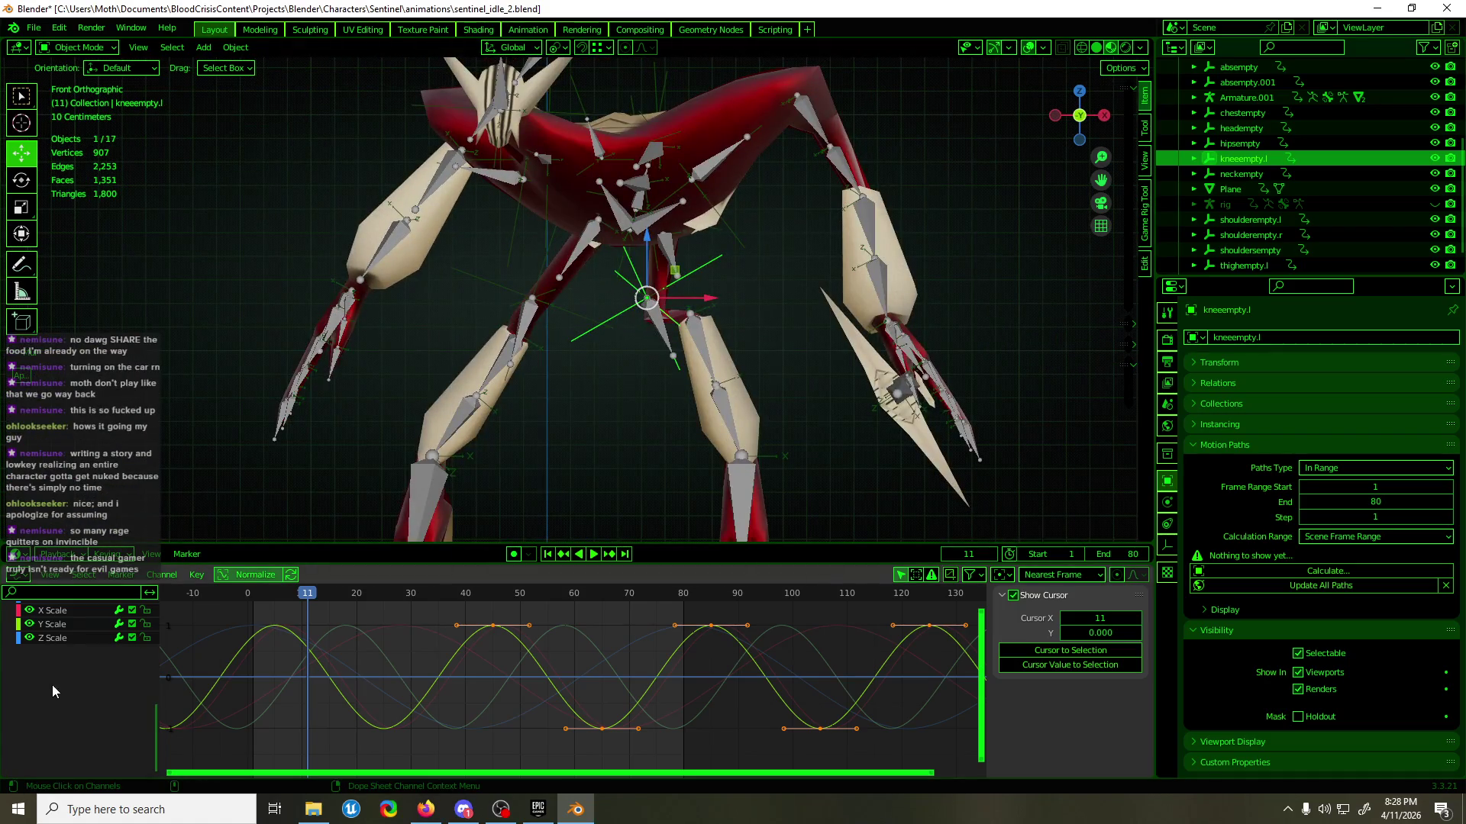
{"action": "scroll", "coordinate": [52, 685], "scroll_direction": "up", "scroll_amount": 5}
{"action": "left_click", "coordinate": [75, 652]}
{"action": "left_click", "coordinate": [74, 678]}
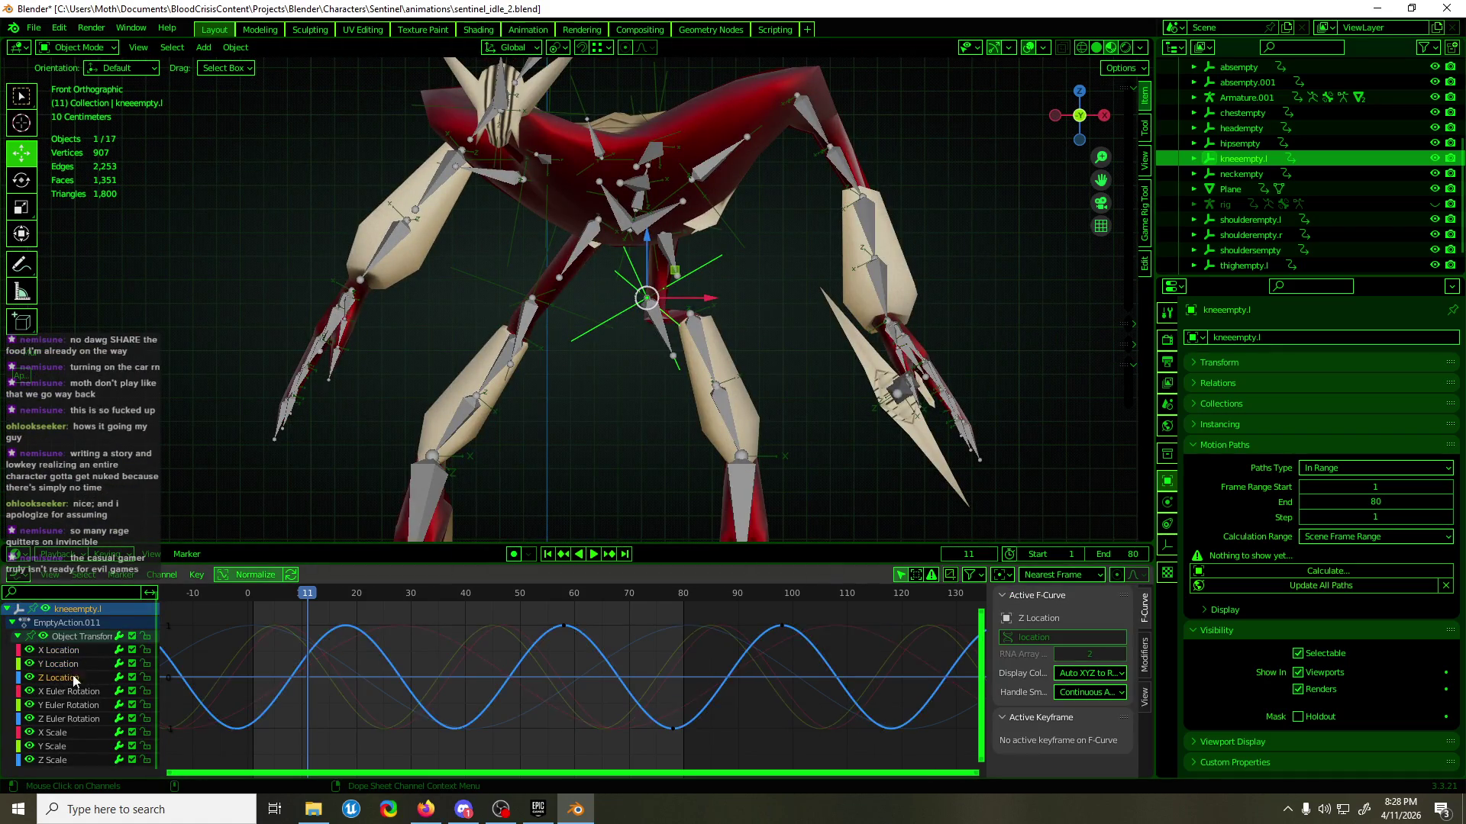
{"action": "left_click_drag", "start_coordinate": [661, 603], "coordinate": [595, 682]}
{"action": "key", "text": "g"}
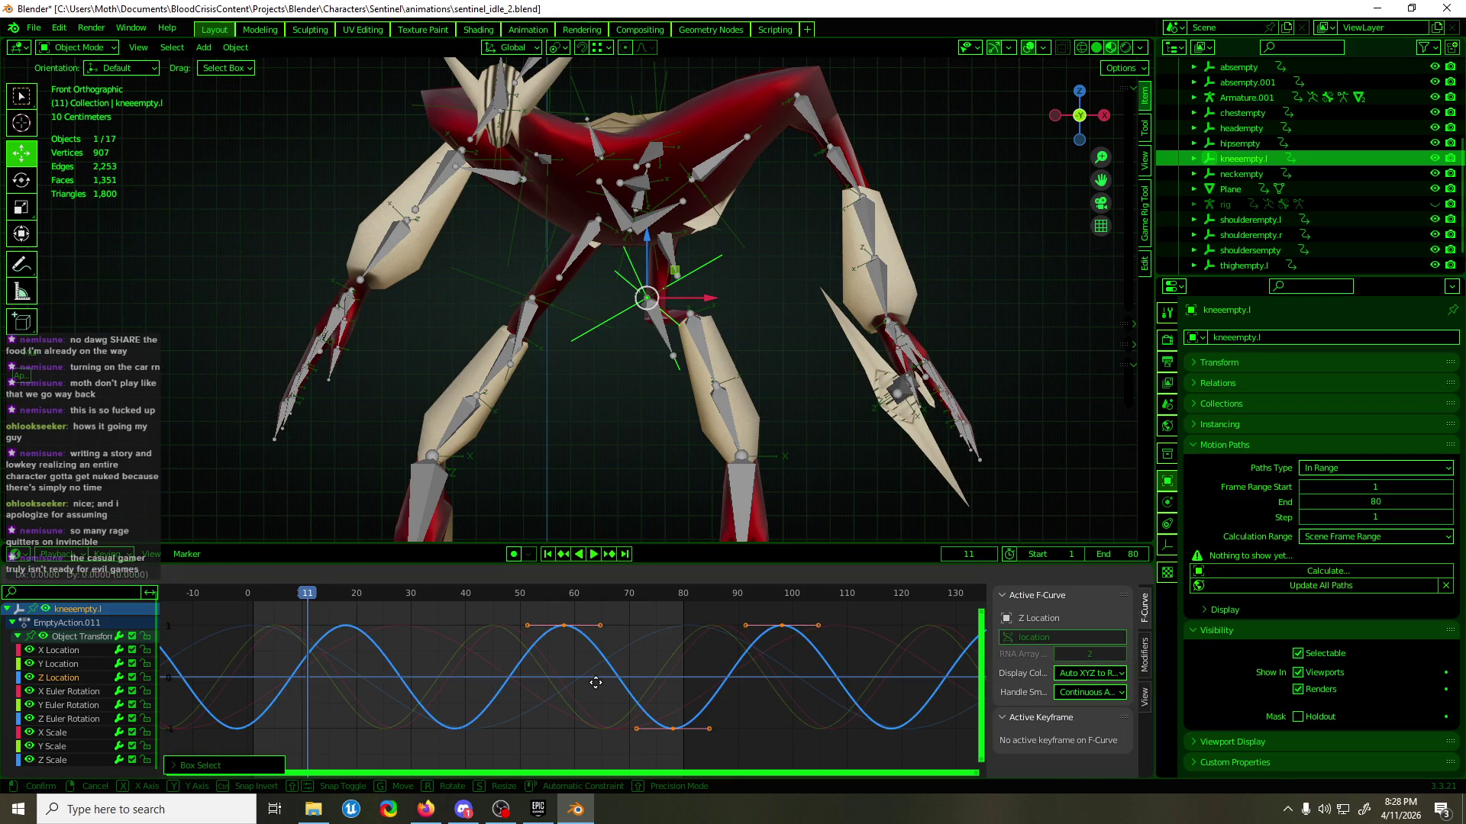
{"action": "key", "text": "Escape"}
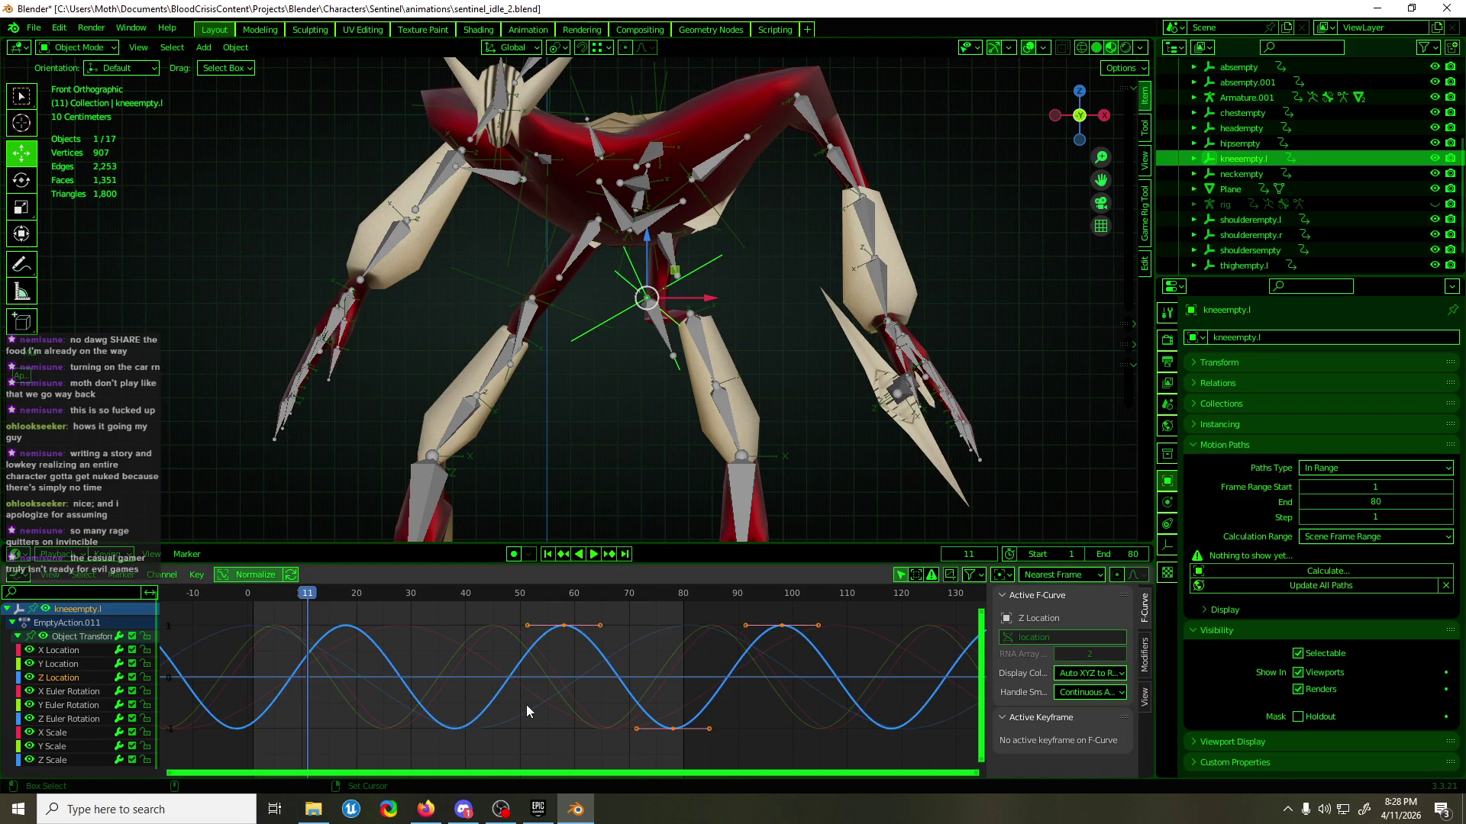
- Shift all of kneeempty.l's keyframes about 8 frames later
{"action": "key", "text": "a"}
{"action": "mouse_move", "coordinate": [354, 597]}
{"action": "left_mouse_down"}
{"action": "mouse_move", "coordinate": [338, 600]}
{"action": "mouse_move", "coordinate": [347, 626]}
{"action": "left_mouse_up"}
{"action": "key", "text": "space"}
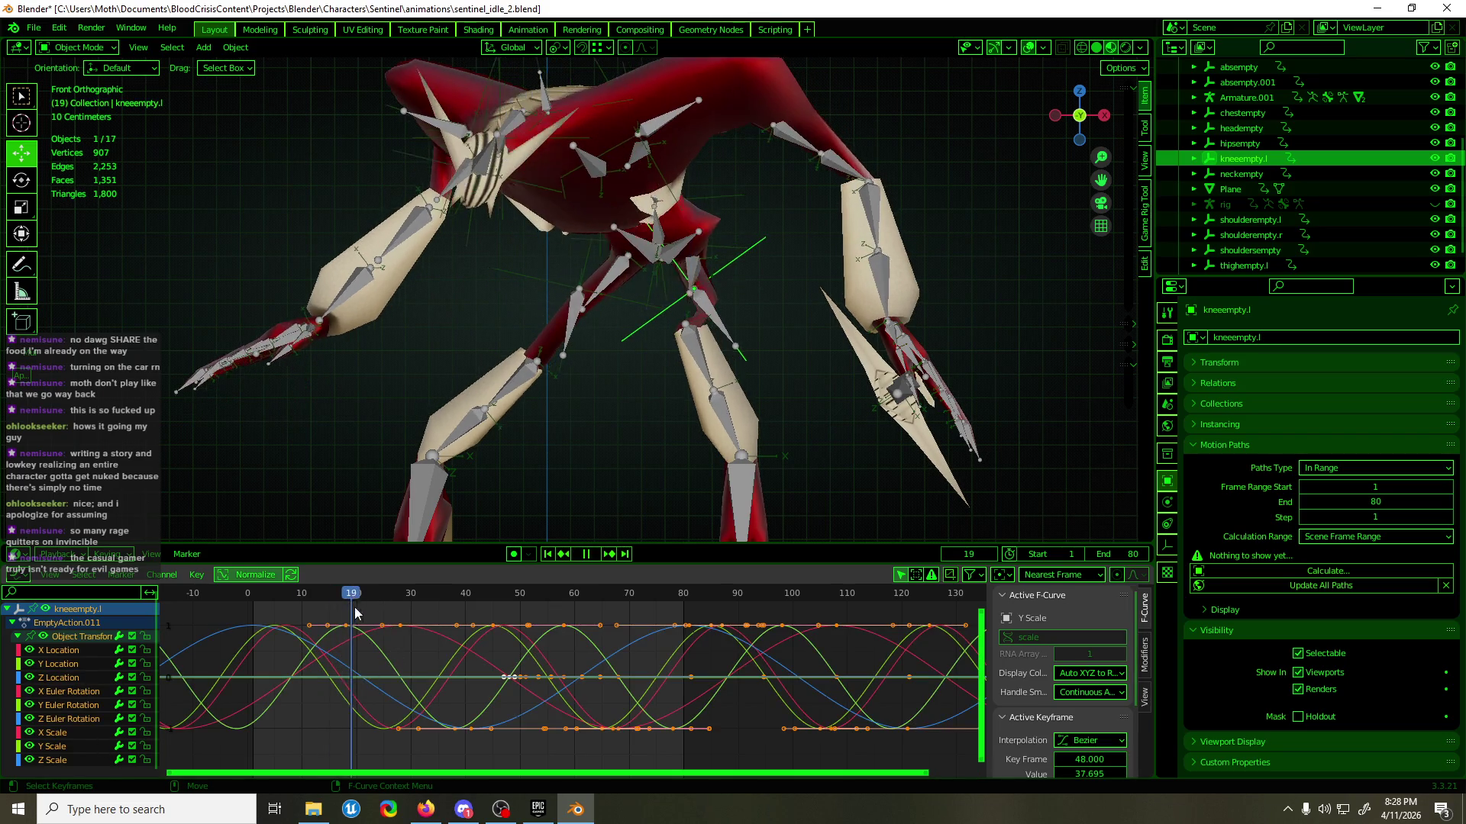
{"action": "key", "text": "space"}
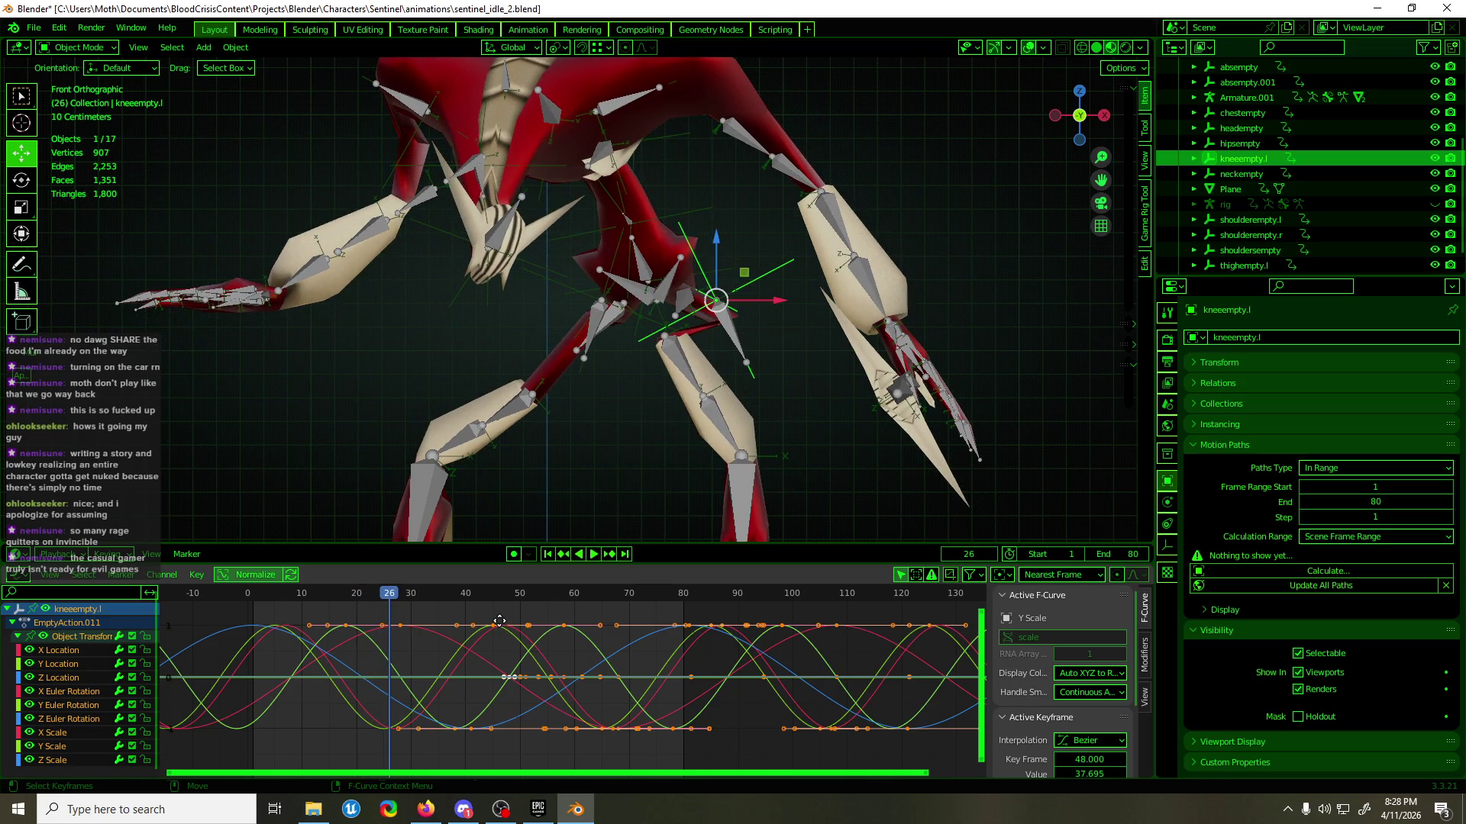
{"action": "key", "text": "g"}
{"action": "left_click", "coordinate": [546, 622]}
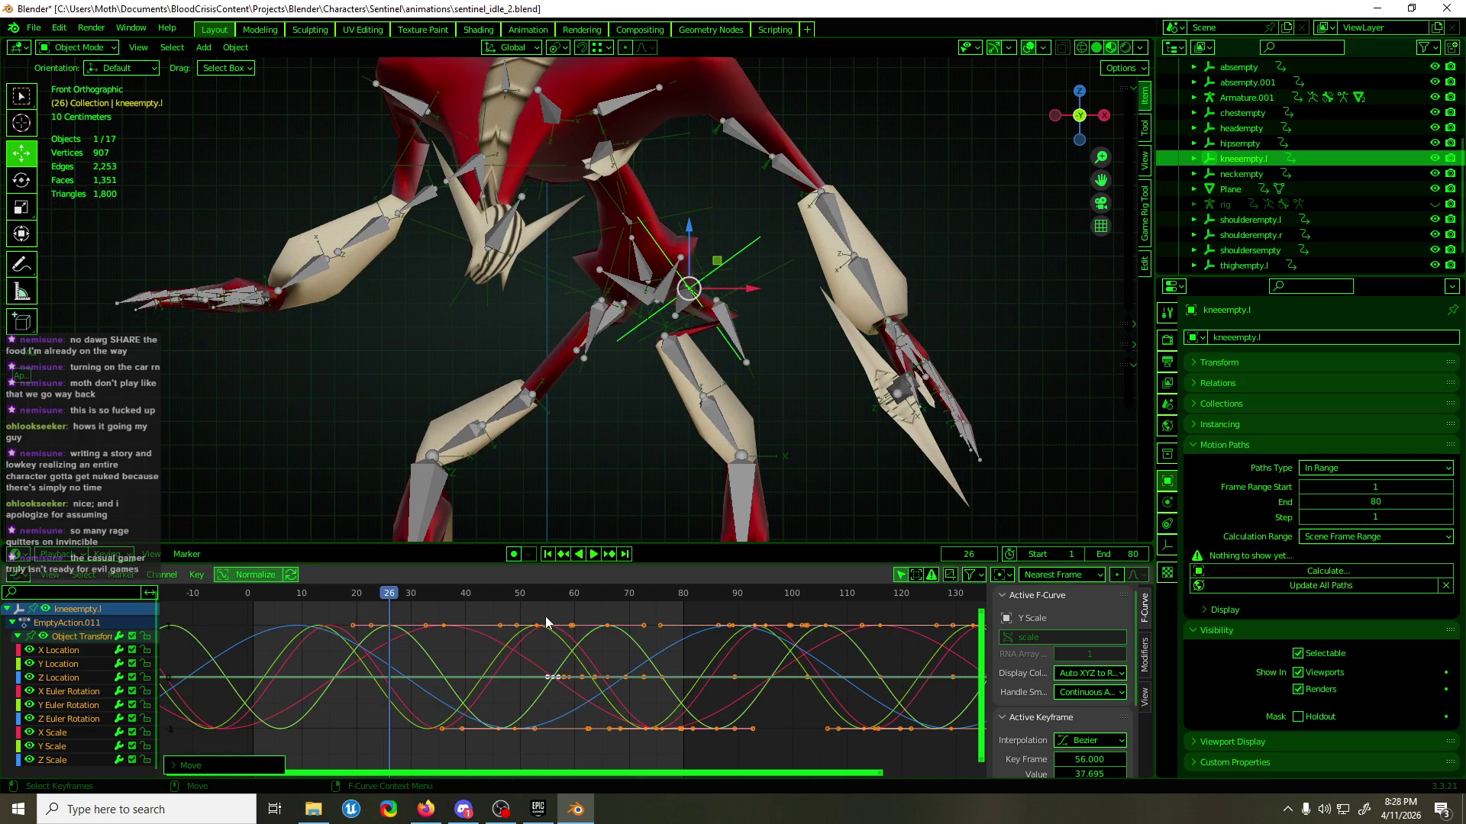
- Enlarge the swing of kneeempty.l's Z Location curve by moving its keys vertically
{"action": "left_click", "coordinate": [83, 661]}
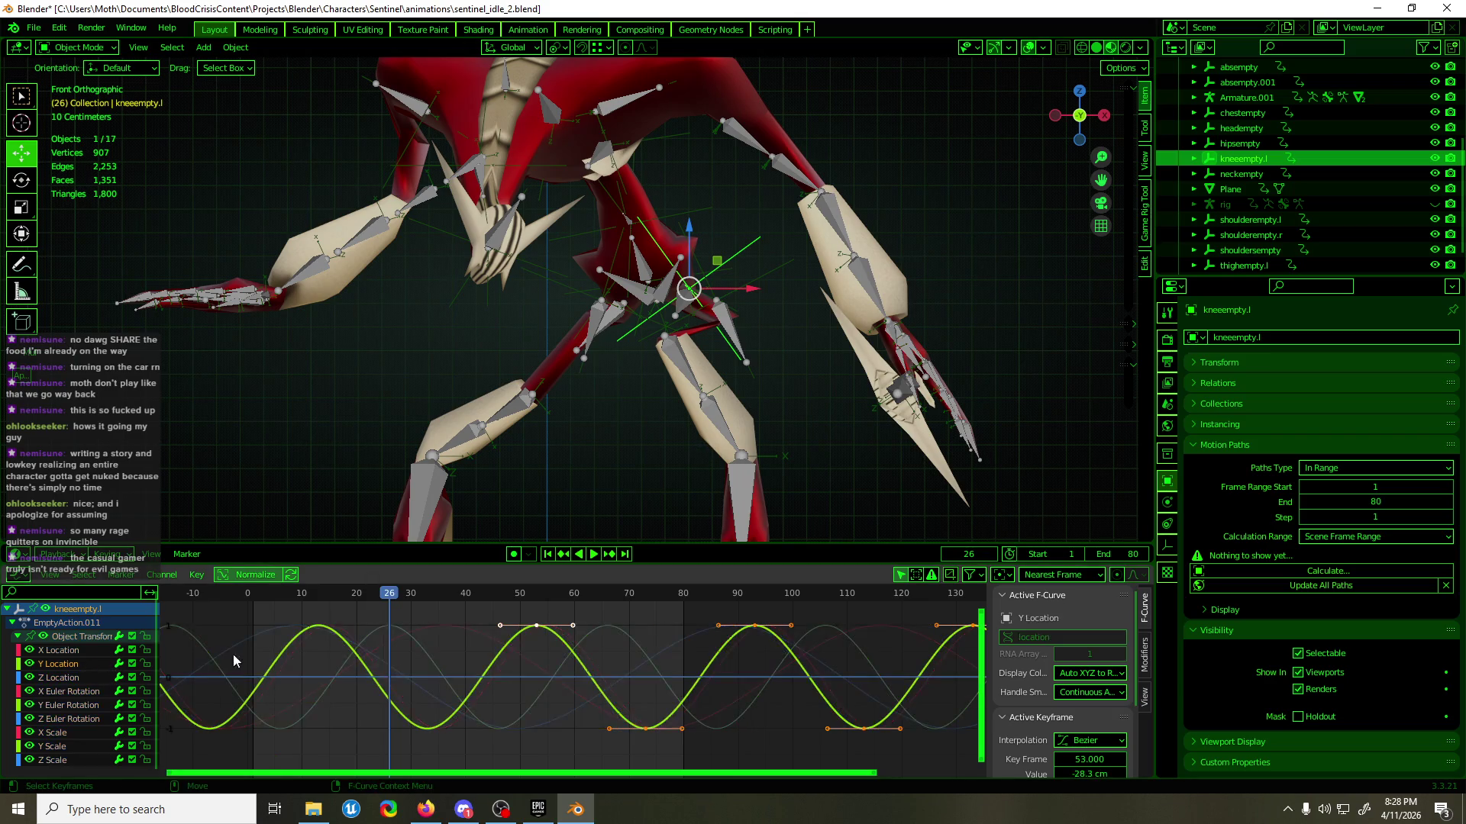
{"action": "left_click", "coordinate": [85, 676]}
{"action": "left_click_drag", "start_coordinate": [543, 632], "coordinate": [582, 697]}
{"action": "key", "text": "g"}
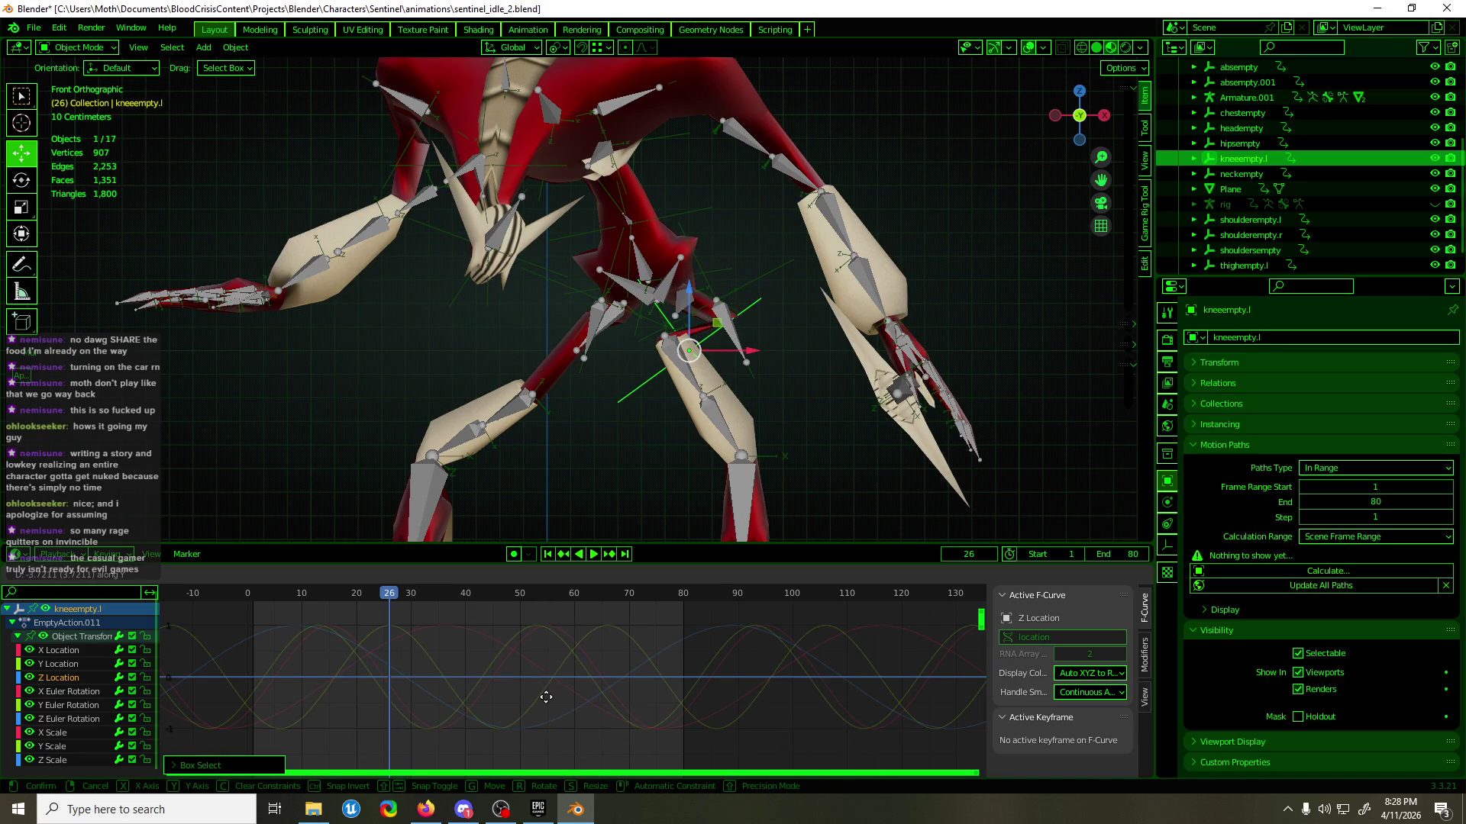
{"action": "left_click", "coordinate": [545, 713]}
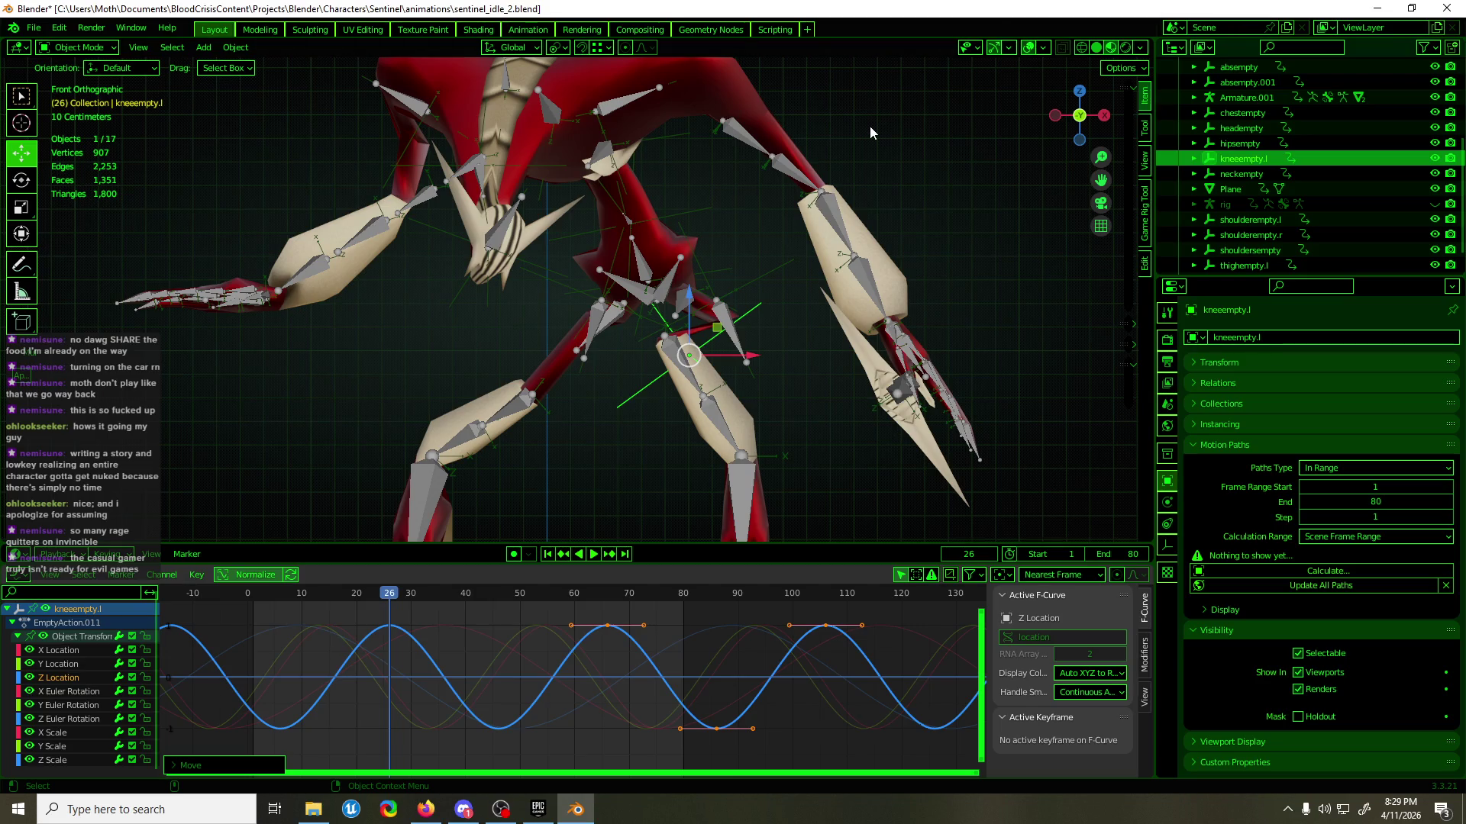
- Play the idle loop while orbiting the creature, then select thighempty.l
{"action": "mouse_move", "coordinate": [871, 131]}
{"action": "middle_mouse_down", "text": "alt"}
{"action": "mouse_move", "coordinate": [827, 293]}
{"action": "mouse_move", "coordinate": [840, 290]}
{"action": "mouse_move", "coordinate": [671, 268]}
{"action": "middle_mouse_up", "text": "alt"}
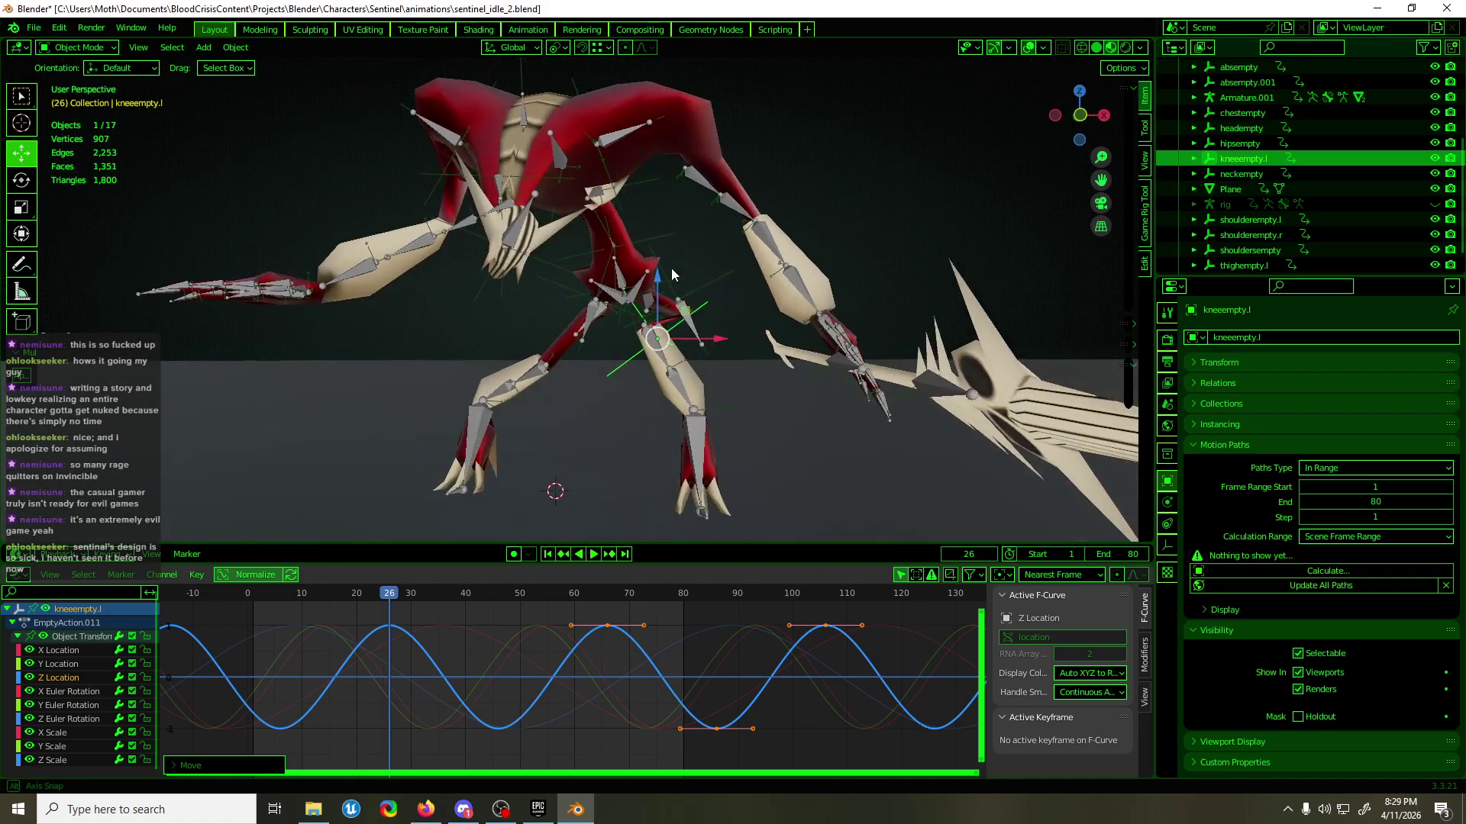
{"action": "key", "text": "space"}
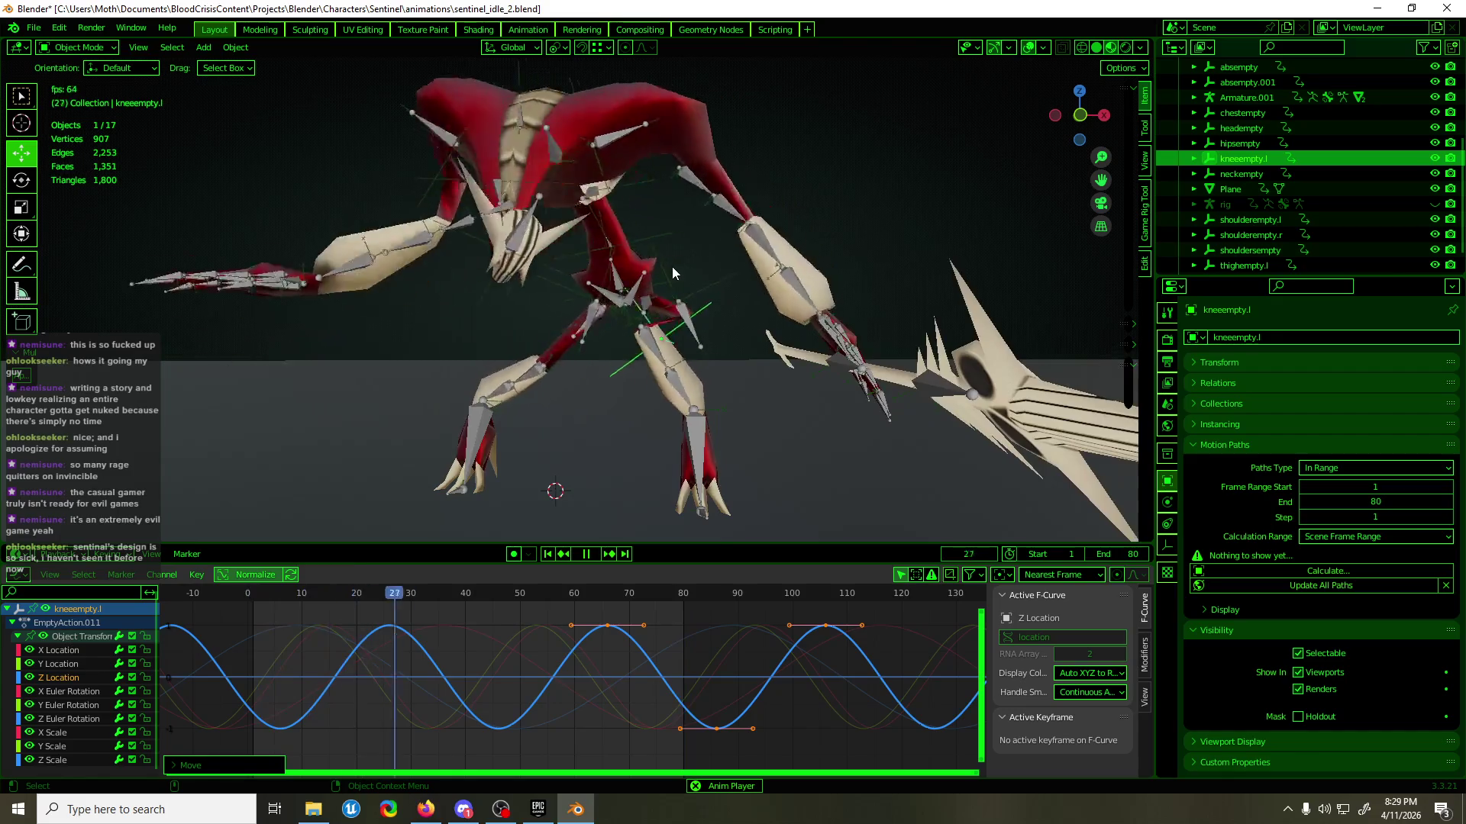
{"action": "mouse_move", "coordinate": [681, 270]}
{"action": "middle_mouse_down"}
{"action": "mouse_move", "coordinate": [775, 269]}
{"action": "mouse_move", "coordinate": [704, 272]}
{"action": "mouse_move", "coordinate": [722, 191]}
{"action": "mouse_move", "coordinate": [792, 226]}
{"action": "mouse_move", "coordinate": [824, 217]}
{"action": "mouse_move", "coordinate": [638, 226]}
{"action": "mouse_move", "coordinate": [674, 208]}
{"action": "mouse_move", "coordinate": [664, 218]}
{"action": "middle_mouse_up"}
{"action": "scroll", "coordinate": [723, 191], "scroll_direction": "up", "scroll_amount": 3}
{"action": "scroll", "coordinate": [652, 227], "scroll_direction": "up", "scroll_amount": 5}
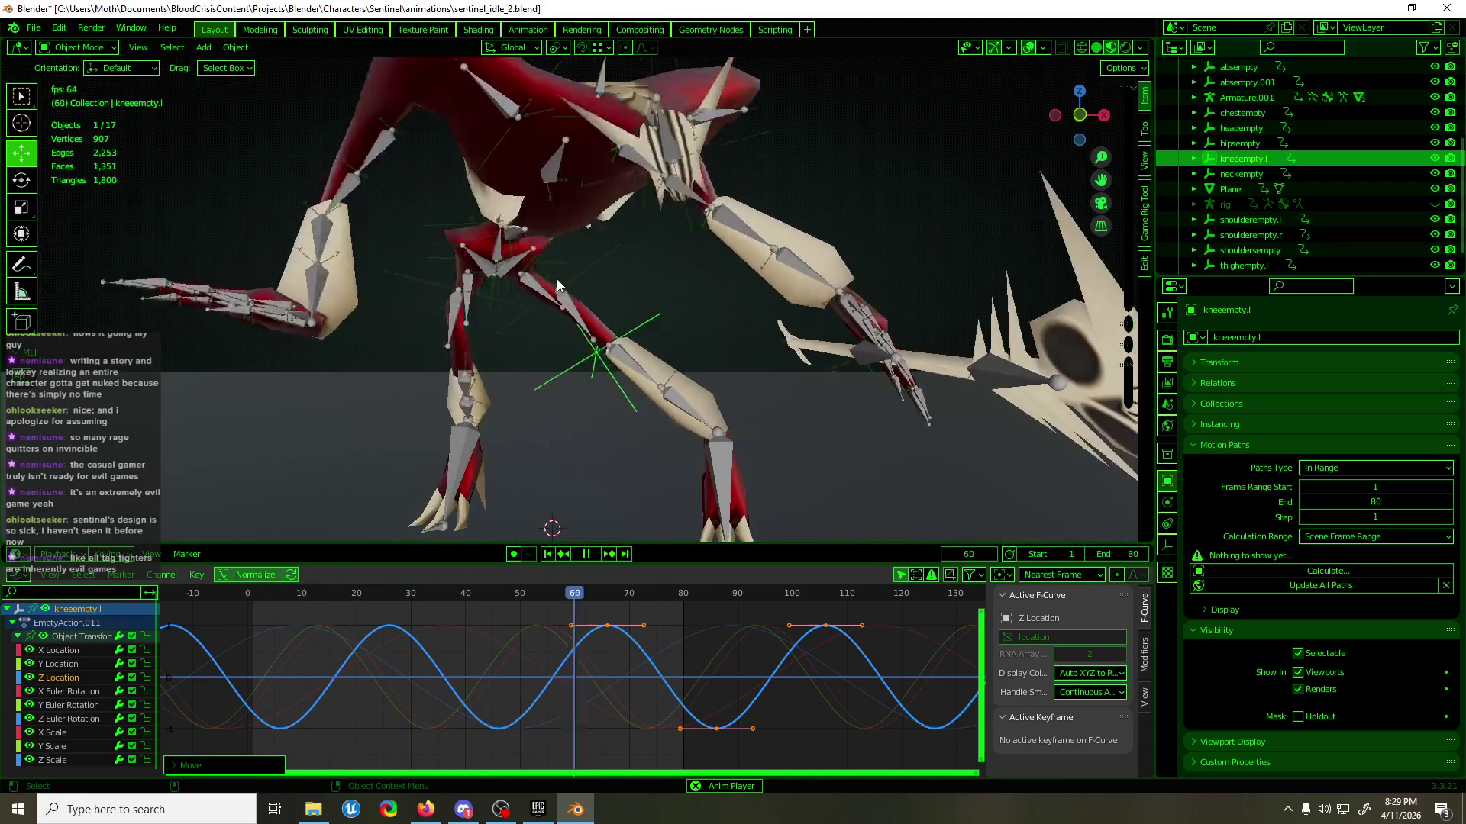
{"action": "key", "text": "space"}
{"action": "mouse_move", "coordinate": [562, 286]}
{"action": "middle_mouse_down"}
{"action": "mouse_move", "coordinate": [527, 334]}
{"action": "mouse_move", "coordinate": [489, 345]}
{"action": "middle_mouse_up"}
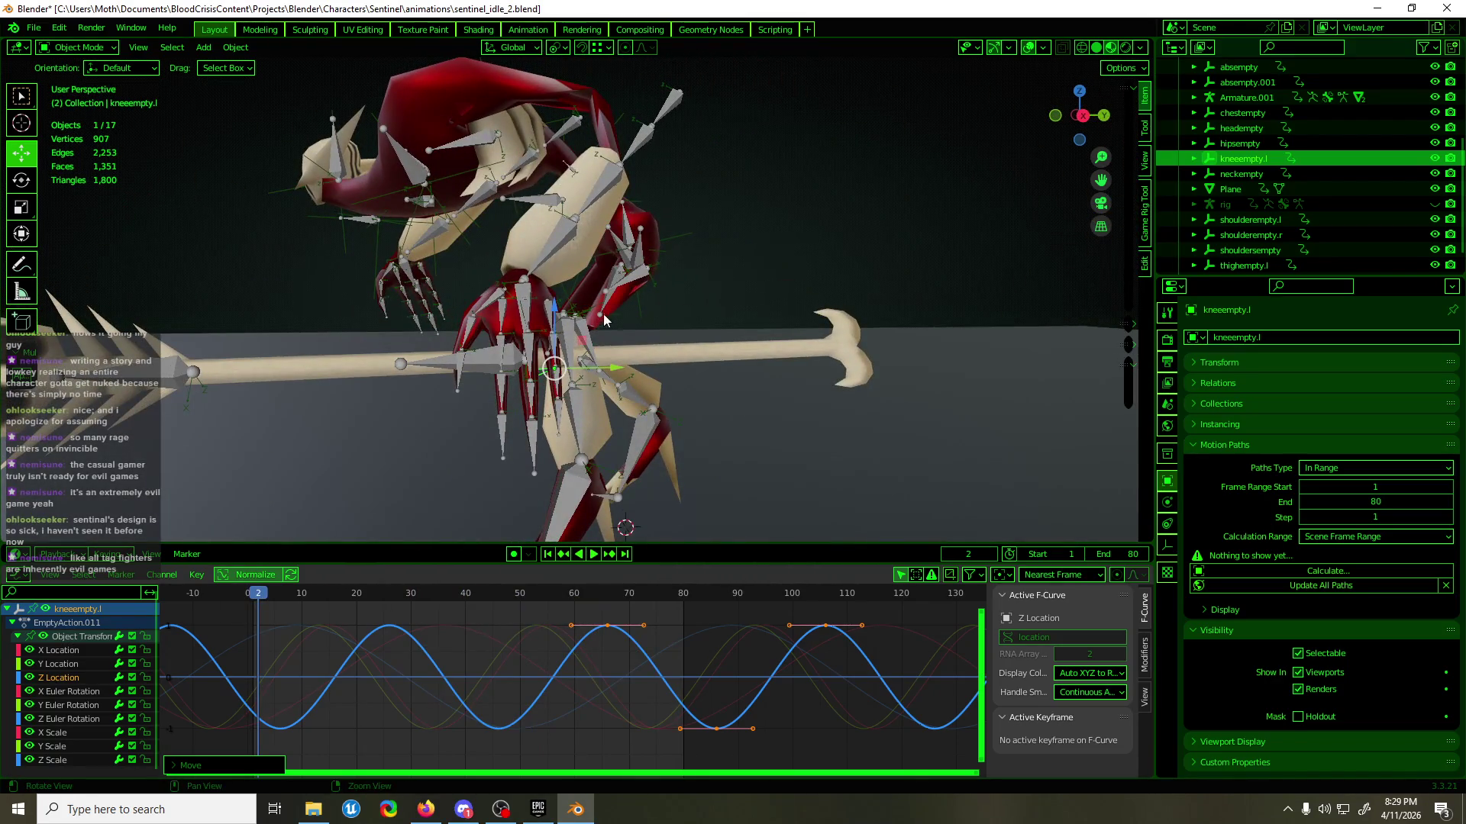
{"action": "left_click", "coordinate": [602, 313]}
{"action": "left_click", "coordinate": [598, 311]}
{"action": "middle_click_drag", "start_coordinate": [598, 312], "coordinate": [839, 329]}
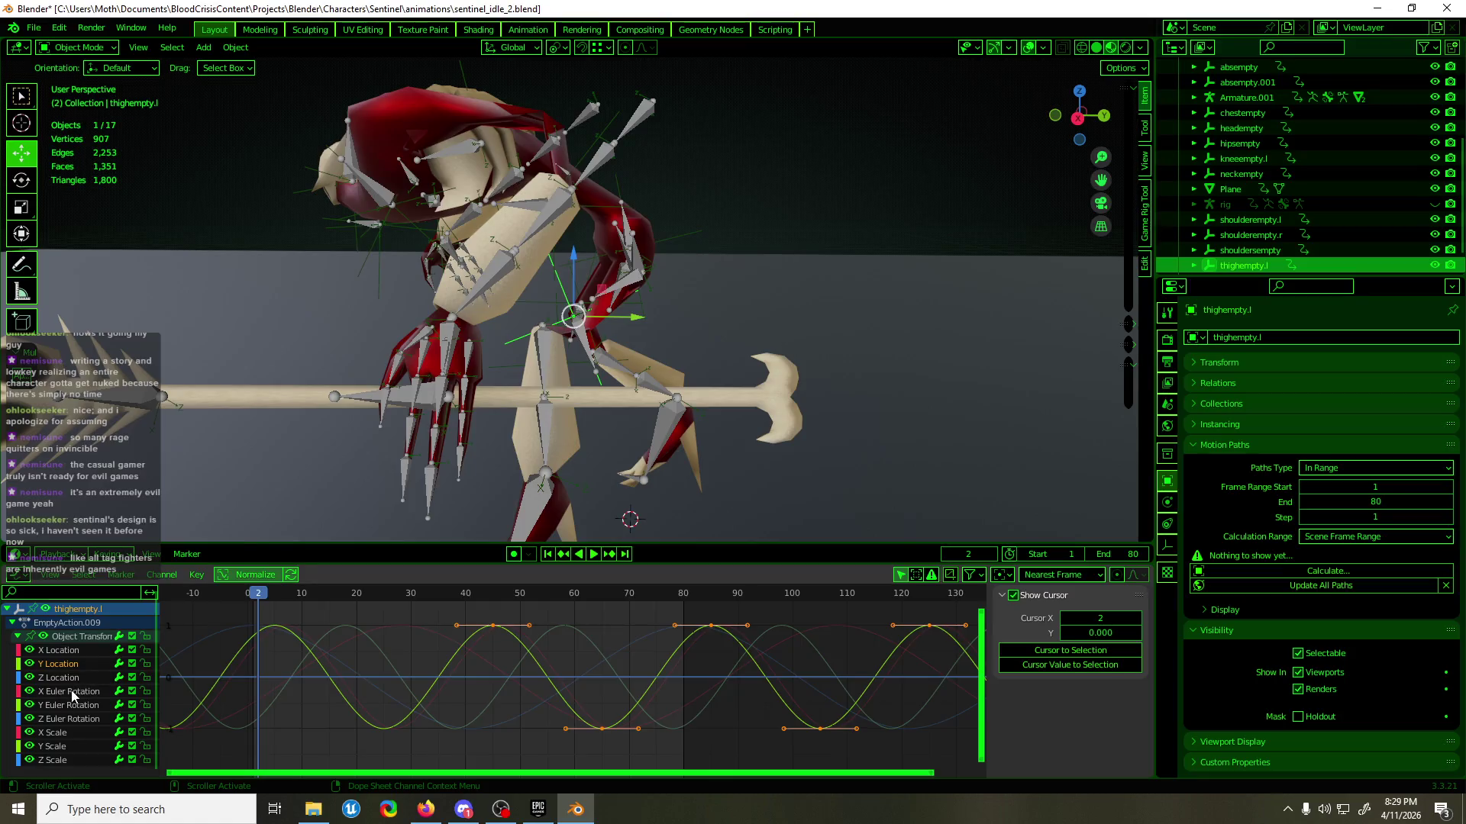
- Lower thighempty.l's X Euler Rotation keys so the frame-87 key reads 63.1°
{"action": "left_click", "coordinate": [289, 680]}
{"action": "left_click_drag", "start_coordinate": [454, 655], "coordinate": [478, 685]}
{"action": "key", "text": "g"}
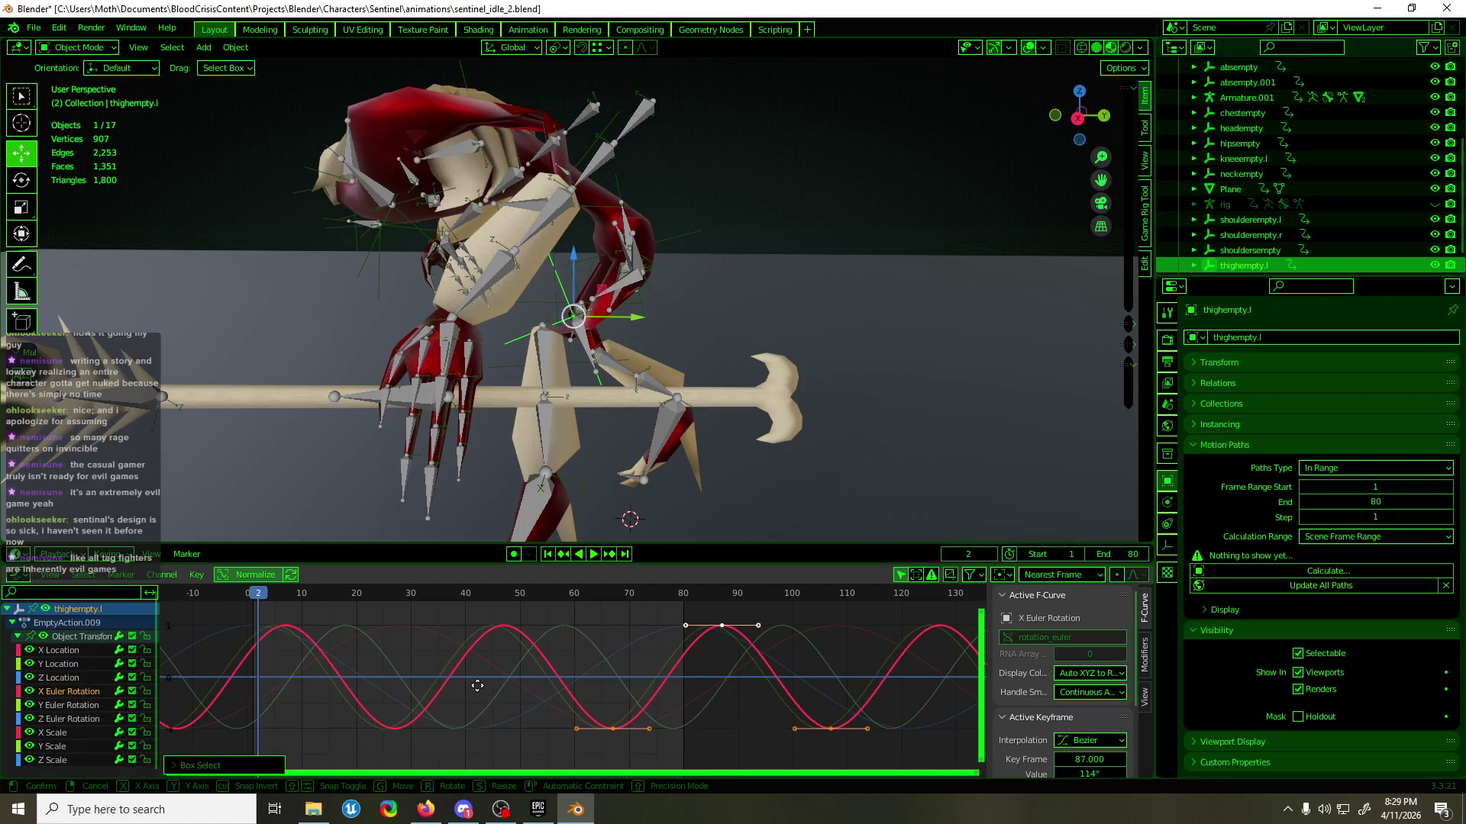
{"action": "key", "text": "y"}
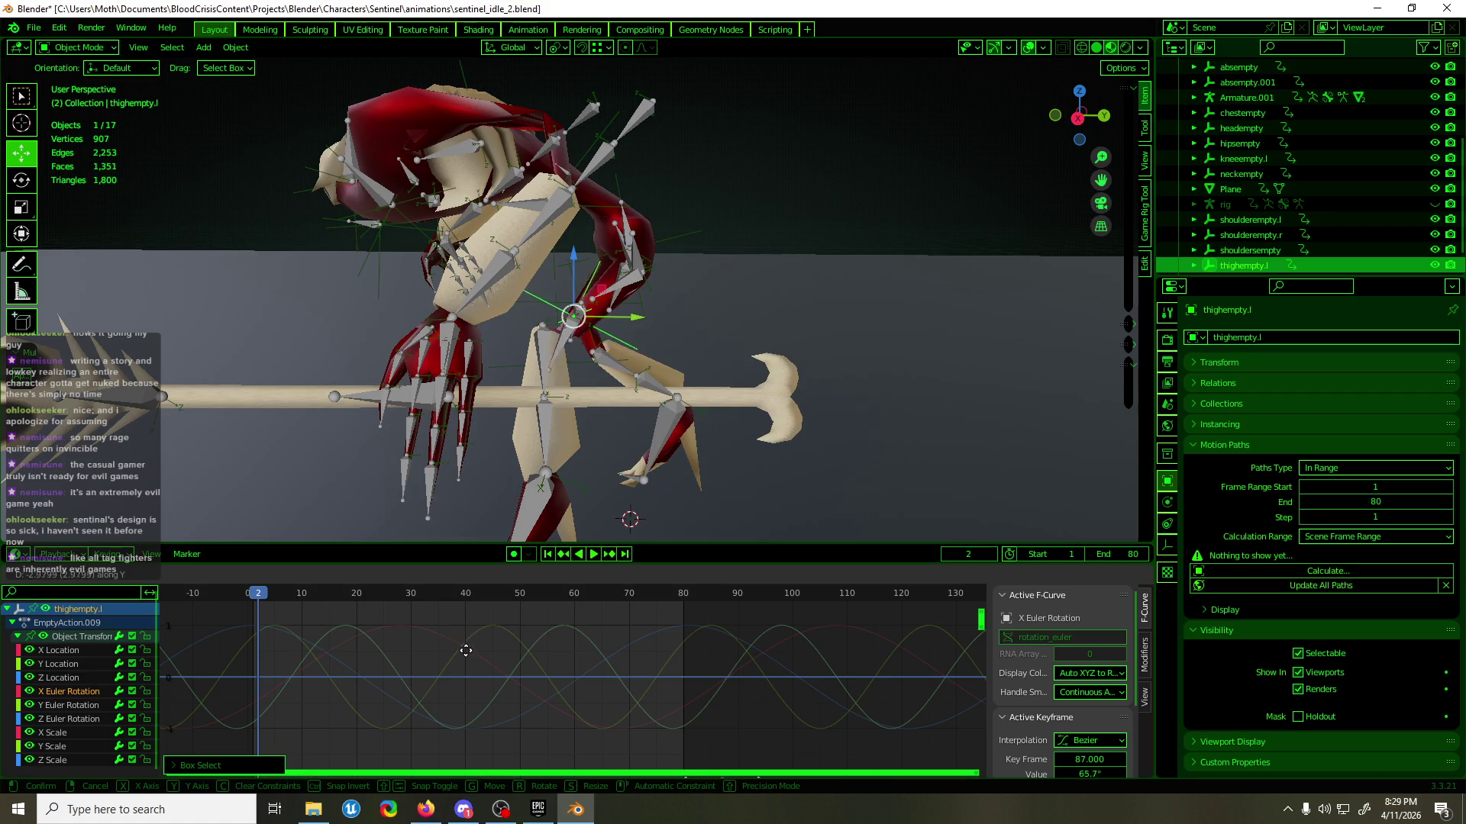
{"action": "left_click", "coordinate": [466, 690]}
- Save sentinel_idle_2.blend, play back to check the legs, and select thighempty.r
{"action": "mouse_move", "coordinate": [672, 290]}
{"action": "middle_mouse_down"}
{"action": "mouse_move", "coordinate": [702, 273]}
{"action": "mouse_move", "coordinate": [799, 269]}
{"action": "middle_mouse_up"}
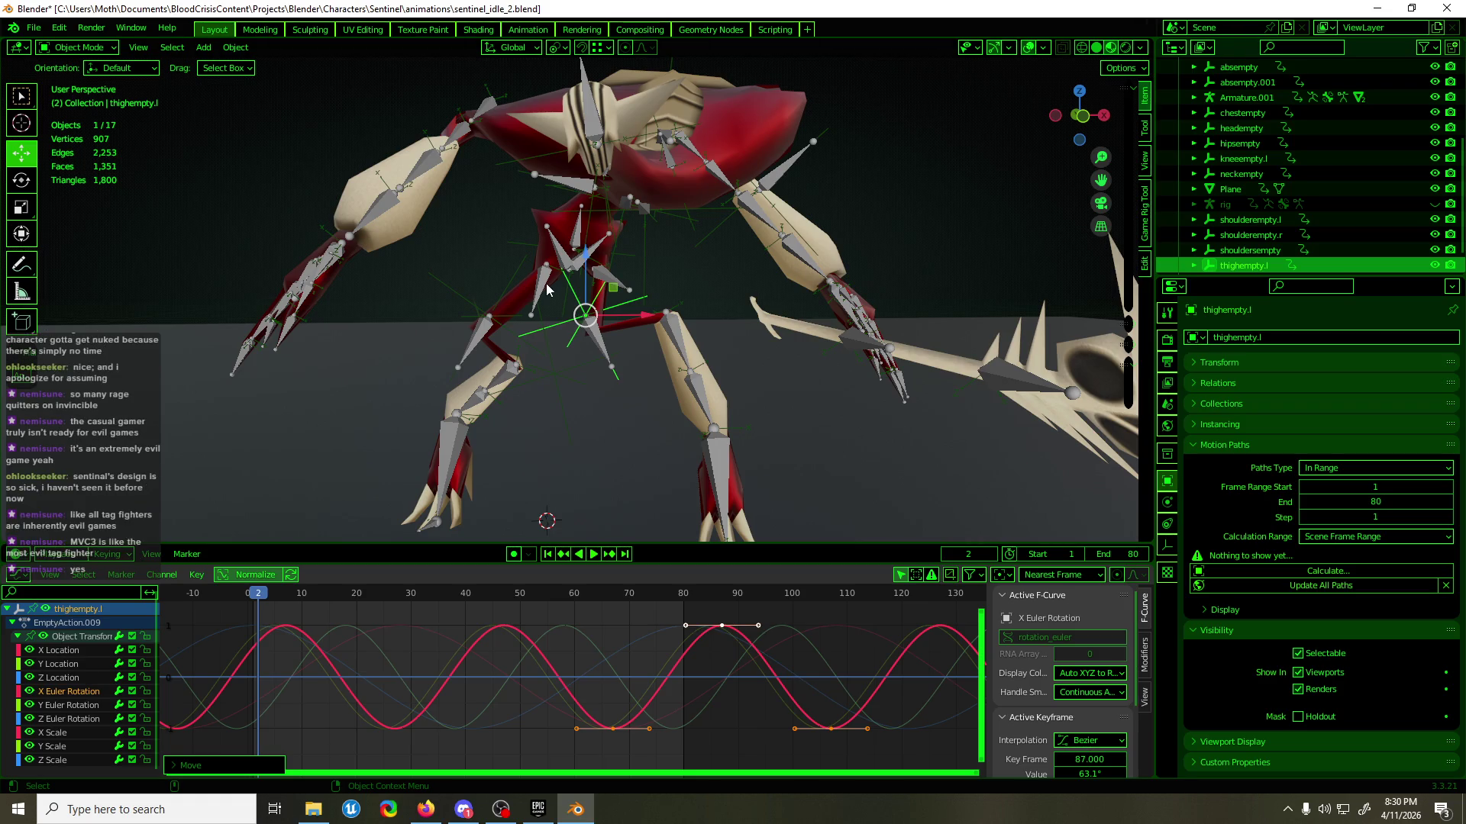
{"action": "key", "text": "ctrl+s"}
{"action": "mouse_move", "coordinate": [556, 285]}
{"action": "middle_mouse_down"}
{"action": "mouse_move", "coordinate": [679, 303]}
{"action": "mouse_move", "coordinate": [553, 296]}
{"action": "mouse_move", "coordinate": [572, 341]}
{"action": "middle_mouse_up"}
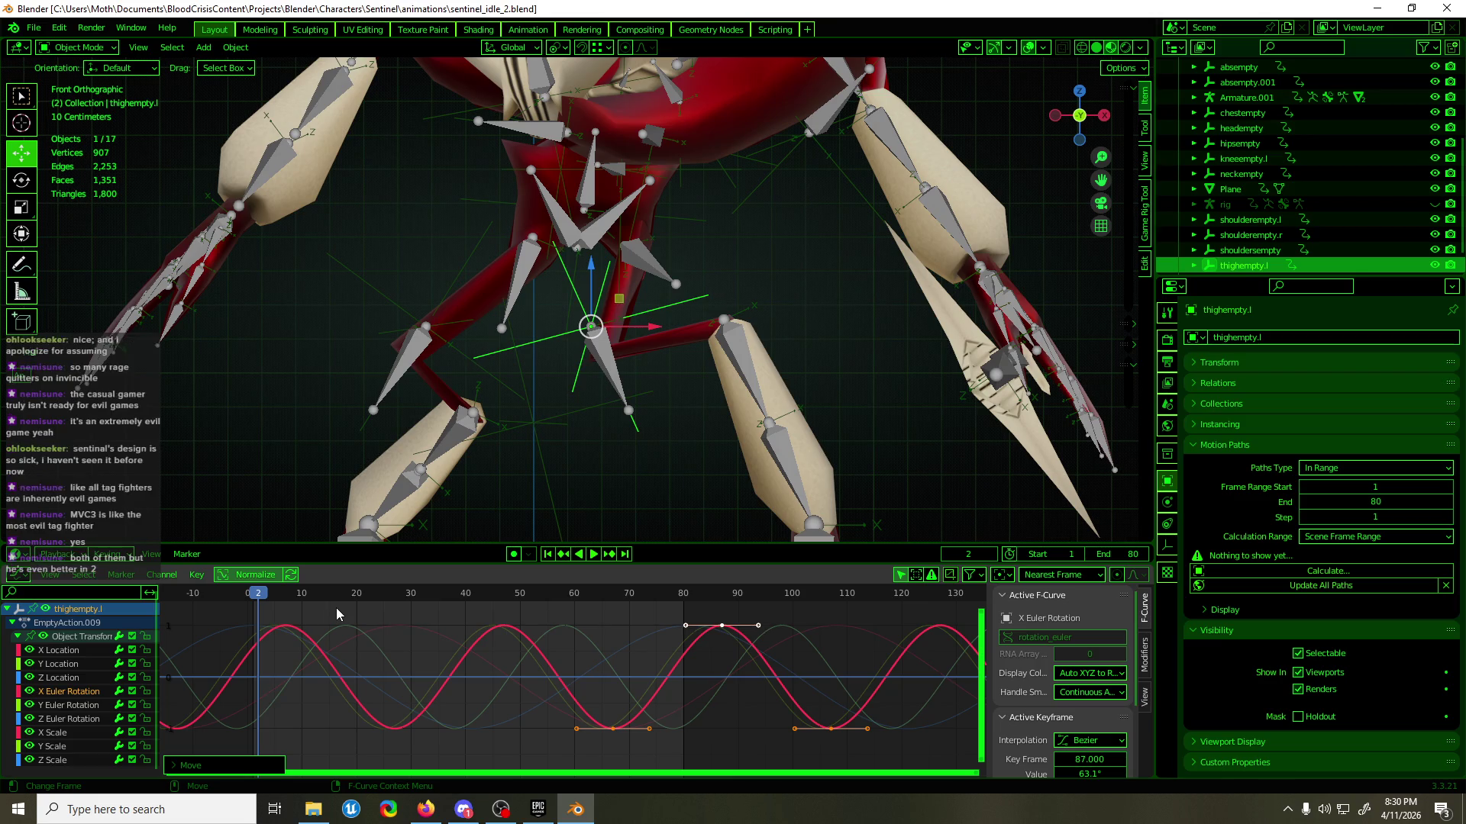
{"action": "key", "text": "space"}
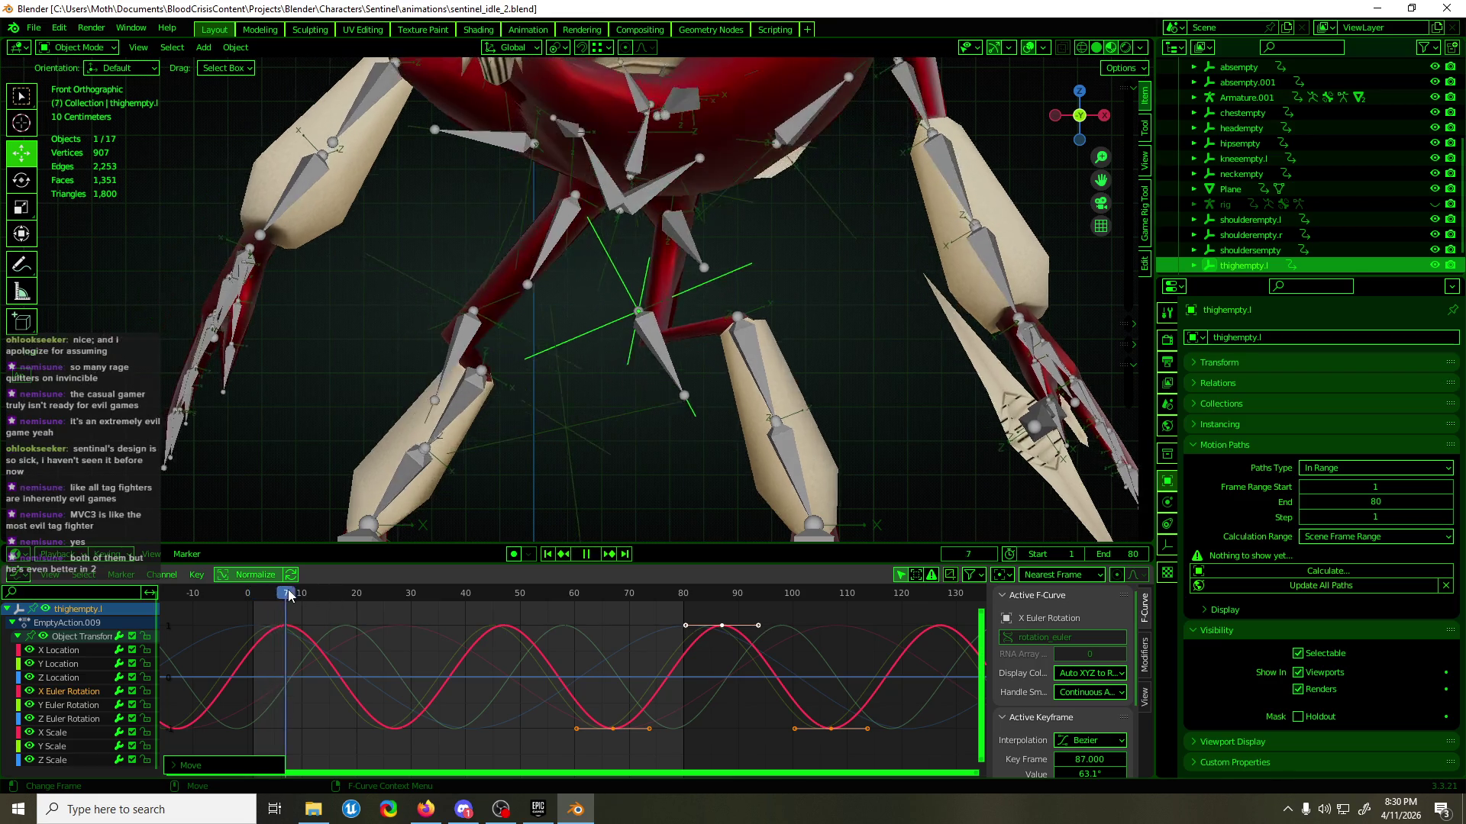
{"action": "key", "text": "space"}
{"action": "mouse_move", "coordinate": [687, 351]}
{"action": "middle_mouse_down"}
{"action": "mouse_move", "coordinate": [762, 329]}
{"action": "mouse_move", "coordinate": [704, 391]}
{"action": "mouse_move", "coordinate": [533, 387]}
{"action": "mouse_move", "coordinate": [610, 367]}
{"action": "mouse_move", "coordinate": [691, 376]}
{"action": "mouse_move", "coordinate": [660, 376]}
{"action": "middle_mouse_up"}
{"action": "left_click", "coordinate": [625, 358]}
{"action": "left_click", "coordinate": [628, 358]}
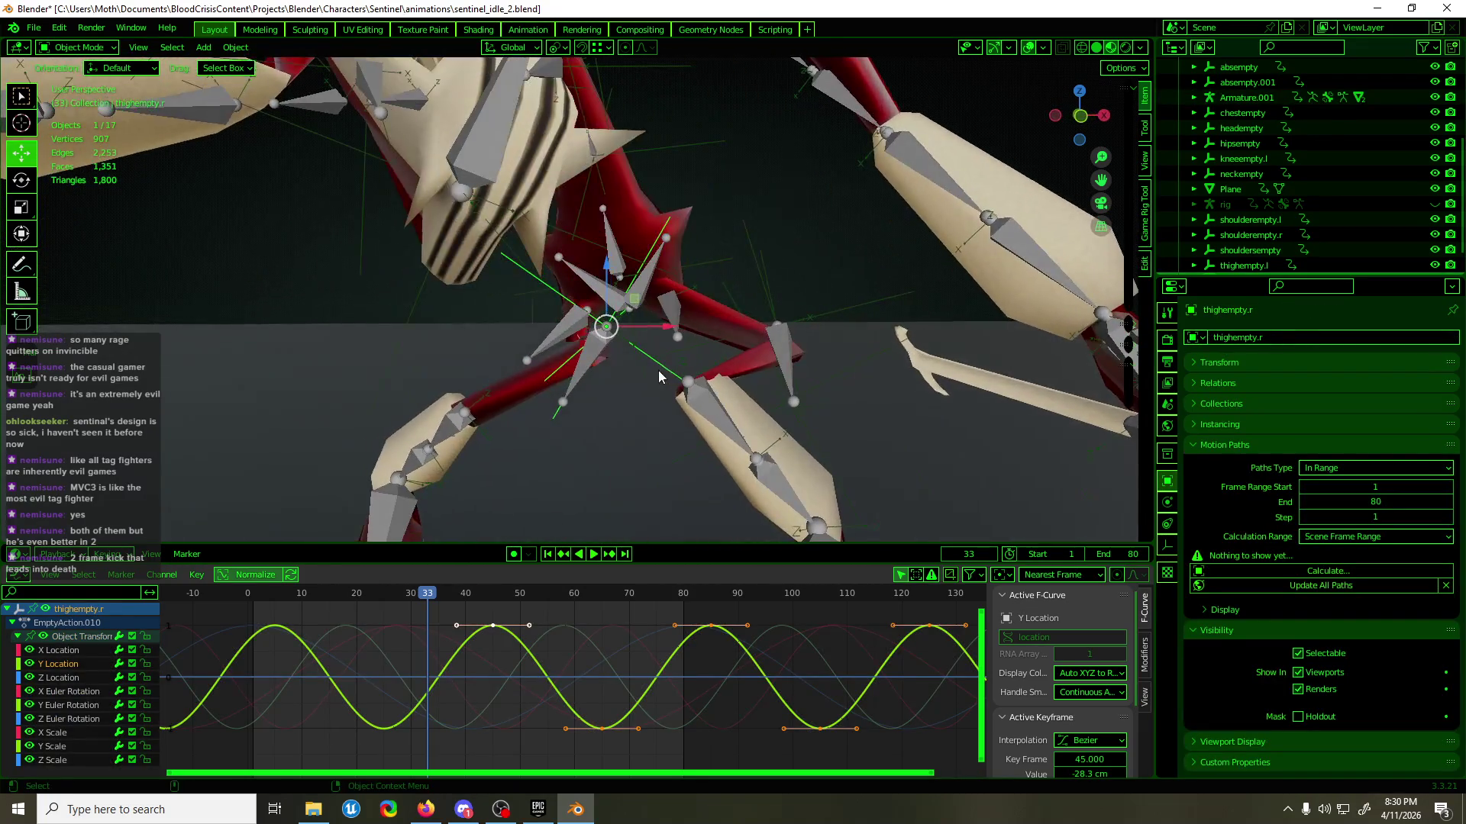
- Move thighempty.r's X Euler Rotation keys down to lower values
{"action": "left_click", "coordinate": [67, 692]}
{"action": "middle_click_drag", "start_coordinate": [458, 458], "coordinate": [534, 488]}
{"action": "left_click", "coordinate": [594, 655]}
{"action": "key", "text": "g"}
{"action": "key", "text": "y"}
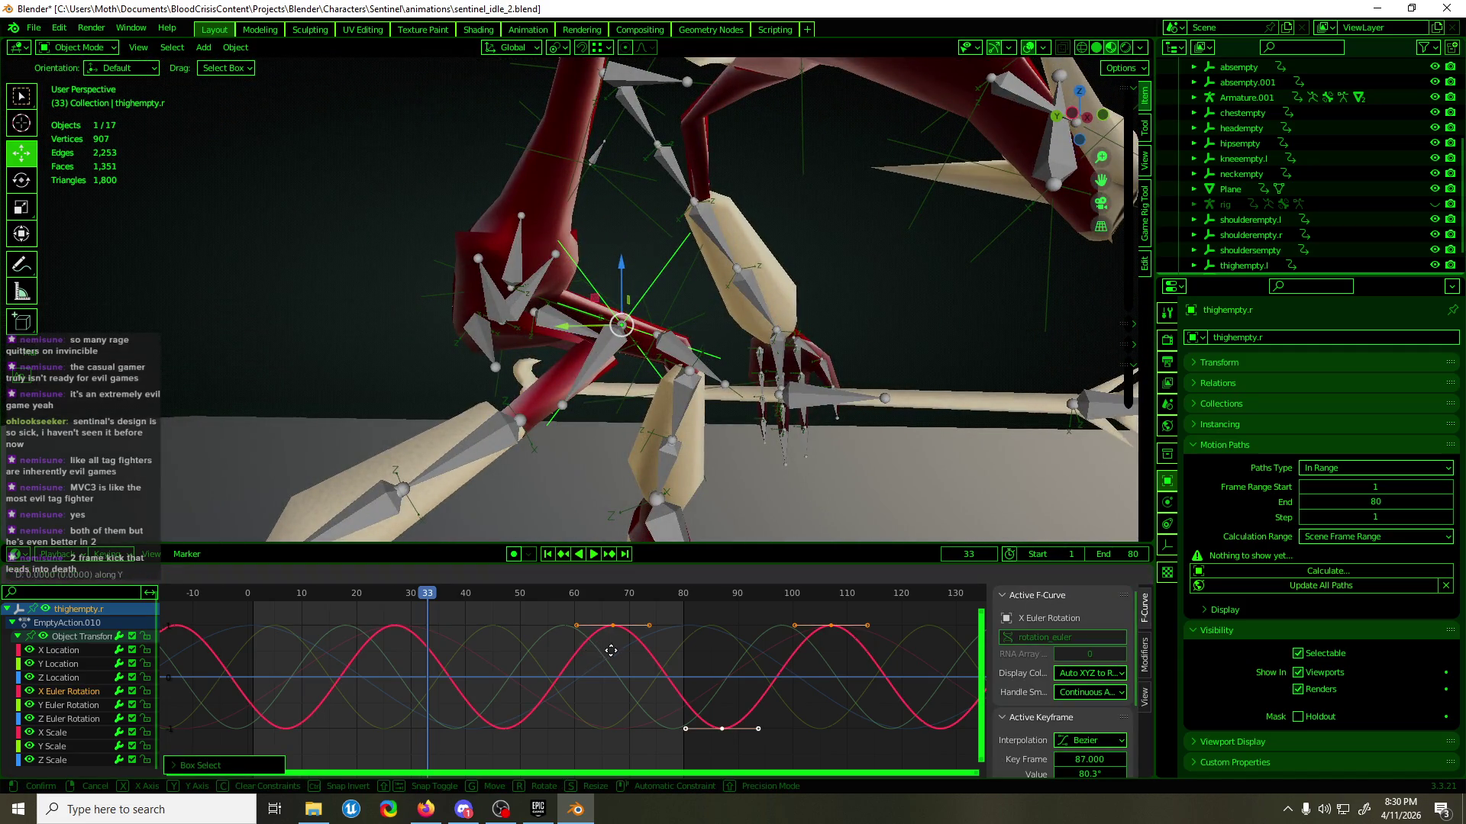
{"action": "left_click", "coordinate": [592, 663]}
- Play the idle loop to check the legs and select Armature.001
{"action": "mouse_move", "coordinate": [611, 428]}
{"action": "middle_mouse_down"}
{"action": "mouse_move", "coordinate": [638, 355]}
{"action": "mouse_move", "coordinate": [441, 365]}
{"action": "mouse_move", "coordinate": [742, 383]}
{"action": "mouse_move", "coordinate": [554, 381]}
{"action": "middle_mouse_up"}
{"action": "key", "text": "space"}
{"action": "key", "text": "space"}
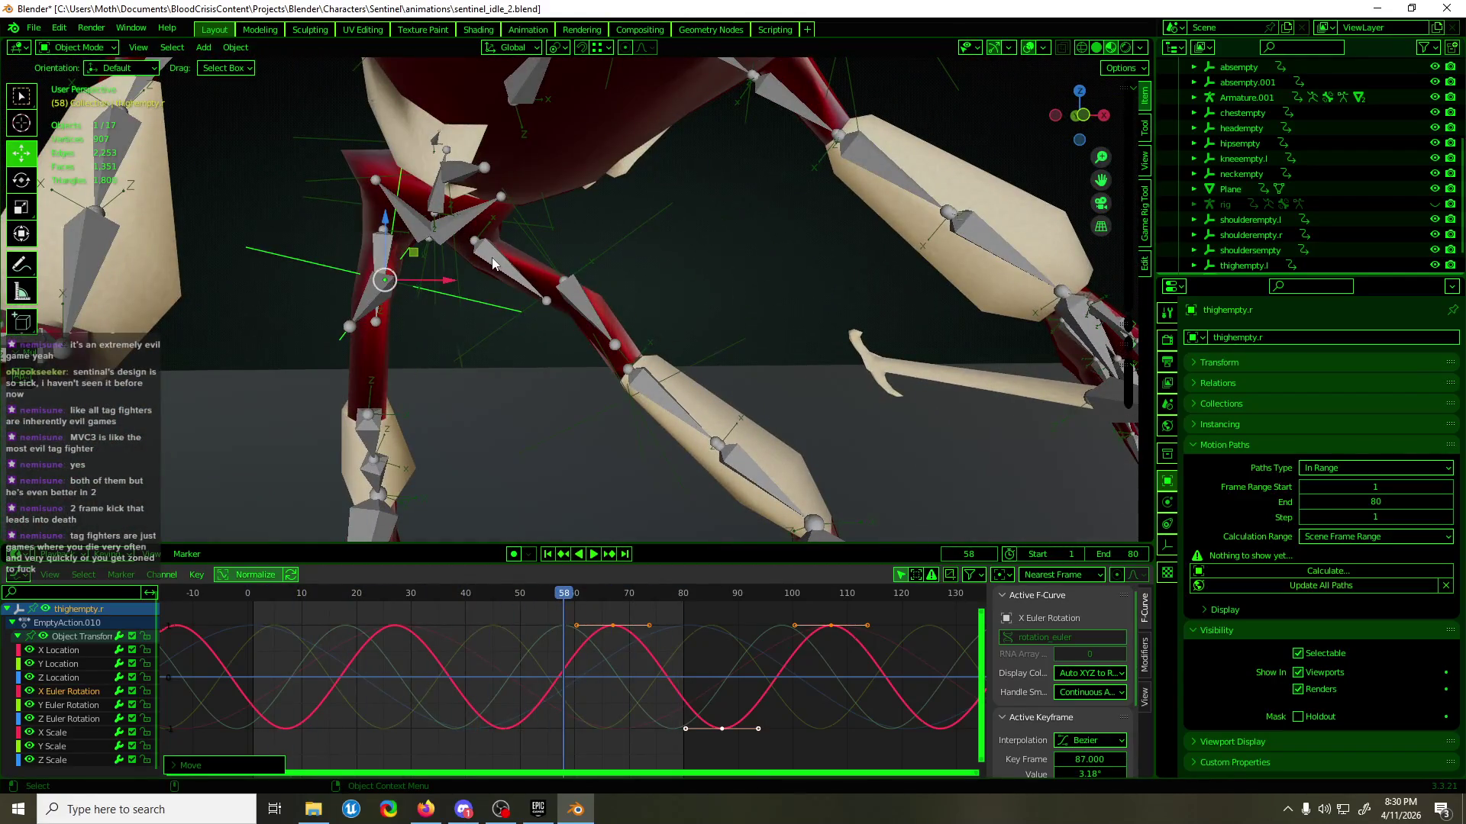
{"action": "left_click", "coordinate": [492, 263]}
{"action": "key", "text": "space"}
{"action": "mouse_move", "coordinate": [491, 257]}
{"action": "middle_mouse_down"}
{"action": "mouse_move", "coordinate": [682, 293]}
{"action": "mouse_move", "coordinate": [703, 277]}
{"action": "mouse_move", "coordinate": [496, 297]}
{"action": "mouse_move", "coordinate": [665, 305]}
{"action": "middle_mouse_up"}
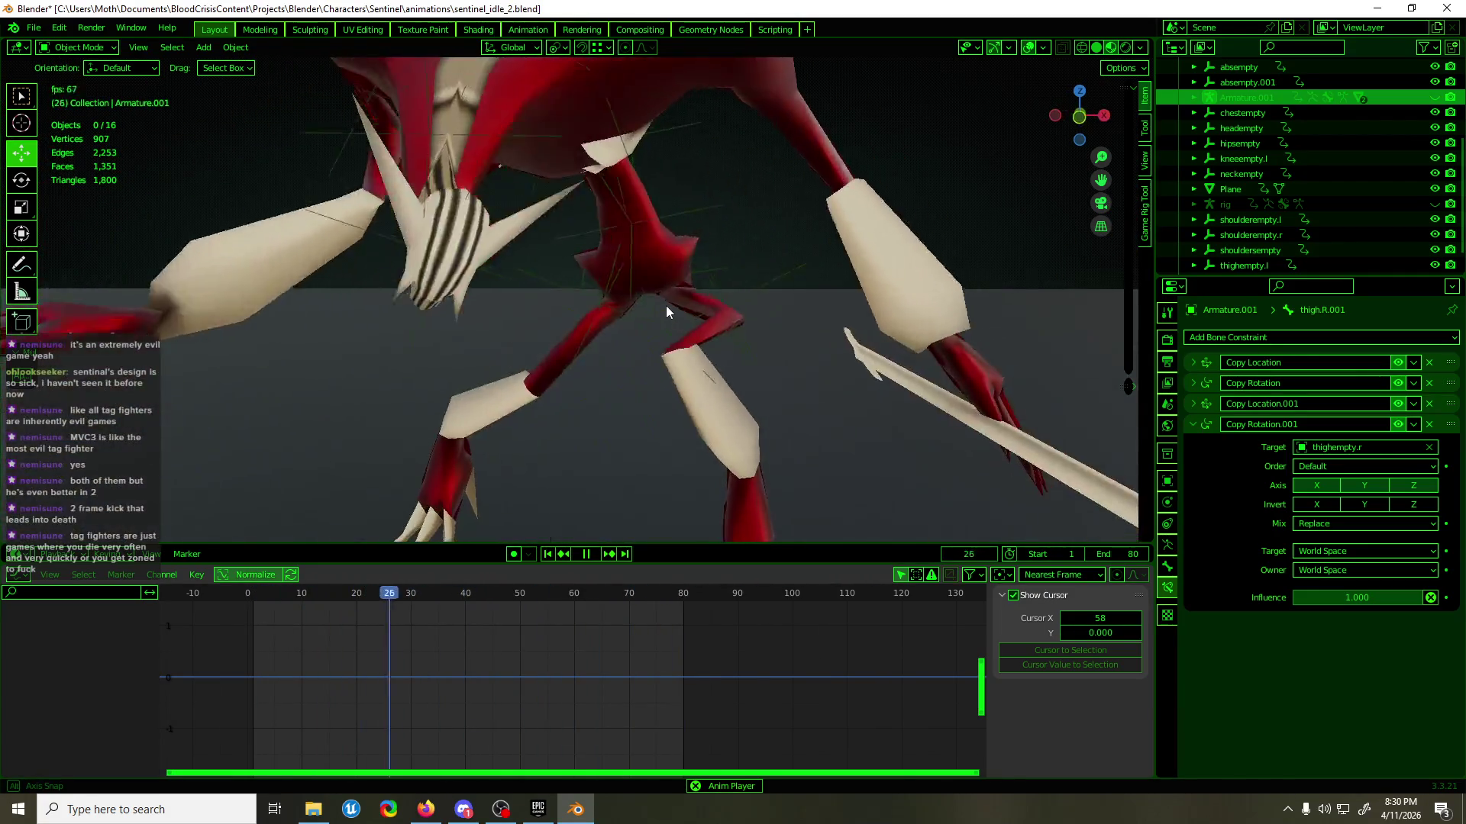
- Stop the playback and save sentinel_idle_2.blend
{"action": "key", "text": "space"}
{"action": "key", "text": "ctrl+s"}
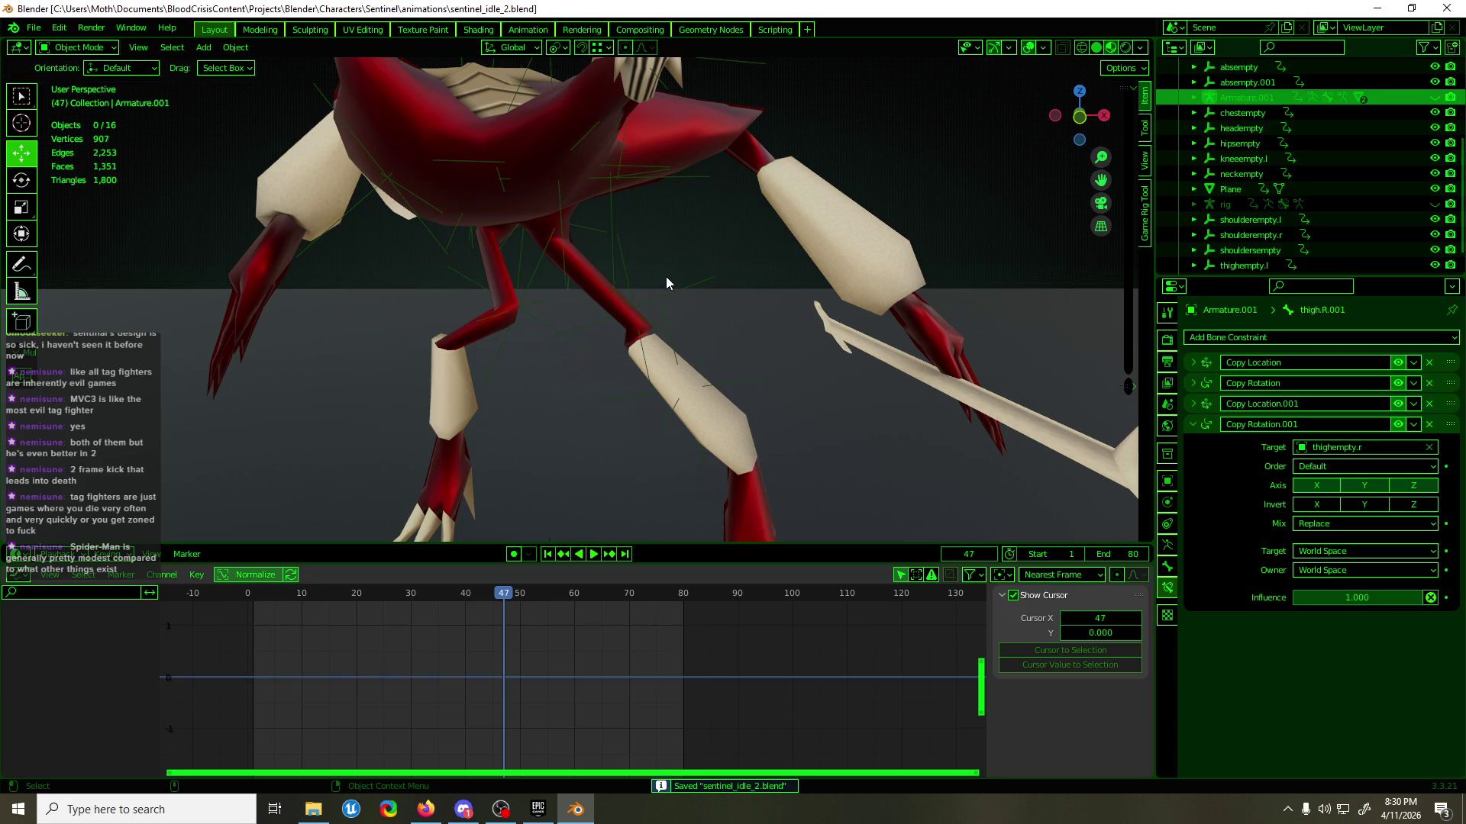
{"action": "scroll", "coordinate": [667, 283], "scroll_direction": "down", "scroll_amount": 2}
{"action": "mouse_move", "coordinate": [668, 278]}
{"action": "middle_mouse_down"}
{"action": "mouse_move", "coordinate": [667, 299]}
{"action": "mouse_move", "coordinate": [729, 272]}
{"action": "mouse_move", "coordinate": [599, 294]}
{"action": "middle_mouse_up"}
- Select thighempty.l, then kneeempty.l, while orbiting around the character's legs
{"action": "left_click", "coordinate": [661, 304]}
{"action": "left_click", "coordinate": [680, 346]}
{"action": "middle_click_drag", "start_coordinate": [691, 351], "coordinate": [162, 532]}
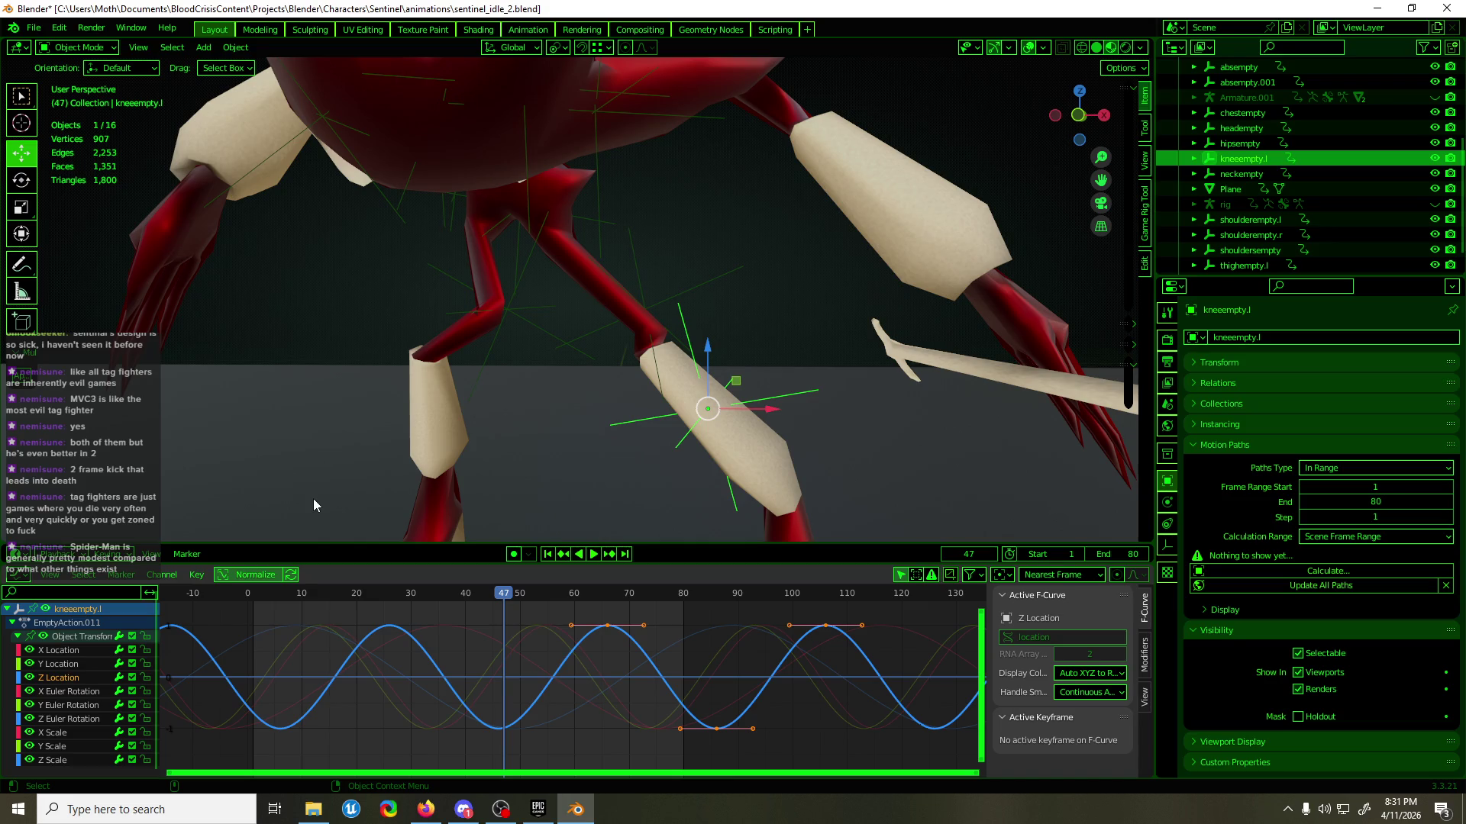
{"action": "mouse_move", "coordinate": [560, 231]}
{"action": "middle_mouse_down"}
{"action": "mouse_move", "coordinate": [1080, 333]}
{"action": "mouse_move", "coordinate": [852, 338]}
{"action": "mouse_move", "coordinate": [529, 305]}
{"action": "mouse_move", "coordinate": [426, 320]}
{"action": "middle_mouse_up"}
- Check Firefox, then scrub to frame 46 and reselect thighempty.l to show its curves
{"action": "left_click", "coordinate": [426, 809]}
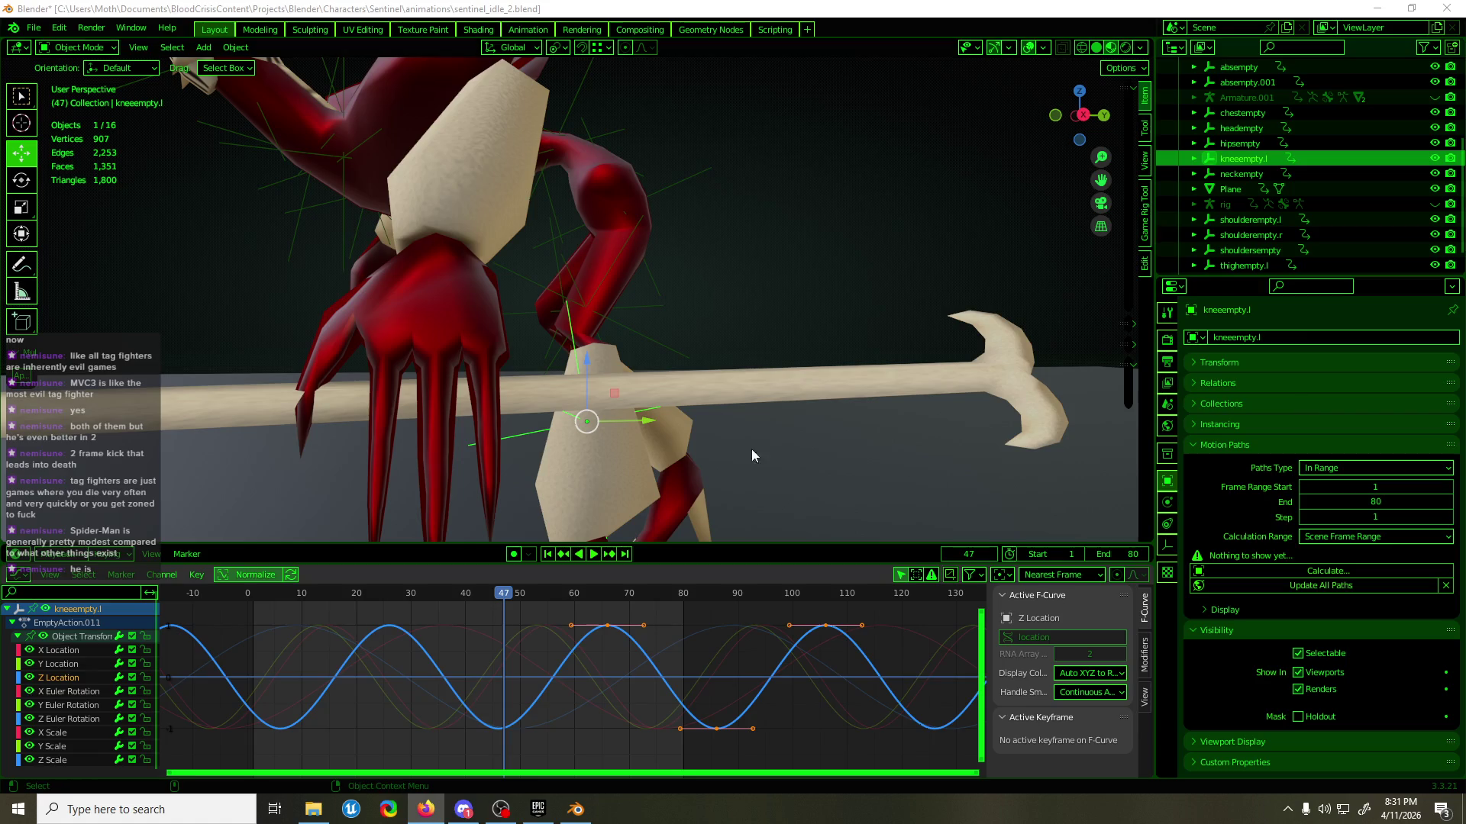
{"action": "left_click", "coordinate": [665, 6]}
{"action": "mouse_move", "coordinate": [465, 483]}
{"action": "middle_mouse_down"}
{"action": "mouse_move", "coordinate": [732, 443]}
{"action": "mouse_move", "coordinate": [270, 498]}
{"action": "mouse_move", "coordinate": [613, 489]}
{"action": "middle_mouse_up"}
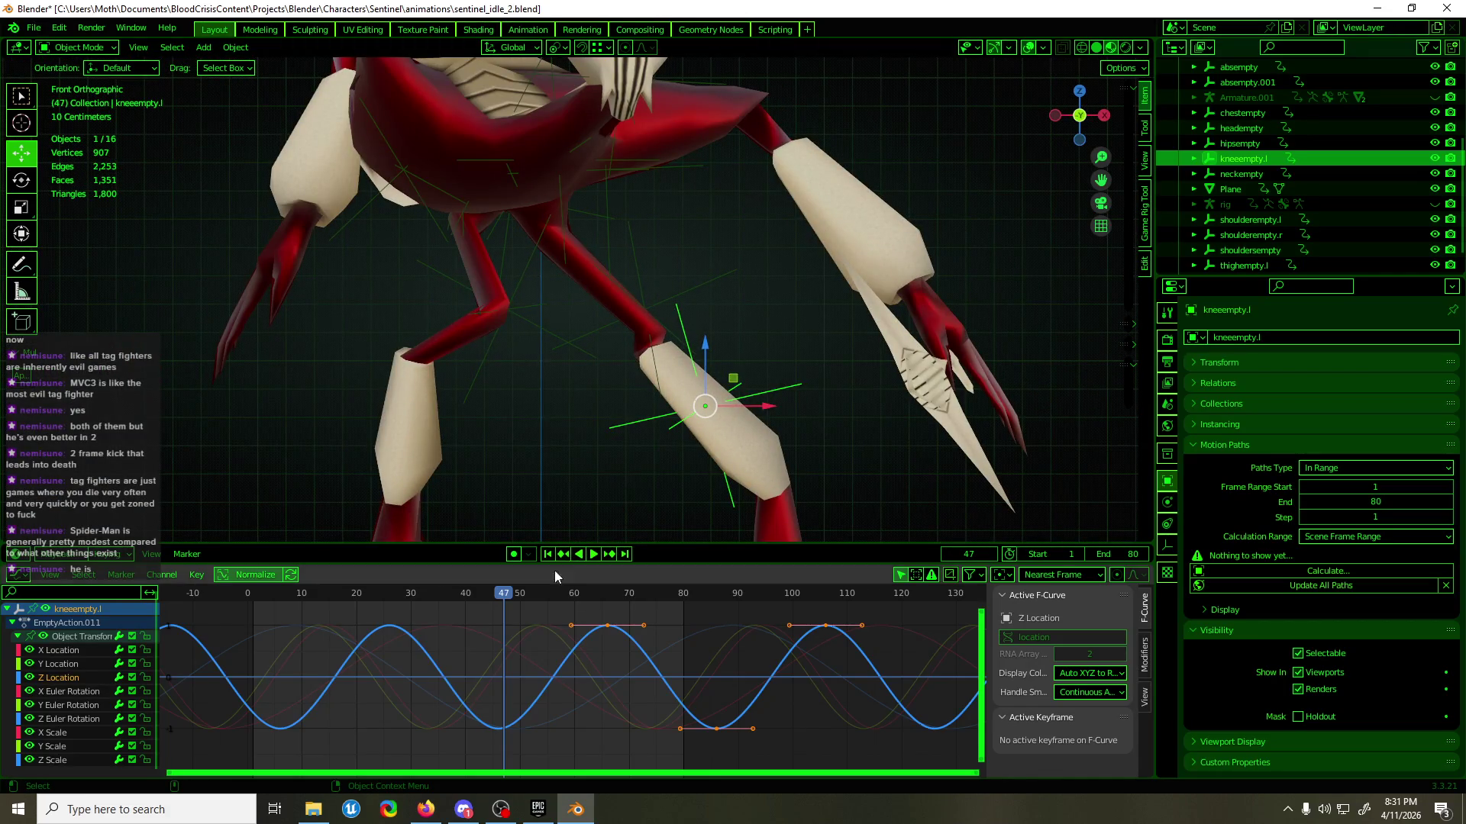
{"action": "mouse_move", "coordinate": [497, 594]}
{"action": "left_mouse_down"}
{"action": "mouse_move", "coordinate": [401, 603]}
{"action": "mouse_move", "coordinate": [771, 597]}
{"action": "mouse_move", "coordinate": [488, 614]}
{"action": "mouse_move", "coordinate": [498, 603]}
{"action": "left_mouse_up"}
{"action": "left_click", "coordinate": [663, 361]}
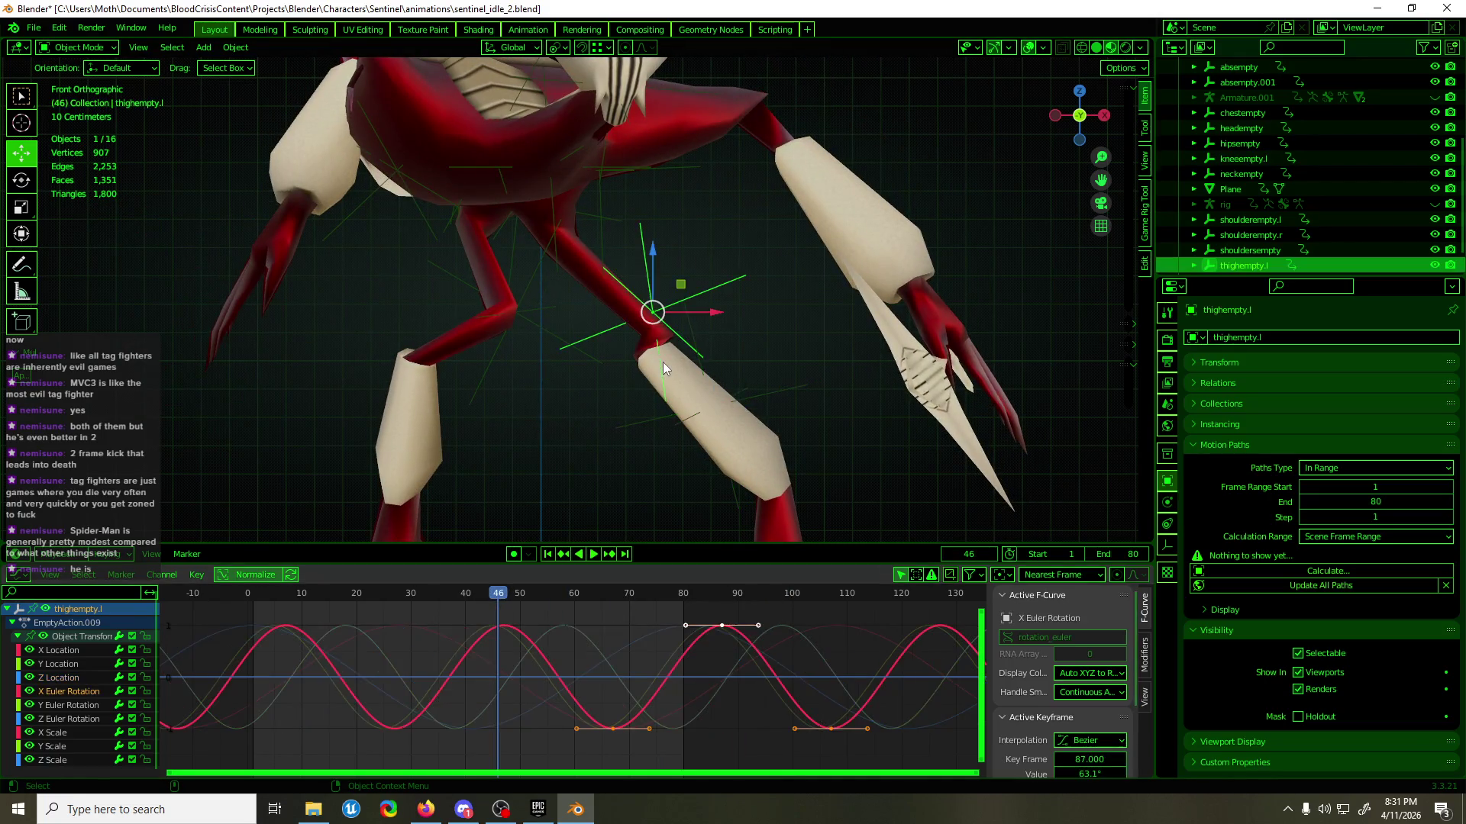
- Reveal the hidden armatures, hide the rig's bones, and put Armature.001 into Pose Mode
{"action": "key", "text": "alt+h"}
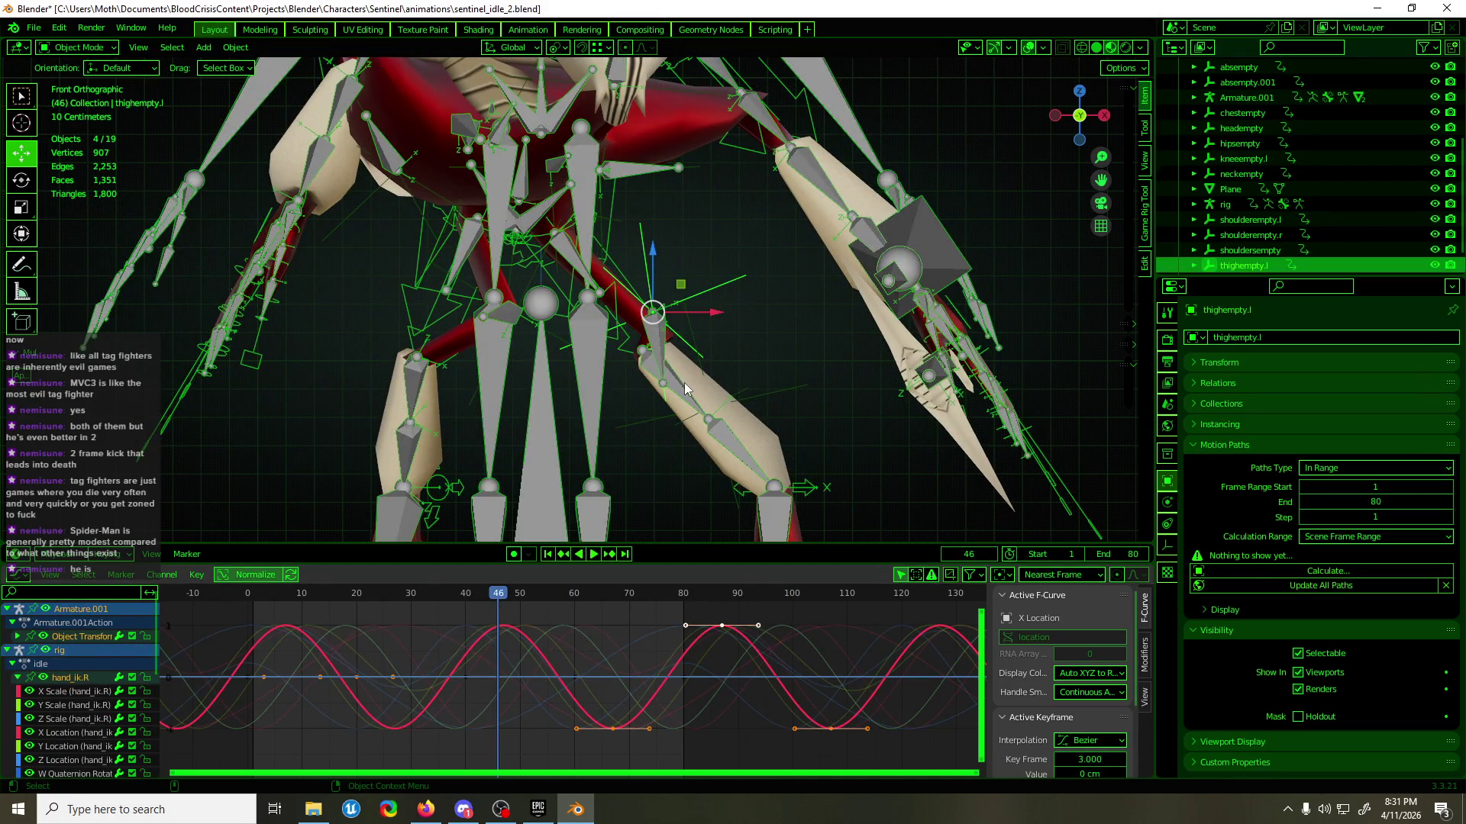
{"action": "key", "text": "h"}
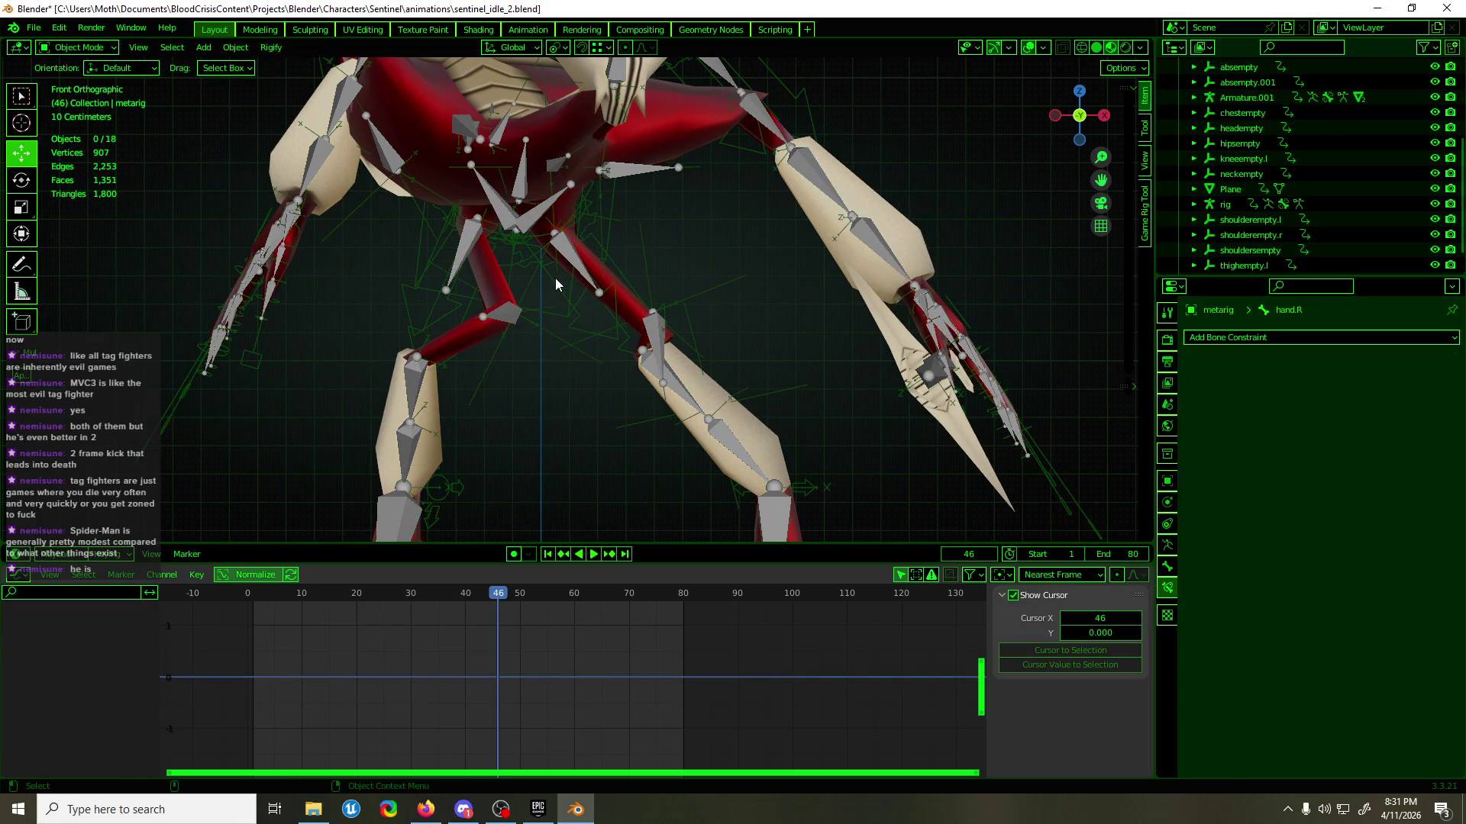
{"action": "left_click", "coordinate": [557, 321]}
{"action": "key", "text": "h"}
{"action": "left_click", "coordinate": [671, 379]}
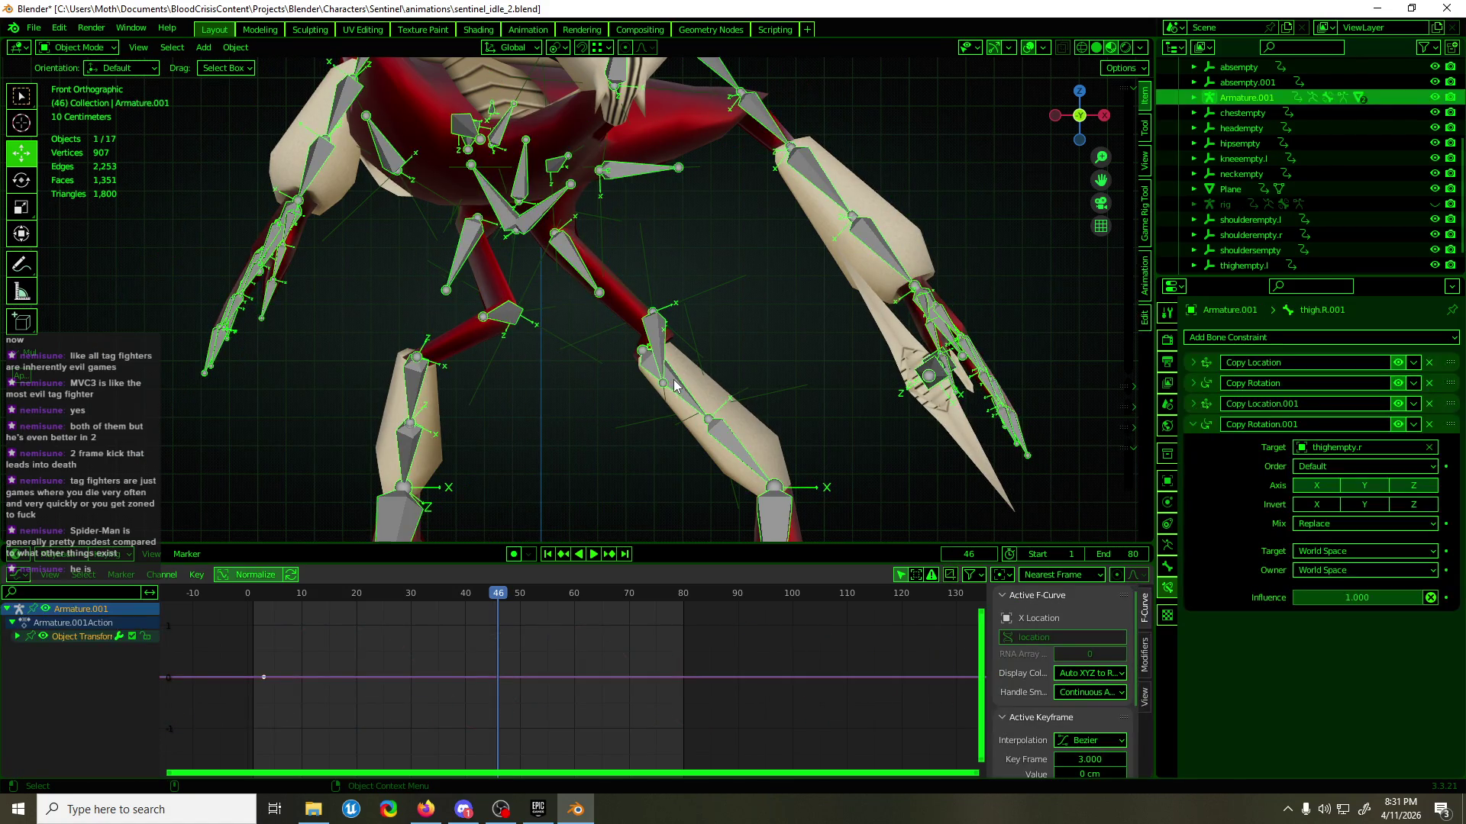
{"action": "key", "text": "ctrl+Tab"}
- With shin.L and thigh.L.001 selected, copy Copy Location.001 and Copy Rotation.001 to shin.L
{"action": "left_click", "coordinate": [674, 383]}
{"action": "left_click", "coordinate": [642, 350], "text": "shift"}
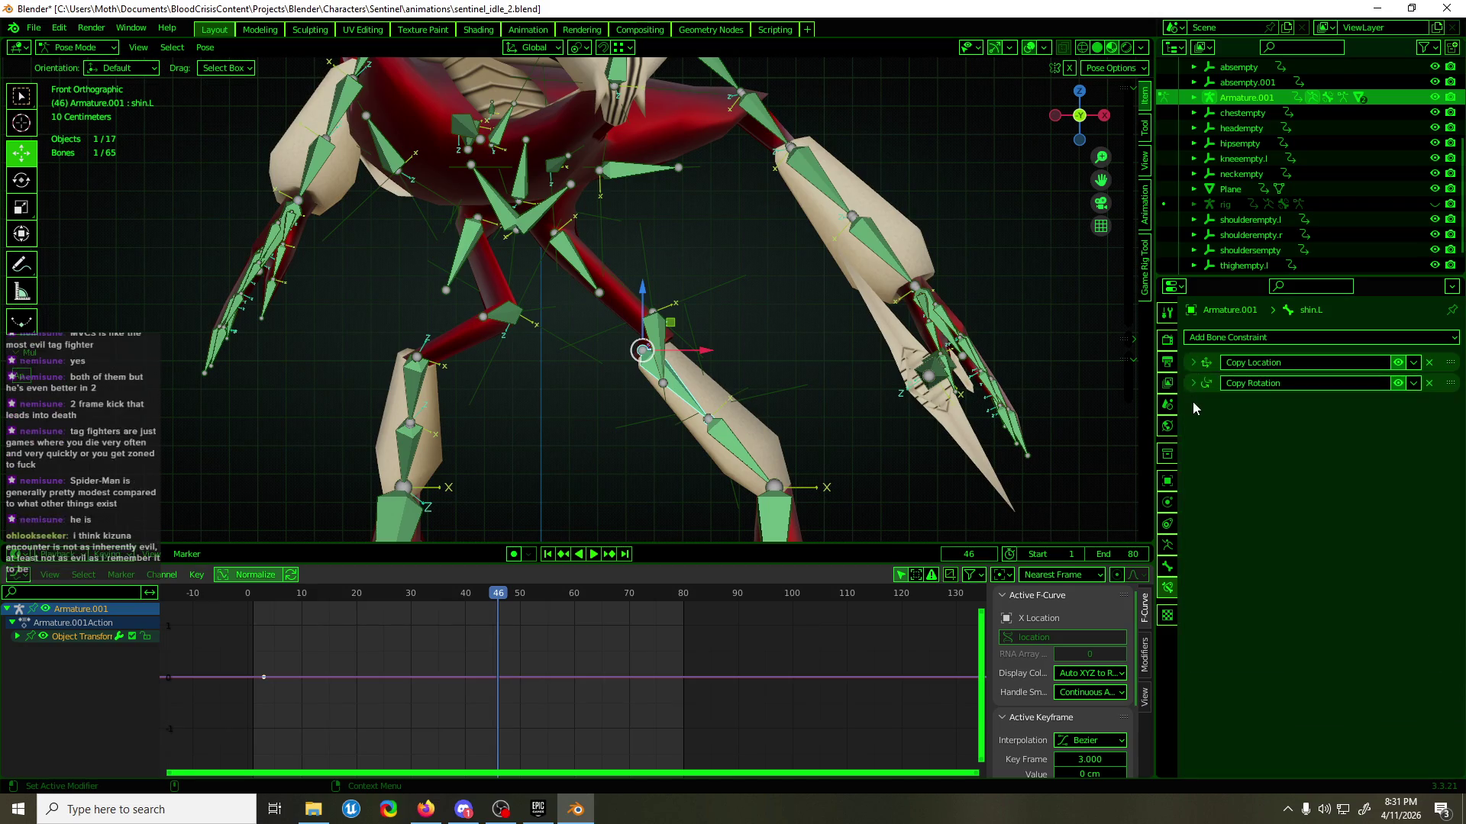
{"action": "left_click", "coordinate": [1412, 403]}
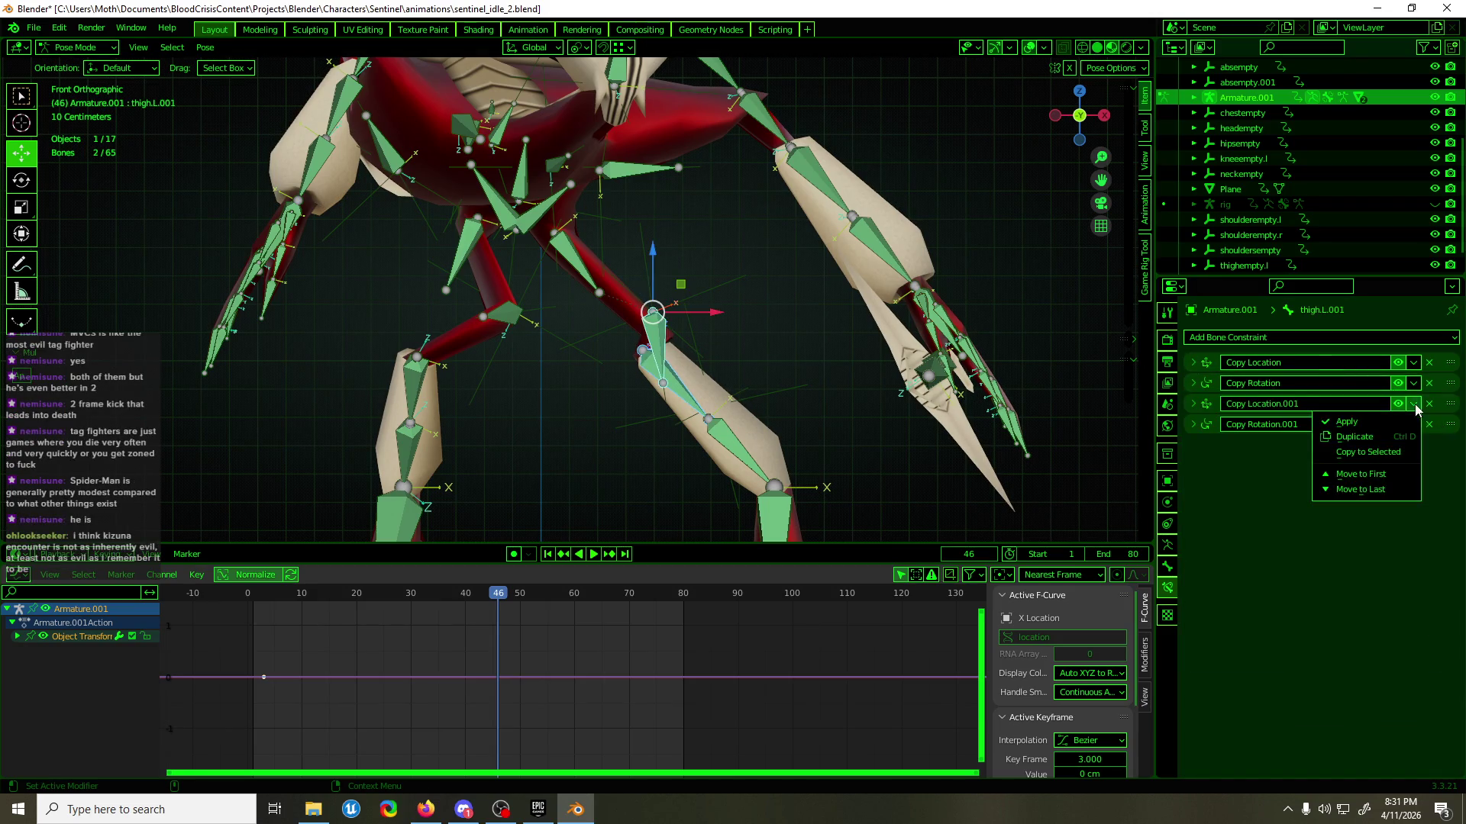
{"action": "left_click", "coordinate": [1366, 452]}
{"action": "left_click", "coordinate": [1413, 424]}
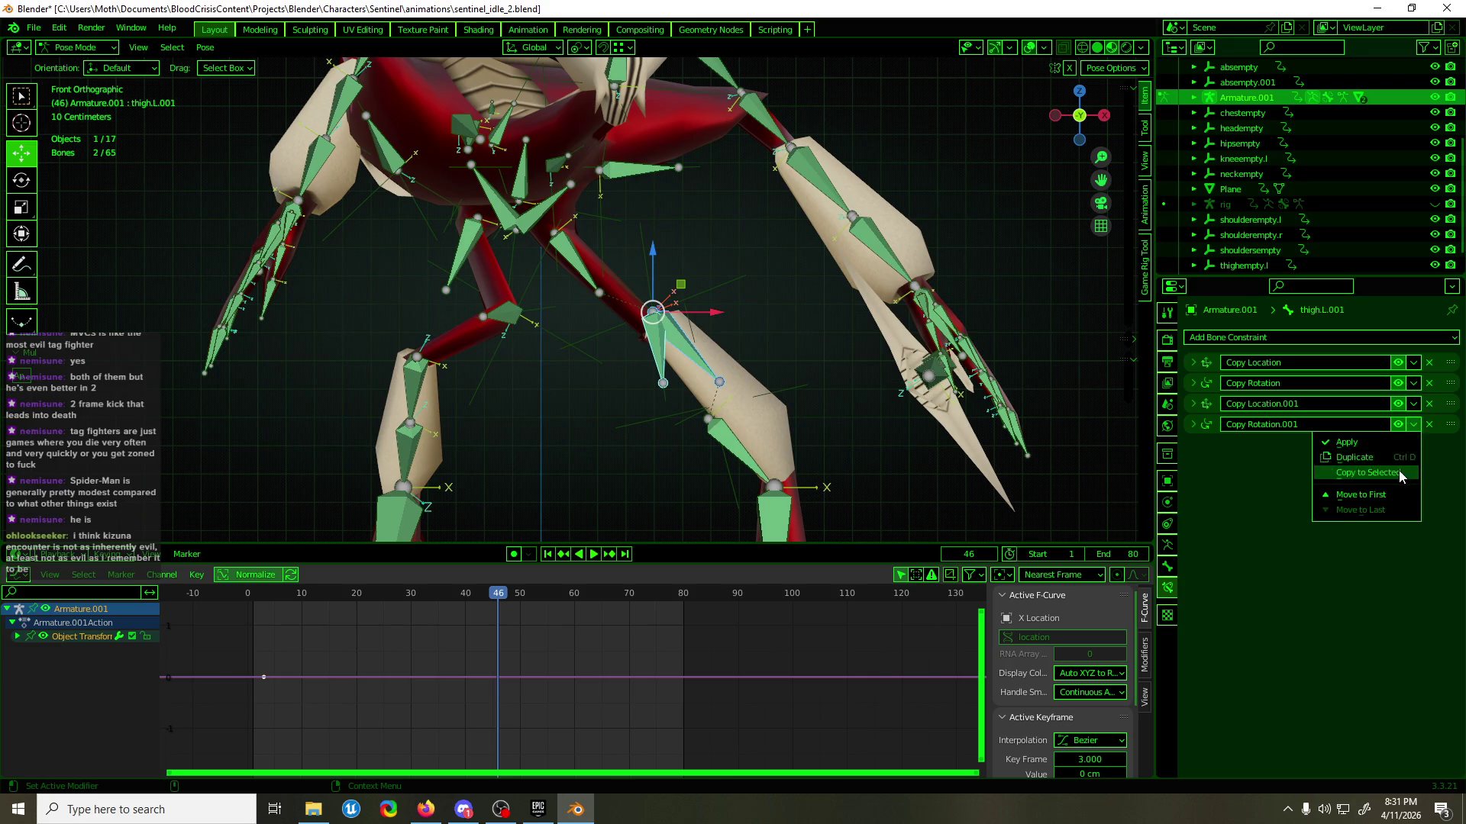
{"action": "left_click", "coordinate": [1405, 474]}
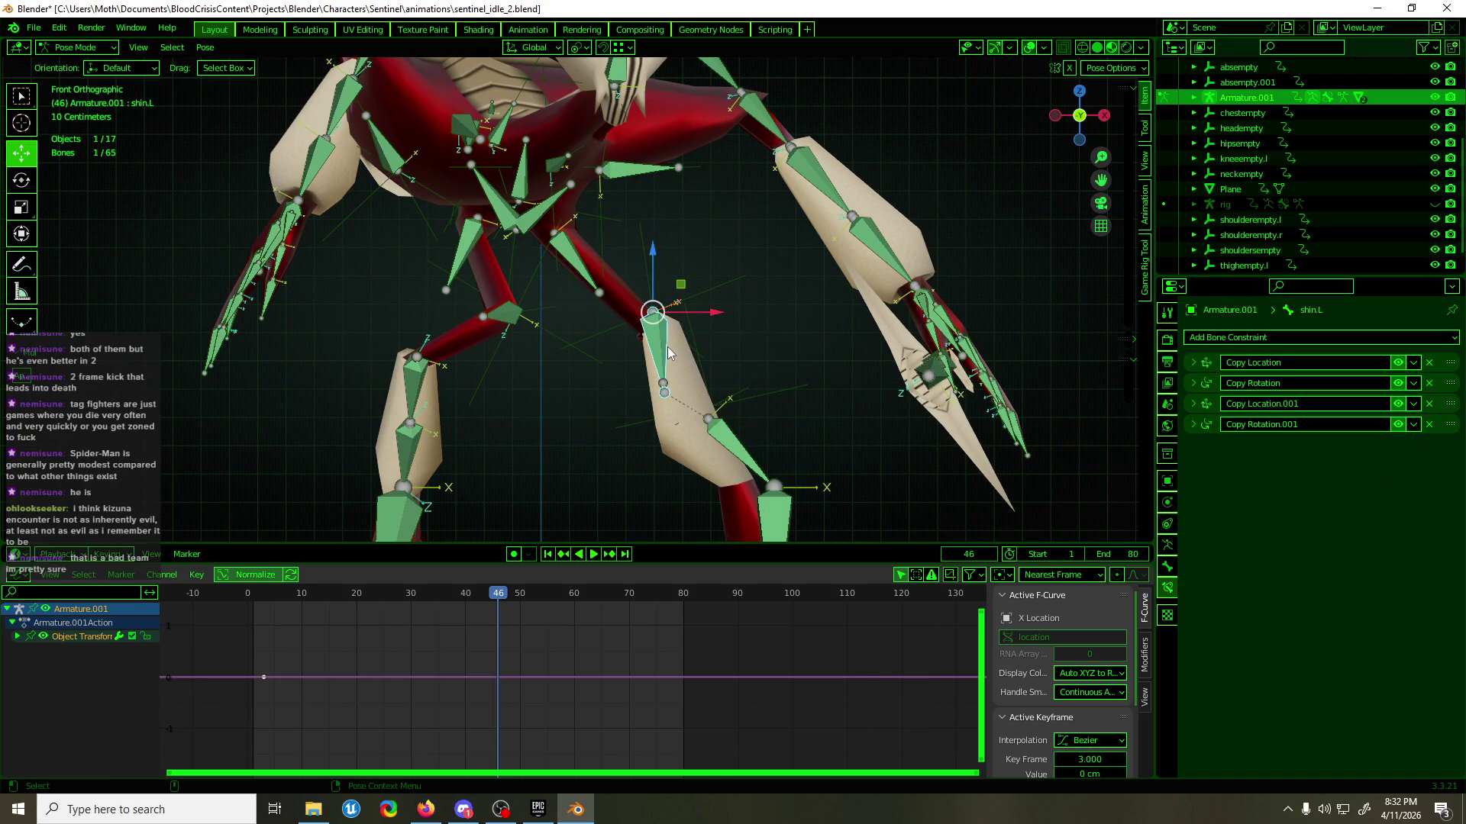
- Set the Target of both Copy Location.001 and Copy Rotation.001 to kneeempty.l
{"action": "left_click", "coordinate": [1193, 404]}
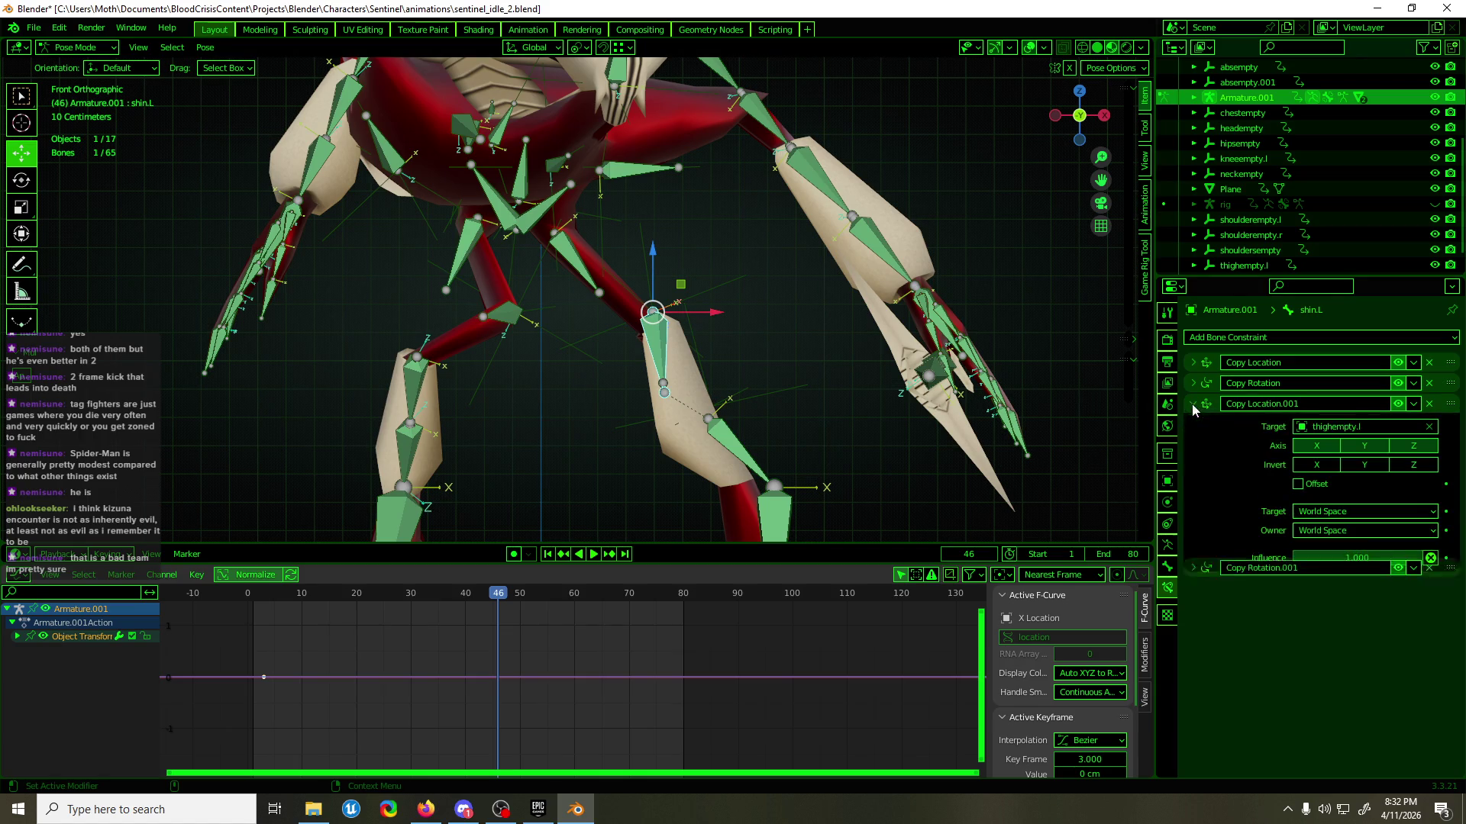
{"action": "left_click", "coordinate": [1369, 428]}
{"action": "type", "text": "knee"}
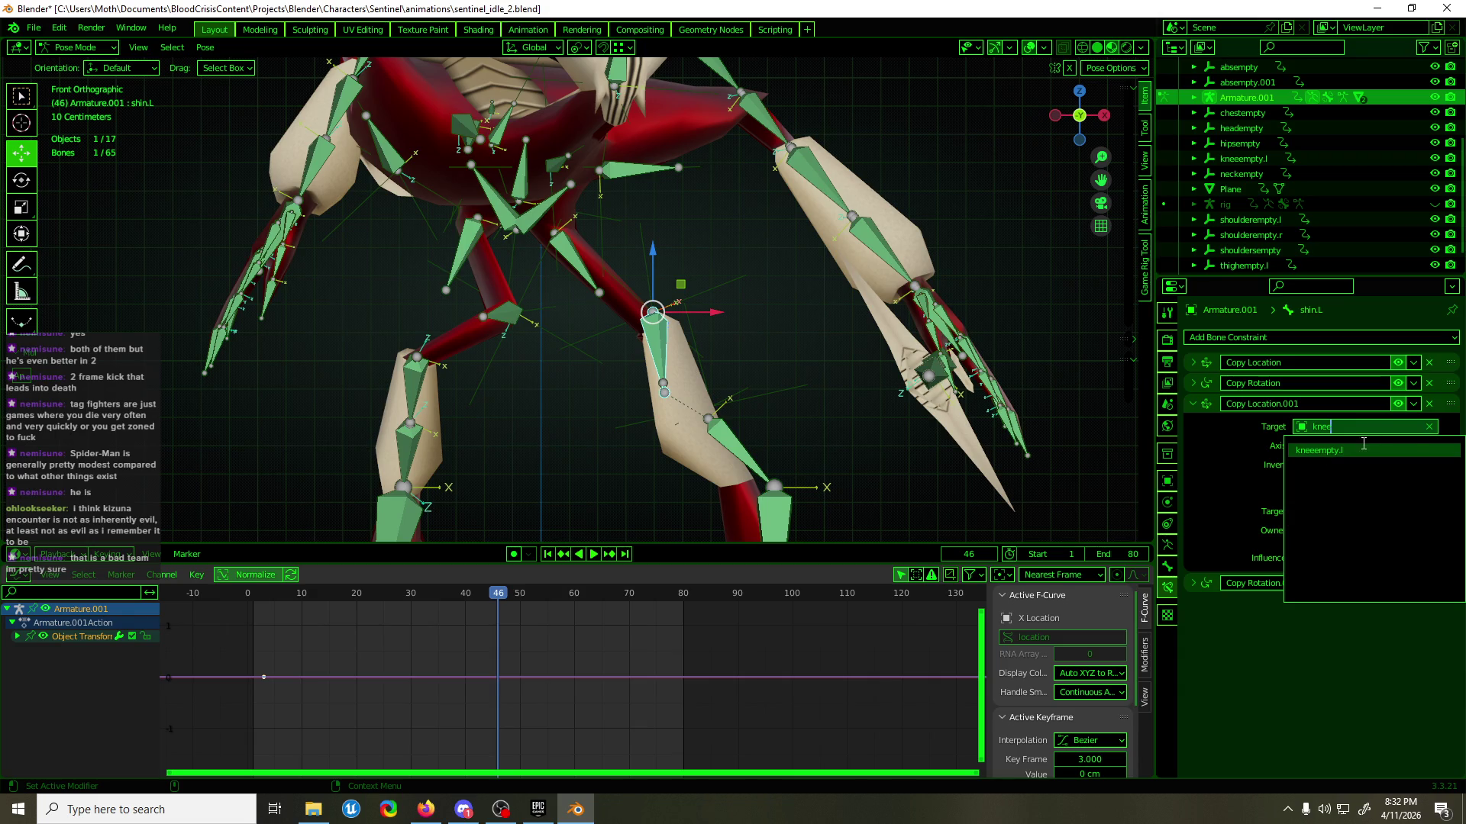
{"action": "left_click", "coordinate": [1363, 446]}
{"action": "left_click", "coordinate": [1193, 404]}
{"action": "left_click", "coordinate": [1193, 425]}
{"action": "left_click", "coordinate": [1334, 447]}
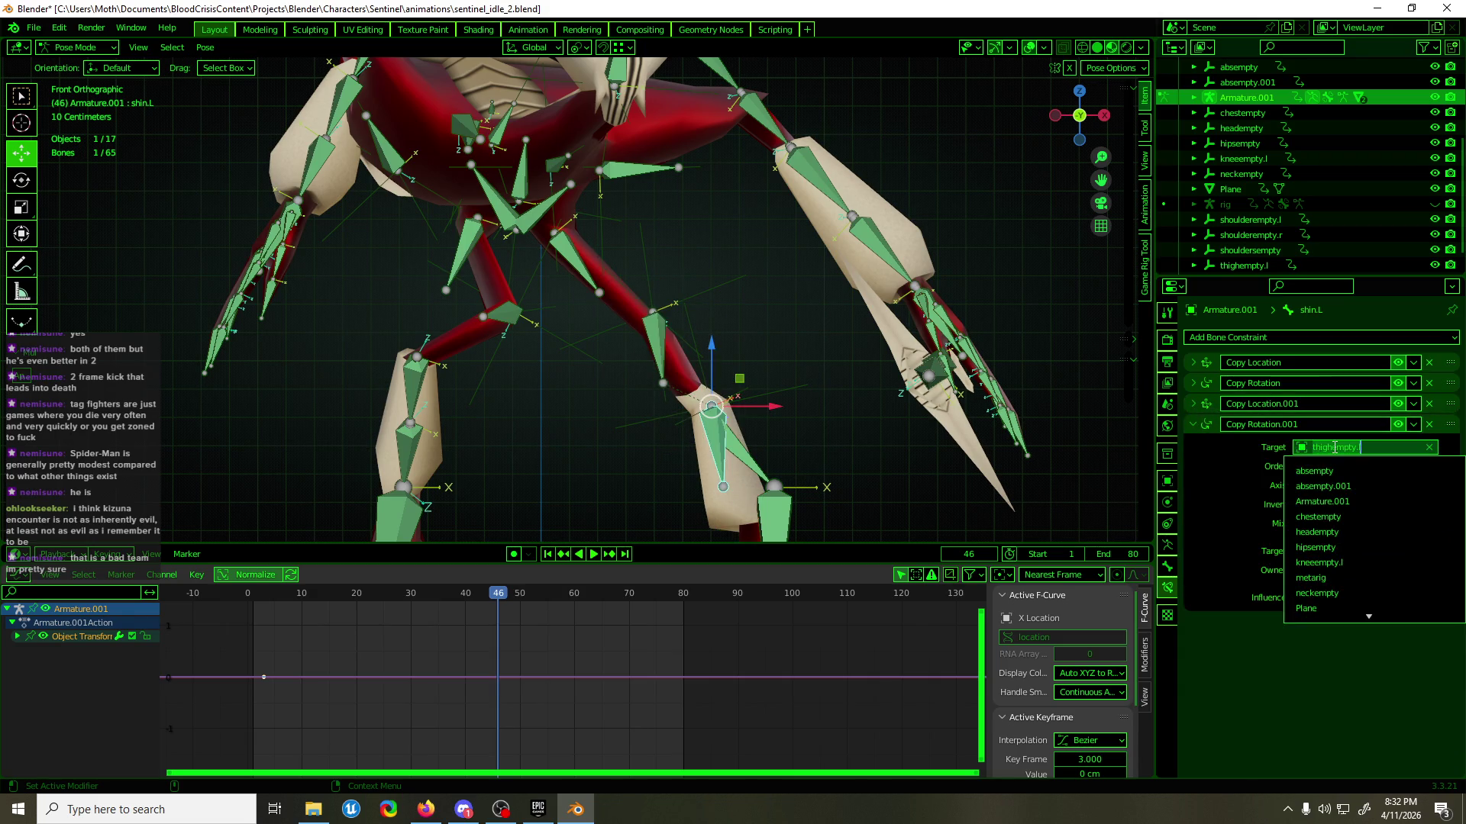
{"action": "type", "text": "knee"}
{"action": "key", "text": "Return"}
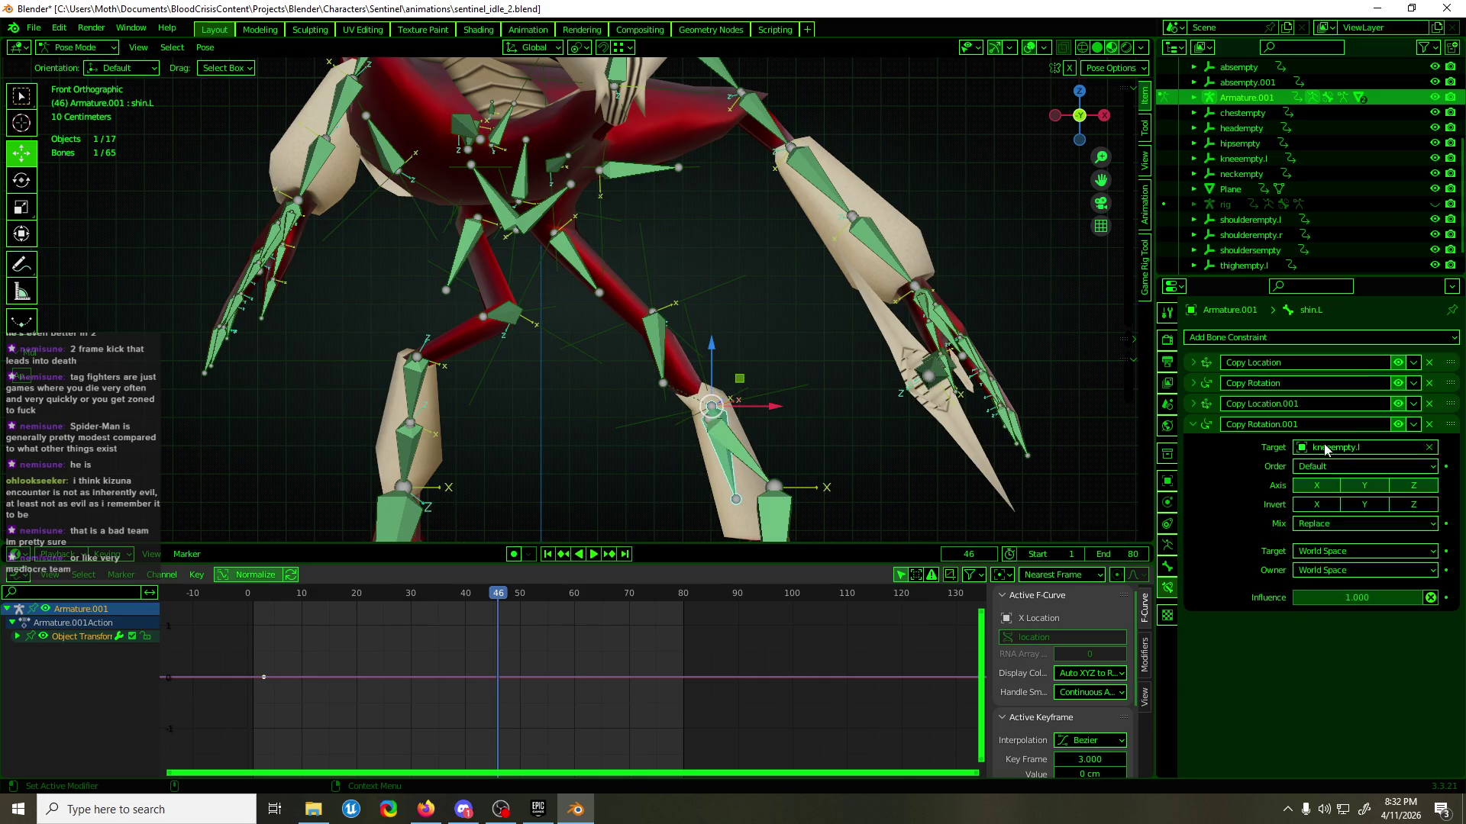
{"action": "left_click", "coordinate": [1191, 426]}
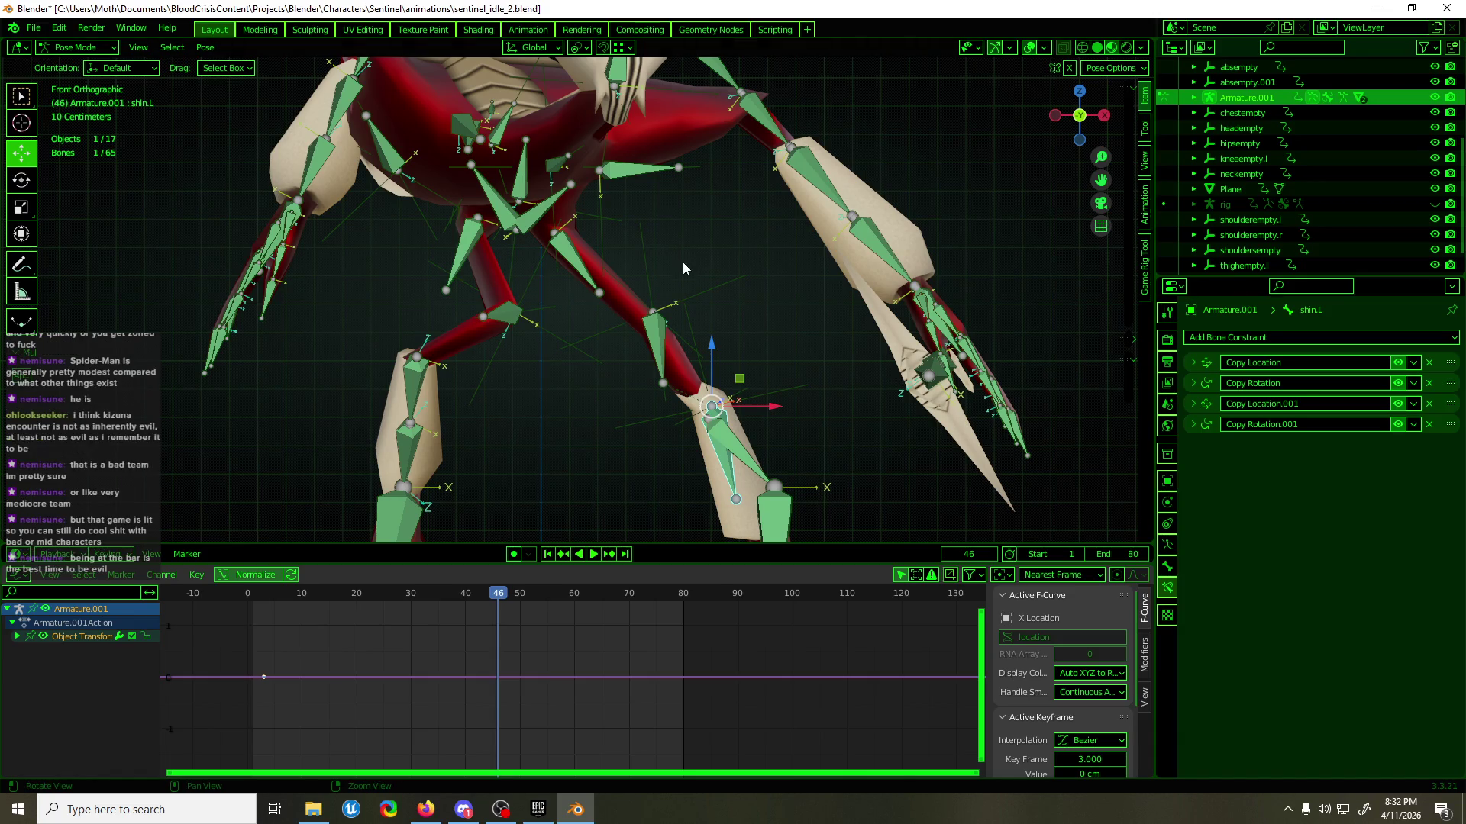
- Scrub to check the leg's motion, stop at frame 37, and leave Pose Mode
{"action": "scroll", "coordinate": [656, 222], "scroll_direction": "up", "scroll_amount": 5}
{"action": "mouse_move", "coordinate": [680, 230]}
{"action": "middle_mouse_down"}
{"action": "mouse_move", "coordinate": [744, 303]}
{"action": "mouse_move", "coordinate": [859, 296]}
{"action": "mouse_move", "coordinate": [729, 313]}
{"action": "middle_mouse_up"}
{"action": "mouse_move", "coordinate": [500, 605]}
{"action": "left_mouse_down"}
{"action": "mouse_move", "coordinate": [426, 593]}
{"action": "mouse_move", "coordinate": [473, 590]}
{"action": "mouse_move", "coordinate": [451, 593]}
{"action": "left_mouse_up"}
{"action": "middle_click_drag", "start_coordinate": [489, 534], "coordinate": [506, 507]}
{"action": "key", "text": "ctrl+Tab"}
- Select the vertices around polySurface14's left knee in Edit Mode
{"action": "left_click", "coordinate": [671, 218]}
{"action": "key", "text": "Tab"}
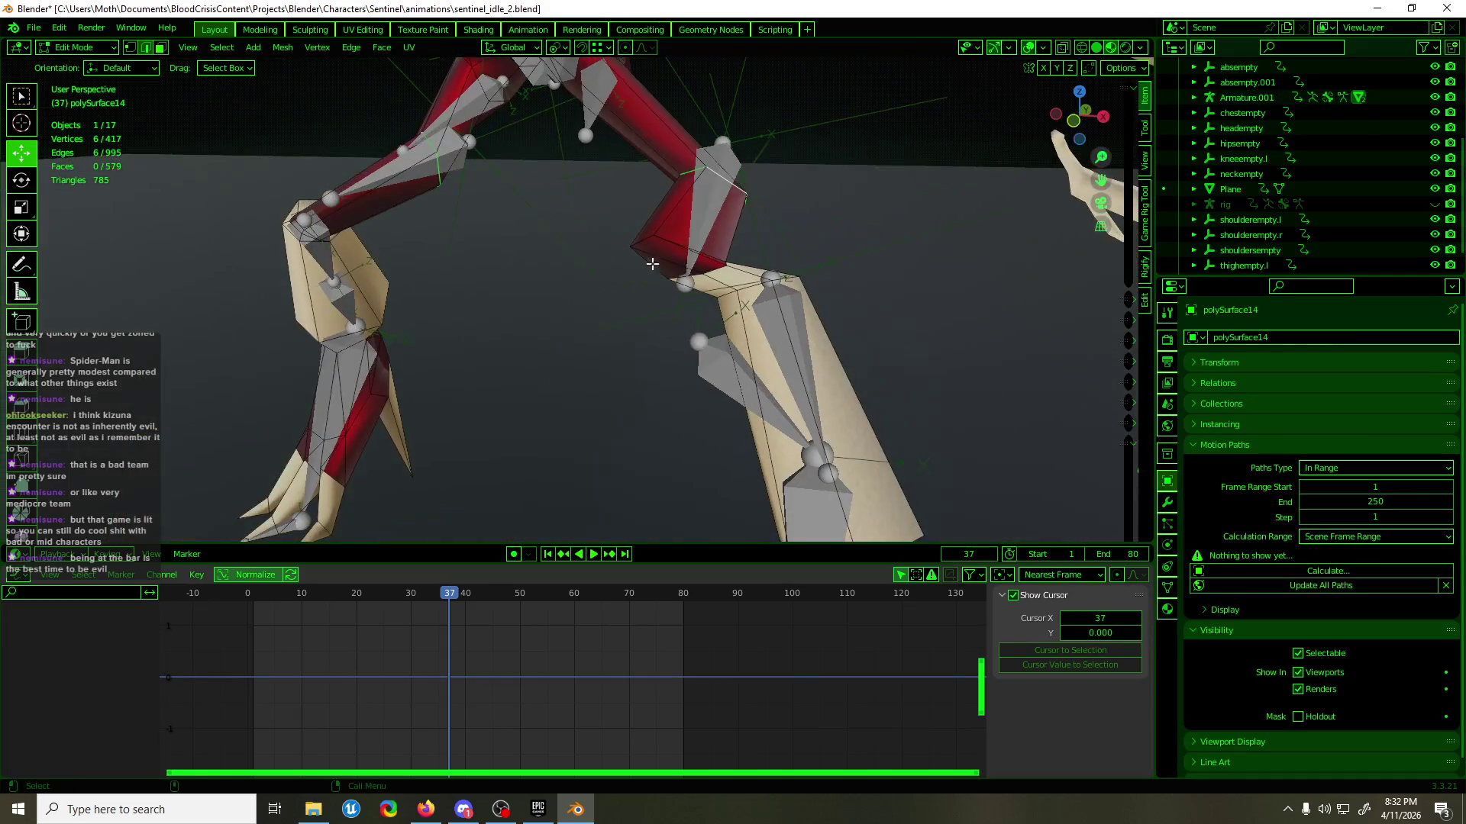
{"action": "left_click", "coordinate": [649, 241], "text": "alt"}
{"action": "mouse_move", "coordinate": [649, 241]}
{"action": "middle_mouse_down"}
{"action": "mouse_move", "coordinate": [664, 310]}
{"action": "mouse_move", "coordinate": [464, 294]}
{"action": "mouse_move", "coordinate": [436, 345]}
{"action": "mouse_move", "coordinate": [287, 307]}
{"action": "mouse_move", "coordinate": [687, 330]}
{"action": "middle_mouse_up"}
{"action": "left_click", "coordinate": [420, 347], "text": "alt+shift"}
- In Weight Paint with the weight table shown, remove the selected vertices from thigh.L
{"action": "key", "text": "ctrl+Tab"}
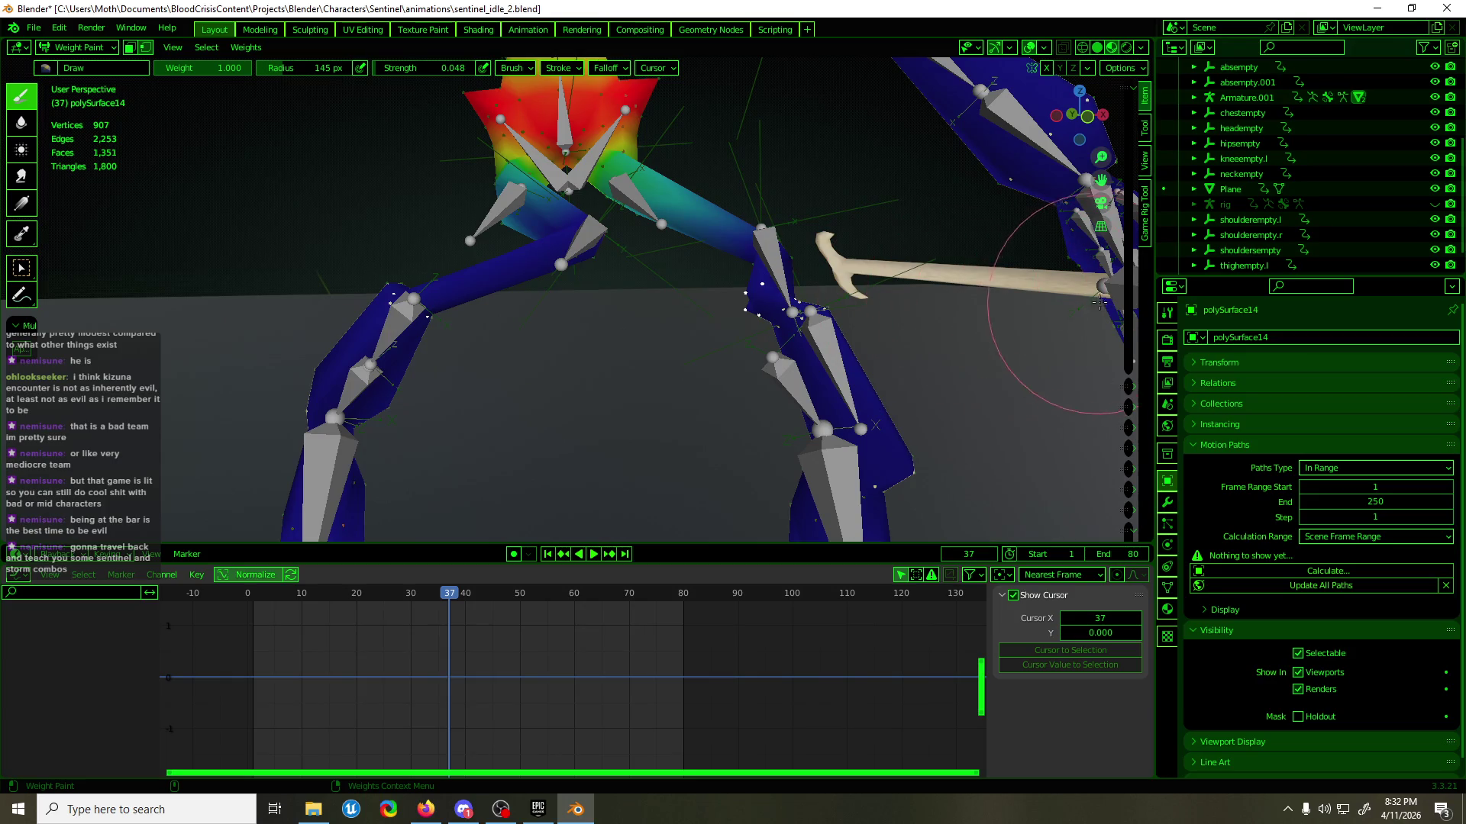
{"action": "key", "text": "n"}
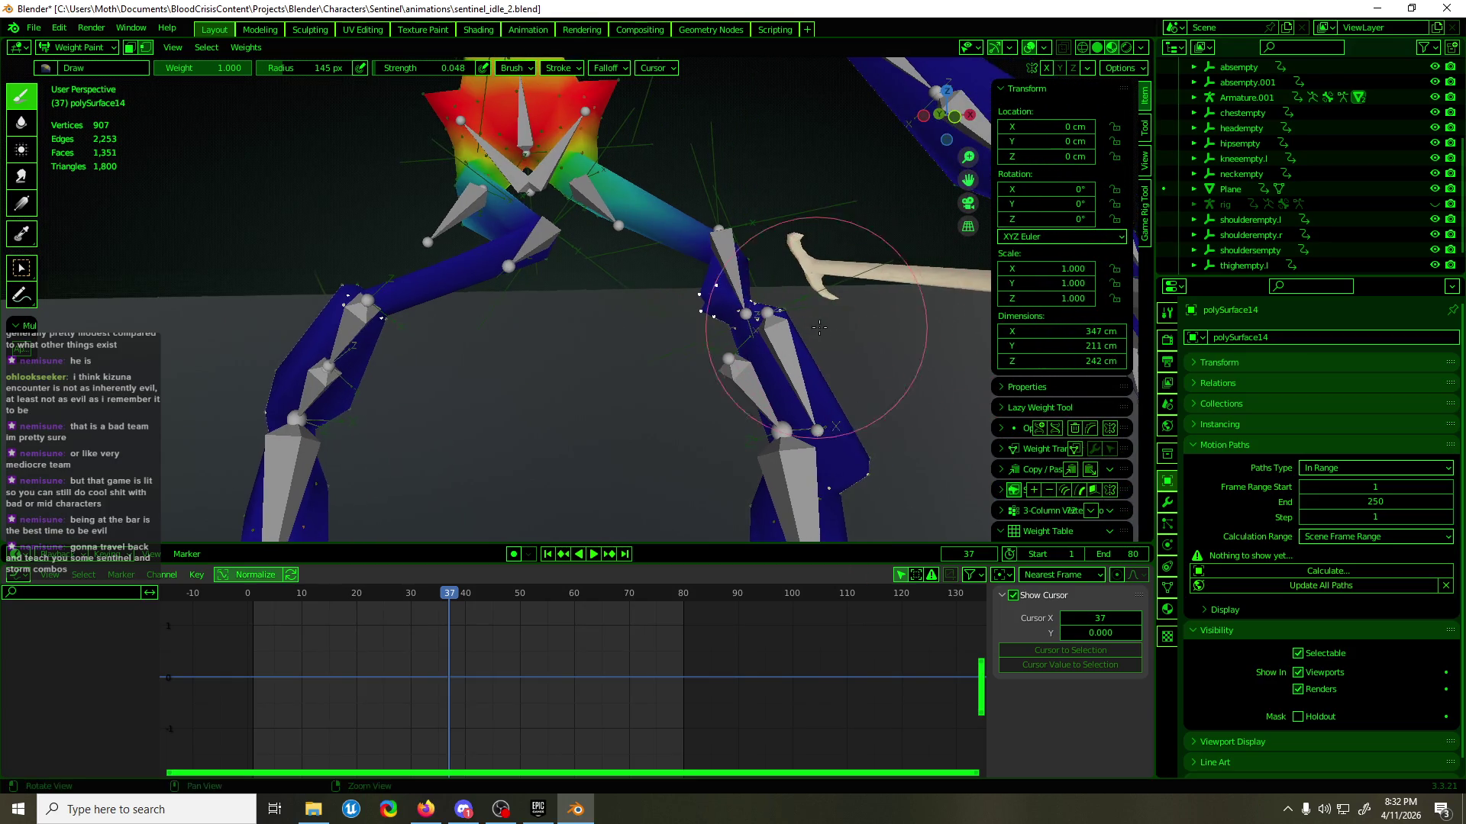
{"action": "left_click", "coordinate": [1042, 90]}
{"action": "left_click_drag", "start_coordinate": [988, 309], "coordinate": [808, 317]}
{"action": "middle_click_drag", "start_coordinate": [783, 327], "coordinate": [931, 318]}
{"action": "left_click", "coordinate": [977, 304]}
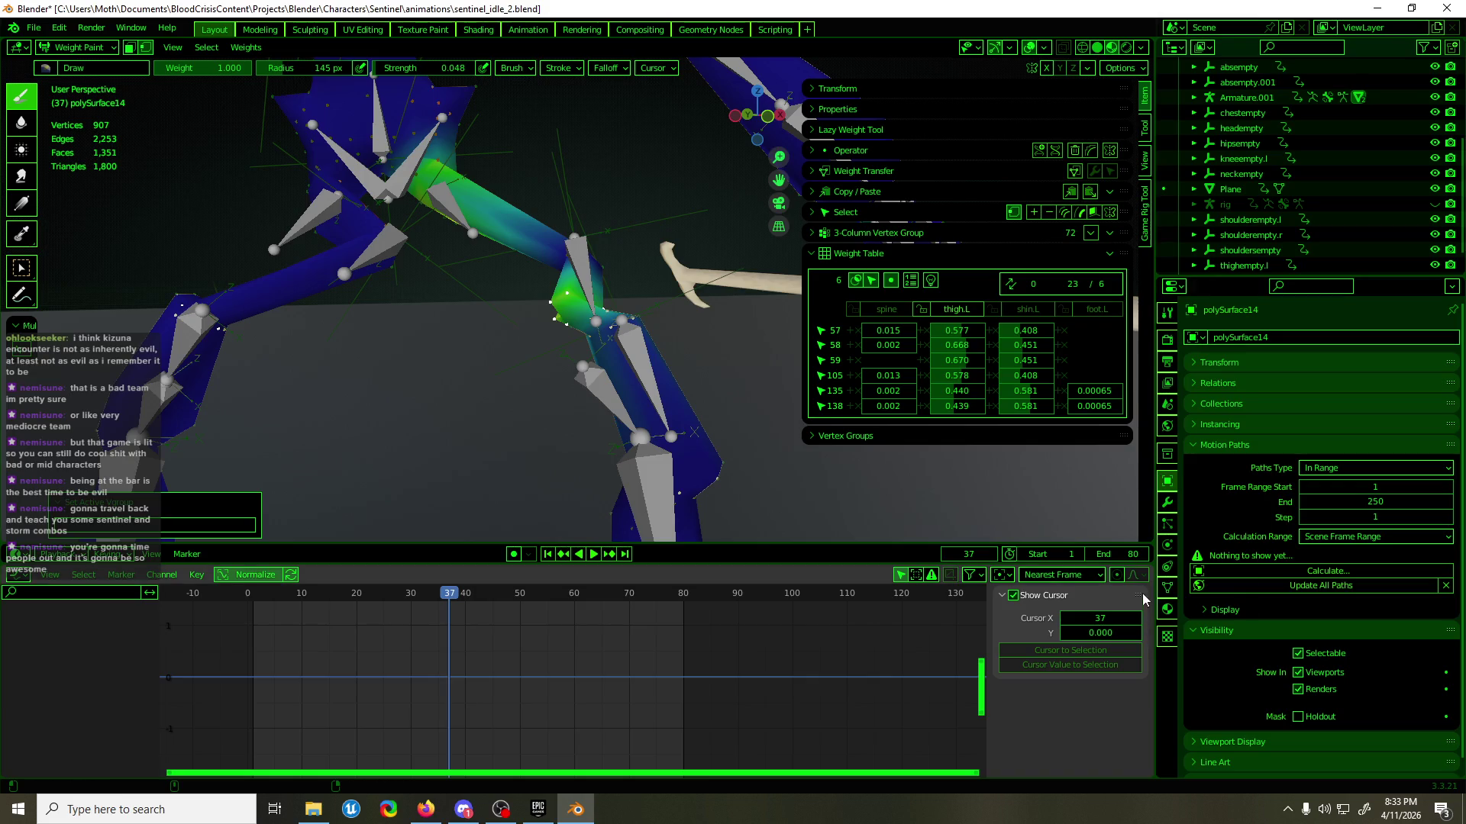
{"action": "left_click", "coordinate": [1168, 585]}
{"action": "left_click", "coordinate": [1280, 604]}
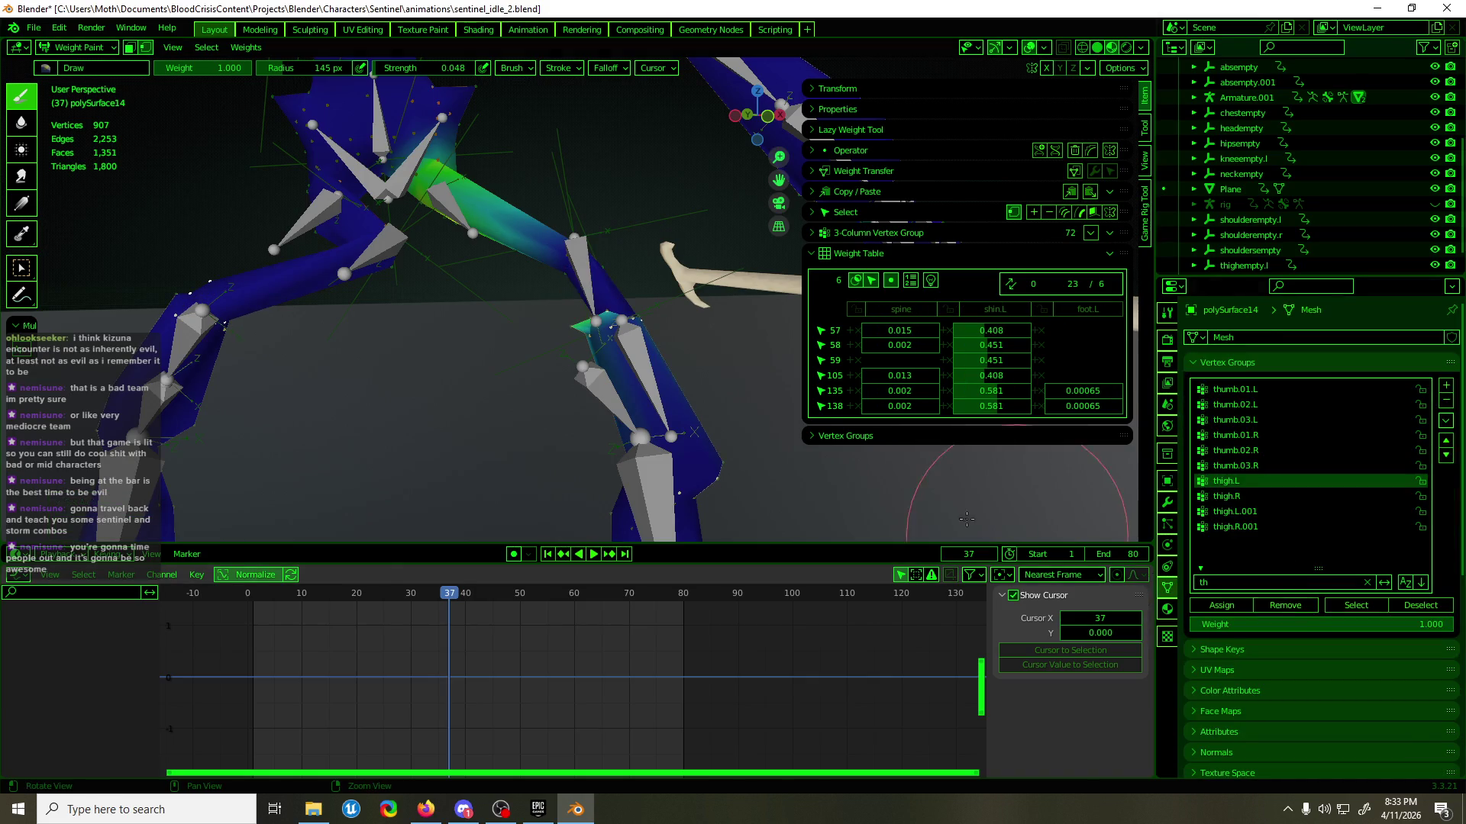
- Add another knee edge to the selection and remove it from thigh.L too
{"action": "middle_click_drag", "start_coordinate": [717, 475], "coordinate": [734, 473]}
{"action": "mouse_move", "coordinate": [656, 416]}
{"action": "middle_mouse_down"}
{"action": "mouse_move", "coordinate": [675, 406]}
{"action": "mouse_move", "coordinate": [605, 330]}
{"action": "middle_mouse_up"}
{"action": "key", "text": "Tab"}
{"action": "scroll", "coordinate": [675, 406], "scroll_direction": "up", "scroll_amount": 3}
{"action": "key", "text": "2"}
{"action": "mouse_move", "coordinate": [569, 270]}
{"action": "middle_mouse_down"}
{"action": "mouse_move", "coordinate": [609, 222]}
{"action": "mouse_move", "coordinate": [613, 172]}
{"action": "middle_mouse_up"}
{"action": "left_click", "coordinate": [557, 357], "text": "shift"}
{"action": "middle_click_drag", "start_coordinate": [556, 357], "coordinate": [904, 345]}
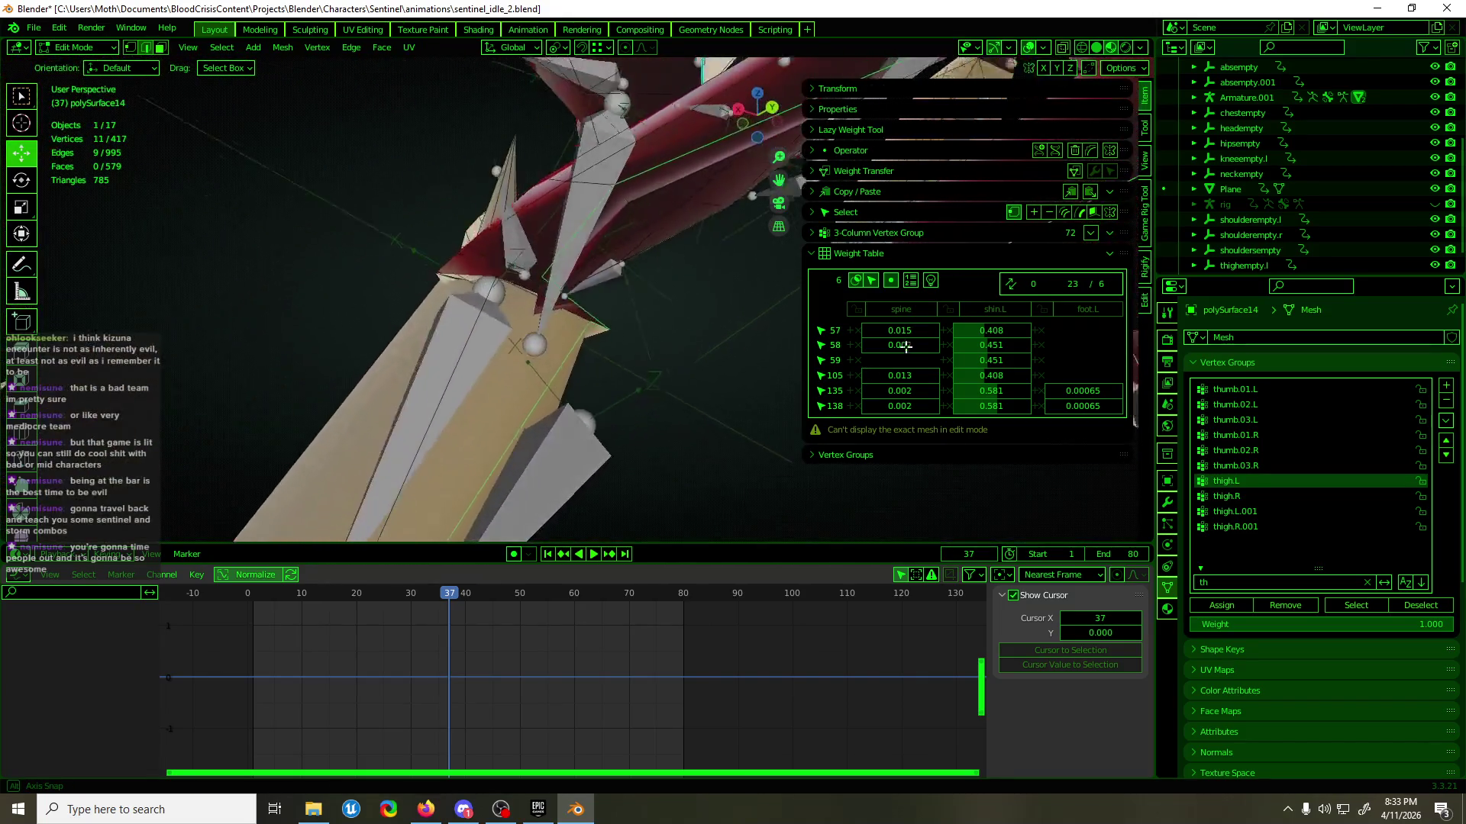
{"action": "middle_click_drag", "start_coordinate": [733, 374], "coordinate": [550, 412]}
{"action": "key", "text": "ctrl+Tab"}
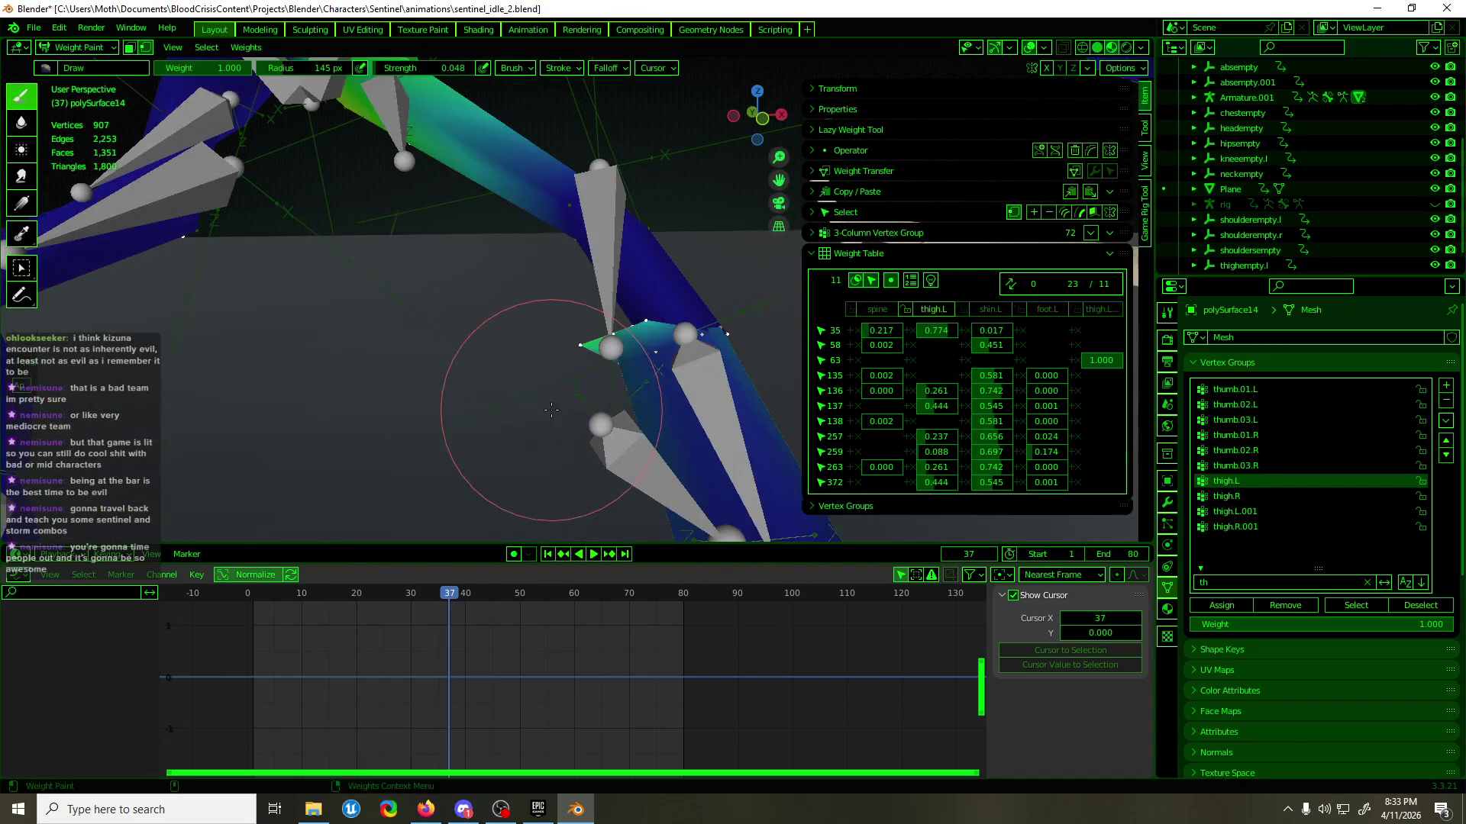
{"action": "left_click", "coordinate": [1308, 605]}
- Change the selection mode, then remove the selected knee vertices from thigh.L again
{"action": "middle_click_drag", "start_coordinate": [710, 443], "coordinate": [700, 453]}
{"action": "key", "text": "Tab"}
{"action": "key", "text": "2"}
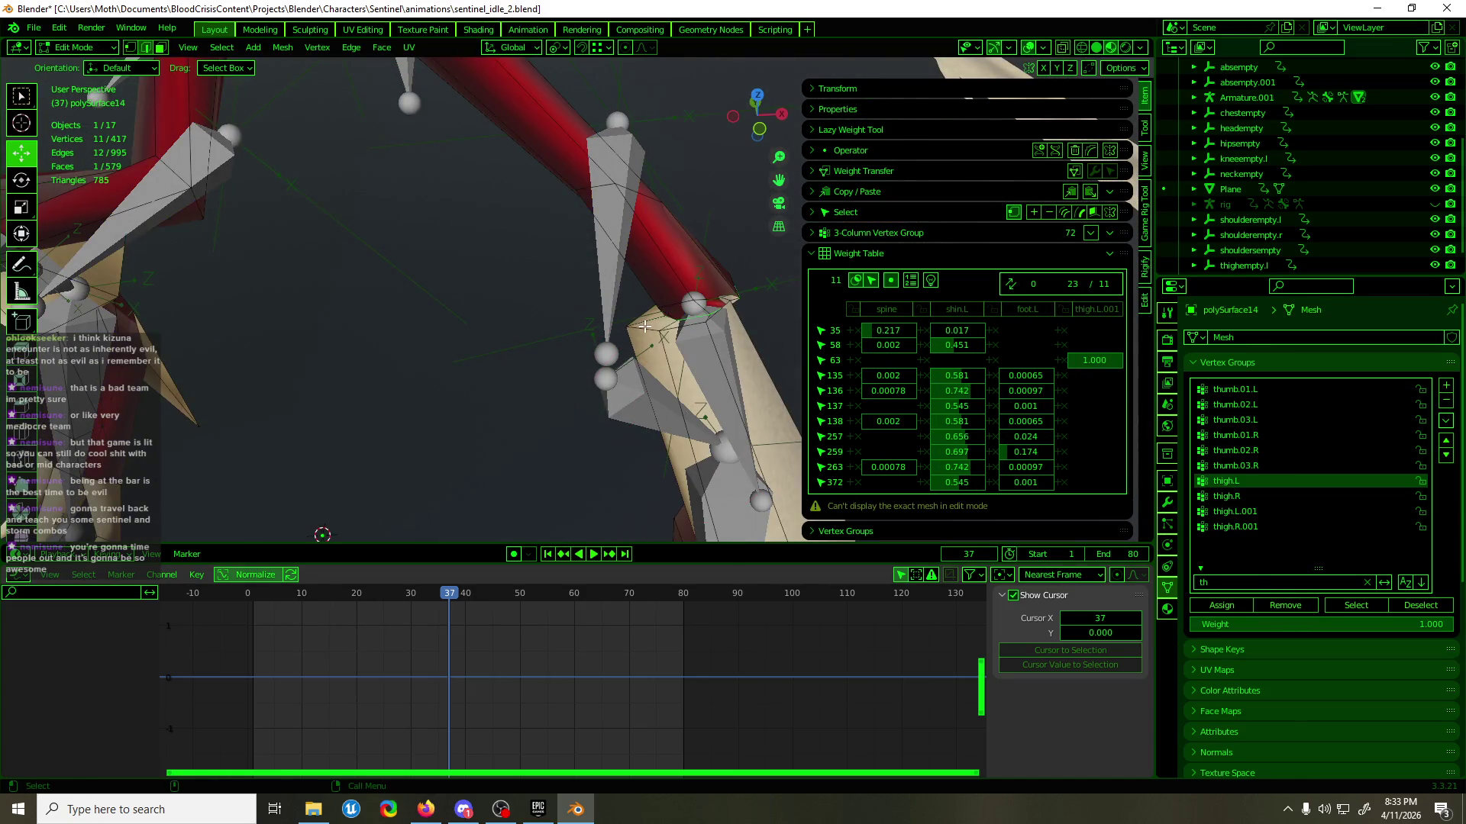
{"action": "key", "text": "Tab"}
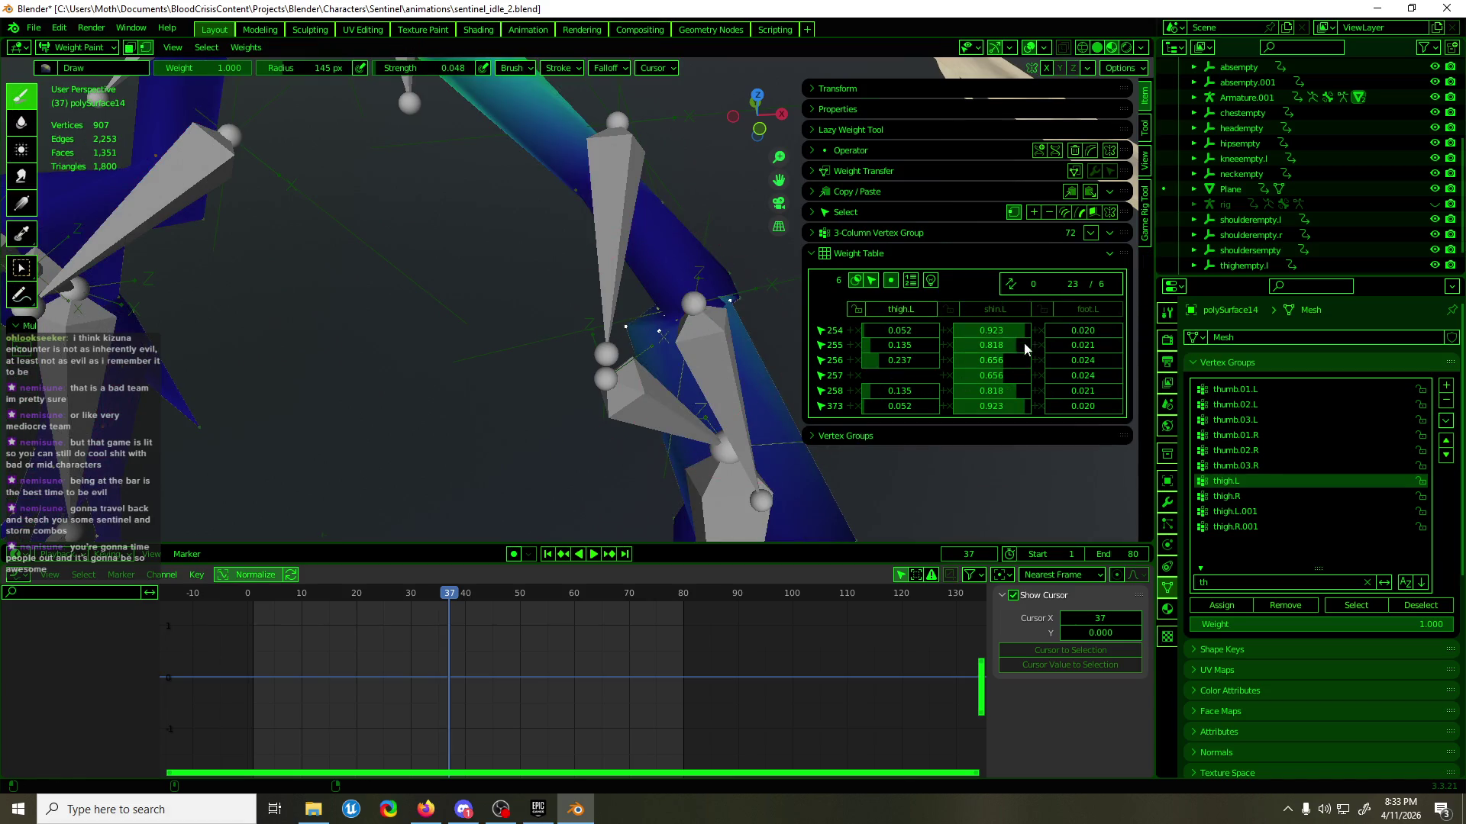
{"action": "left_click", "coordinate": [916, 316]}
{"action": "left_click", "coordinate": [1275, 607]}
- Return to Object Mode, save the file, select Armature.001 and play the animation
{"action": "mouse_move", "coordinate": [649, 328]}
{"action": "middle_mouse_down"}
{"action": "mouse_move", "coordinate": [616, 315]}
{"action": "mouse_move", "coordinate": [732, 285]}
{"action": "mouse_move", "coordinate": [642, 286]}
{"action": "mouse_move", "coordinate": [690, 290]}
{"action": "mouse_move", "coordinate": [664, 394]}
{"action": "mouse_move", "coordinate": [685, 350]}
{"action": "mouse_move", "coordinate": [546, 483]}
{"action": "middle_mouse_up"}
{"action": "key", "text": "ctrl+Tab"}
{"action": "key", "text": "ctrl+s"}
{"action": "scroll", "coordinate": [623, 316], "scroll_direction": "up", "scroll_amount": 4}
{"action": "left_click", "coordinate": [641, 355]}
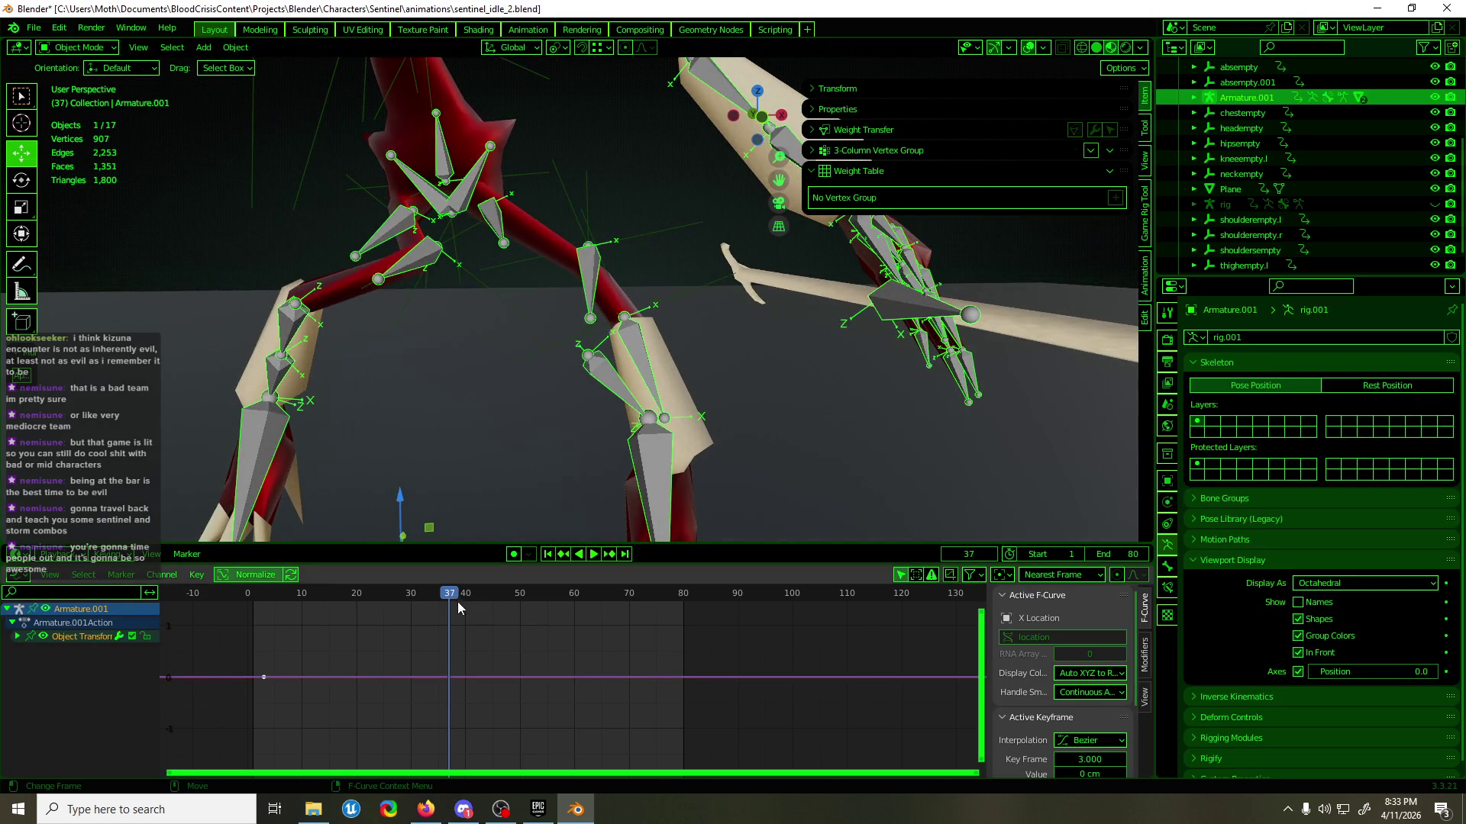
{"action": "key", "text": "space"}
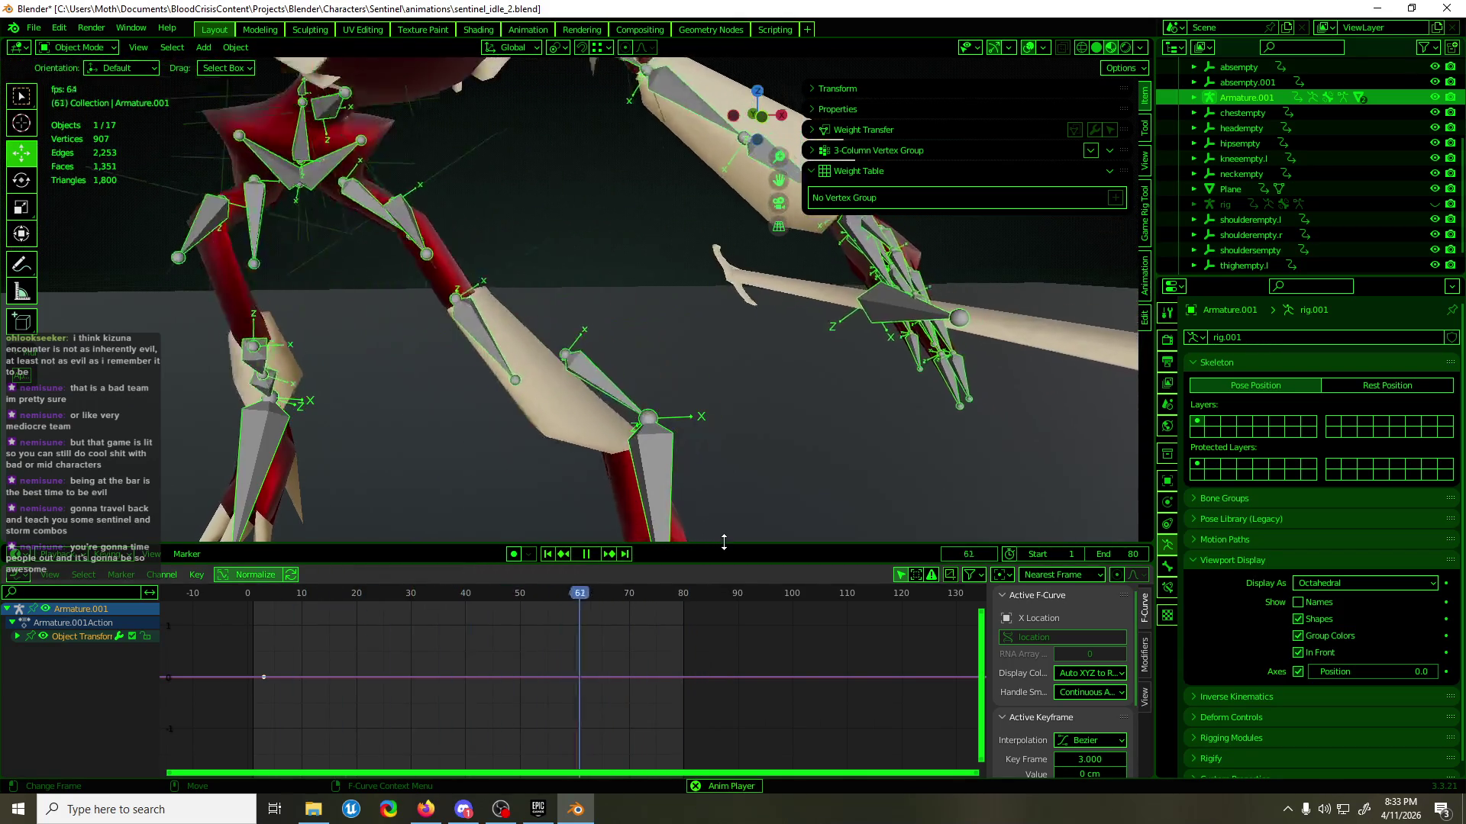
- Stop playback, go to front view, select kneeempty.l and show its X Location curve
{"action": "key", "text": "space"}
{"action": "left_click", "coordinate": [495, 168]}
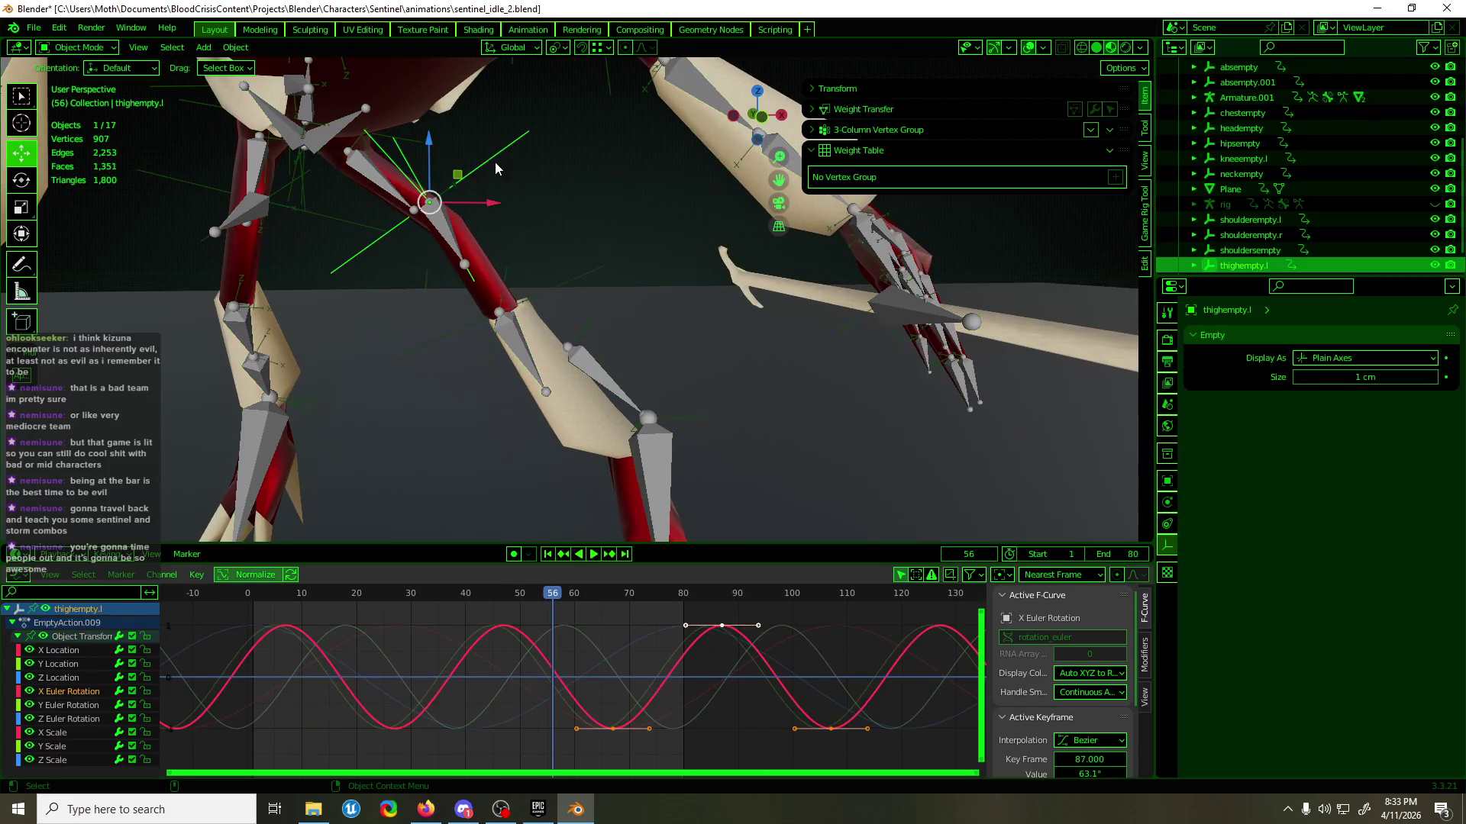
{"action": "key", "text": "KP_1"}
{"action": "left_click", "coordinate": [588, 305]}
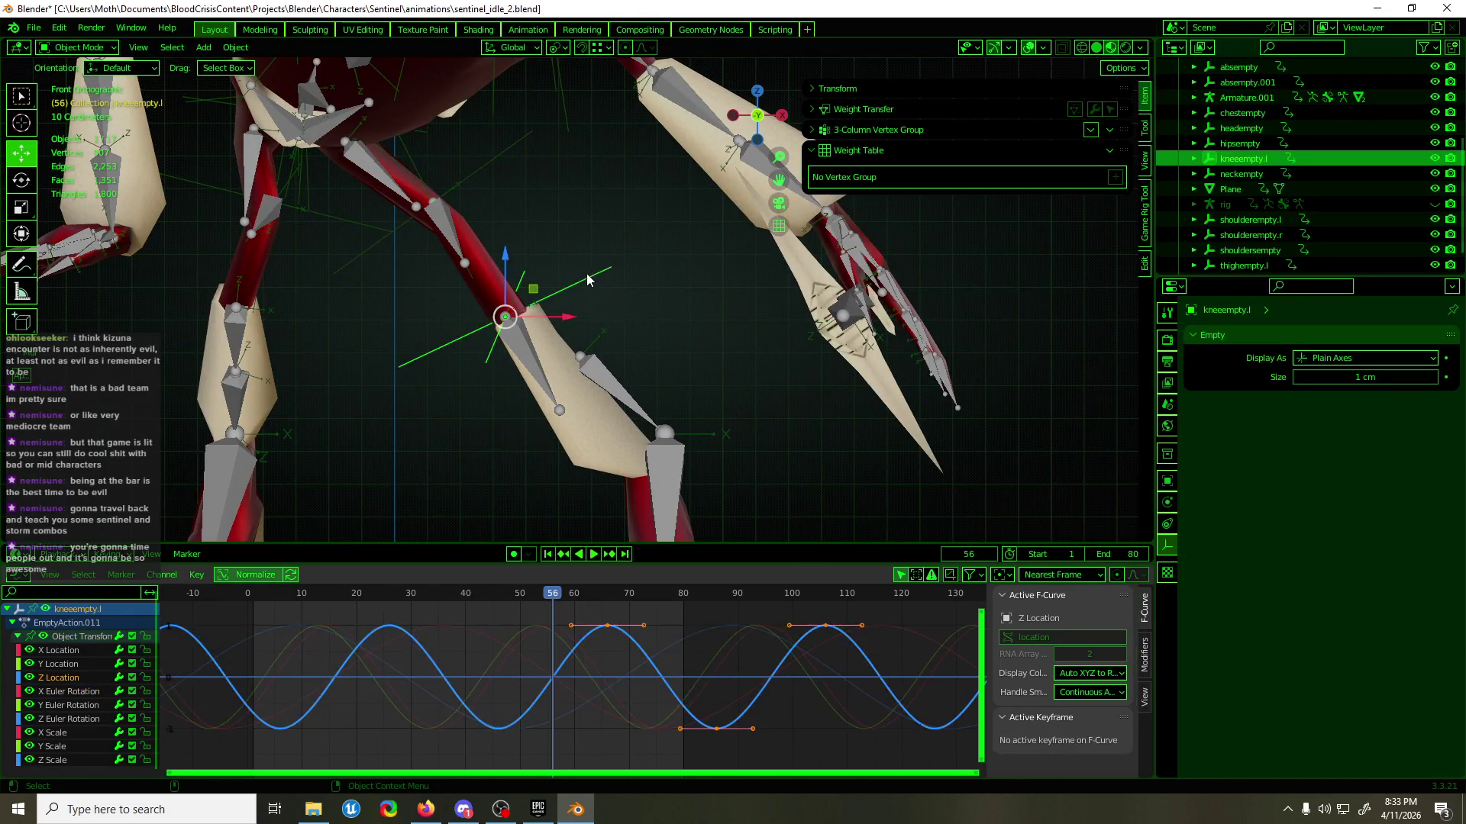
{"action": "left_click", "coordinate": [57, 649]}
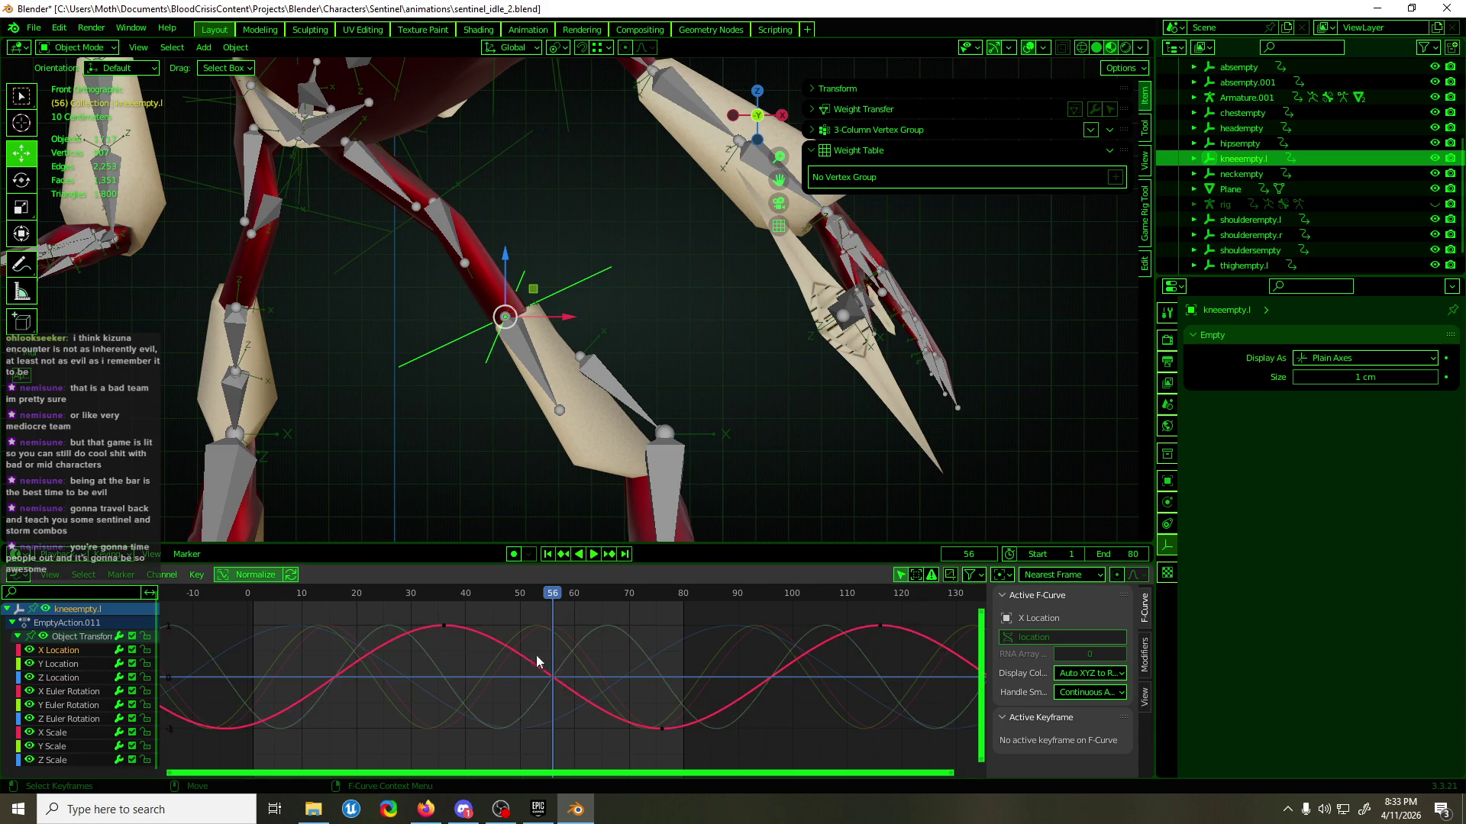
- Move the frame-36 X Location key to 98 cm and play the loop to check it
{"action": "left_click_drag", "start_coordinate": [413, 610], "coordinate": [480, 642]}
{"action": "key", "text": "g"}
{"action": "key", "text": "y"}
{"action": "left_click", "coordinate": [549, 647]}
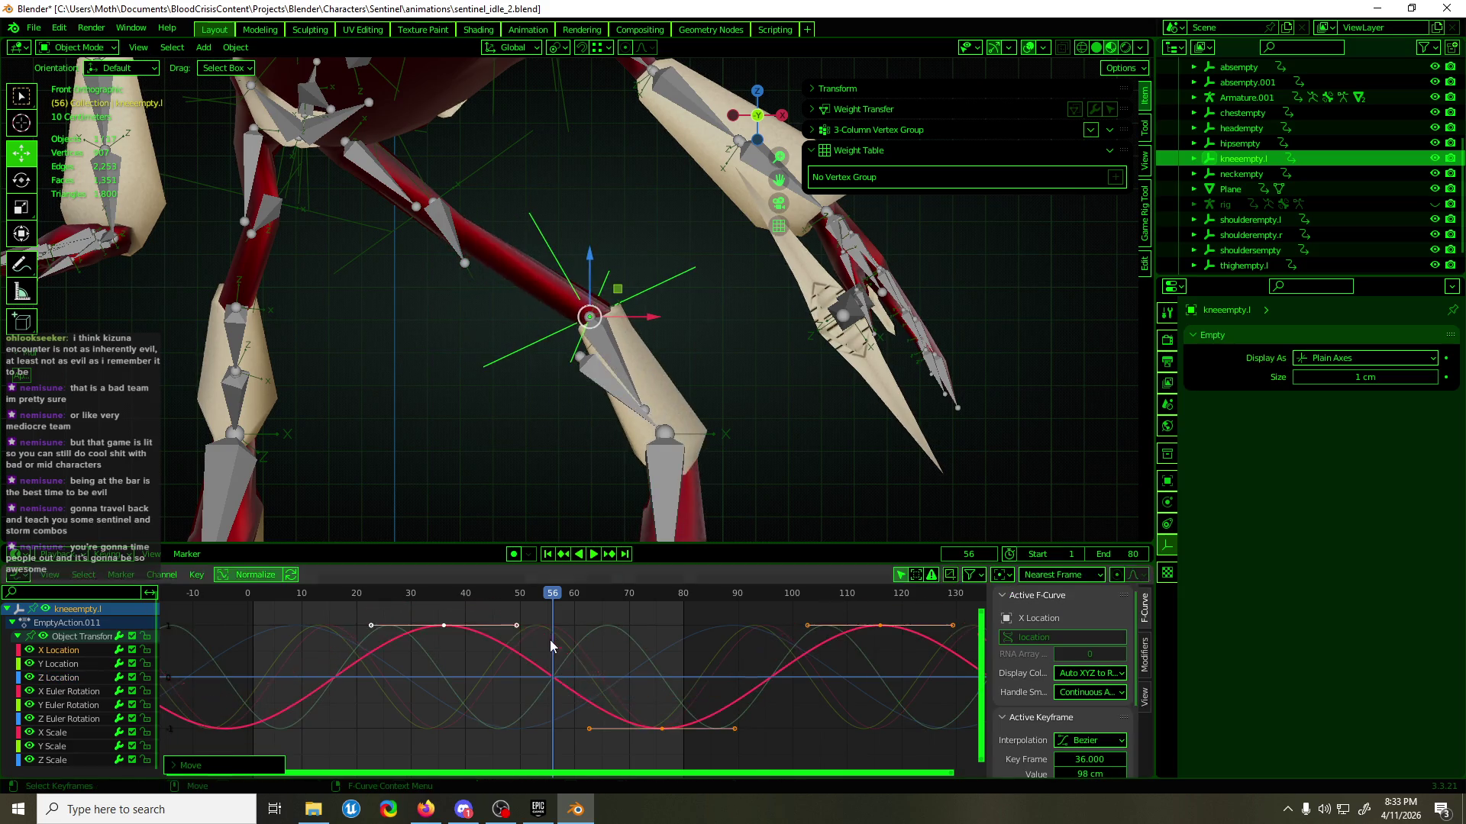
{"action": "key", "text": "space"}
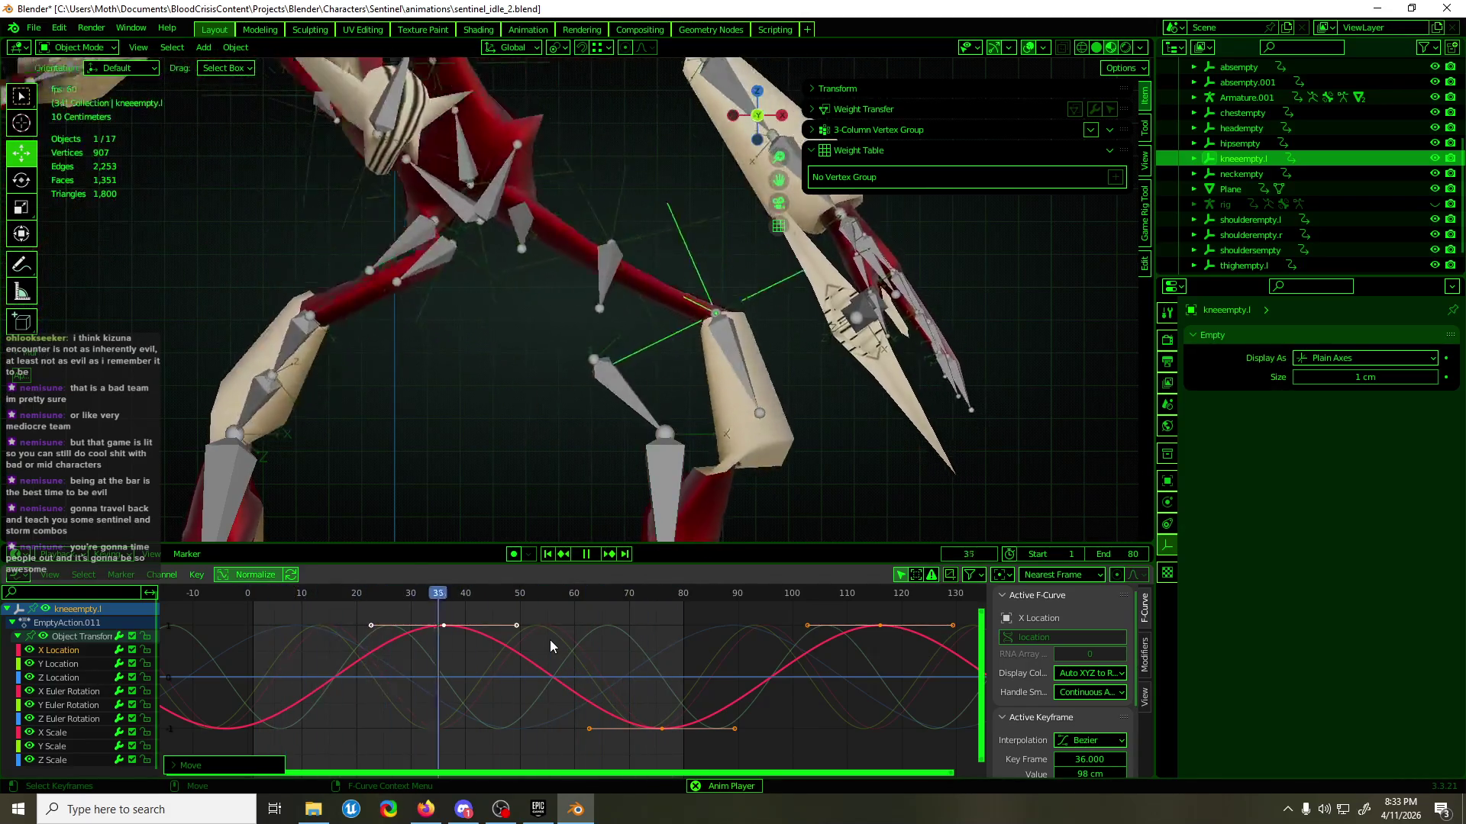
{"action": "key", "text": "g"}
{"action": "key", "text": "y"}
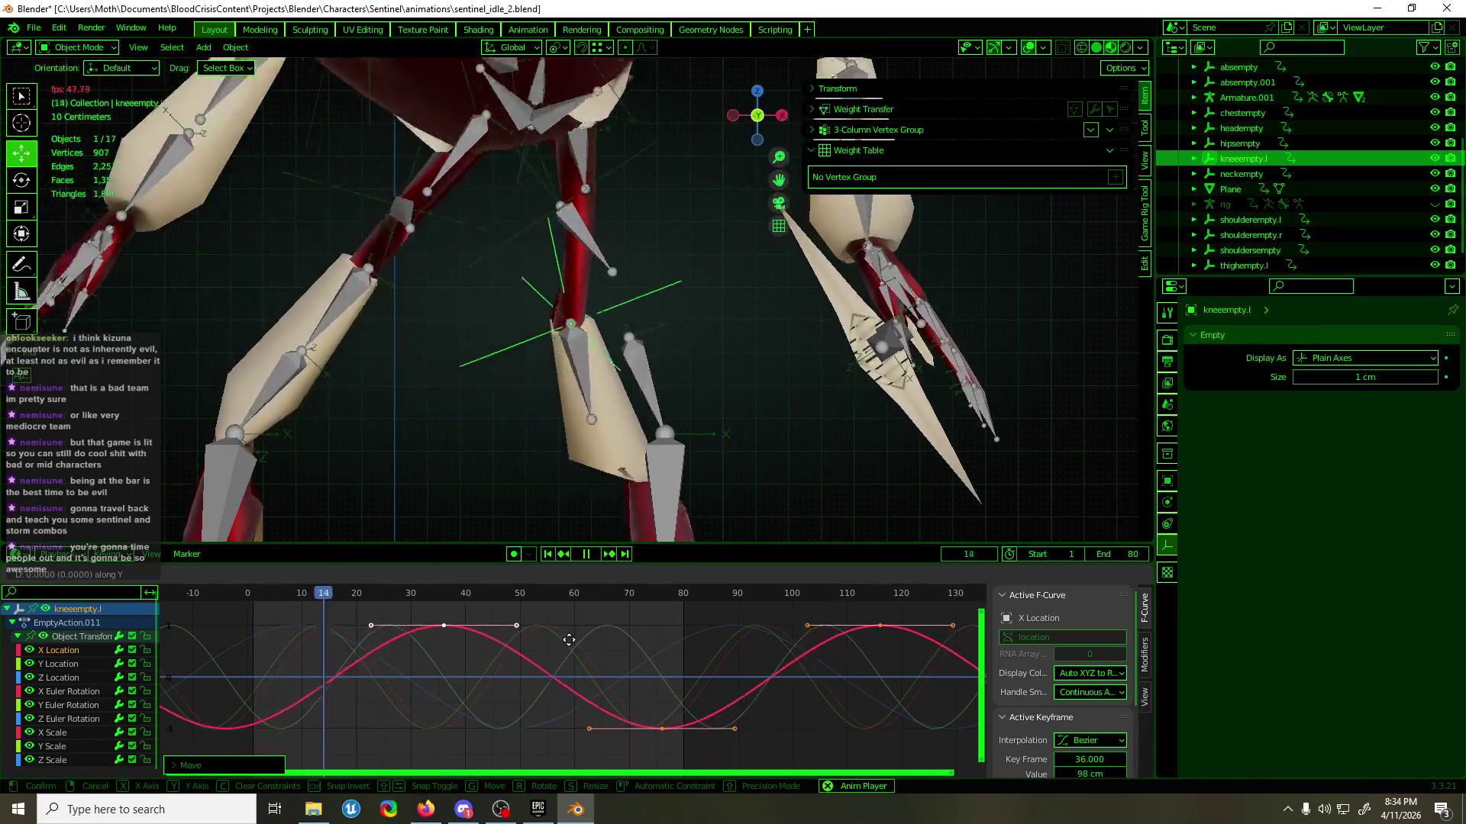
{"action": "left_click", "coordinate": [568, 640]}
- Hide bones and grid, view the bare model from a low angle, and save
{"action": "left_click", "coordinate": [1029, 47]}
{"action": "scroll", "coordinate": [683, 443], "scroll_direction": "down", "scroll_amount": 5}
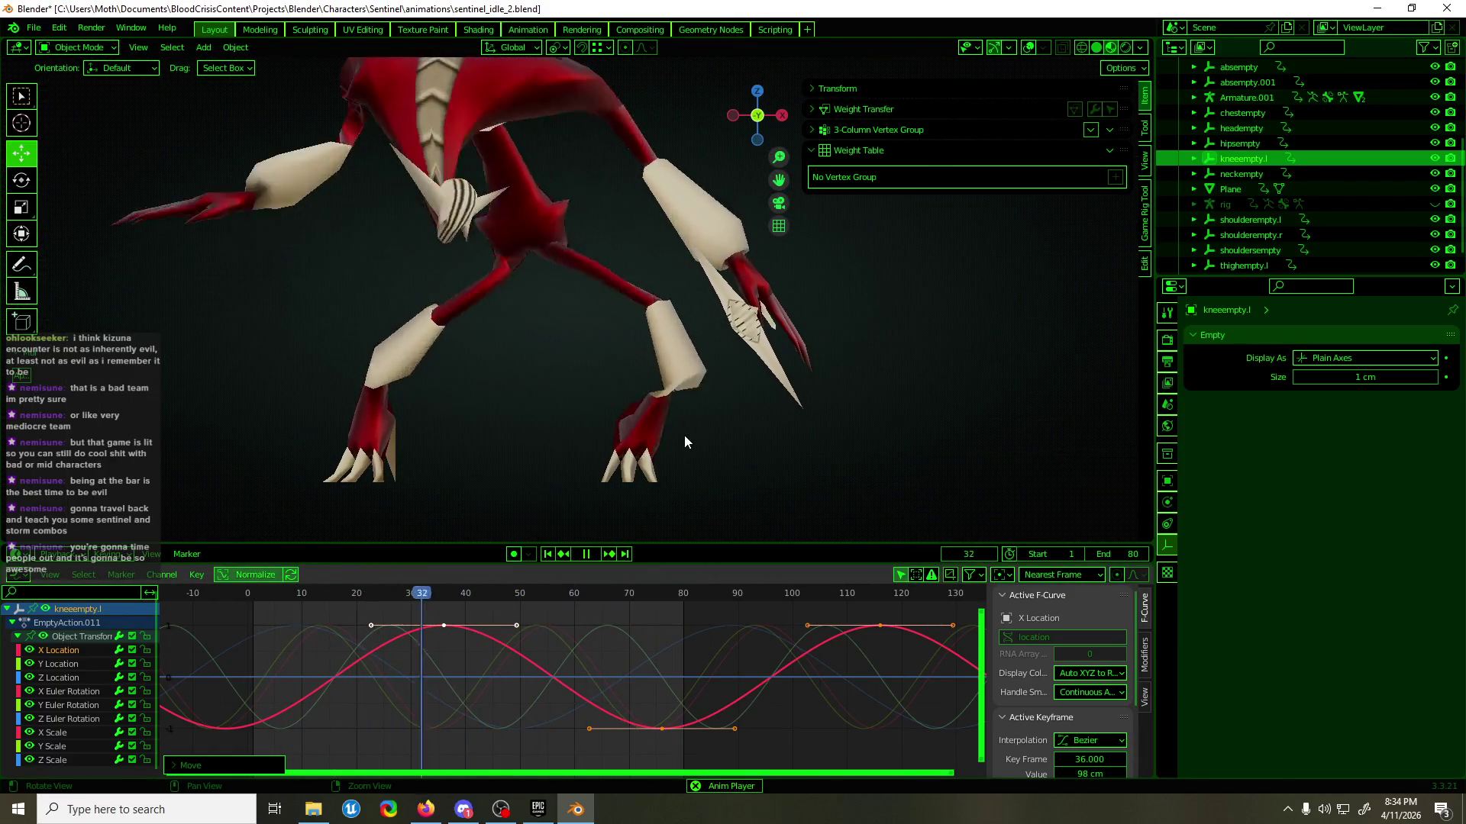
{"action": "mouse_move", "coordinate": [681, 432]}
{"action": "middle_mouse_down"}
{"action": "mouse_move", "coordinate": [591, 415]}
{"action": "mouse_move", "coordinate": [373, 416]}
{"action": "mouse_move", "coordinate": [710, 415]}
{"action": "middle_mouse_up"}
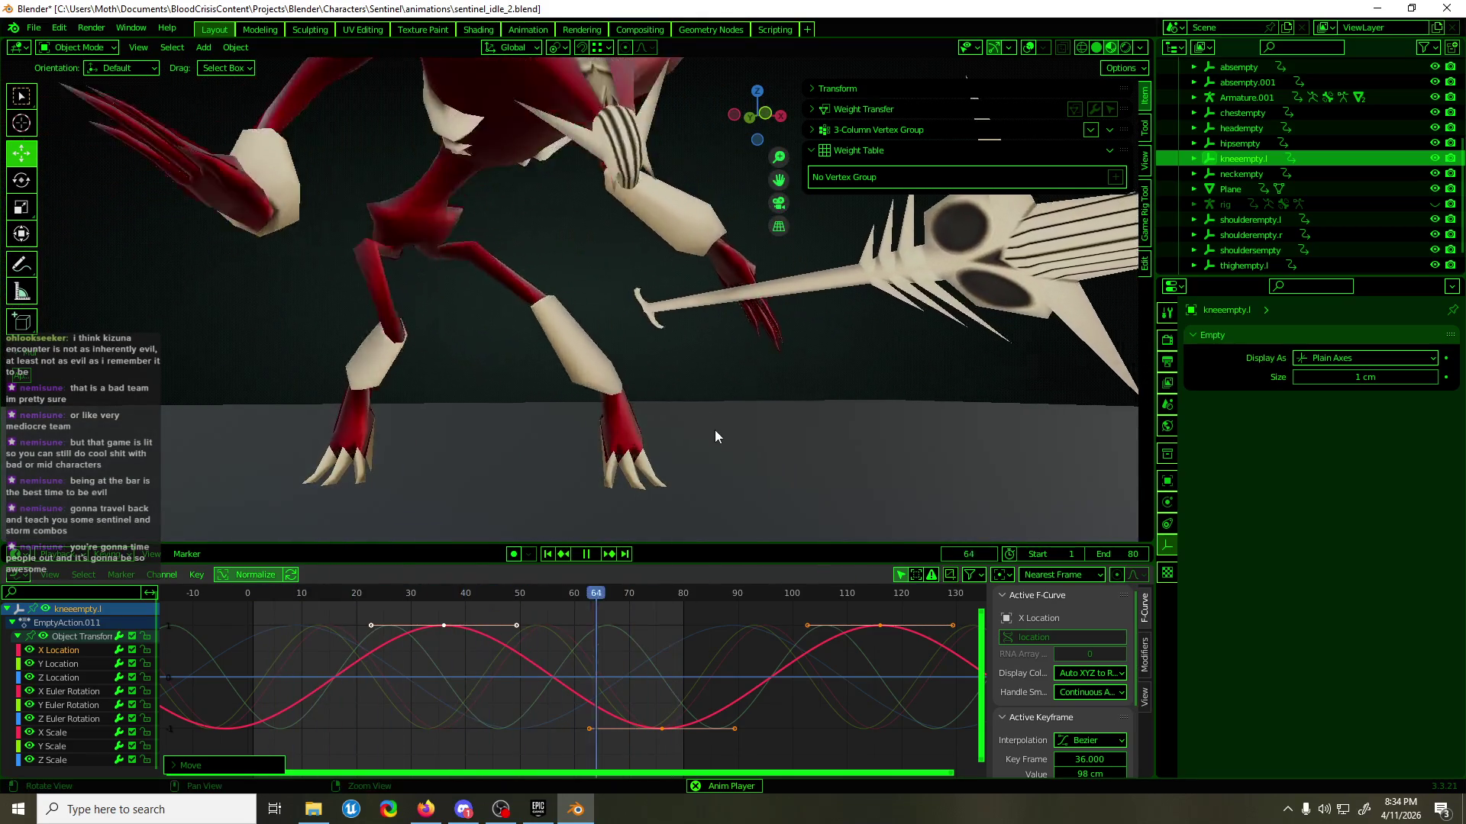
{"action": "key", "text": "ctrl+s"}
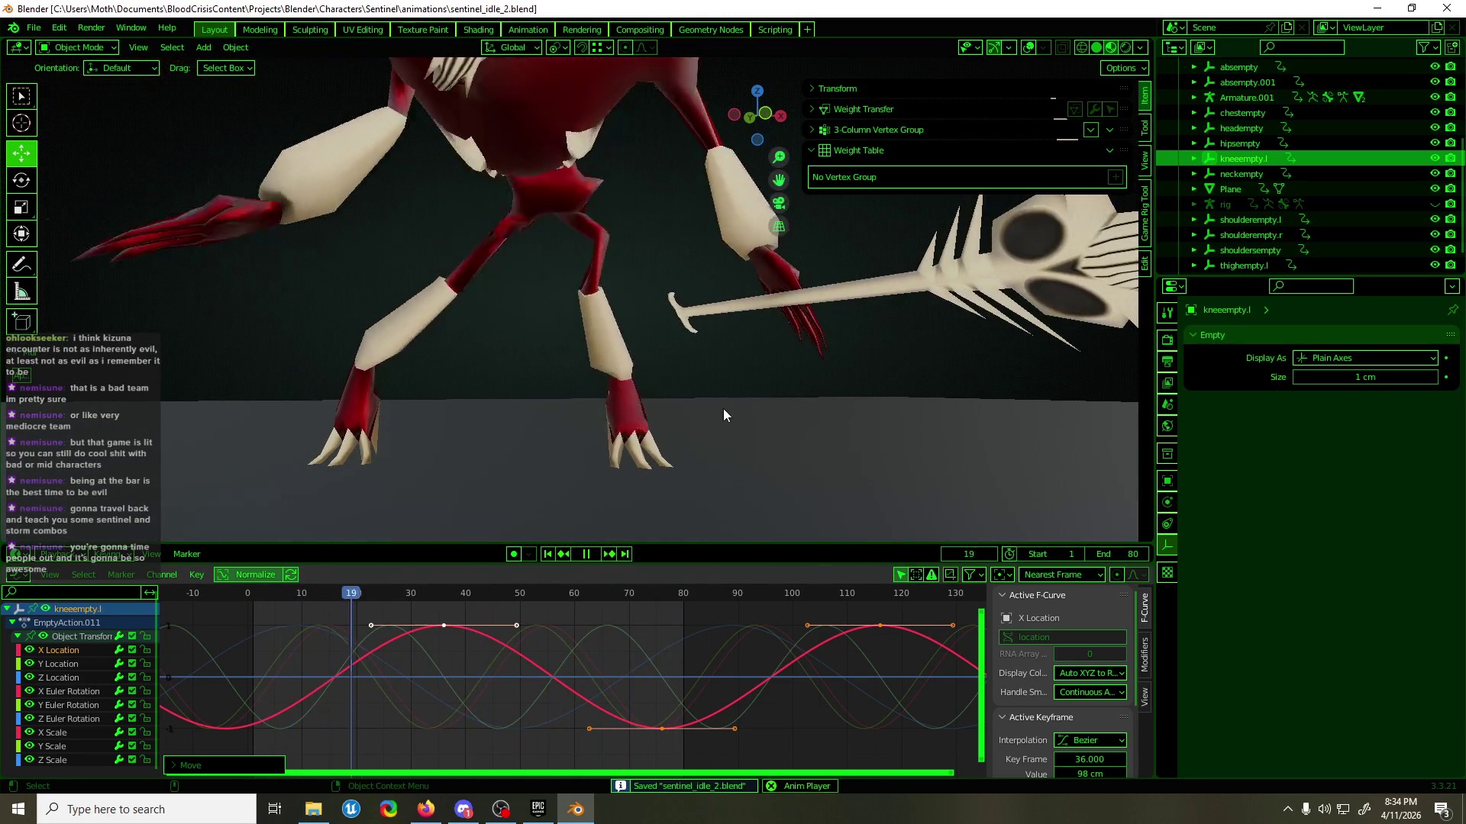
{"action": "key", "text": "space"}
{"action": "key", "text": "Tab"}
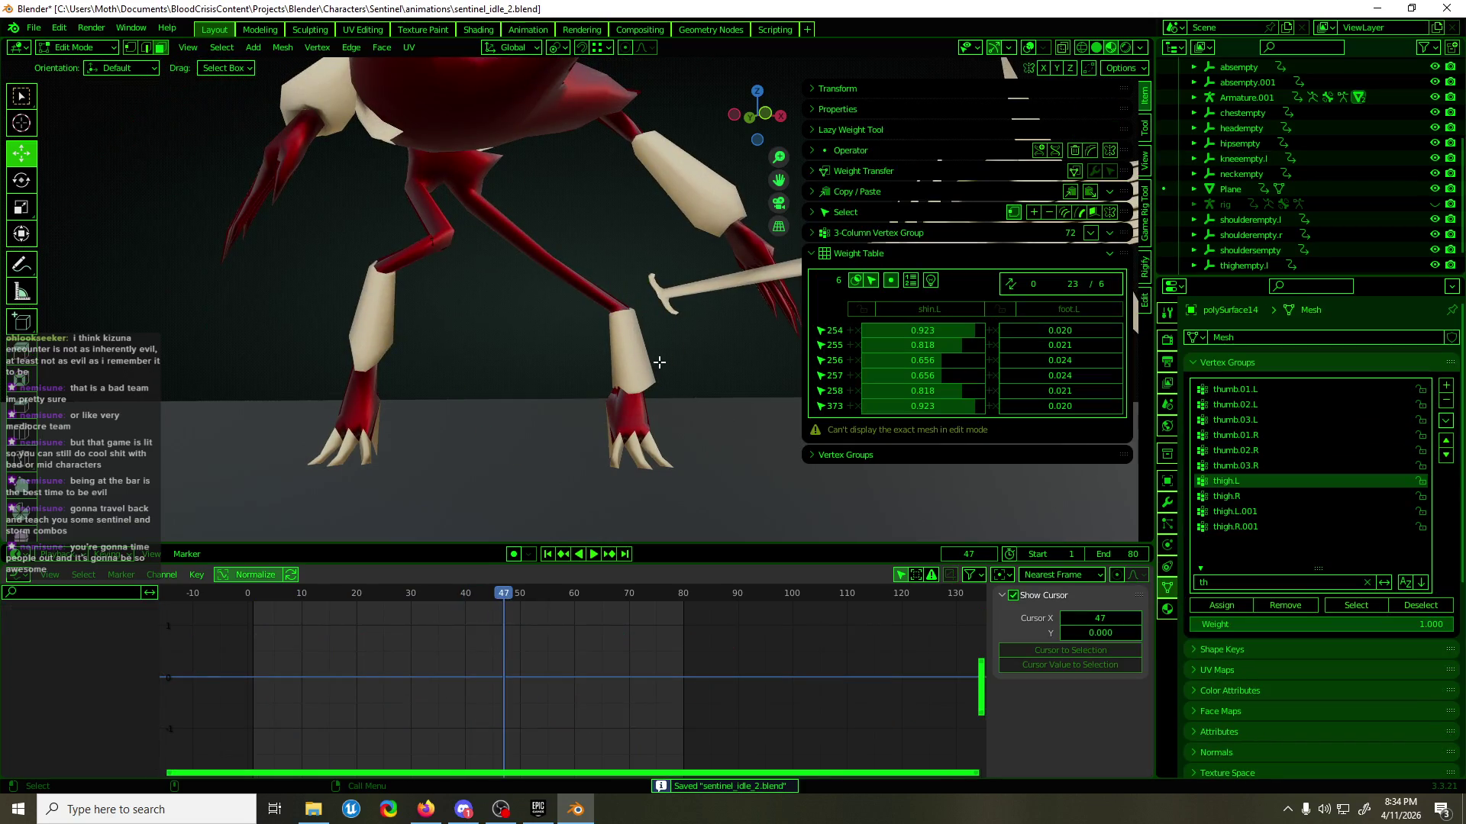
- Replay the idle loop, then unhide the rig and turn the viewport overlays back on
{"action": "scroll", "coordinate": [641, 358], "scroll_direction": "up", "scroll_amount": 5}
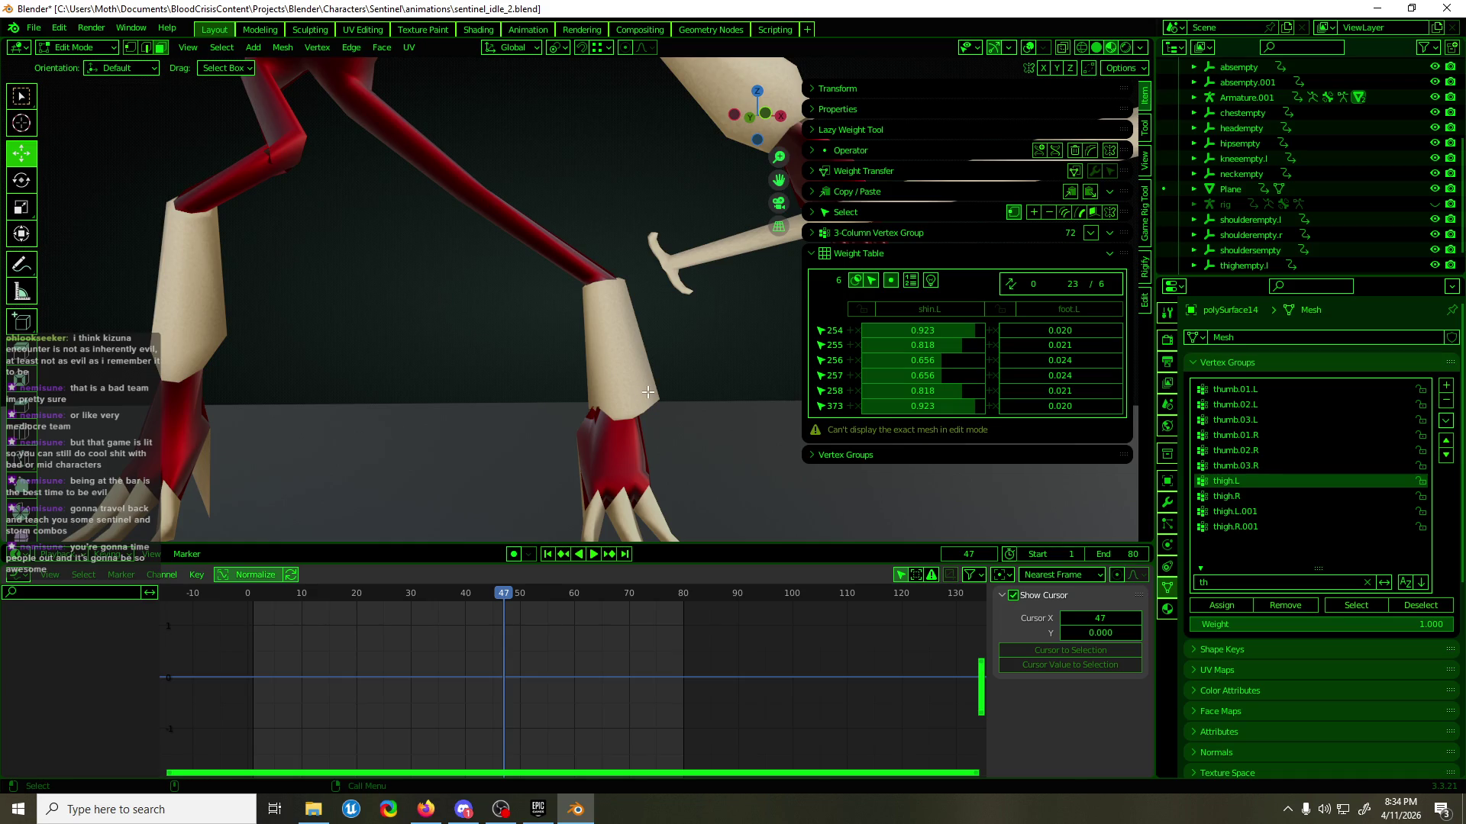
{"action": "key", "text": "space"}
{"action": "key", "text": "Tab"}
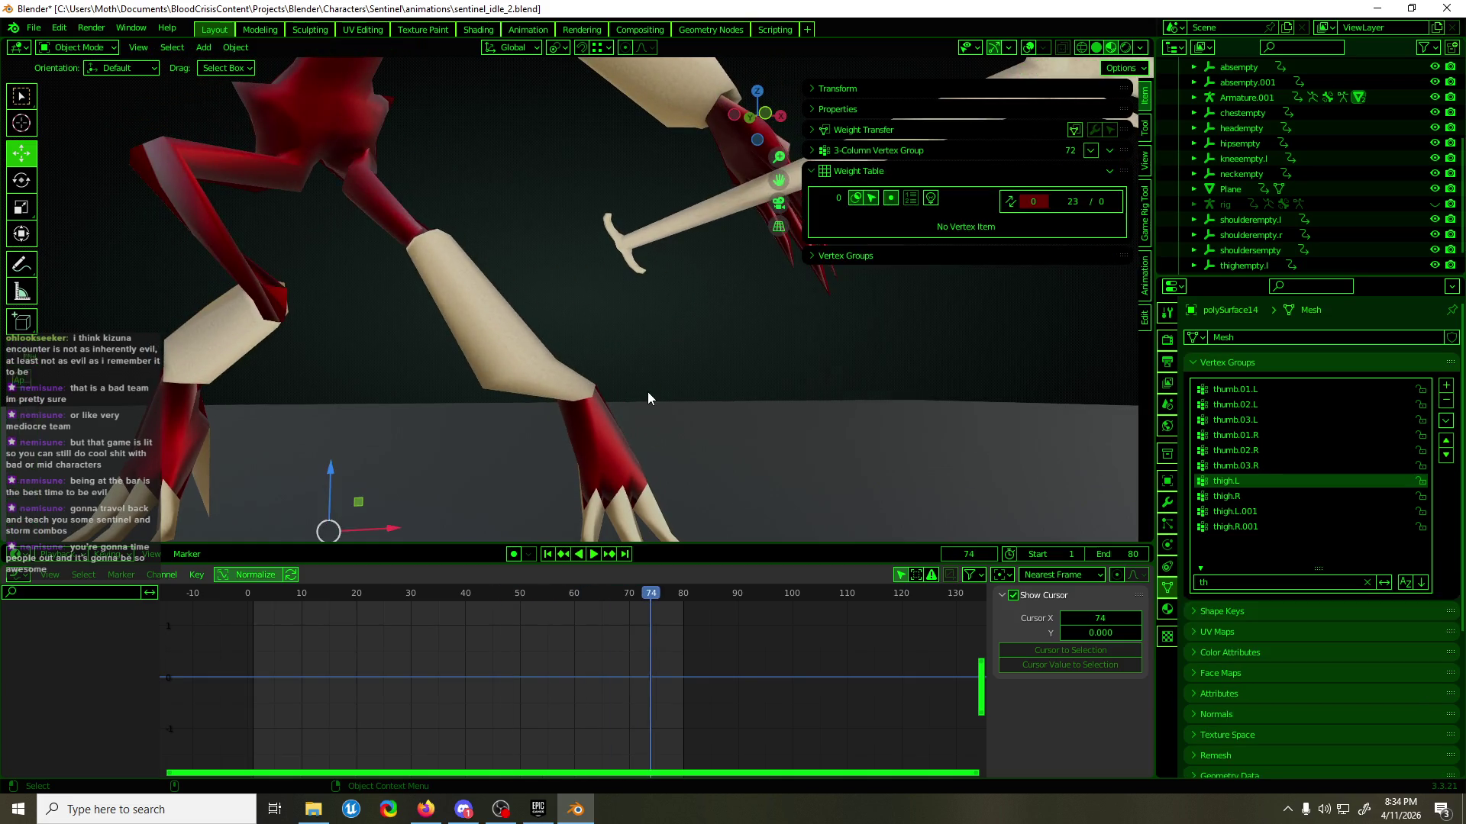
{"action": "key", "text": "alt+h"}
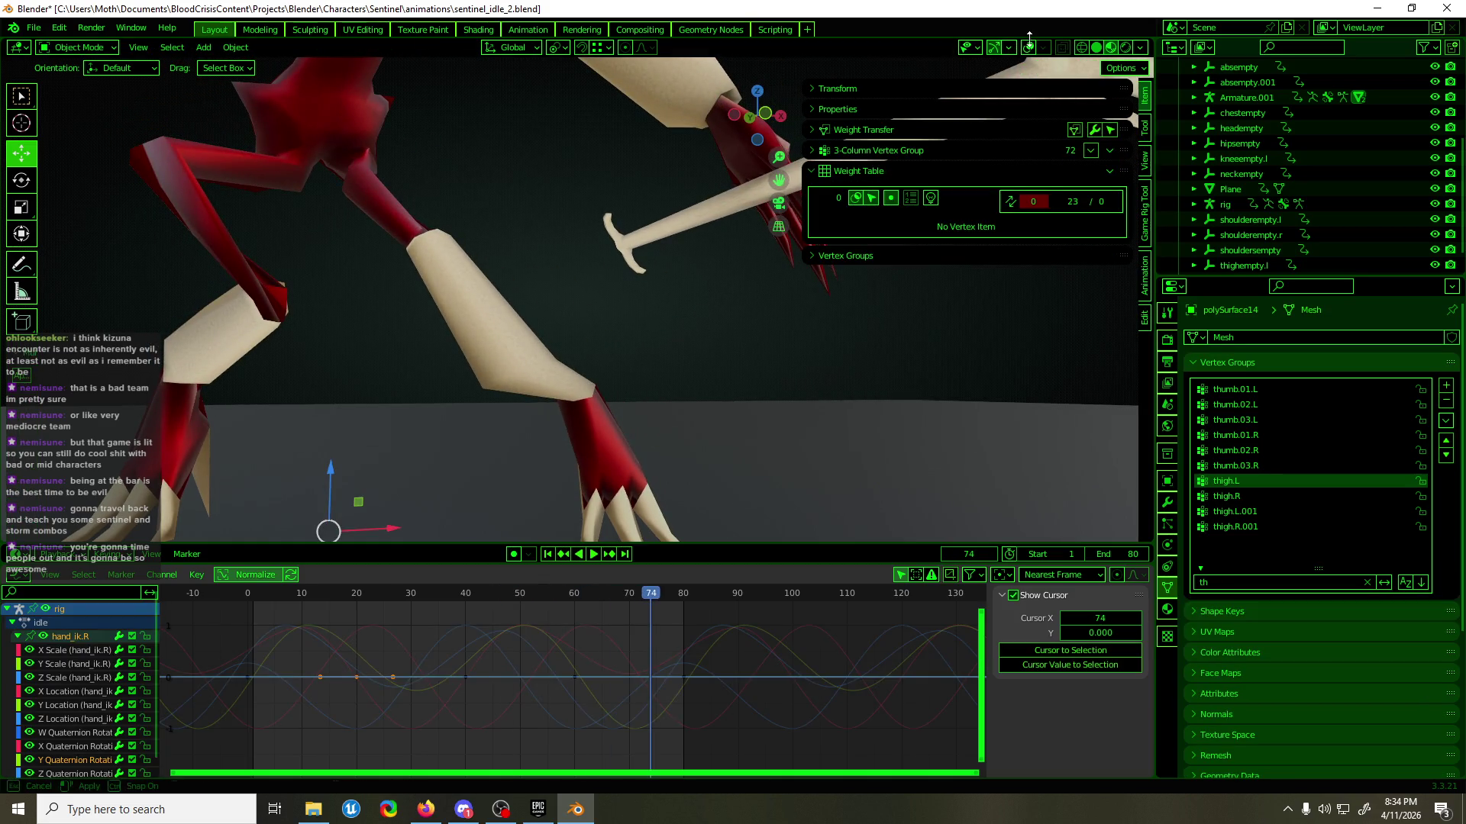
{"action": "left_click", "coordinate": [1028, 47]}
- Select Armature.001, then polySurface14, and take the mesh through Edit Mode into Weight Paint
{"action": "left_click", "coordinate": [608, 409]}
{"action": "mouse_move", "coordinate": [608, 409]}
{"action": "middle_mouse_down"}
{"action": "mouse_move", "coordinate": [510, 423]}
{"action": "mouse_move", "coordinate": [284, 407]}
{"action": "mouse_move", "coordinate": [577, 452]}
{"action": "mouse_move", "coordinate": [694, 446]}
{"action": "mouse_move", "coordinate": [565, 420]}
{"action": "mouse_move", "coordinate": [469, 477]}
{"action": "mouse_move", "coordinate": [543, 327]}
{"action": "mouse_move", "coordinate": [589, 293]}
{"action": "middle_mouse_up"}
{"action": "left_click", "coordinate": [588, 417]}
{"action": "key", "text": "Tab"}
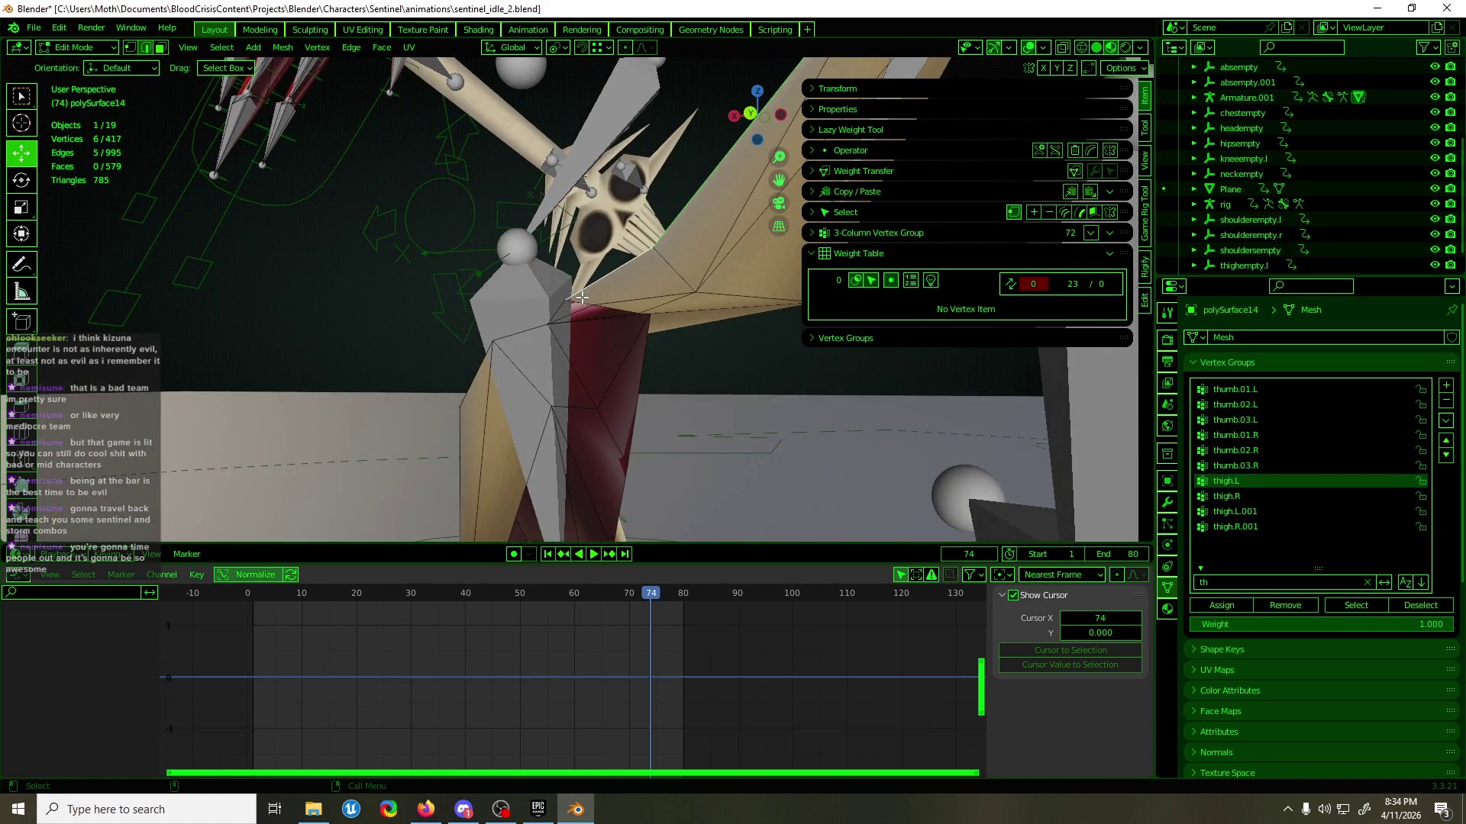
{"action": "mouse_move", "coordinate": [577, 303]}
{"action": "middle_mouse_down"}
{"action": "mouse_move", "coordinate": [547, 275]}
{"action": "mouse_move", "coordinate": [426, 336]}
{"action": "mouse_move", "coordinate": [229, 374]}
{"action": "middle_mouse_up"}
{"action": "key", "text": "ctrl+Tab"}
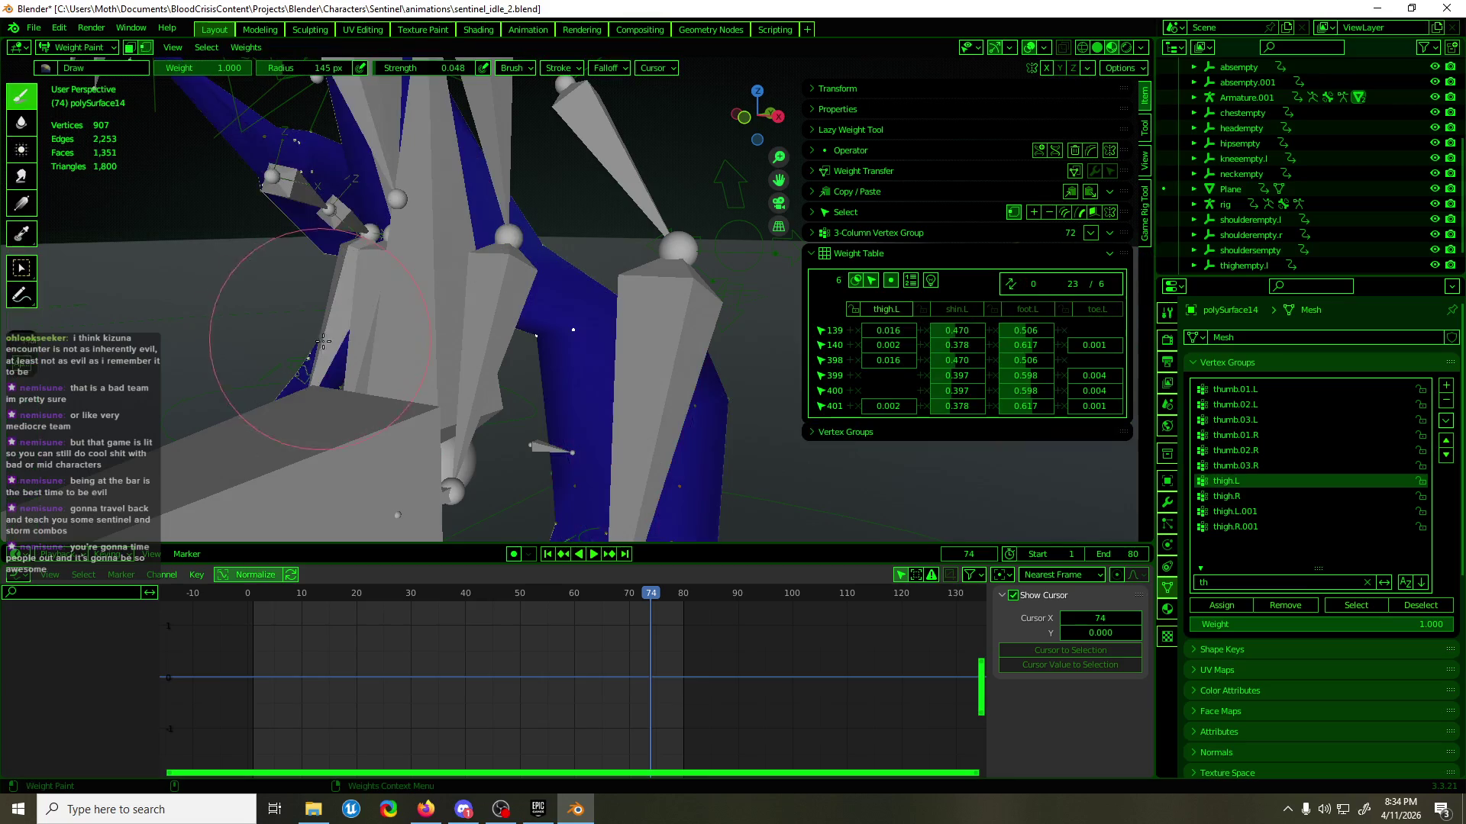
- Remove the six selected knee vertices from the thigh.L vertex group
{"action": "middle_click_drag", "start_coordinate": [764, 321], "coordinate": [698, 336]}
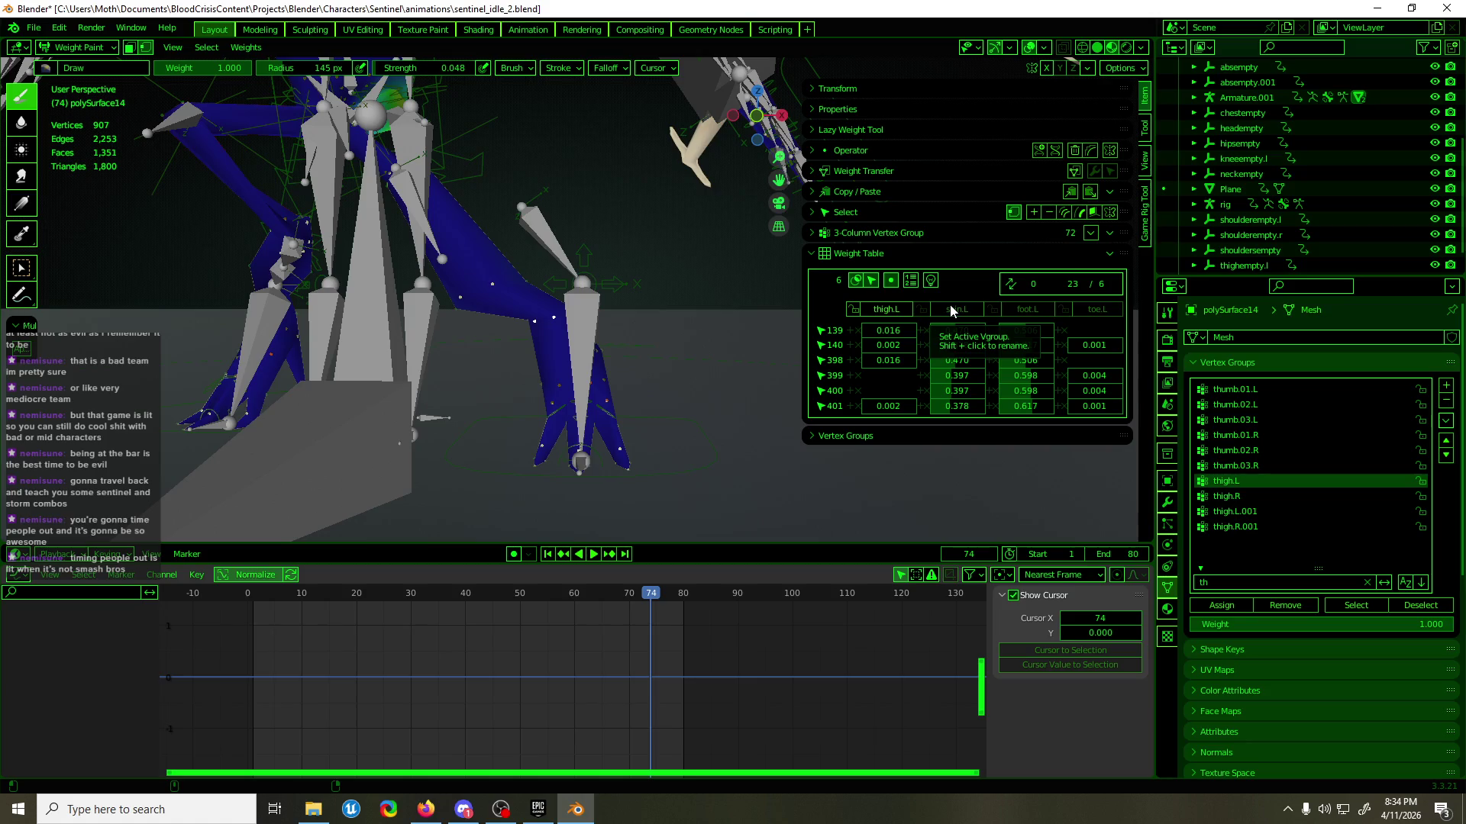
{"action": "left_click", "coordinate": [886, 308]}
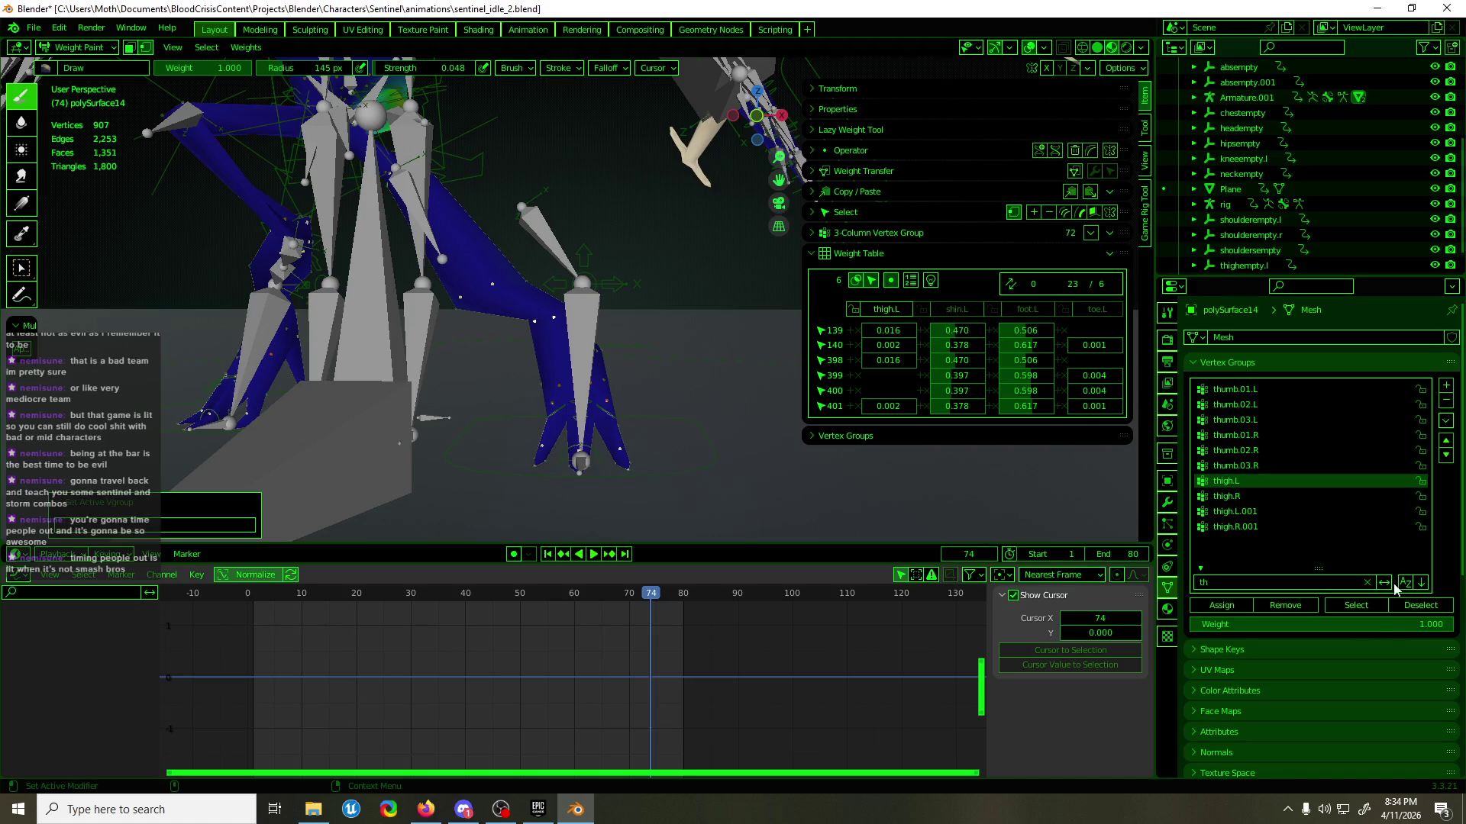
{"action": "left_click", "coordinate": [1299, 606]}
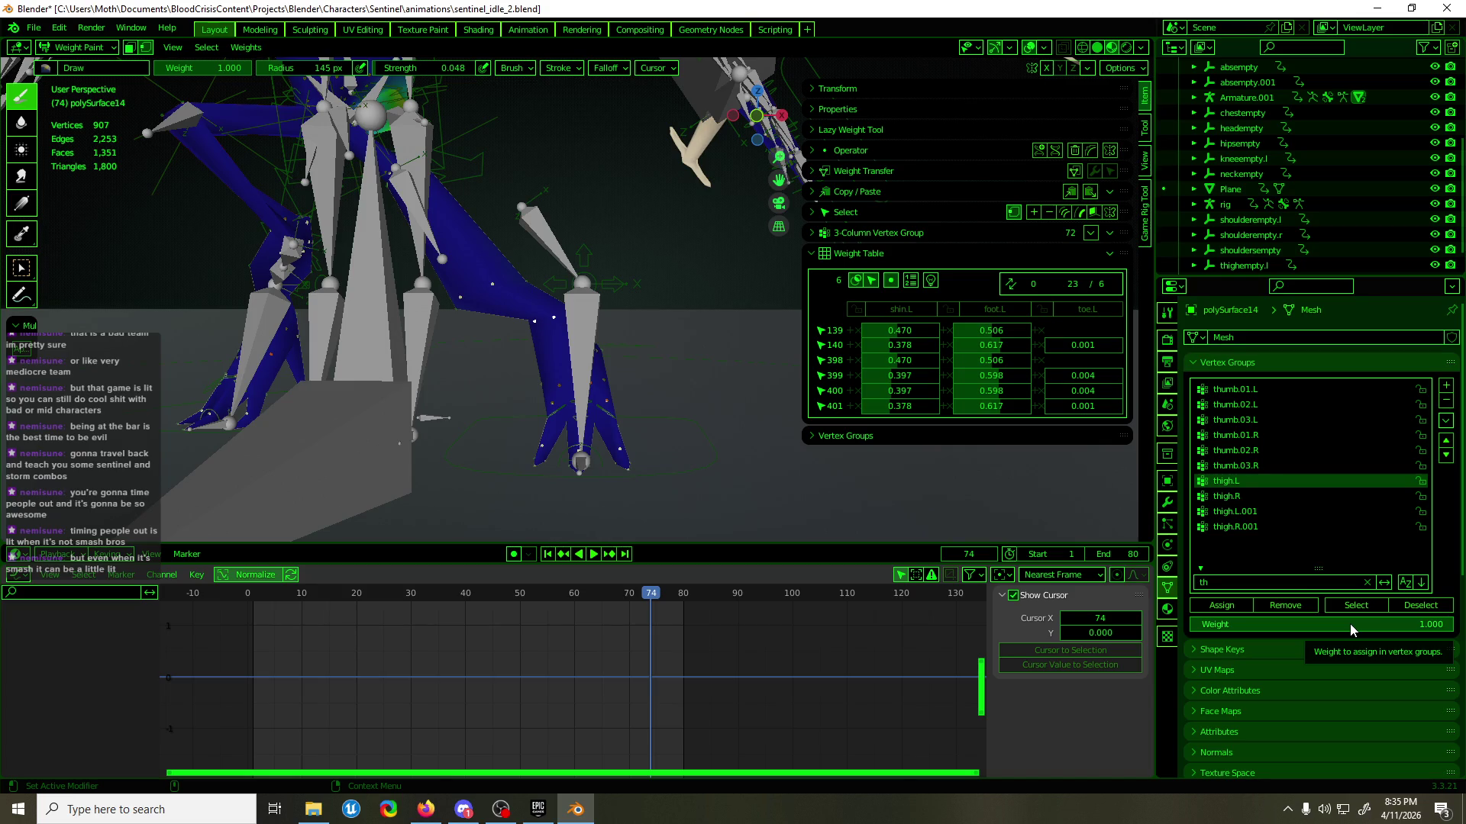
- Try removing them from shin.L, then undo so their shin.L weights stay
{"action": "mouse_move", "coordinate": [591, 335]}
{"action": "middle_mouse_down"}
{"action": "mouse_move", "coordinate": [626, 320]}
{"action": "mouse_move", "coordinate": [535, 306]}
{"action": "mouse_move", "coordinate": [592, 246]}
{"action": "mouse_move", "coordinate": [603, 262]}
{"action": "middle_mouse_up"}
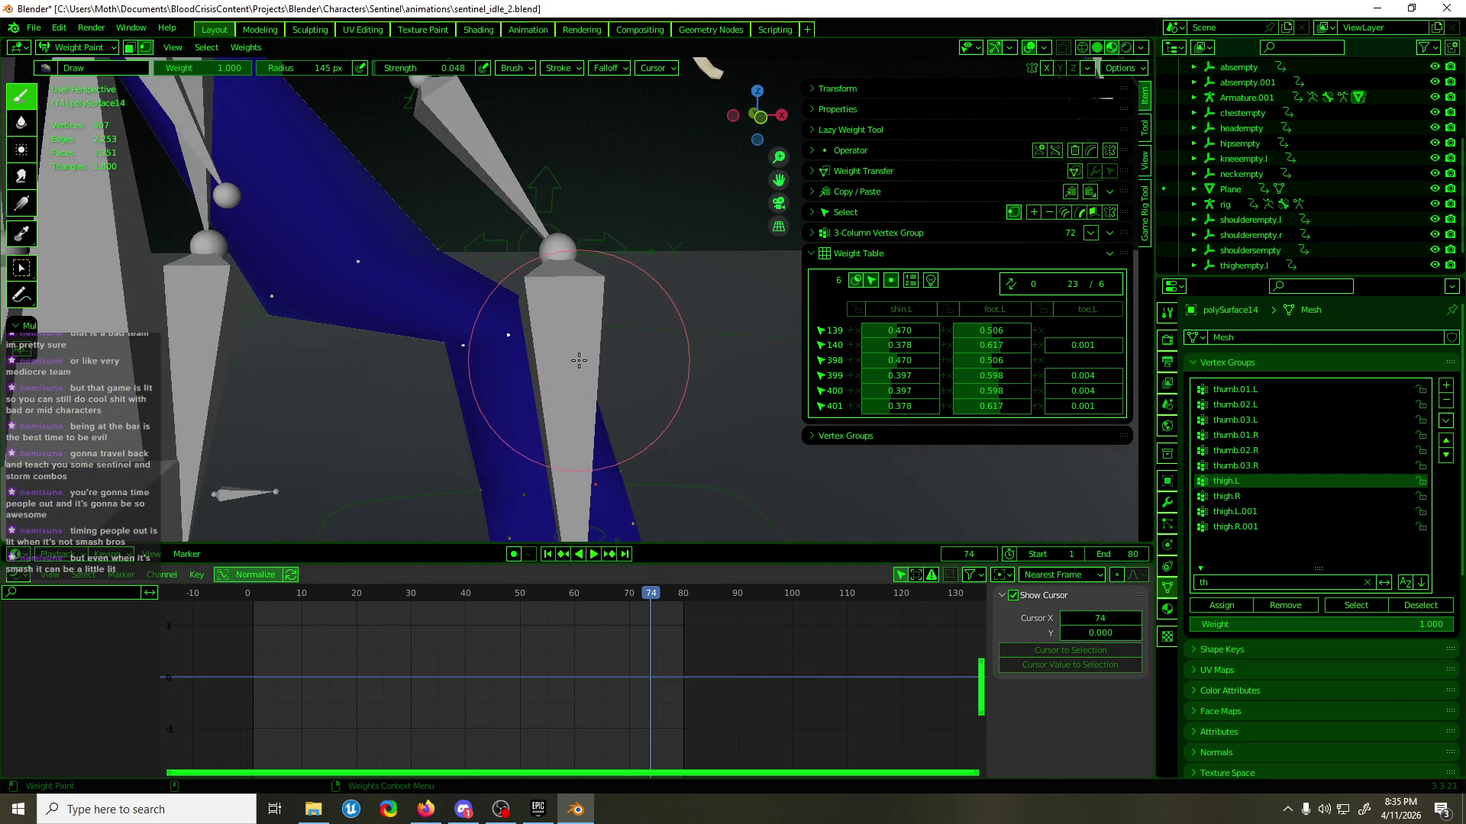
{"action": "middle_click_drag", "start_coordinate": [569, 374], "coordinate": [581, 372]}
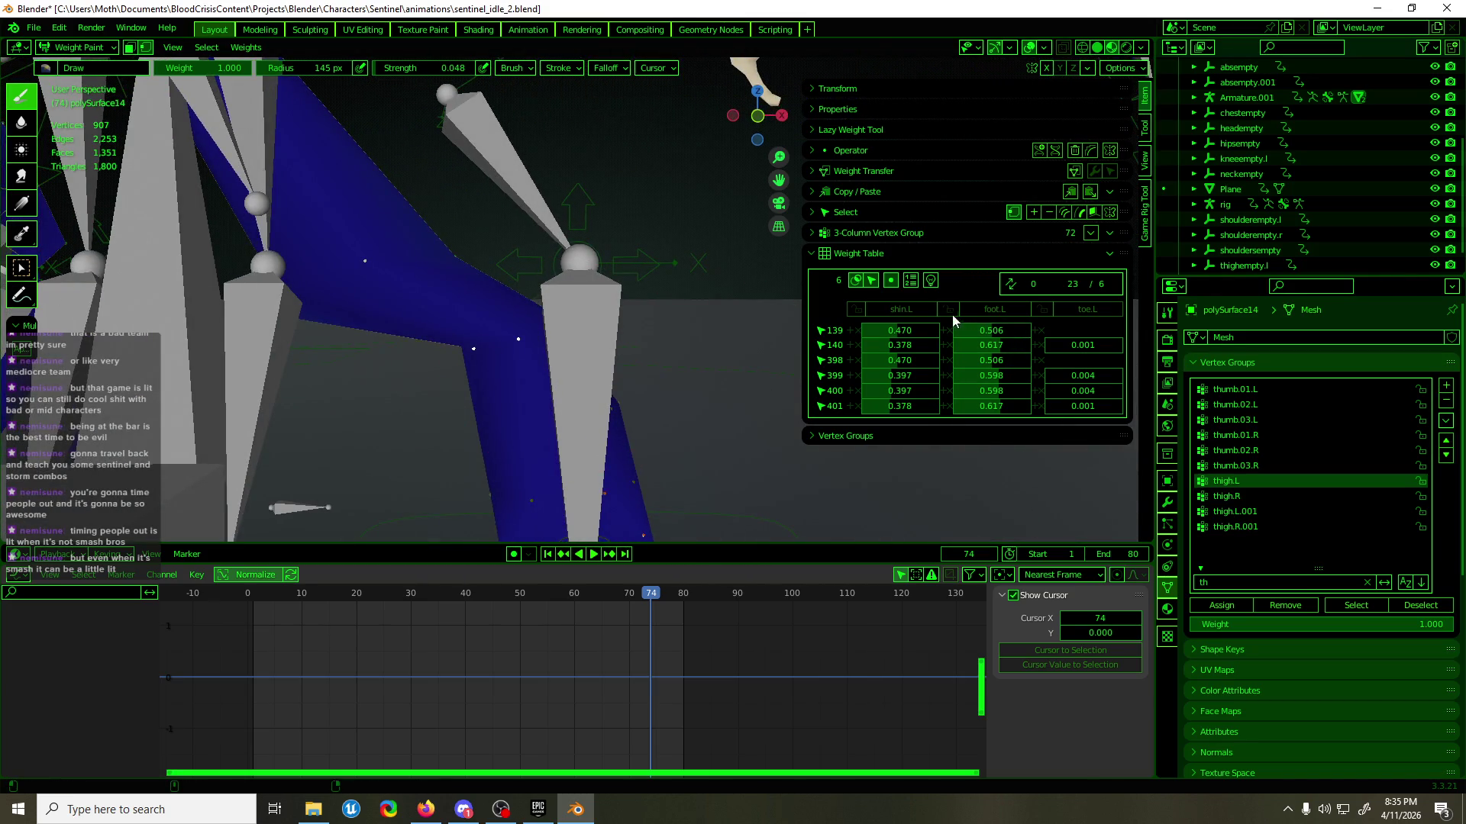
{"action": "left_click", "coordinate": [951, 314]}
{"action": "left_click", "coordinate": [1282, 605]}
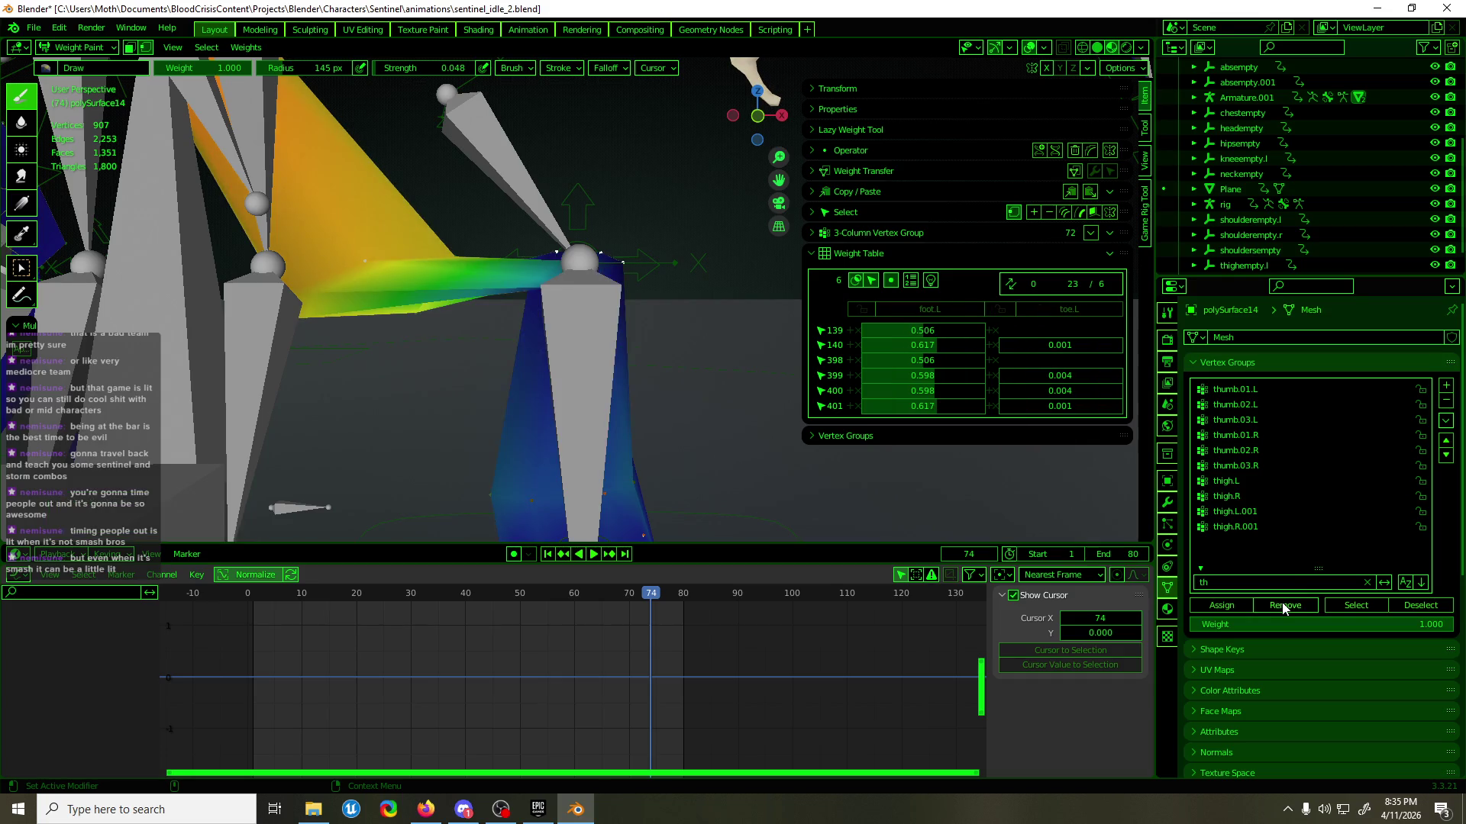
{"action": "mouse_move", "coordinate": [561, 386]}
{"action": "middle_mouse_down"}
{"action": "mouse_move", "coordinate": [542, 382]}
{"action": "mouse_move", "coordinate": [565, 385]}
{"action": "middle_mouse_up"}
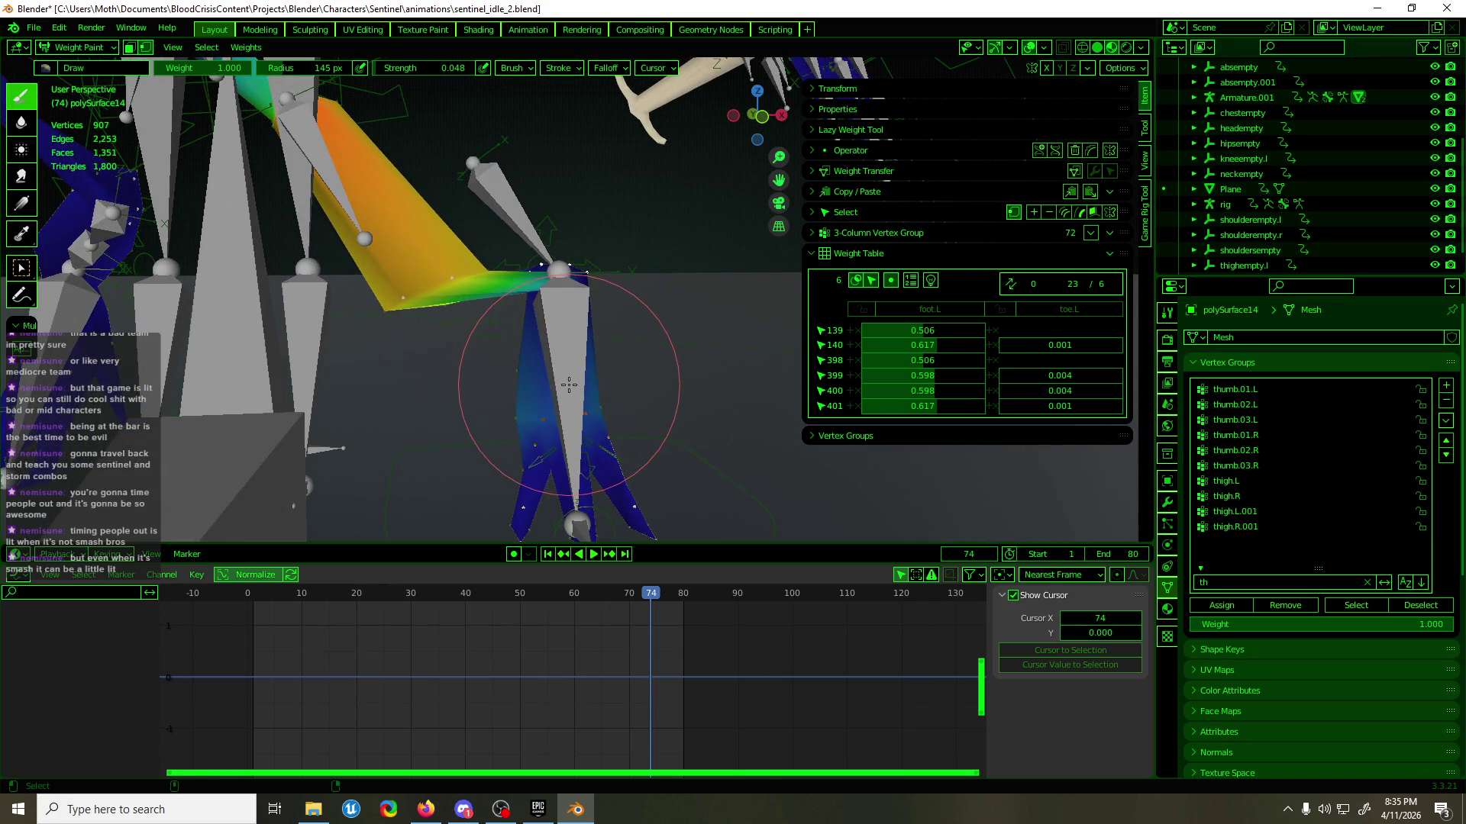
{"action": "key", "text": "ctrl+z"}
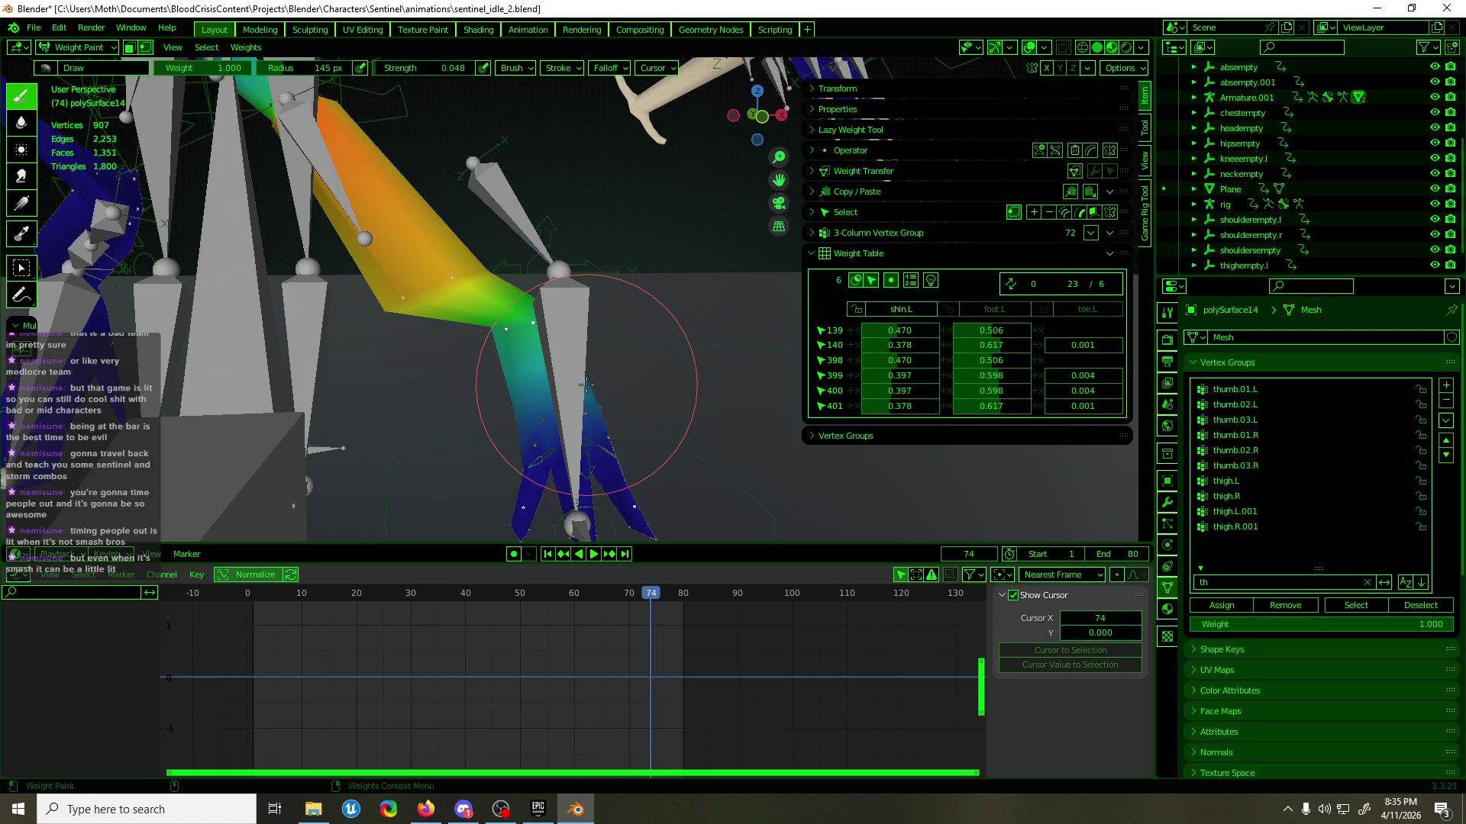
{"action": "key", "text": "ctrl+z"}
{"action": "key", "text": "ctrl+z"}
{"action": "key", "text": "ctrl+z"}
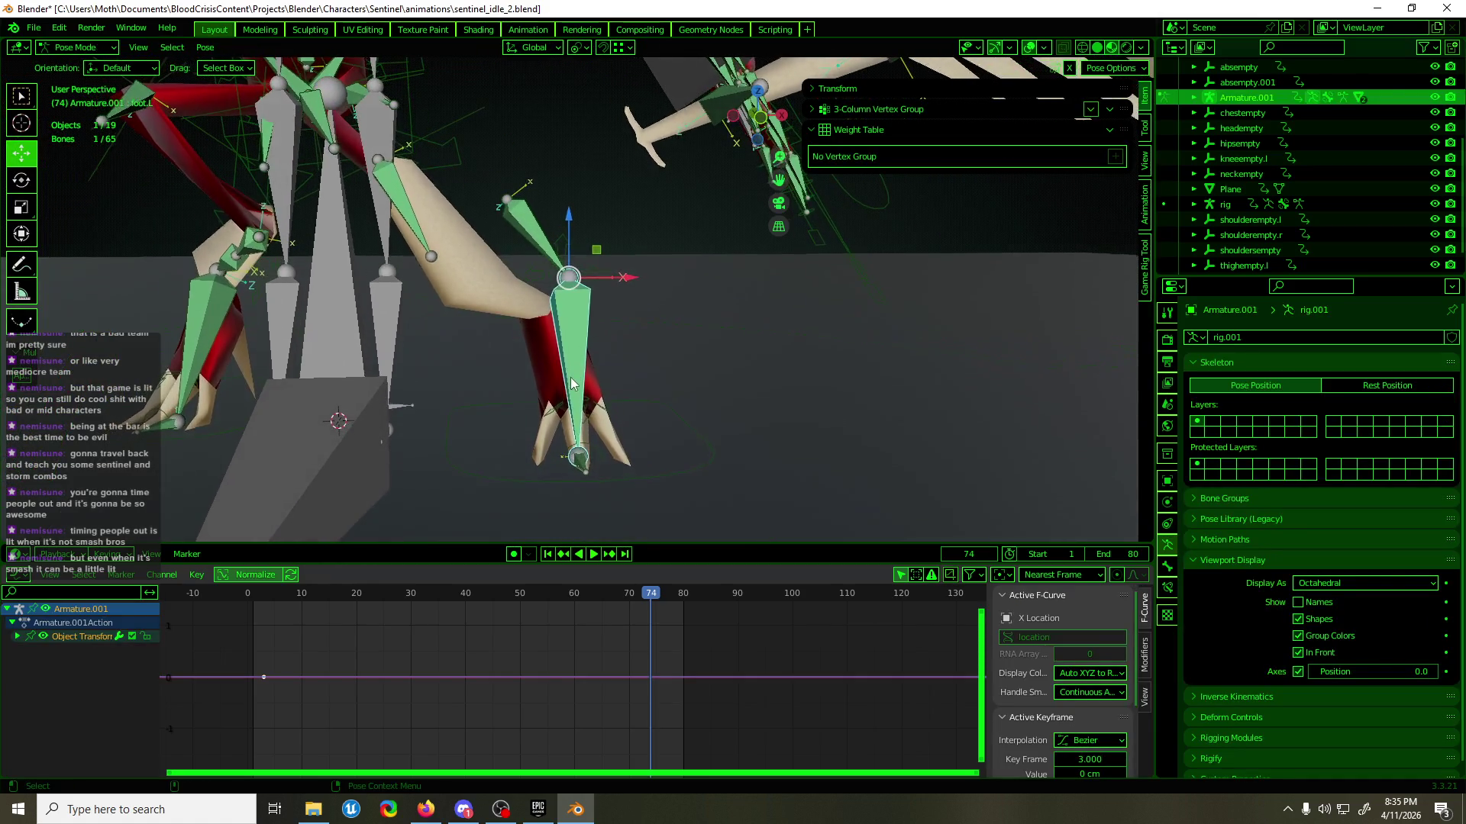
- Rotate the foot.L and toe.L bones to test how the left foot bends
{"action": "left_click", "coordinate": [571, 344], "text": "shift"}
{"action": "key", "text": "shift+space"}
{"action": "key", "text": "r"}
{"action": "left_click", "coordinate": [544, 51]}
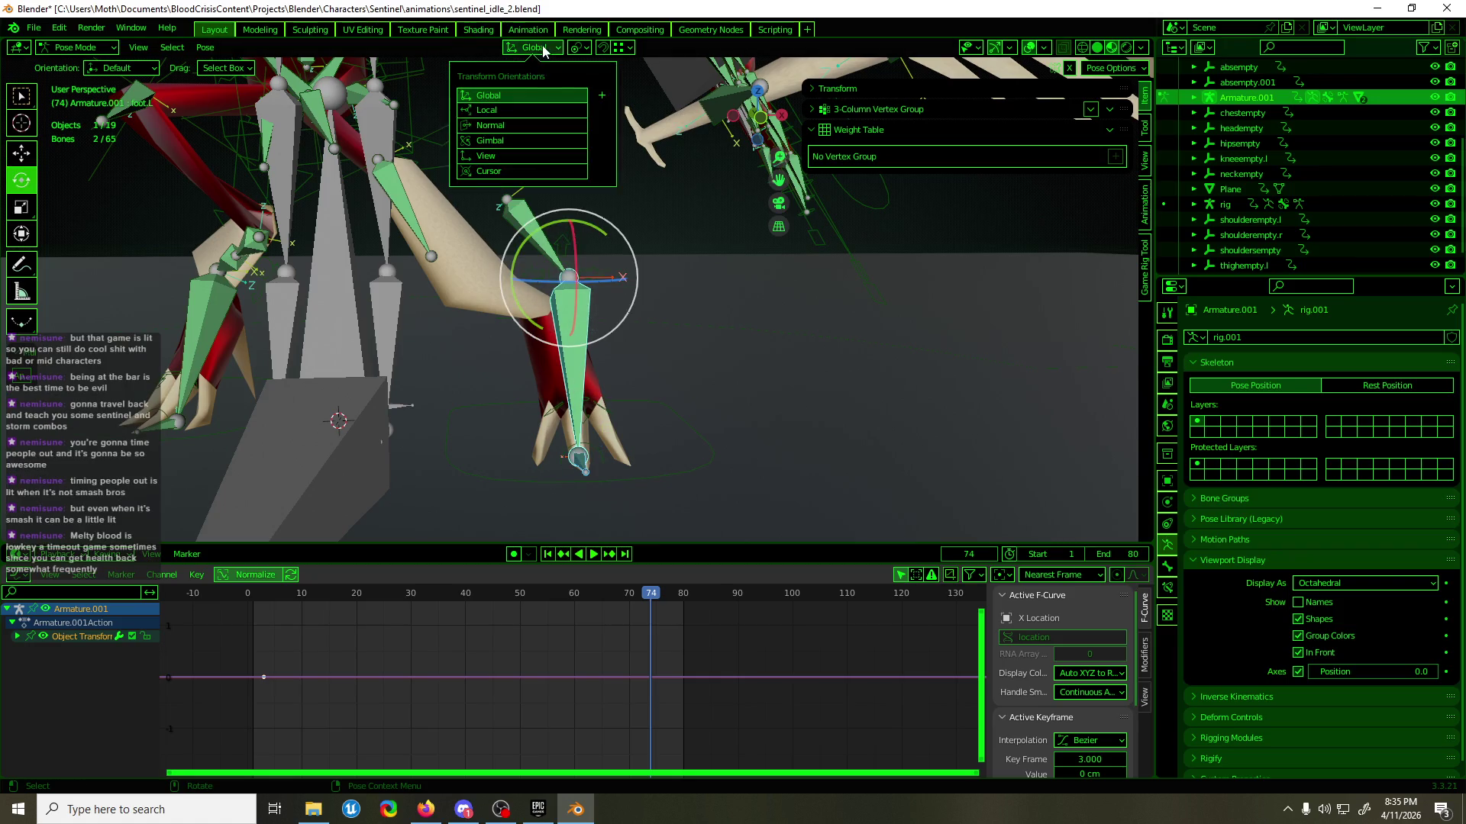
{"action": "left_click", "coordinate": [580, 47]}
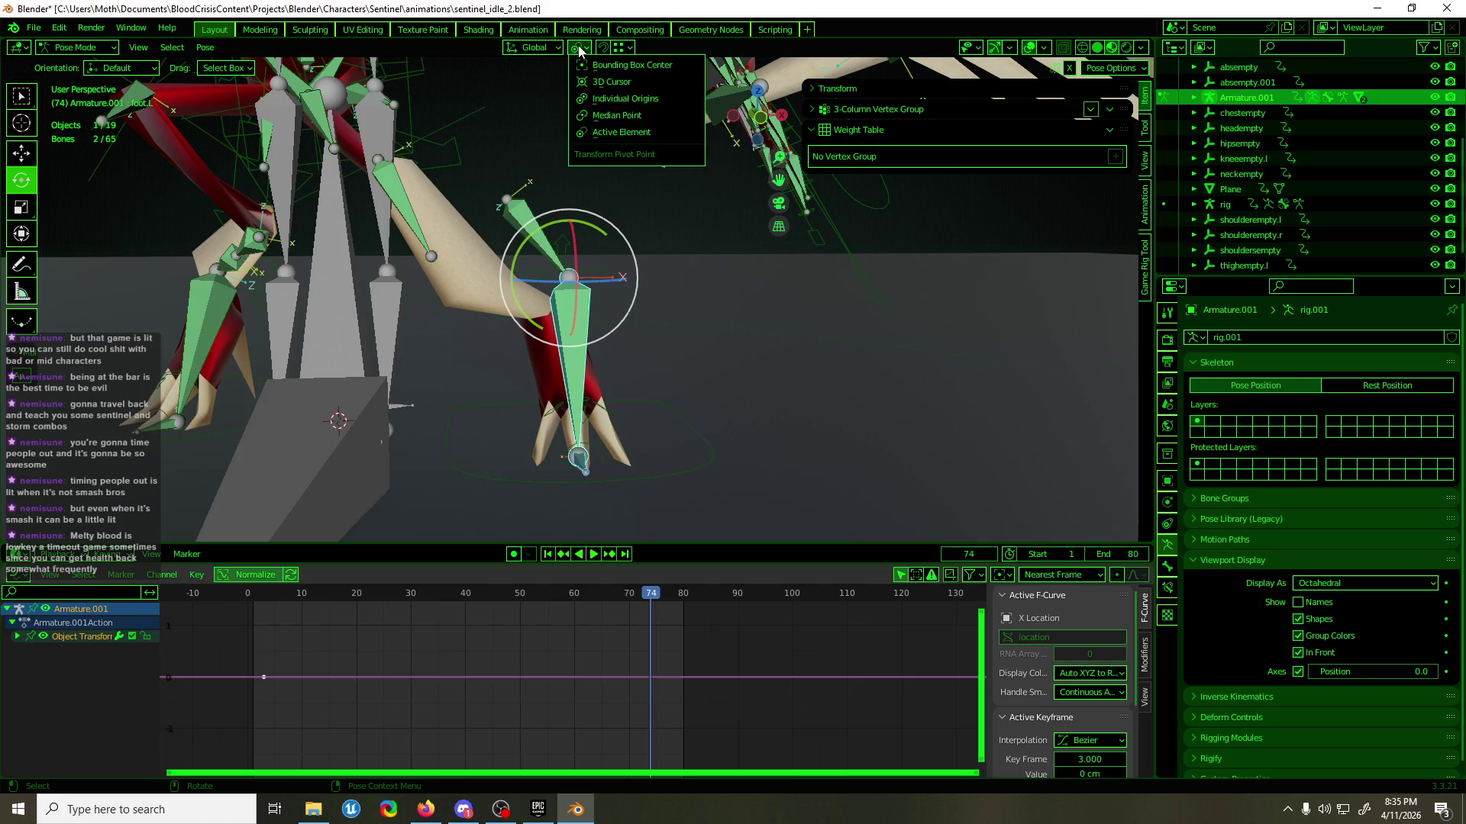
{"action": "left_click", "coordinate": [578, 469], "text": "shift"}
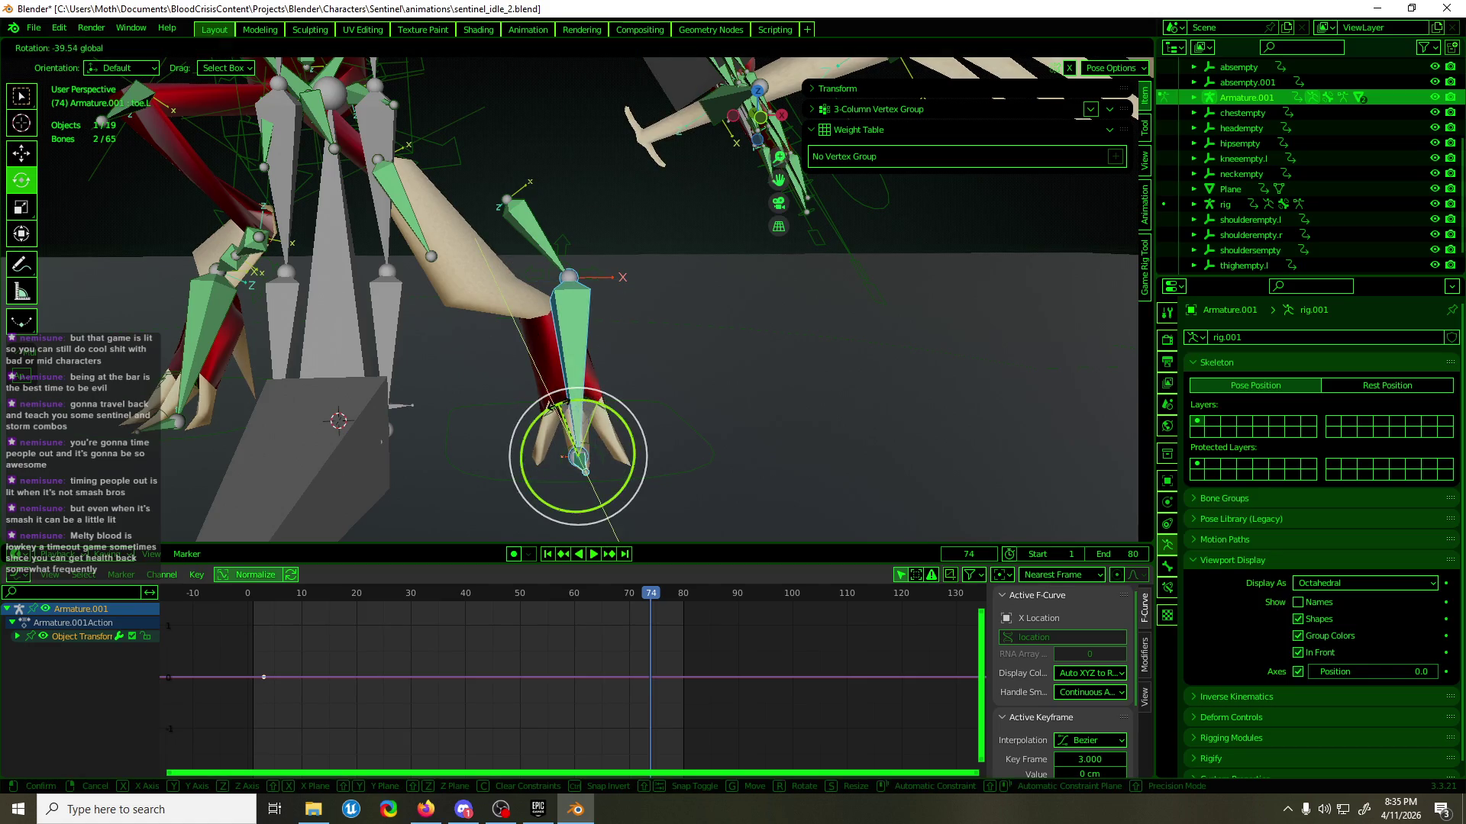
{"action": "left_click_drag", "start_coordinate": [599, 406], "coordinate": [574, 430]}
{"action": "mouse_move", "coordinate": [573, 429]}
{"action": "middle_mouse_down"}
{"action": "mouse_move", "coordinate": [621, 419]}
{"action": "mouse_move", "coordinate": [511, 419]}
{"action": "mouse_move", "coordinate": [538, 414]}
{"action": "mouse_move", "coordinate": [533, 353]}
{"action": "mouse_move", "coordinate": [653, 394]}
{"action": "middle_mouse_up"}
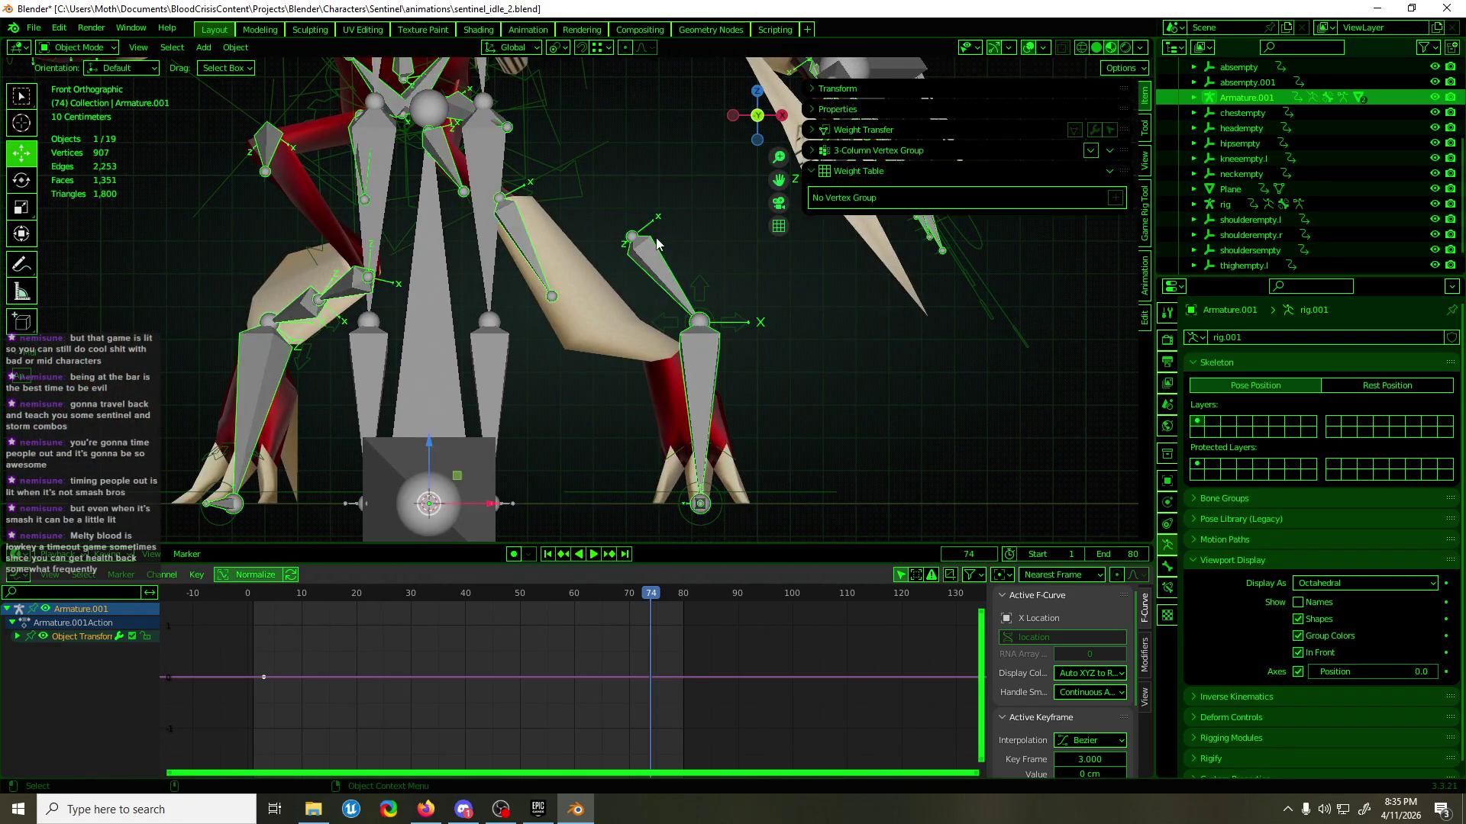
- Select the shin.L.001 bone and switch to moving bones
{"action": "left_click", "coordinate": [648, 257]}
{"action": "key", "text": "shift+space"}
{"action": "key", "text": "g"}
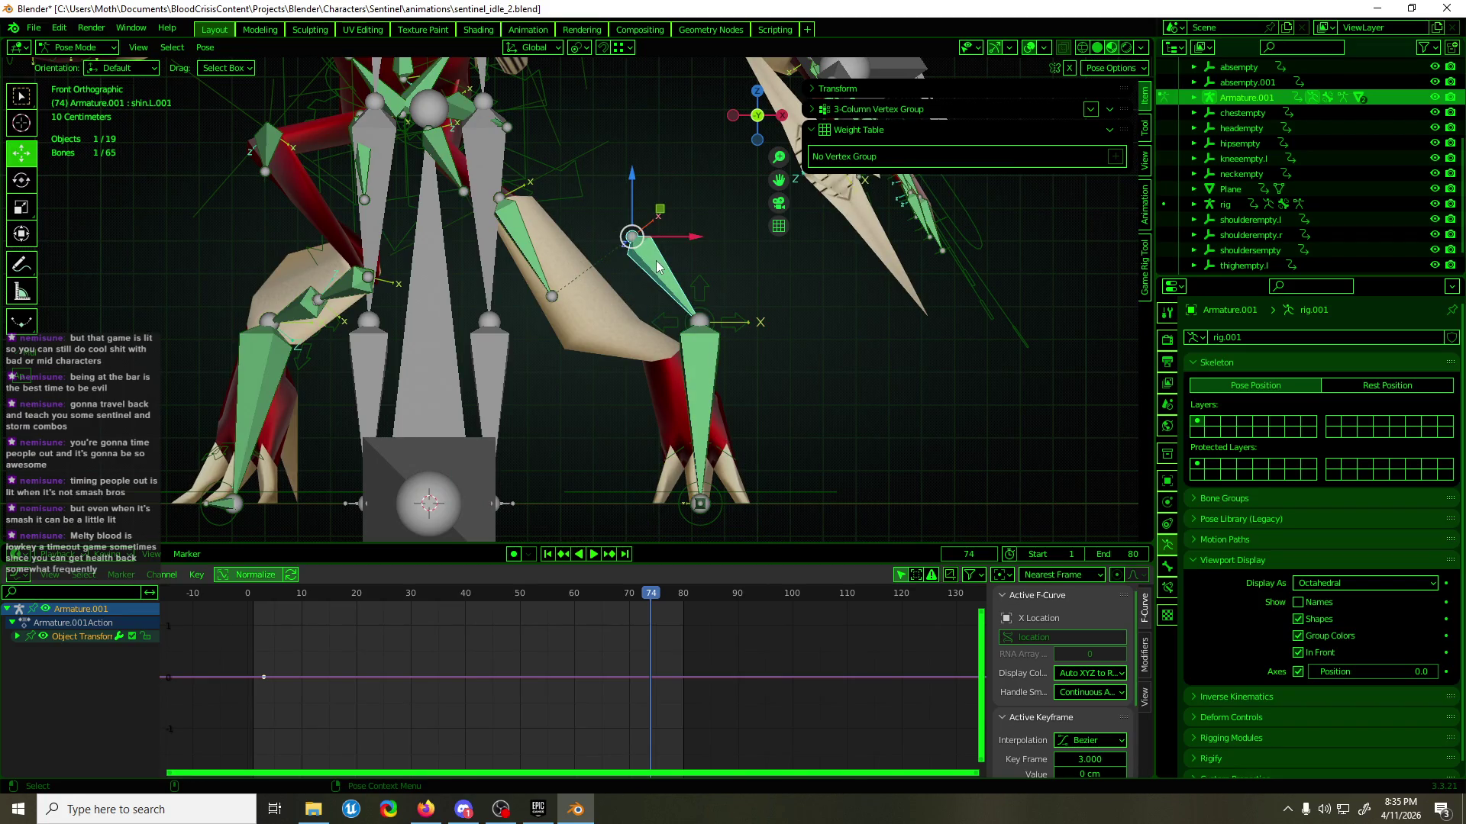
{"action": "scroll", "coordinate": [654, 267], "scroll_direction": "up", "scroll_amount": 1}
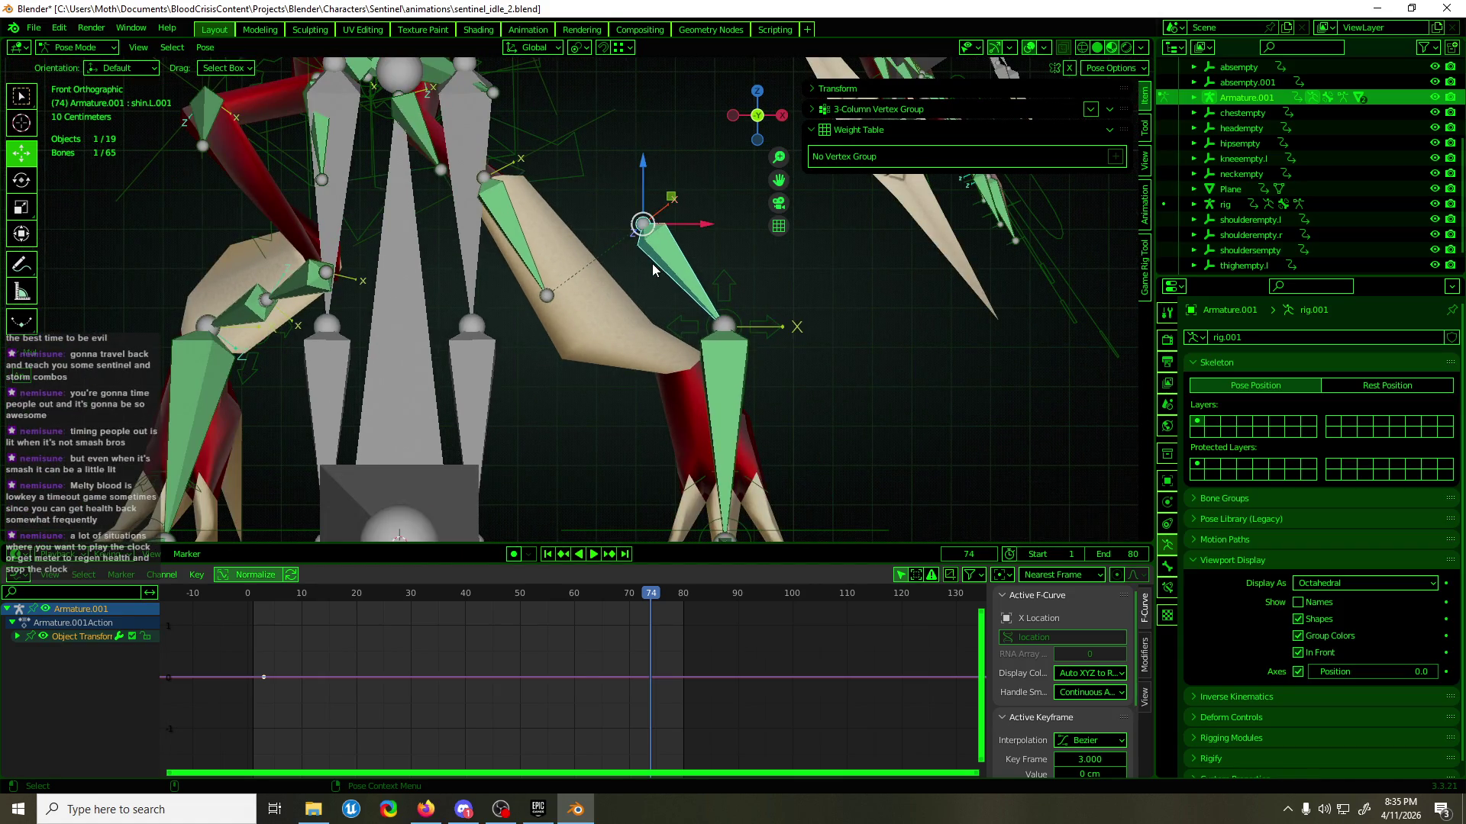
{"action": "mouse_move", "coordinate": [652, 267]}
{"action": "middle_mouse_down"}
{"action": "mouse_move", "coordinate": [725, 288]}
{"action": "mouse_move", "coordinate": [669, 281]}
{"action": "middle_mouse_up"}
- Subdivide the edge ring around the mesh's left shin, then return to Object Mode
{"action": "key", "text": "alt+q"}
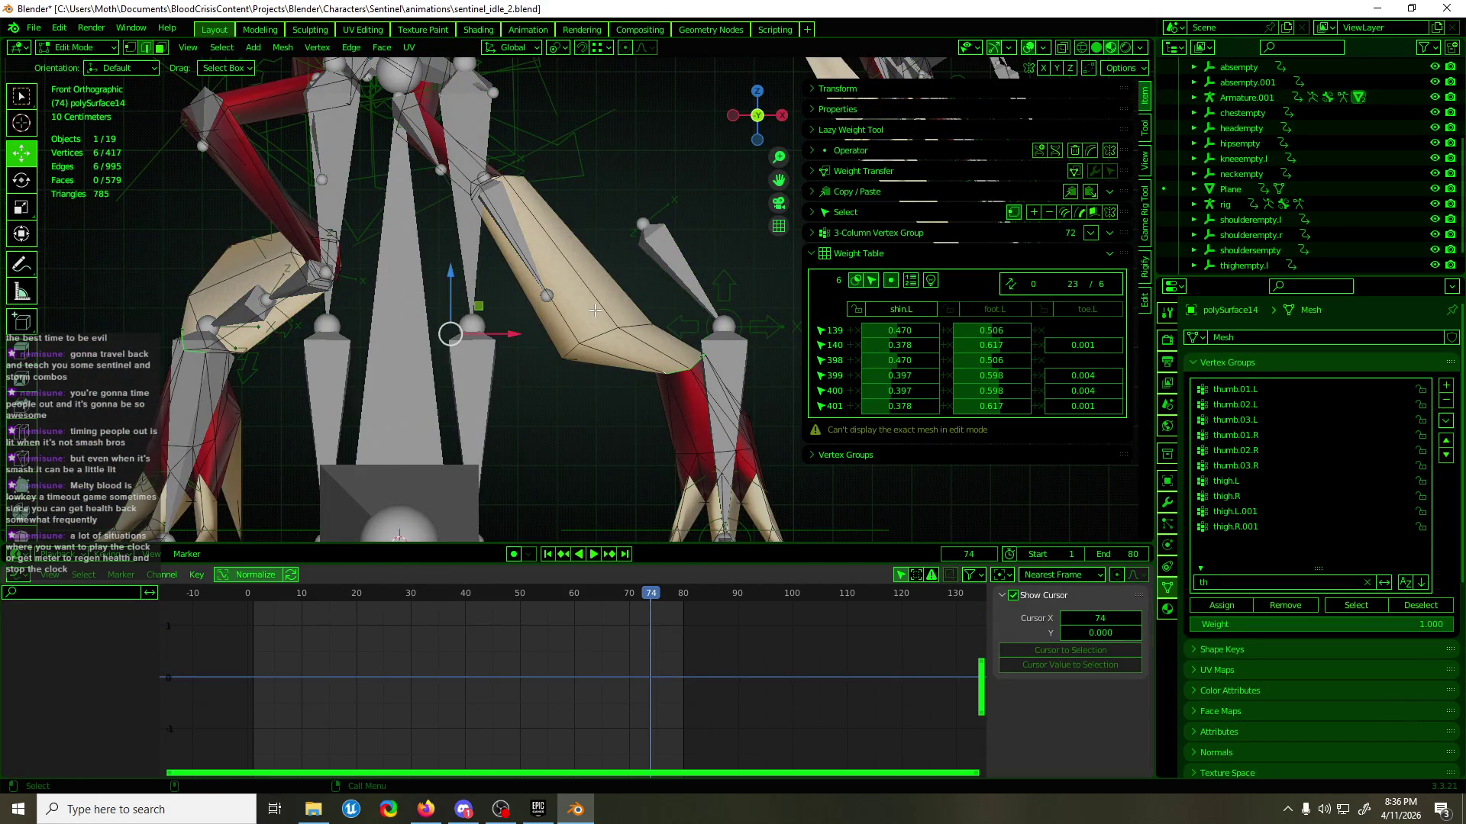
{"action": "mouse_move", "coordinate": [595, 297]}
{"action": "middle_mouse_down"}
{"action": "mouse_move", "coordinate": [481, 301]}
{"action": "mouse_move", "coordinate": [592, 305]}
{"action": "mouse_move", "coordinate": [565, 291]}
{"action": "mouse_move", "coordinate": [555, 313]}
{"action": "mouse_move", "coordinate": [616, 228]}
{"action": "middle_mouse_up"}
{"action": "left_click", "coordinate": [592, 306], "text": "ctrl+alt"}
{"action": "right_click", "coordinate": [592, 306]}
{"action": "left_click", "coordinate": [591, 306]}
{"action": "left_click", "coordinate": [569, 284], "text": "alt"}
{"action": "key", "text": "Tab"}
{"action": "left_click", "coordinate": [669, 255]}
{"action": "key", "text": "ctrl+z"}
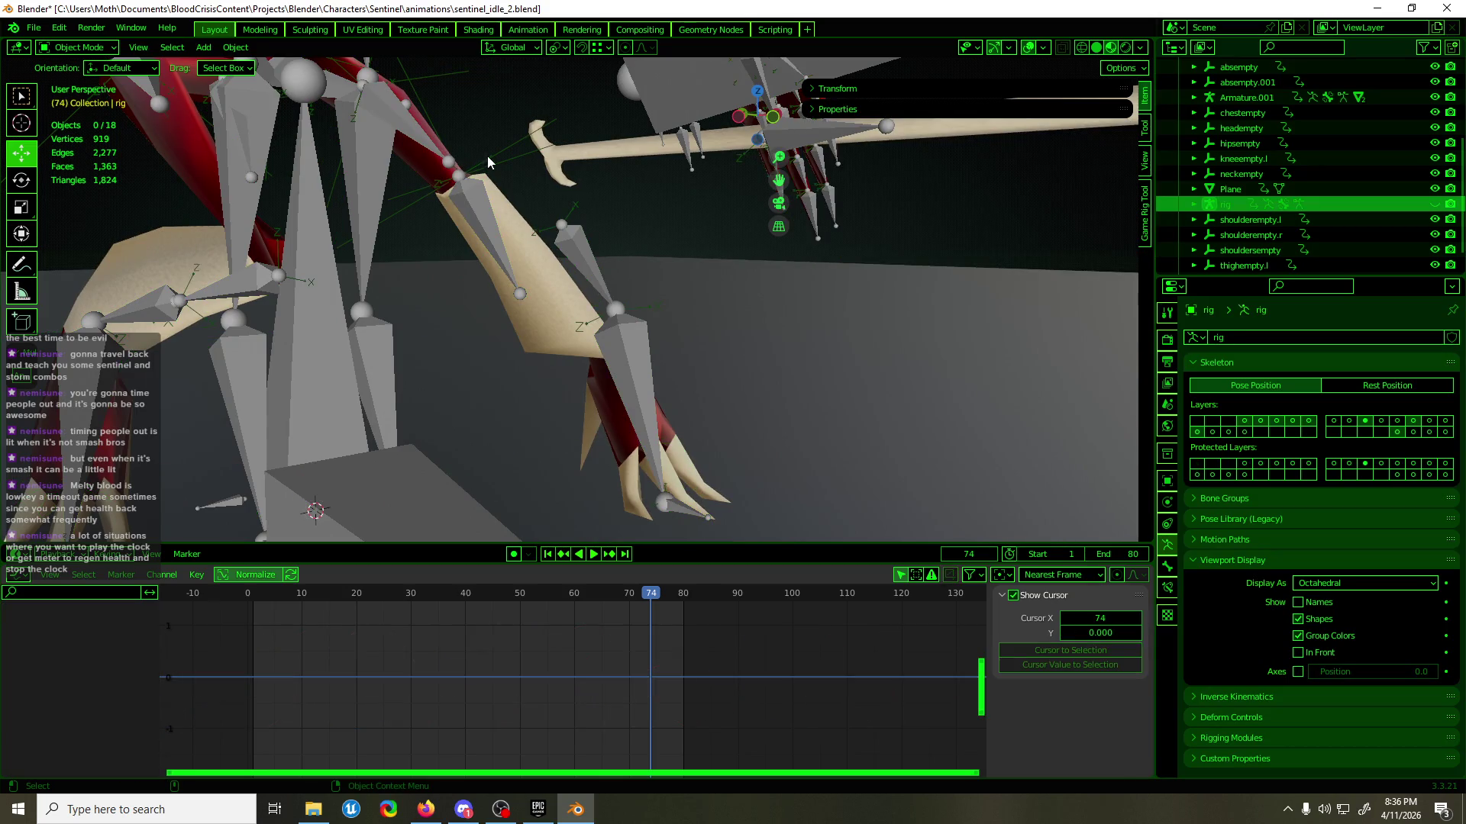
- Select thighempty.l from the front view and briefly play the idle loop
{"action": "left_click", "coordinate": [487, 156]}
{"action": "middle_click_drag", "start_coordinate": [535, 191], "coordinate": [493, 185]}
{"action": "left_click", "coordinate": [565, 139]}
{"action": "key", "text": "KP_1"}
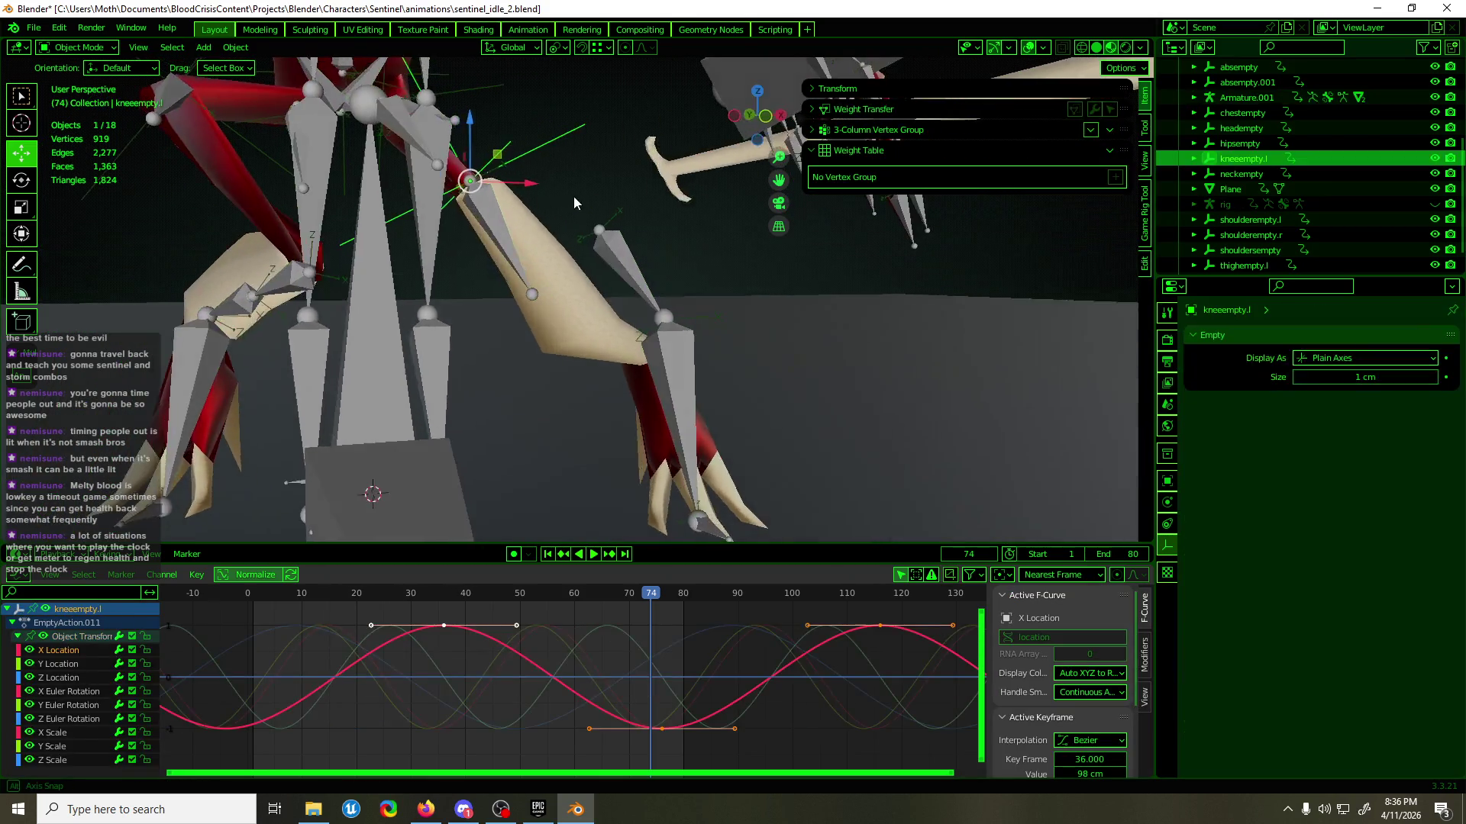
{"action": "scroll", "coordinate": [557, 203], "scroll_direction": "up", "scroll_amount": 2}
{"action": "mouse_move", "coordinate": [582, 287]}
{"action": "middle_mouse_down"}
{"action": "mouse_move", "coordinate": [712, 314]}
{"action": "mouse_move", "coordinate": [611, 322]}
{"action": "mouse_move", "coordinate": [773, 292]}
{"action": "mouse_move", "coordinate": [623, 332]}
{"action": "mouse_move", "coordinate": [610, 319]}
{"action": "mouse_move", "coordinate": [634, 313]}
{"action": "mouse_move", "coordinate": [586, 226]}
{"action": "middle_mouse_up"}
{"action": "left_click", "coordinate": [583, 233]}
{"action": "key", "text": "ctrl+z"}
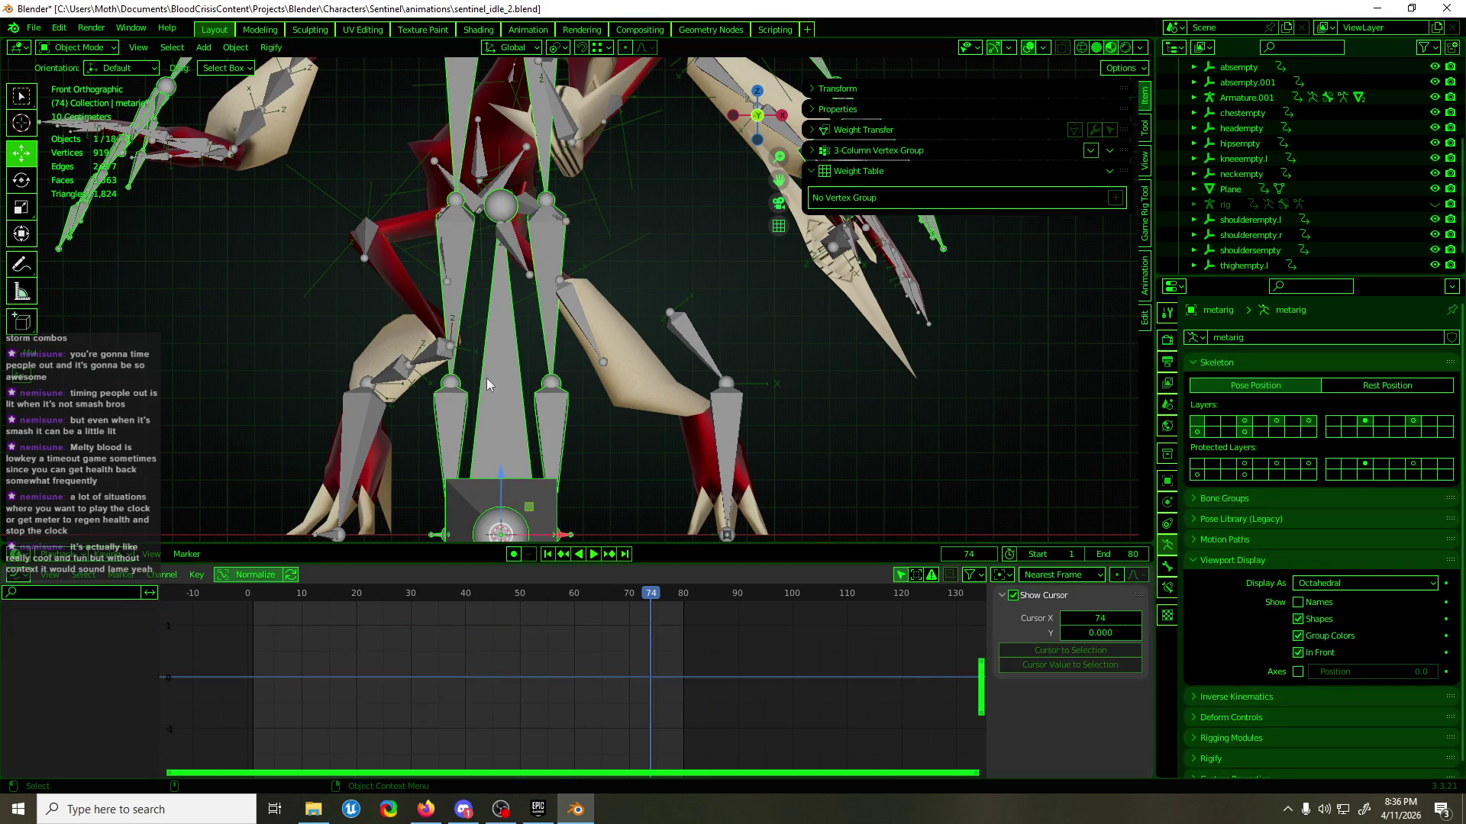
{"action": "scroll", "coordinate": [487, 378], "scroll_direction": "up", "scroll_amount": 2}
{"action": "left_click", "coordinate": [568, 213]}
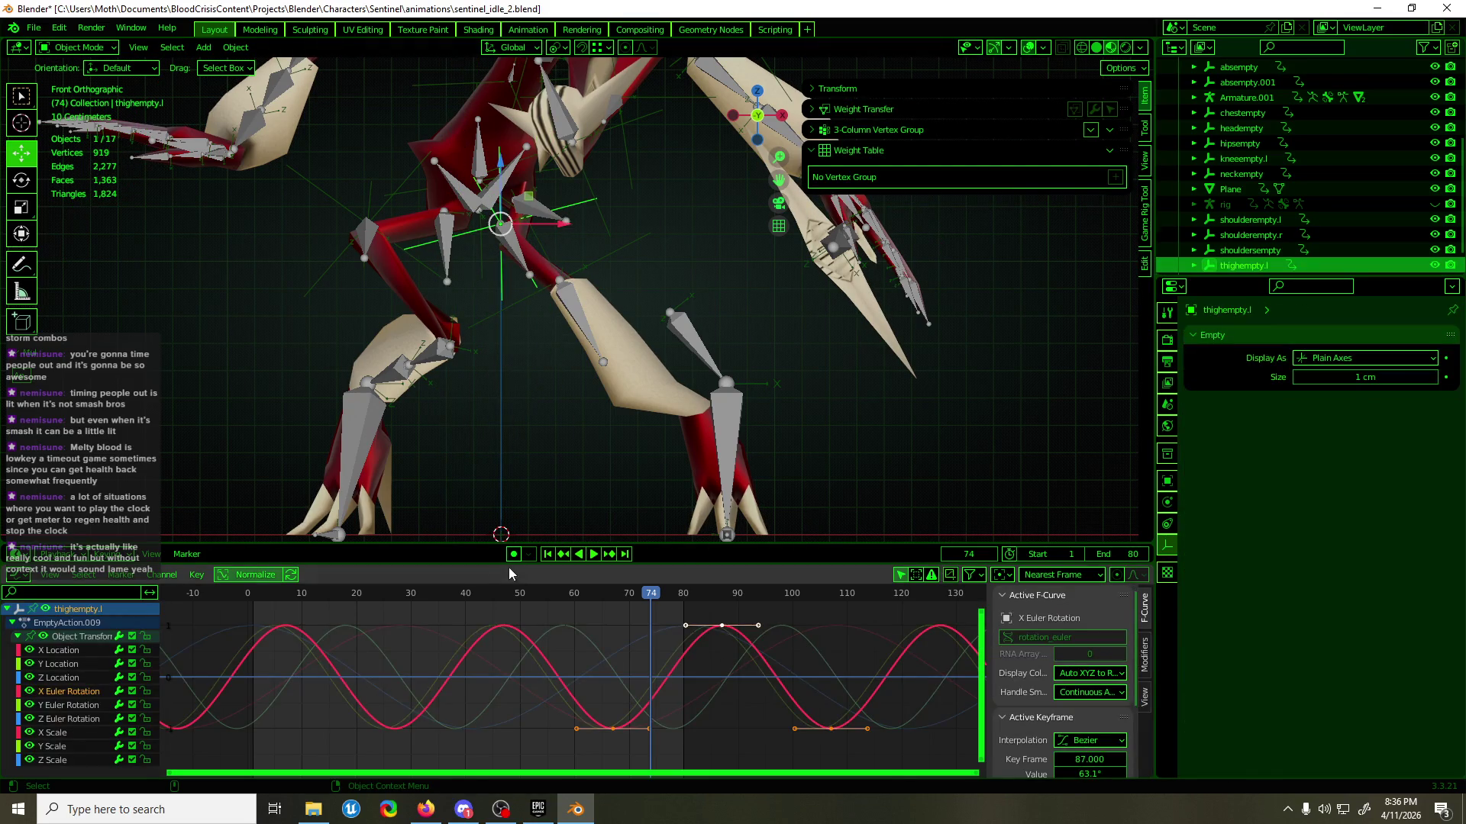
{"action": "key", "text": "space"}
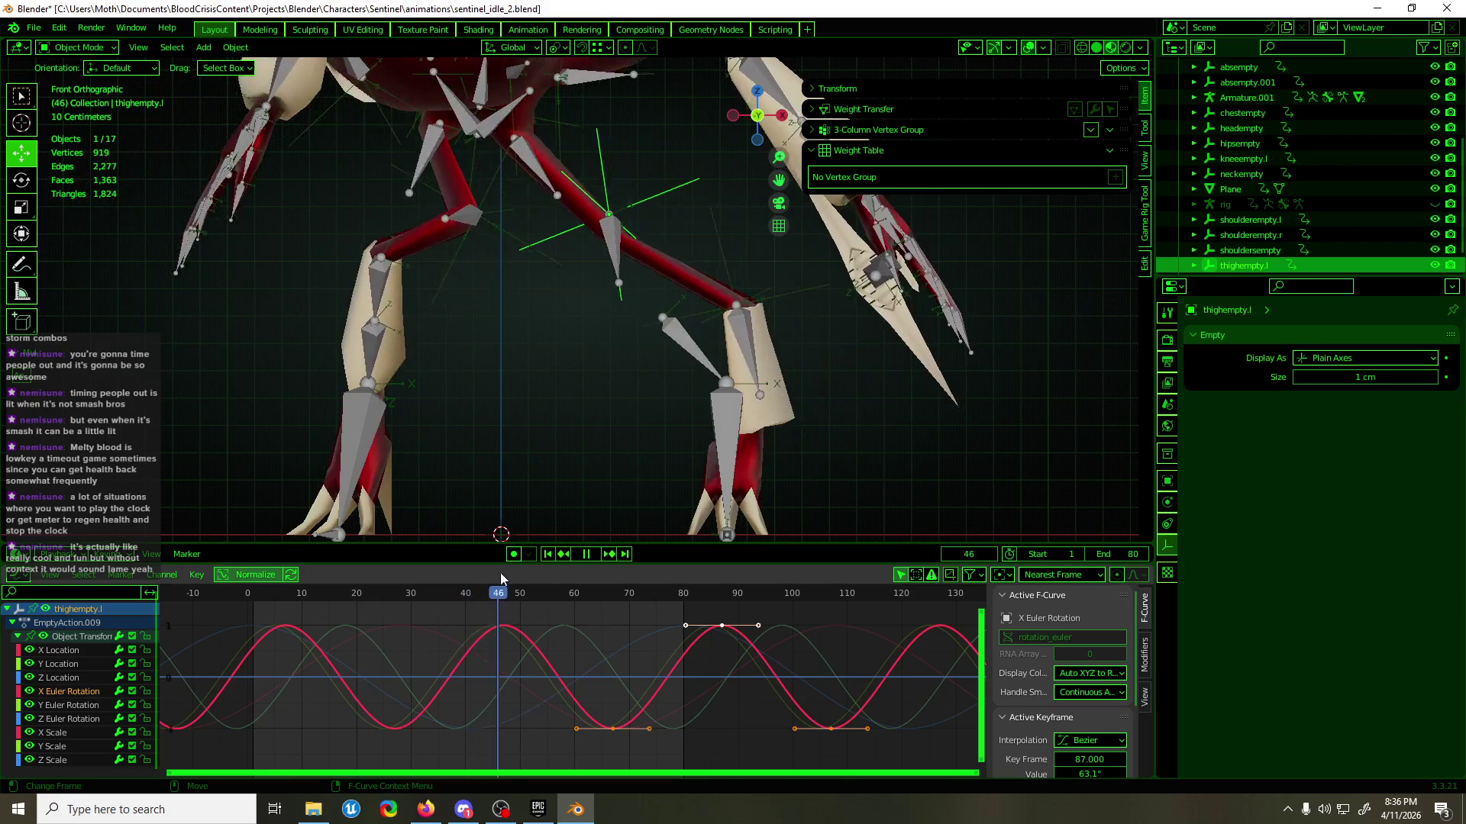
{"action": "key", "text": "space"}
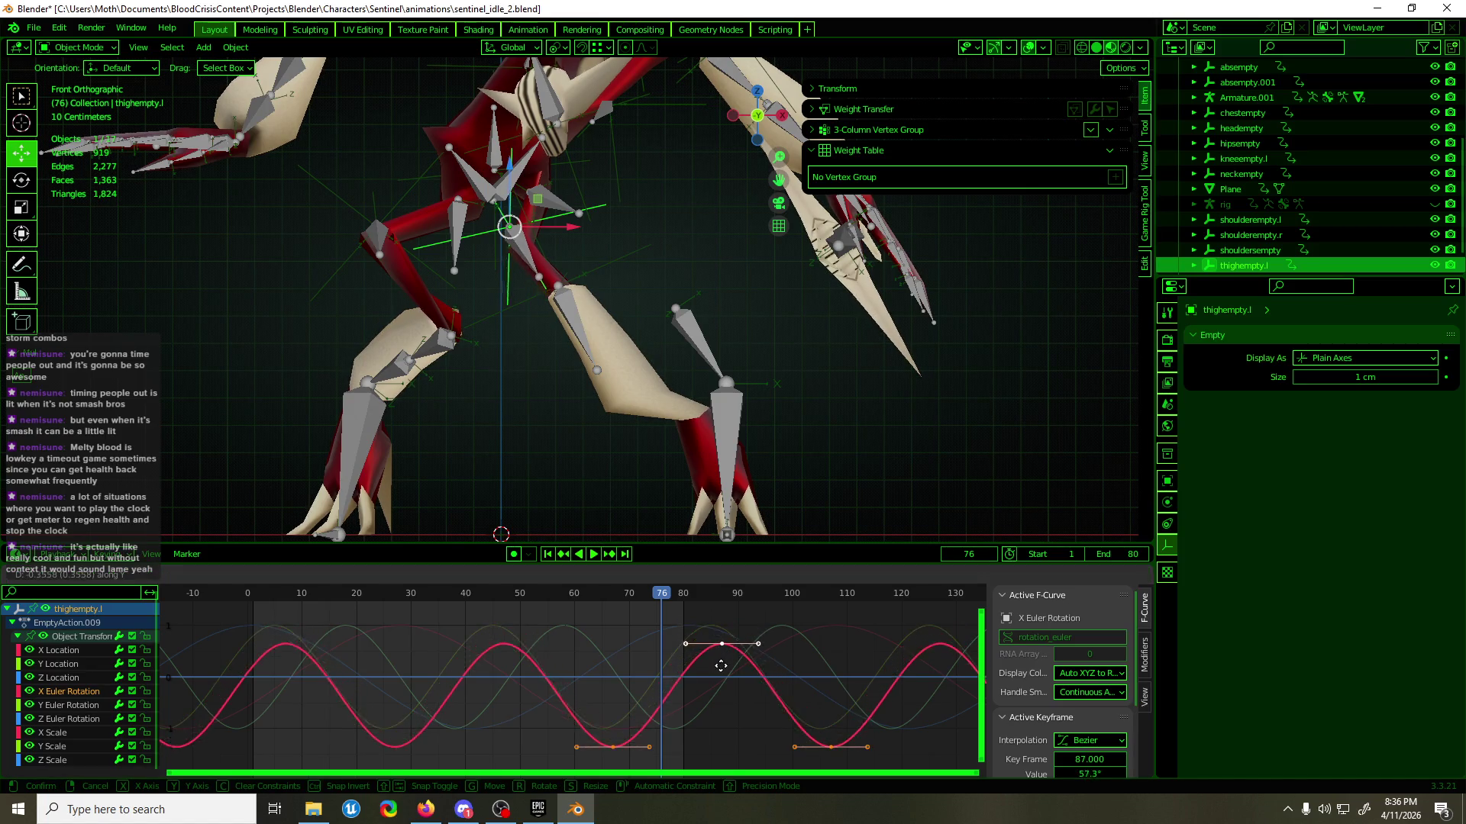
- Drag the X Location curve's trough keyframes lower in value, scrub to preview, then stop playback
{"action": "left_click", "coordinate": [59, 653]}
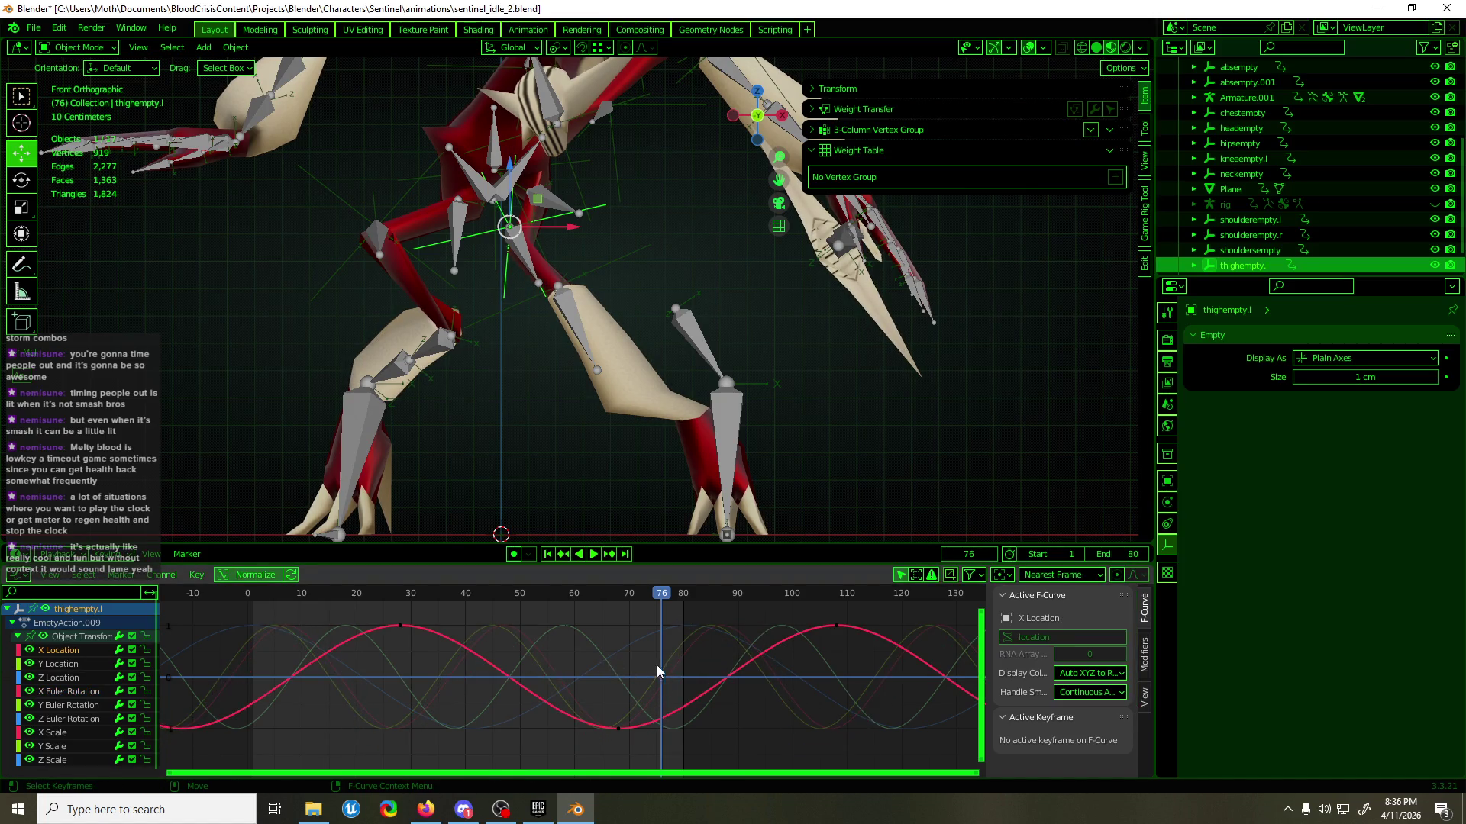
{"action": "left_click_drag", "start_coordinate": [658, 672], "coordinate": [719, 740]}
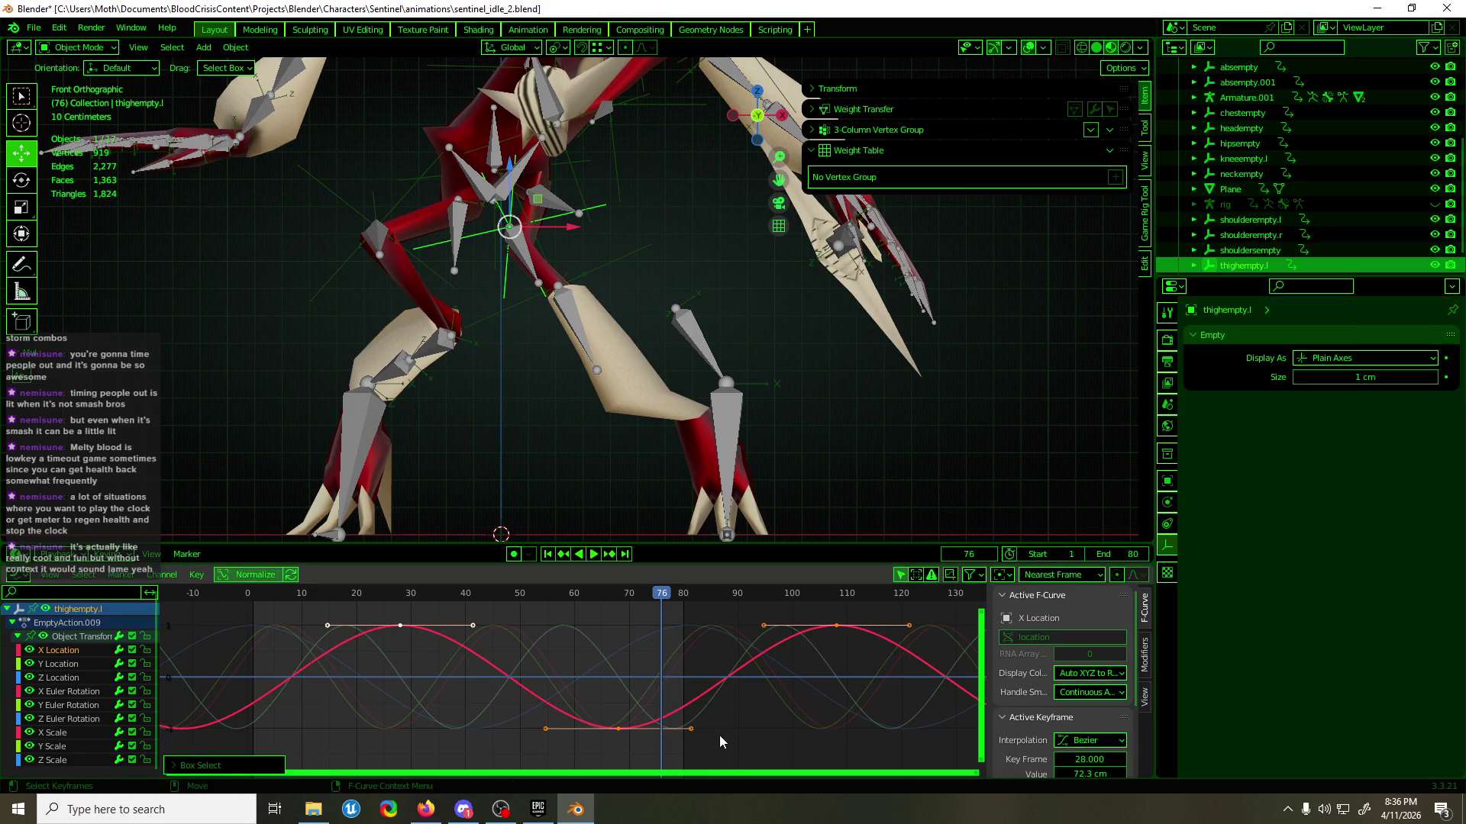
{"action": "left_click", "coordinate": [618, 729]}
{"action": "key", "text": "g"}
{"action": "key", "text": "y"}
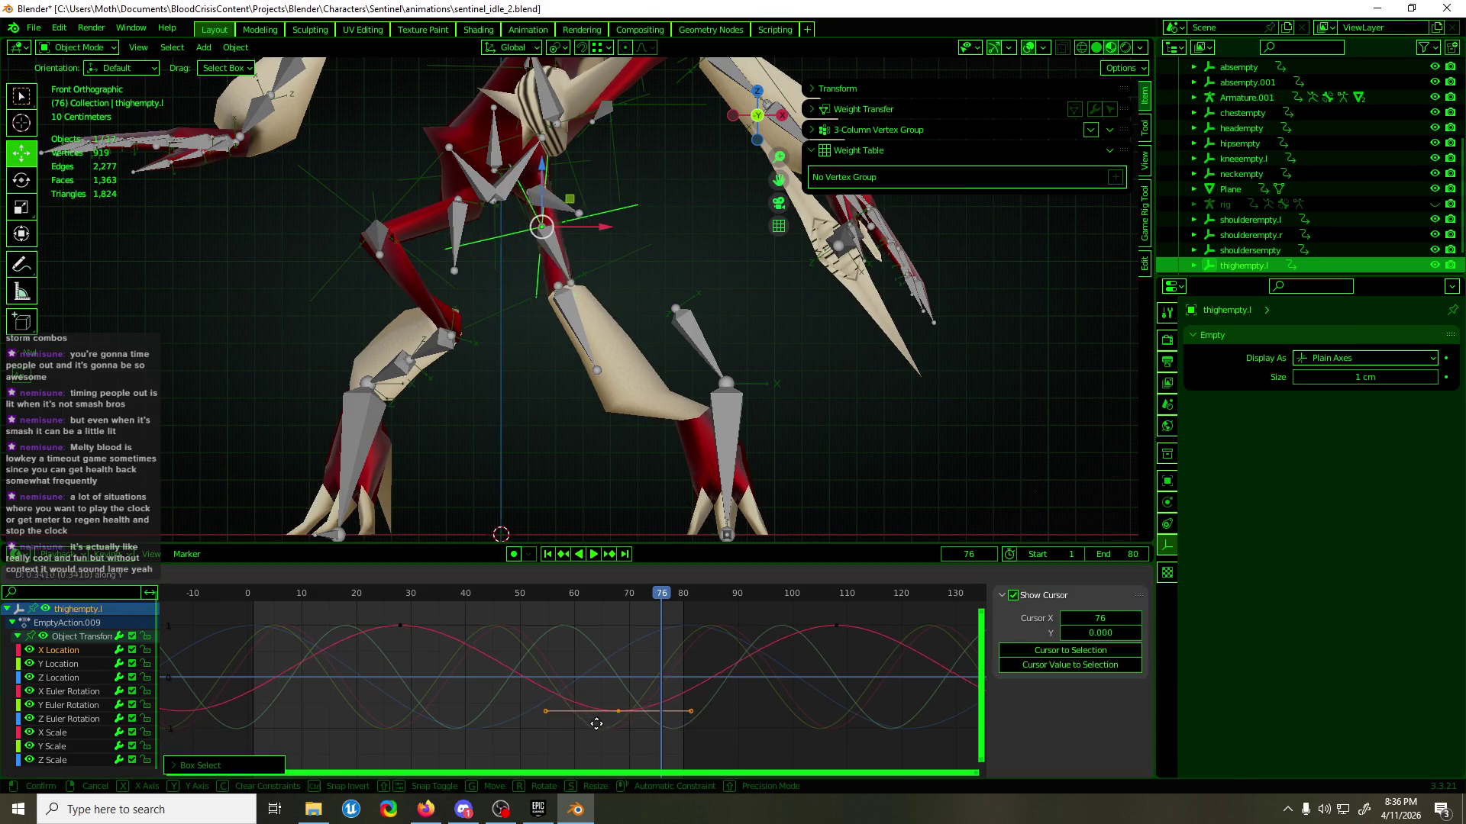
{"action": "left_click", "coordinate": [598, 748]}
{"action": "mouse_move", "coordinate": [661, 593]}
{"action": "left_mouse_down"}
{"action": "mouse_move", "coordinate": [441, 593]}
{"action": "mouse_move", "coordinate": [507, 575]}
{"action": "left_mouse_up"}
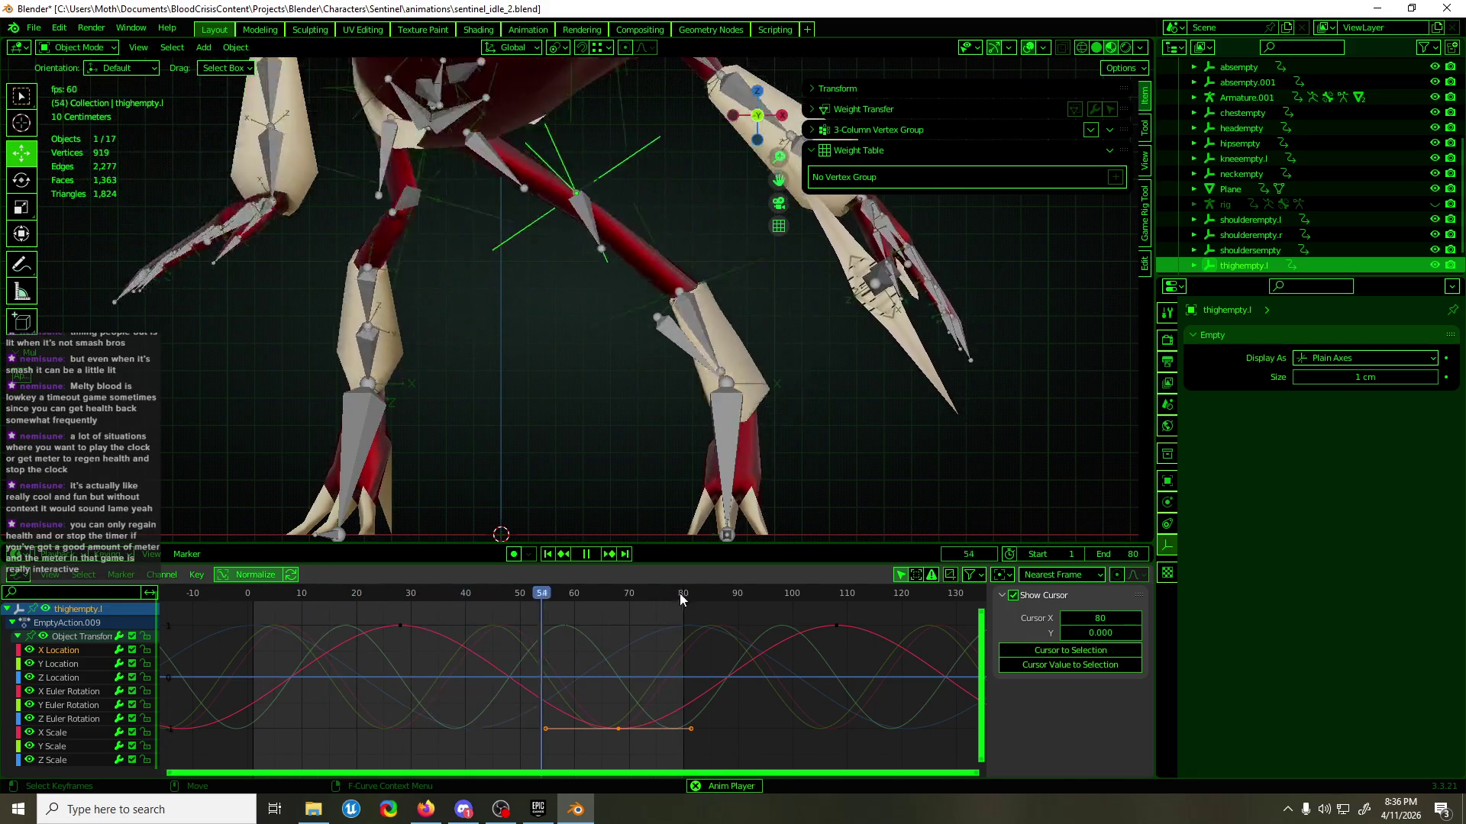
{"action": "key", "text": "g"}
{"action": "key", "text": "y"}
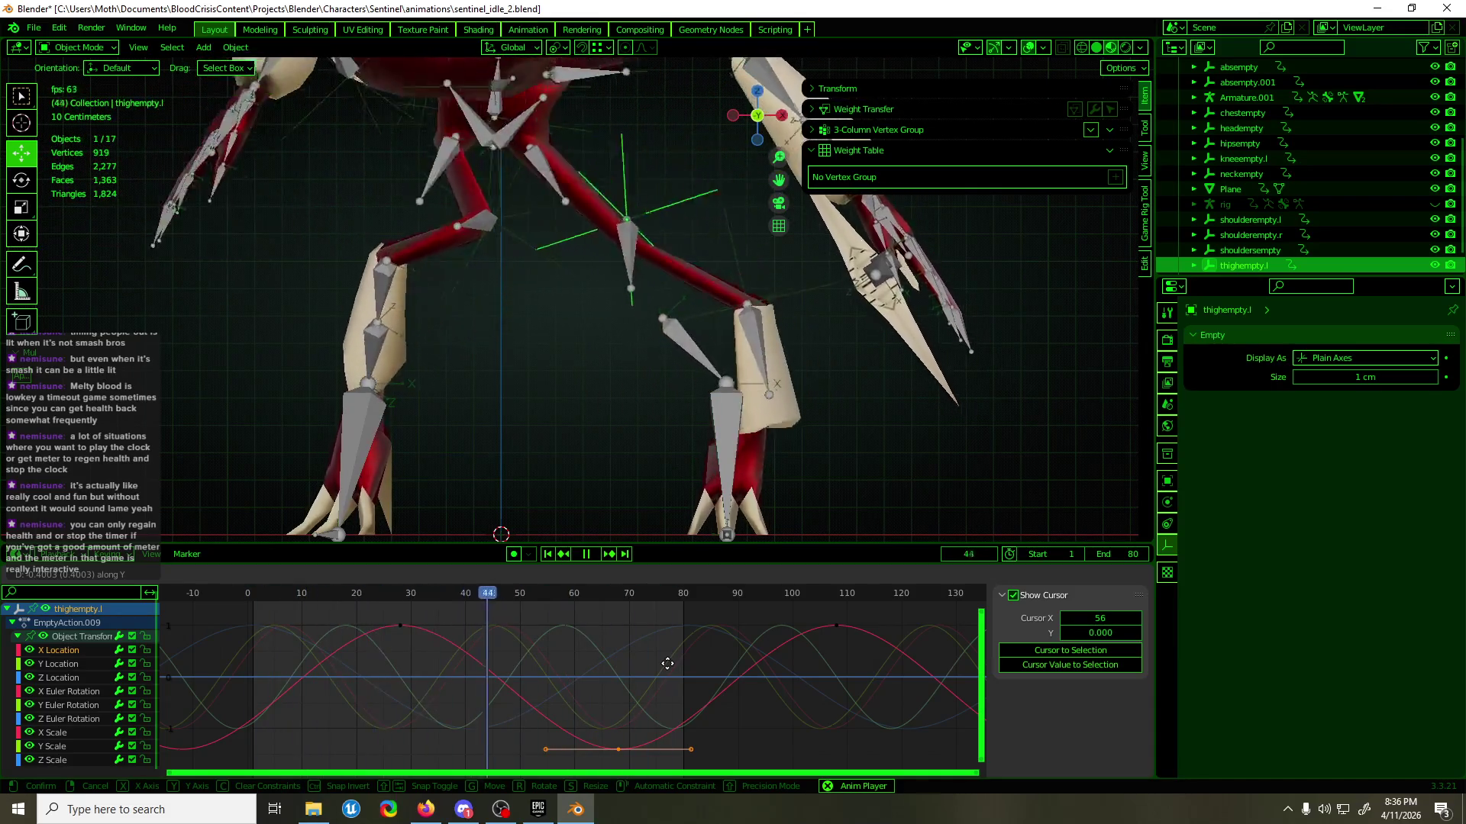
{"action": "left_click", "coordinate": [667, 664]}
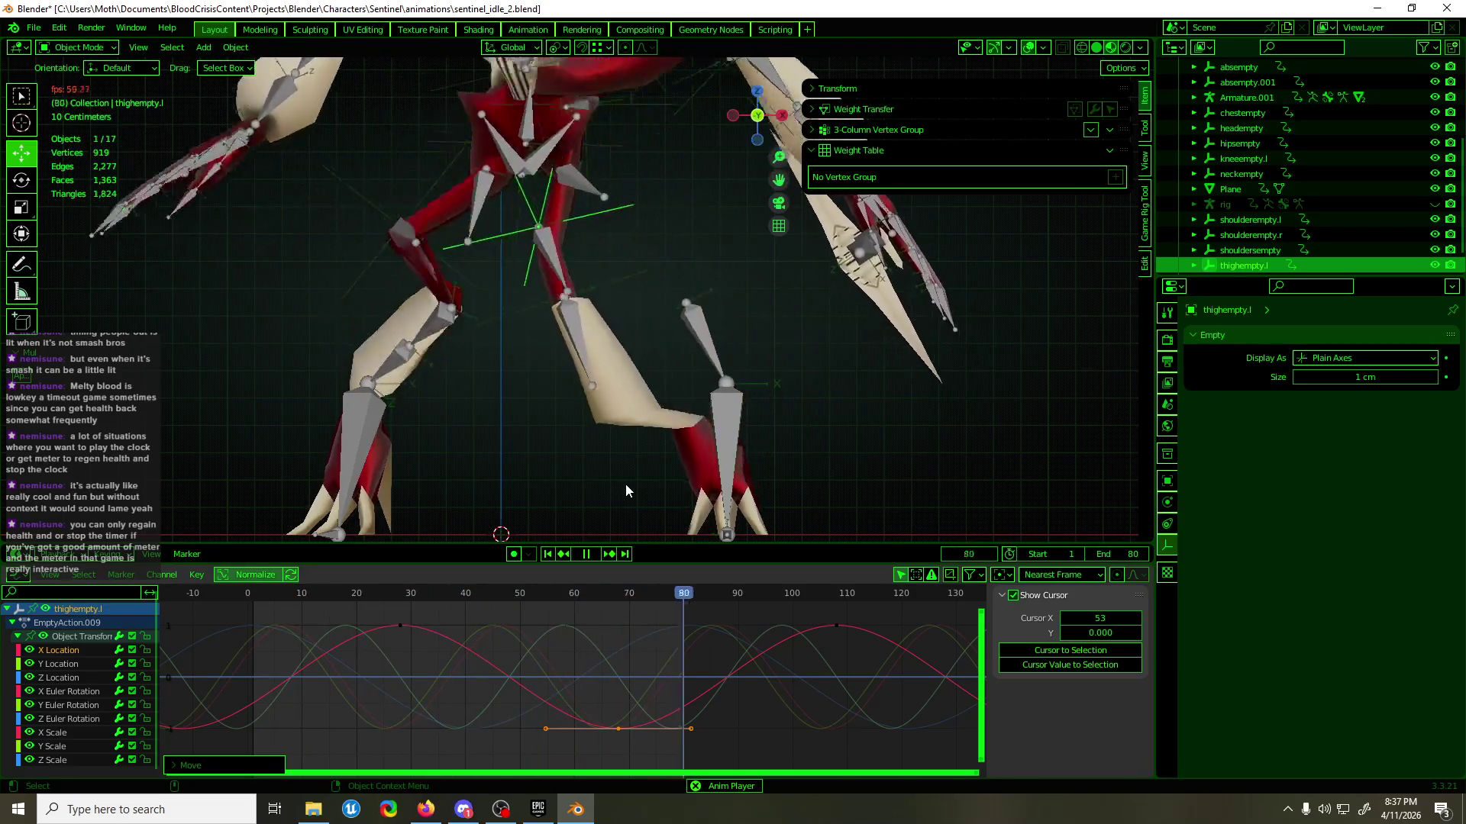
{"action": "key", "text": "space"}
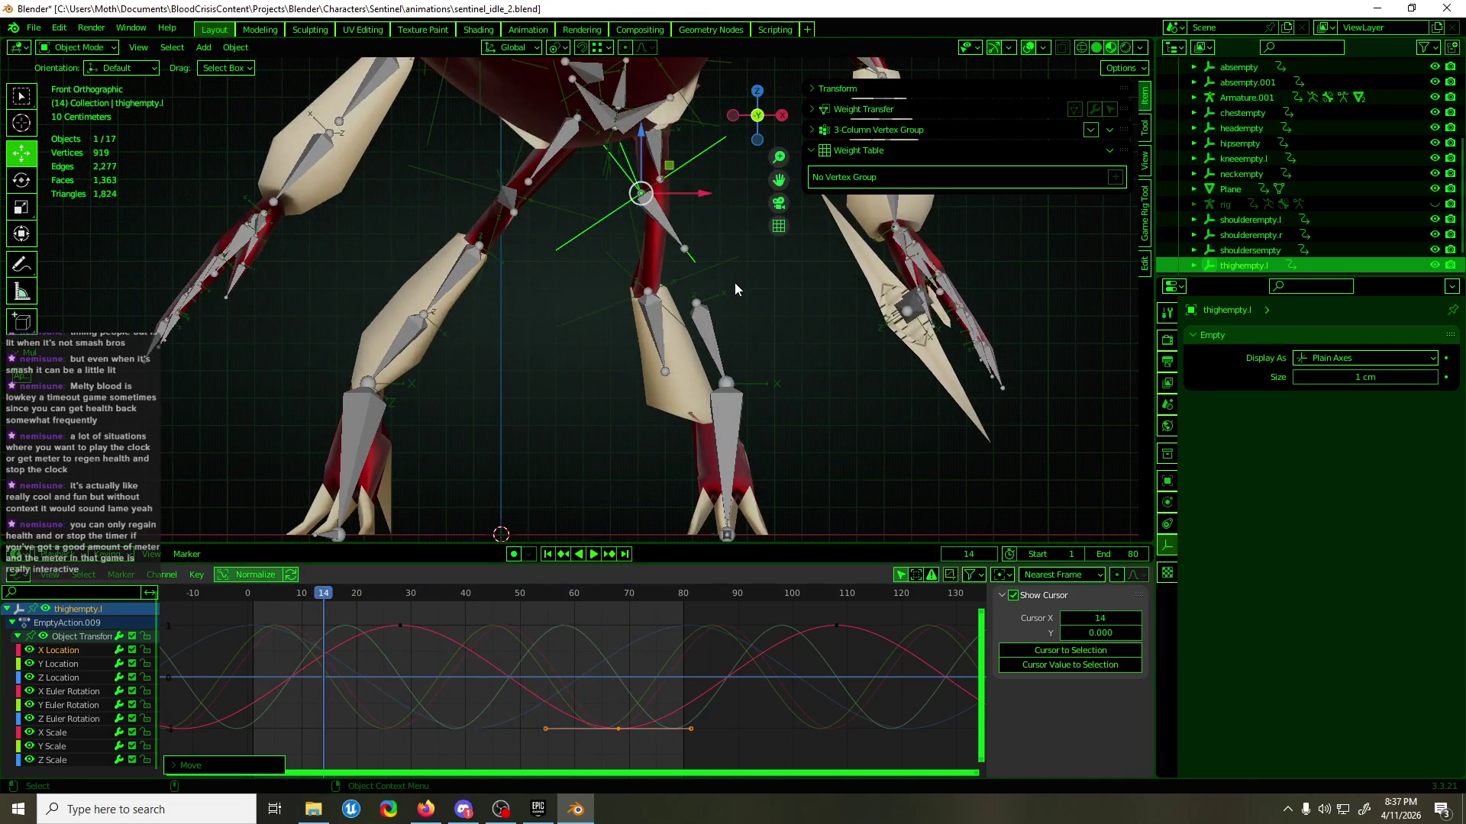
- Select kneeempty.l and move its Y Location keyframes down in value
{"action": "left_click", "coordinate": [733, 281]}
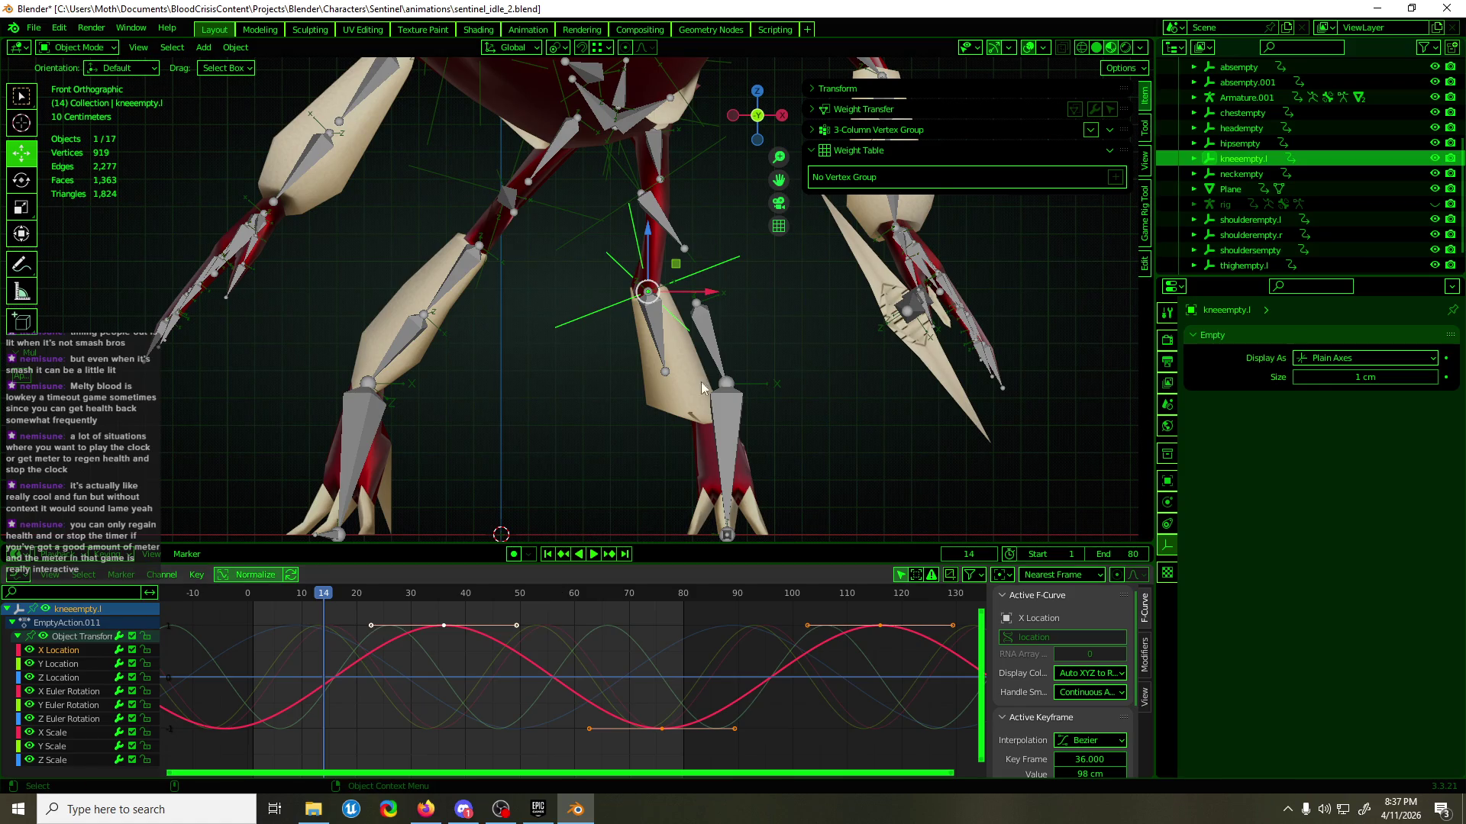
{"action": "mouse_move", "coordinate": [733, 350]}
{"action": "middle_mouse_down"}
{"action": "mouse_move", "coordinate": [722, 364]}
{"action": "mouse_move", "coordinate": [641, 363]}
{"action": "mouse_move", "coordinate": [907, 373]}
{"action": "middle_mouse_up"}
{"action": "left_click", "coordinate": [84, 663]}
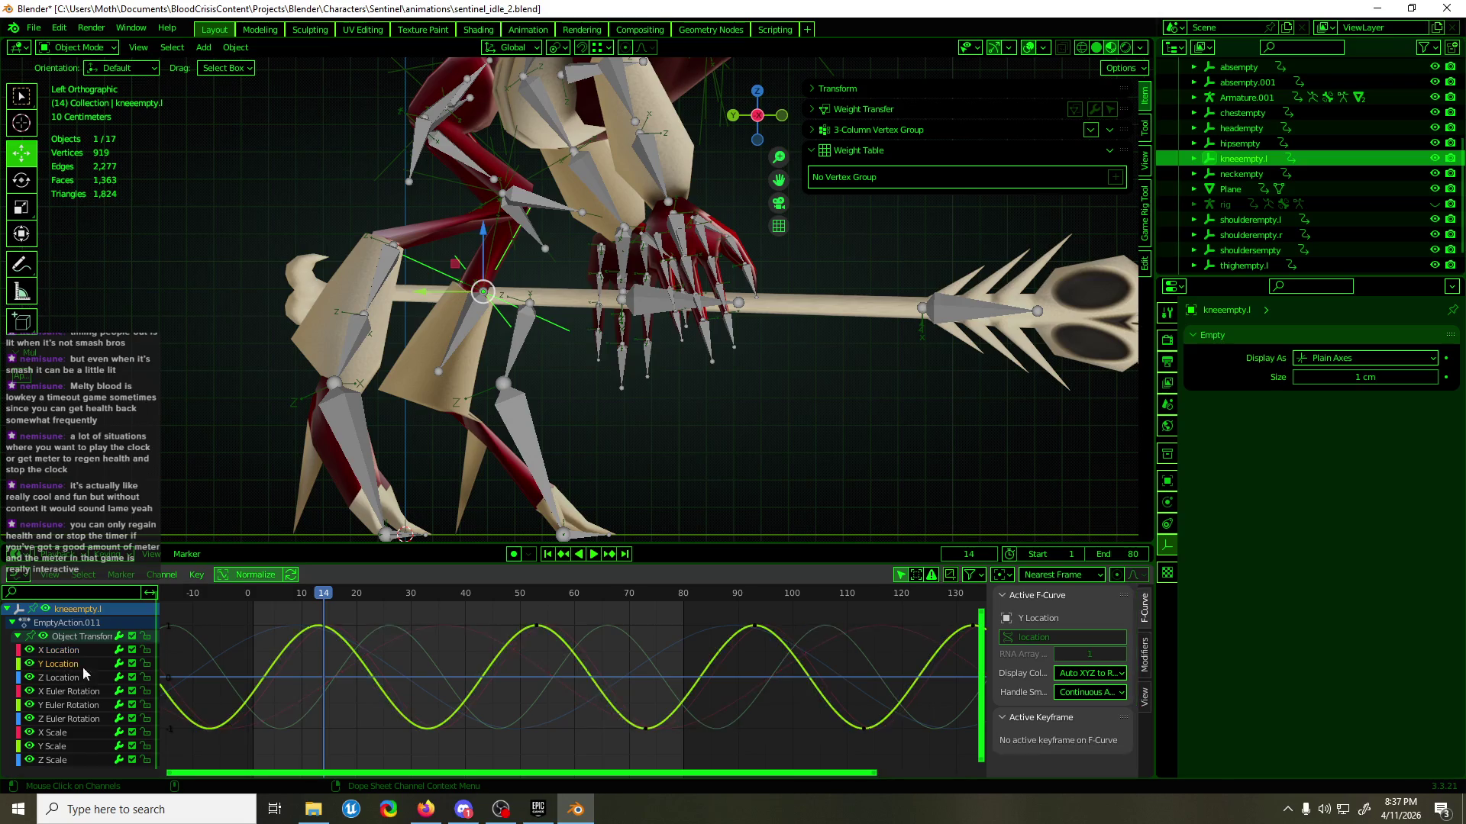
{"action": "left_click_drag", "start_coordinate": [450, 603], "coordinate": [985, 755]}
{"action": "key", "text": "g"}
{"action": "key", "text": "y"}
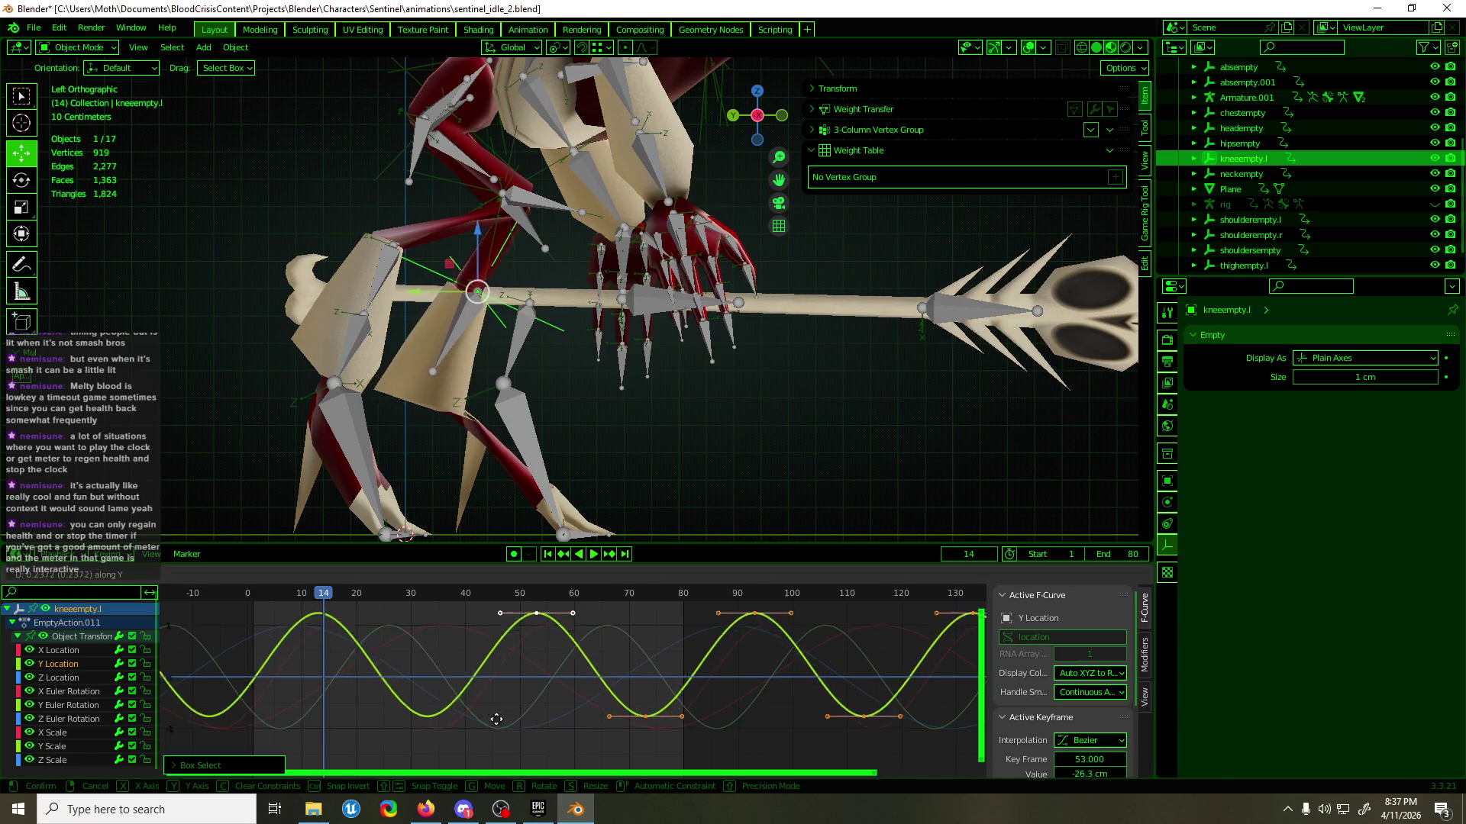
{"action": "left_click", "coordinate": [510, 659]}
- While the loop plays, set the Y Location keys to -52.5 cm
{"action": "key", "text": "space"}
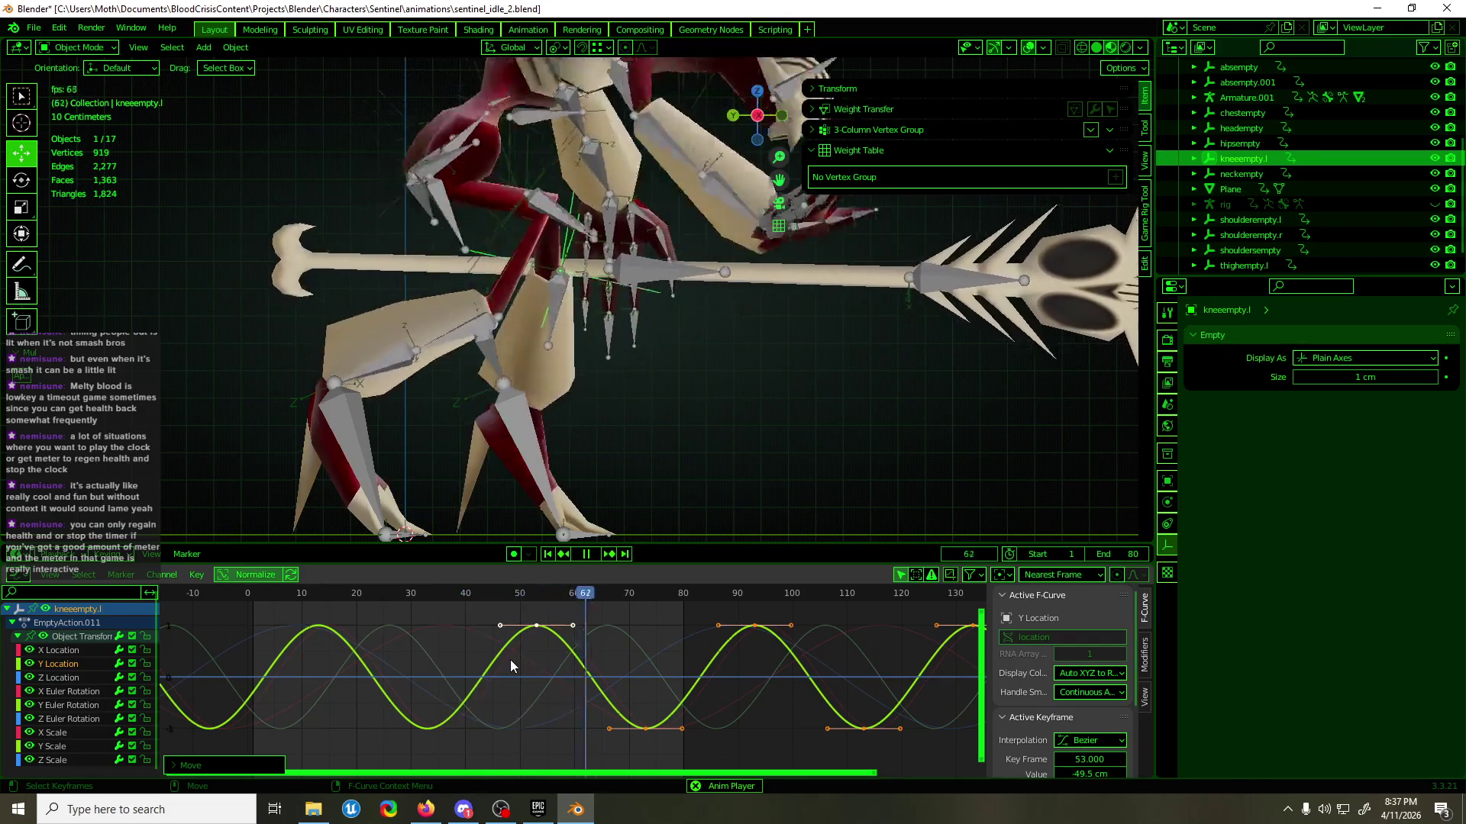
{"action": "key", "text": "g"}
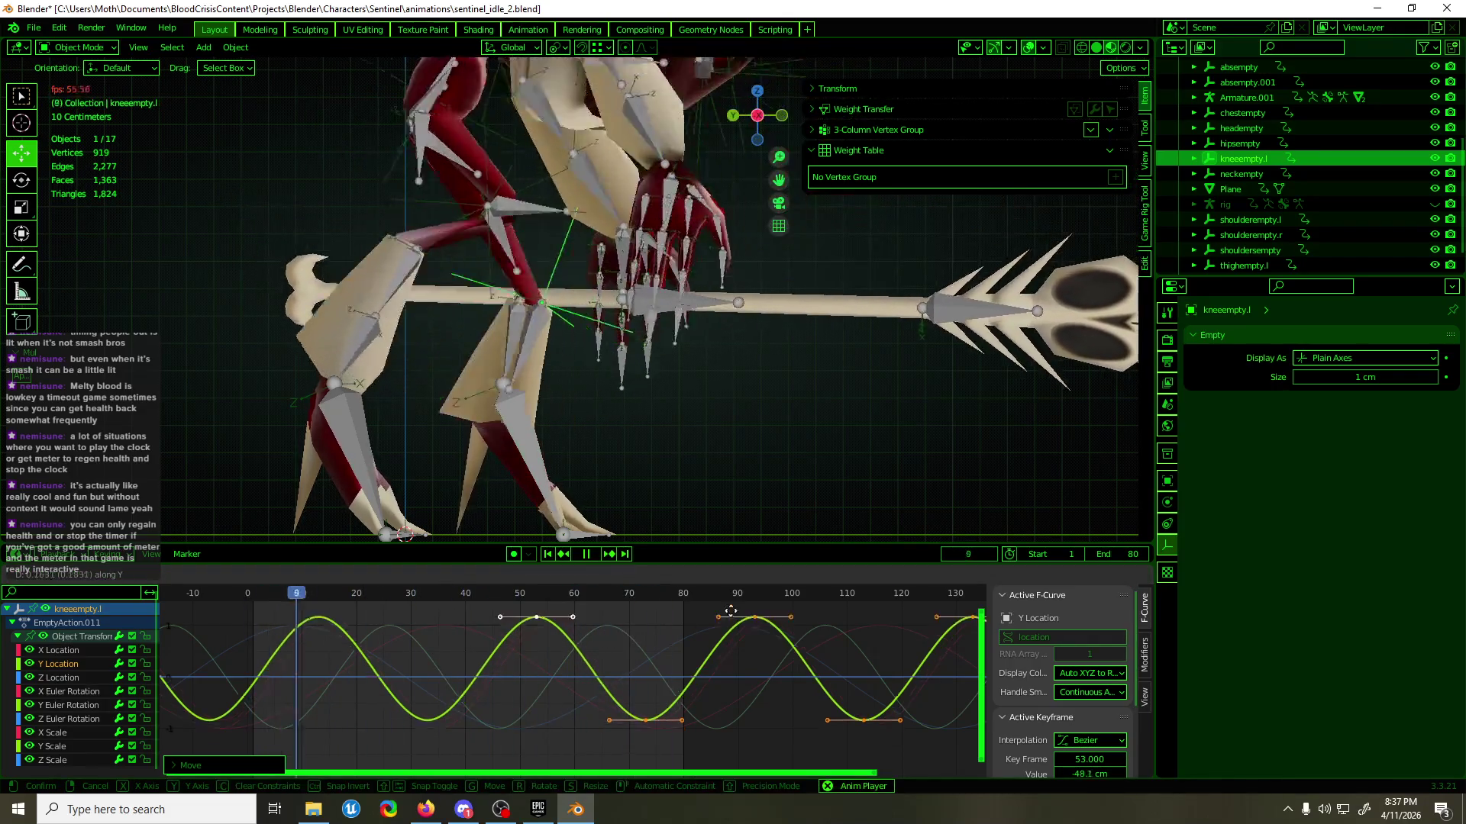
{"action": "key", "text": "y"}
{"action": "left_click", "coordinate": [737, 480]}
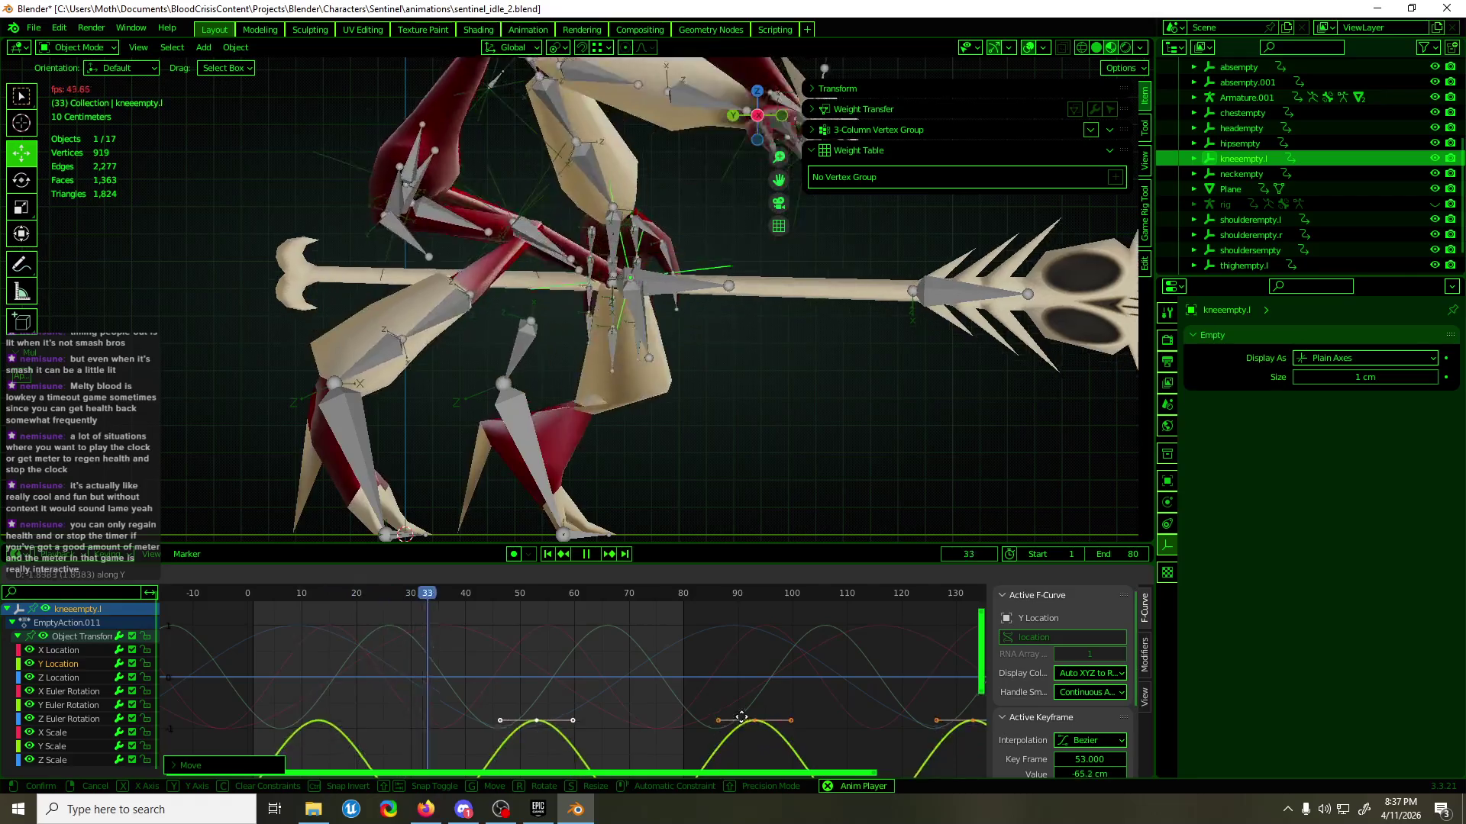
- Watch the knee bob from the front view, stop playback, and put Armature.001 into Pose Mode
{"action": "middle_click_drag", "start_coordinate": [738, 479], "coordinate": [592, 365]}
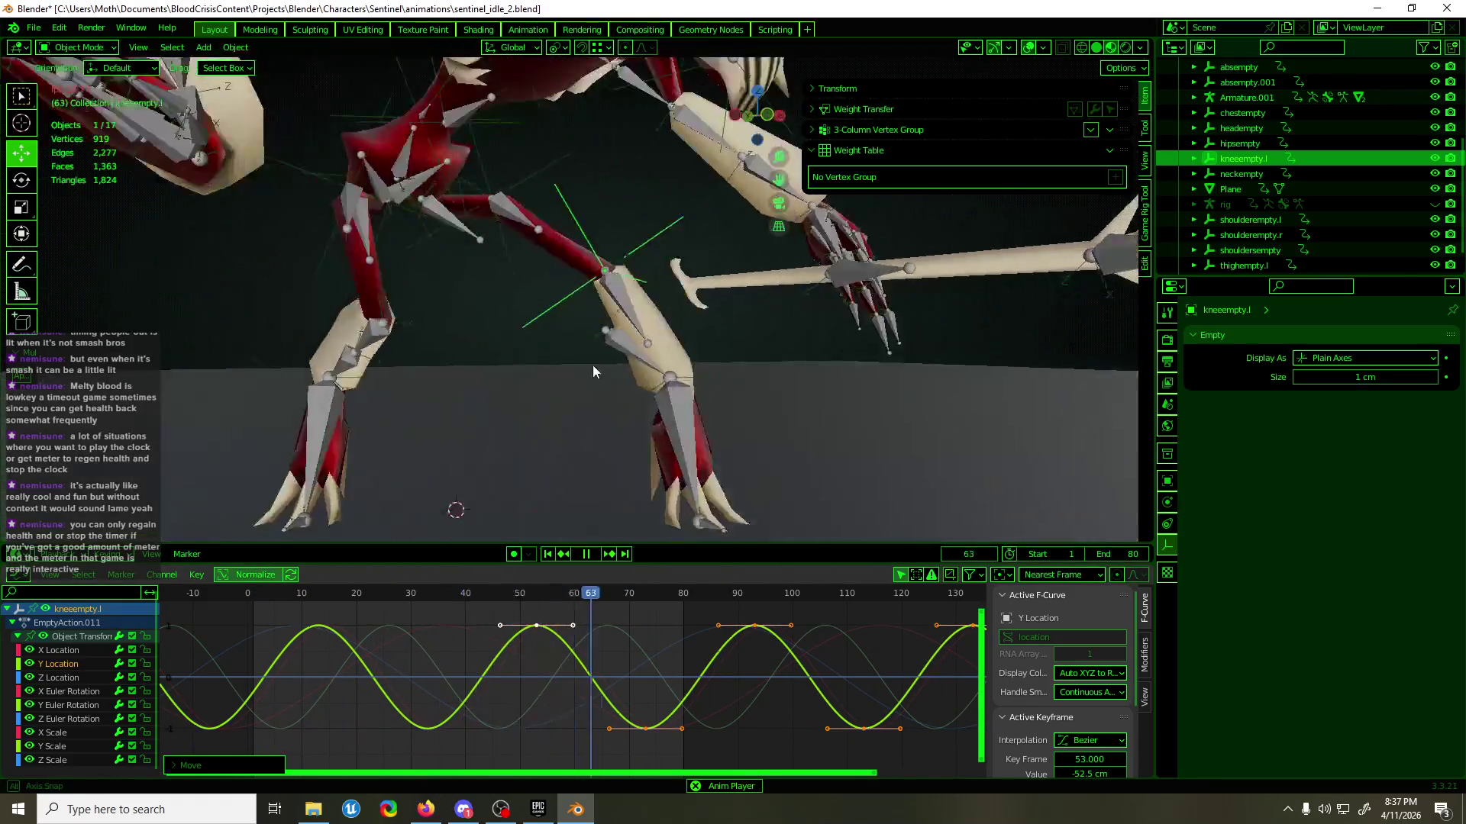
{"action": "key", "text": "KP_1"}
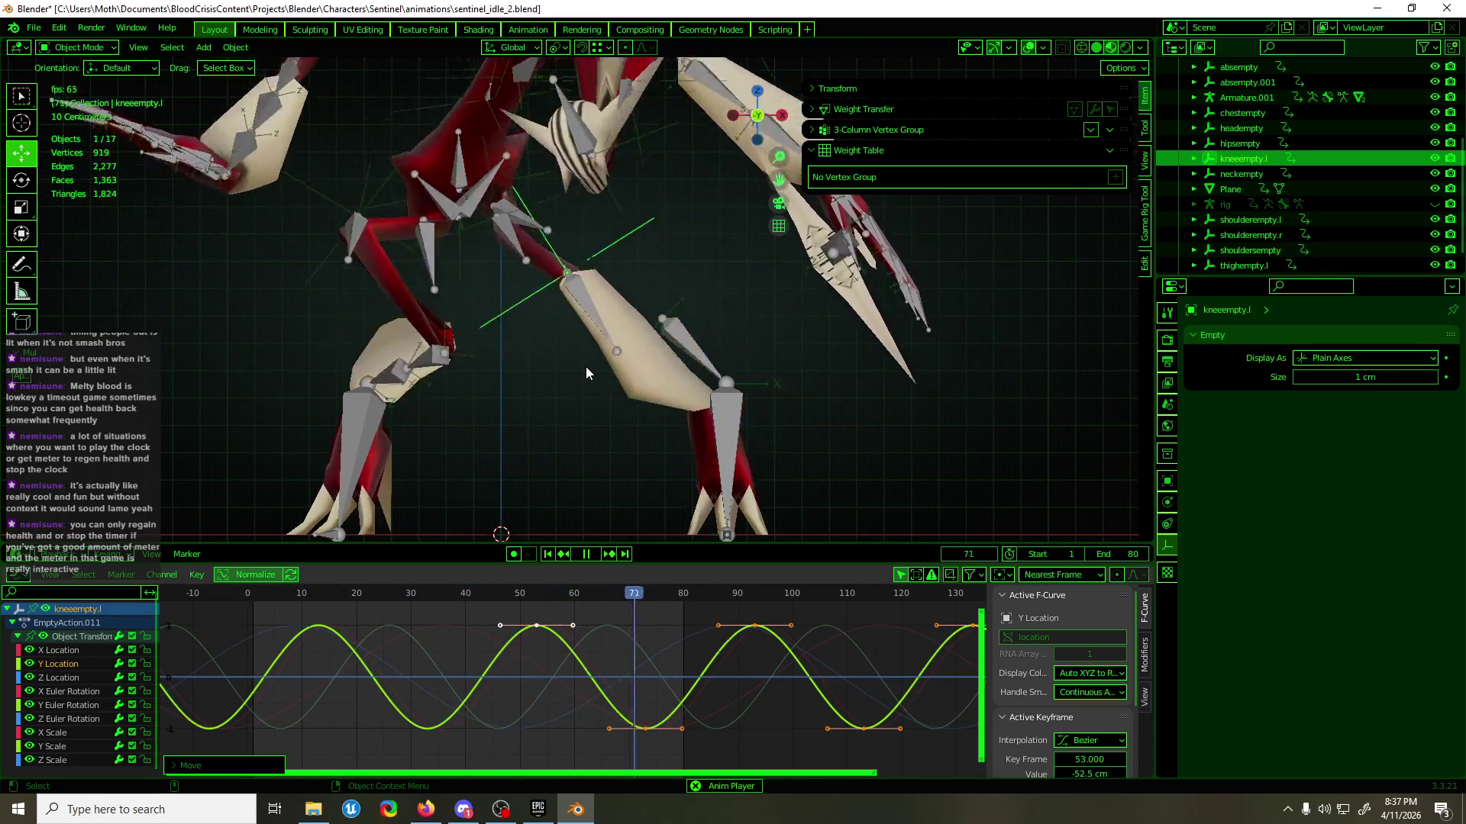
{"action": "scroll", "coordinate": [593, 378], "scroll_direction": "down", "scroll_amount": 3}
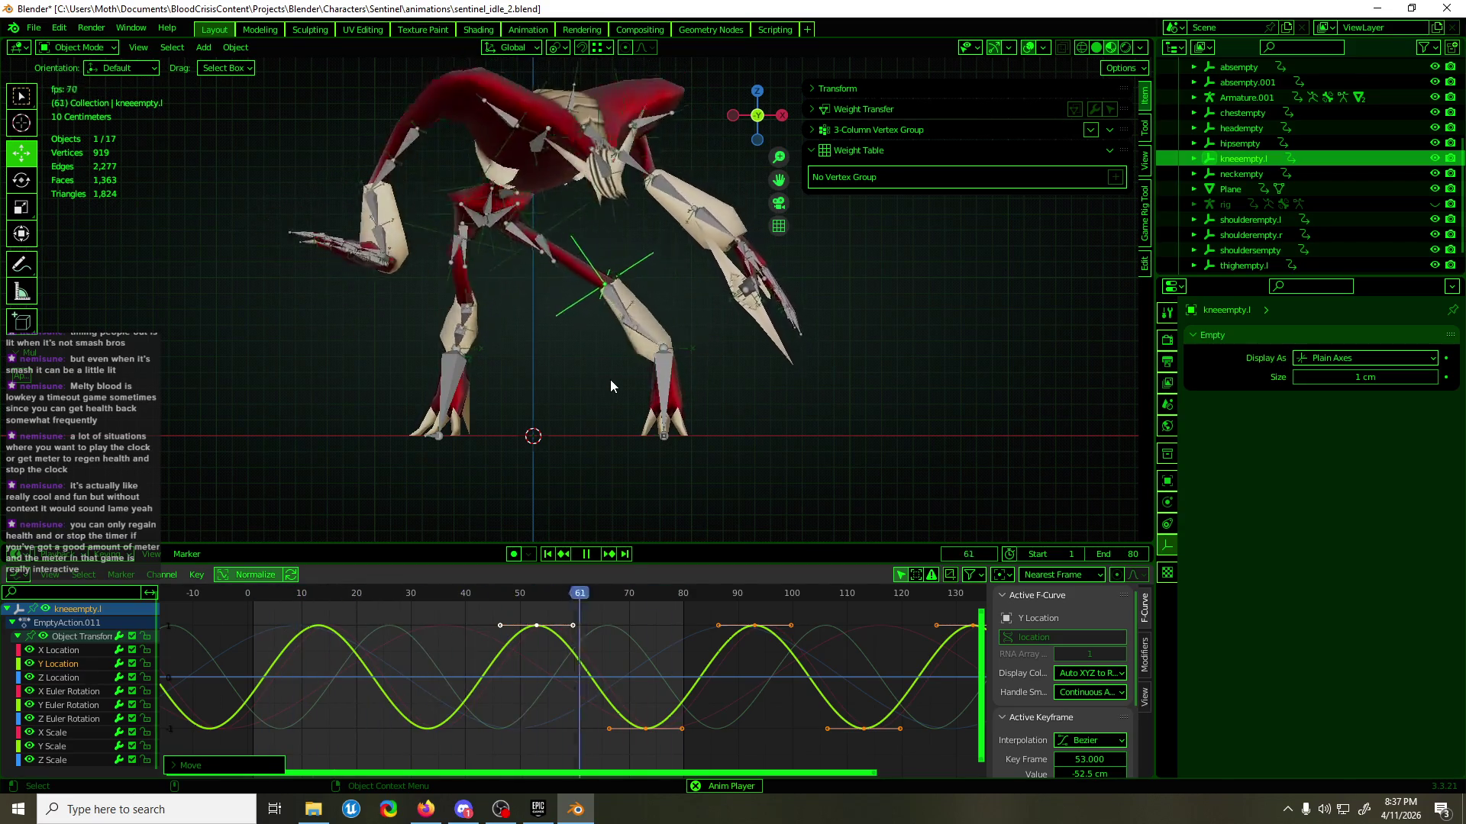
{"action": "key", "text": "space"}
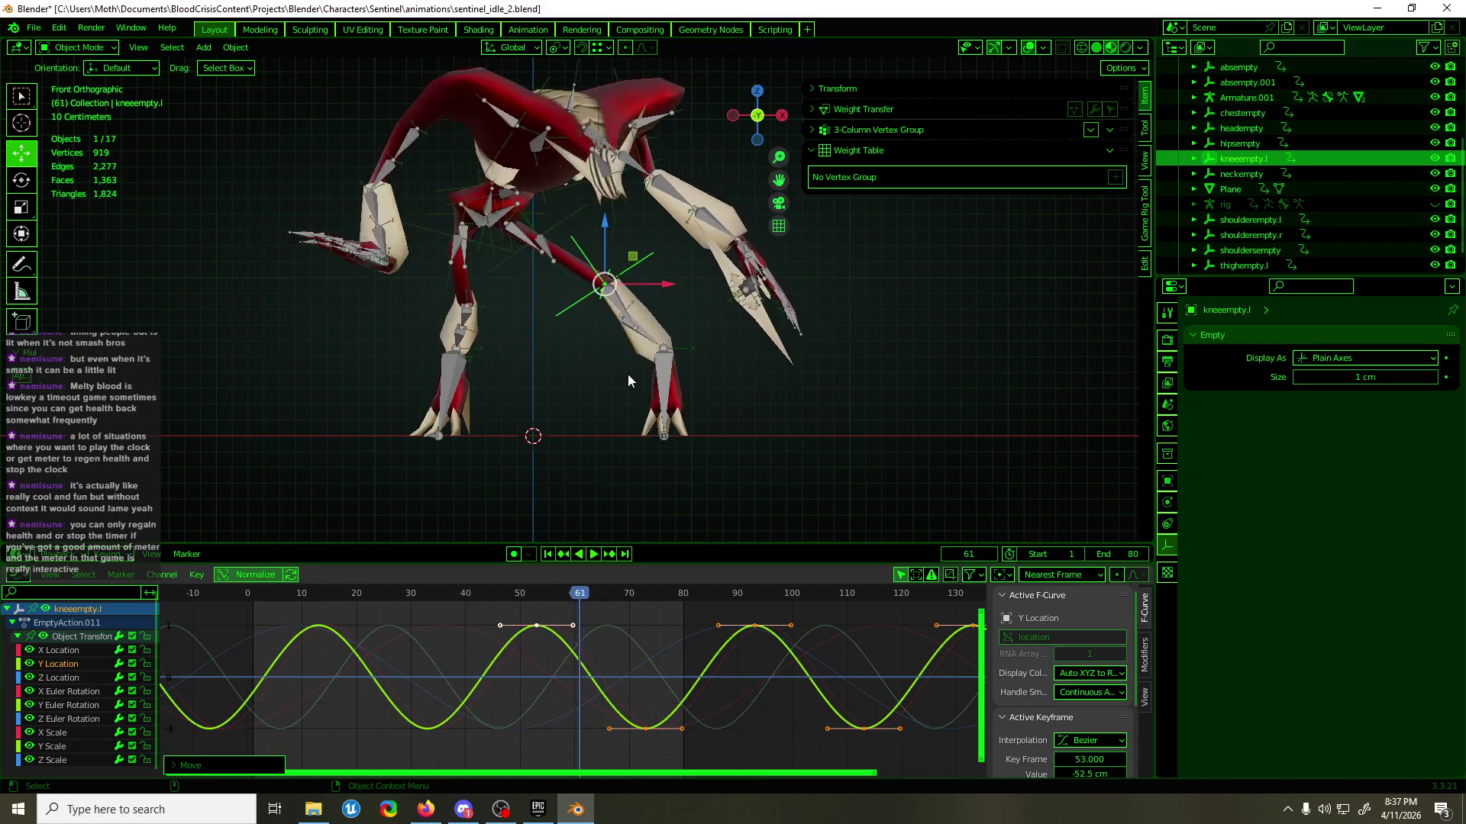
{"action": "left_click", "coordinate": [649, 342]}
{"action": "key", "text": "ctrl+Tab"}
{"action": "scroll", "coordinate": [649, 339], "scroll_direction": "up", "scroll_amount": 3}
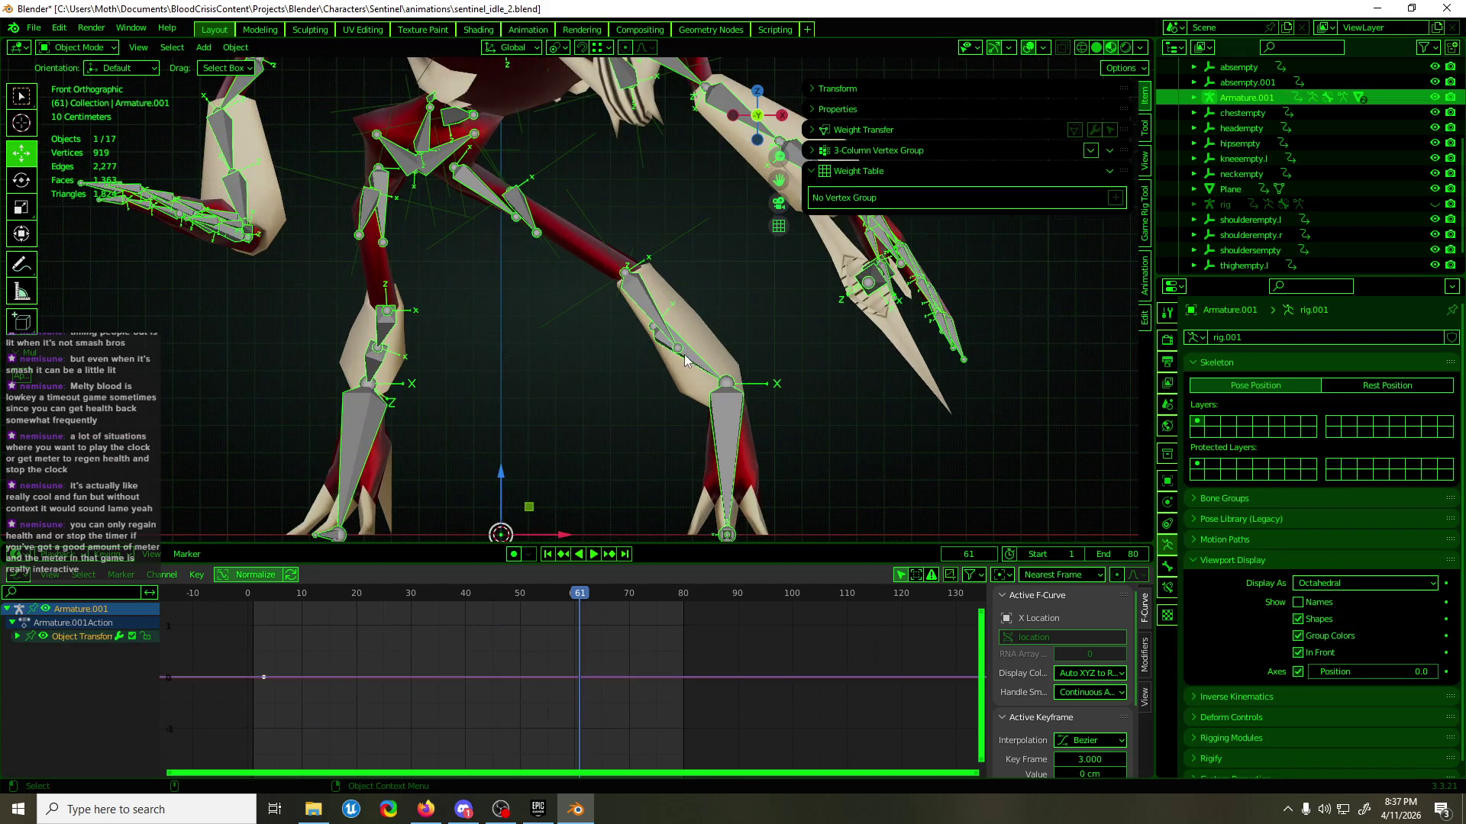
- Play and stop the loop, then duplicate kneeempty.l in place in Object Mode
{"action": "key", "text": "space"}
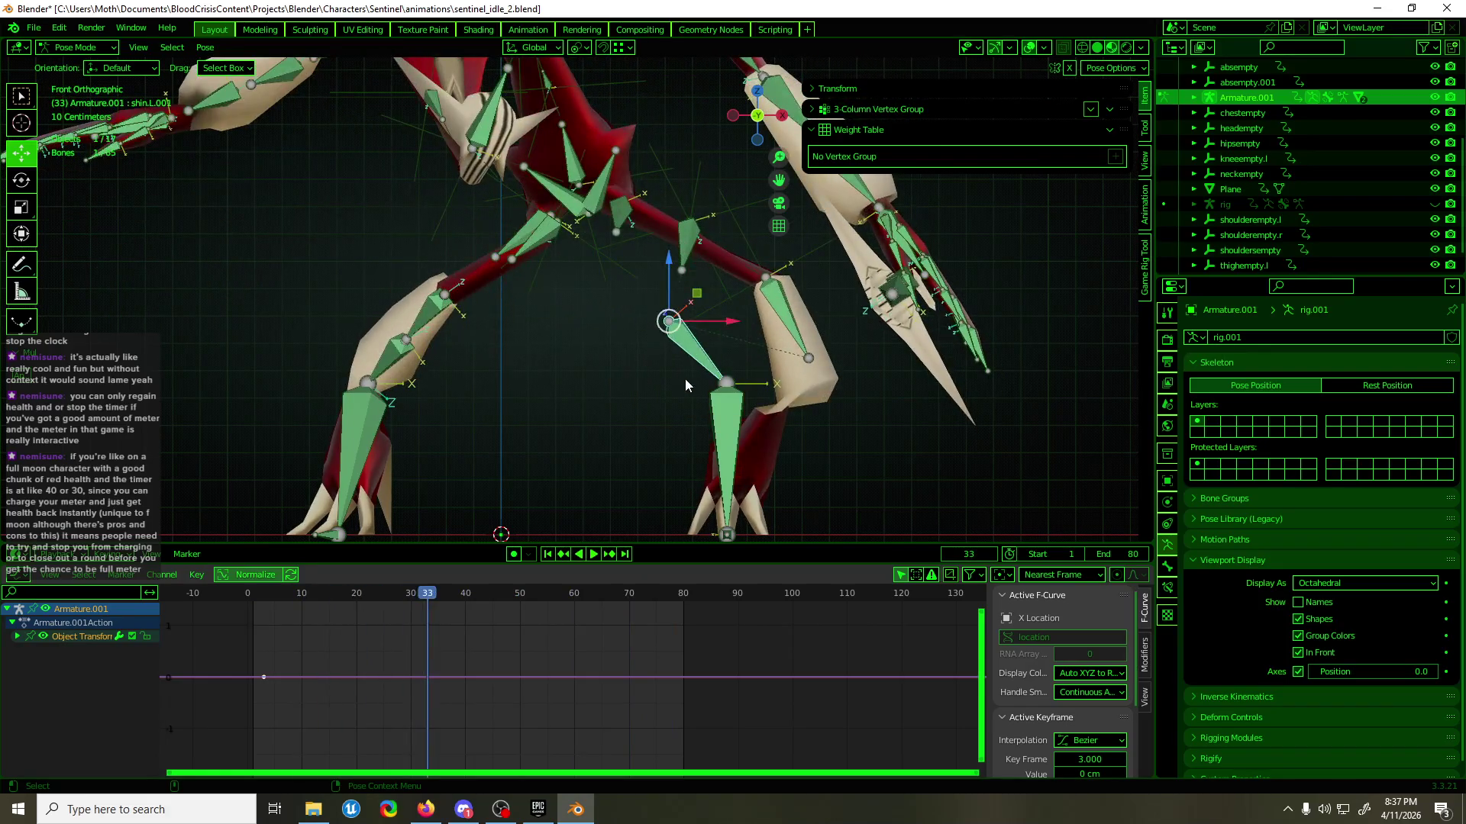
{"action": "key", "text": "space"}
{"action": "key", "text": "ctrl+Tab"}
{"action": "left_click", "coordinate": [799, 267]}
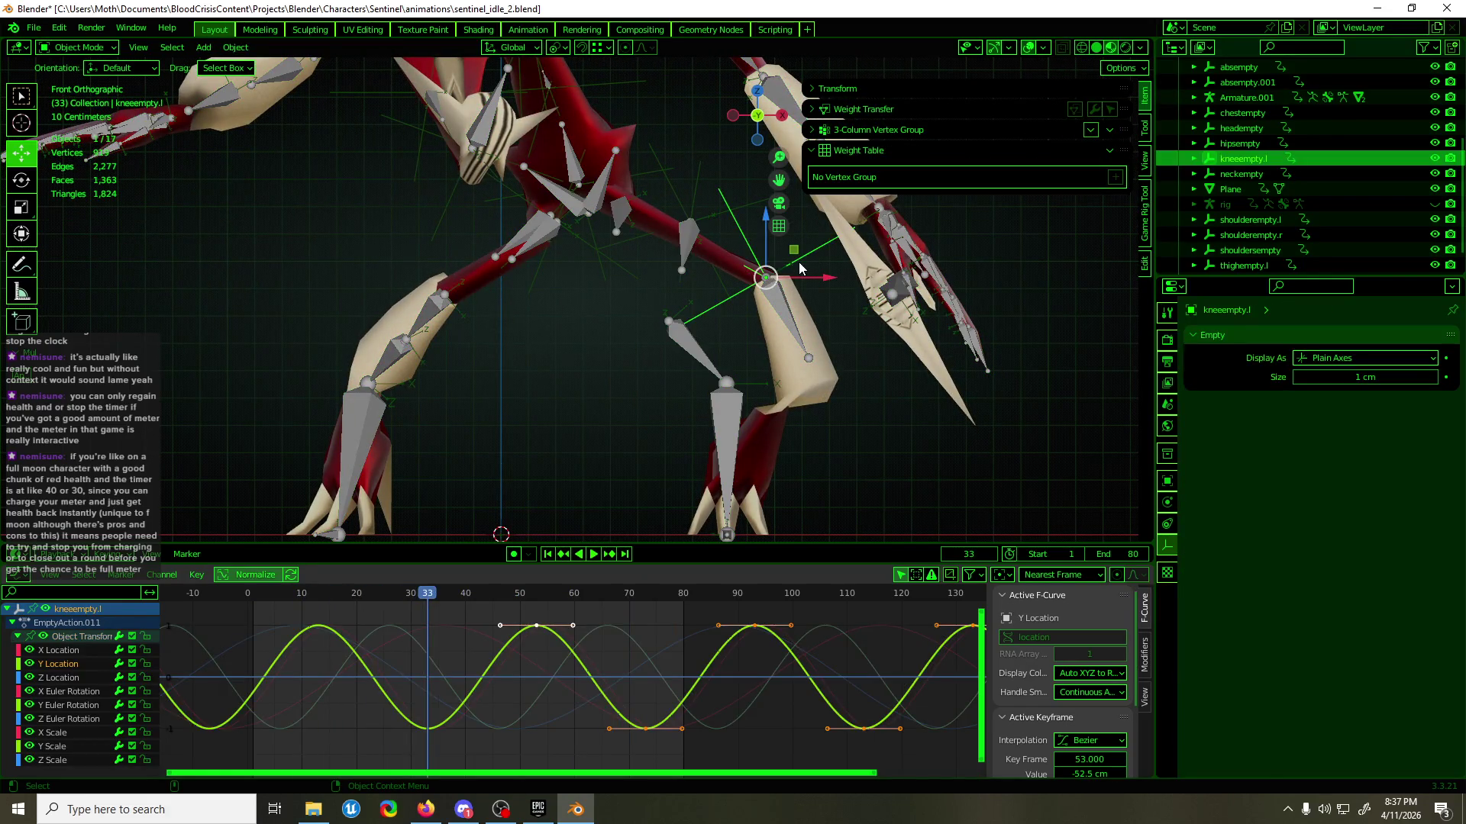
{"action": "key", "text": "shift+d"}
{"action": "right_click", "coordinate": [799, 269]}
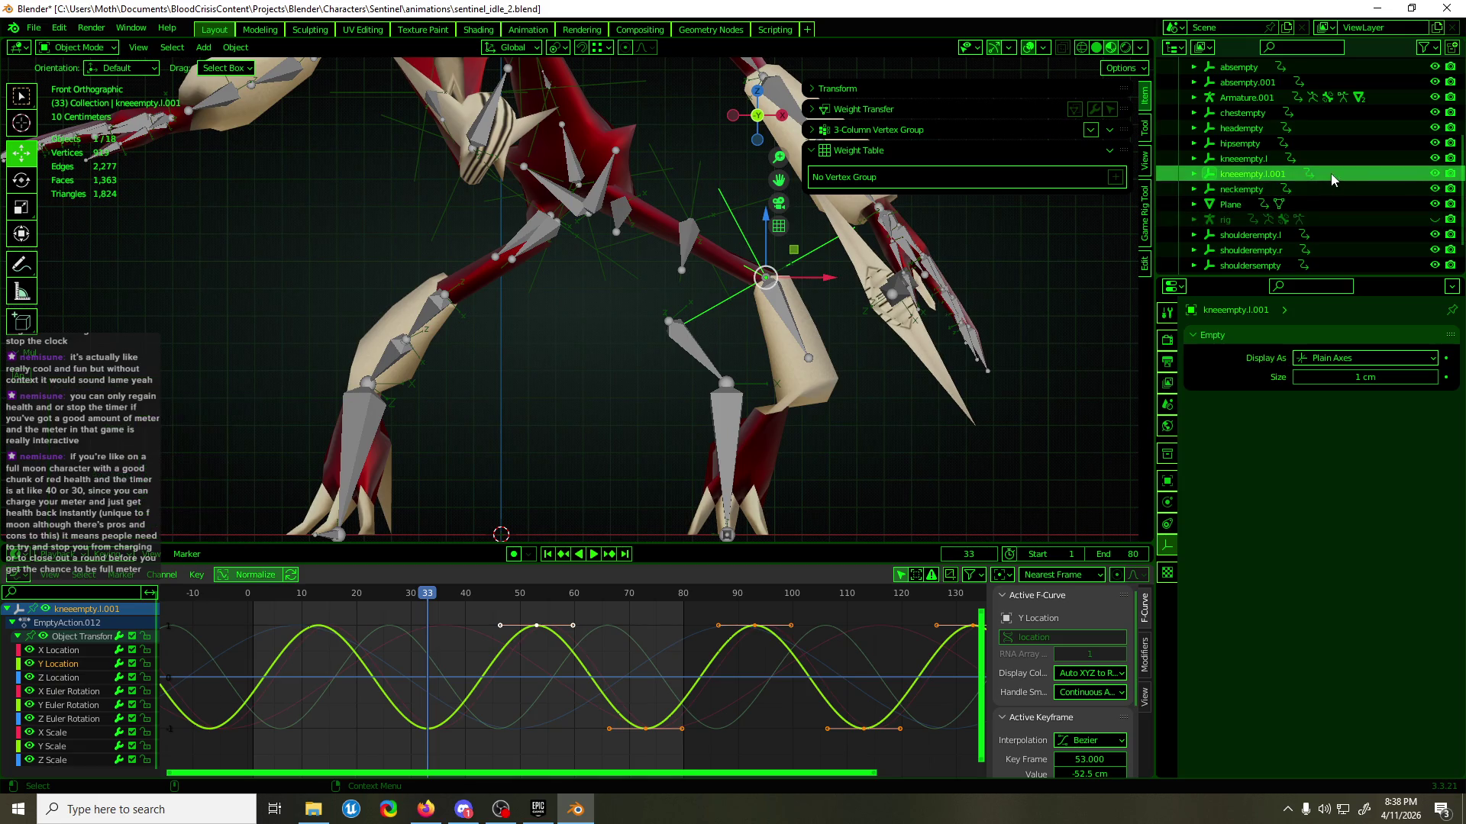
- Rename the duplicate to kneeempty.r and save as sentinel_idle_2.blend
{"action": "scroll", "coordinate": [1285, 180], "scroll_direction": "down", "scroll_amount": 1}
{"action": "double_click", "coordinate": [1271, 160]}
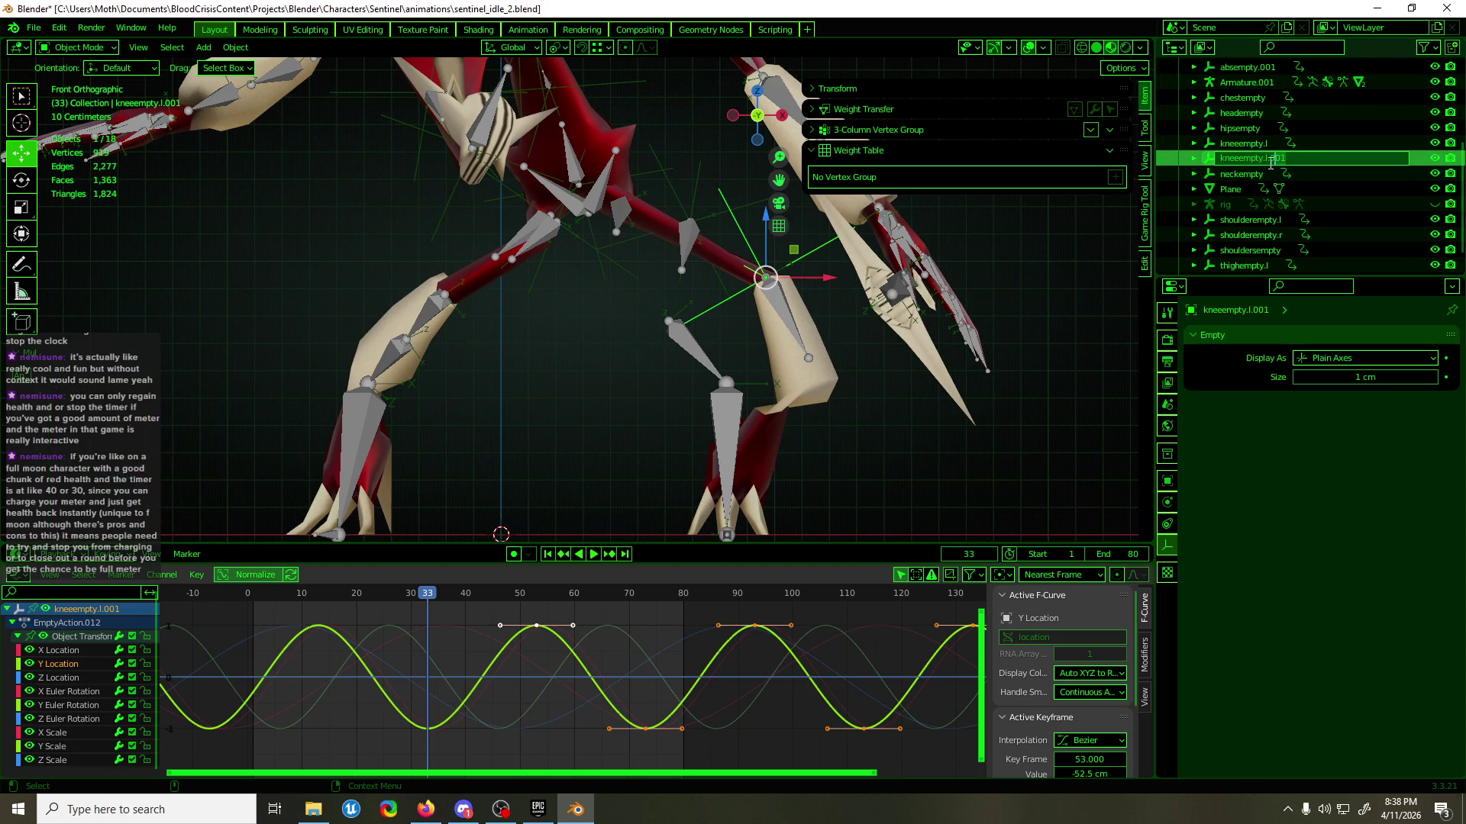
{"action": "type", "text": "r"}
{"action": "key", "text": "Return"}
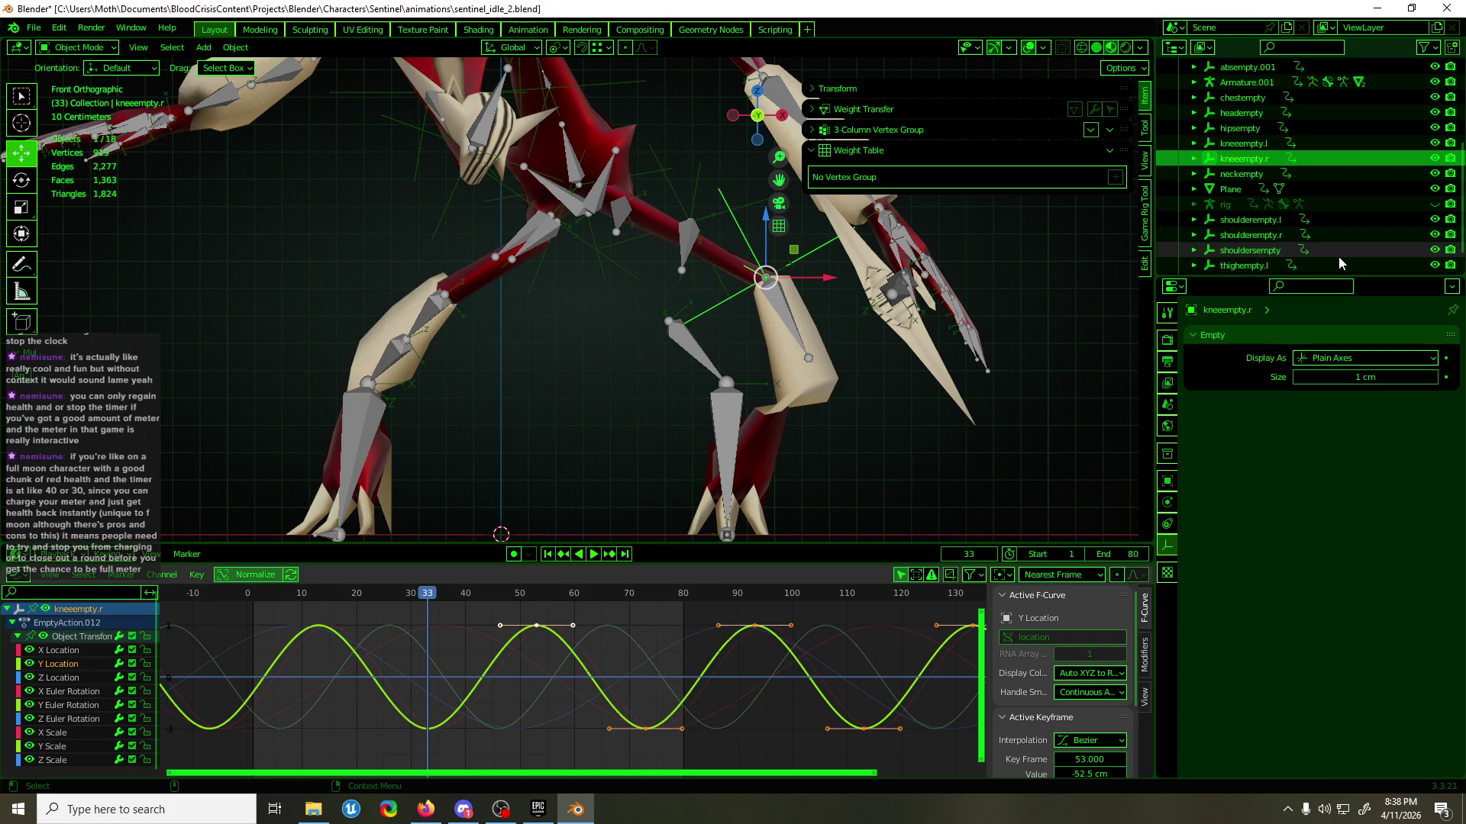
{"action": "key", "text": "ctrl+shift+s"}
{"action": "key", "text": "Return"}
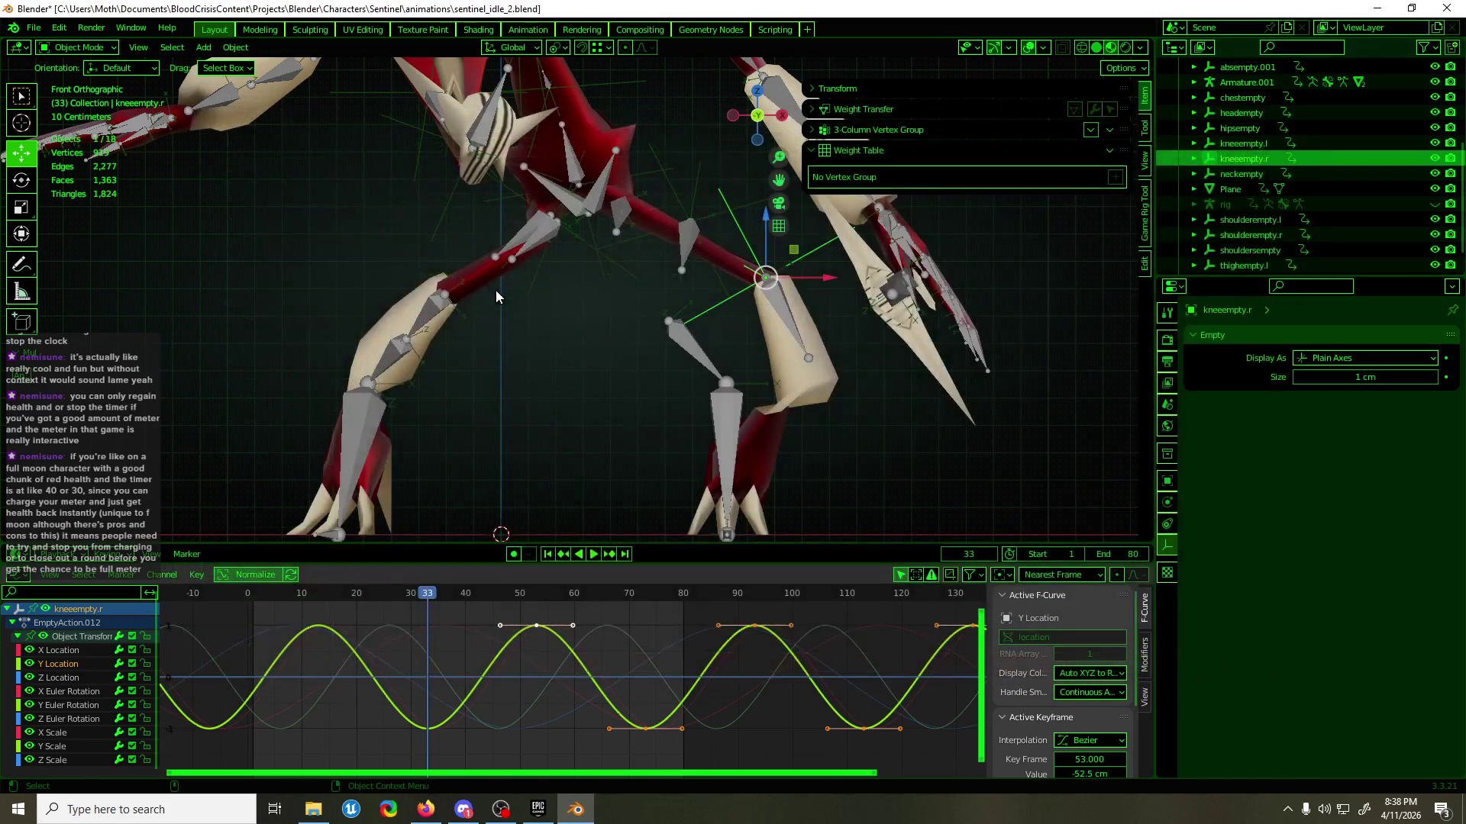
- Lower kneeempty.r's X Location keys so the frame-36 key reads -11.8 cm
{"action": "left_click_drag", "start_coordinate": [488, 645], "coordinate": [520, 711]}
{"action": "key", "text": "g"}
{"action": "key", "text": "y"}
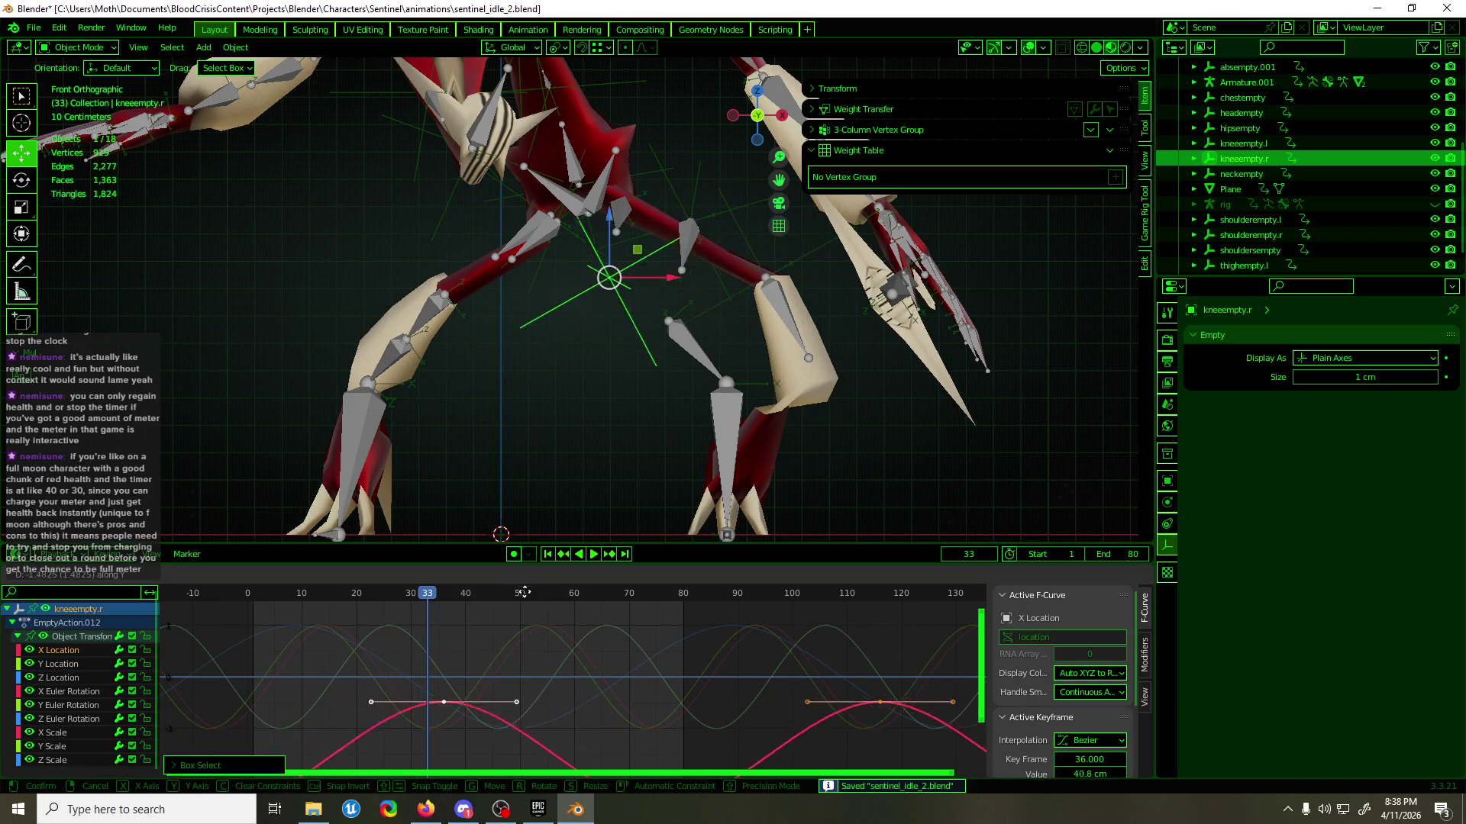
{"action": "left_click", "coordinate": [527, 660]}
{"action": "middle_click_drag", "start_coordinate": [473, 321], "coordinate": [704, 363]}
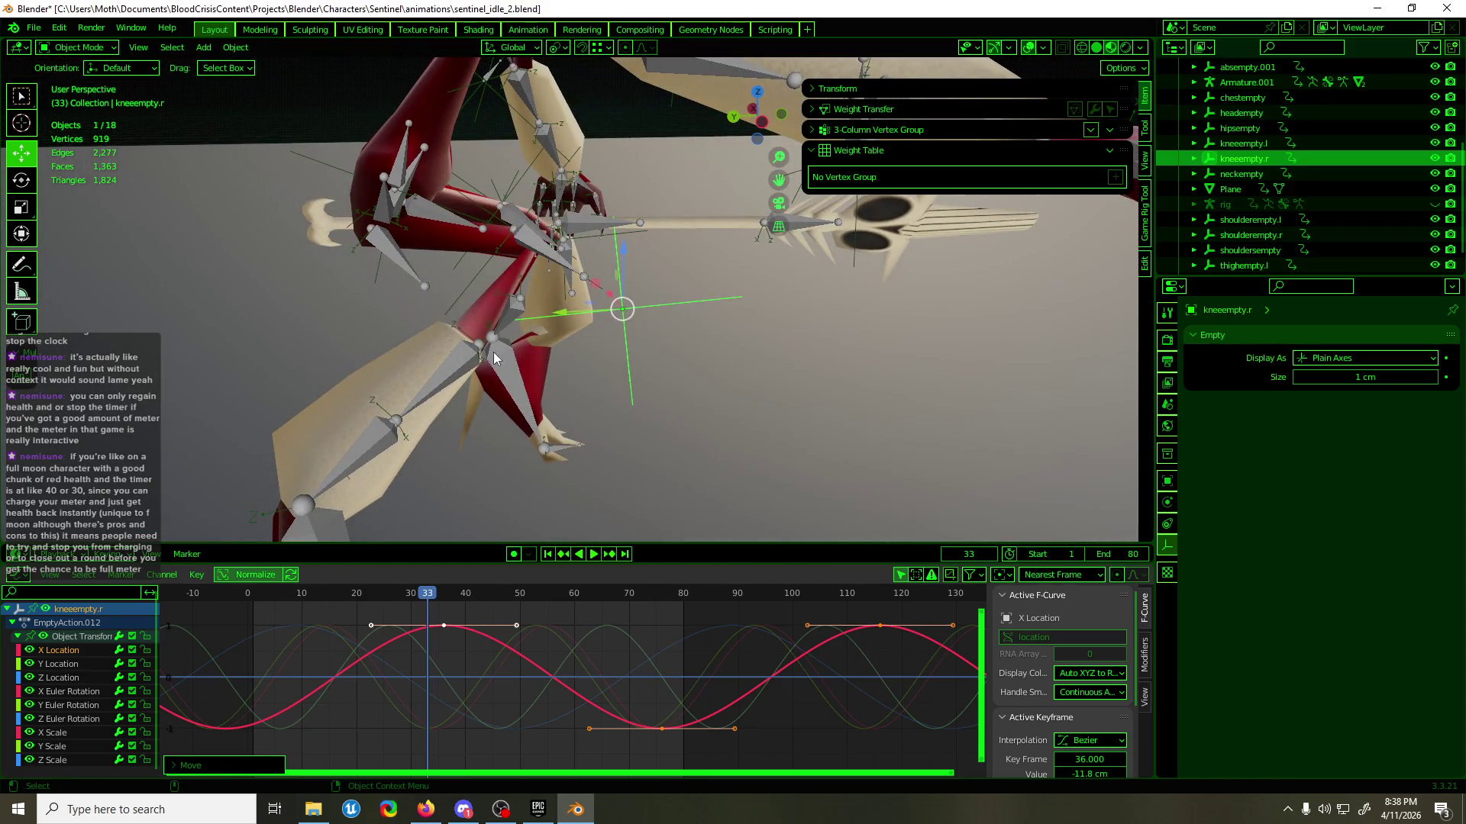
- Copy the Copy Location.001 and Copy Rotation.001 constraints between the shin bones in Pose Mode
{"action": "left_click", "coordinate": [493, 351]}
{"action": "key", "text": "ctrl+Tab"}
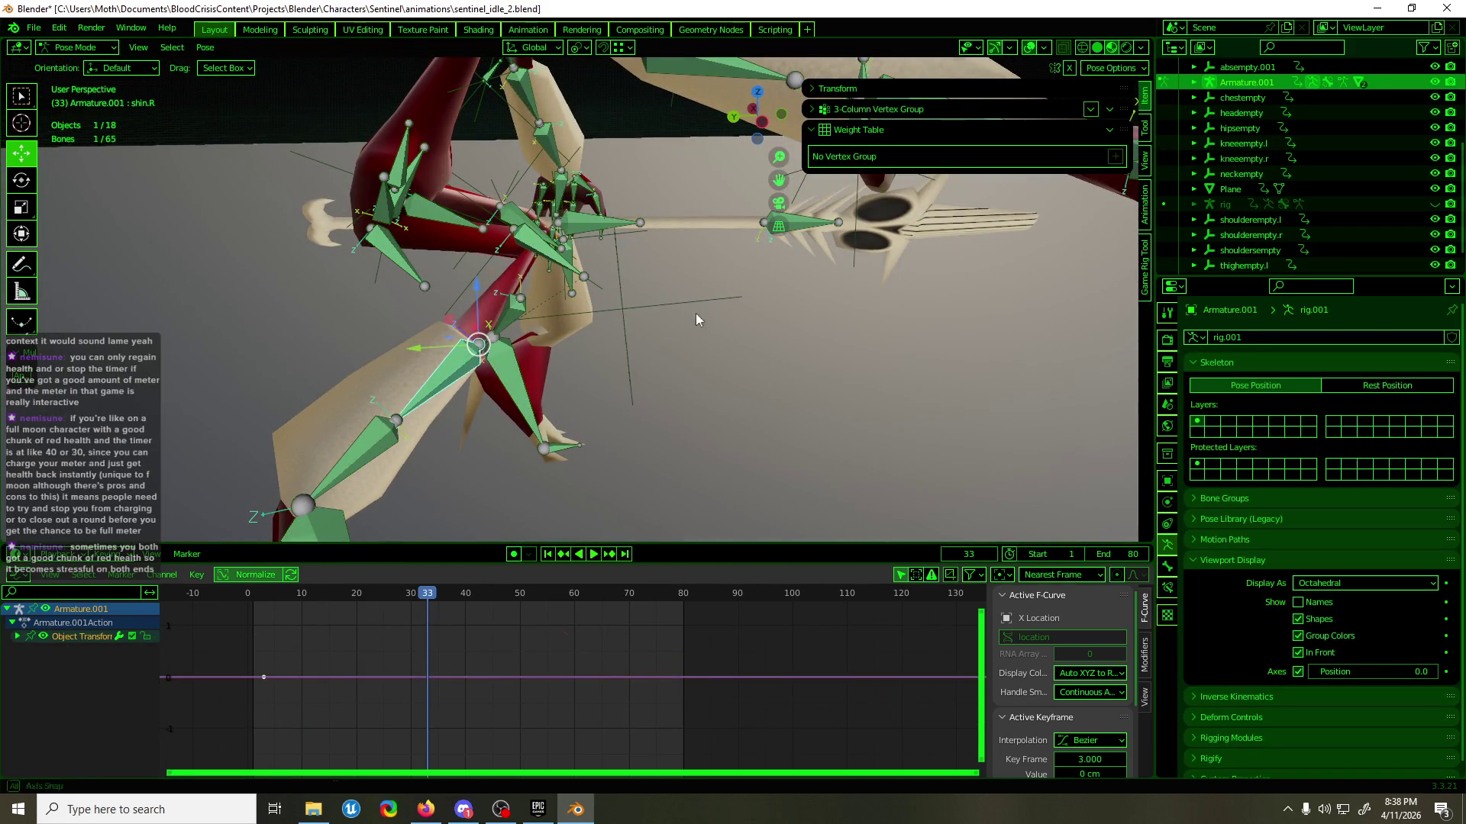
{"action": "middle_click_drag", "start_coordinate": [694, 313], "coordinate": [623, 286]}
{"action": "left_click", "coordinate": [723, 330], "text": "shift"}
{"action": "left_click", "coordinate": [1167, 588]}
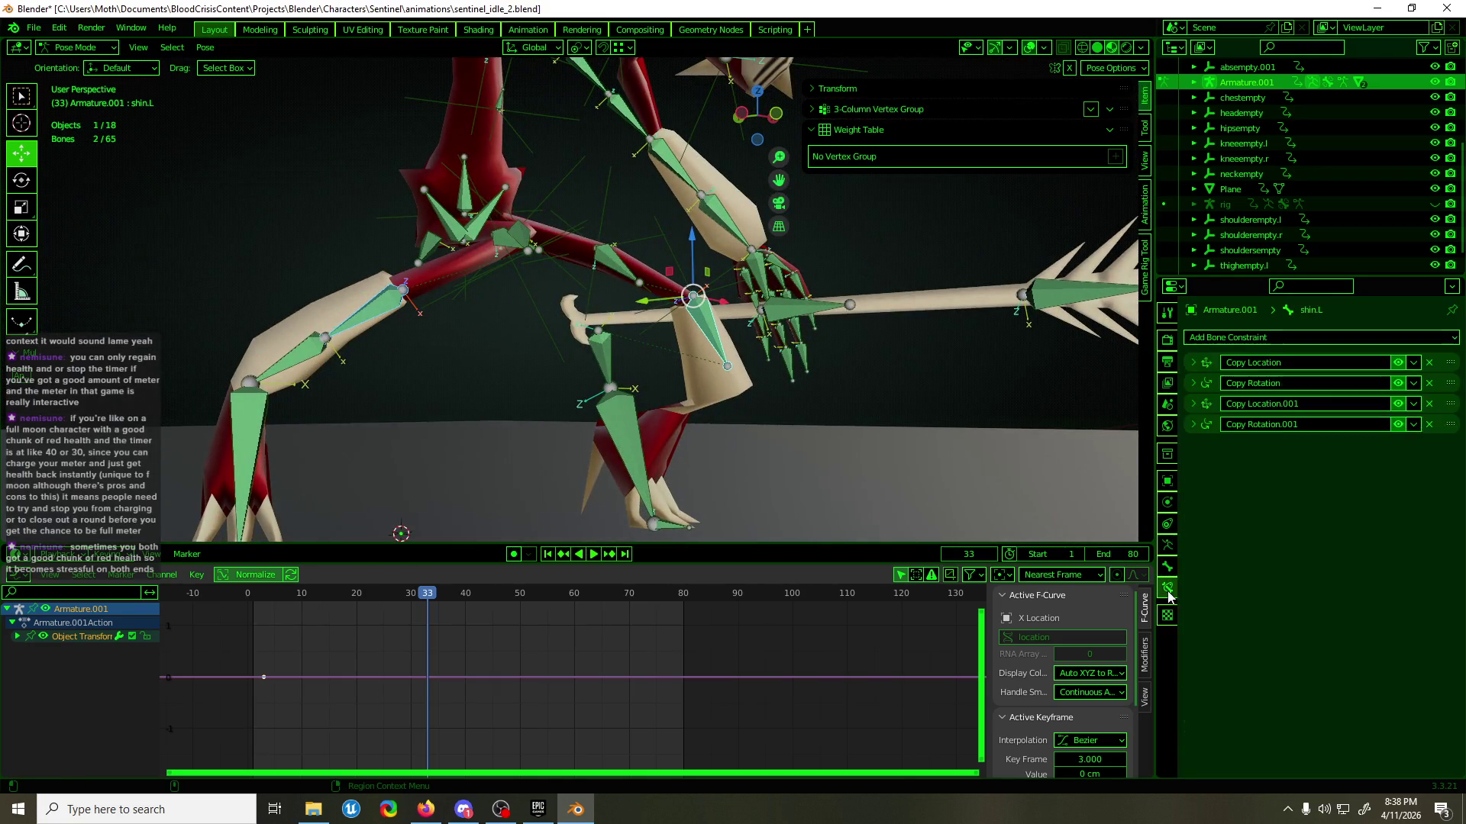
{"action": "left_click", "coordinate": [1414, 404]}
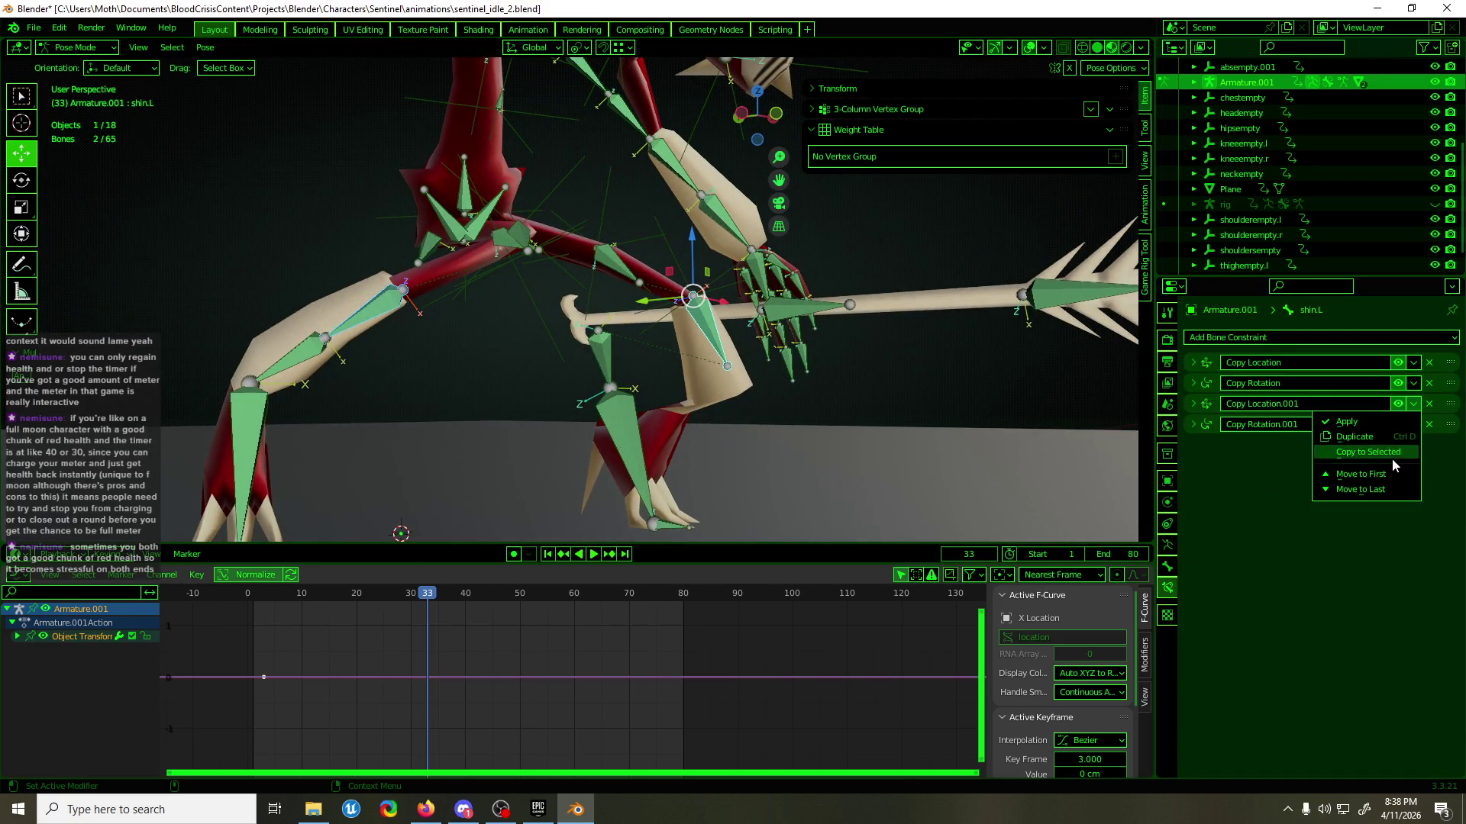
{"action": "left_click", "coordinate": [1391, 455]}
{"action": "left_click", "coordinate": [1414, 424]}
{"action": "left_click", "coordinate": [1394, 476]}
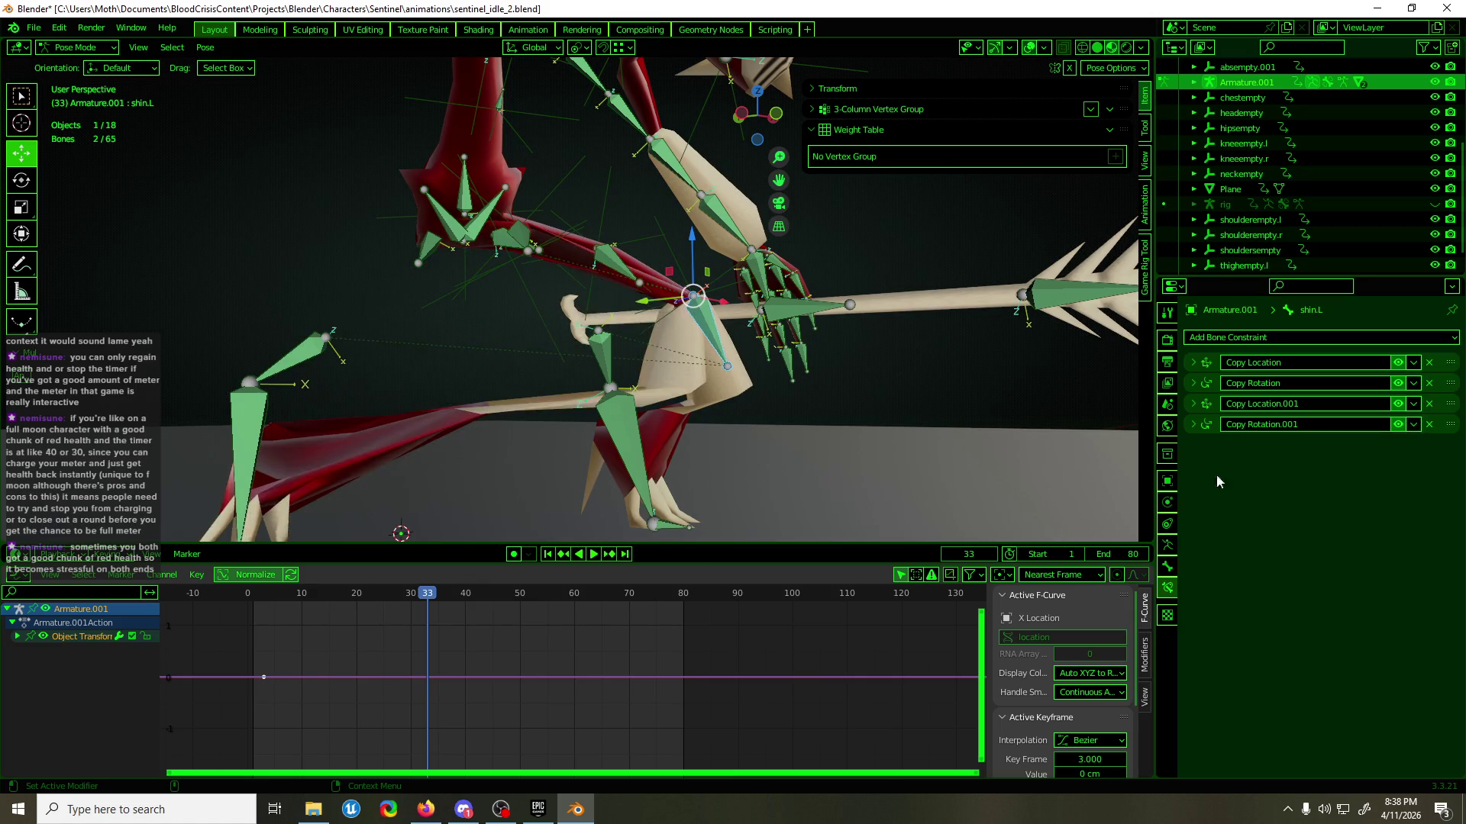
- On shin.R, change the Copy Location.001 target from kneeempty.l to kneeempty.r
{"action": "middle_click_drag", "start_coordinate": [732, 309], "coordinate": [707, 292]}
{"action": "left_click", "coordinate": [720, 309]}
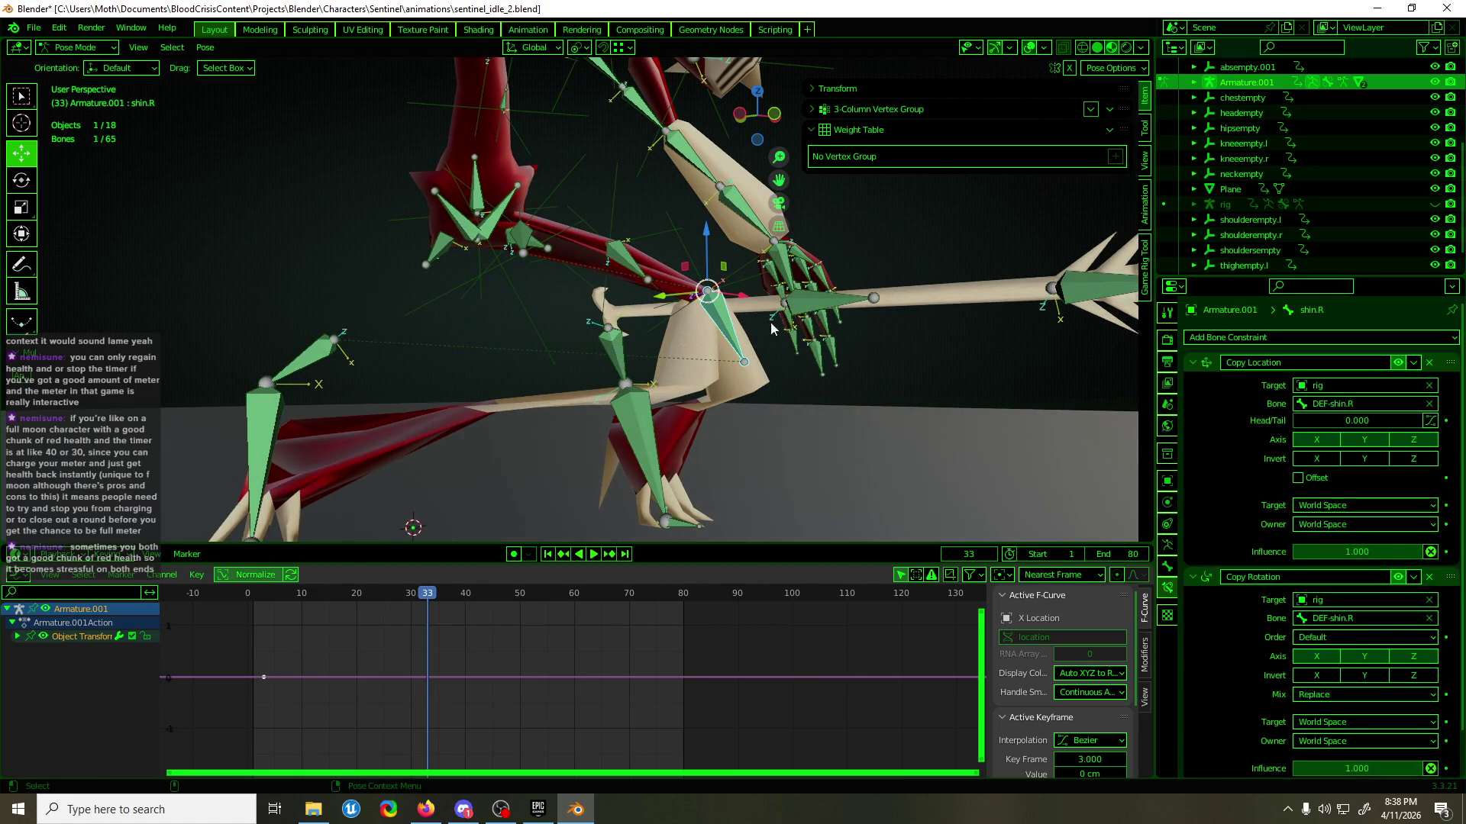
{"action": "left_click", "coordinate": [1193, 363]}
{"action": "left_click", "coordinate": [1192, 381]}
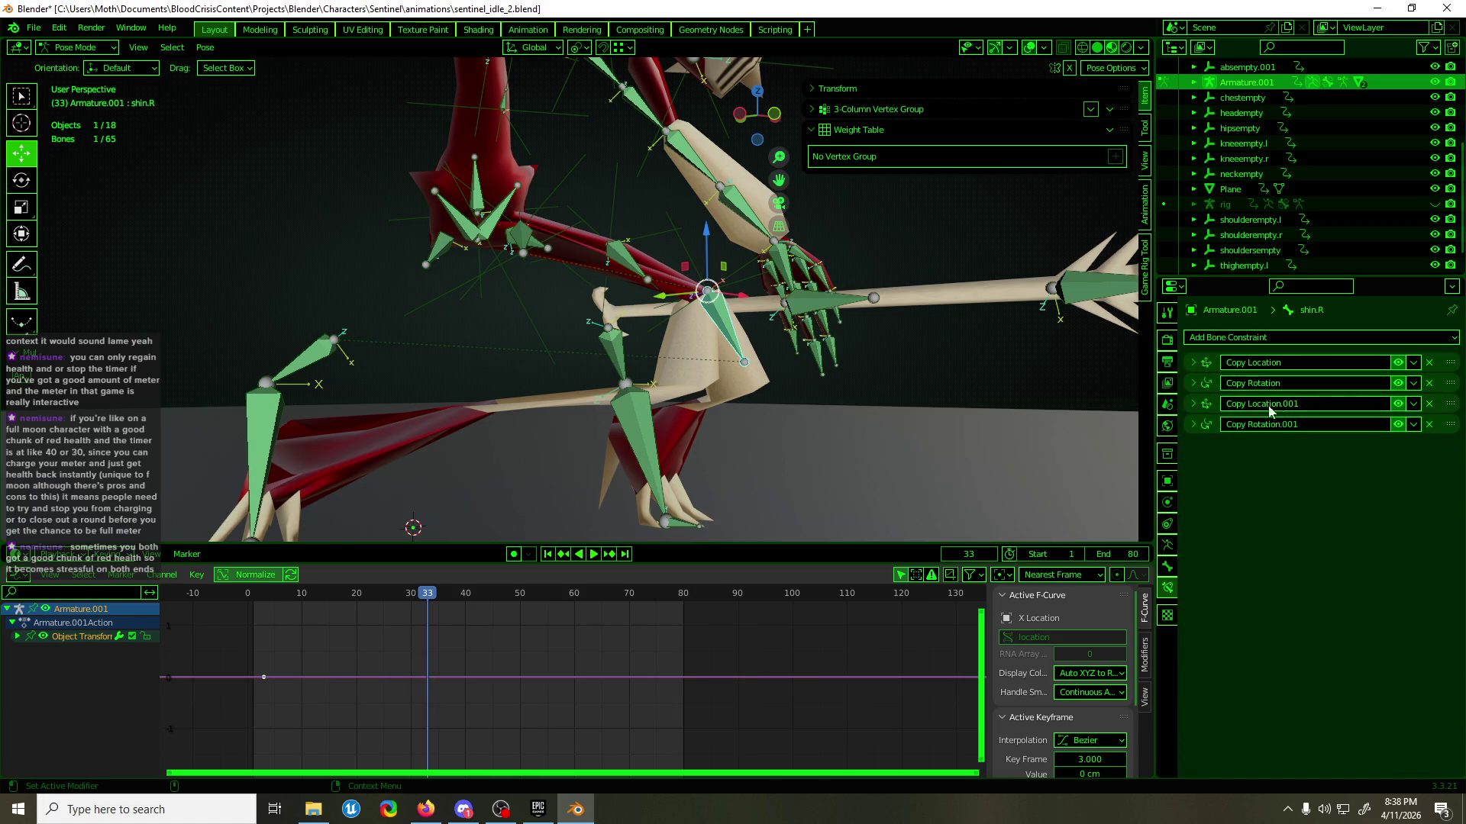
{"action": "left_click", "coordinate": [1193, 403]}
{"action": "left_click", "coordinate": [1394, 428]}
{"action": "key", "text": "BackSpace"}
{"action": "type", "text": "r"}
{"action": "key", "text": "Return"}
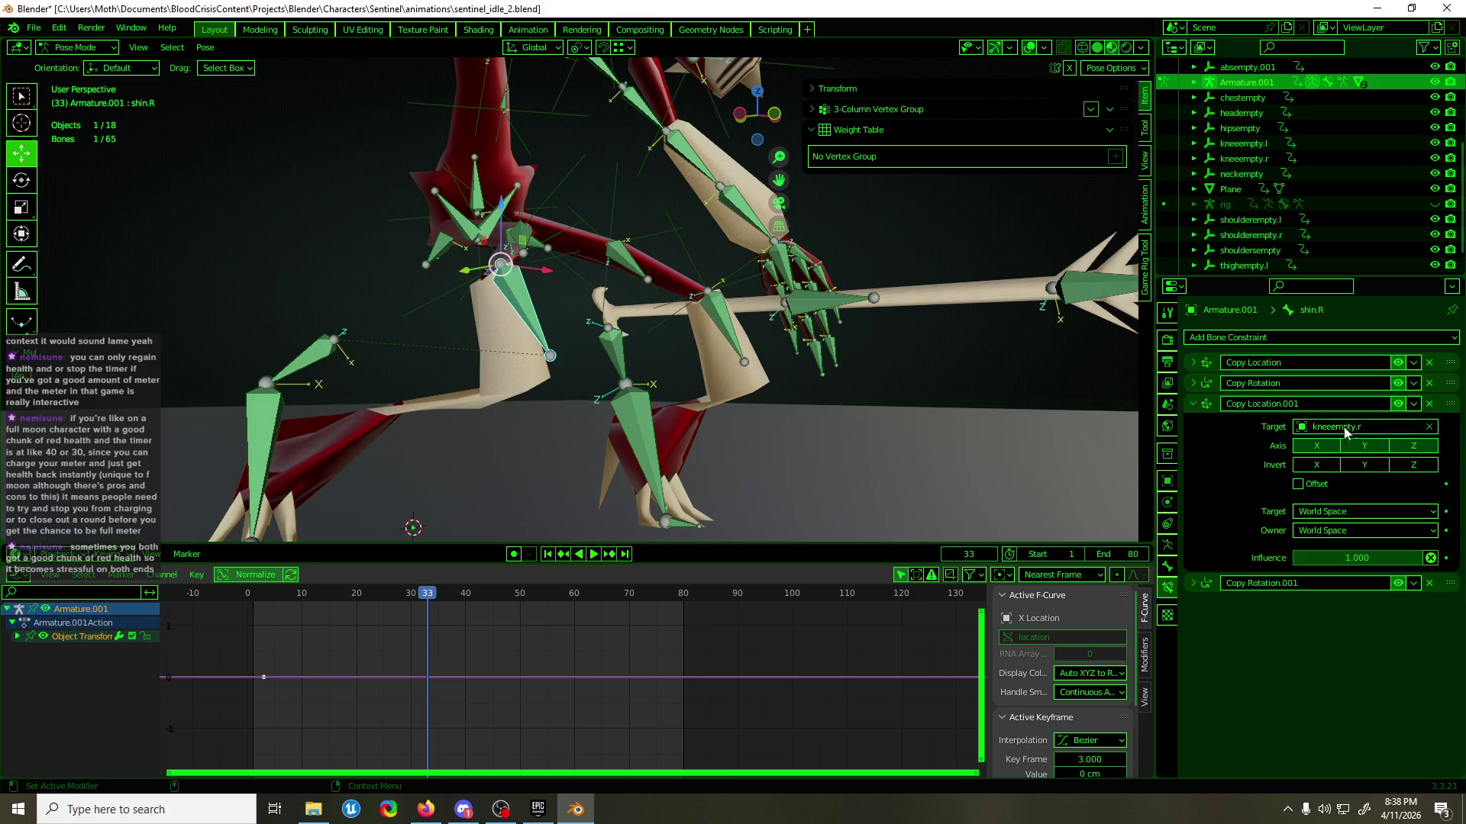
- Change shin.R's Copy Rotation.001 target from kneeempty.l to kneeempty.r
{"action": "left_click", "coordinate": [1193, 404]}
{"action": "left_click", "coordinate": [1192, 424]}
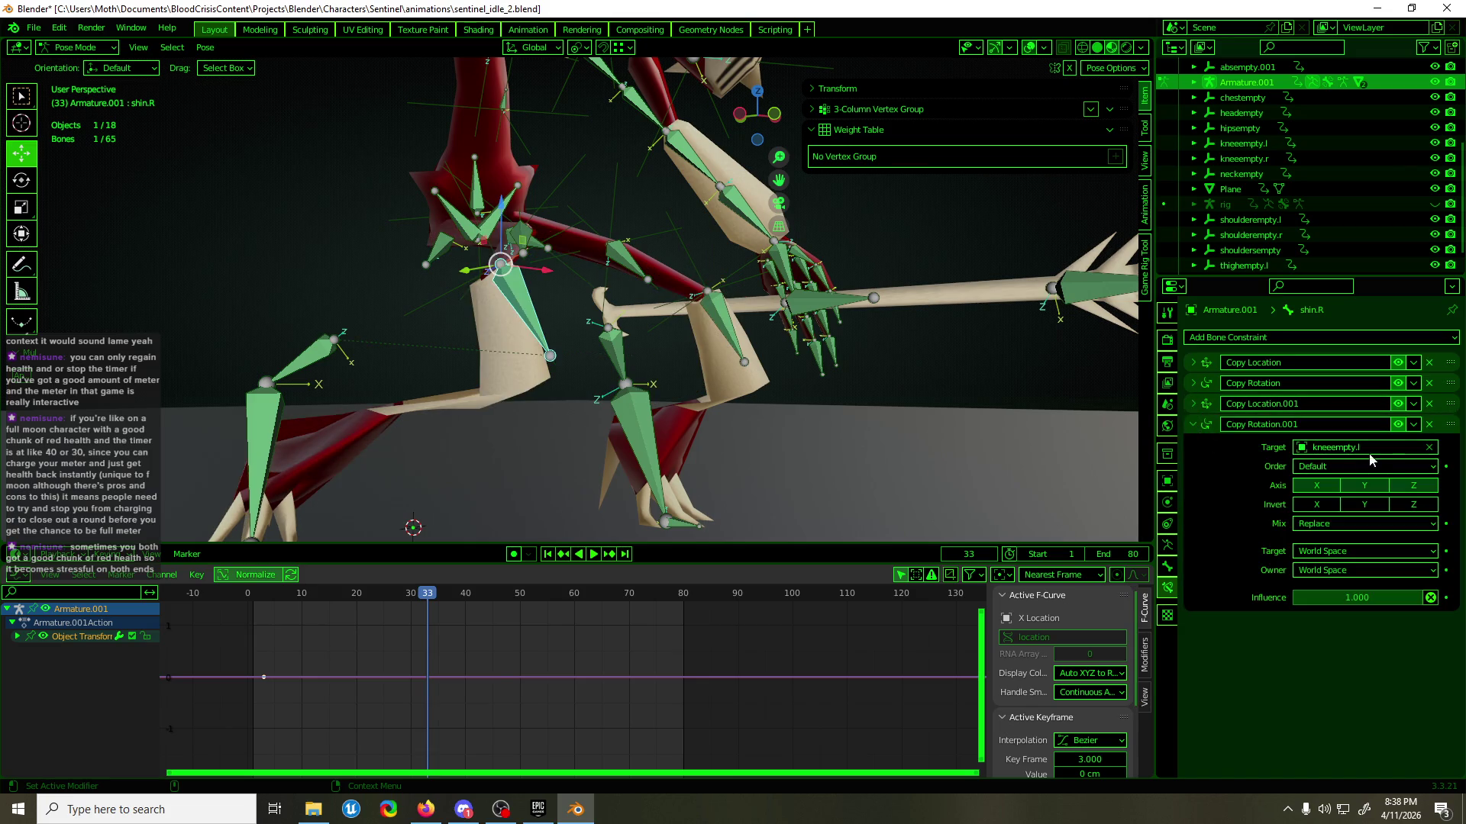
{"action": "left_click", "coordinate": [1378, 449]}
{"action": "key", "text": "BackSpace"}
{"action": "type", "text": "r"}
{"action": "key", "text": "Return"}
{"action": "mouse_move", "coordinate": [843, 346]}
{"action": "middle_mouse_down"}
{"action": "mouse_move", "coordinate": [745, 365]}
{"action": "mouse_move", "coordinate": [936, 375]}
{"action": "mouse_move", "coordinate": [777, 356]}
{"action": "middle_mouse_up"}
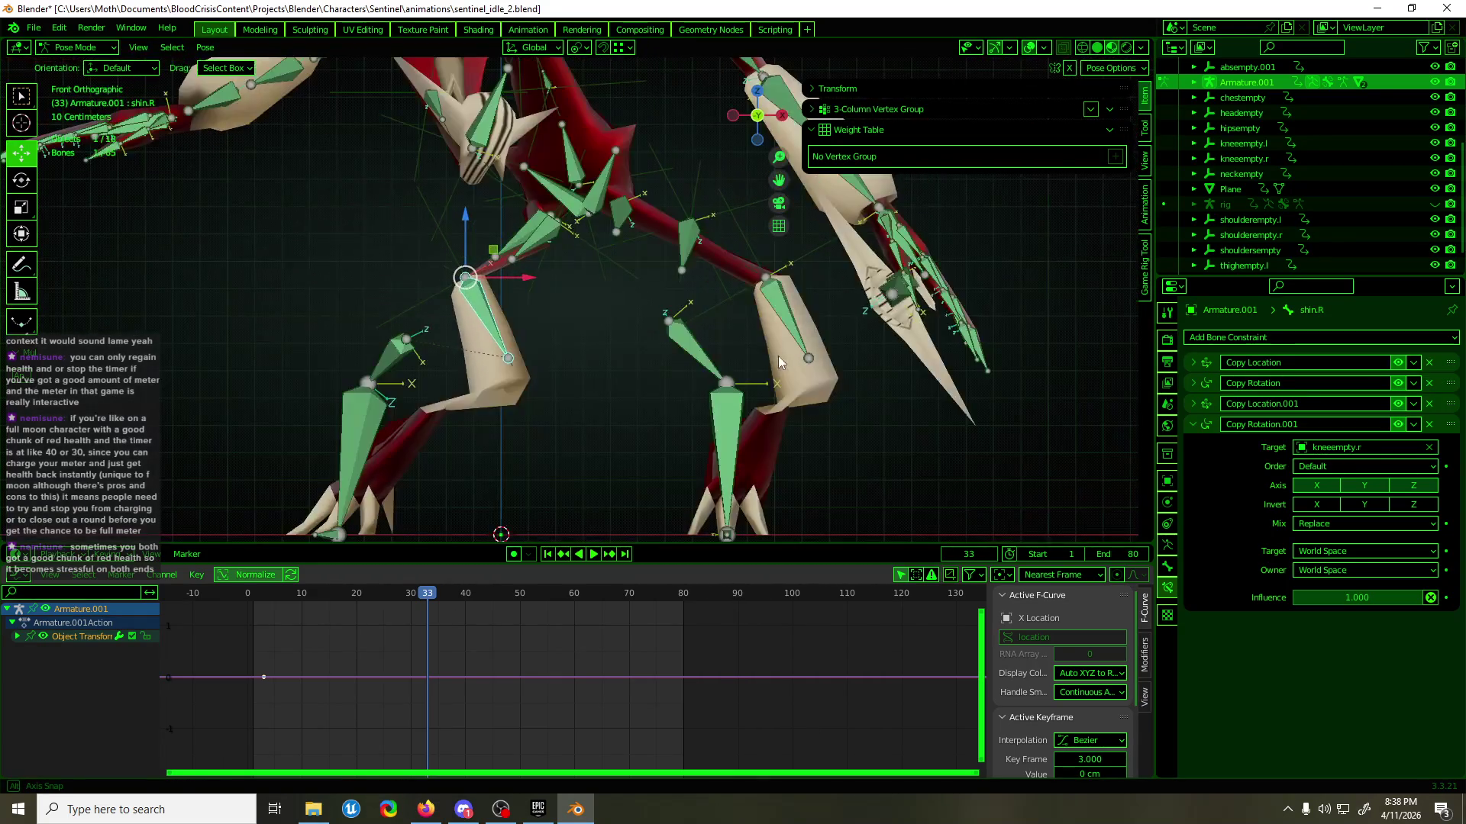
- Select kneeempty.r and lower its Y Euler Rotation keyframes to about -195°
{"action": "key", "text": "ctrl+Tab"}
{"action": "left_click", "coordinate": [465, 277]}
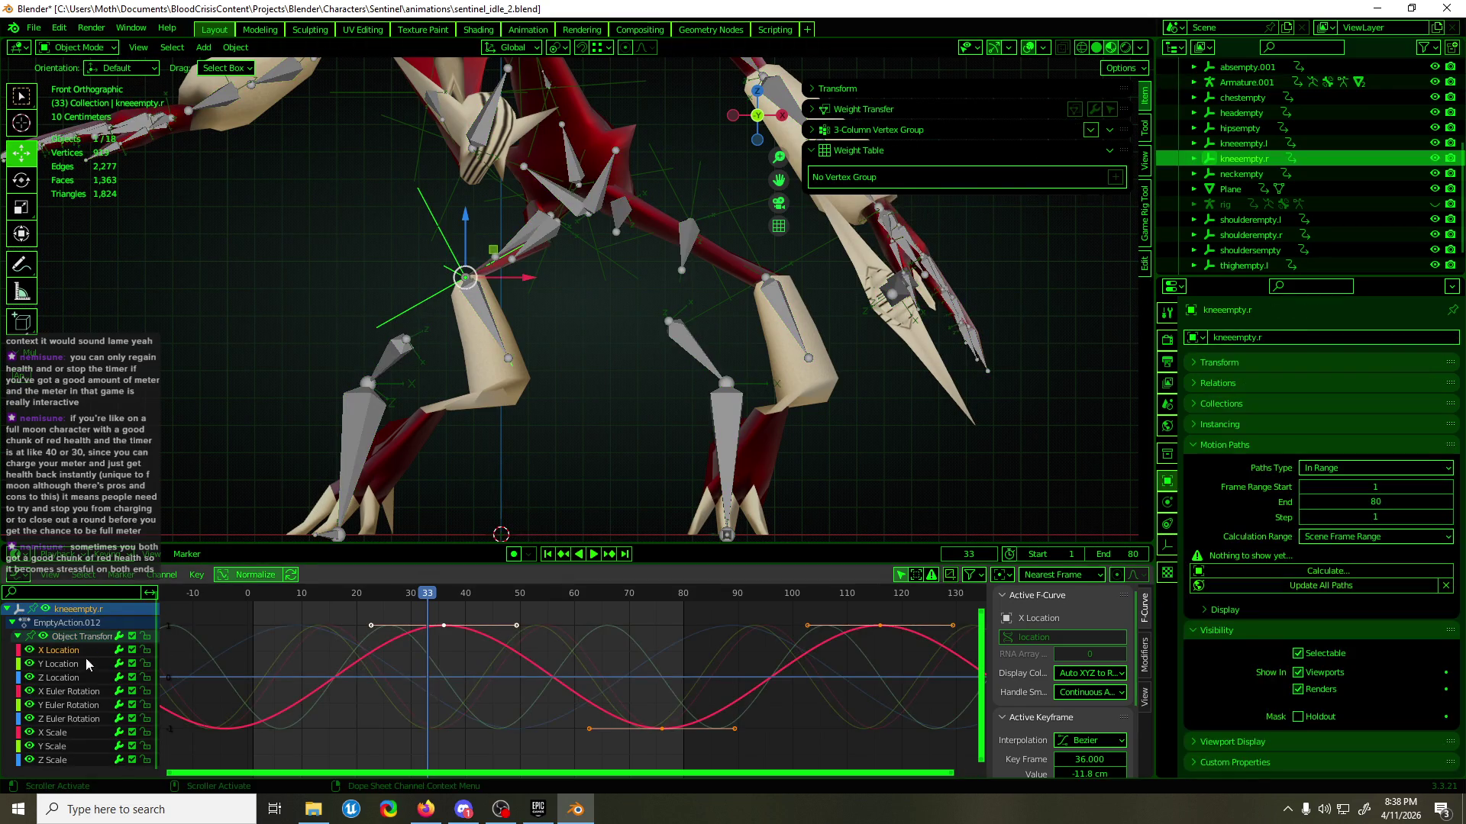
{"action": "left_click", "coordinate": [65, 693]}
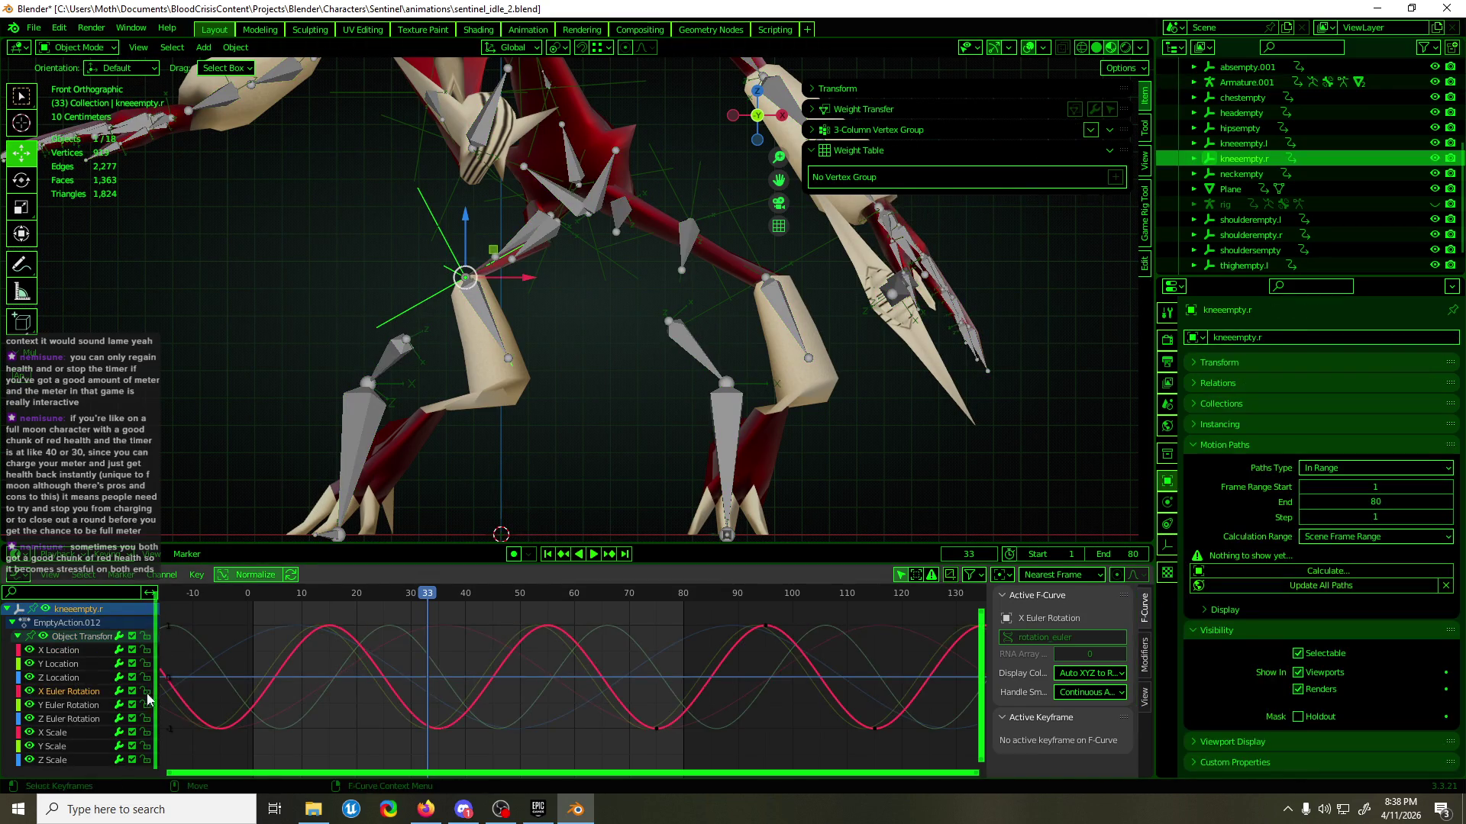
{"action": "left_click", "coordinate": [70, 705]}
{"action": "left_click_drag", "start_coordinate": [352, 645], "coordinate": [365, 681]}
{"action": "key", "text": "g"}
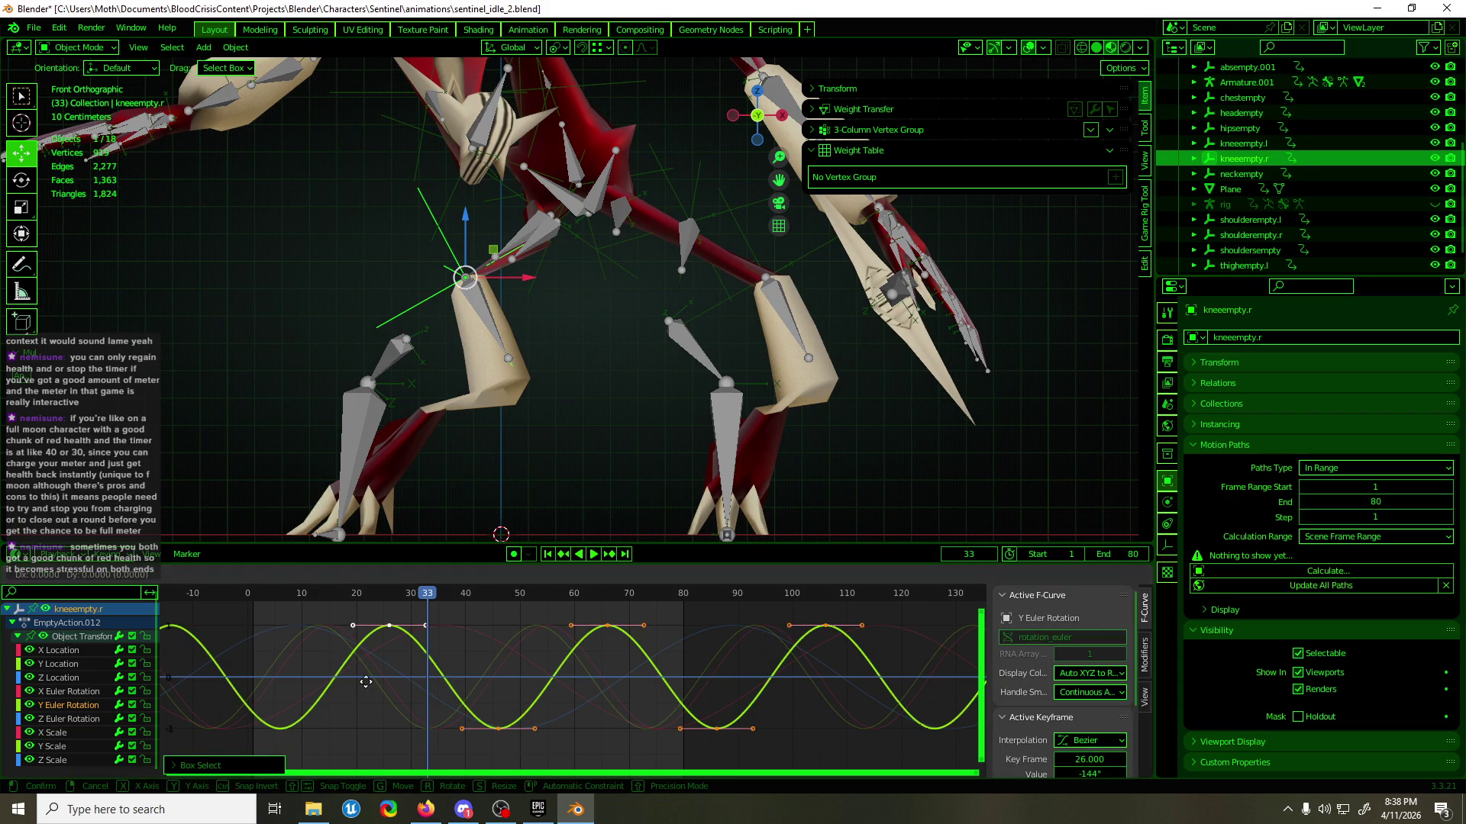
{"action": "left_click", "coordinate": [340, 710]}
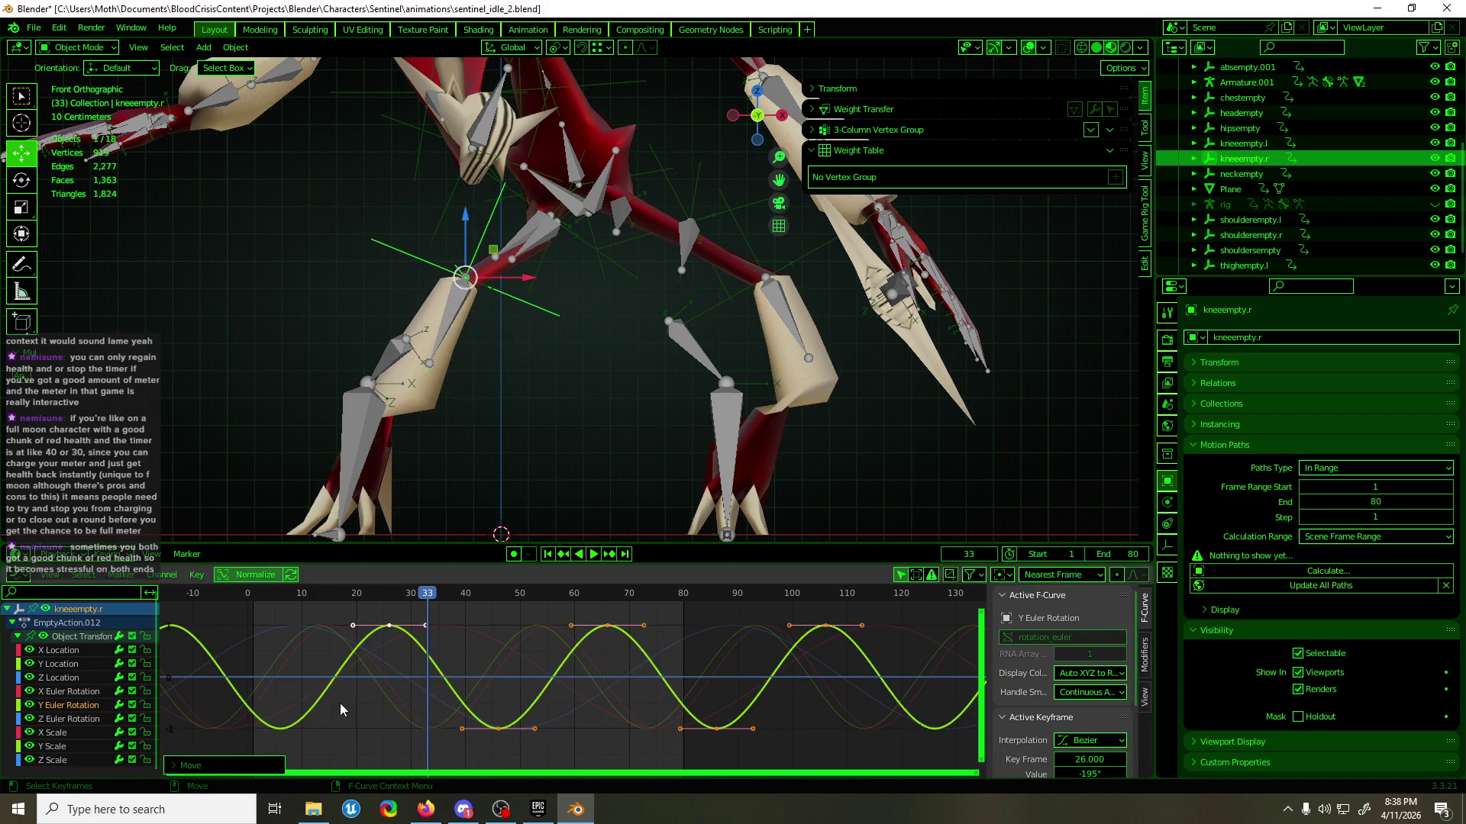
- Play the idle loop, save sentinel_idle_2.blend, and stop playback in front view
{"action": "key", "text": "space"}
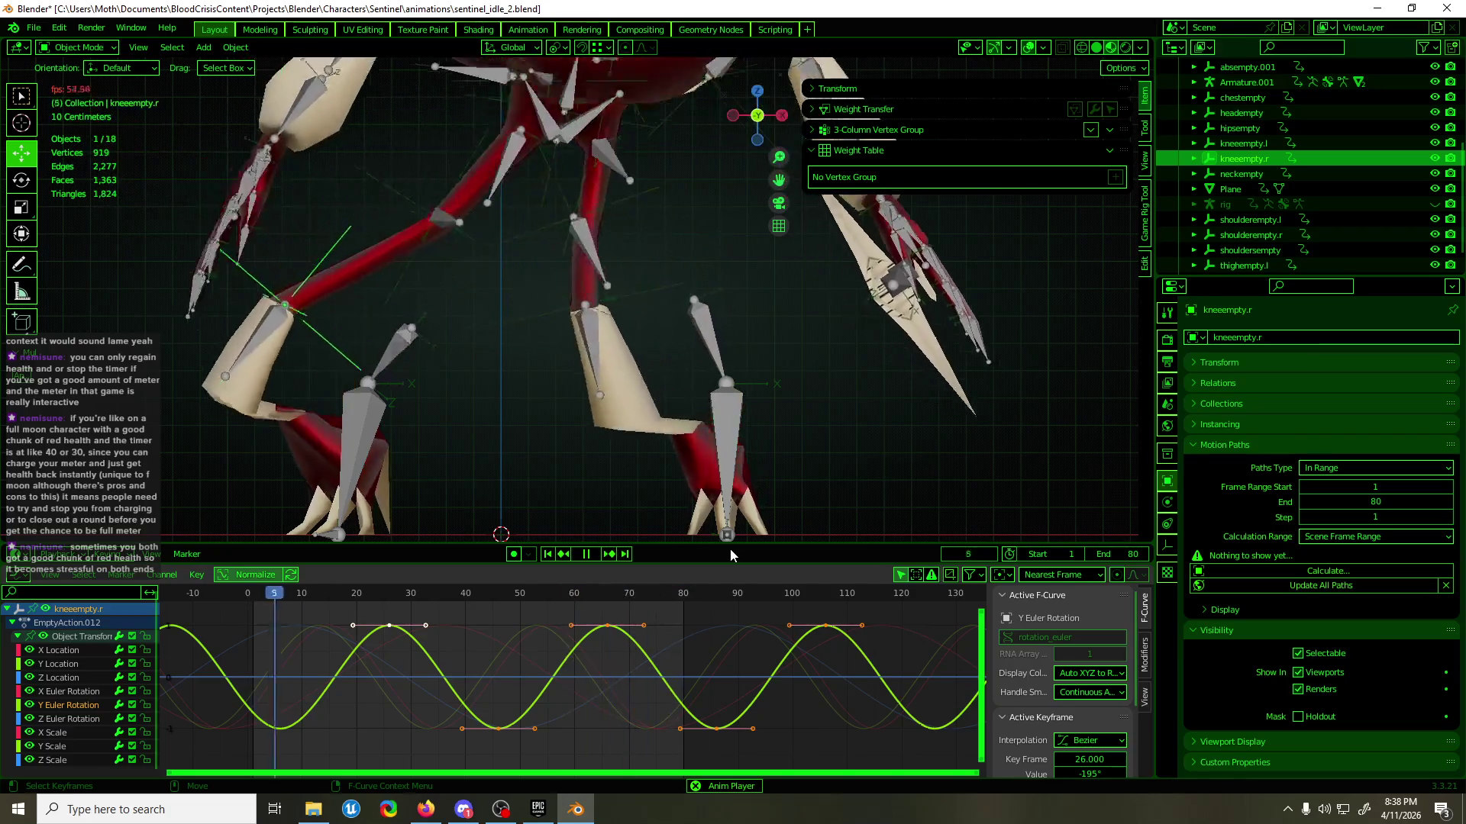
{"action": "scroll", "coordinate": [721, 350], "scroll_direction": "down", "scroll_amount": 5}
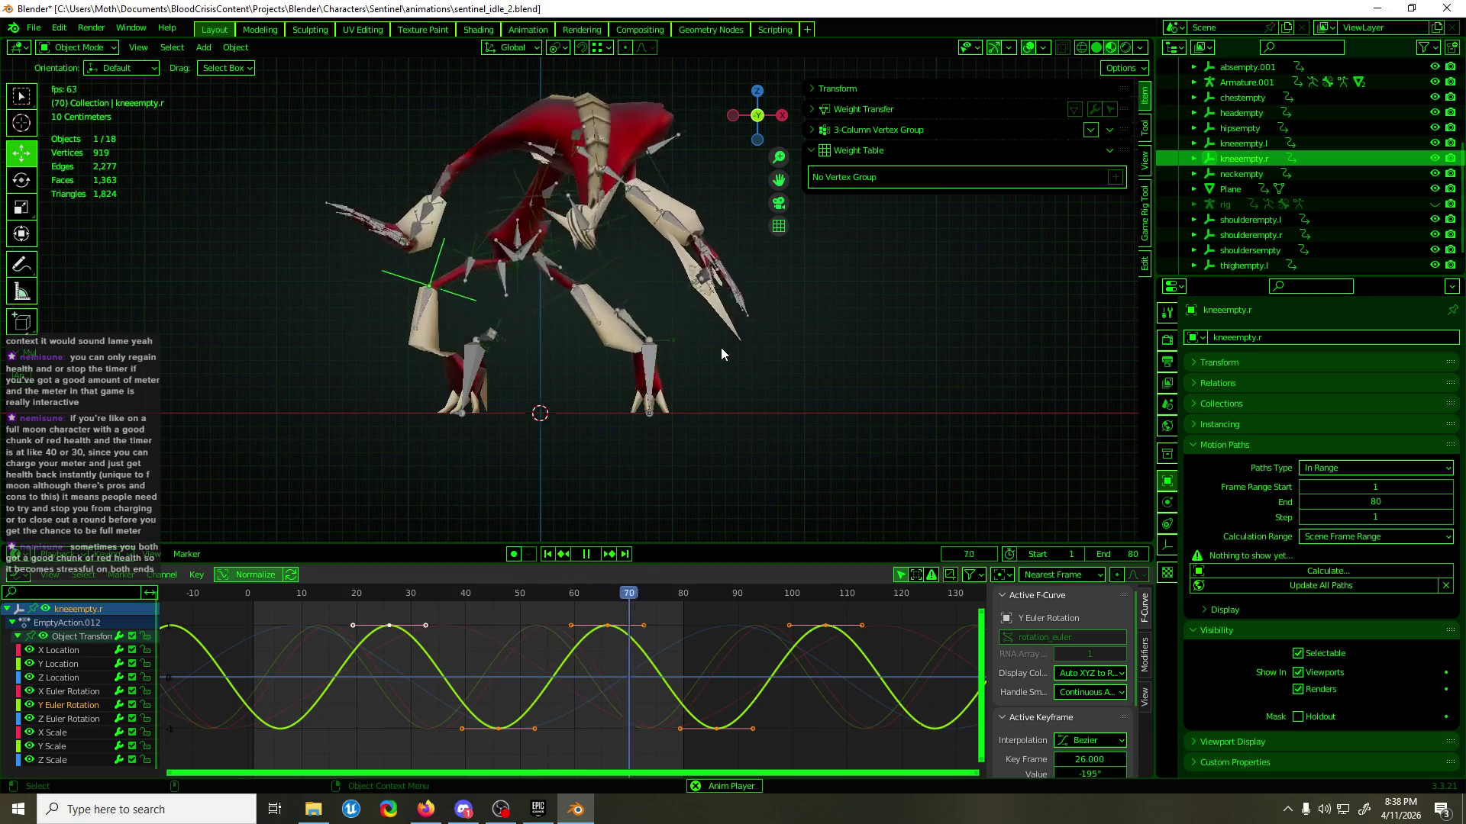
{"action": "key", "text": "ctrl+s"}
{"action": "mouse_move", "coordinate": [721, 347]}
{"action": "middle_mouse_down"}
{"action": "mouse_move", "coordinate": [702, 305]}
{"action": "mouse_move", "coordinate": [574, 336]}
{"action": "mouse_move", "coordinate": [964, 339]}
{"action": "mouse_move", "coordinate": [577, 349]}
{"action": "middle_mouse_up"}
{"action": "key", "text": "KP_1"}
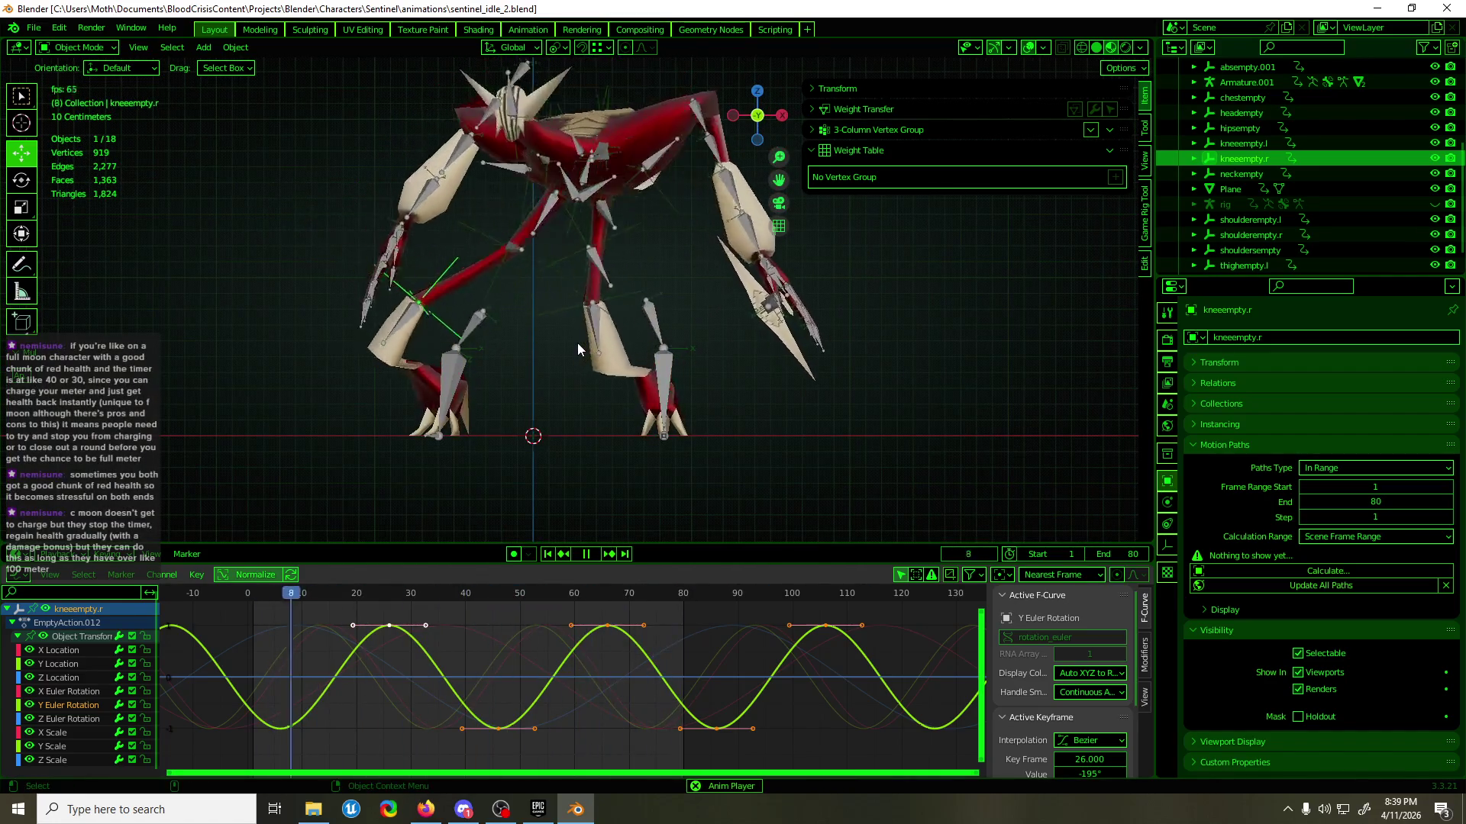
{"action": "key", "text": "Escape"}
- Open the leg mesh polySurface14 in Edit Mode
{"action": "left_click", "coordinate": [577, 342]}
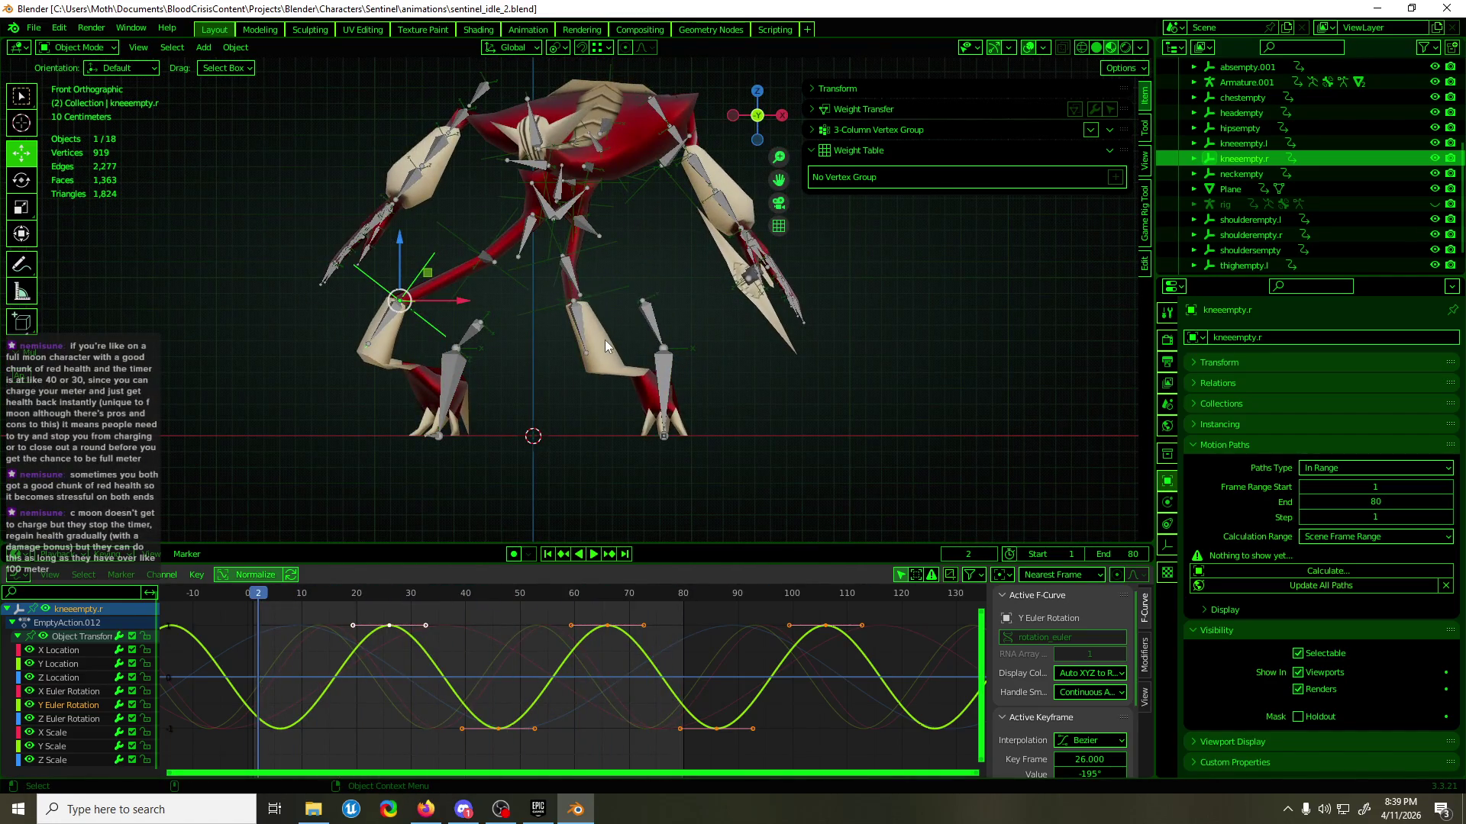
{"action": "key", "text": "Tab"}
{"action": "scroll", "coordinate": [605, 344], "scroll_direction": "up", "scroll_amount": 3}
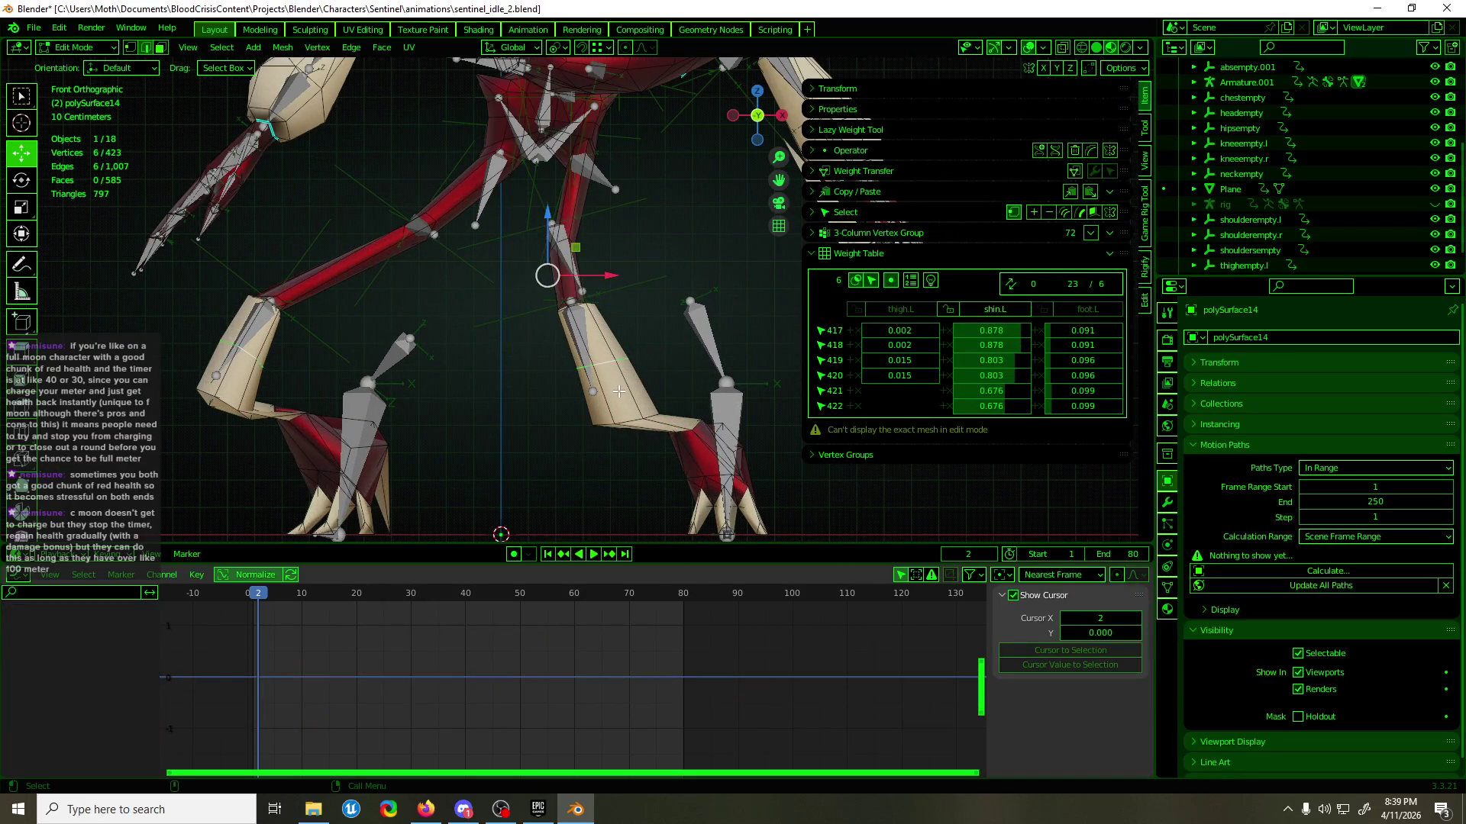
- Select the lower shin loop and make shin.L.001 the active vertex group via the "sh" filter
{"action": "left_click", "coordinate": [630, 419], "text": "alt"}
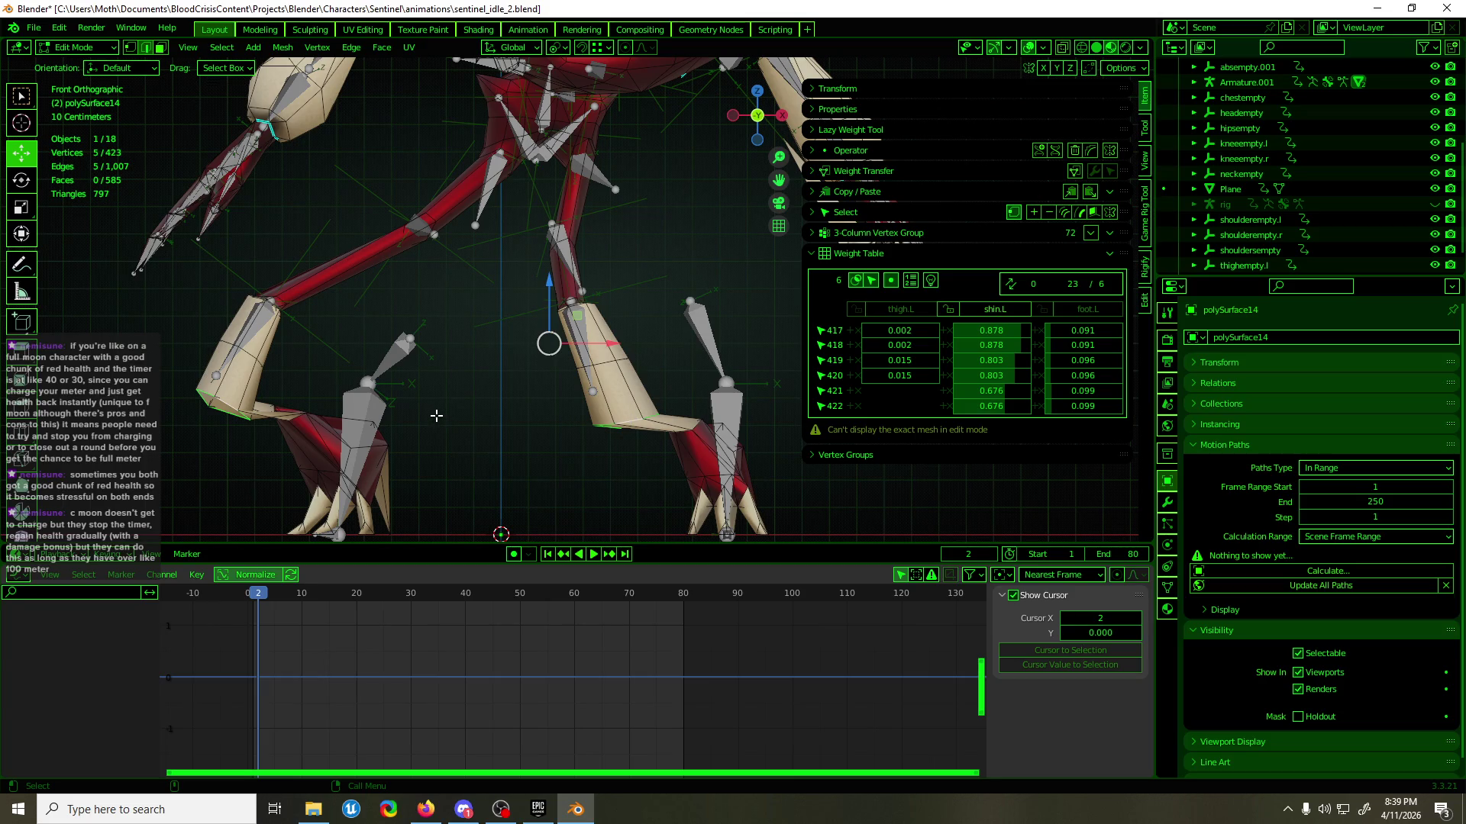
{"action": "key", "text": "ctrl+Tab"}
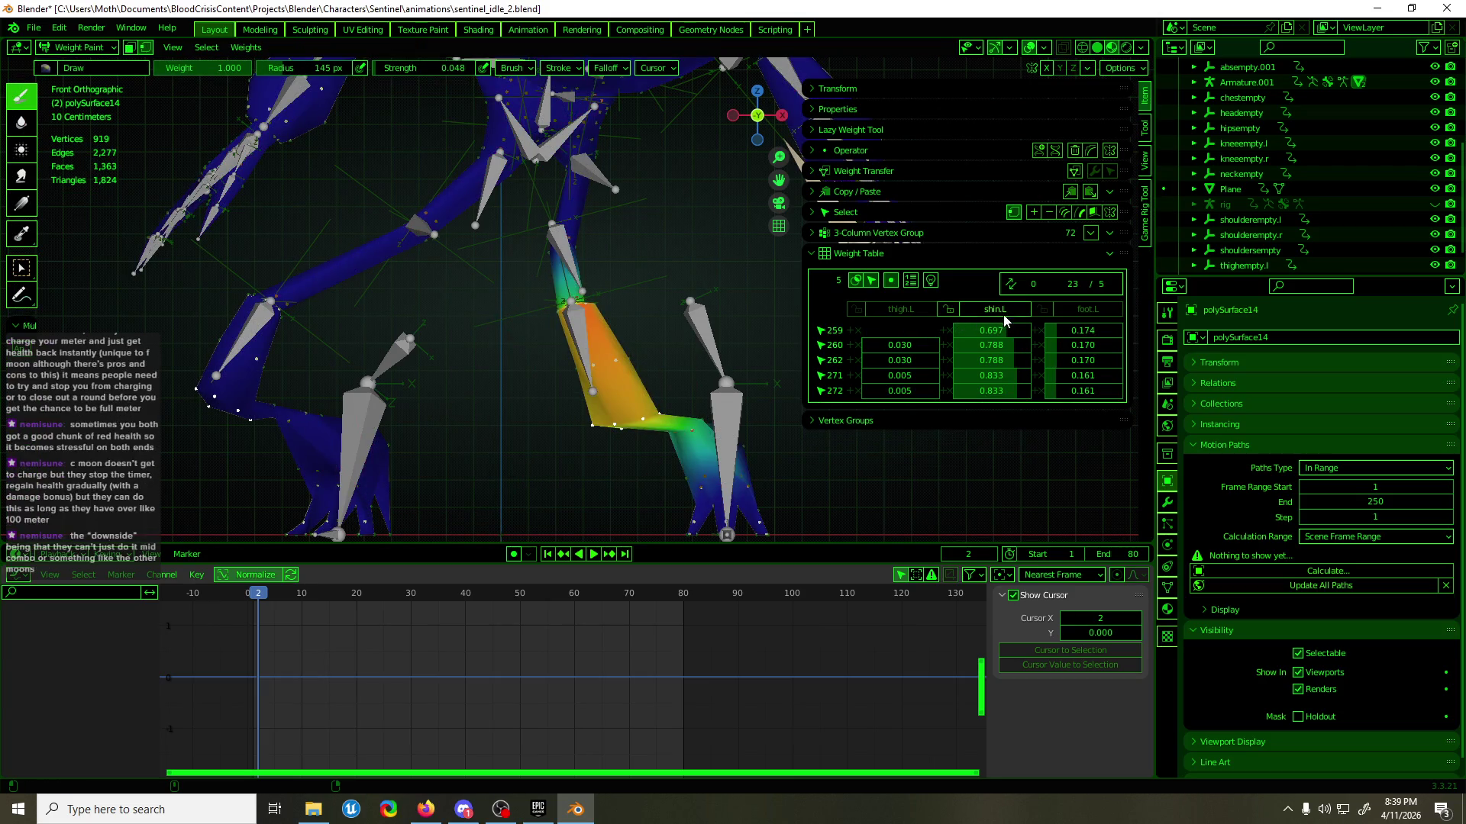
{"action": "left_click", "coordinate": [1170, 592]}
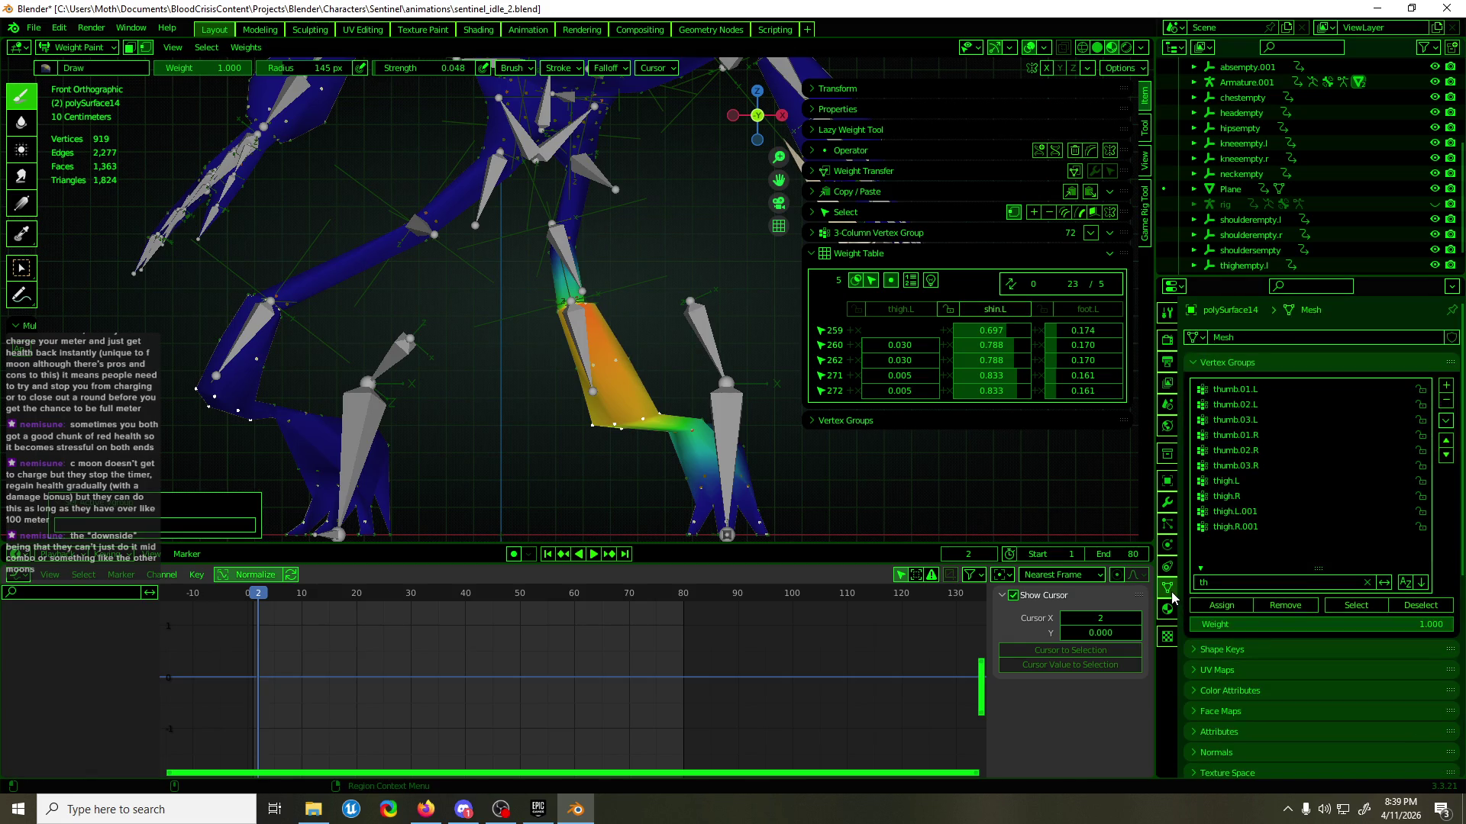
{"action": "left_click", "coordinate": [1236, 582]}
{"action": "type", "text": "sh"}
{"action": "key", "text": "Return"}
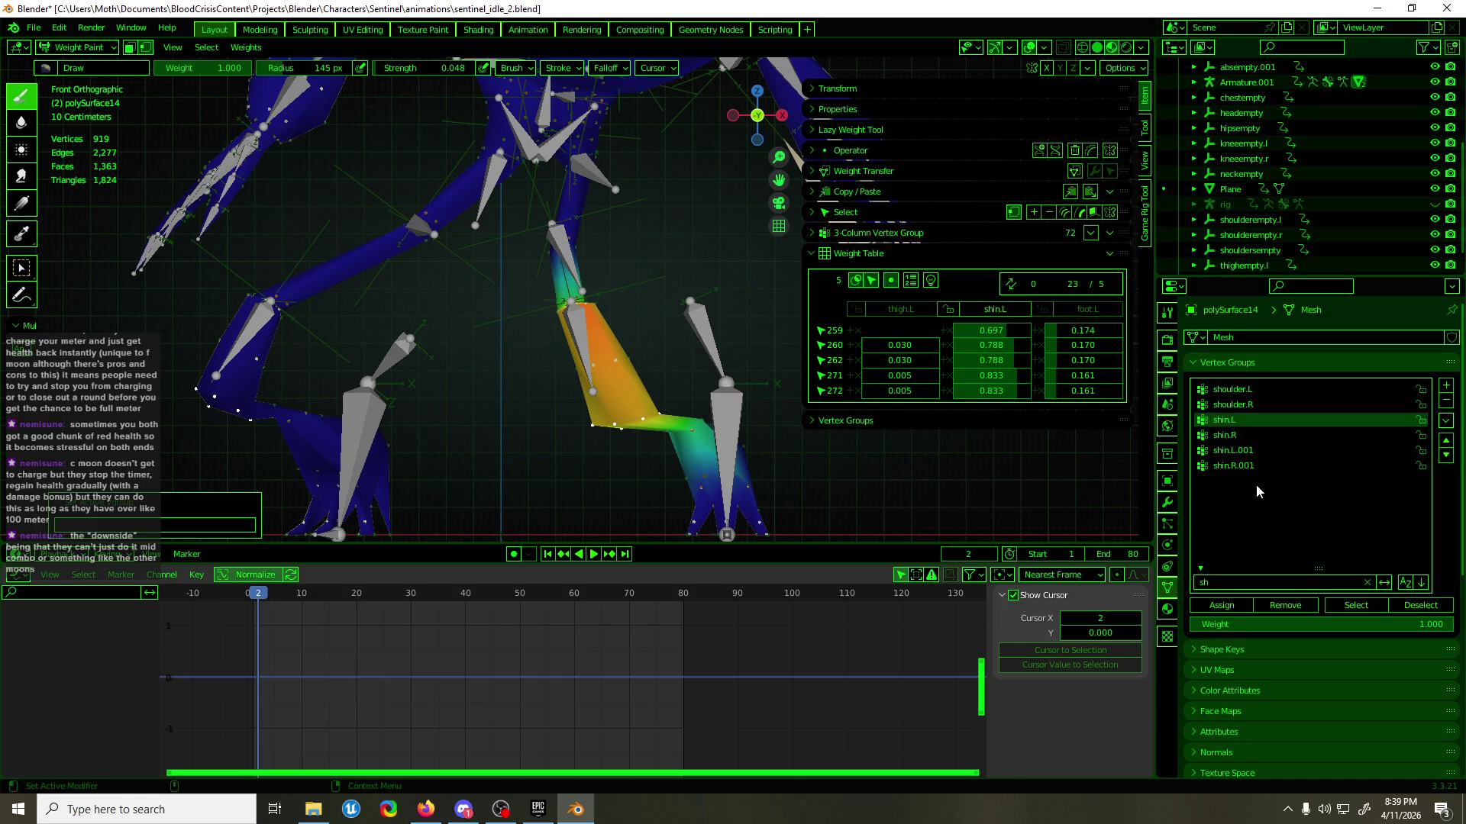
{"action": "left_click", "coordinate": [1264, 452]}
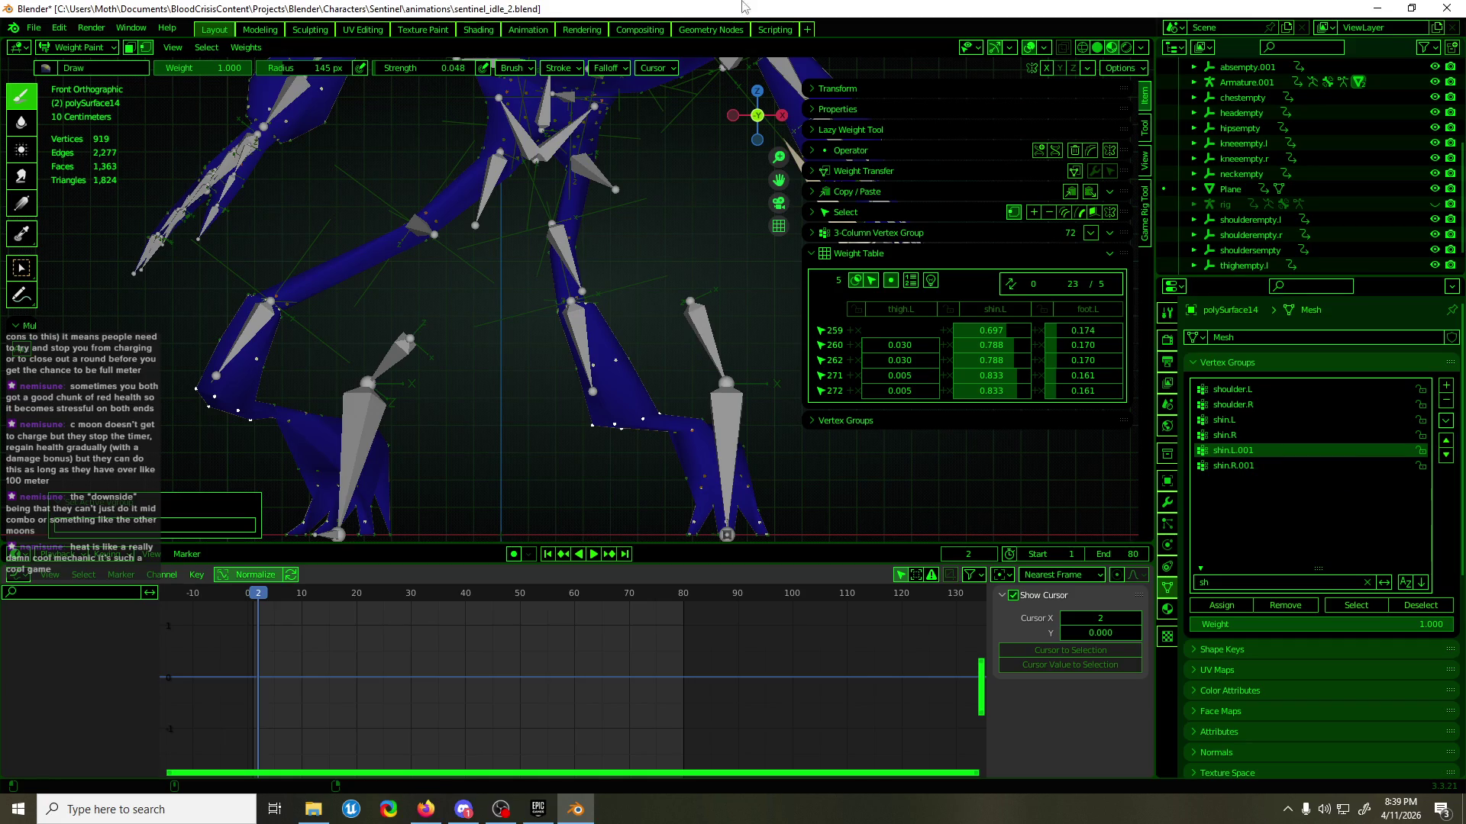
- Save sentinel_idle_2.blend and return polySurface14 to Object Mode
{"action": "key", "text": "ctrl+s"}
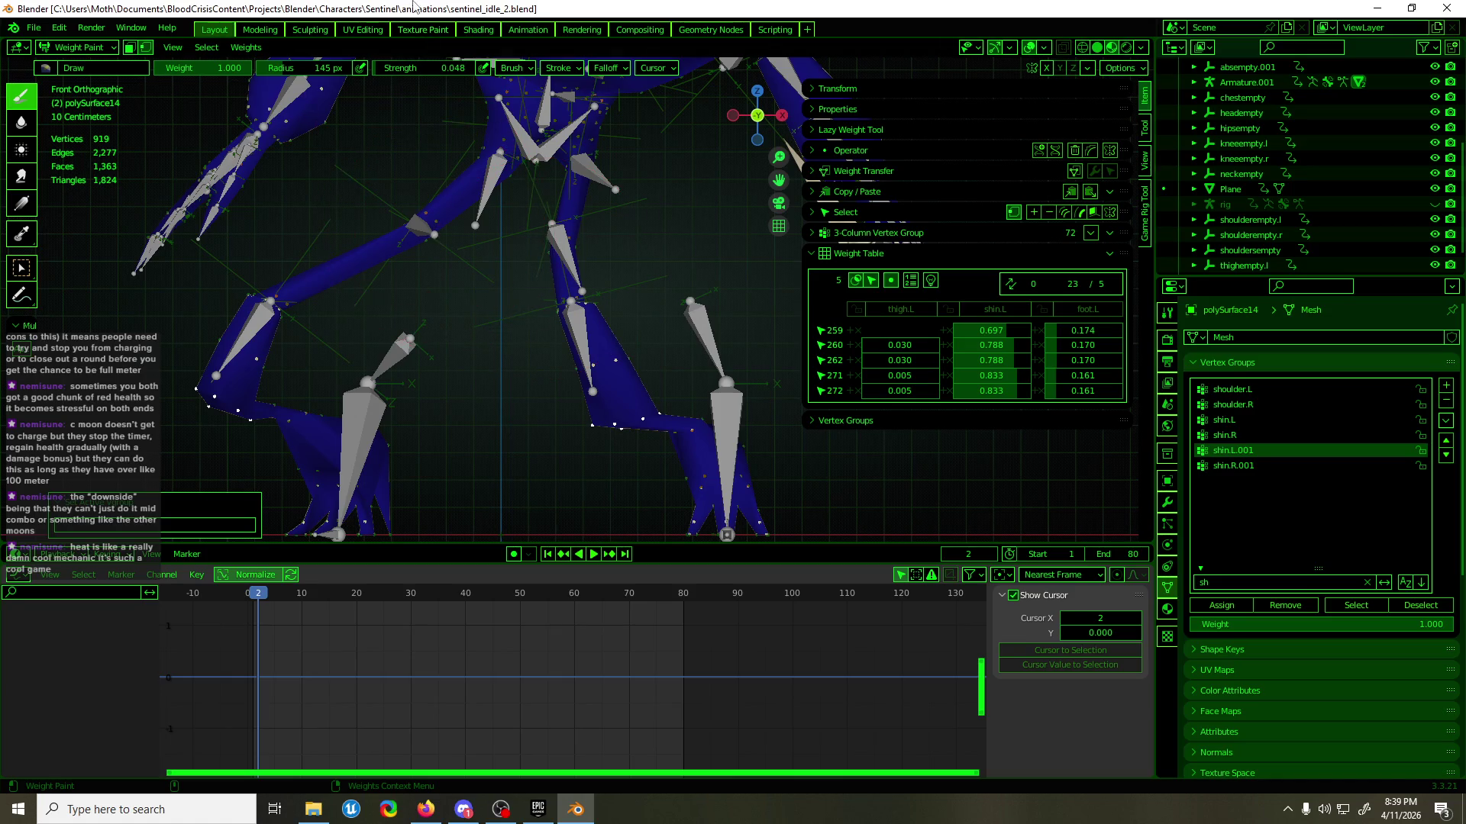
{"action": "key", "text": "ctrl+s"}
{"action": "key", "text": "ctrl+Tab"}
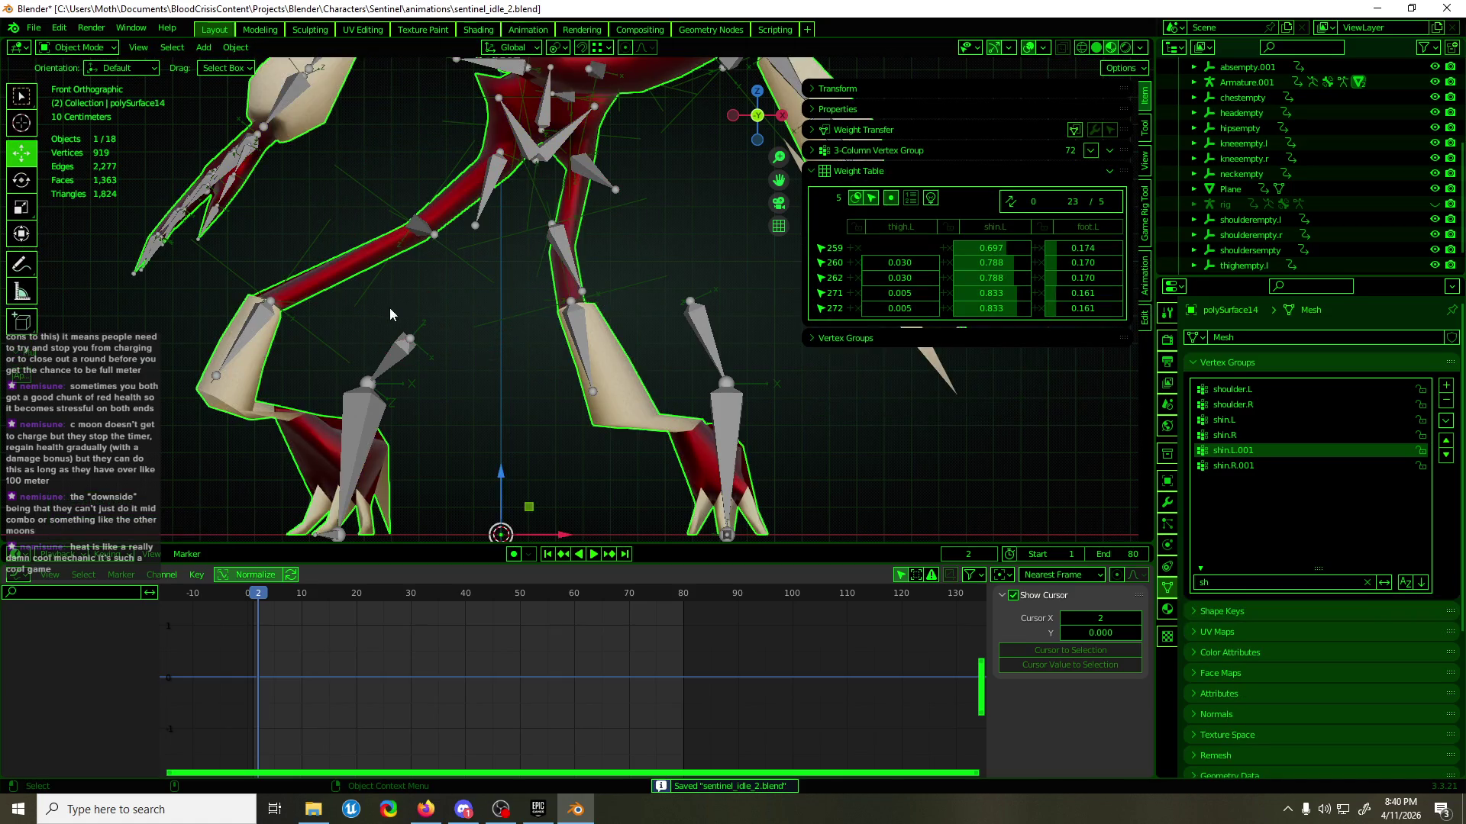
- Select the leg mesh polySurface14 and switch it into weight painting
{"action": "left_click", "coordinate": [325, 343]}
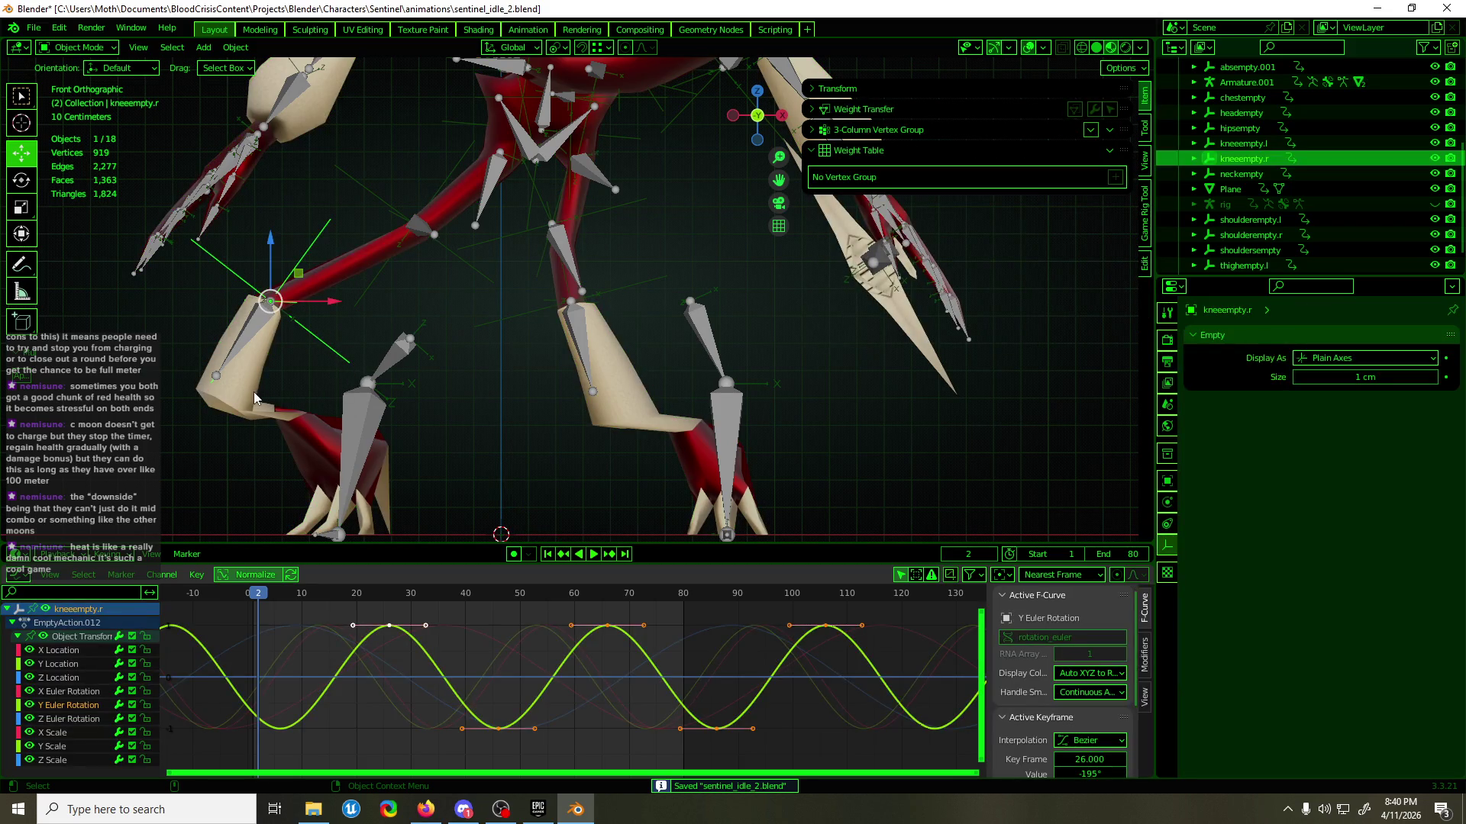
{"action": "left_click", "coordinate": [254, 391]}
{"action": "key", "text": "Tab"}
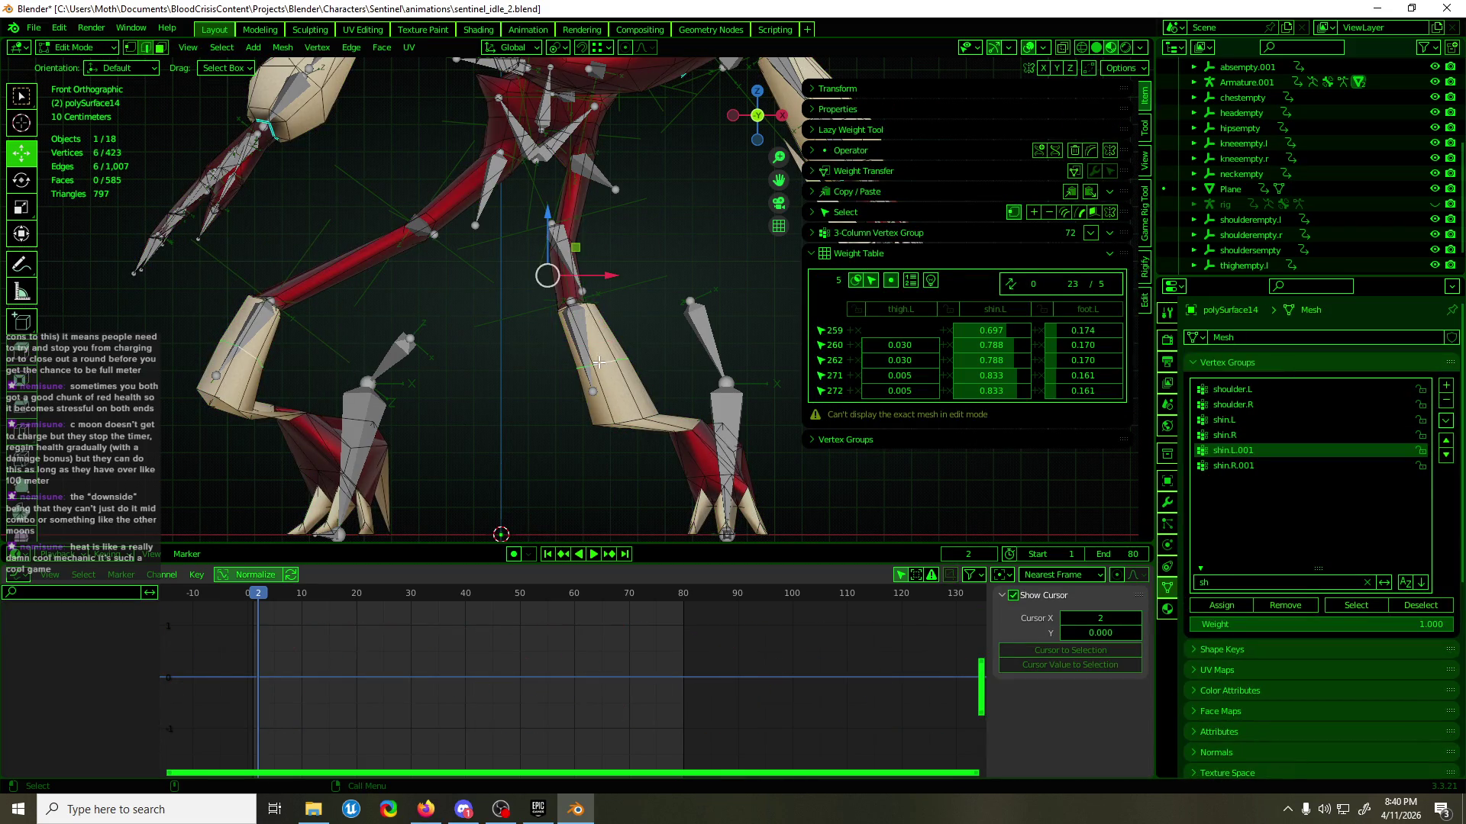
{"action": "key", "text": "ctrl+Tab"}
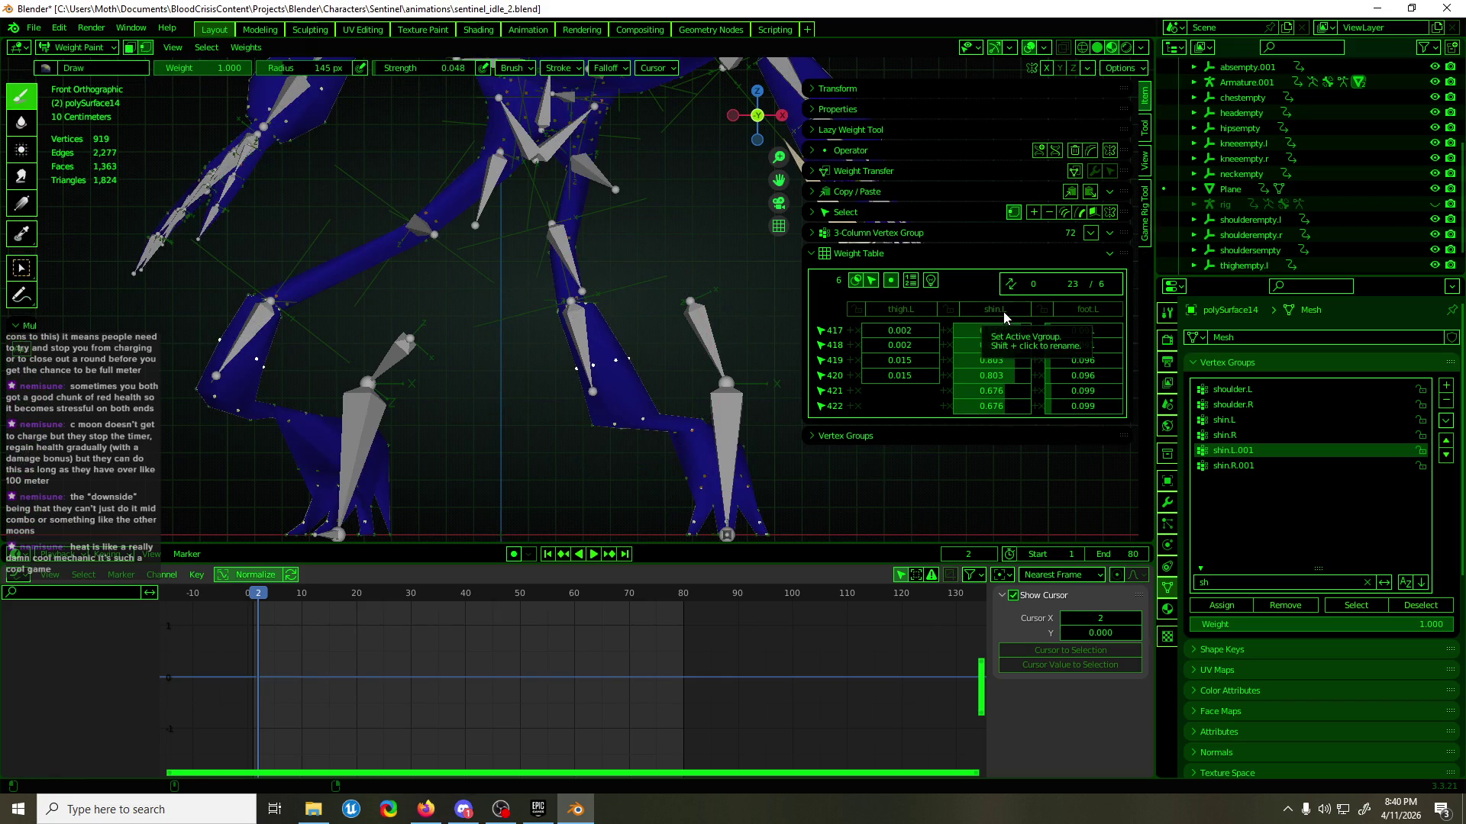
- Assign the selected shin vertices to vertex group shin.L.001 at weight 0.300
{"action": "left_click", "coordinate": [926, 308]}
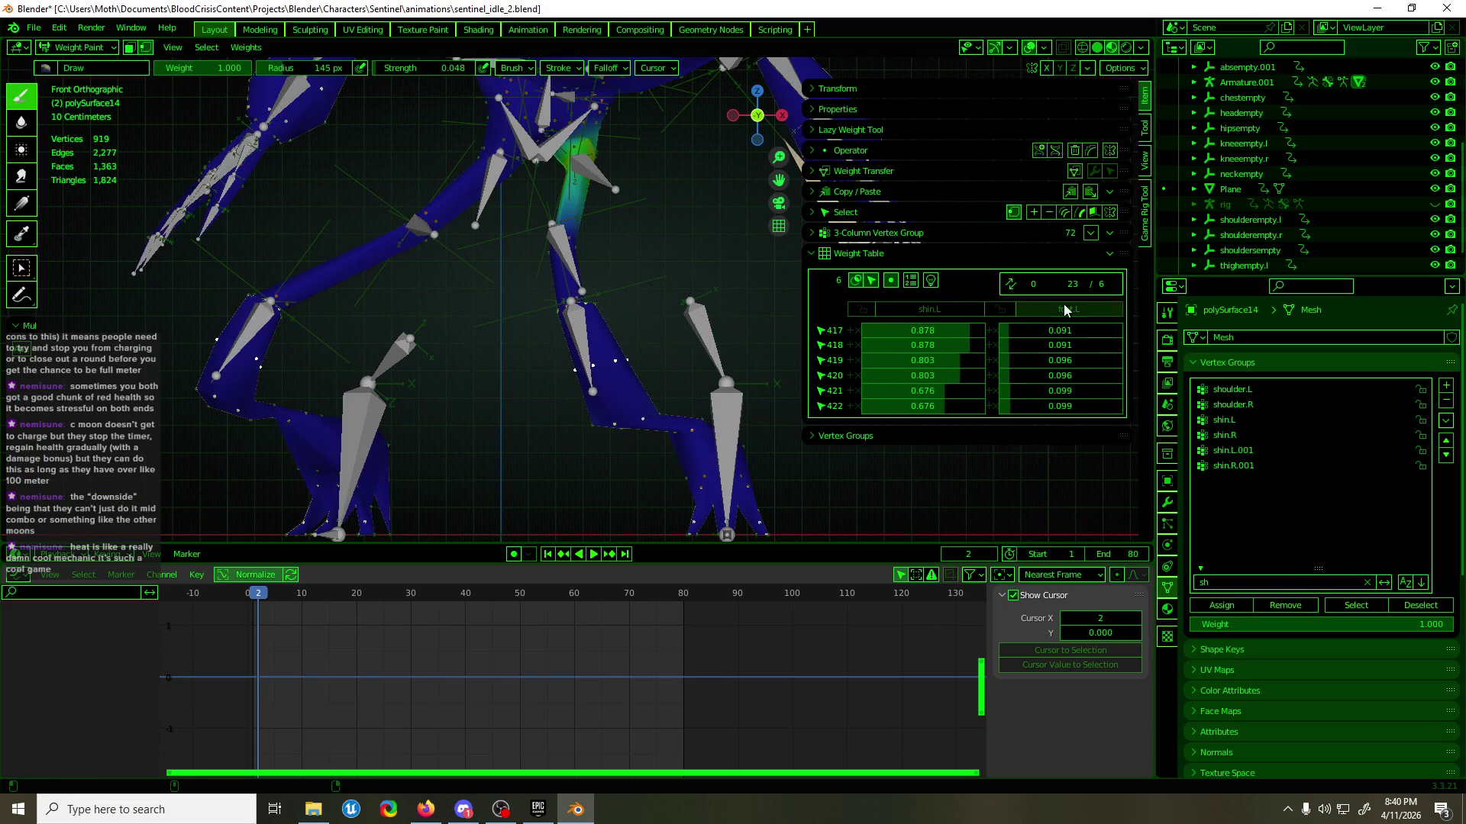
{"action": "left_click", "coordinate": [1256, 454]}
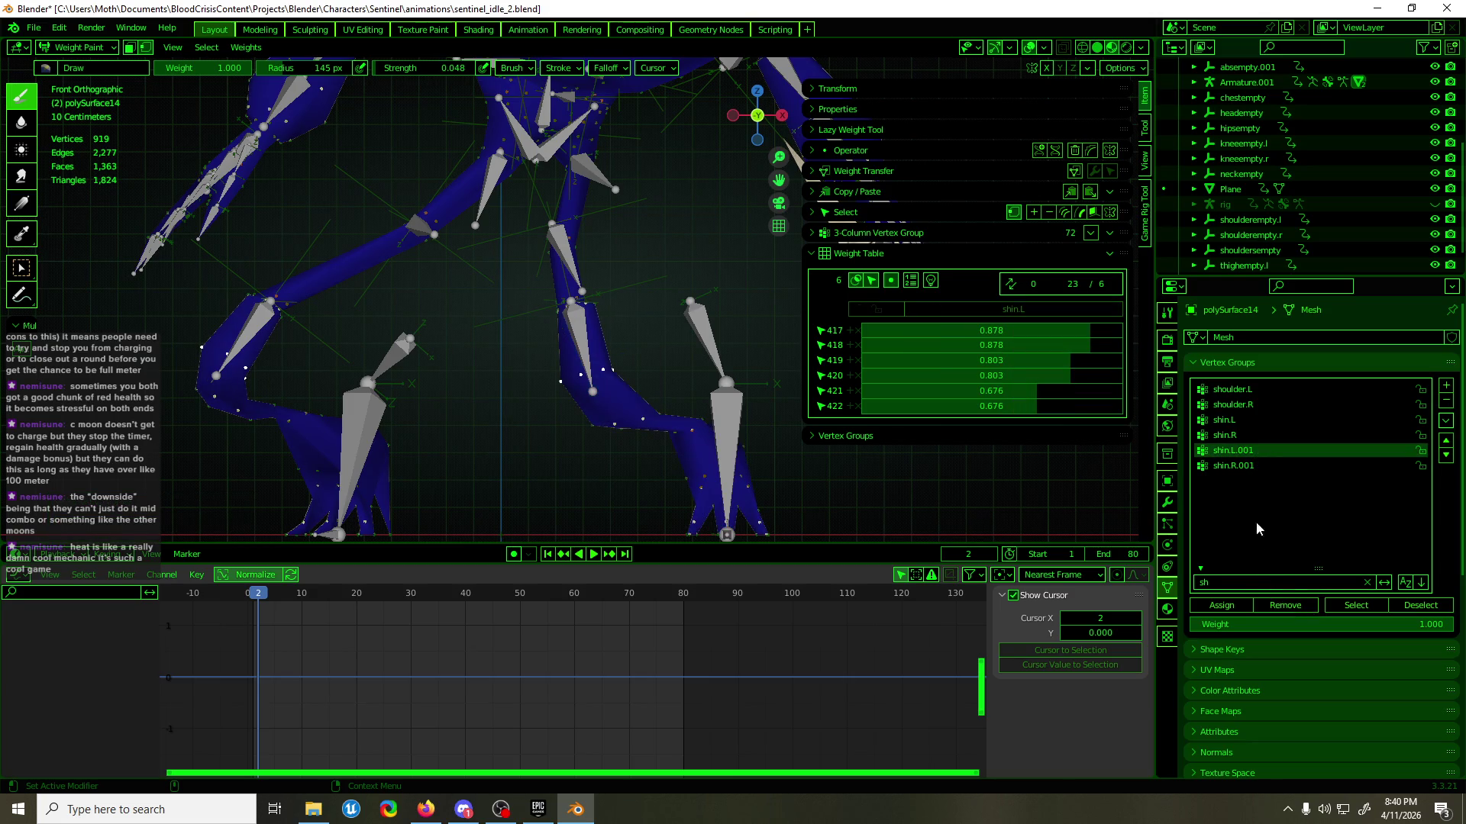
{"action": "left_click", "coordinate": [1264, 624]}
{"action": "key", "text": "BackSpace"}
{"action": "key", "text": "Return"}
{"action": "left_click", "coordinate": [1225, 605]}
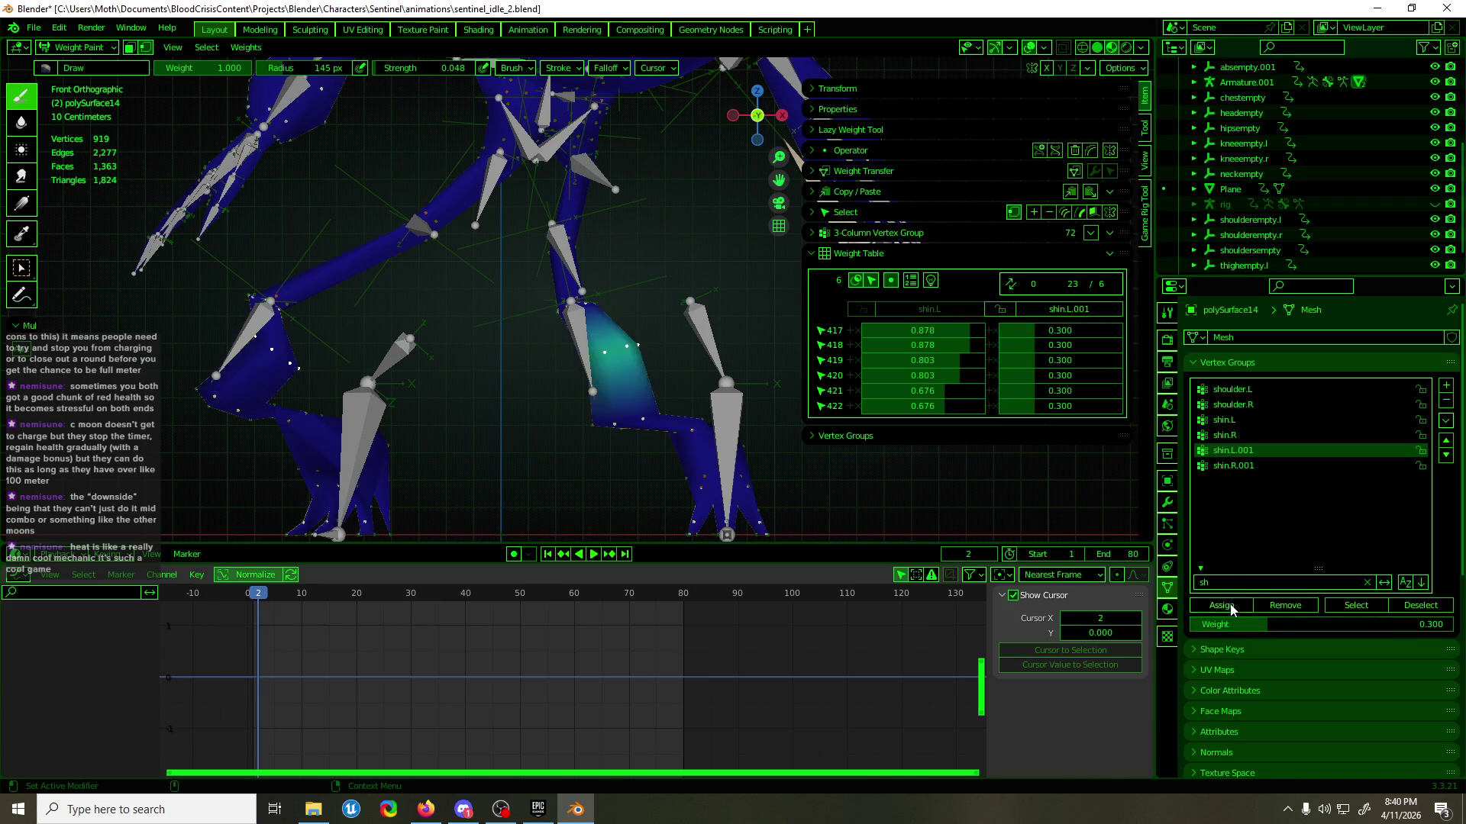
- Assign the vertices to shin.L at weight 0.700, then toggle modes to inspect the weights
{"action": "left_click", "coordinate": [929, 308]}
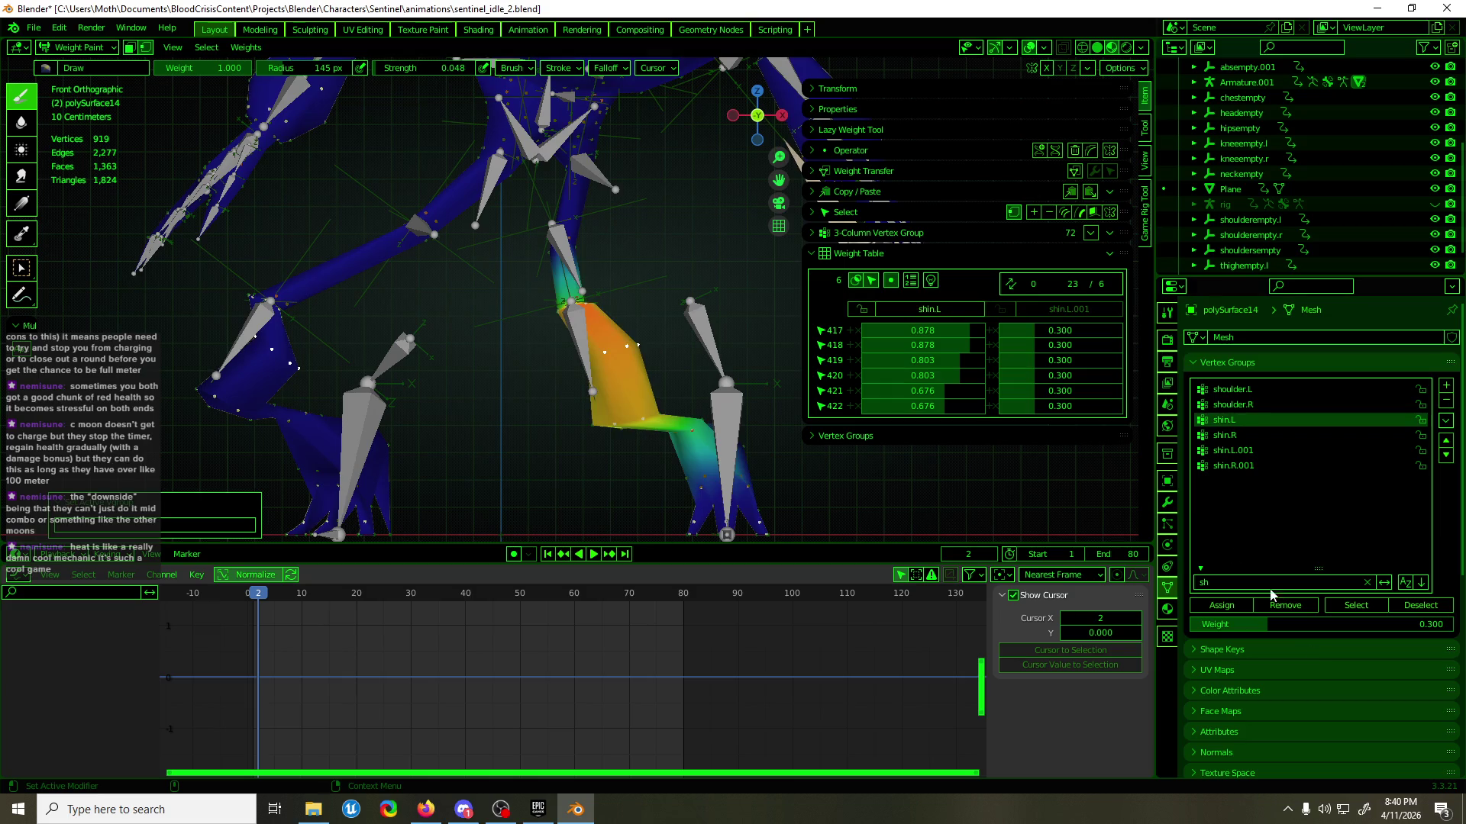
{"action": "left_click", "coordinate": [1316, 632]}
{"action": "type", "text": "0.7"}
{"action": "key", "text": "Return"}
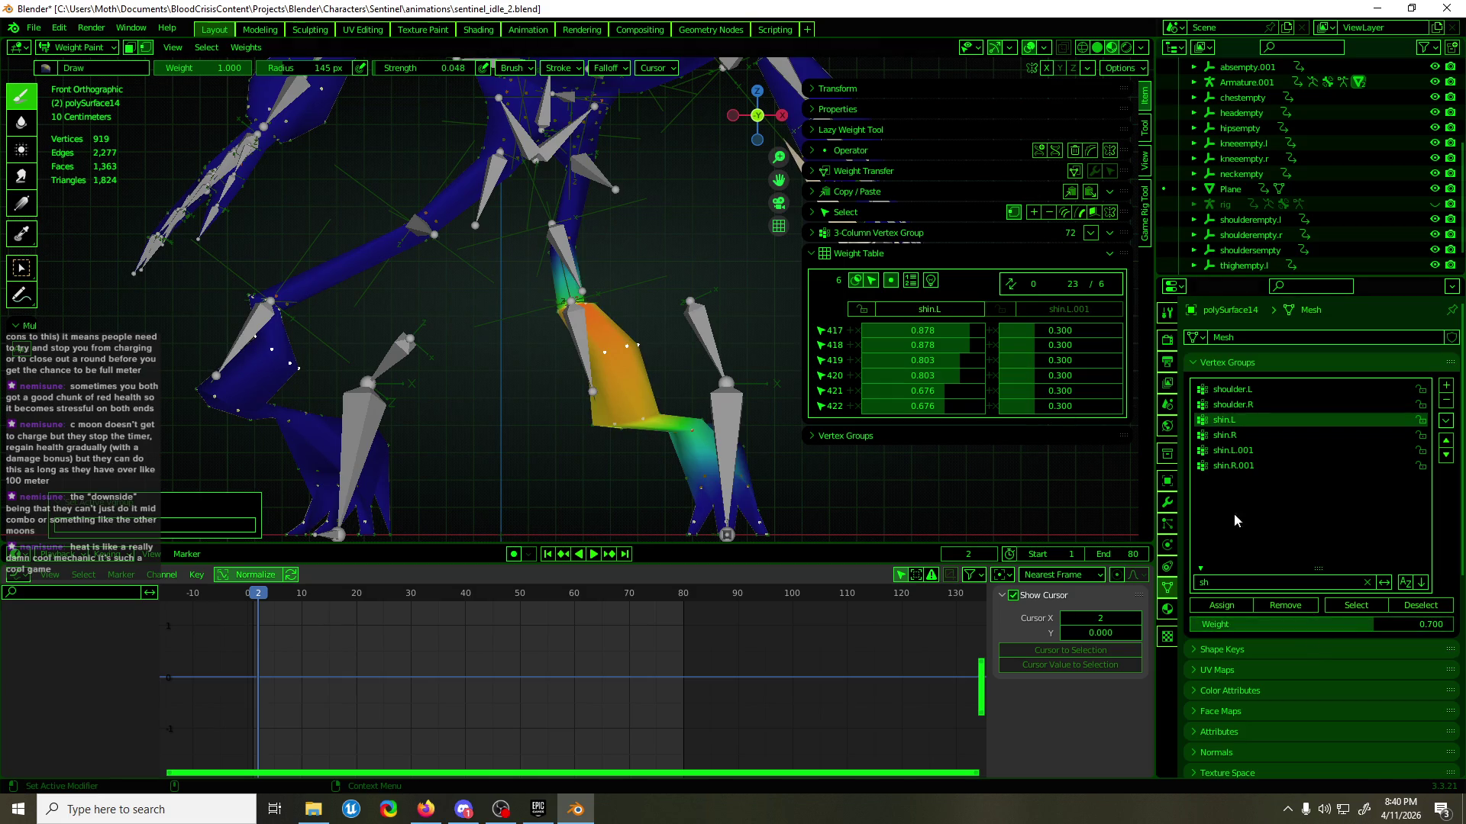
{"action": "left_click", "coordinate": [1234, 604]}
{"action": "left_click", "coordinate": [1261, 624]}
{"action": "type", "text": ".3"}
{"action": "key", "text": "Escape"}
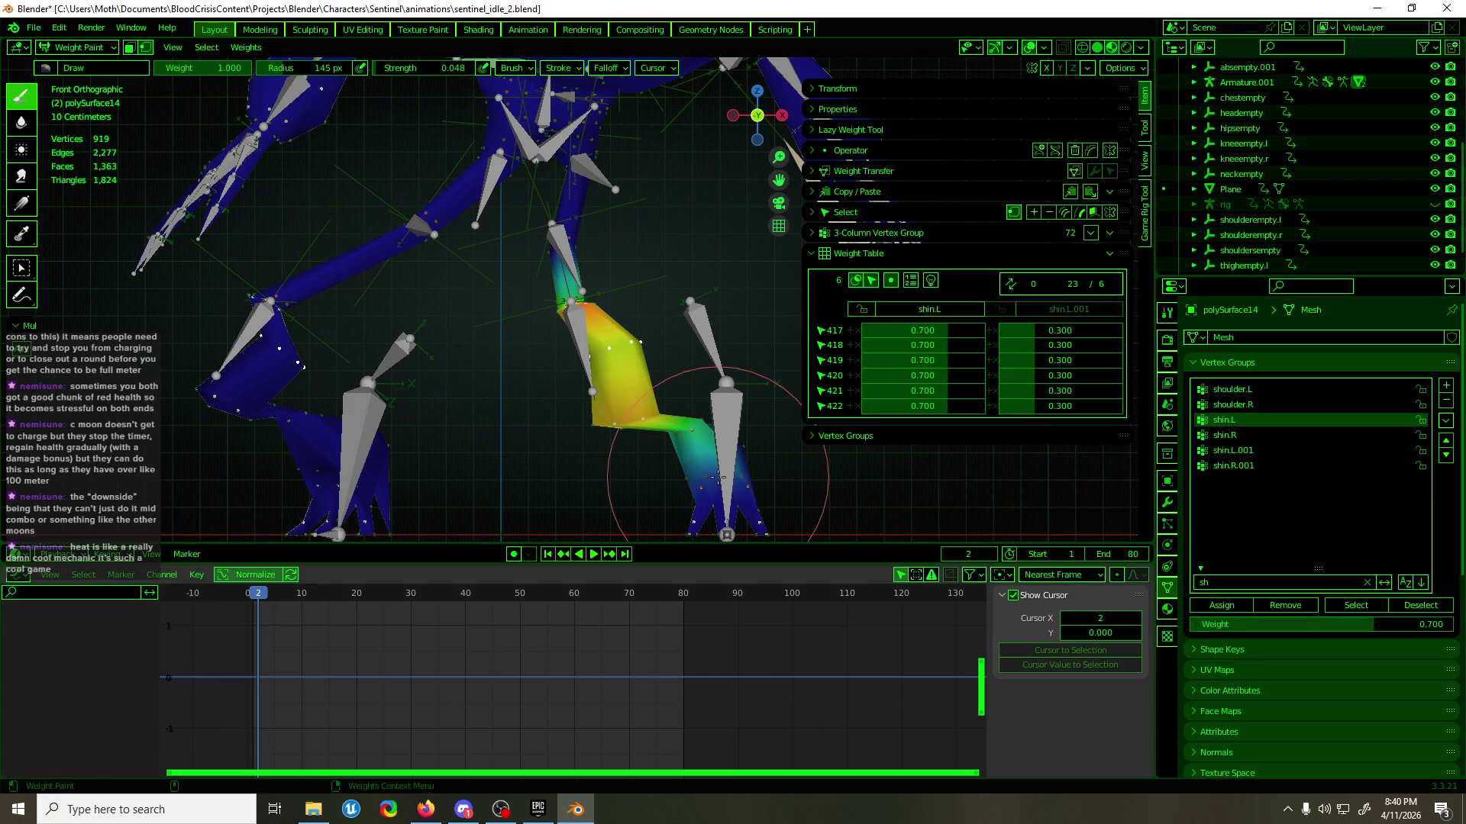
{"action": "key", "text": "Tab"}
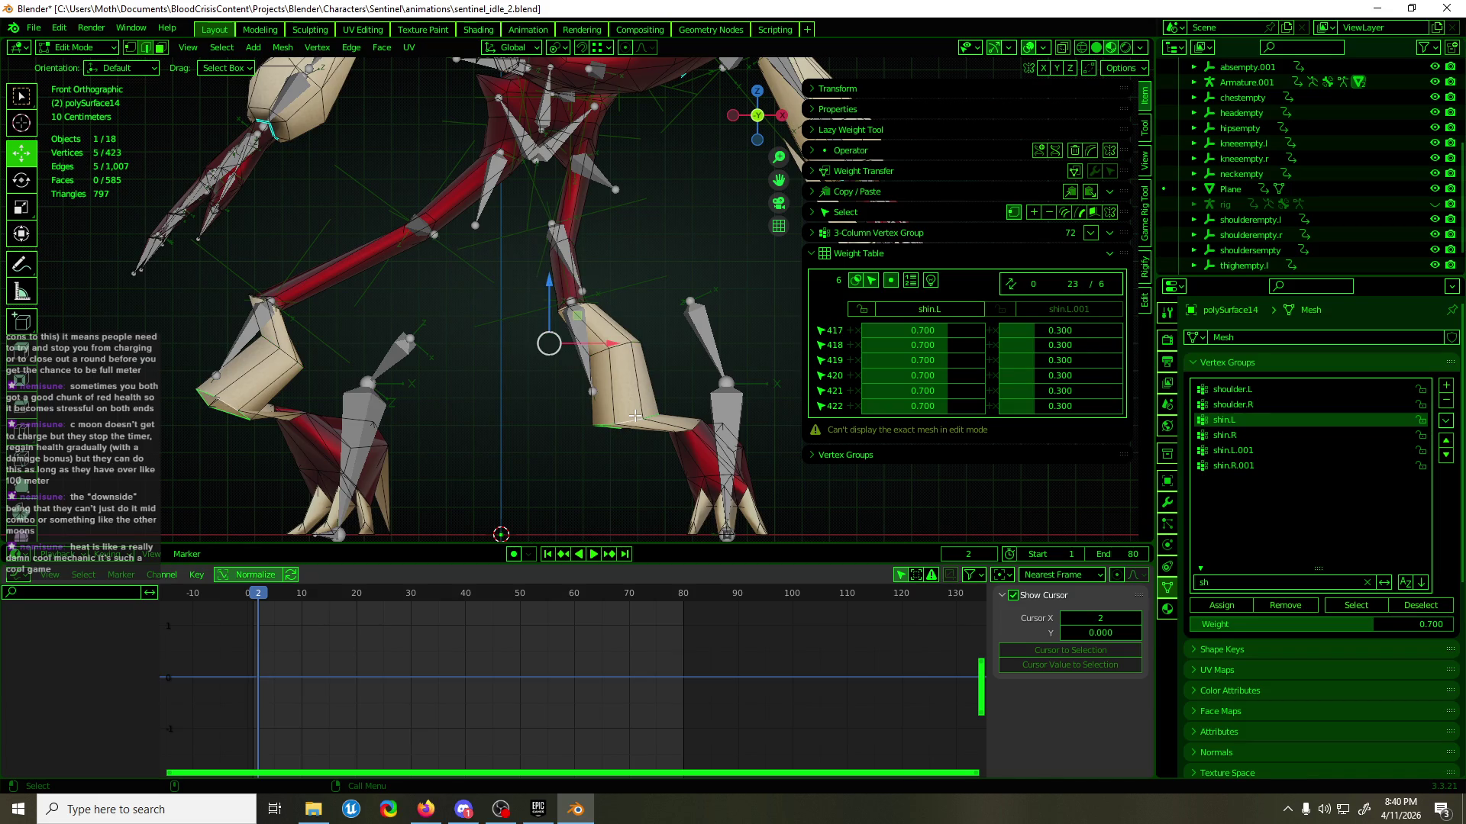
{"action": "key", "text": "Tab"}
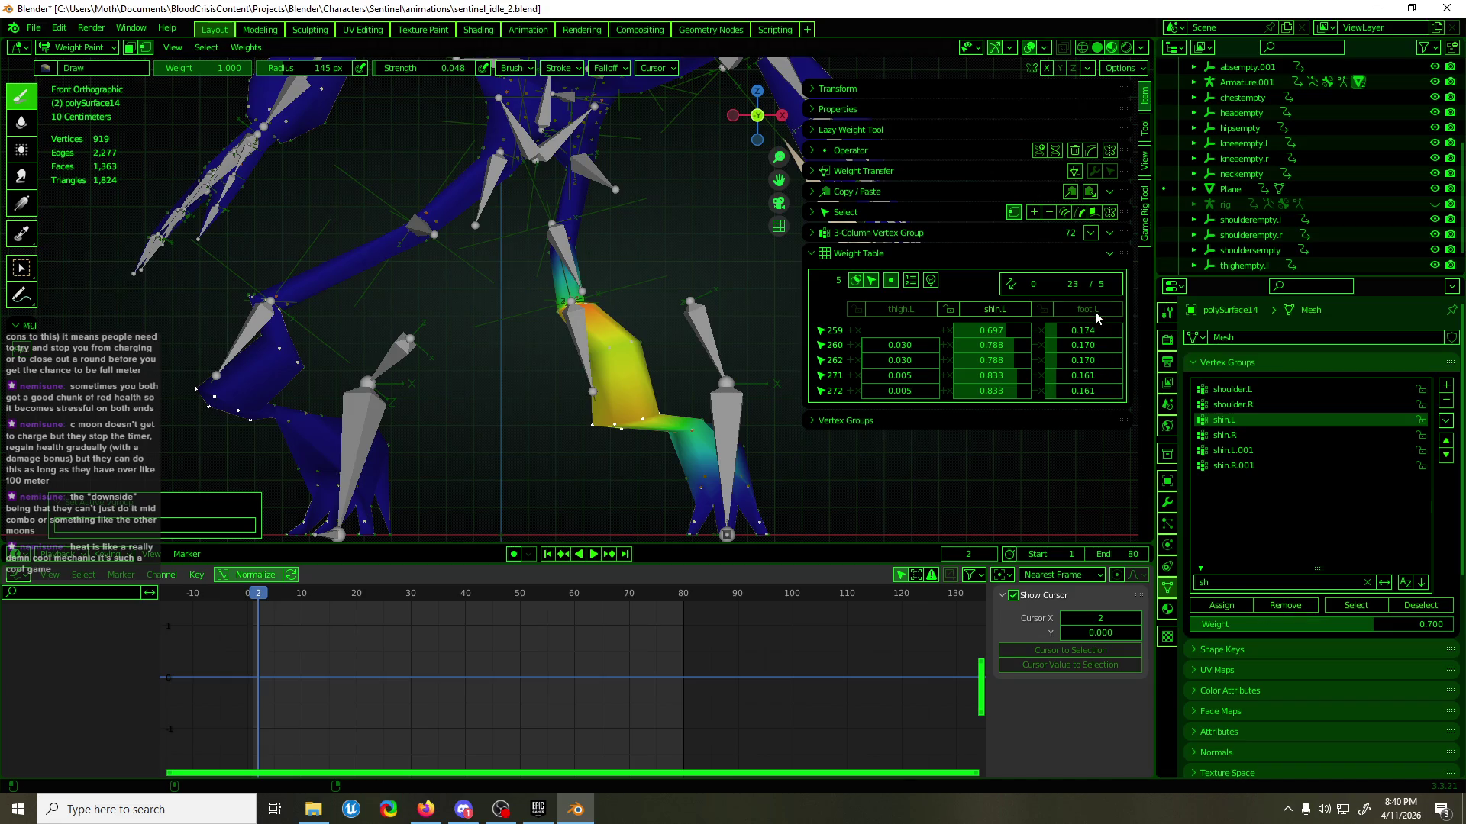
- Give the shin vertices 0.700 weight in shin.L.001 and remove them from foot.L
{"action": "left_click", "coordinate": [1246, 451]}
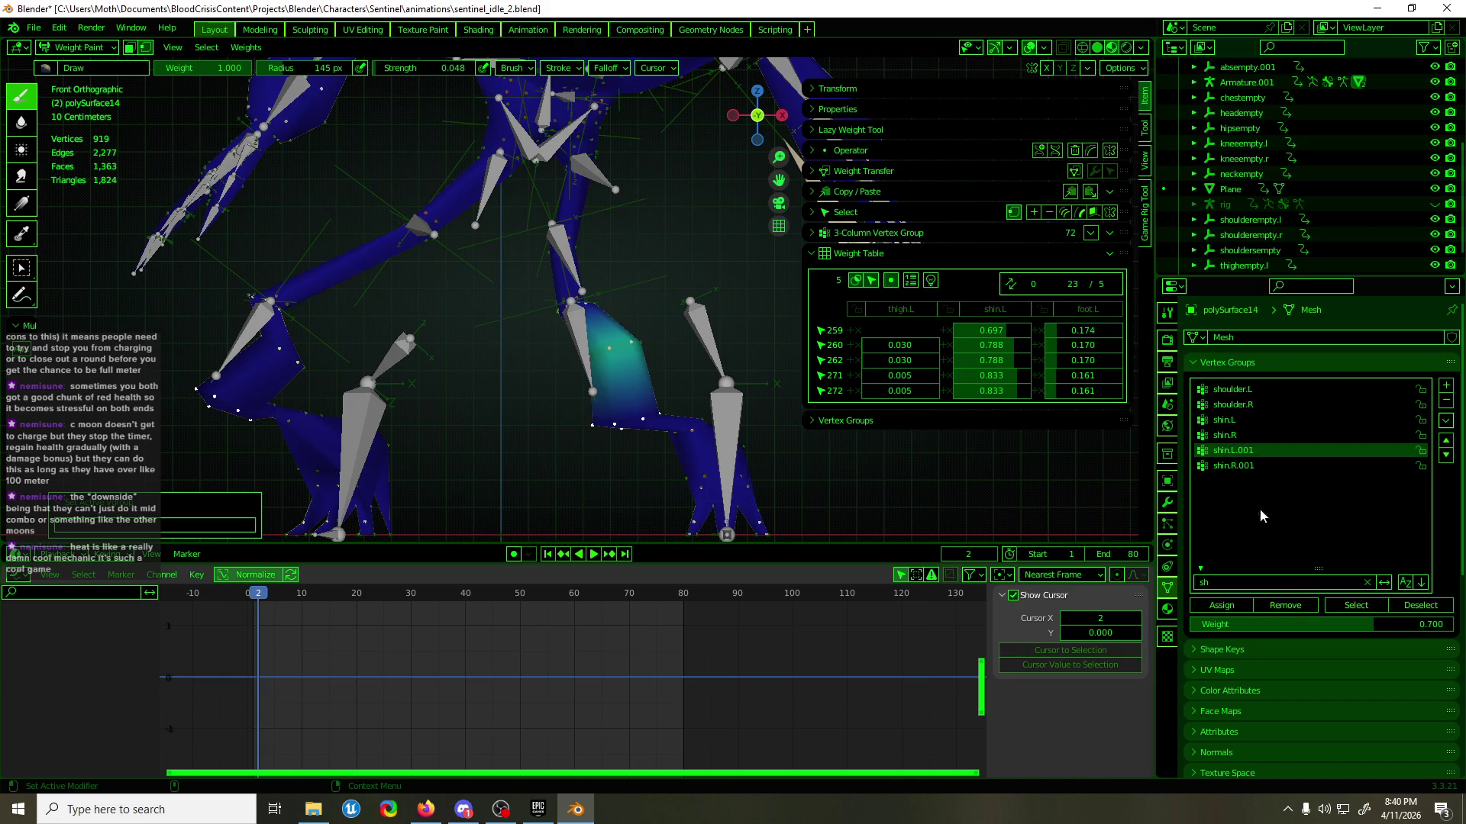
{"action": "left_click", "coordinate": [1240, 604]}
{"action": "left_click", "coordinate": [1025, 310]}
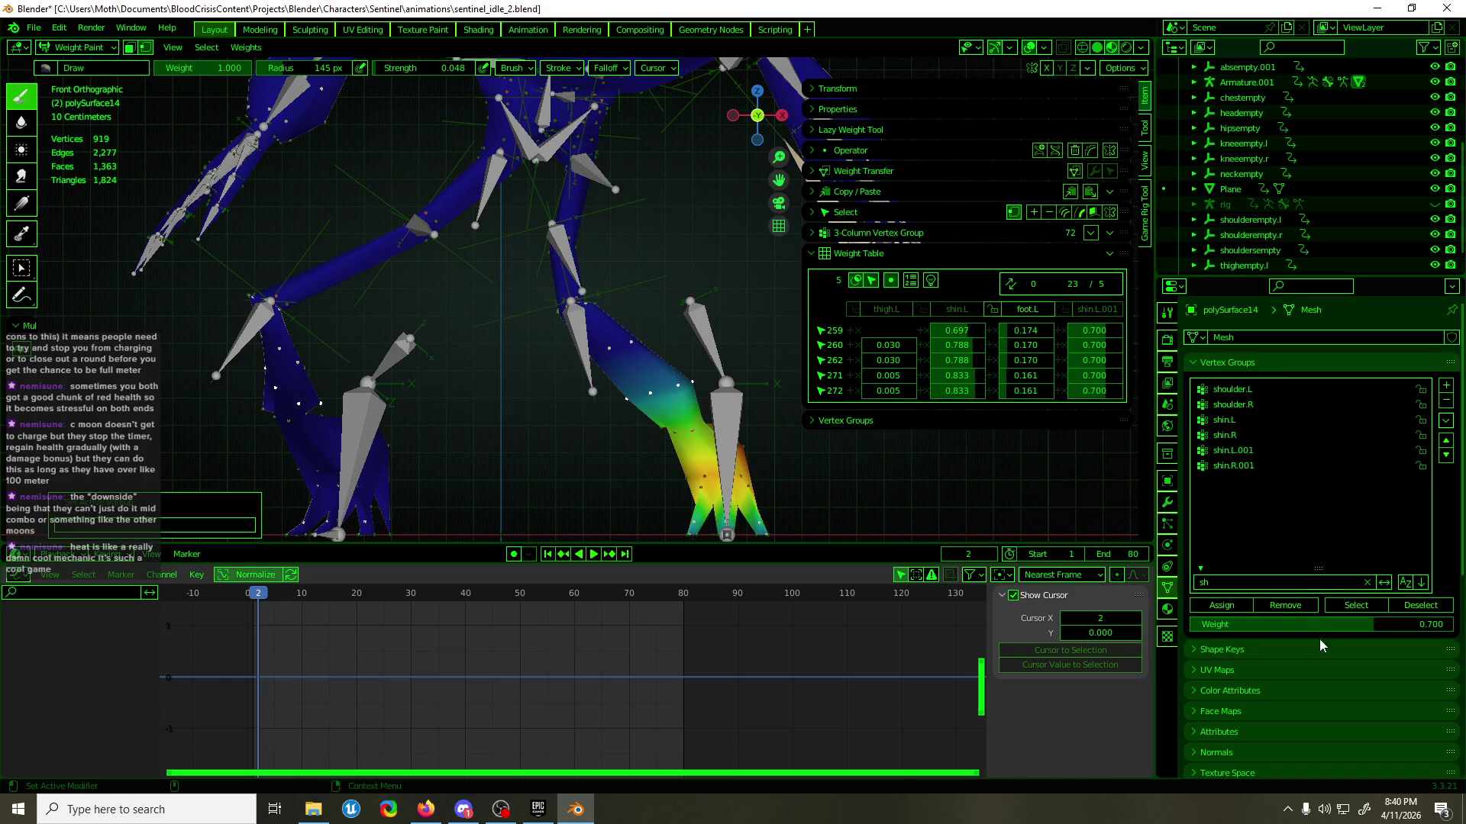
{"action": "left_click", "coordinate": [1293, 604]}
- Set shin.L to weight 0.3, remove the vertices from thigh.L, and return to Object Mode
{"action": "left_click", "coordinate": [993, 309]}
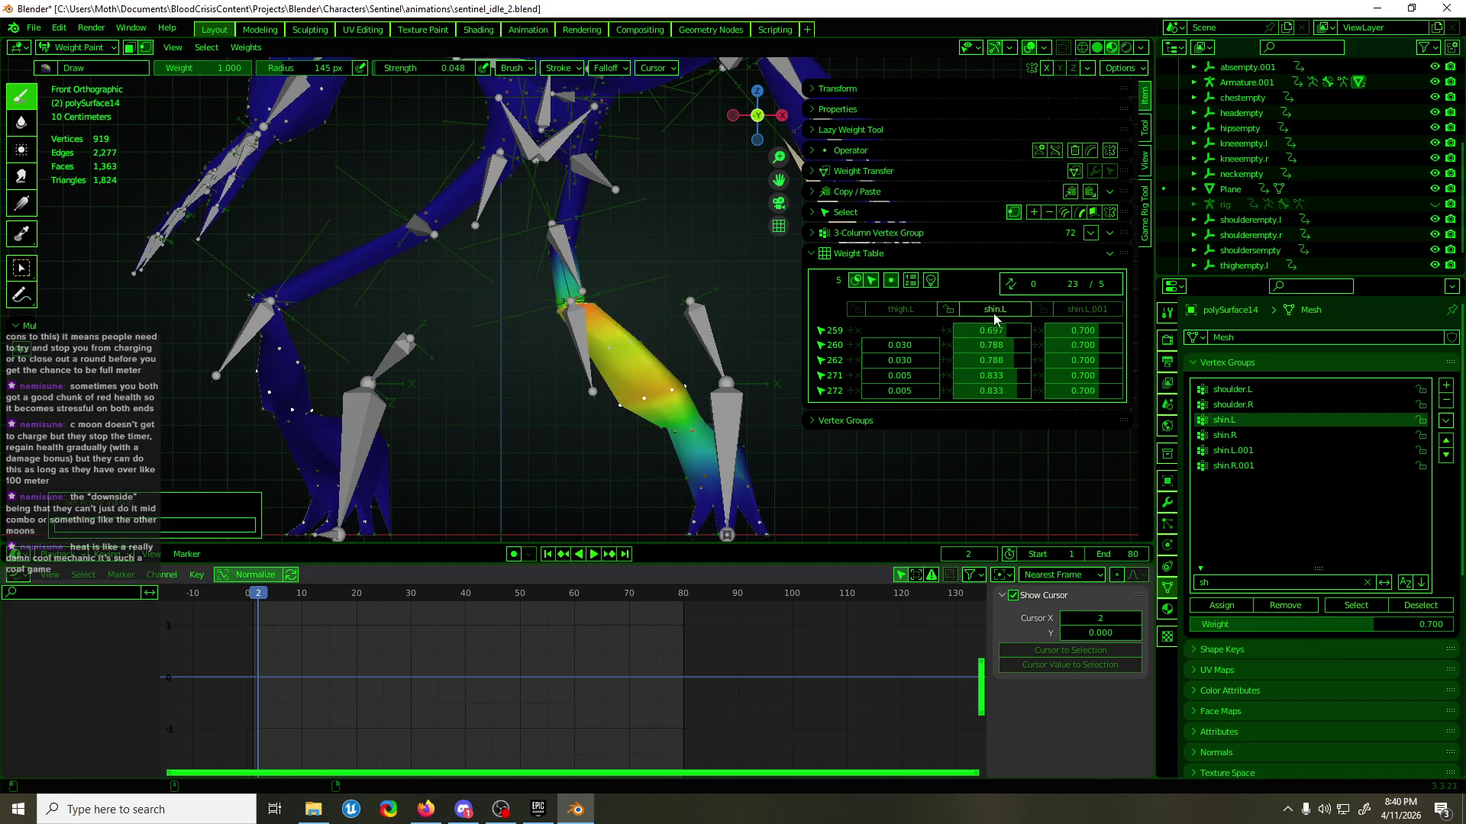
{"action": "left_click", "coordinate": [1403, 621]}
{"action": "type", "text": "0.3"}
{"action": "key", "text": "Return"}
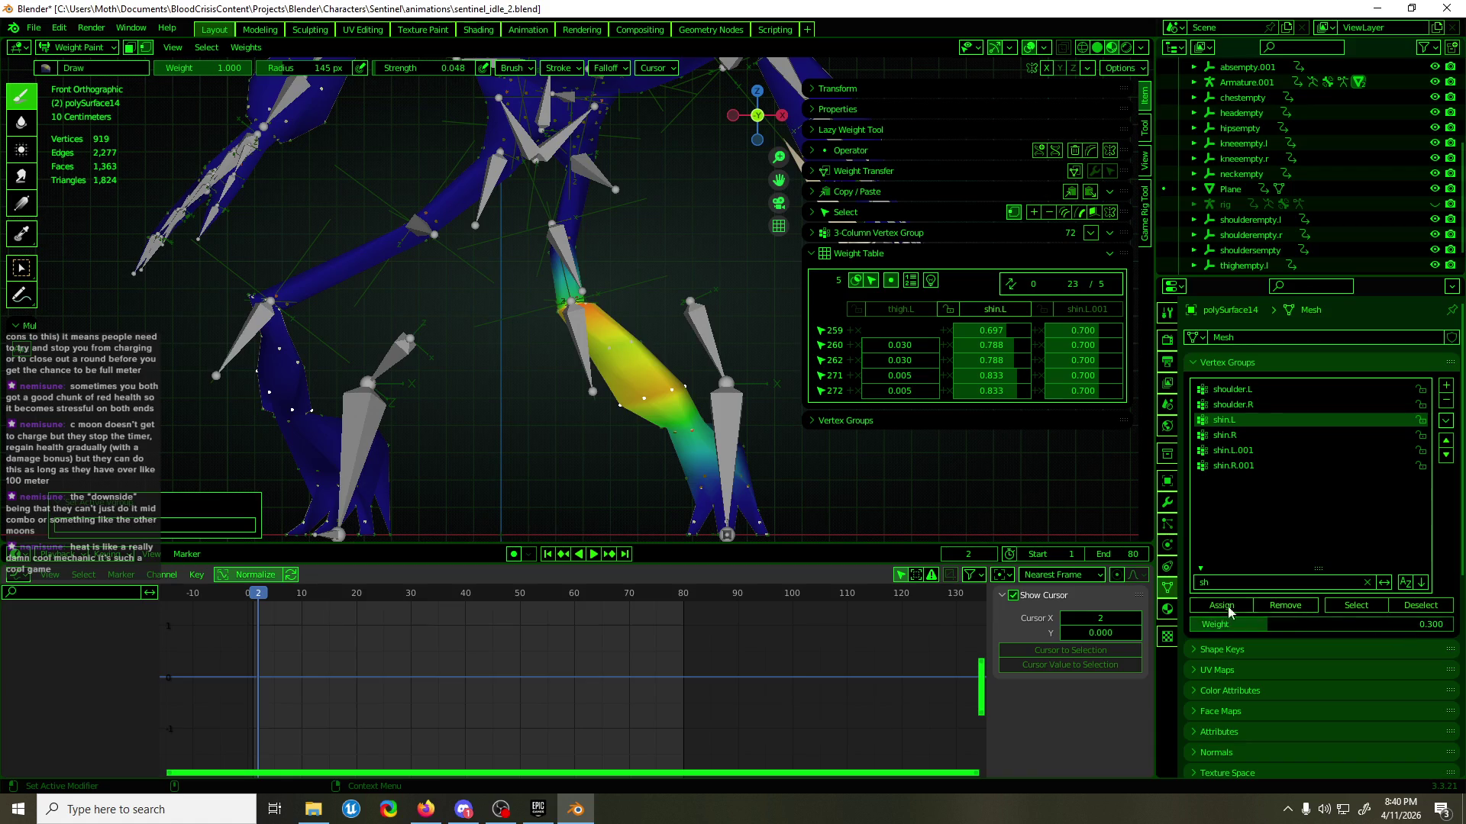
{"action": "left_click", "coordinate": [1221, 605]}
{"action": "left_click", "coordinate": [908, 311]}
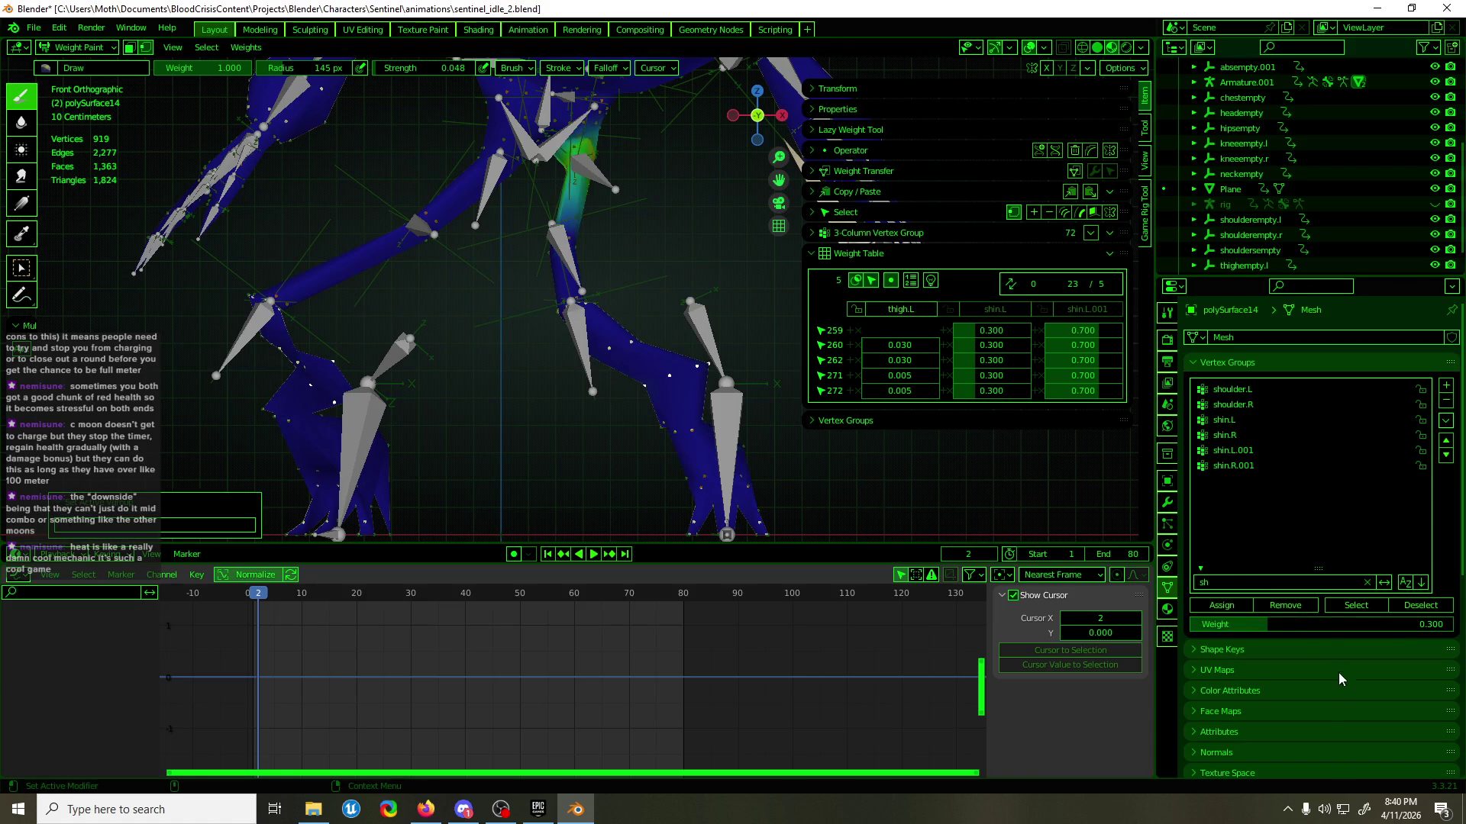
{"action": "left_click", "coordinate": [1300, 605]}
{"action": "key", "text": "ctrl+Tab"}
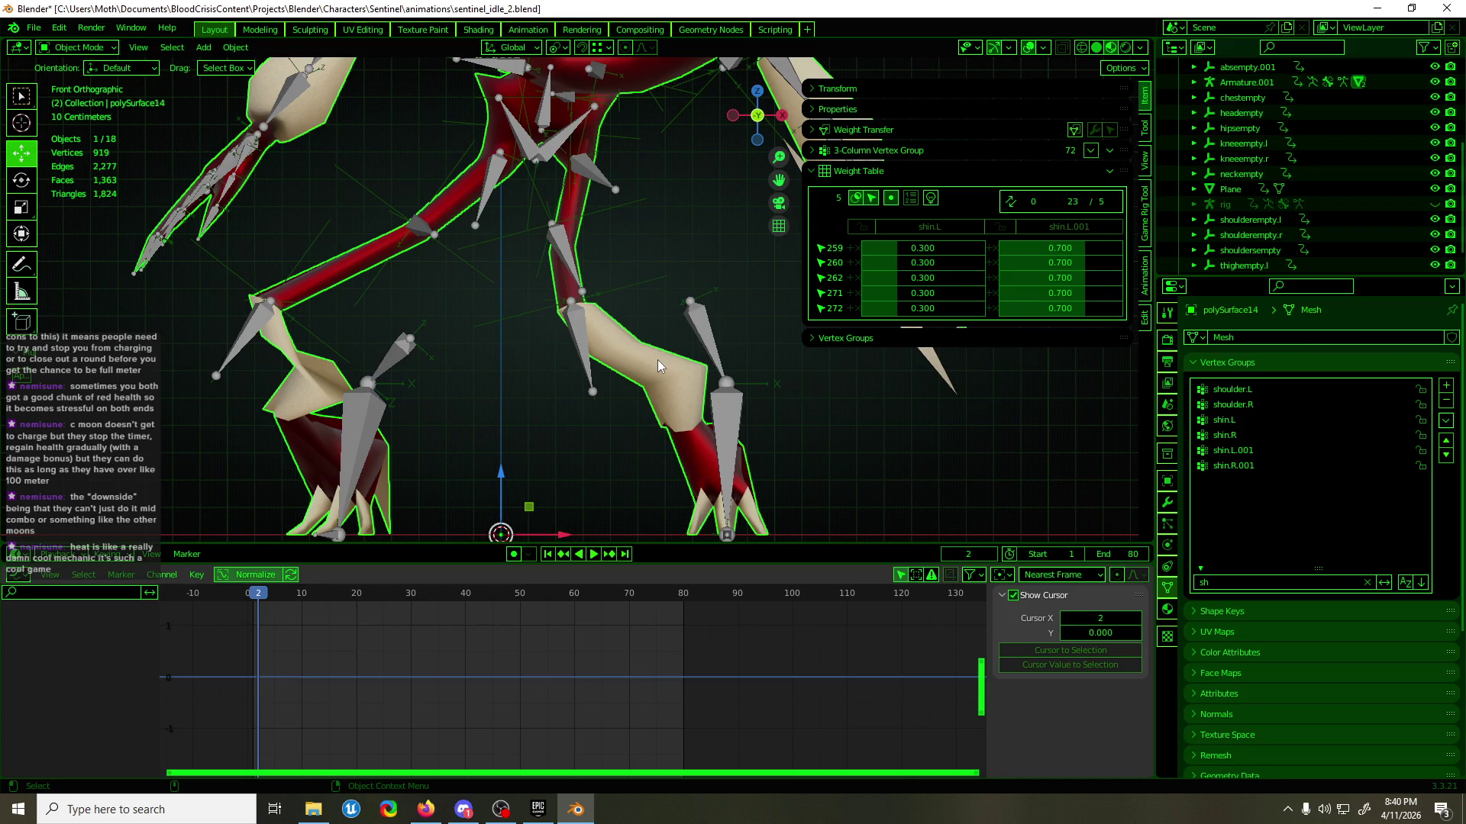
- Duplicate the left knee empty kneeempty.l in place
{"action": "left_click", "coordinate": [623, 290]}
{"action": "mouse_move", "coordinate": [623, 290]}
{"action": "middle_mouse_down"}
{"action": "mouse_move", "coordinate": [694, 339]}
{"action": "mouse_move", "coordinate": [726, 337]}
{"action": "mouse_move", "coordinate": [621, 336]}
{"action": "mouse_move", "coordinate": [653, 347]}
{"action": "middle_mouse_up"}
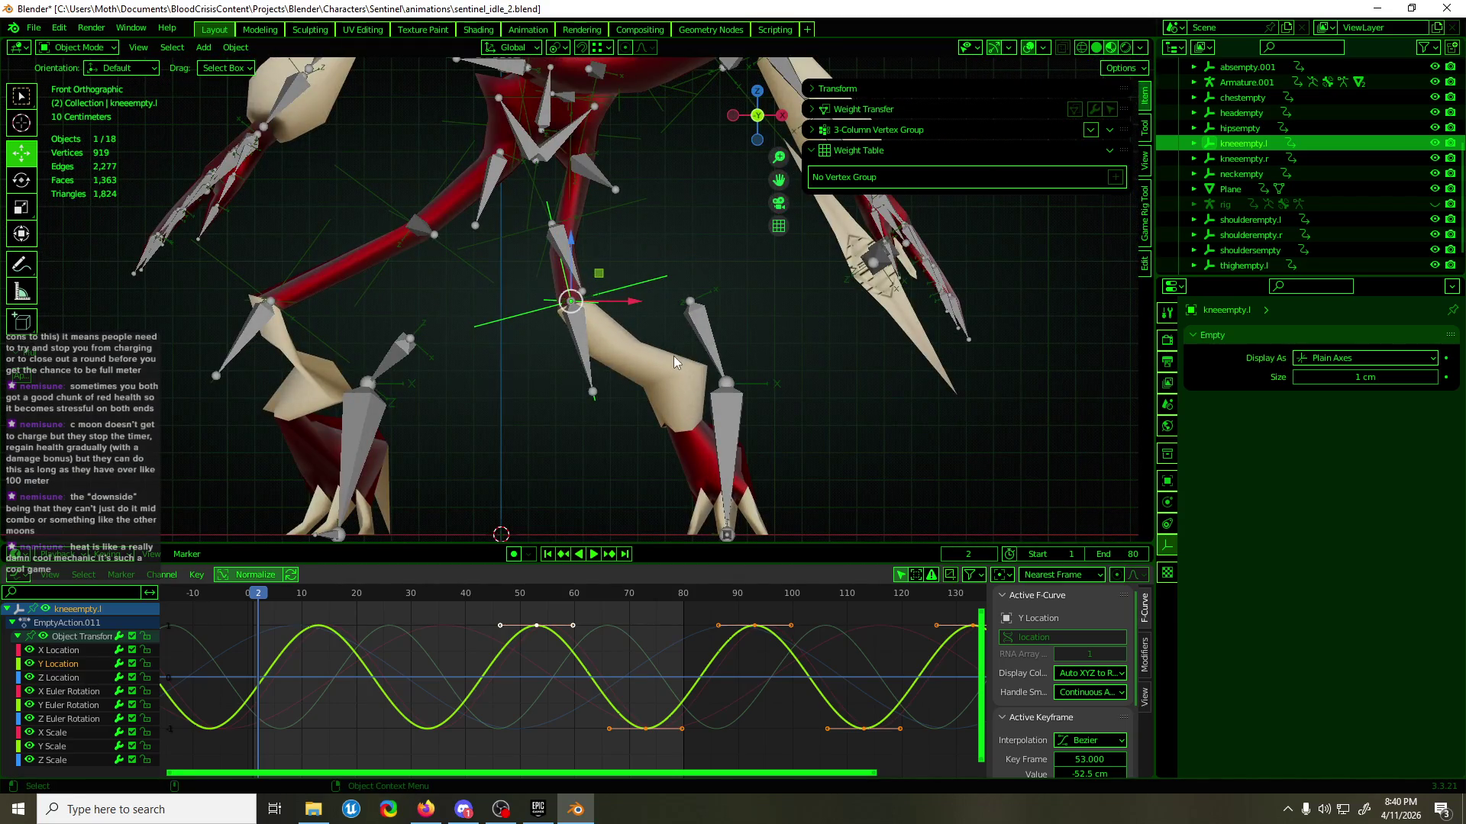
{"action": "key", "text": "shift+d"}
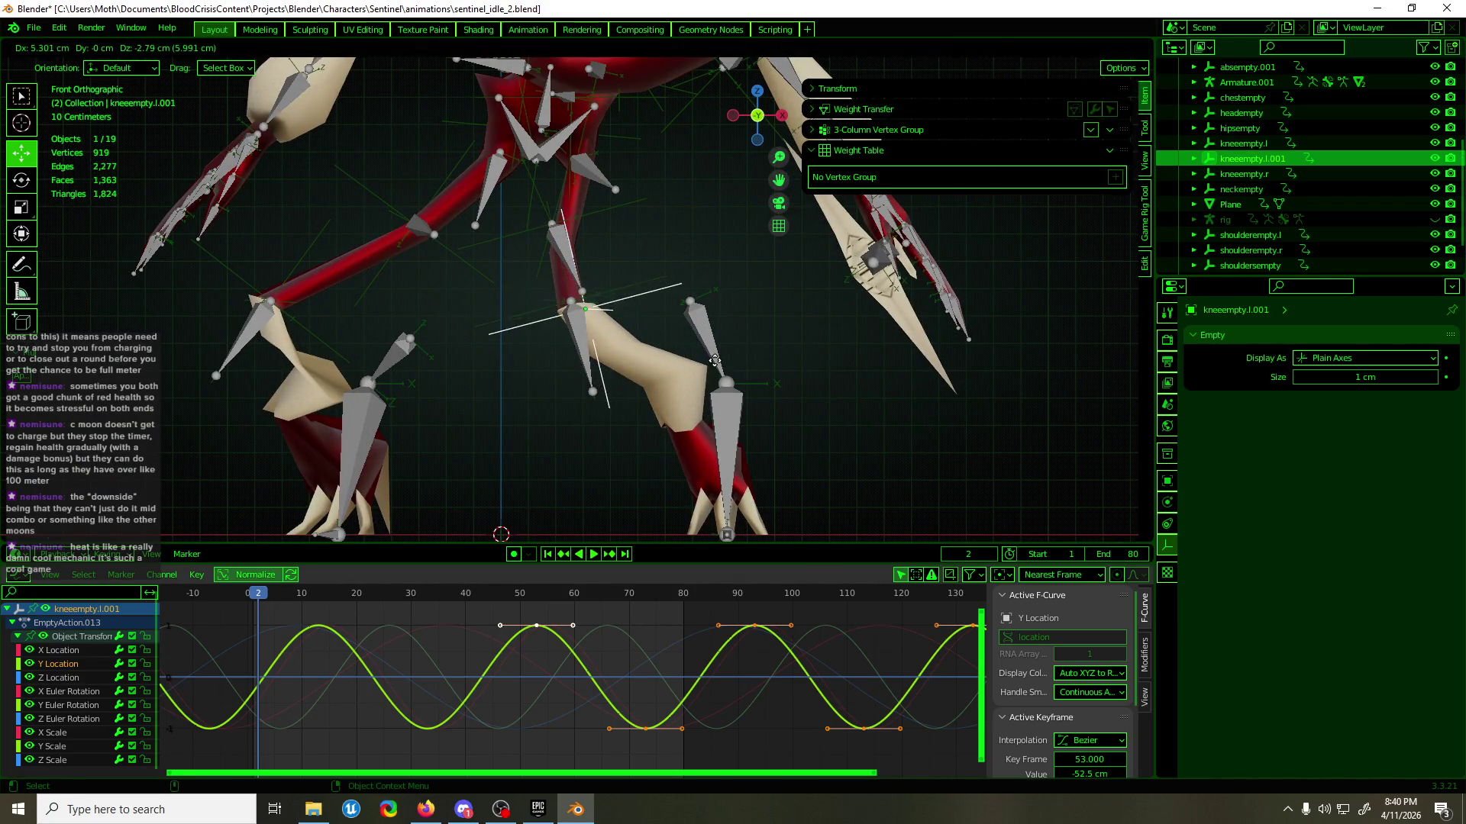
{"action": "key", "text": "Escape"}
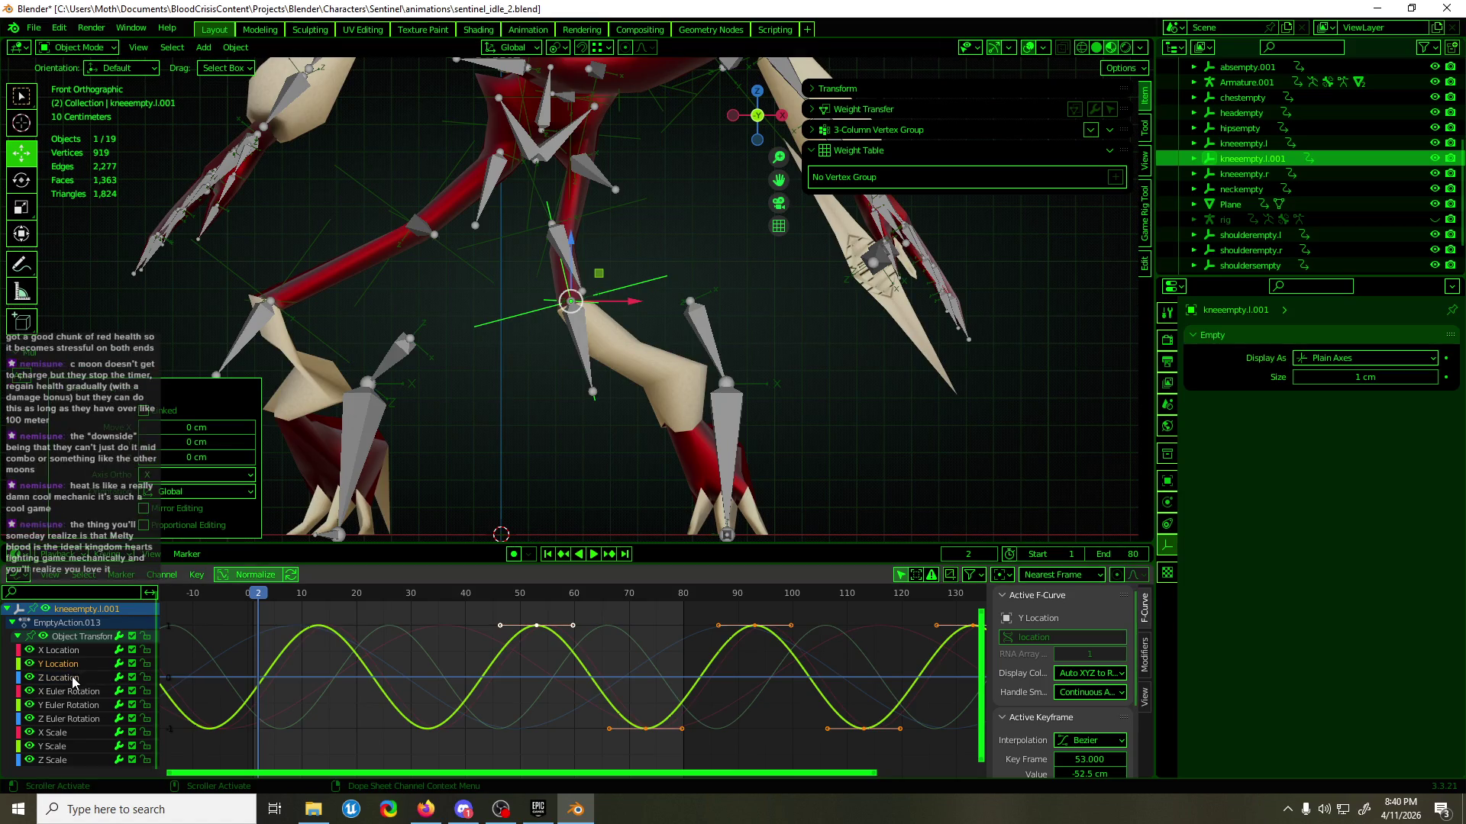
- Box-select the Z Location keyframes in the Graph Editor and move them along one axis
{"action": "left_click", "coordinate": [77, 678]}
{"action": "key", "text": "b"}
{"action": "left_click_drag", "start_coordinate": [415, 679], "coordinate": [855, 615]}
{"action": "key", "text": "g"}
{"action": "key", "text": "y"}
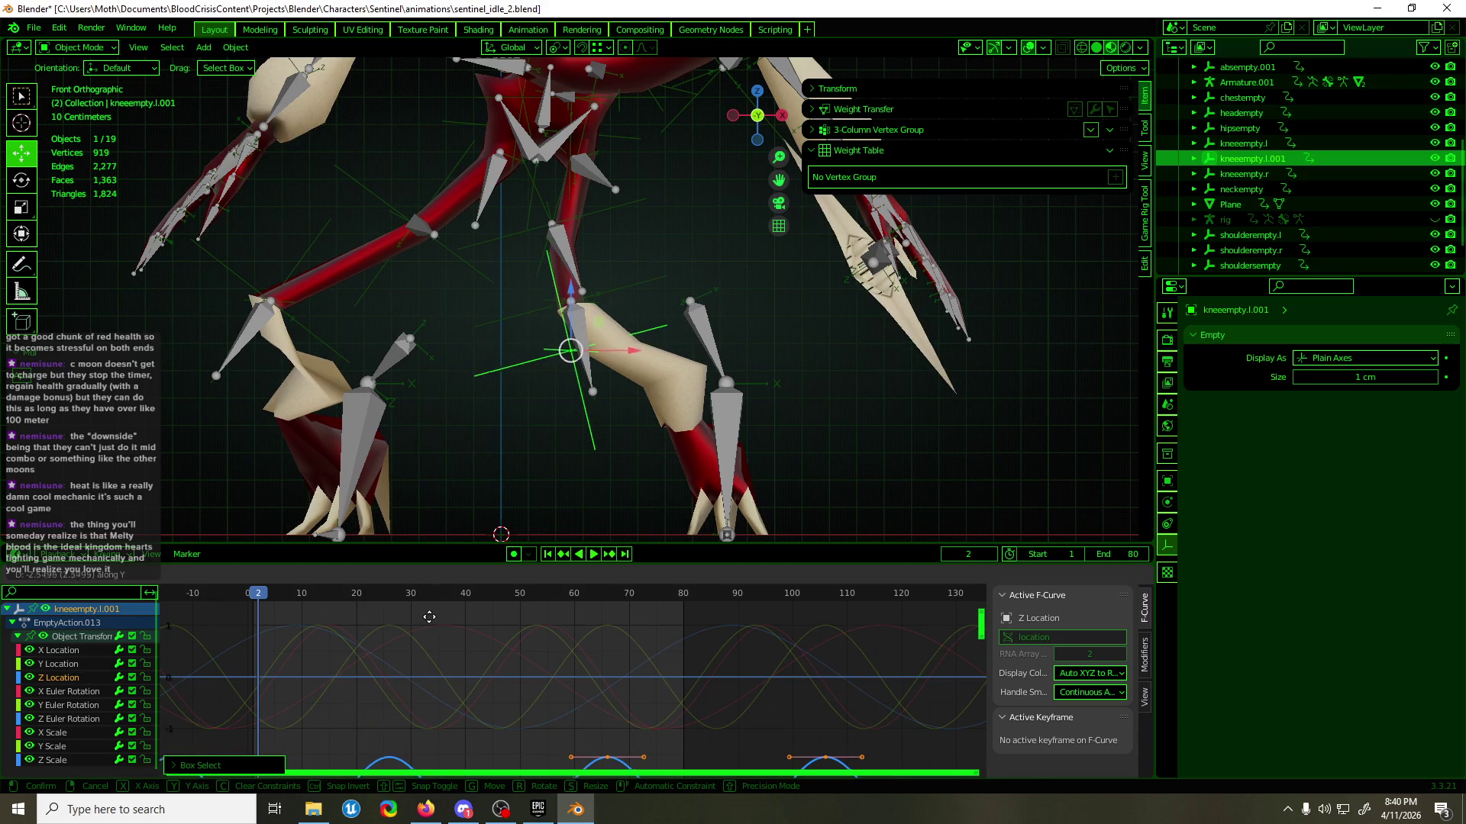
- Put Armature.001 in Pose Mode and select bones shin.L.001 and shin.L
{"action": "left_click", "coordinate": [702, 325]}
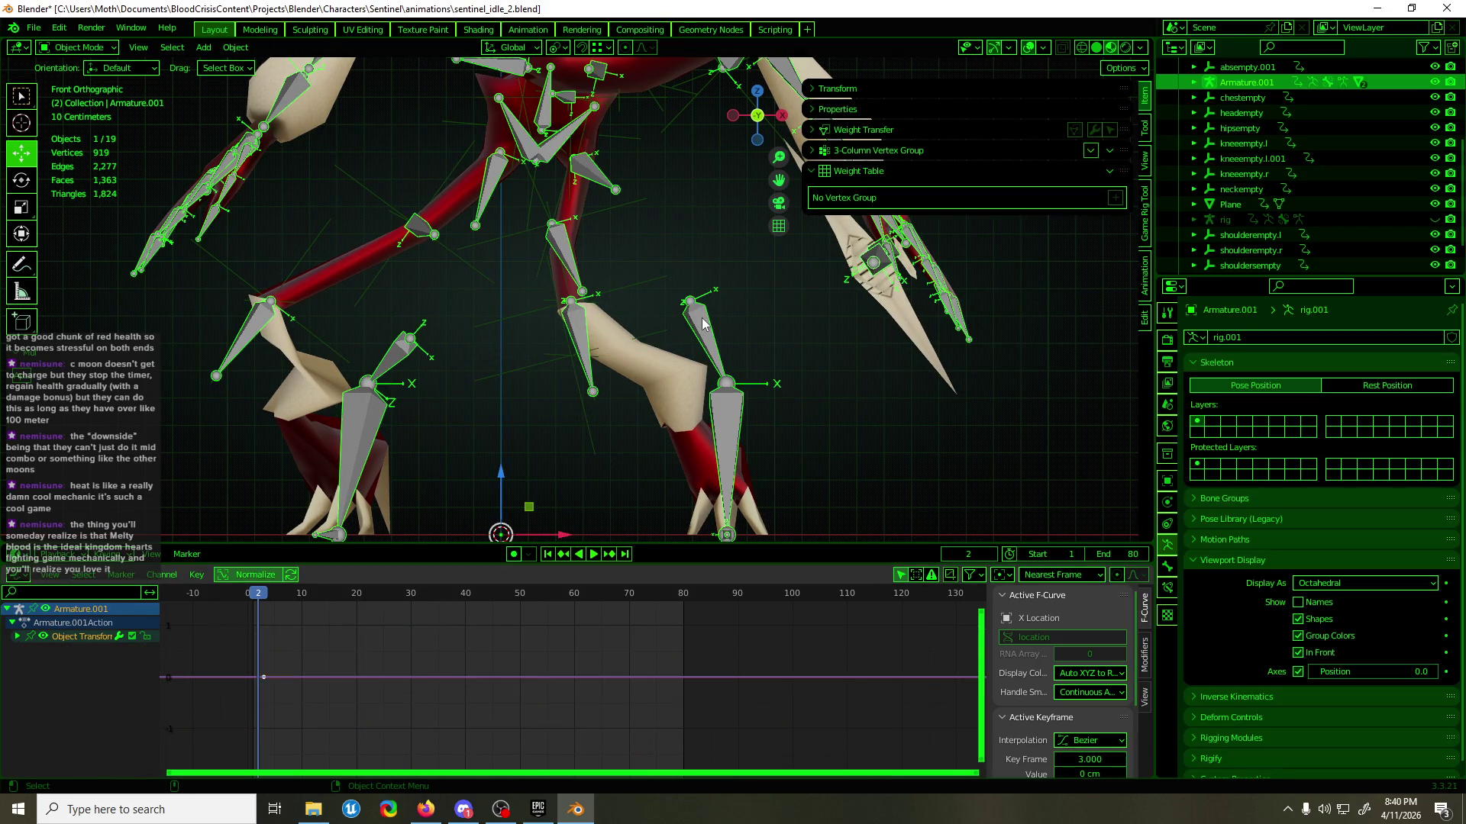
{"action": "key", "text": "ctrl+Tab"}
{"action": "left_click", "coordinate": [702, 325]}
{"action": "left_click", "coordinate": [573, 342], "text": "shift"}
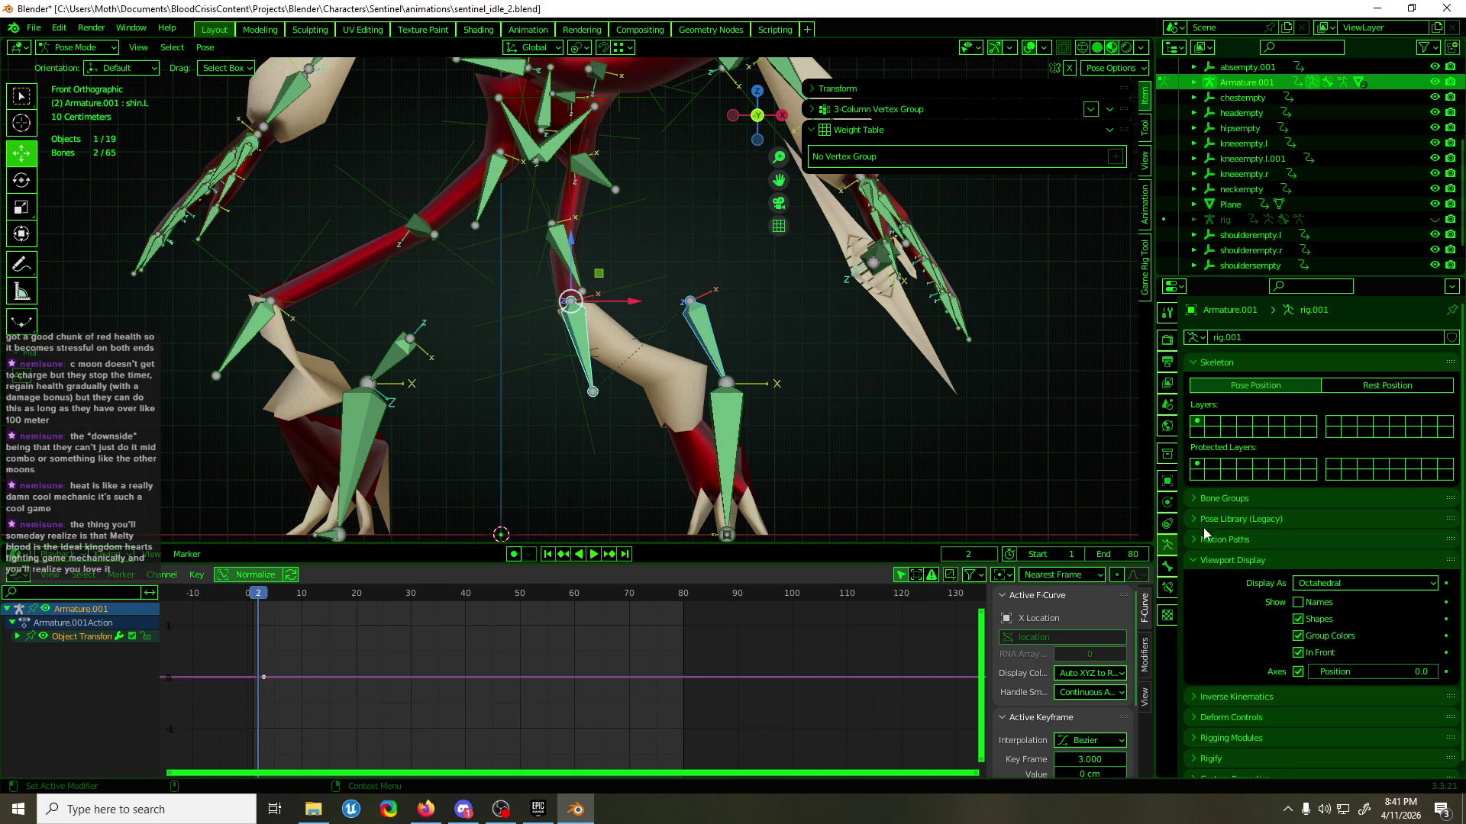
- Copy shin.L's constraints to shin.L.001 and check that Copy Location.001 targets kneeempty.l
{"action": "left_click", "coordinate": [1166, 580]}
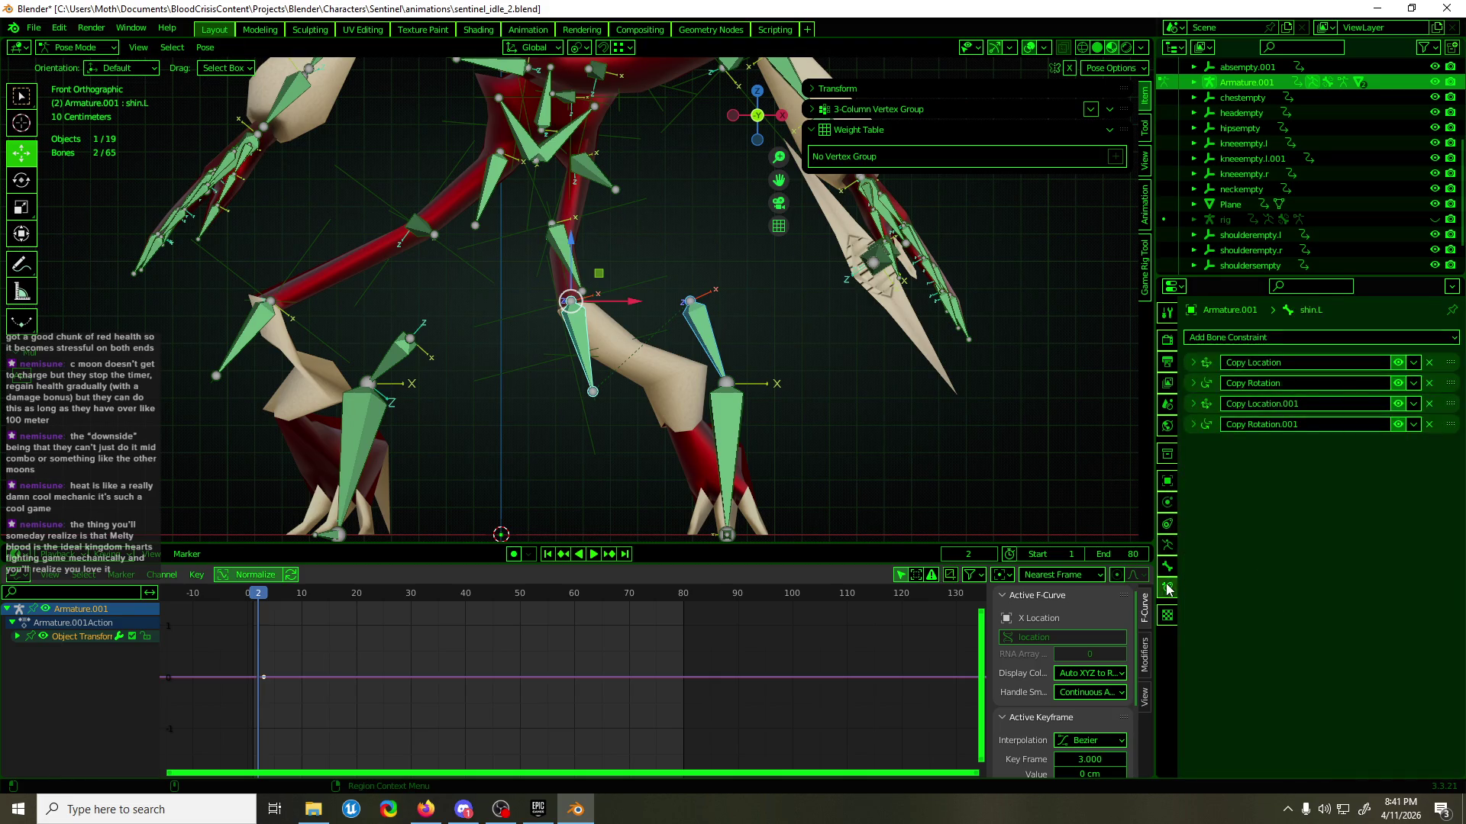
{"action": "left_click", "coordinate": [1414, 404]}
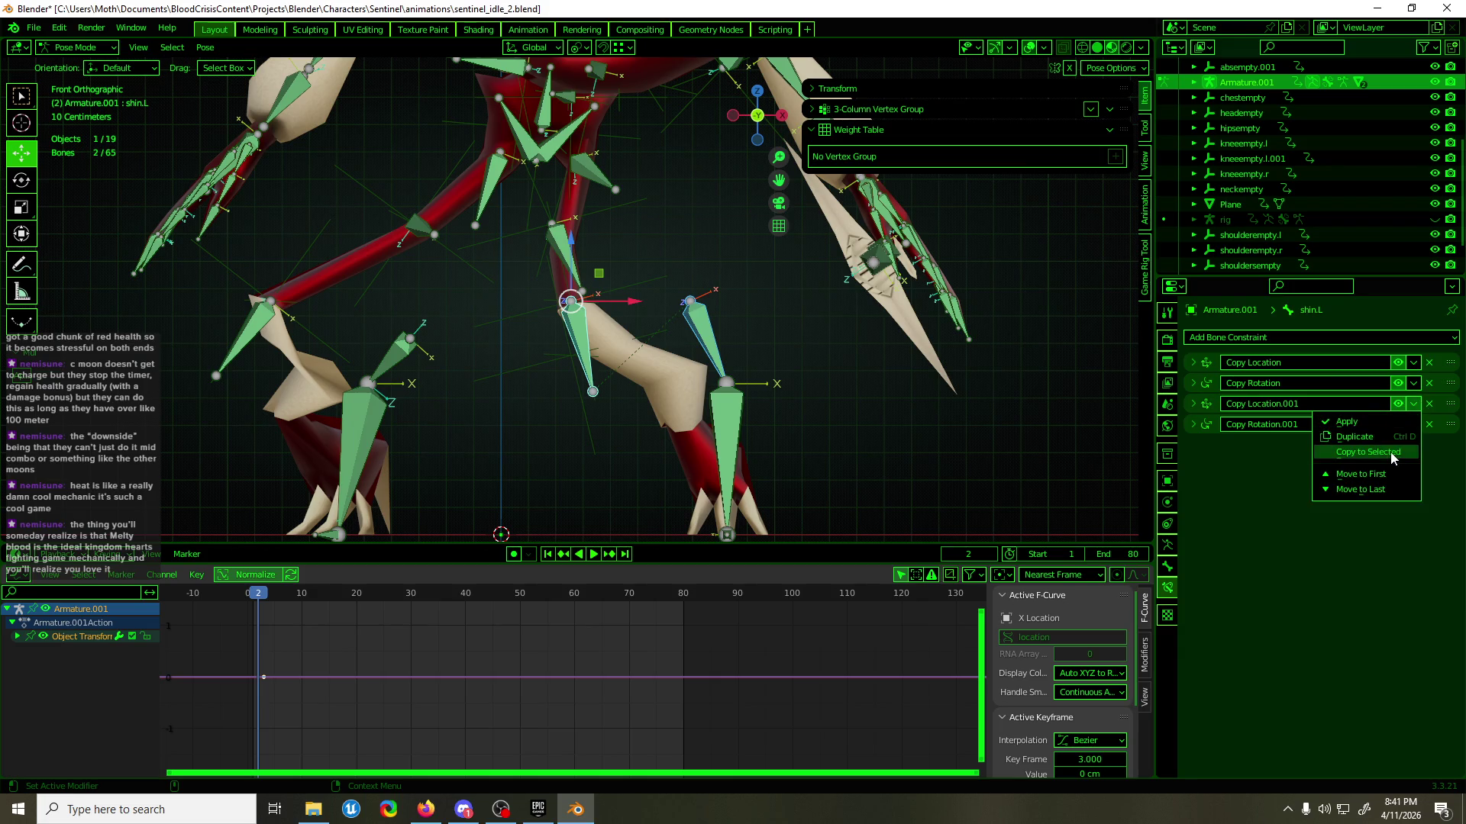
{"action": "left_click", "coordinate": [1374, 452]}
{"action": "left_click", "coordinate": [1414, 424]}
{"action": "left_click", "coordinate": [1401, 474]}
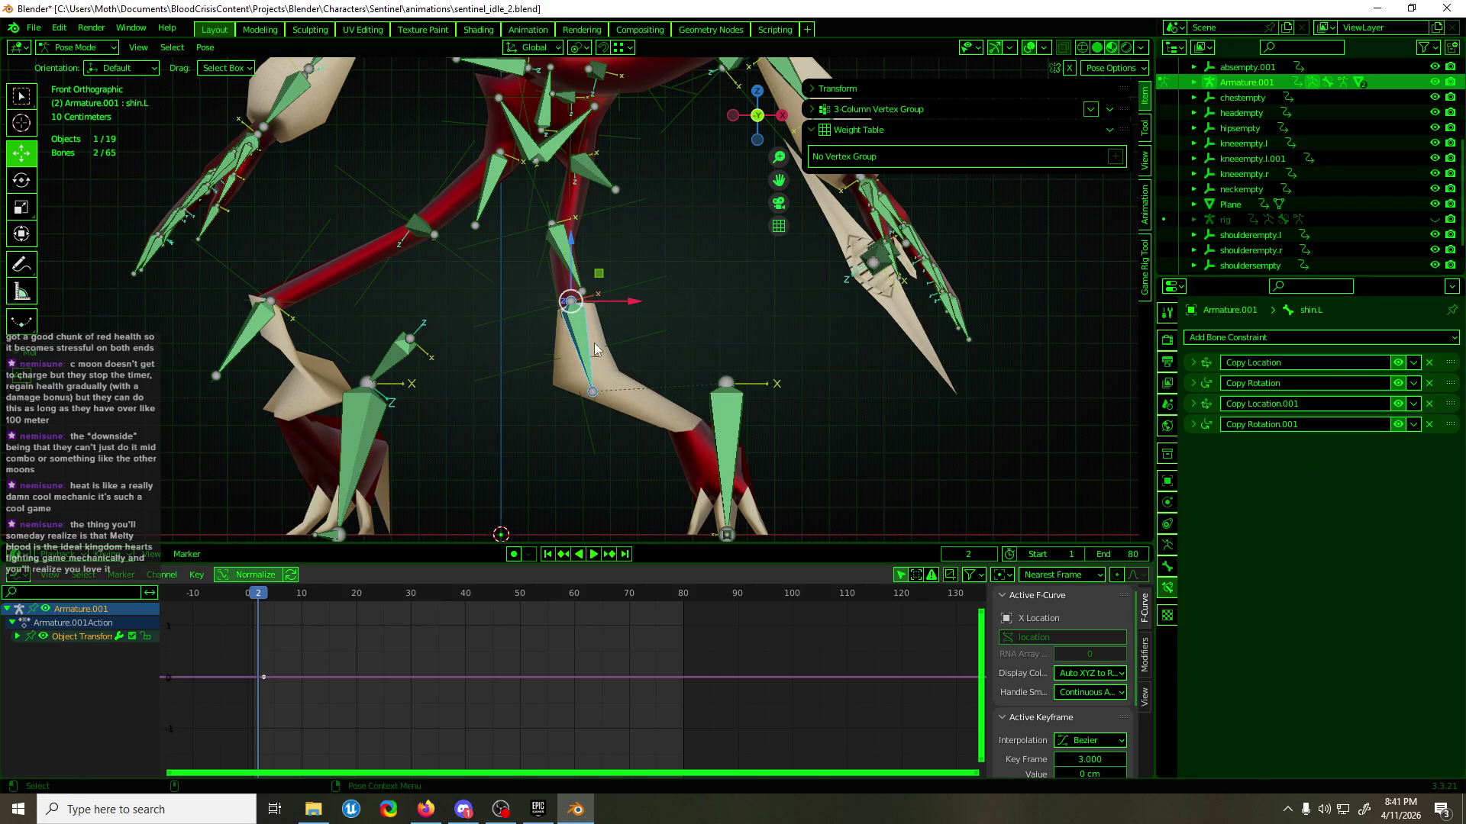
{"action": "left_click", "coordinate": [593, 342]}
{"action": "left_click_drag", "start_coordinate": [1201, 370], "coordinate": [1198, 384]}
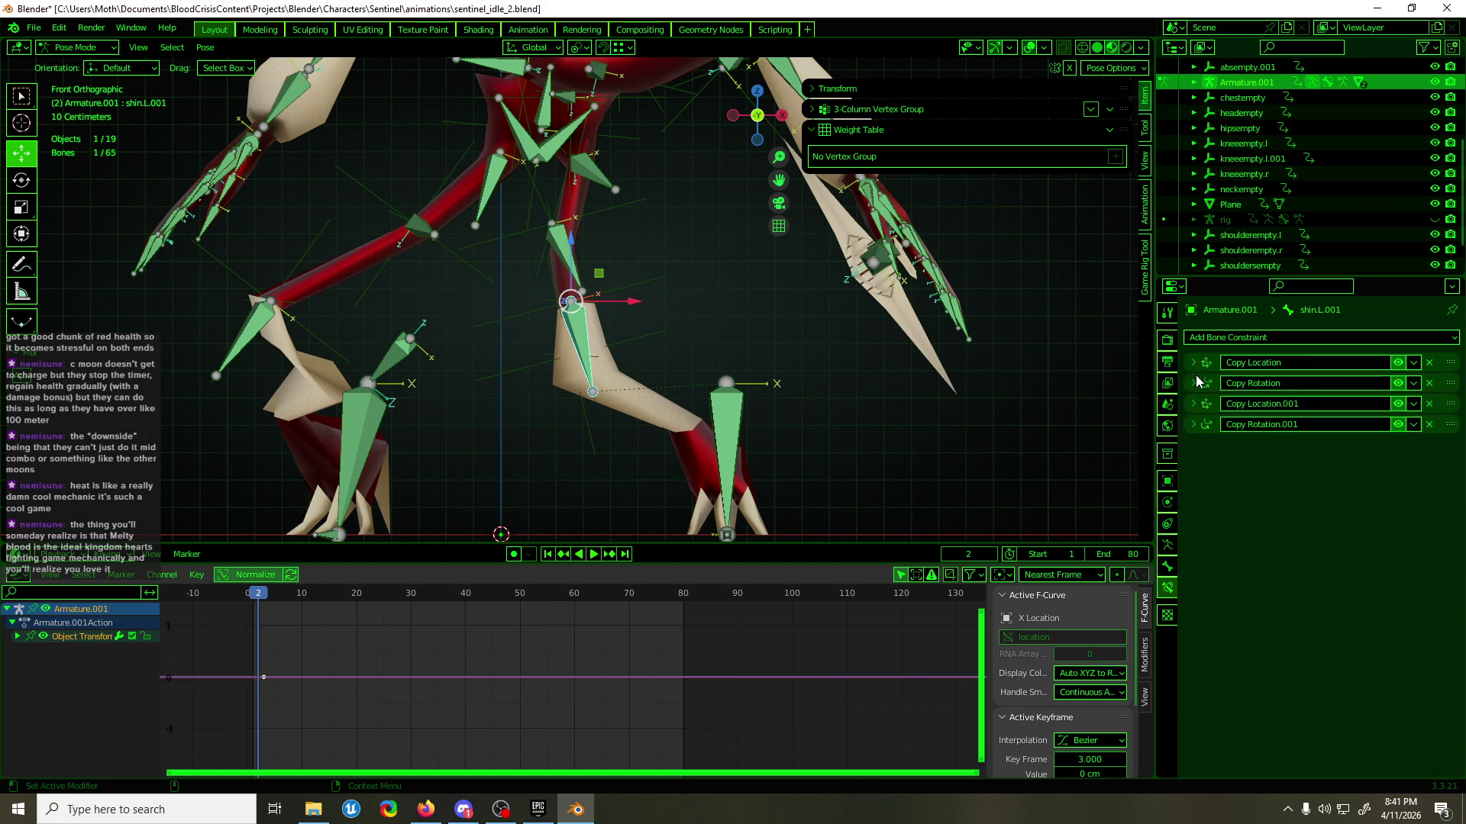
{"action": "left_click", "coordinate": [1195, 404]}
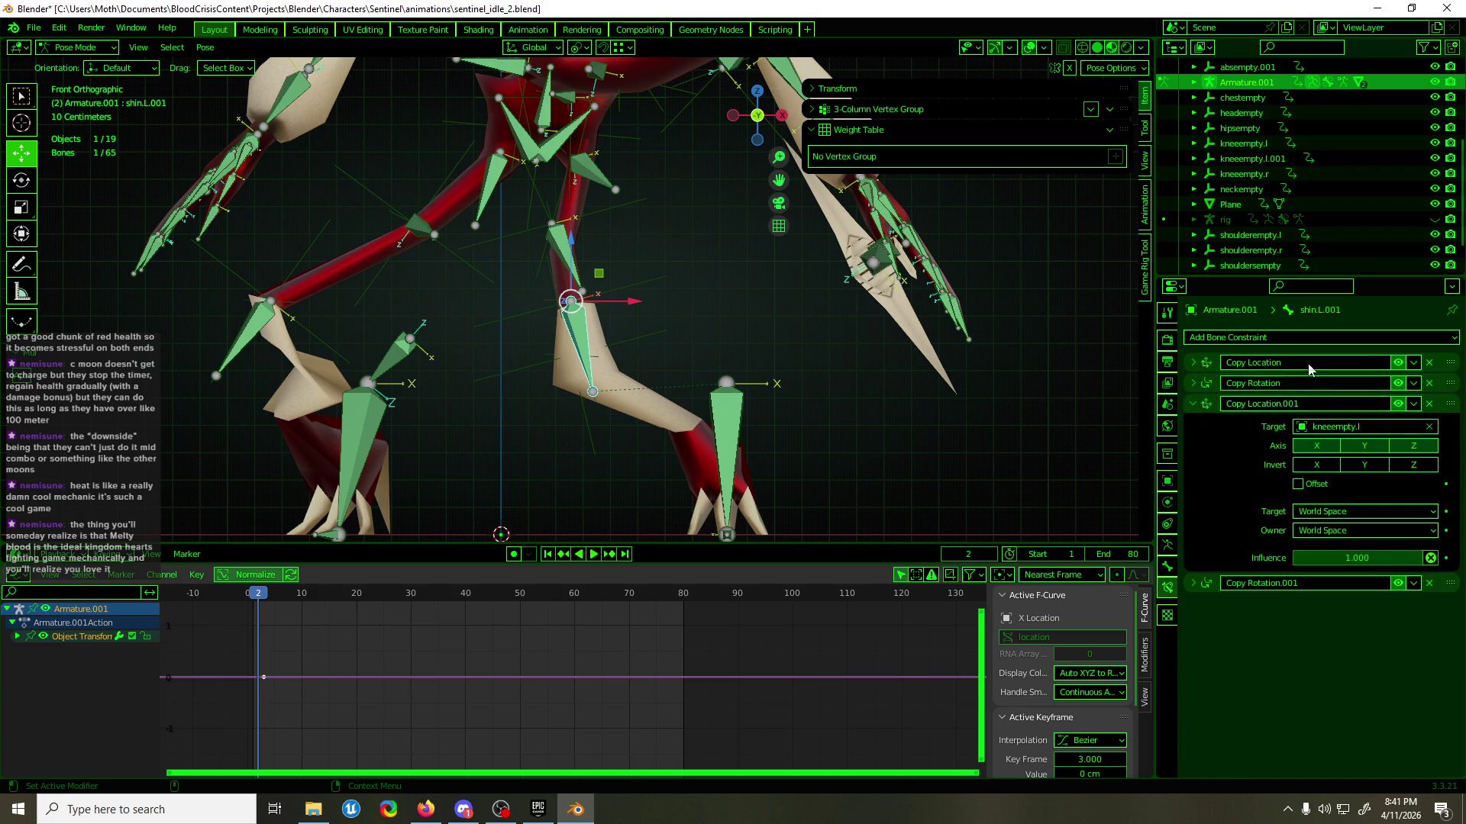
- Rename the duplicated empty from kneeempty.l.001 to shinempty.l in the Outliner
{"action": "double_click", "coordinate": [1280, 158]}
{"action": "left_click_drag", "start_coordinate": [1279, 158], "coordinate": [1266, 158]}
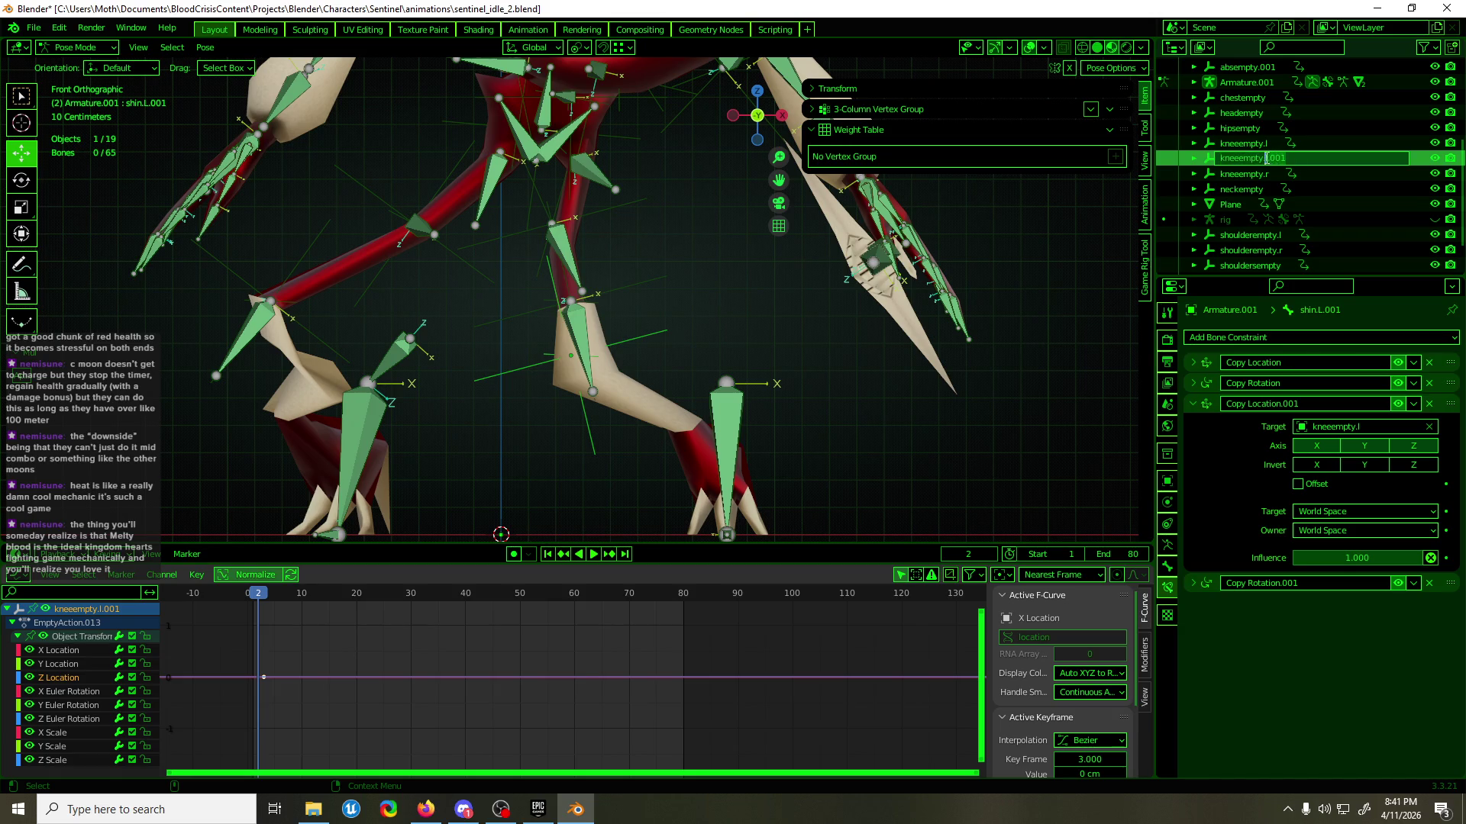
{"action": "key", "text": "BackSpace"}
{"action": "key", "text": "BackSpace"}
{"action": "key", "text": "BackSpace"}
{"action": "key", "text": "BackSpace"}
{"action": "key", "text": "Return"}
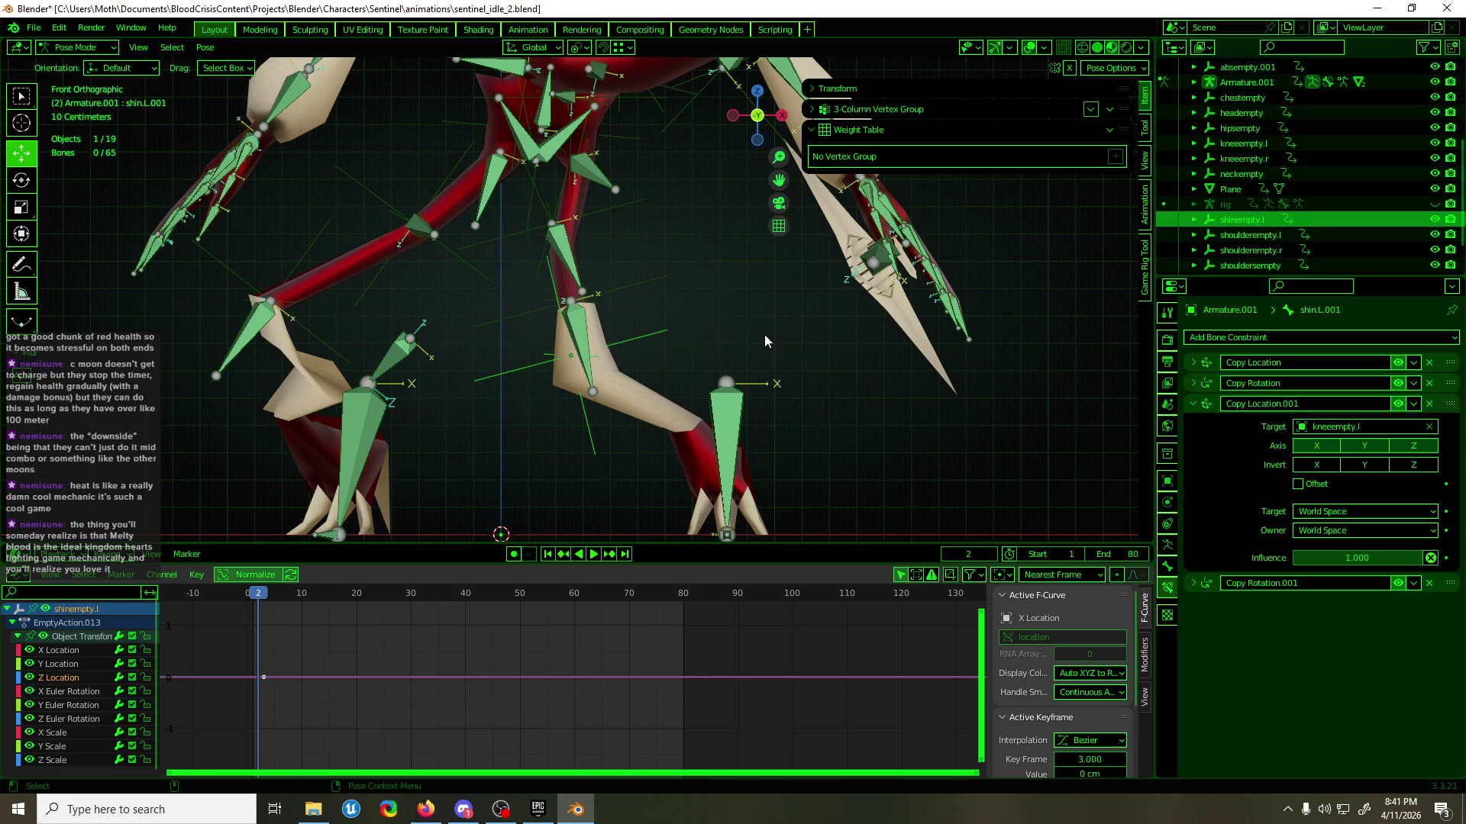
{"action": "mouse_move", "coordinate": [722, 356]}
{"action": "middle_mouse_down"}
{"action": "mouse_move", "coordinate": [900, 360]}
{"action": "mouse_move", "coordinate": [693, 358]}
{"action": "middle_mouse_up"}
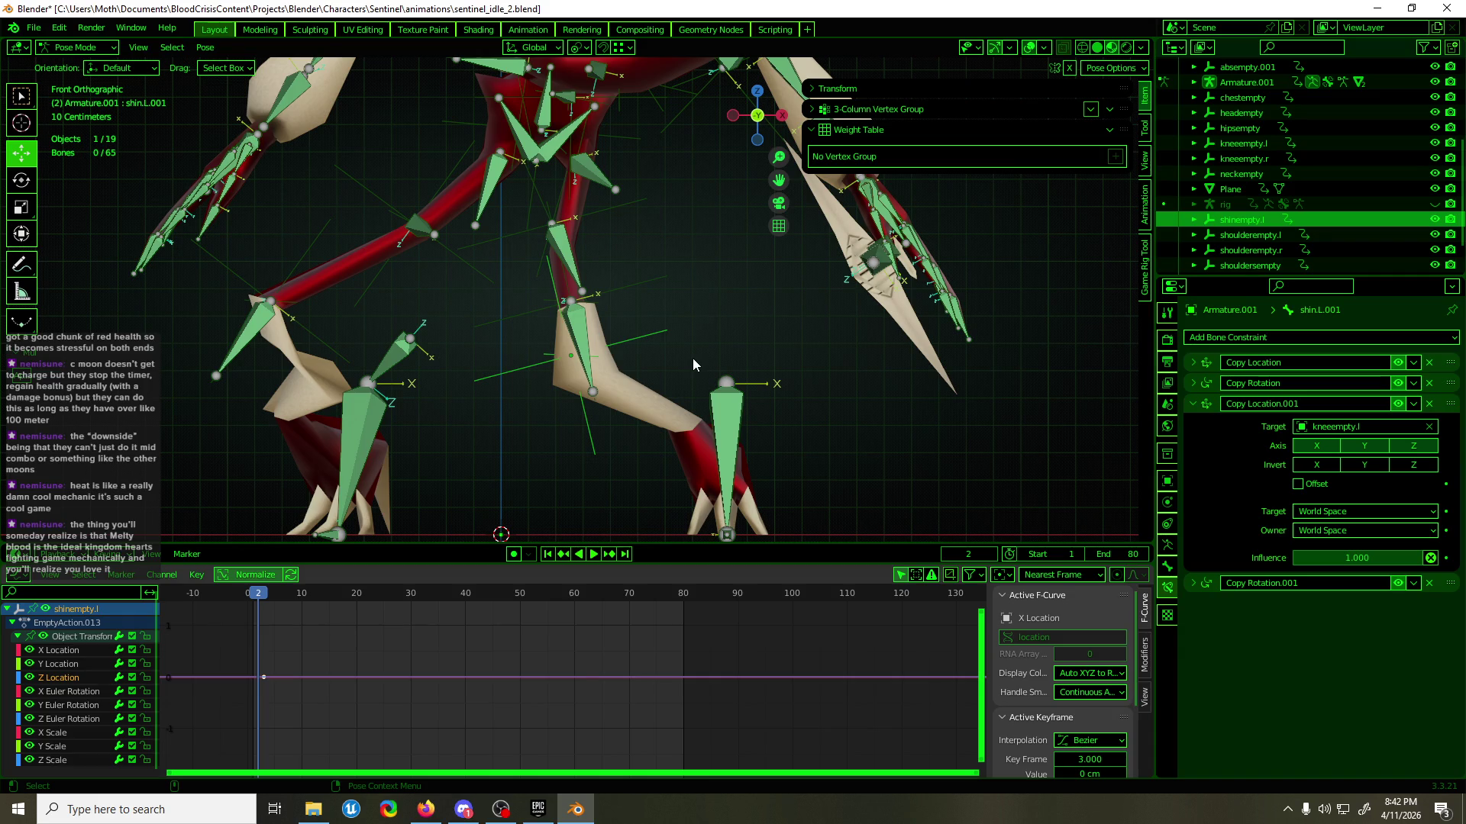
- Frame the keyframe in the Graph Editor, then play the idle animation briefly and stop it
{"action": "mouse_move", "coordinate": [341, 362]}
{"action": "middle_mouse_down"}
{"action": "mouse_move", "coordinate": [702, 351]}
{"action": "mouse_move", "coordinate": [488, 362]}
{"action": "middle_mouse_up"}
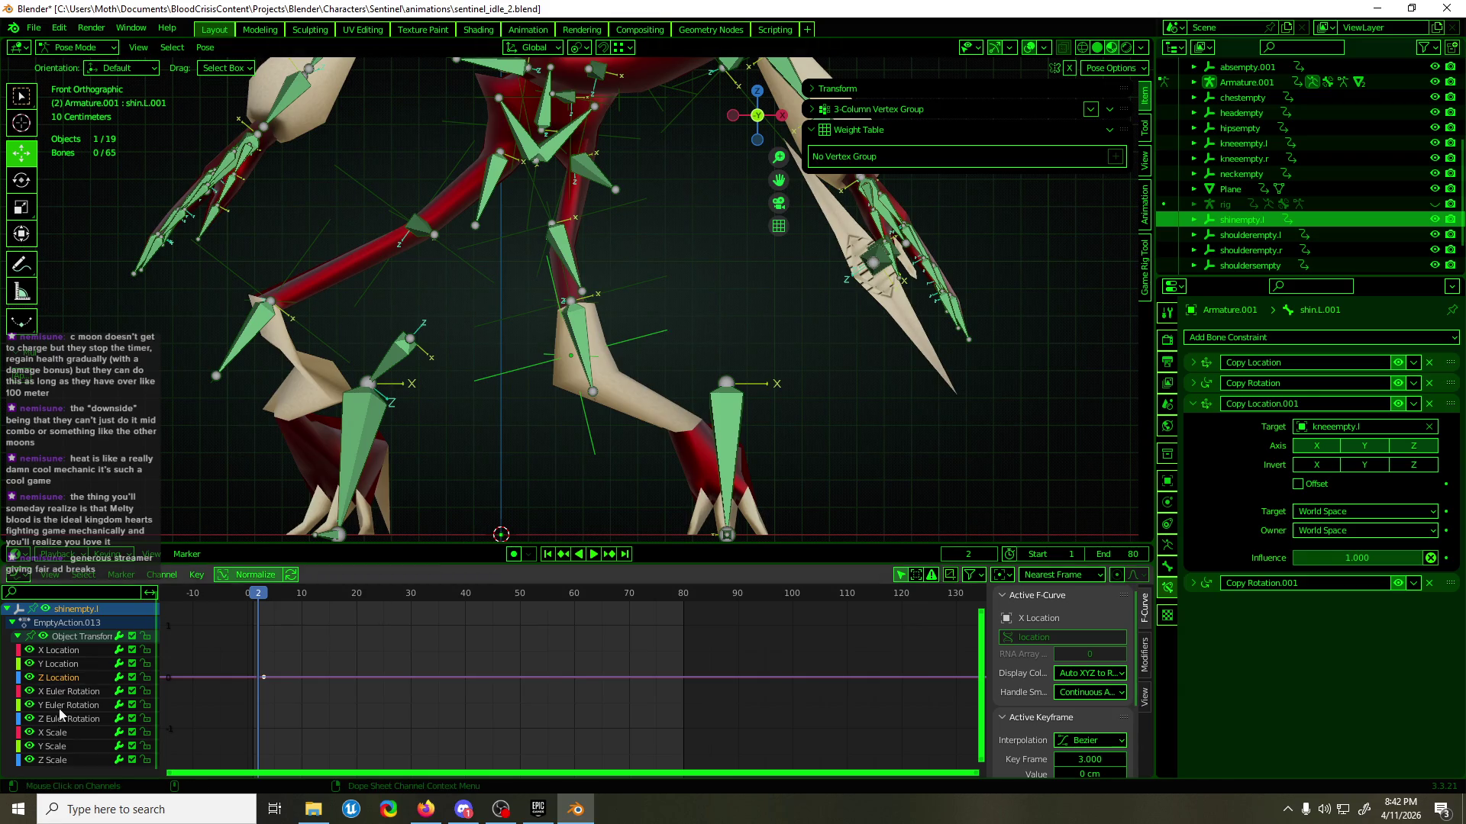
{"action": "left_click", "coordinate": [368, 640]}
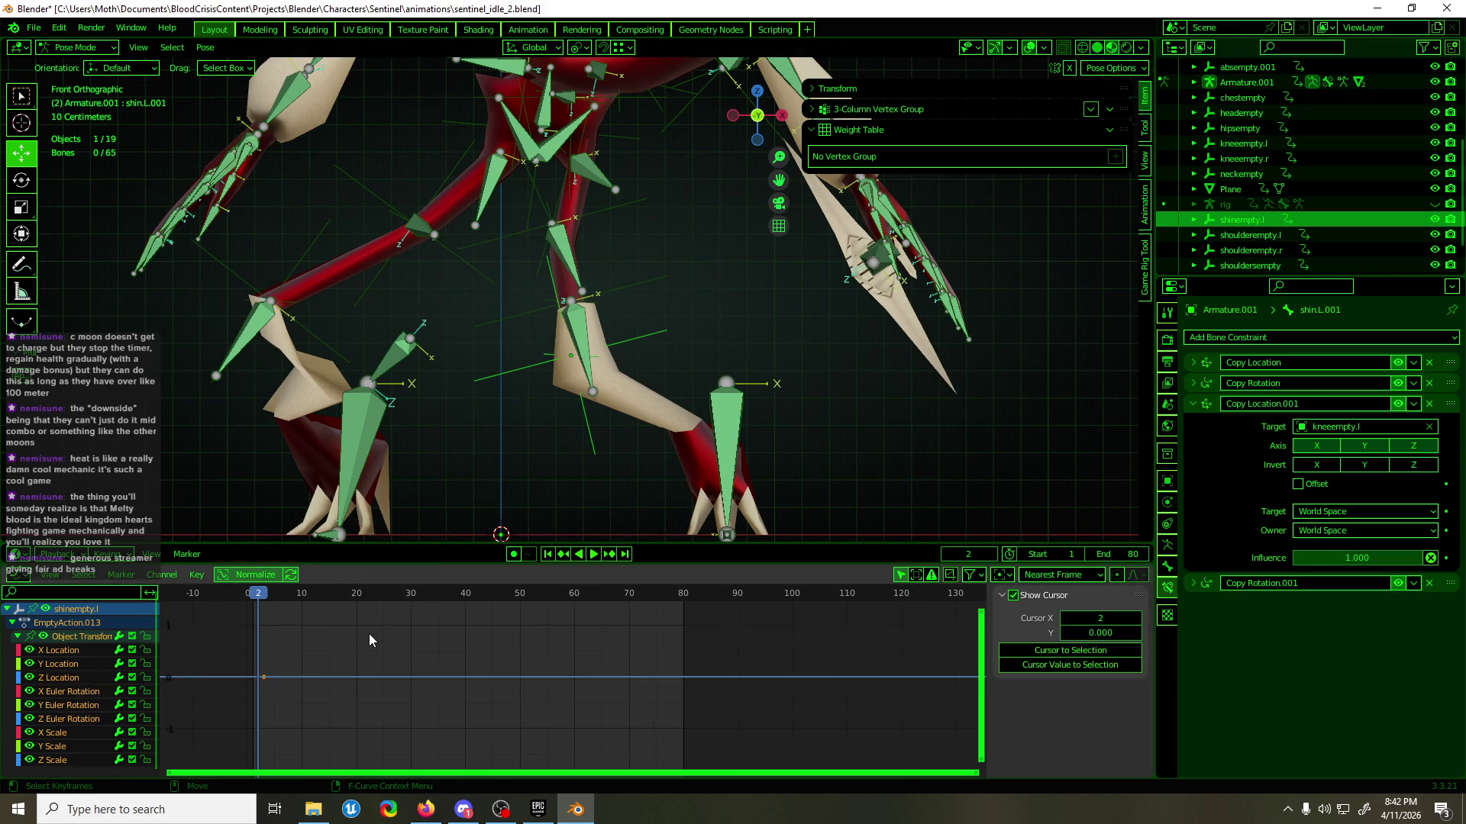
{"action": "key", "text": "Home"}
{"action": "key", "text": "space"}
{"action": "scroll", "coordinate": [365, 626], "scroll_direction": "down", "scroll_amount": 3}
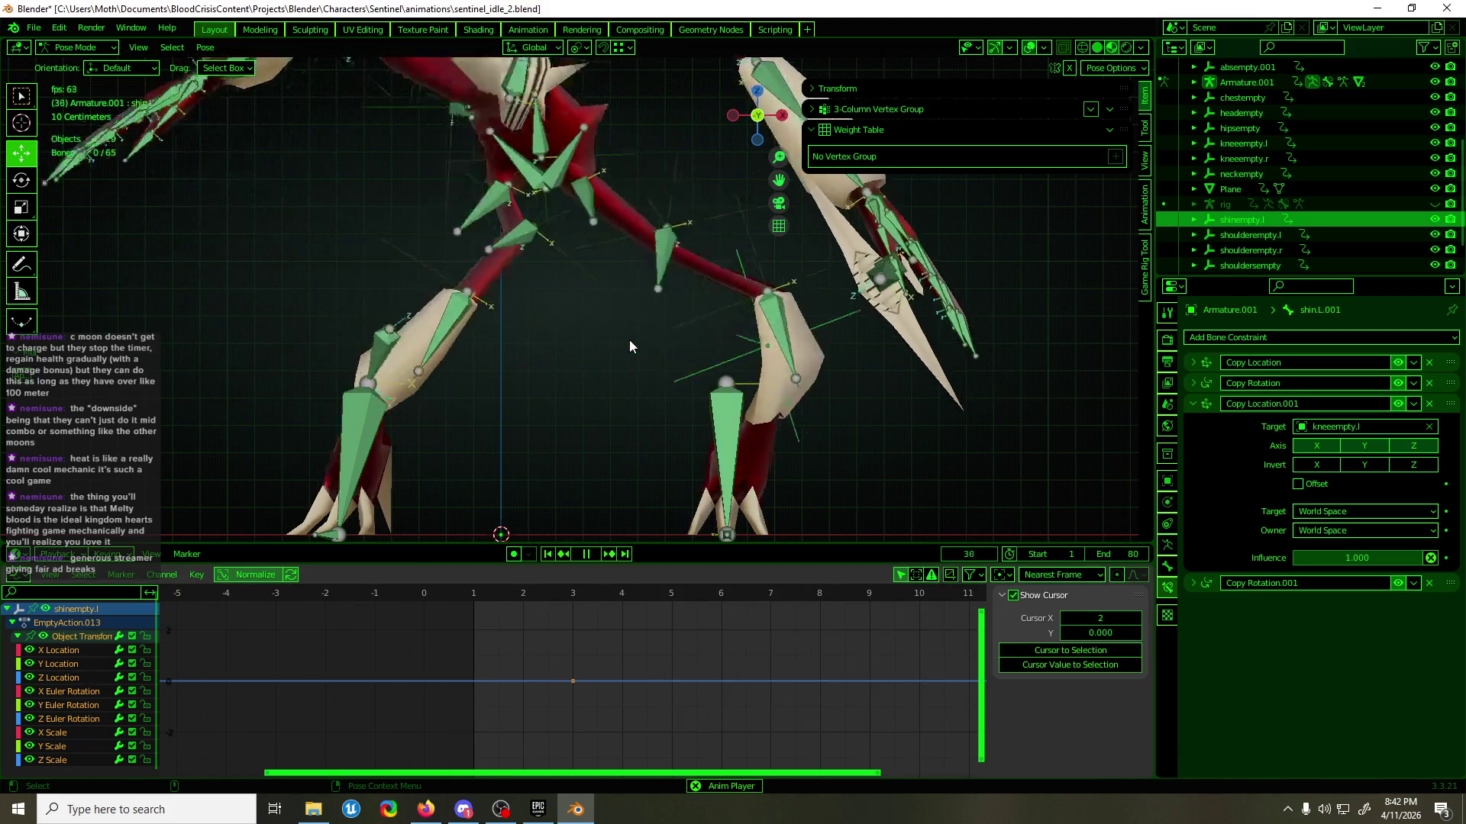
{"action": "key", "text": "space"}
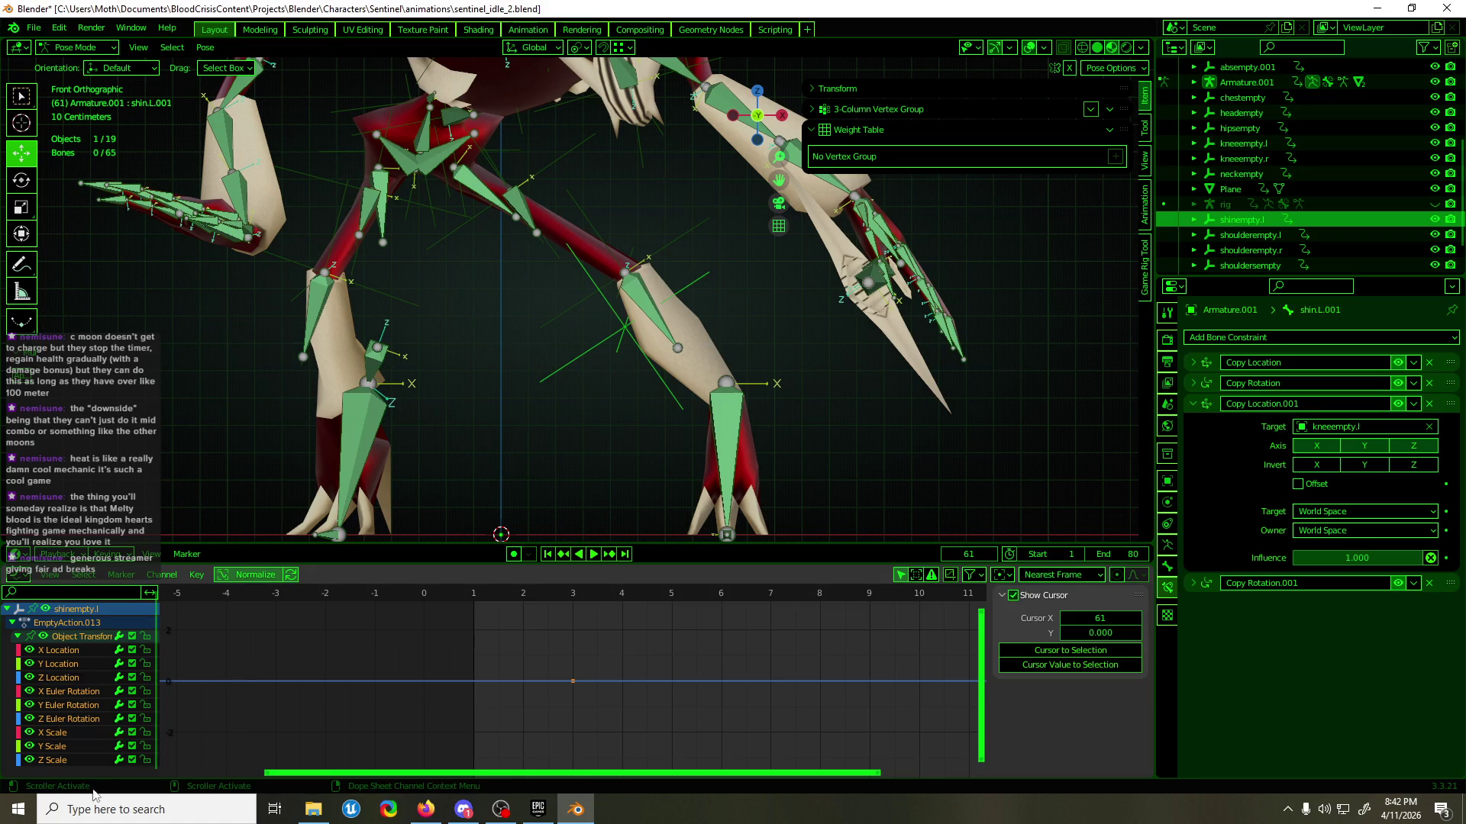
- Select and frame all keyframes, then switch the rig from Pose Mode to Object Mode
{"action": "scroll", "coordinate": [99, 772], "scroll_direction": "down", "scroll_amount": 1}
{"action": "left_click", "coordinate": [628, 697]}
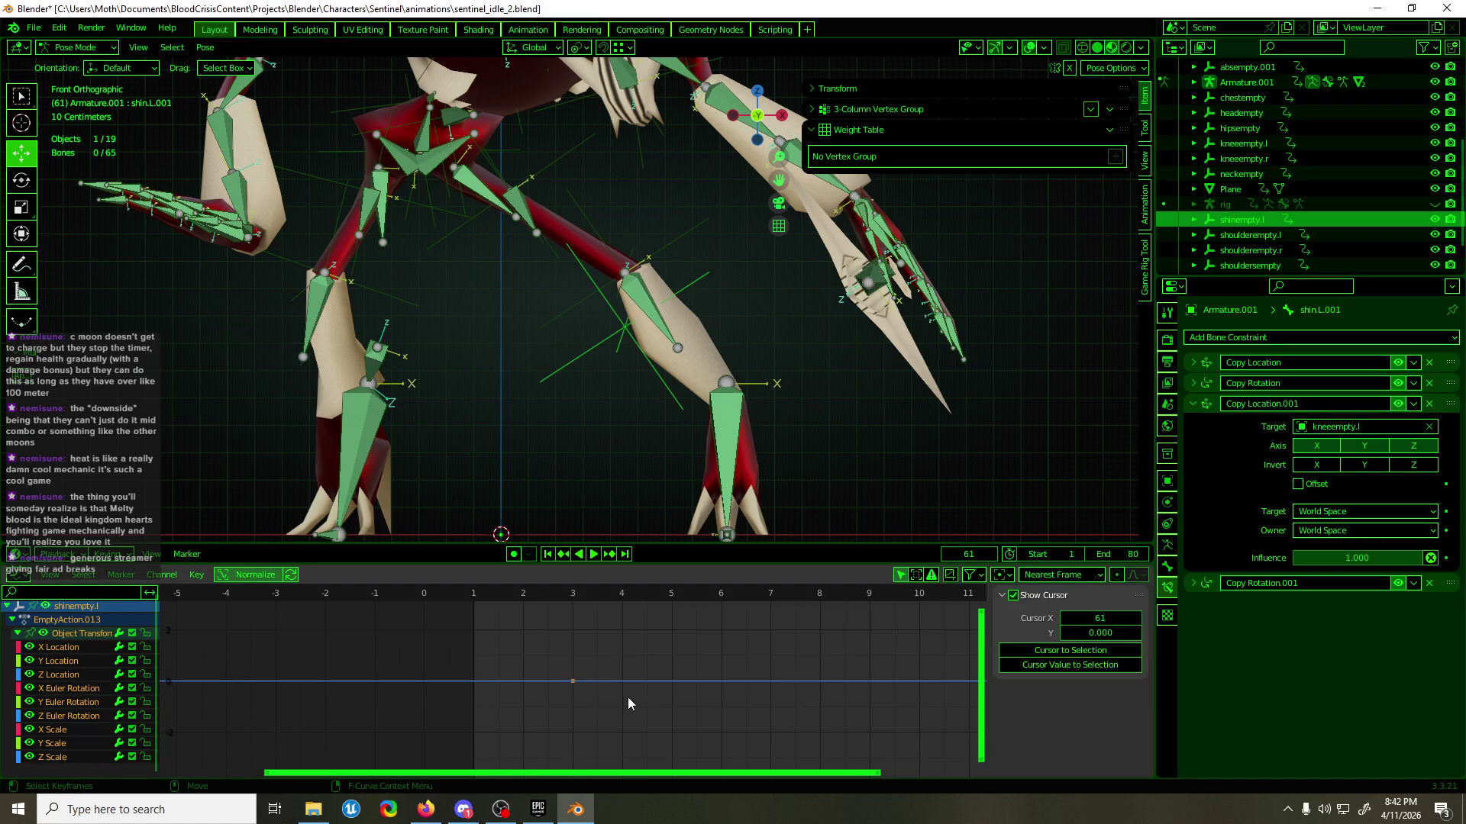
{"action": "scroll", "coordinate": [627, 697], "scroll_direction": "up", "scroll_amount": 2}
{"action": "key", "text": "a"}
{"action": "scroll", "coordinate": [631, 689], "scroll_direction": "down", "scroll_amount": 2}
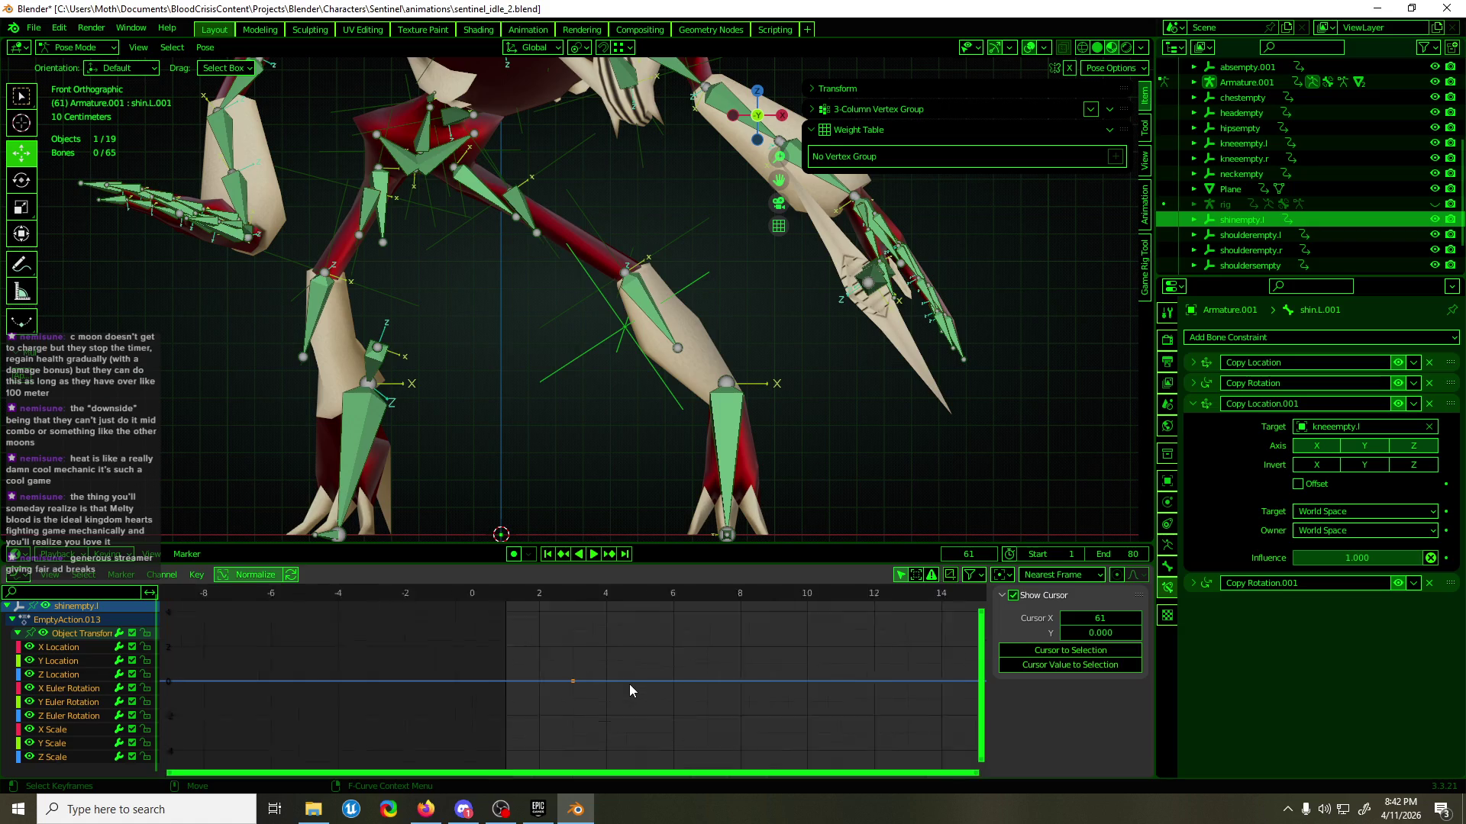
{"action": "key", "text": "Home"}
{"action": "key", "text": "ctrl+Tab"}
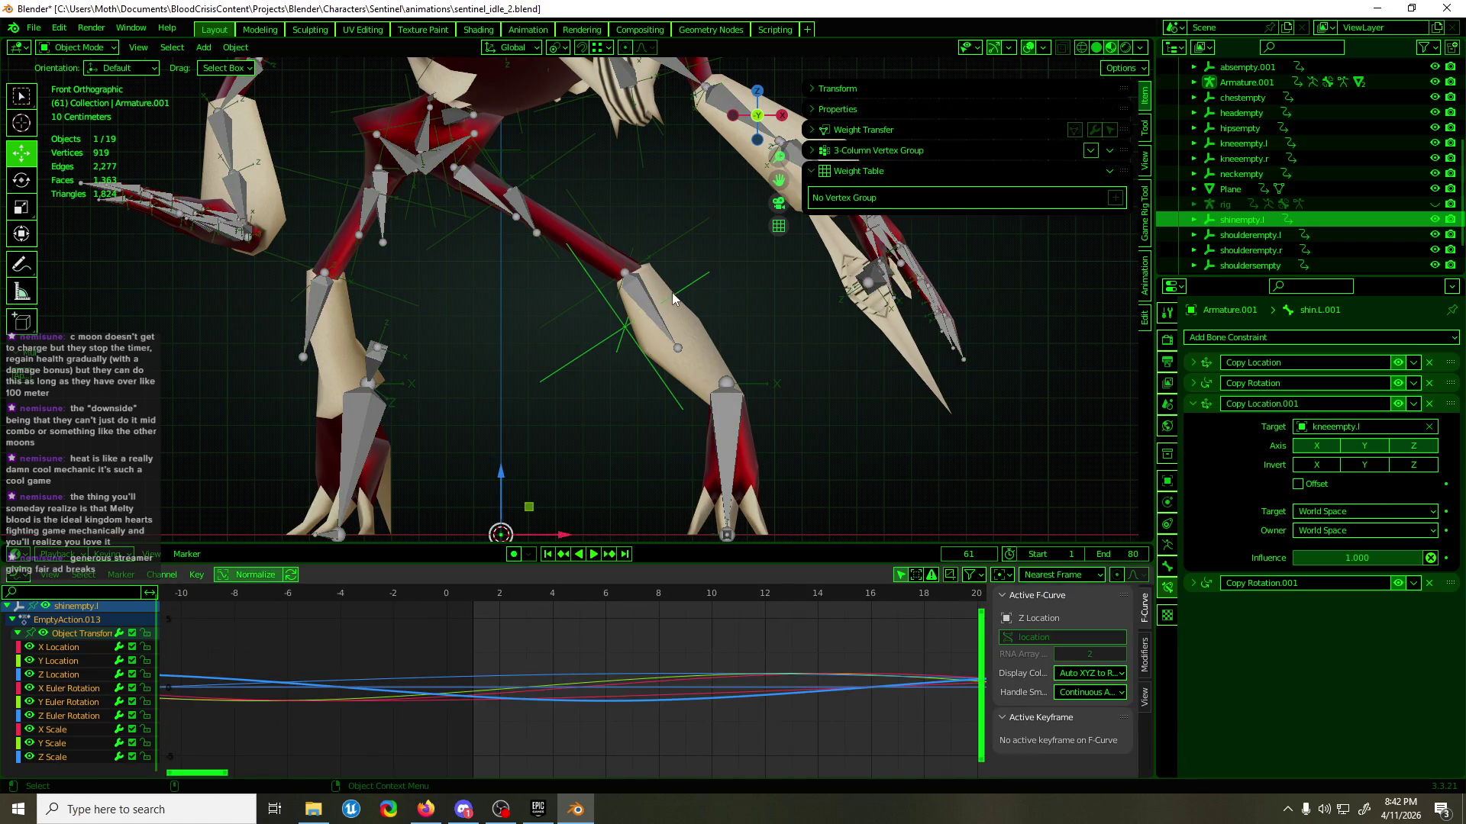
- Select shinempty.l and shift all its keyframes slightly later in time
{"action": "left_click", "coordinate": [671, 292]}
{"action": "scroll", "coordinate": [549, 470], "scroll_direction": "up", "scroll_amount": 5, "text": "ctrl"}
{"action": "key", "text": "Home"}
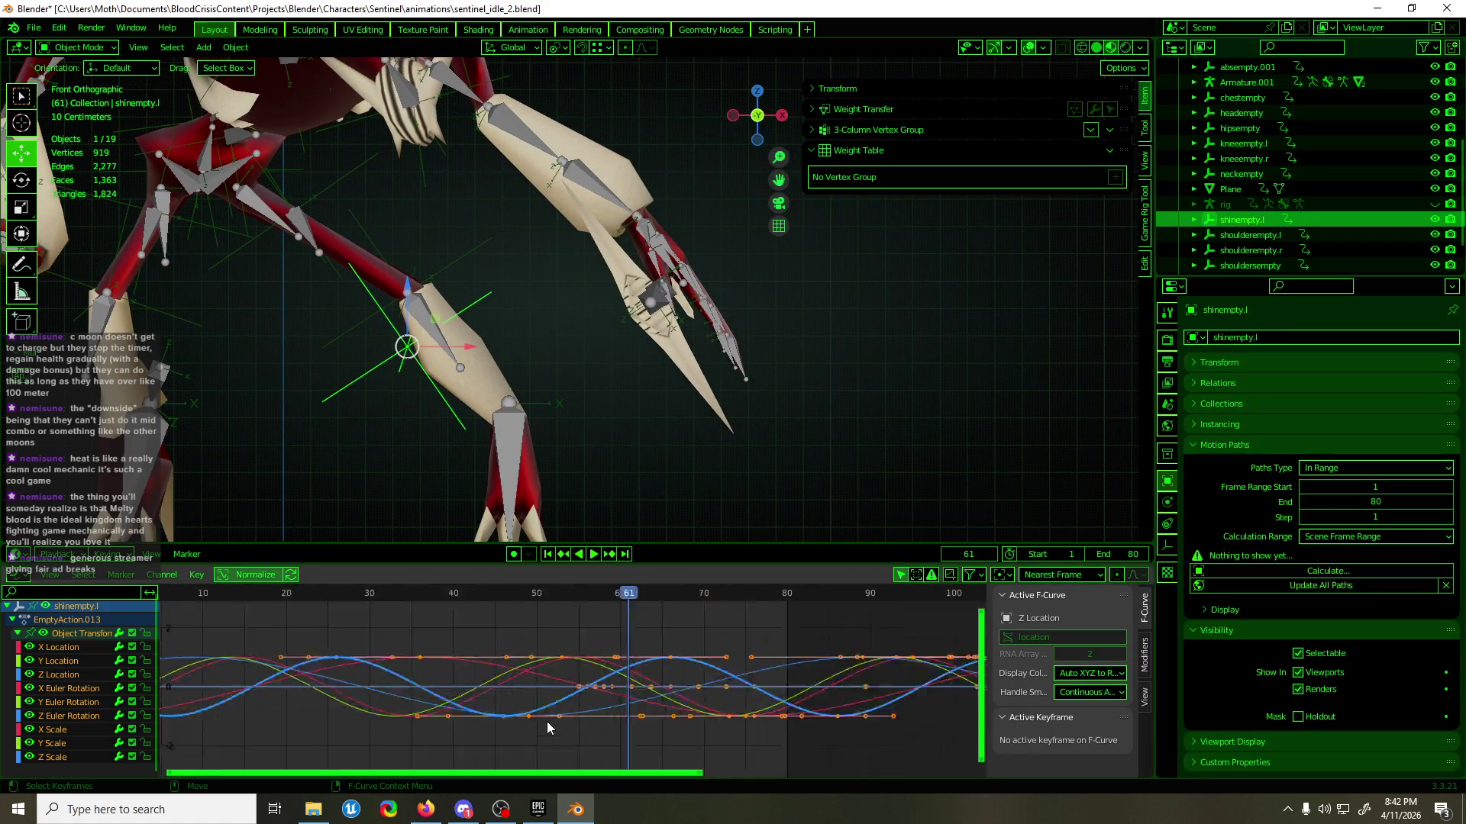
{"action": "scroll", "coordinate": [534, 456], "scroll_direction": "down", "scroll_amount": 3, "text": "ctrl"}
{"action": "left_click_drag", "start_coordinate": [486, 595], "coordinate": [432, 652]}
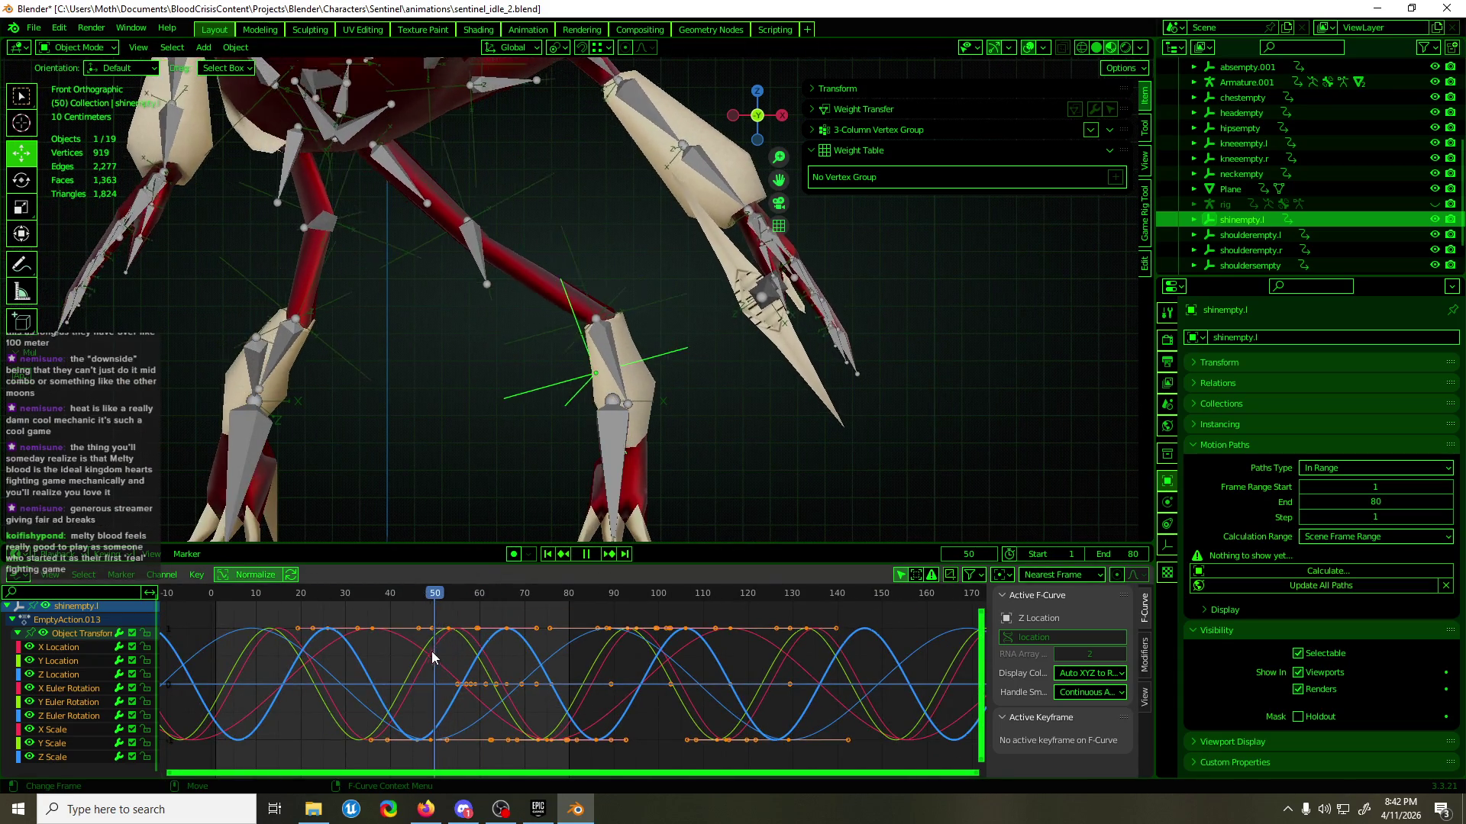
{"action": "left_click", "coordinate": [384, 607]}
{"action": "mouse_move", "coordinate": [354, 592]}
{"action": "left_mouse_down"}
{"action": "mouse_move", "coordinate": [328, 649]}
{"action": "mouse_move", "coordinate": [372, 653]}
{"action": "left_mouse_up"}
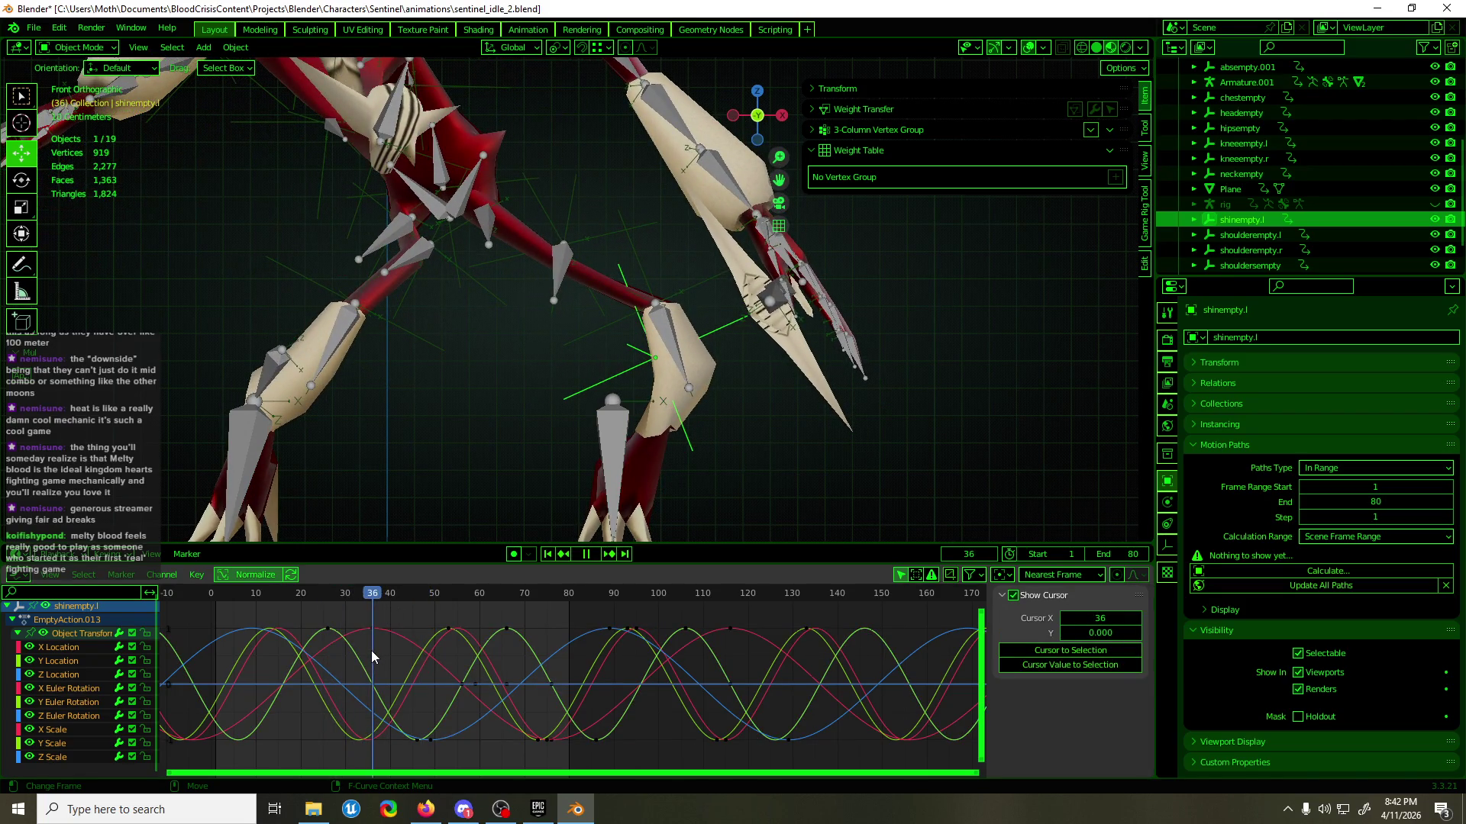
{"action": "left_click_drag", "start_coordinate": [372, 652], "coordinate": [406, 650]}
{"action": "key", "text": "a"}
{"action": "key", "text": "g"}
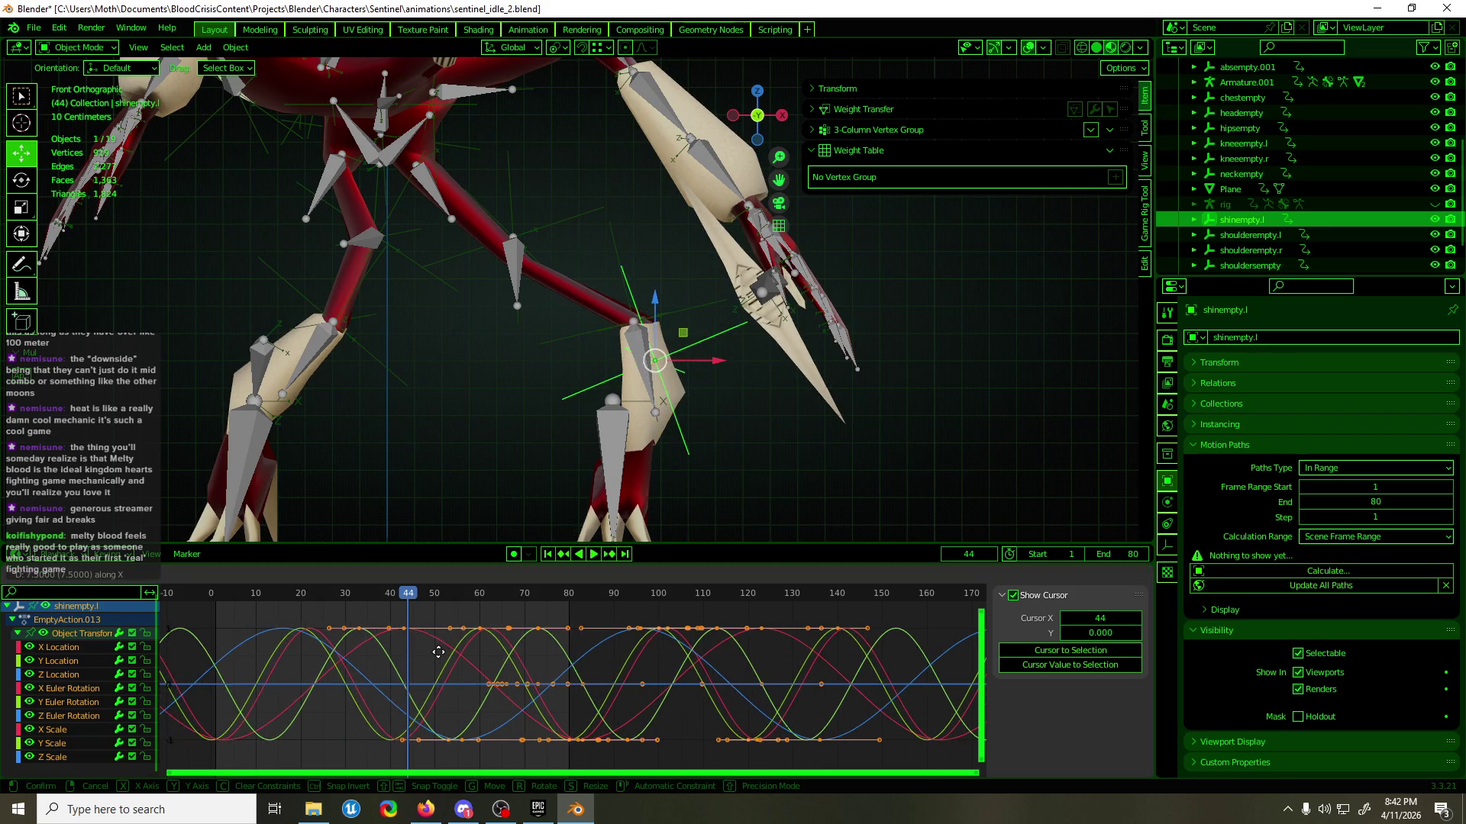
{"action": "left_click", "coordinate": [443, 654]}
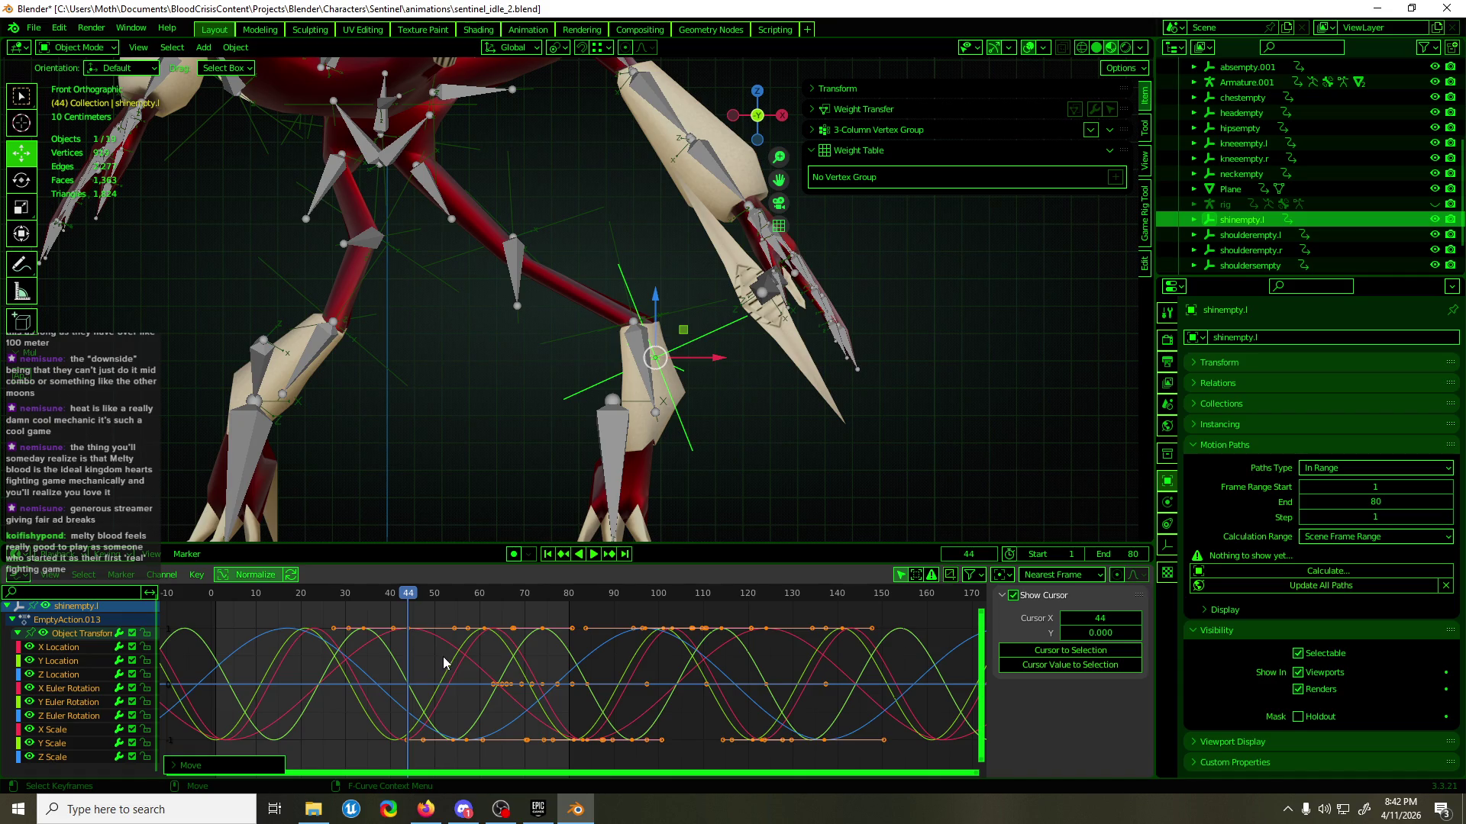
- Play the animation from around frame 75 to watch the loop
{"action": "key", "text": "space"}
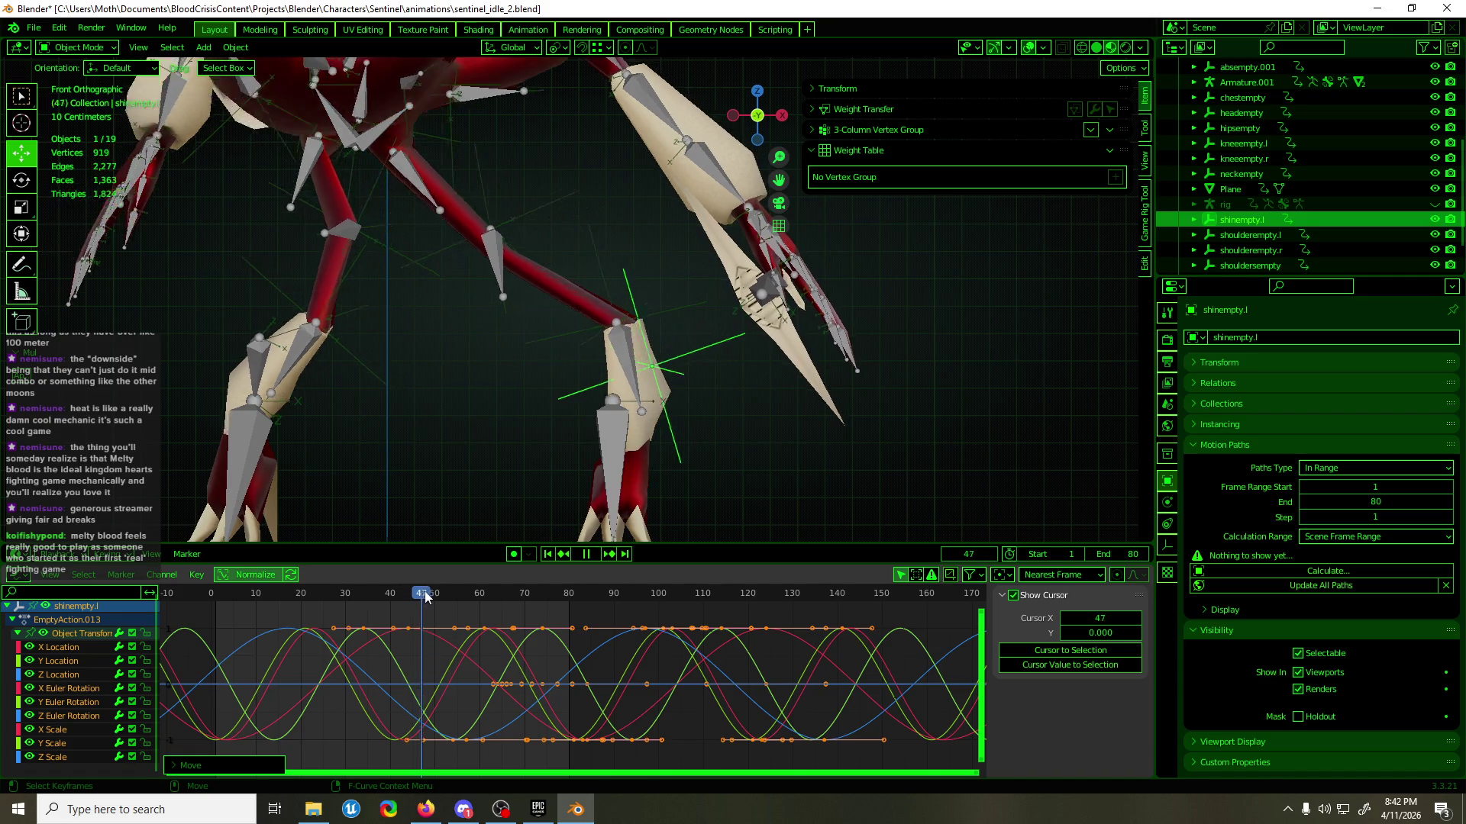
{"action": "left_click_drag", "start_coordinate": [448, 595], "coordinate": [548, 593]}
{"action": "key", "text": "space"}
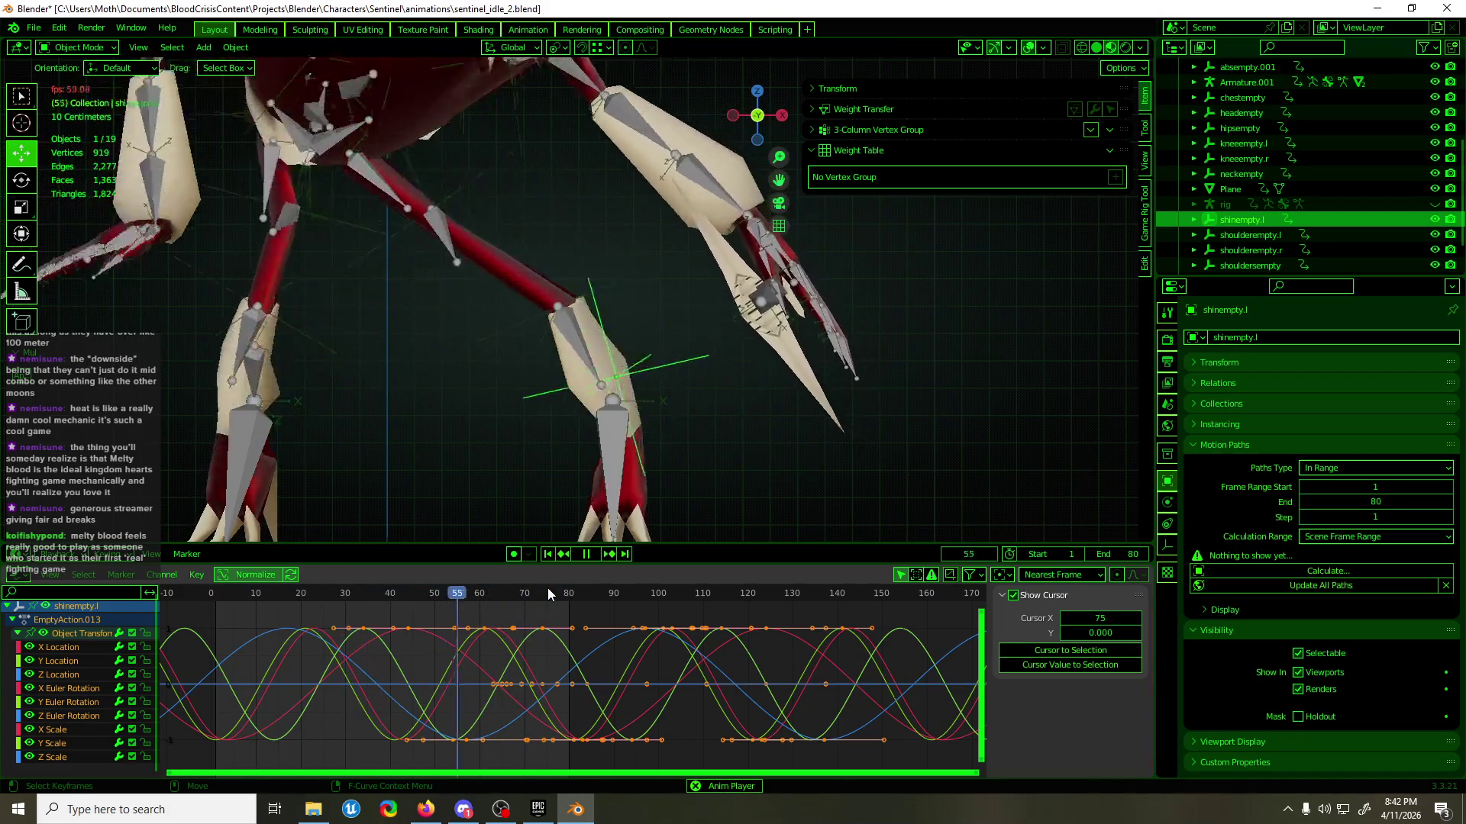
- Return the X Location keys to their original height, then put Armature.001 back in Pose Mode
{"action": "left_click", "coordinate": [81, 650]}
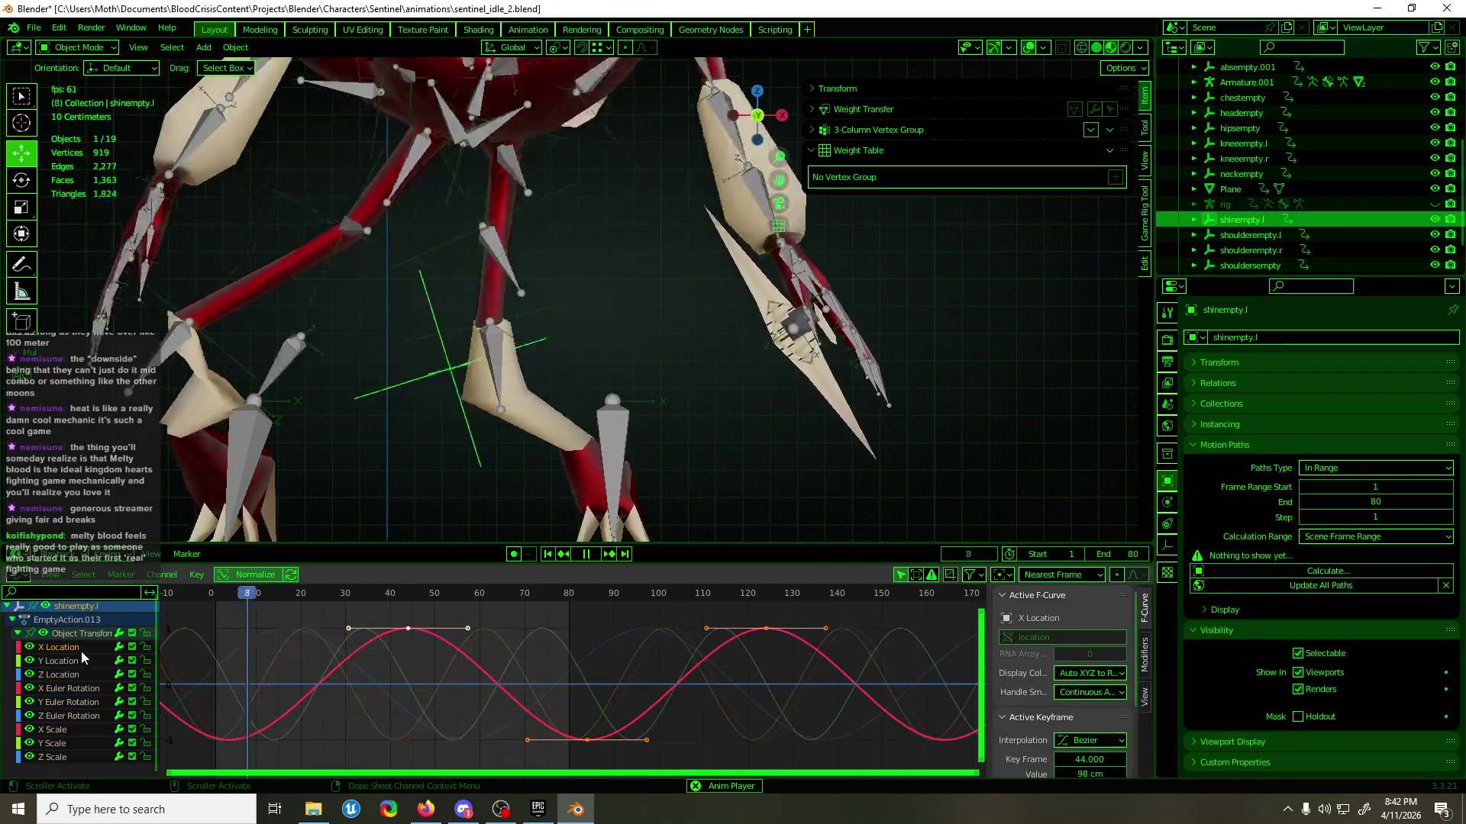
{"action": "left_click_drag", "start_coordinate": [293, 643], "coordinate": [341, 702]}
{"action": "key", "text": "g"}
{"action": "key", "text": "y"}
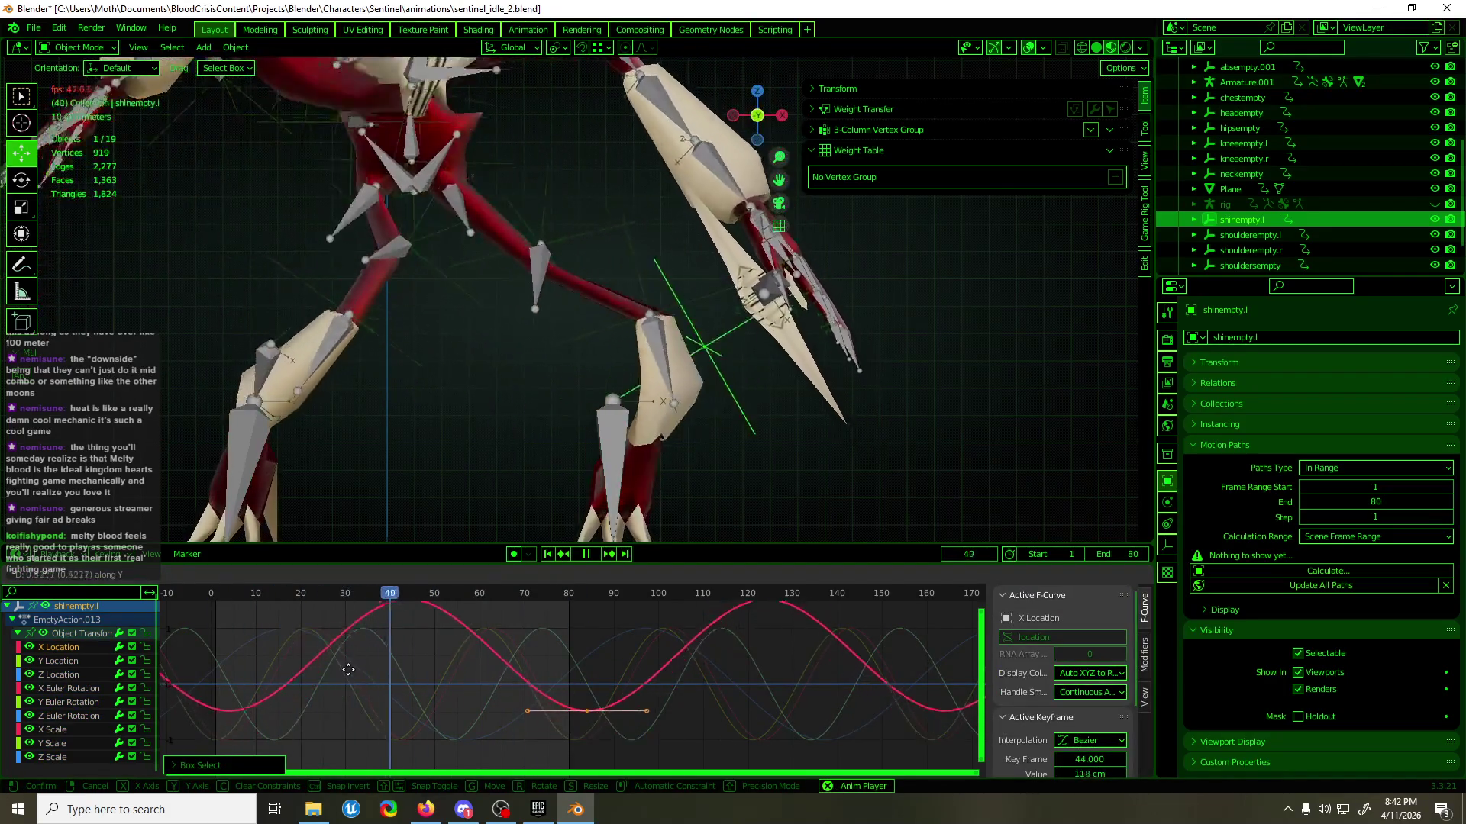
{"action": "key", "text": "0"}
{"action": "key", "text": "Return"}
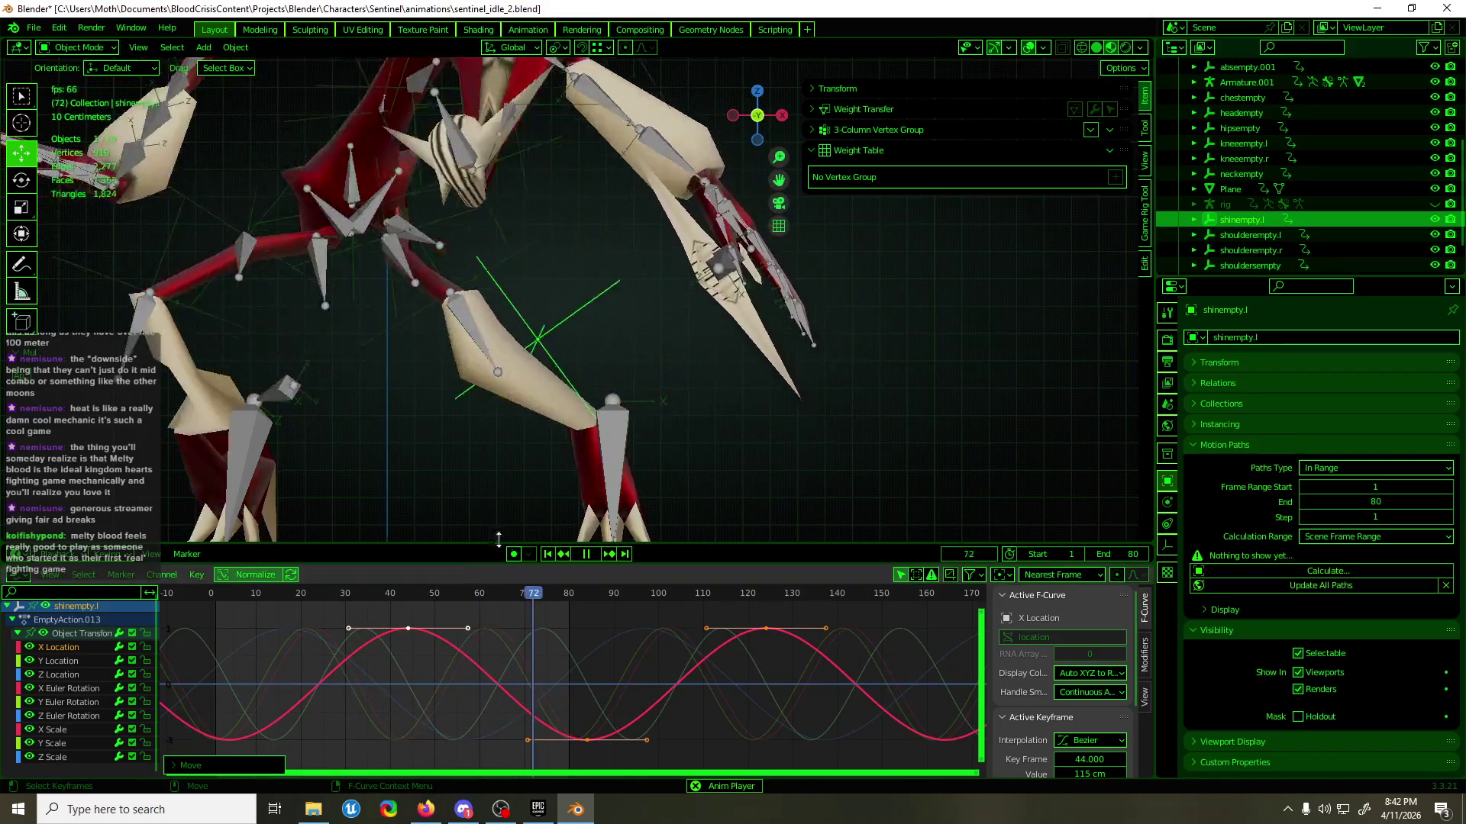
{"action": "key", "text": "space"}
{"action": "left_click", "coordinate": [622, 373]}
{"action": "key", "text": "ctrl+Tab"}
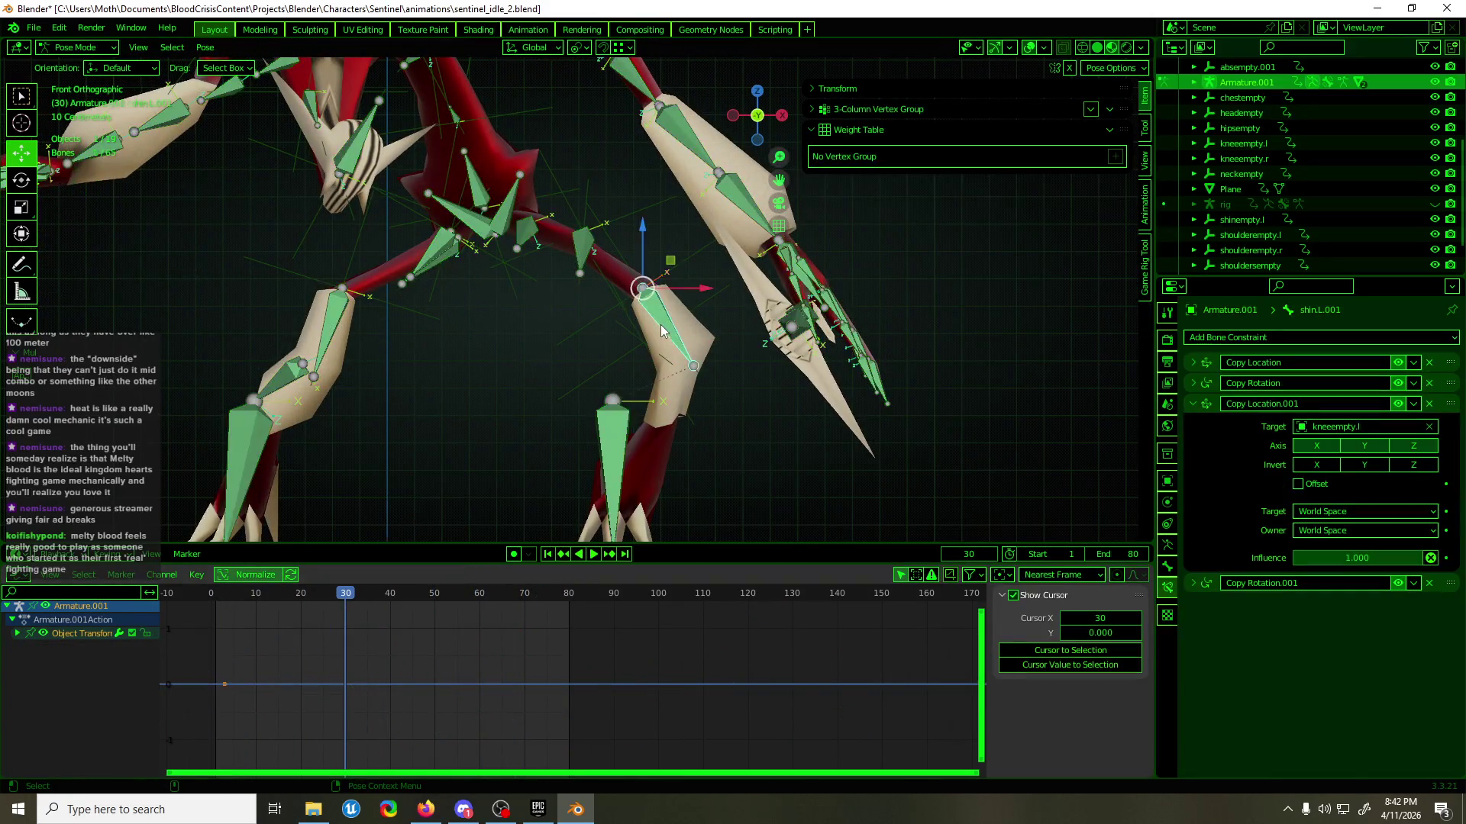
- Select shin.L.001 and set its Copy Location.001 and Copy Rotation.001 targets to shinempty.l
{"action": "left_click", "coordinate": [661, 329]}
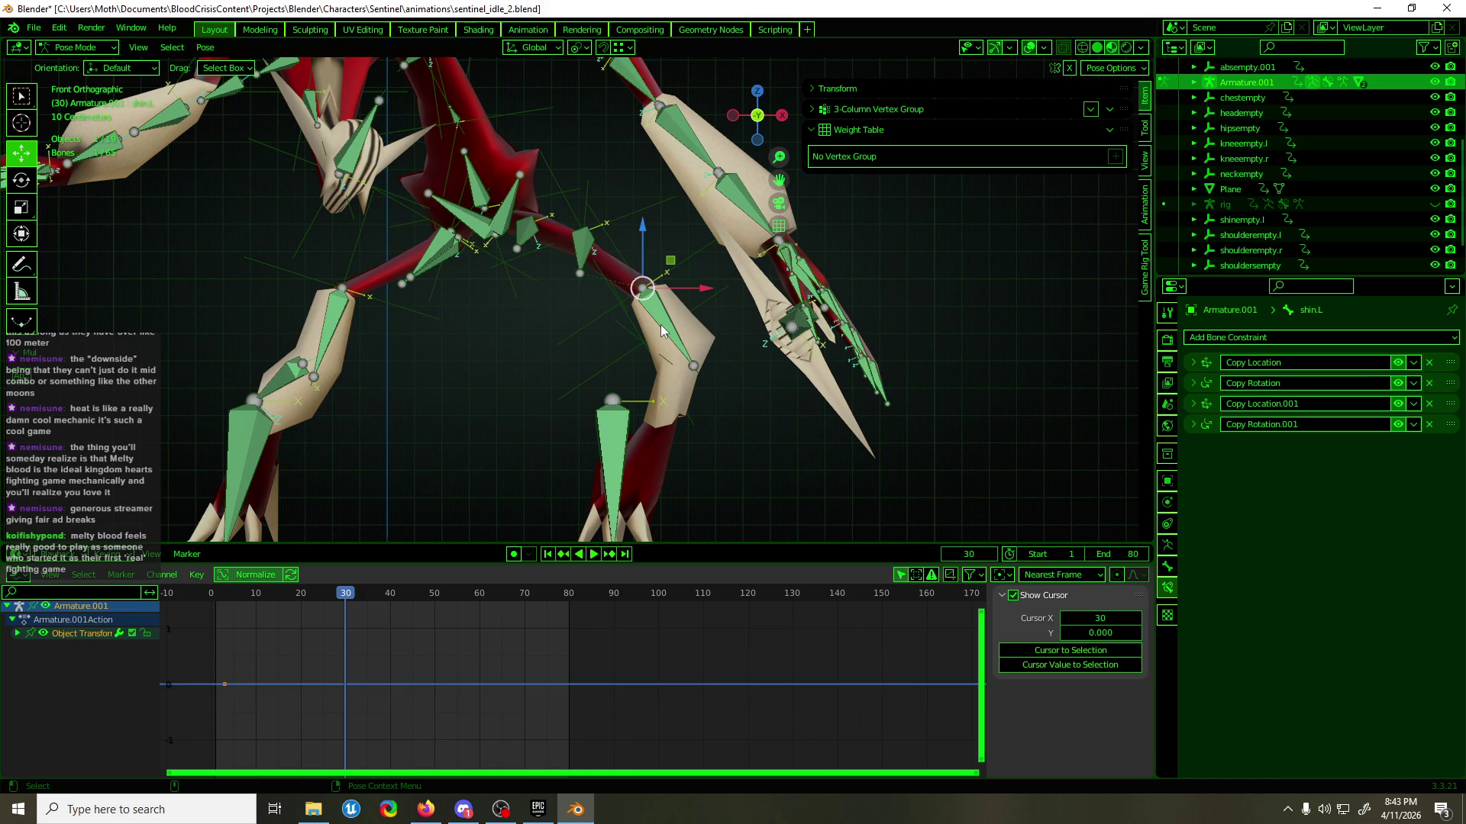
{"action": "left_click", "coordinate": [661, 330]}
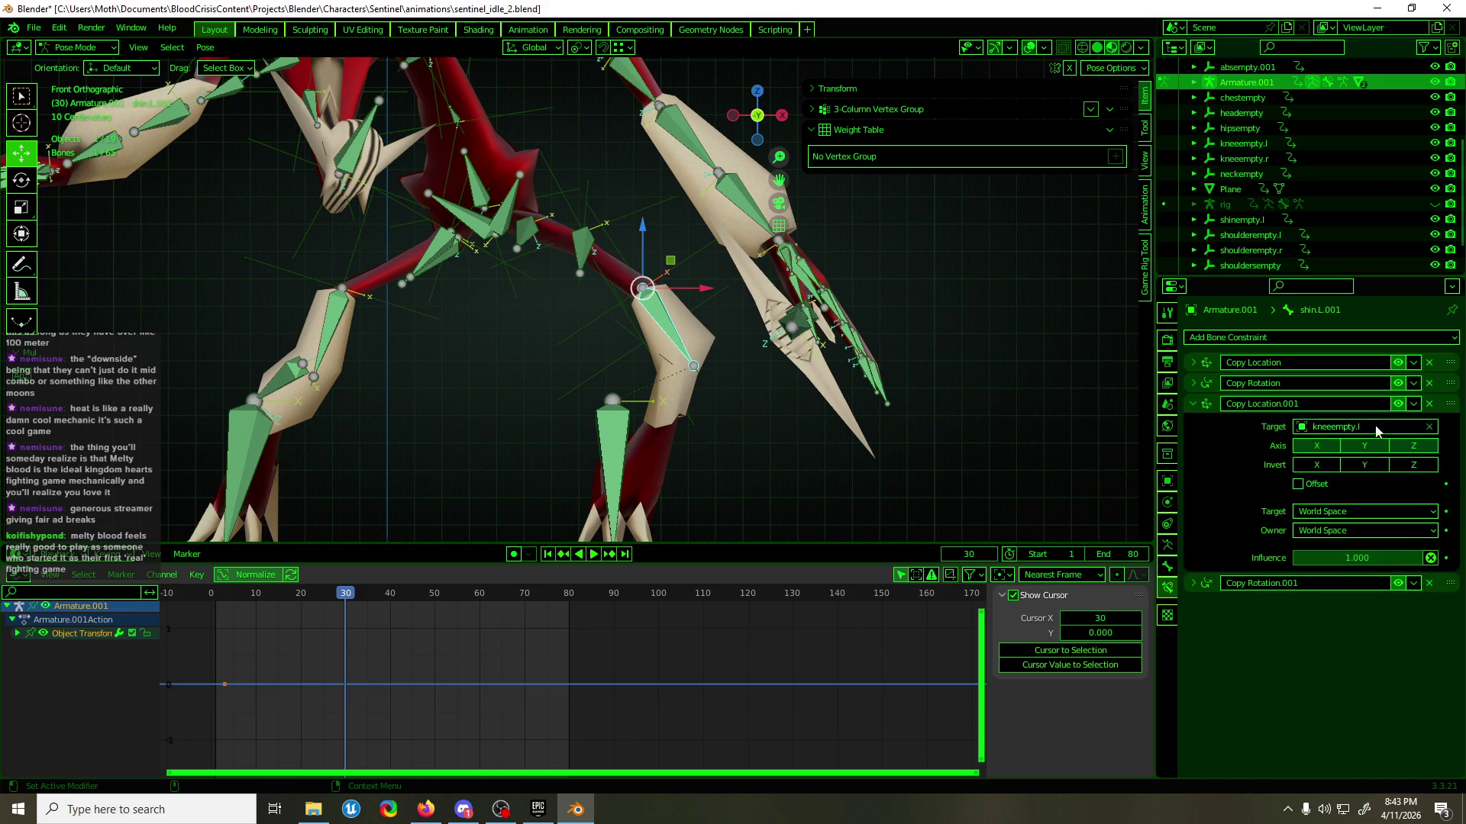
{"action": "left_click", "coordinate": [1376, 430]}
{"action": "left_click", "coordinate": [1344, 448]}
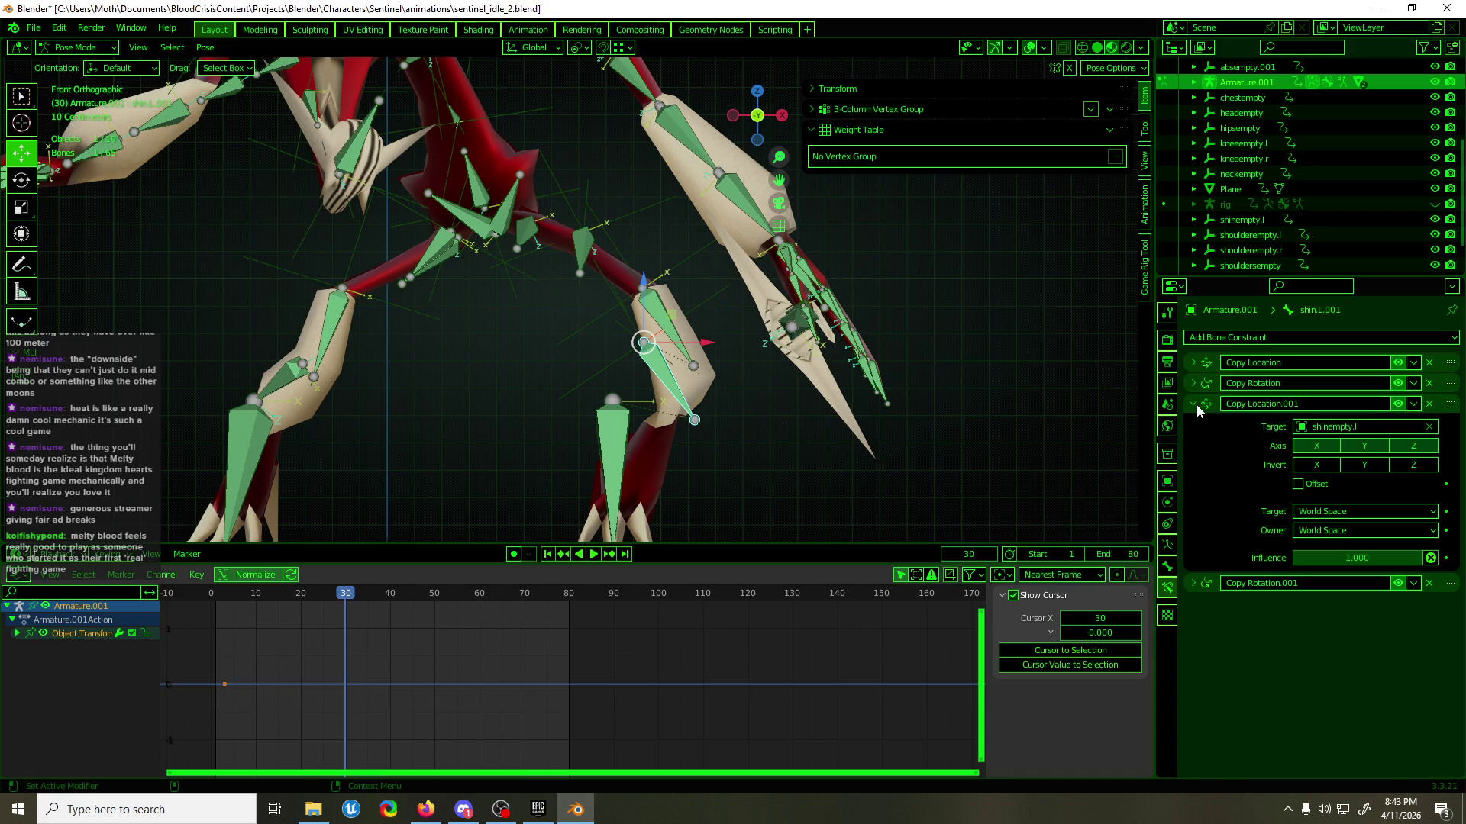
{"action": "left_click", "coordinate": [1194, 405]}
{"action": "left_click", "coordinate": [1192, 424]}
{"action": "left_click", "coordinate": [1350, 448]}
{"action": "type", "text": "sh"}
{"action": "left_click", "coordinate": [1358, 470]}
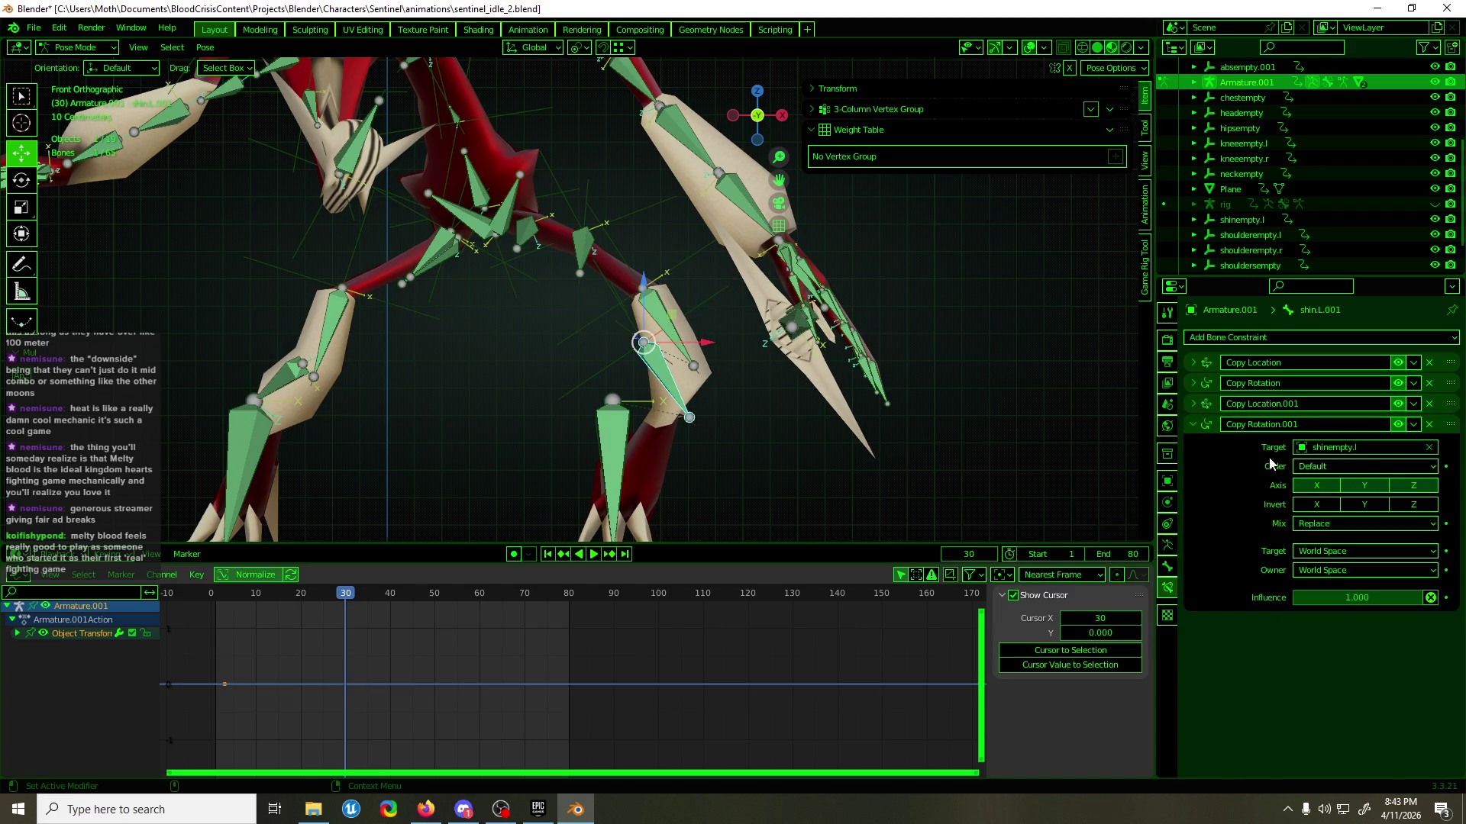
{"action": "left_click", "coordinate": [1190, 422]}
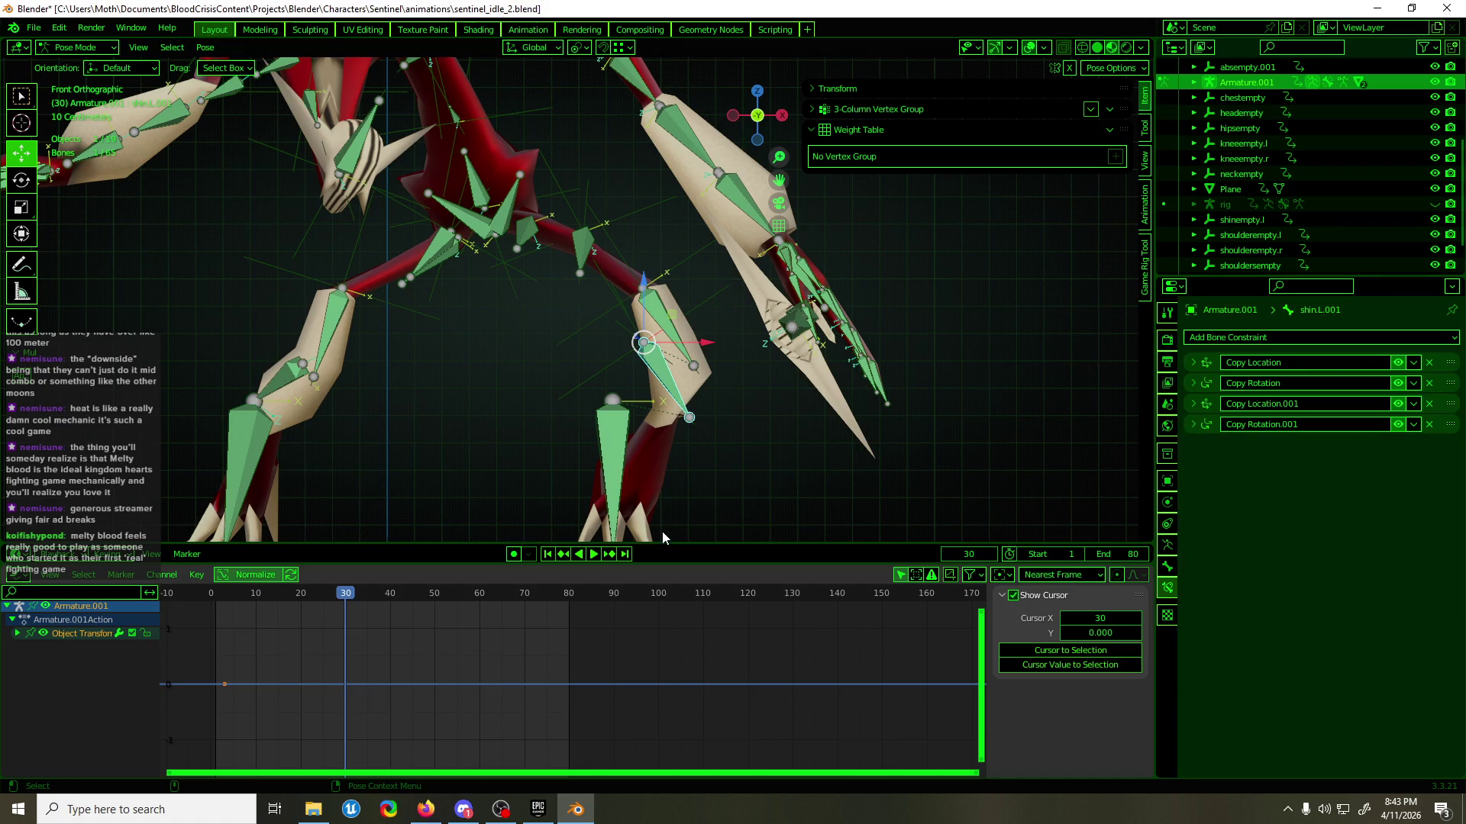
- Play the animation to test the shin, then open polySurface14 in Edit Mode
{"action": "key", "text": "space"}
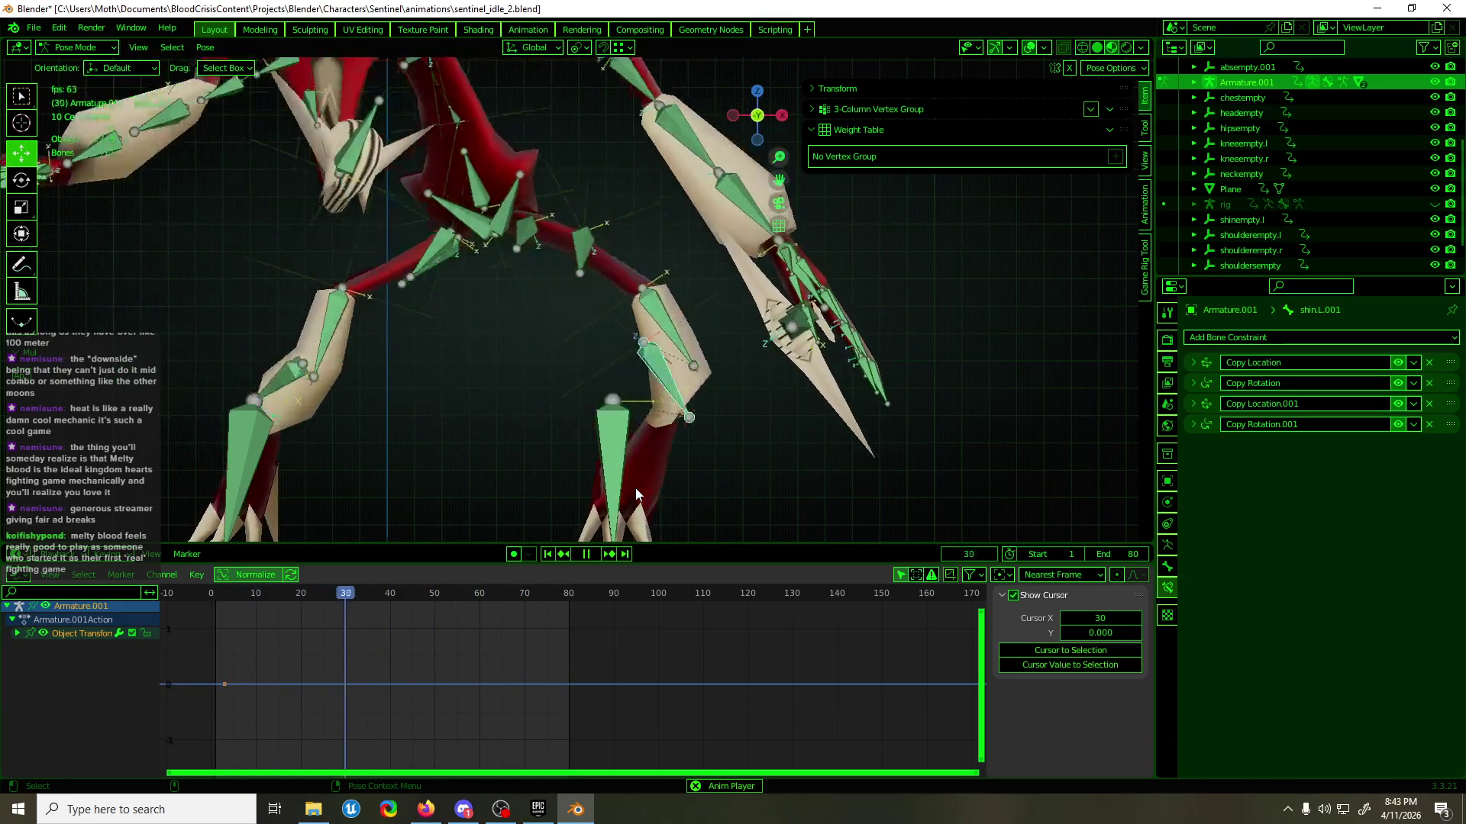
{"action": "key", "text": "space"}
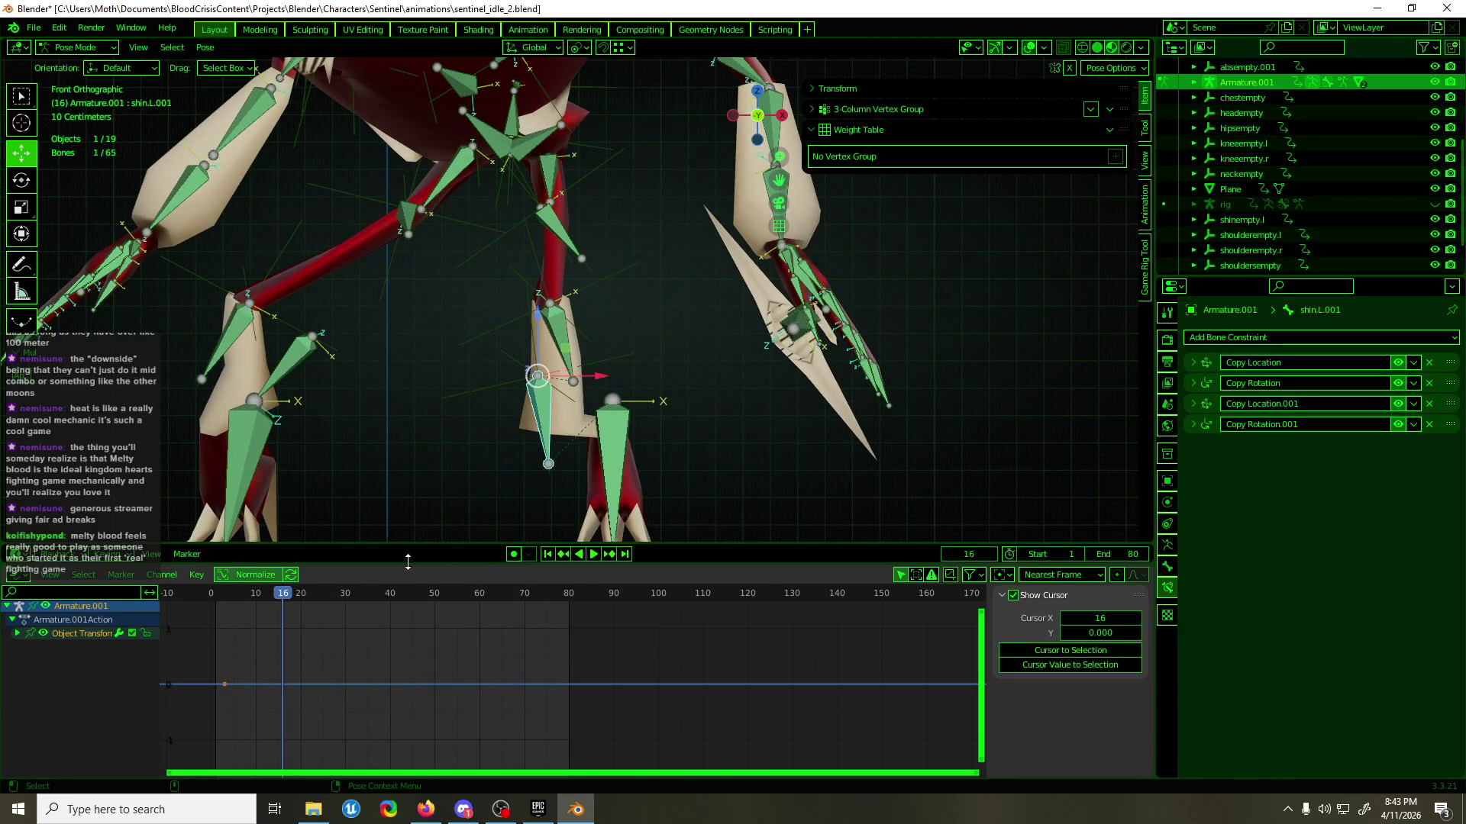
{"action": "key", "text": "ctrl+Tab"}
{"action": "left_click", "coordinate": [570, 430]}
{"action": "key", "text": "Tab"}
{"action": "mouse_move", "coordinate": [568, 425]}
{"action": "middle_mouse_down"}
{"action": "mouse_move", "coordinate": [654, 354]}
{"action": "mouse_move", "coordinate": [539, 491]}
{"action": "mouse_move", "coordinate": [301, 412]}
{"action": "mouse_move", "coordinate": [458, 366]}
{"action": "mouse_move", "coordinate": [427, 351]}
{"action": "mouse_move", "coordinate": [801, 422]}
{"action": "middle_mouse_up"}
- In Weight Paint, set the shin.L.001 weight to 0.5 and remove the selected vertices from shin.L
{"action": "key", "text": "ctrl+Tab"}
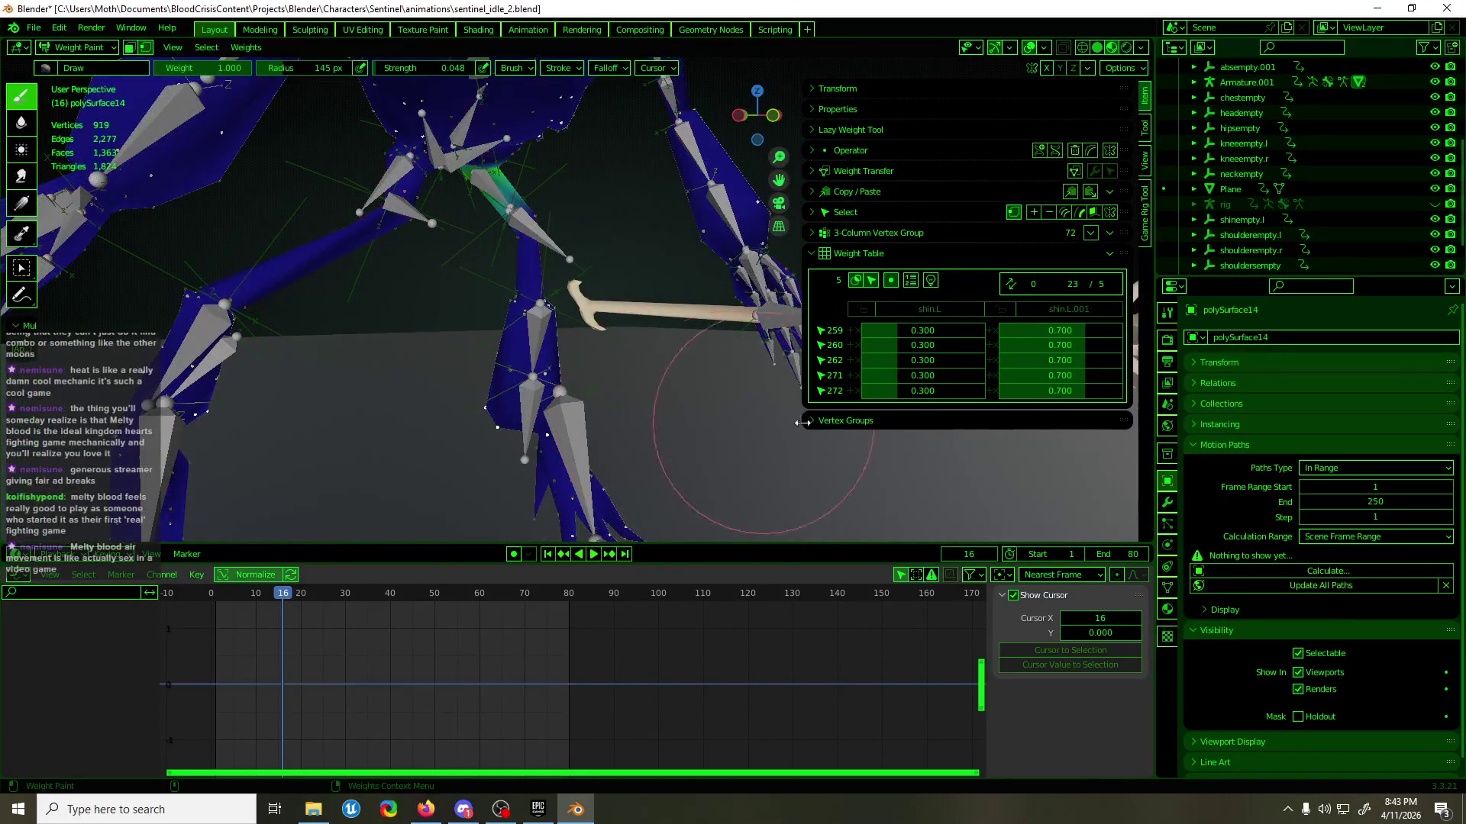
{"action": "left_click", "coordinate": [1053, 309]}
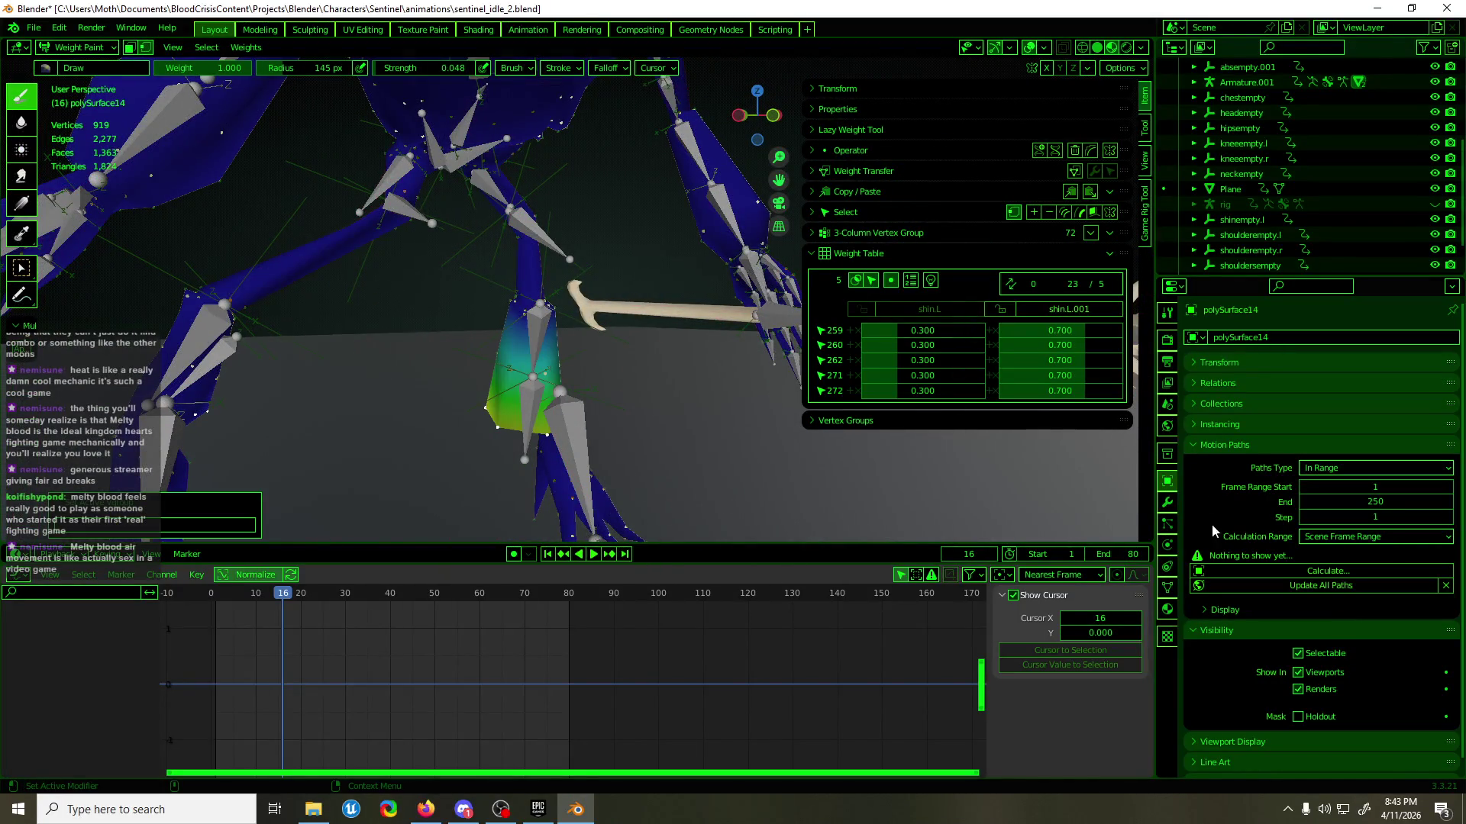
{"action": "left_click", "coordinate": [1170, 590]}
{"action": "left_click", "coordinate": [1264, 625]}
{"action": "type", "text": ".5"}
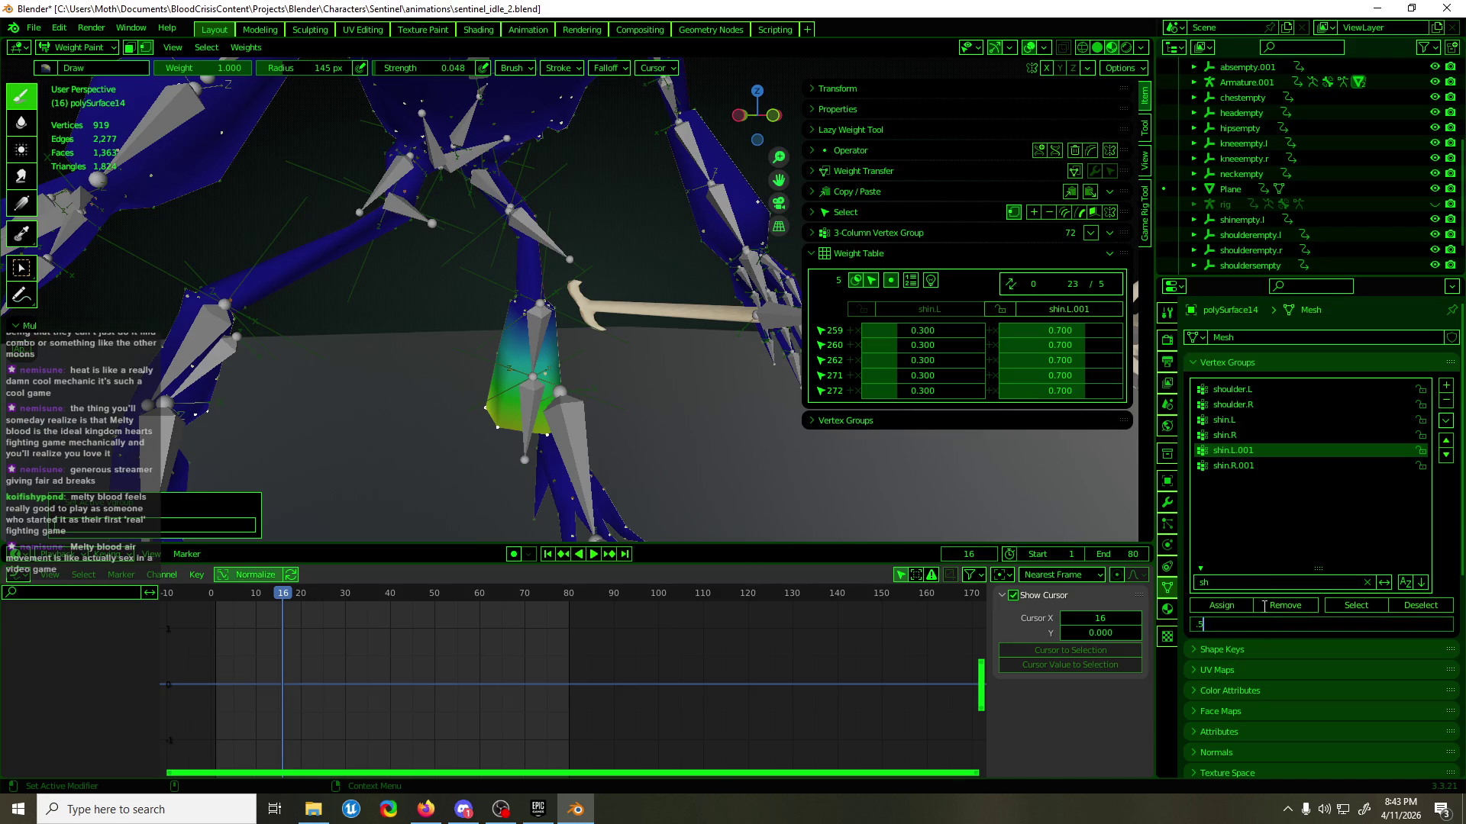
{"action": "key", "text": "Return"}
{"action": "left_click", "coordinate": [970, 310]}
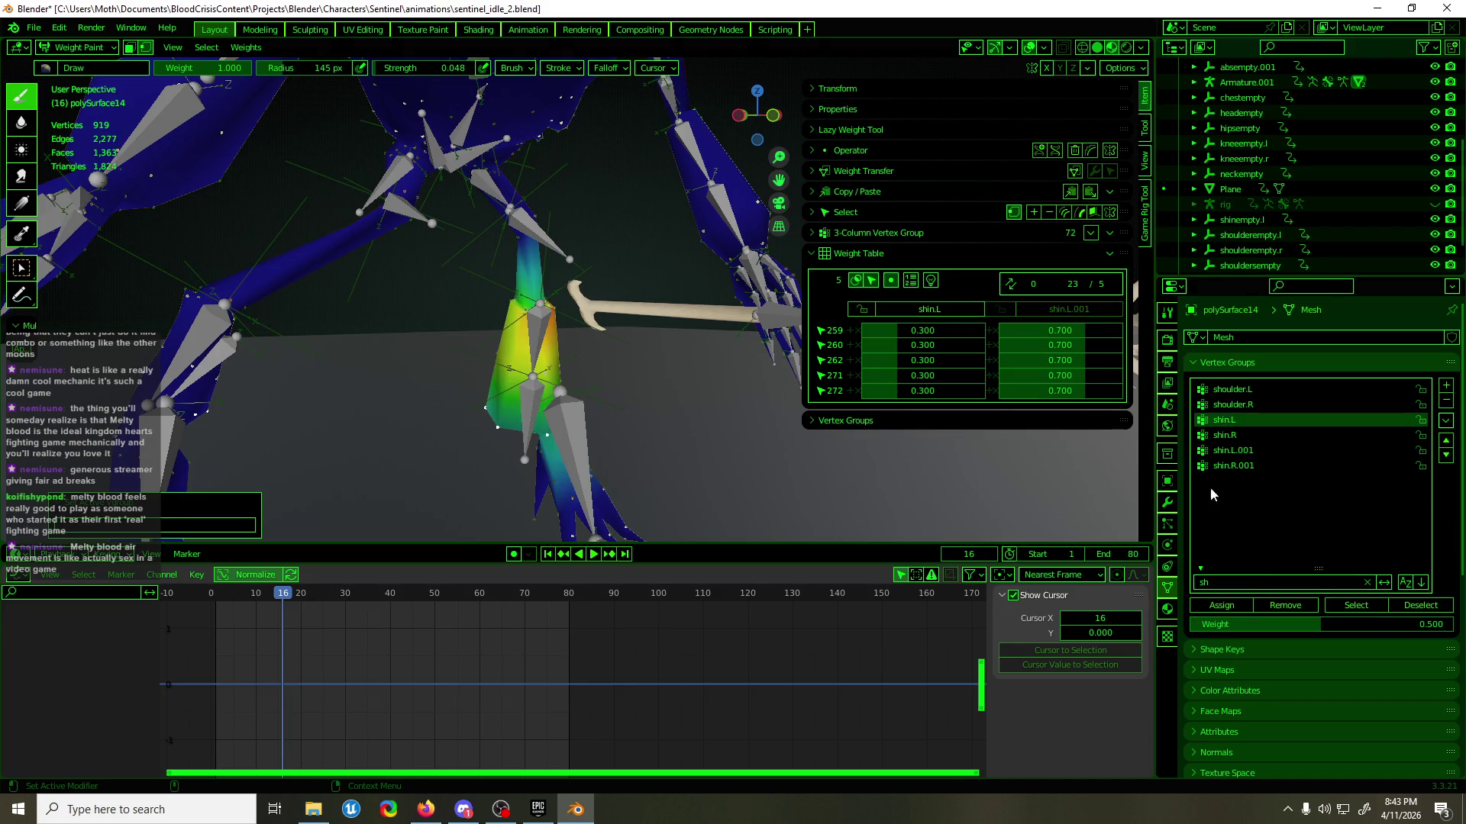
{"action": "left_click", "coordinate": [1295, 606]}
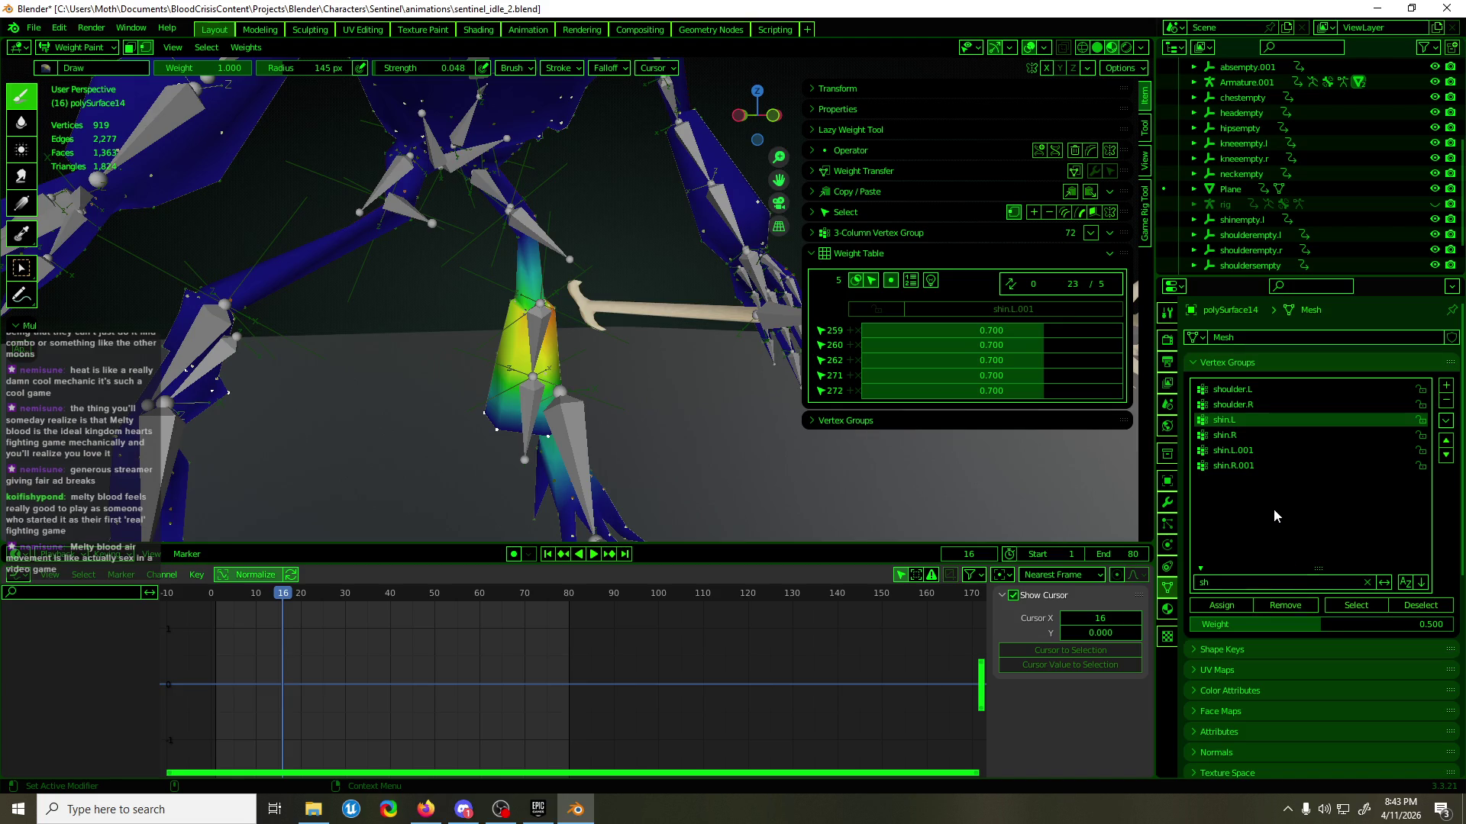
- Filter the groups by 'foot' and assign the vertices to foot.L at 0.5, keeping shin.L.001 at 0.500
{"action": "left_click", "coordinate": [1240, 588]}
{"action": "type", "text": "foot"}
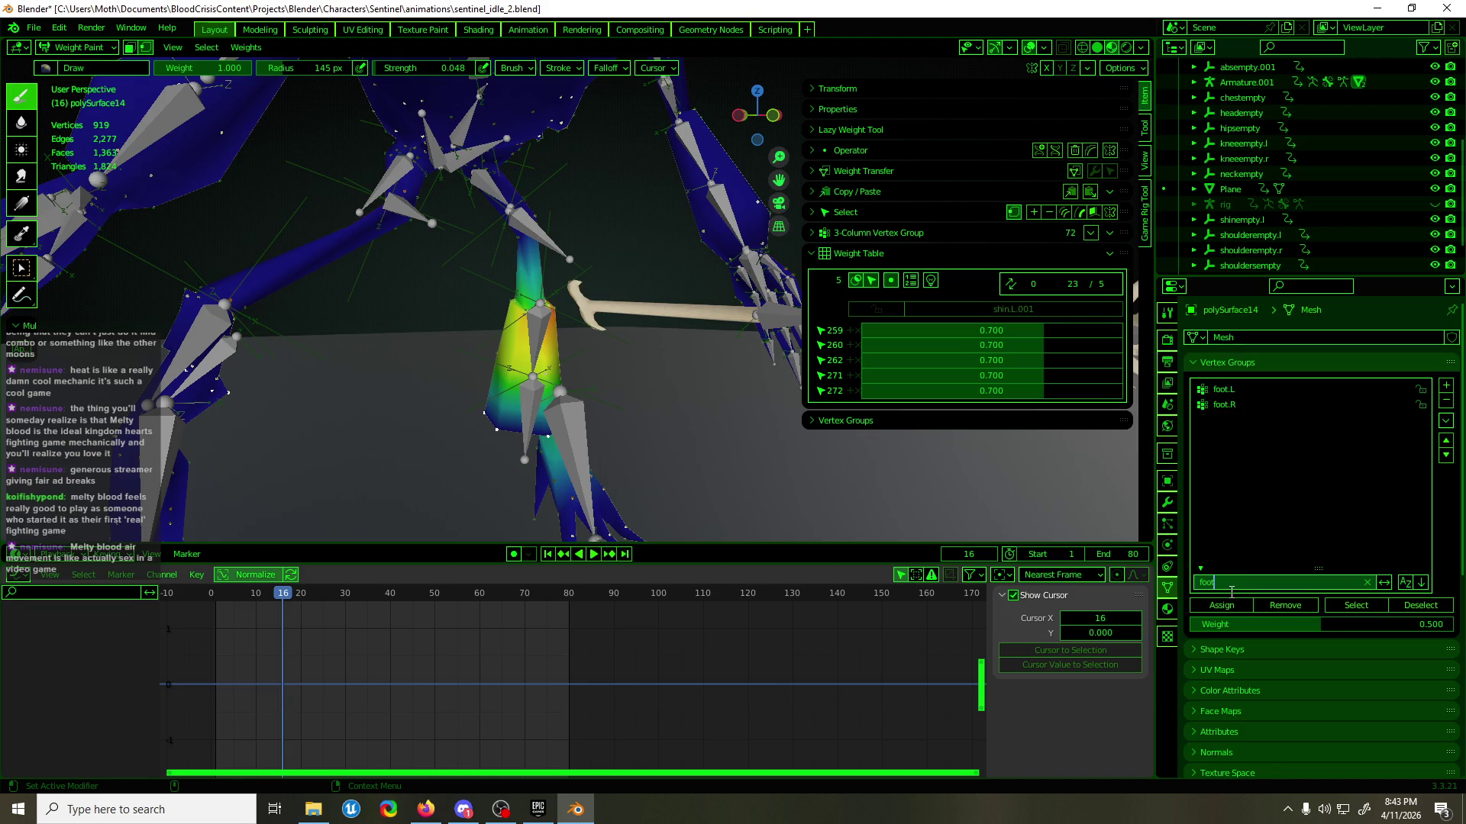
{"action": "key", "text": "Return"}
{"action": "left_click", "coordinate": [1234, 393]}
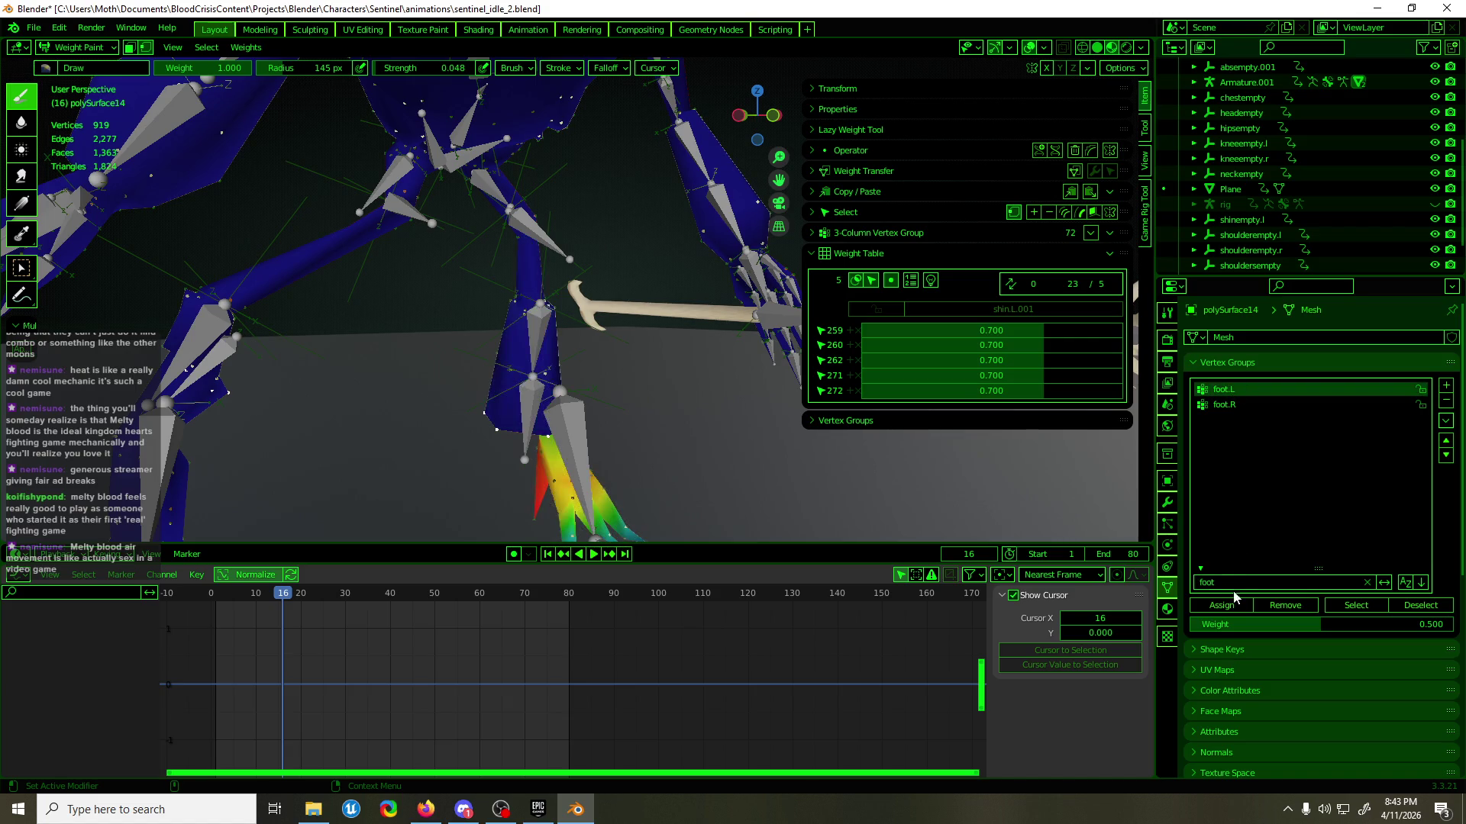
{"action": "left_click", "coordinate": [1230, 608]}
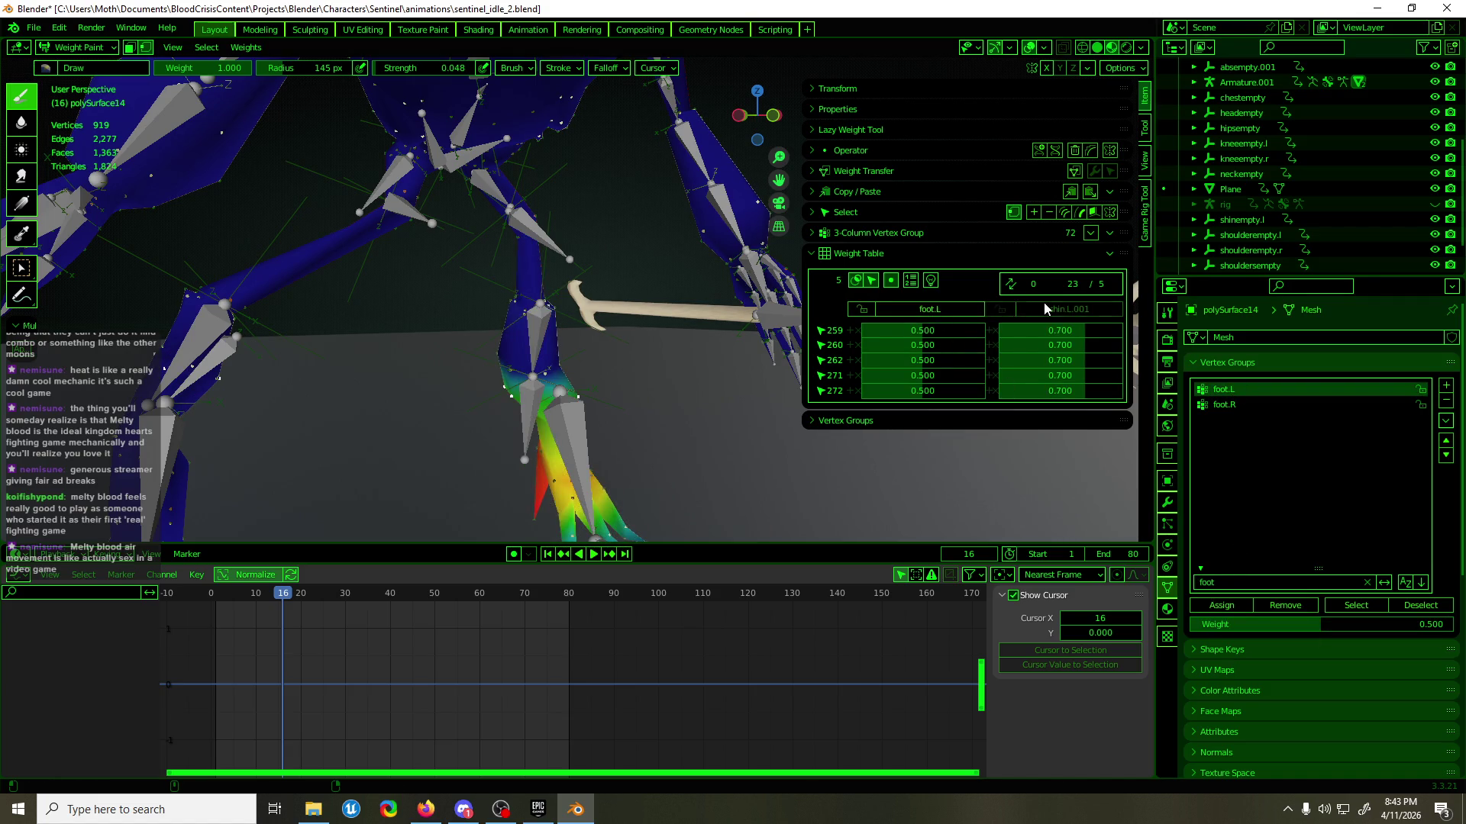
{"action": "left_click", "coordinate": [1221, 606]}
- Play the animation to check the leg, then return to Edit Mode and switch to posing the armature
{"action": "middle_click_drag", "start_coordinate": [840, 473], "coordinate": [700, 458]}
{"action": "key", "text": "ctrl+Tab"}
{"action": "key", "text": "space"}
{"action": "key", "text": "space"}
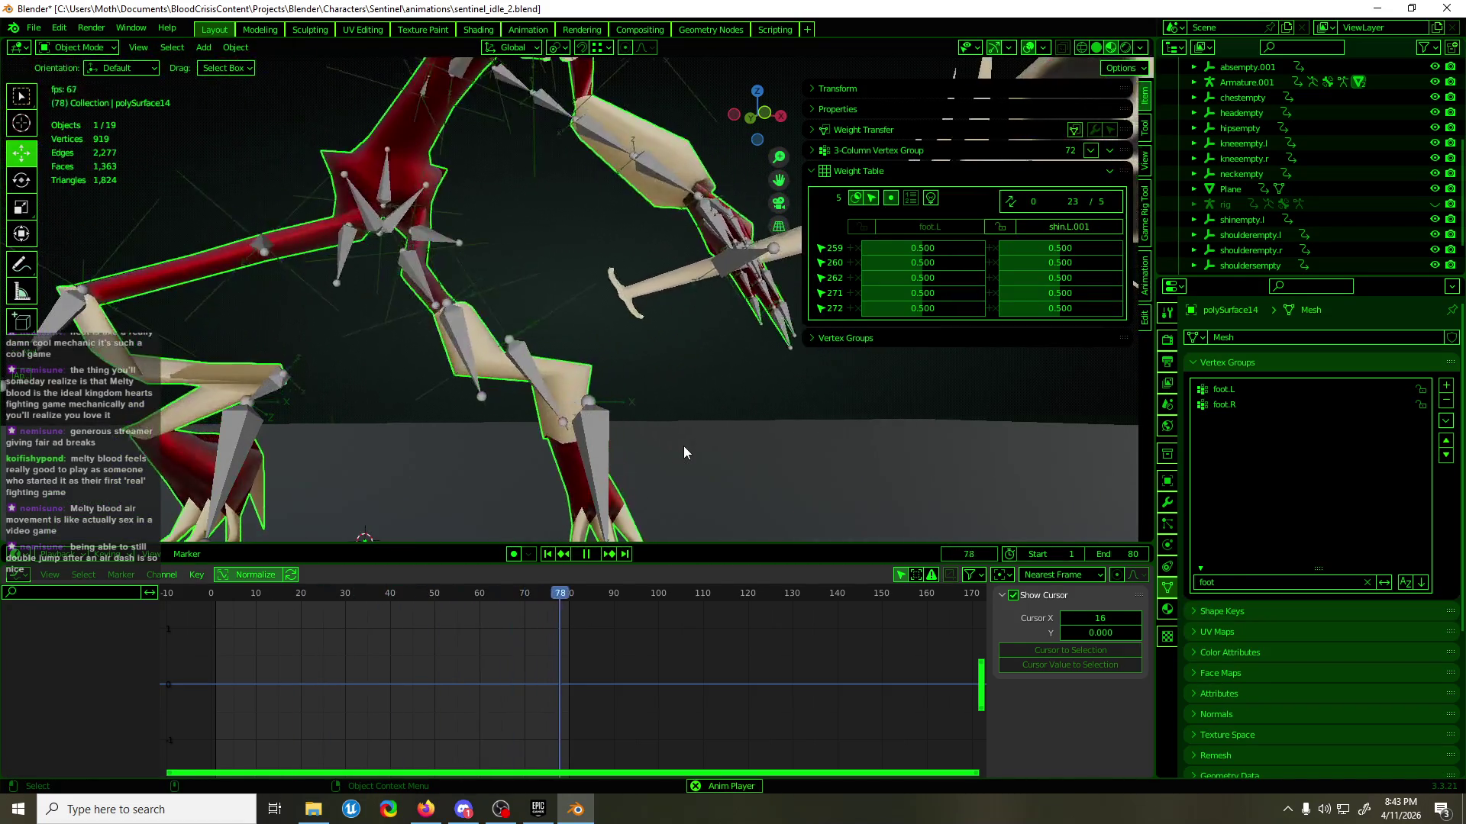
{"action": "key", "text": "Tab"}
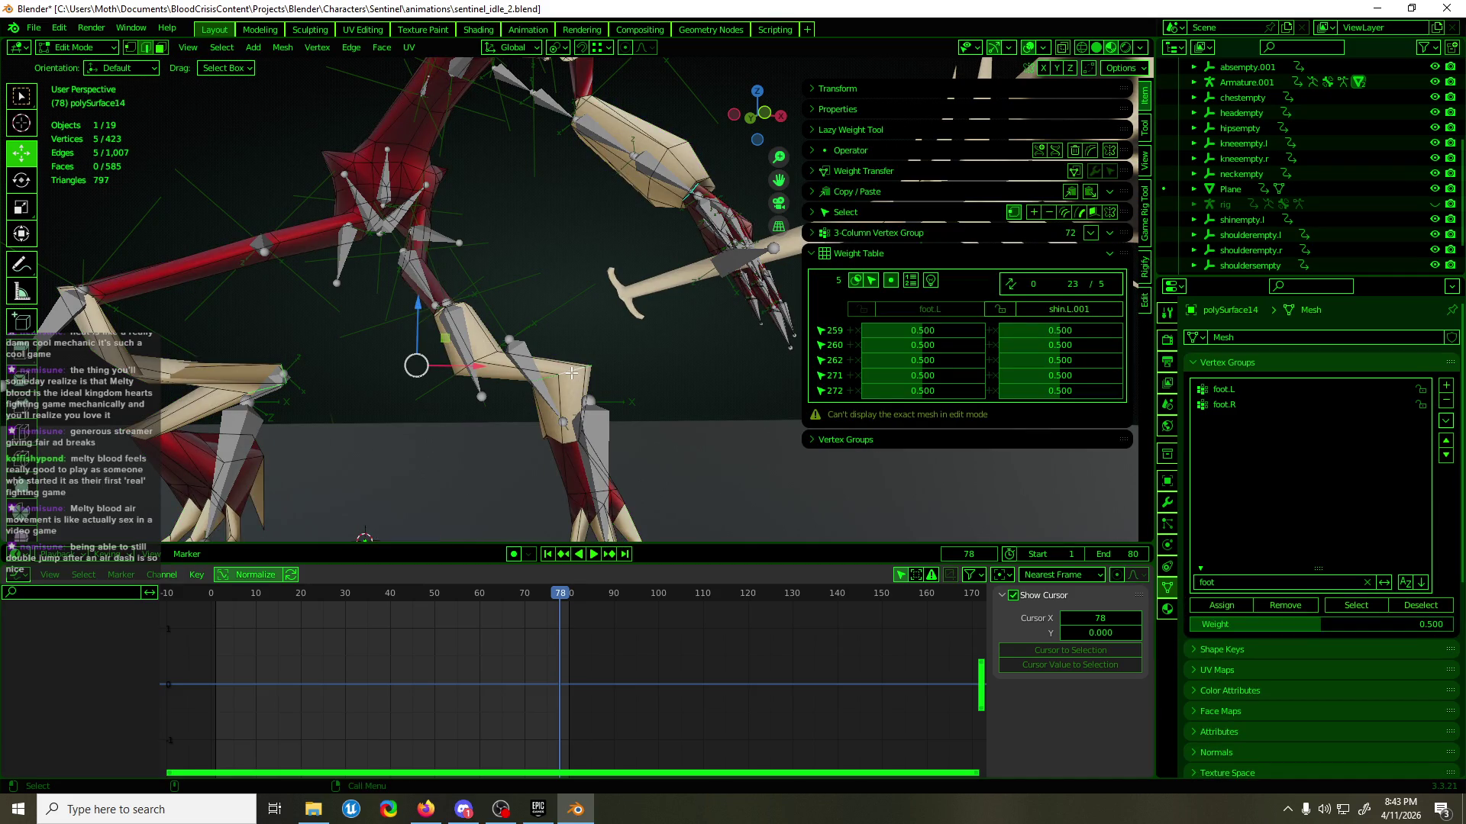
{"action": "middle_click_drag", "start_coordinate": [548, 375], "coordinate": [488, 375]}
{"action": "key", "text": "ctrl+shift+KP_Add"}
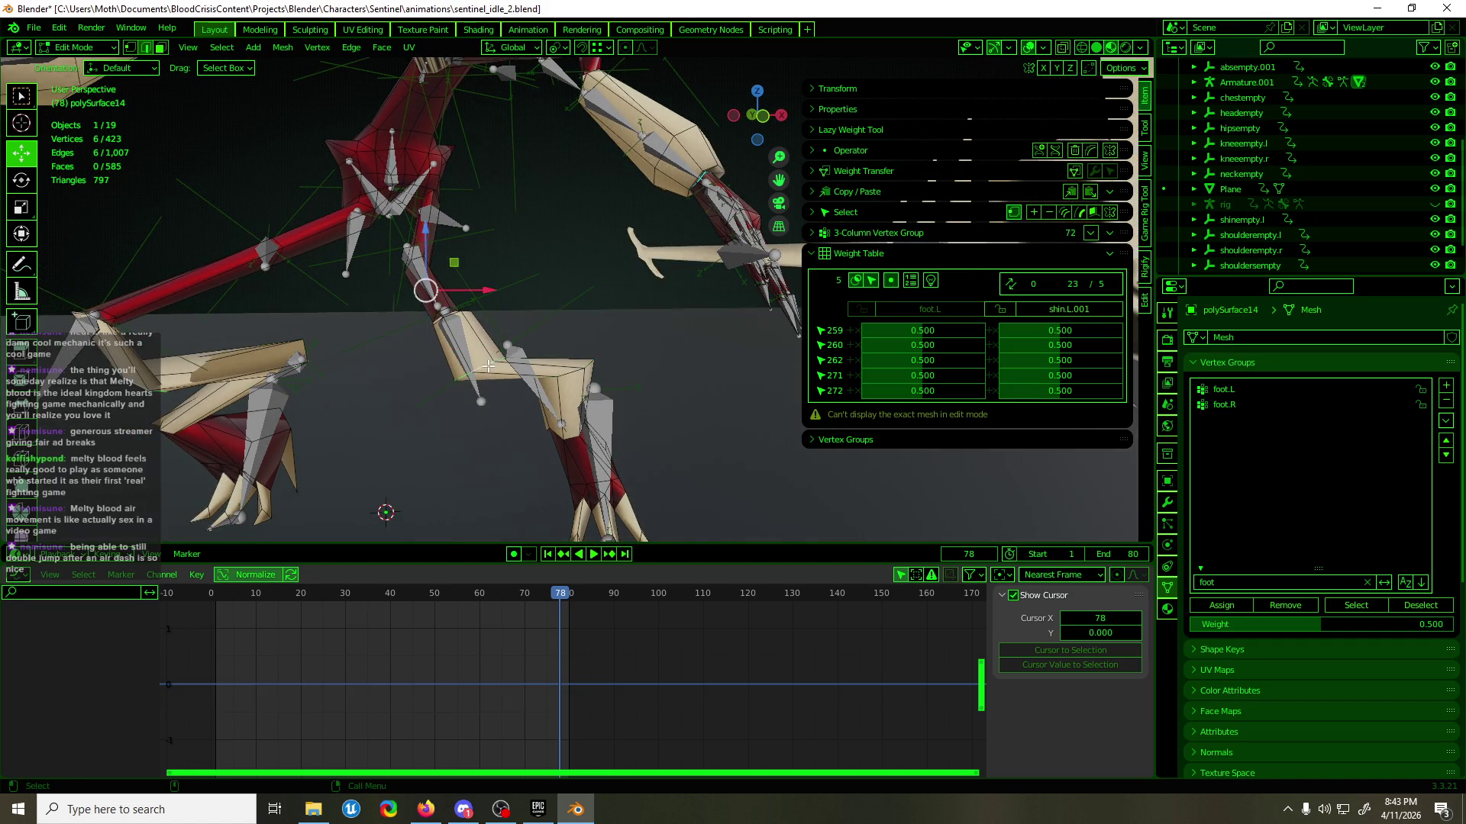
{"action": "key", "text": "ctrl+z"}
{"action": "key", "text": "ctrl+z"}
{"action": "key", "text": "ctrl+z"}
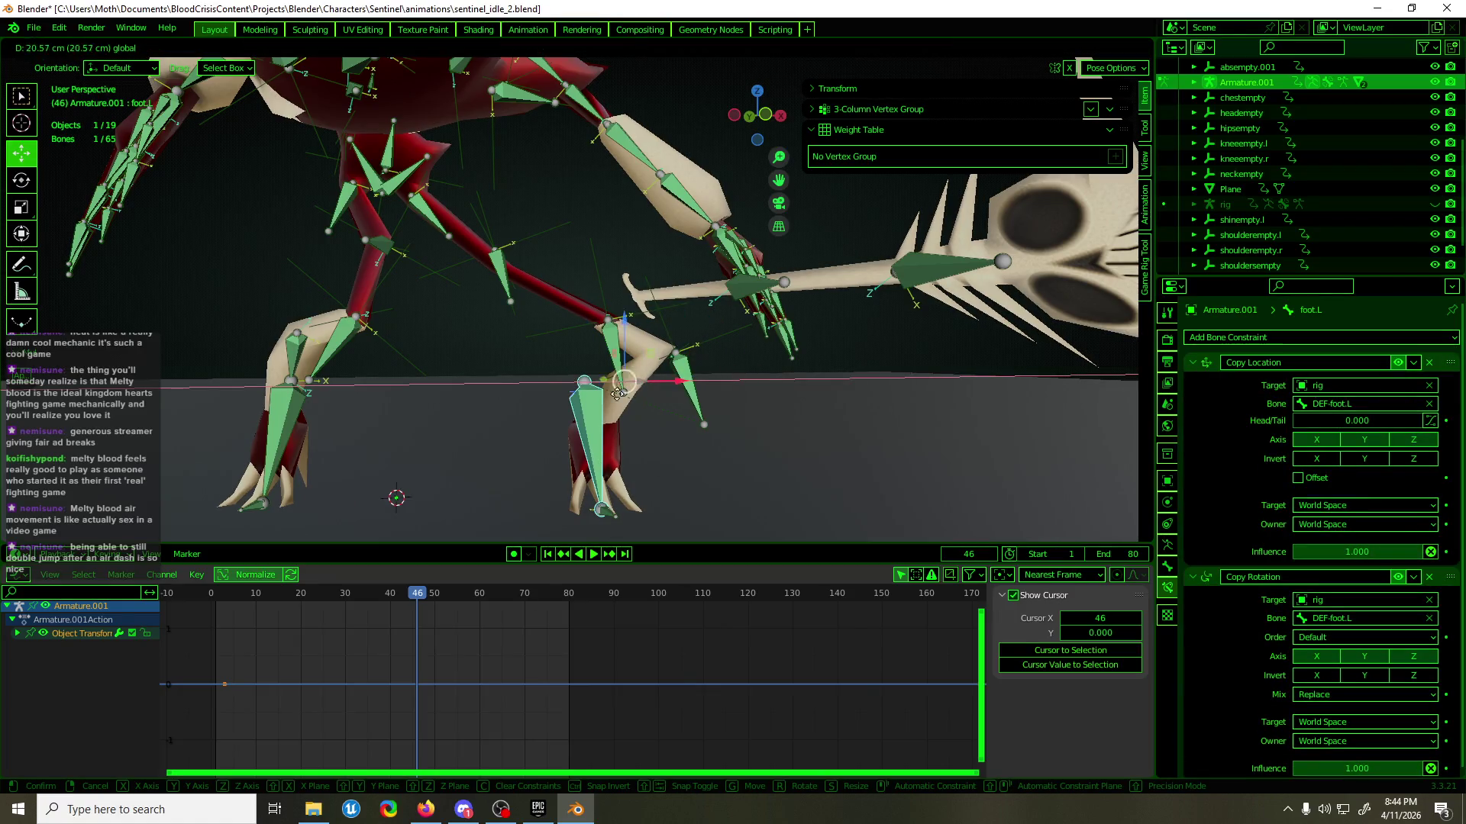
- Collapse and disable the foot.L bone's Copy Location and Copy Rotation constraints
{"action": "key", "text": "KP_8"}
{"action": "key", "text": "KP_8"}
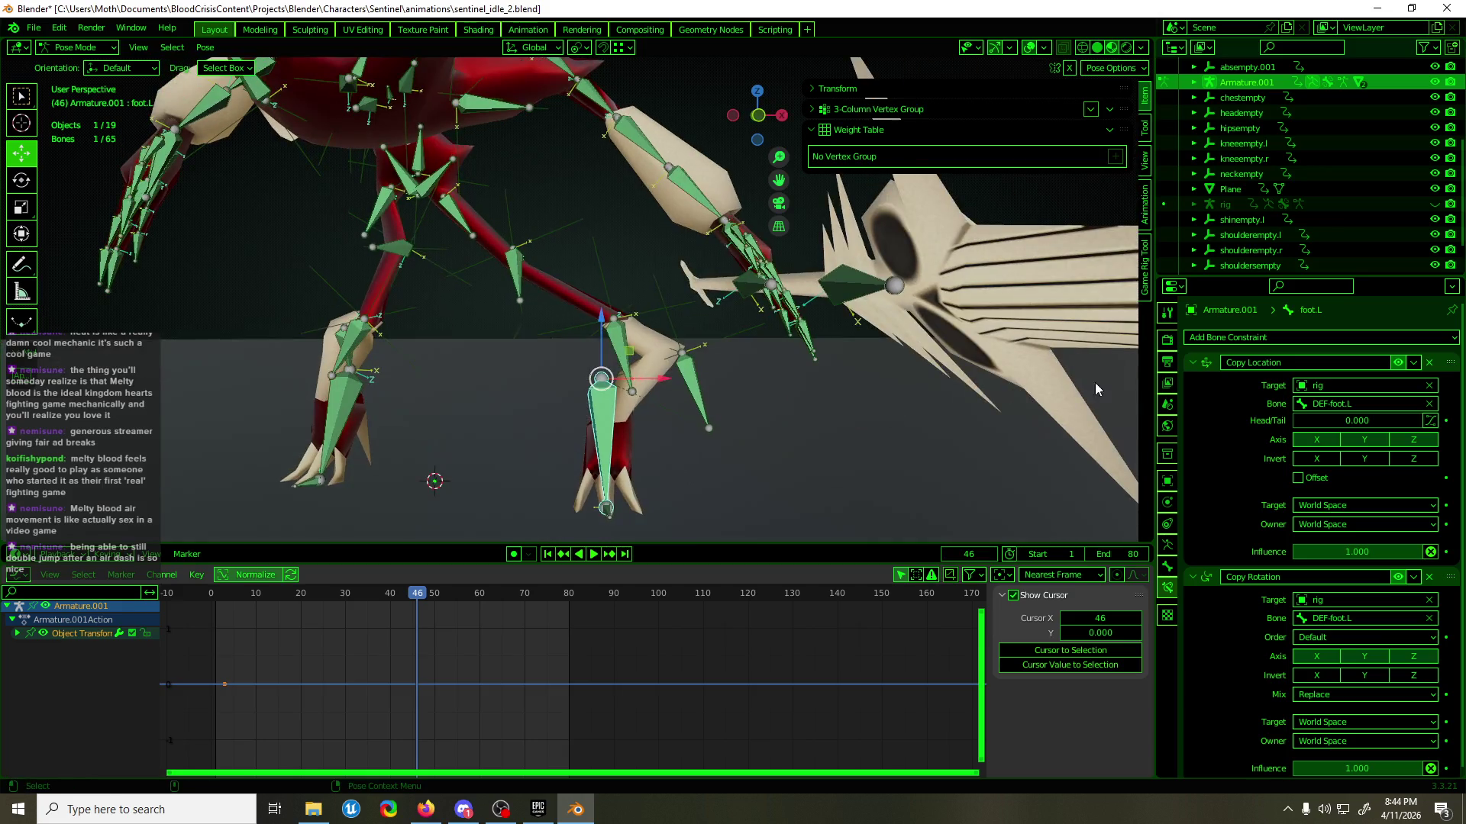
{"action": "left_click_drag", "start_coordinate": [1193, 363], "coordinate": [1292, 396]}
{"action": "left_click_drag", "start_coordinate": [1397, 367], "coordinate": [1397, 384]}
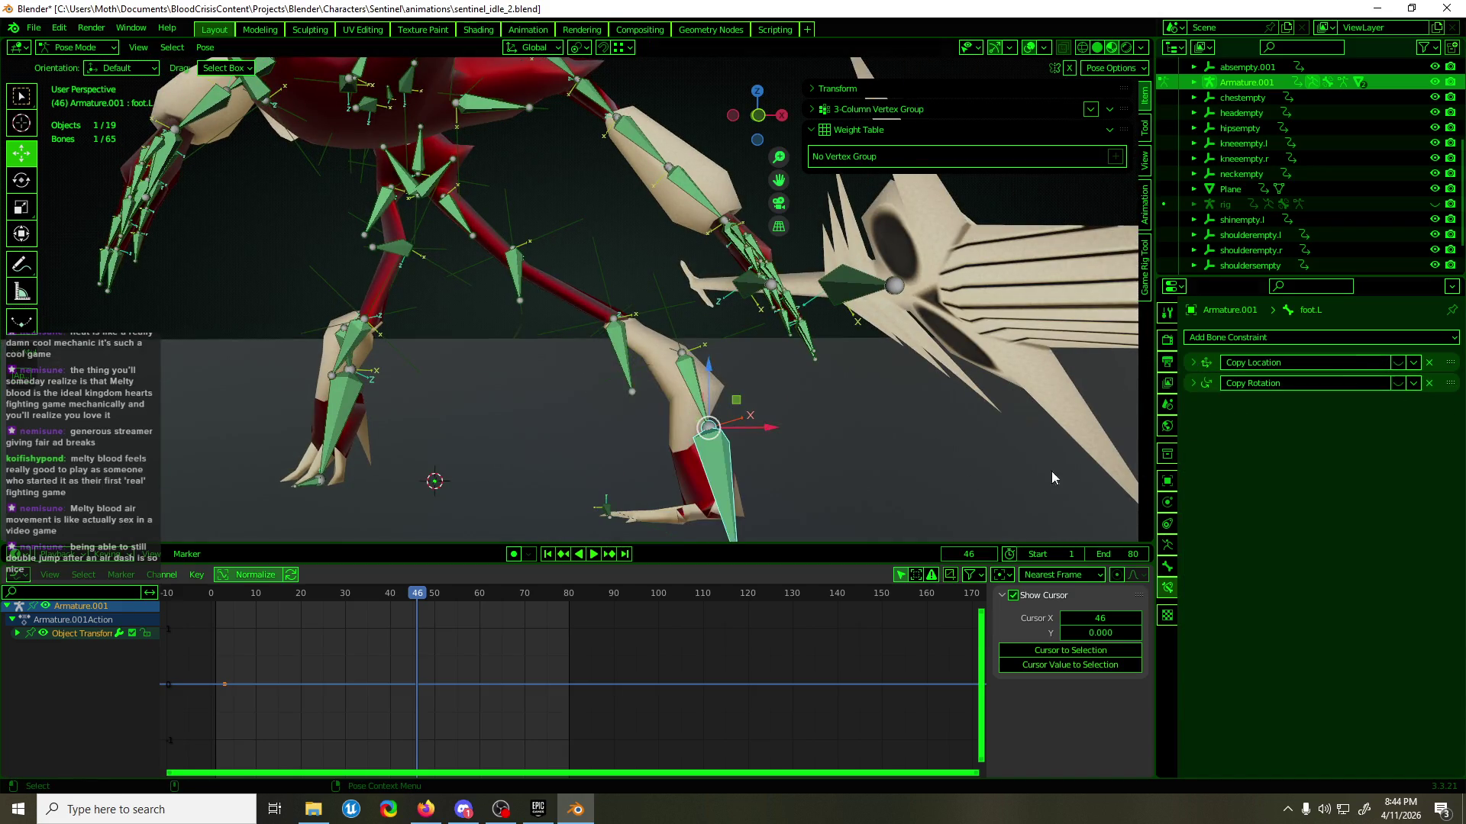
{"action": "mouse_move", "coordinate": [757, 430]}
{"action": "left_mouse_down"}
{"action": "mouse_move", "coordinate": [631, 429]}
{"action": "mouse_move", "coordinate": [802, 429]}
{"action": "mouse_move", "coordinate": [584, 461]}
{"action": "left_mouse_up"}
{"action": "key", "text": "Escape"}
{"action": "mouse_move", "coordinate": [586, 467]}
{"action": "middle_mouse_down"}
{"action": "mouse_move", "coordinate": [782, 456]}
{"action": "mouse_move", "coordinate": [678, 494]}
{"action": "middle_mouse_up"}
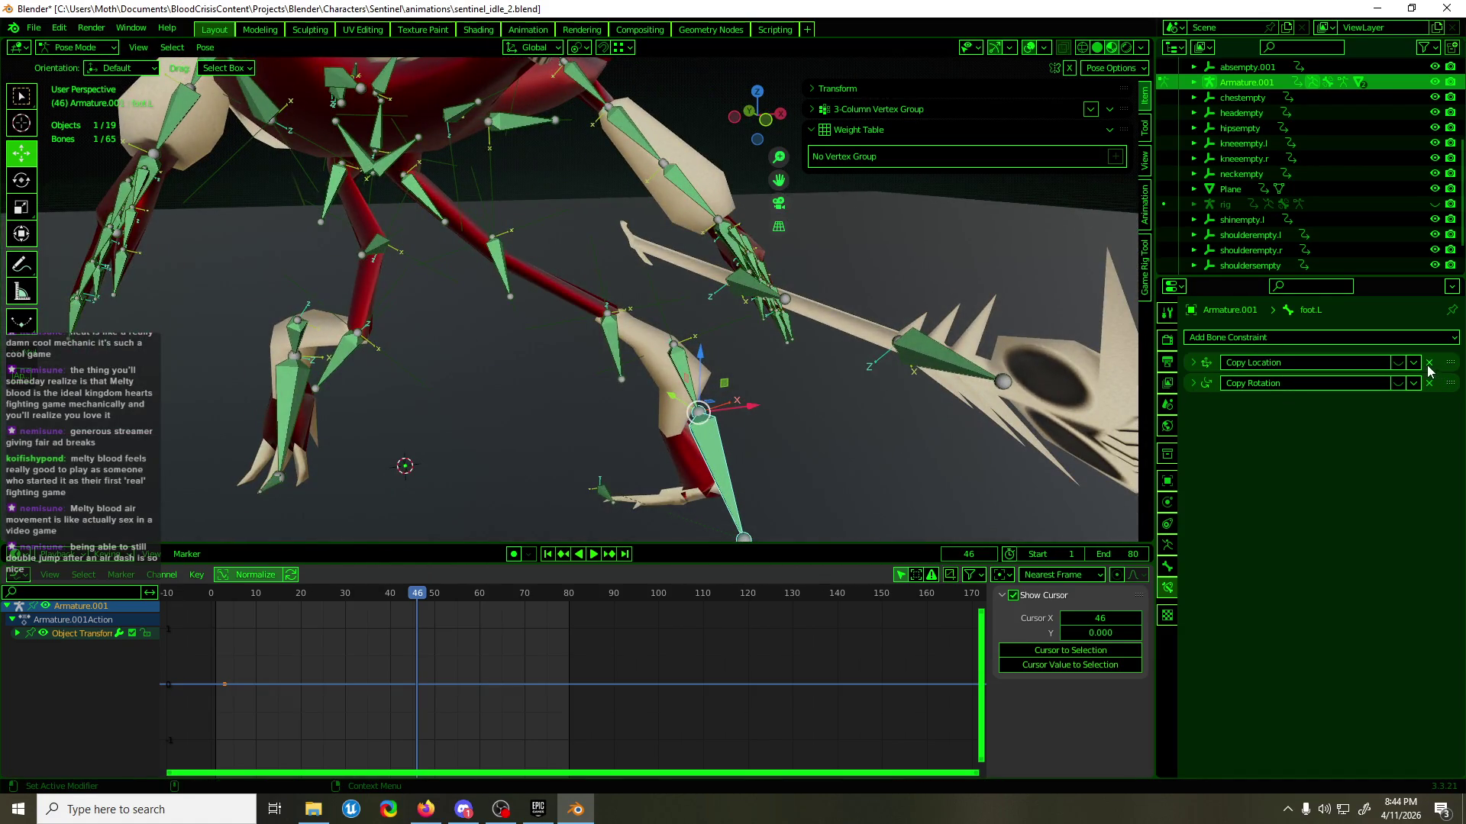
{"action": "left_click", "coordinate": [1392, 365]}
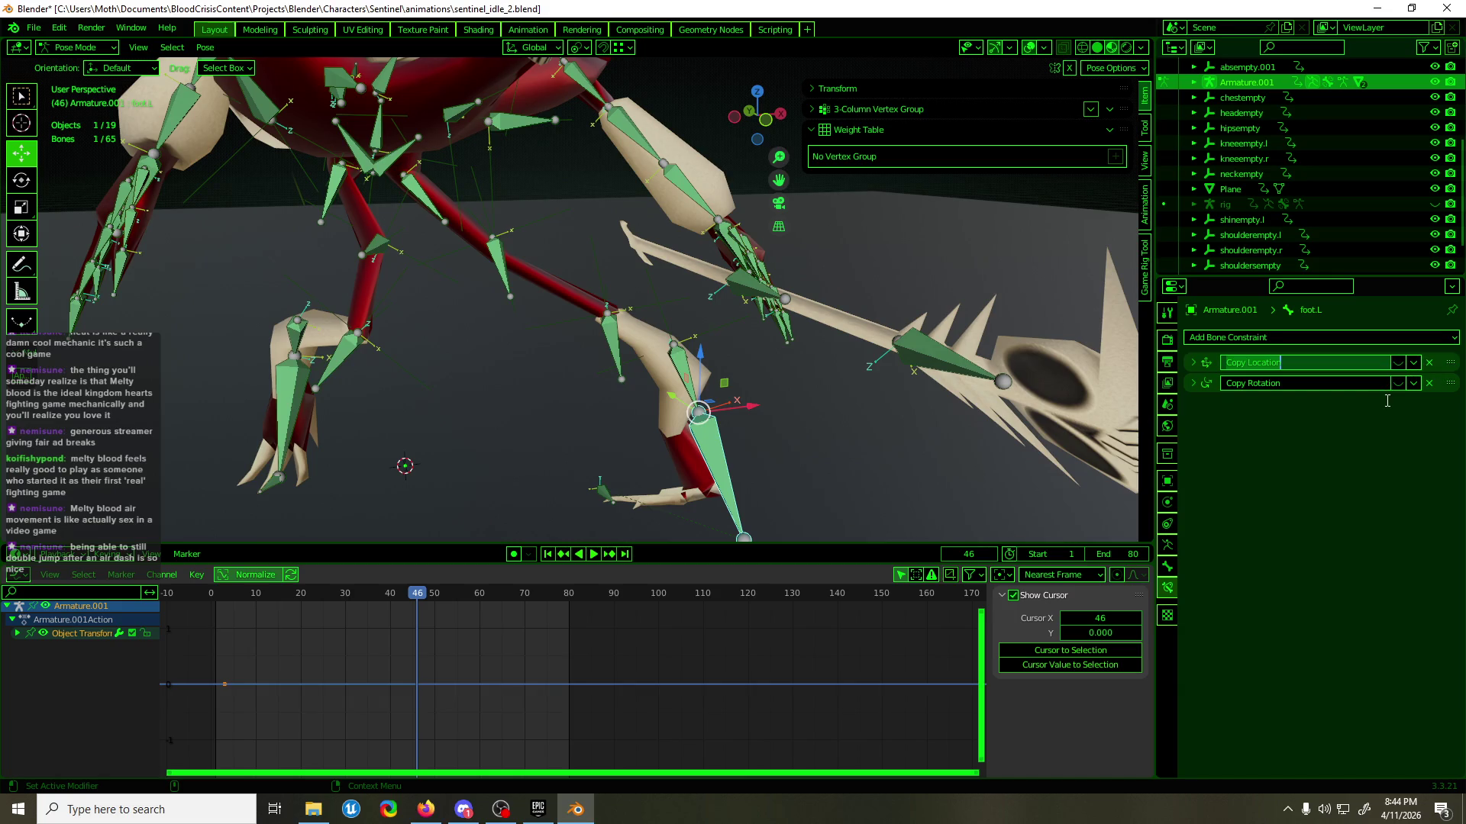
{"action": "key", "text": "Return"}
{"action": "mouse_move", "coordinate": [718, 458]}
{"action": "middle_mouse_down"}
{"action": "mouse_move", "coordinate": [701, 390]}
{"action": "mouse_move", "coordinate": [682, 400]}
{"action": "middle_mouse_up"}
- Scale shinempty.l's X Location curve down vertically, then put the leg mesh into Edit Mode
{"action": "left_click", "coordinate": [701, 390]}
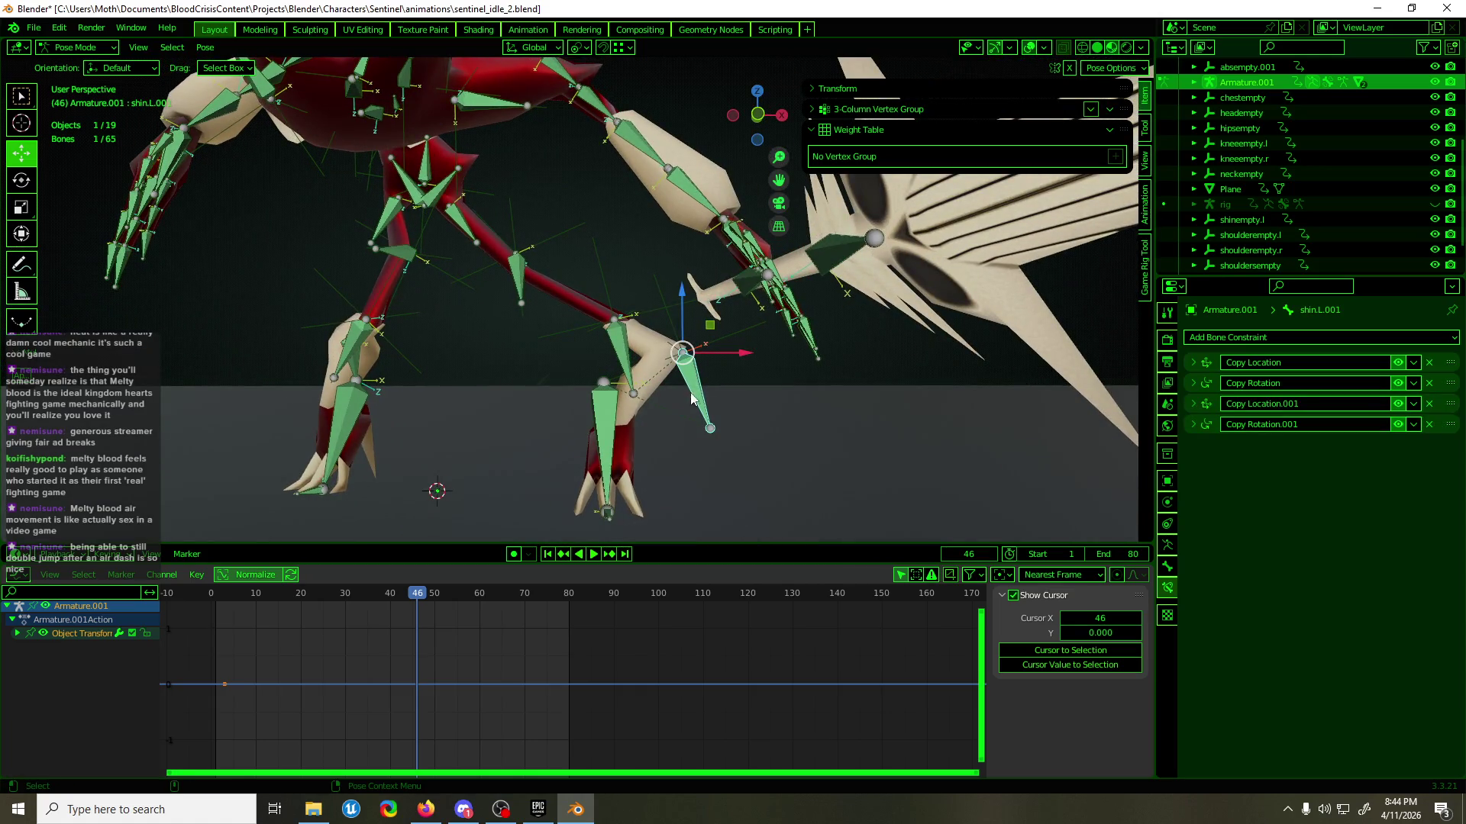
{"action": "key", "text": "ctrl+Tab"}
{"action": "left_click", "coordinate": [717, 336]}
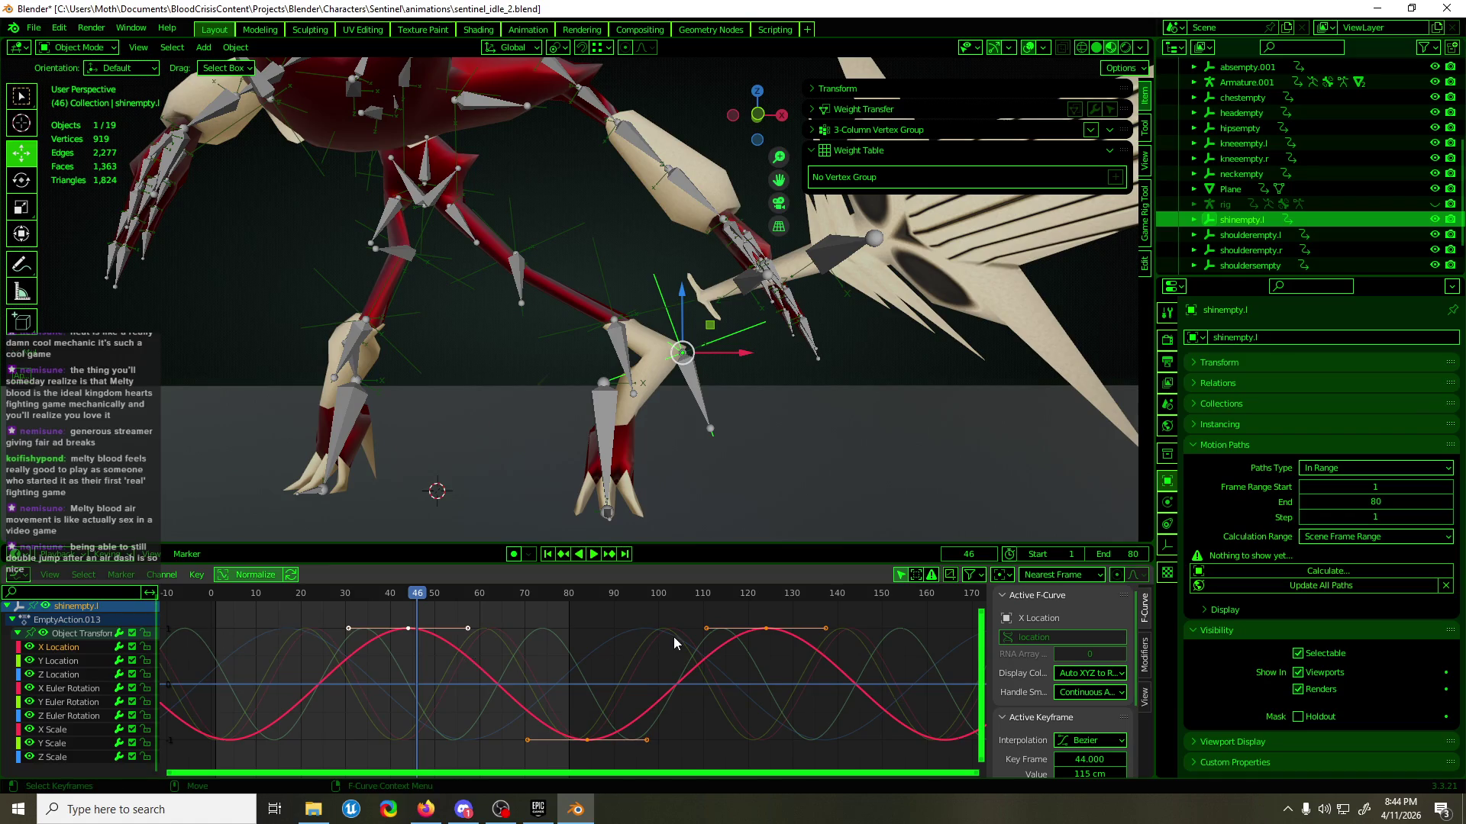
{"action": "key", "text": "s"}
{"action": "key", "text": "y"}
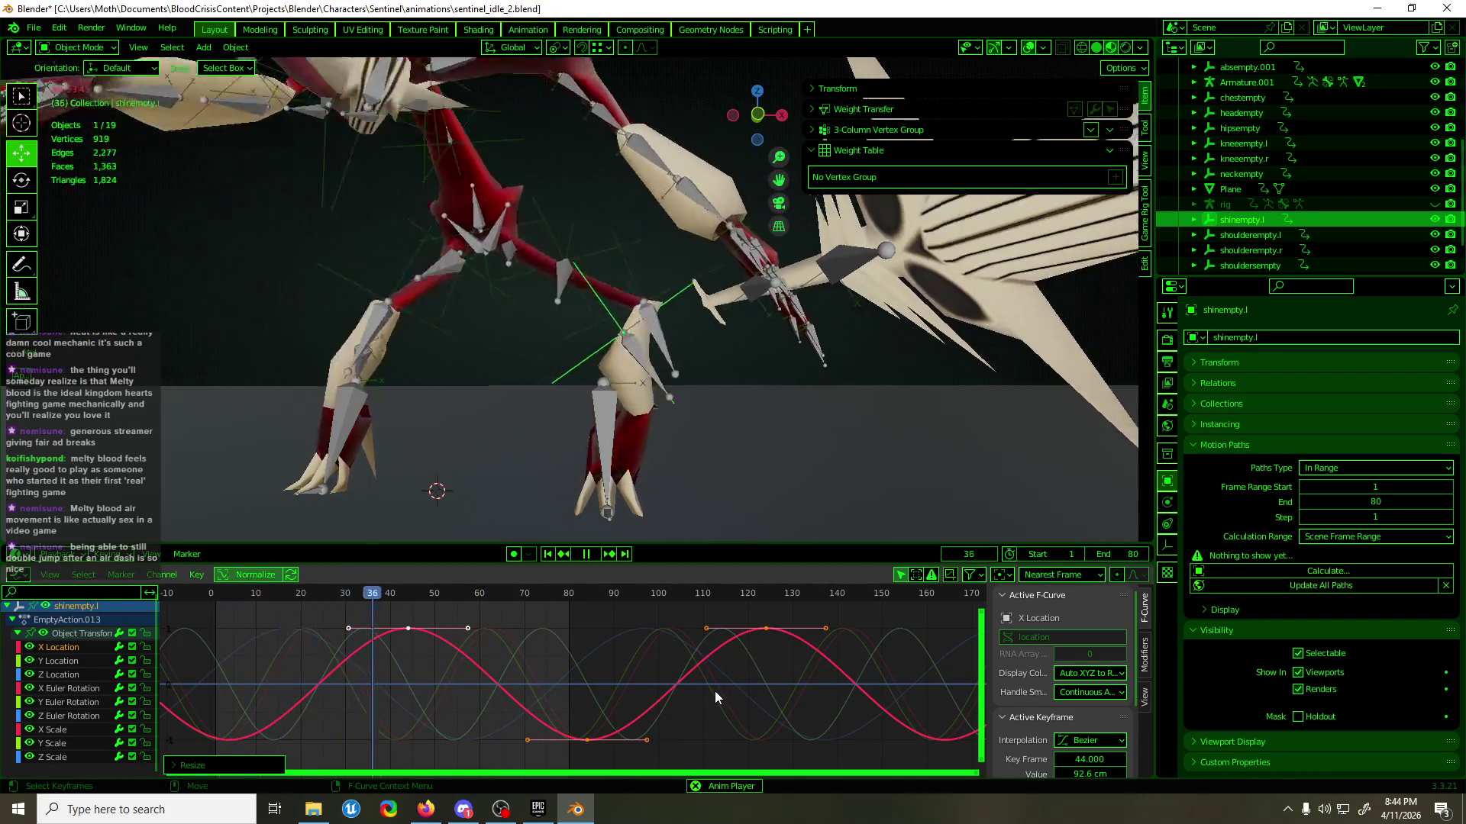
{"action": "key", "text": "Escape"}
{"action": "left_click", "coordinate": [556, 428]}
{"action": "key", "text": "Tab"}
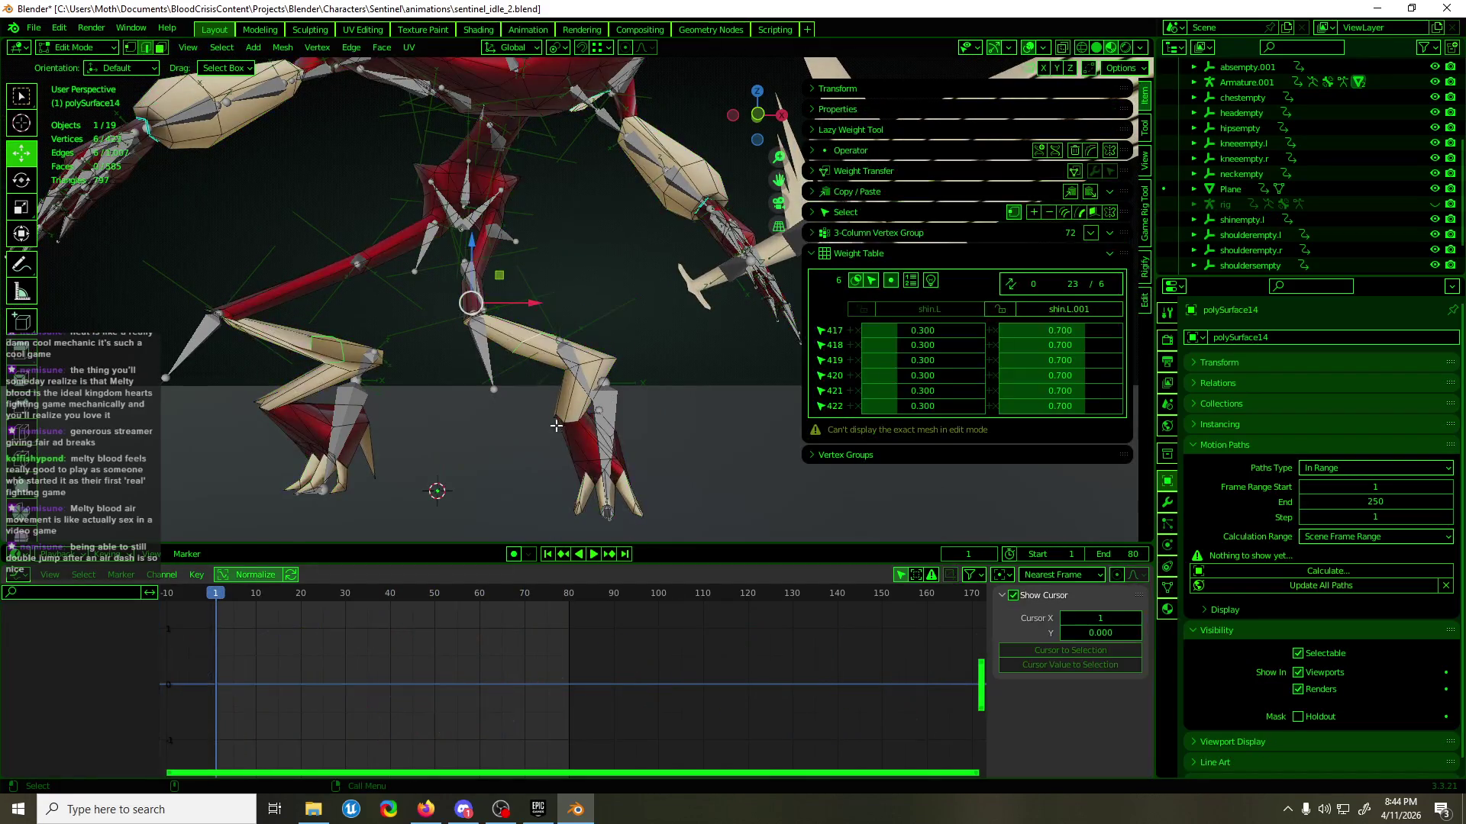
- Pick the foot vertices and remove them from the shin.L vertex group in Weight Paint
{"action": "key", "text": "ctrl+Tab"}
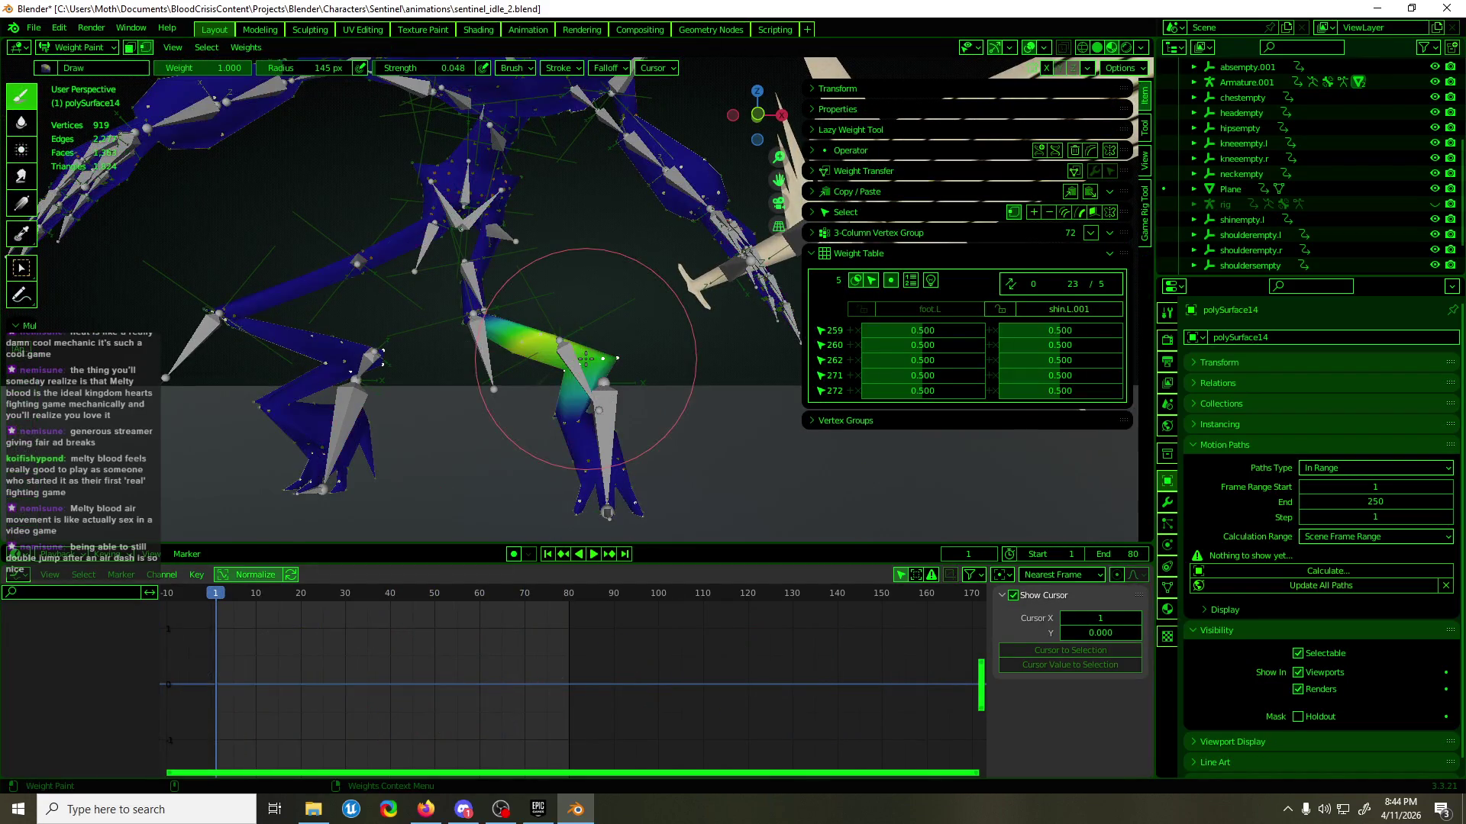
{"action": "middle_click_drag", "start_coordinate": [635, 418], "coordinate": [660, 433]}
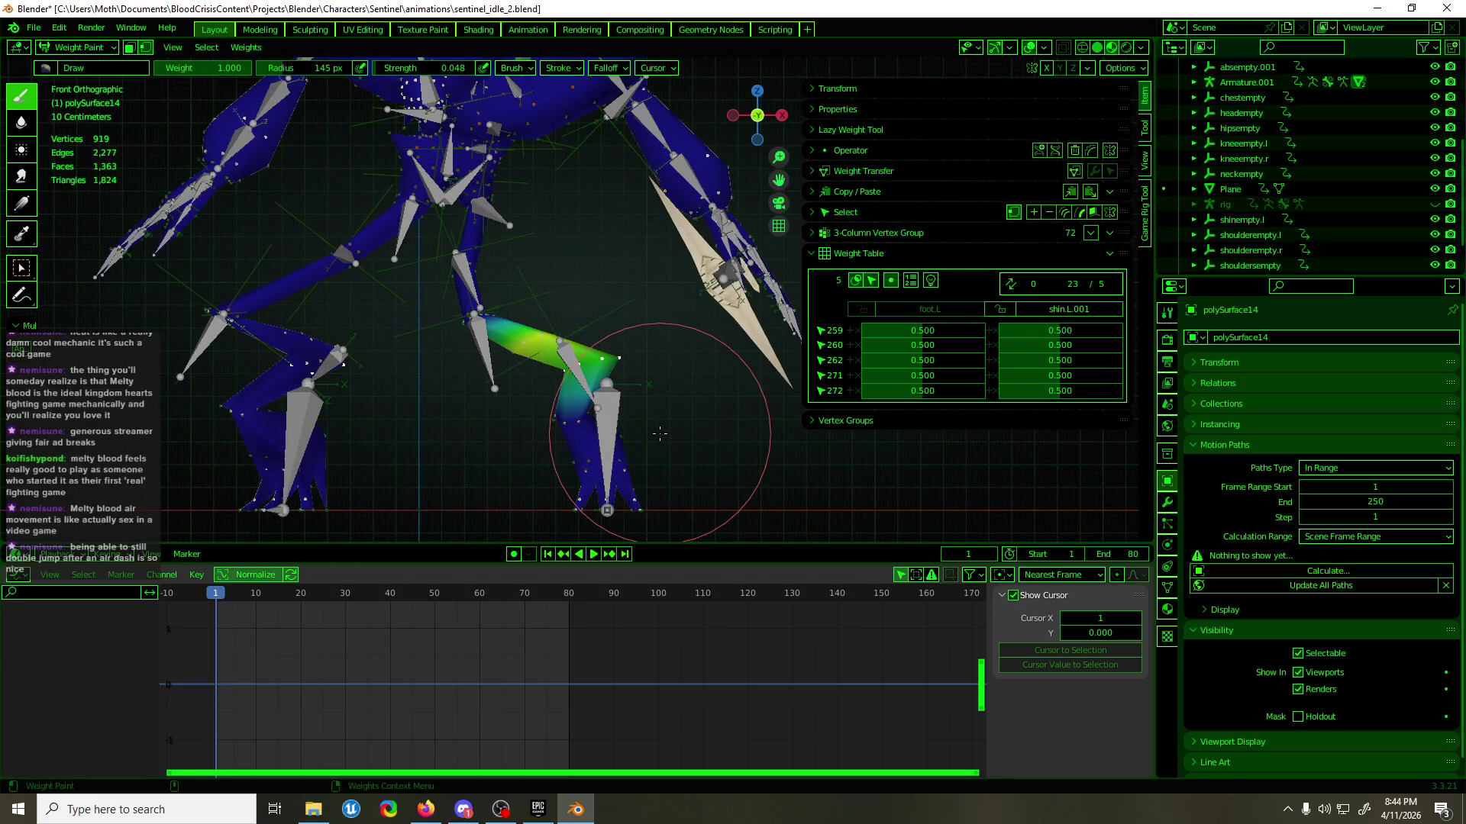
{"action": "key", "text": "Tab"}
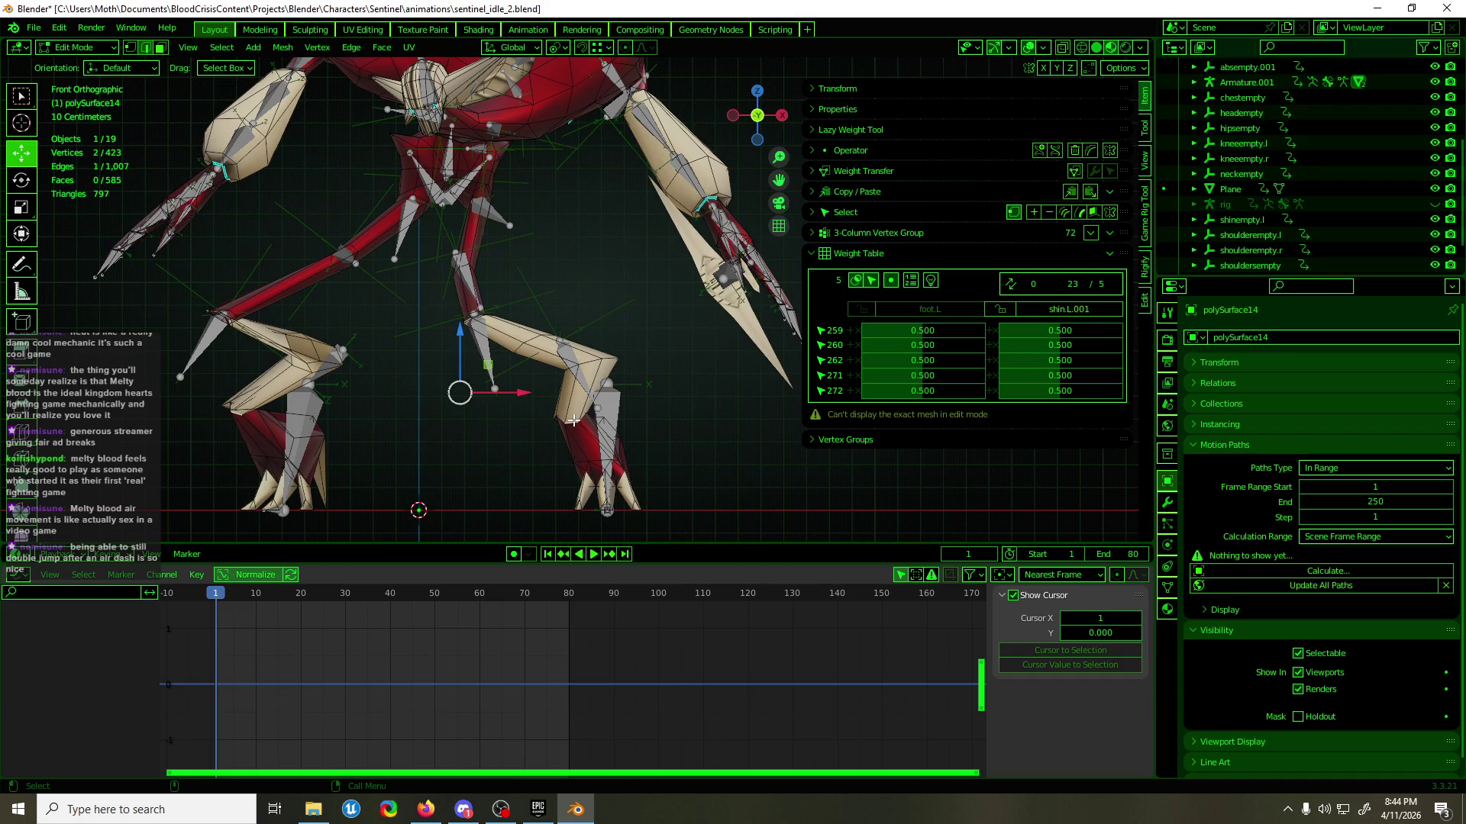
{"action": "key", "text": "Tab"}
{"action": "scroll", "coordinate": [593, 441], "scroll_direction": "up", "scroll_amount": 2}
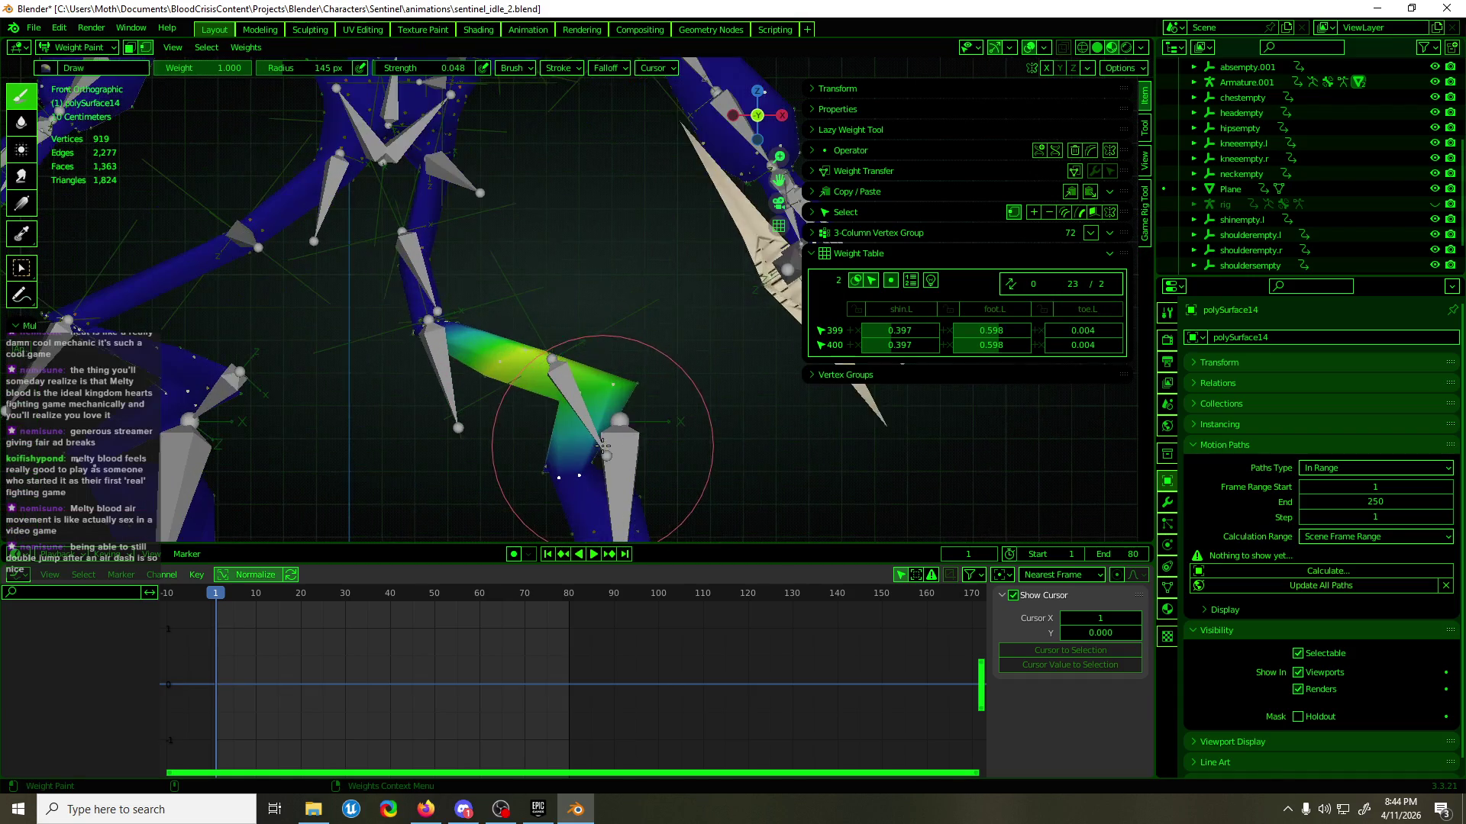
{"action": "mouse_move", "coordinate": [649, 451]}
{"action": "middle_mouse_down", "text": "shift"}
{"action": "mouse_move", "coordinate": [659, 357]}
{"action": "mouse_move", "coordinate": [526, 419]}
{"action": "mouse_move", "coordinate": [703, 363]}
{"action": "mouse_move", "coordinate": [531, 454]}
{"action": "mouse_move", "coordinate": [669, 427]}
{"action": "mouse_move", "coordinate": [484, 455]}
{"action": "mouse_move", "coordinate": [536, 402]}
{"action": "mouse_move", "coordinate": [504, 419]}
{"action": "middle_mouse_up", "text": "shift"}
{"action": "key", "text": "Tab"}
{"action": "scroll", "coordinate": [646, 415], "scroll_direction": "up", "scroll_amount": 5}
{"action": "mouse_move", "coordinate": [651, 380]}
{"action": "middle_mouse_down"}
{"action": "mouse_move", "coordinate": [695, 390]}
{"action": "mouse_move", "coordinate": [612, 386]}
{"action": "mouse_move", "coordinate": [582, 350]}
{"action": "mouse_move", "coordinate": [451, 340]}
{"action": "mouse_move", "coordinate": [732, 327]}
{"action": "middle_mouse_up"}
{"action": "key", "text": "ctrl+Tab"}
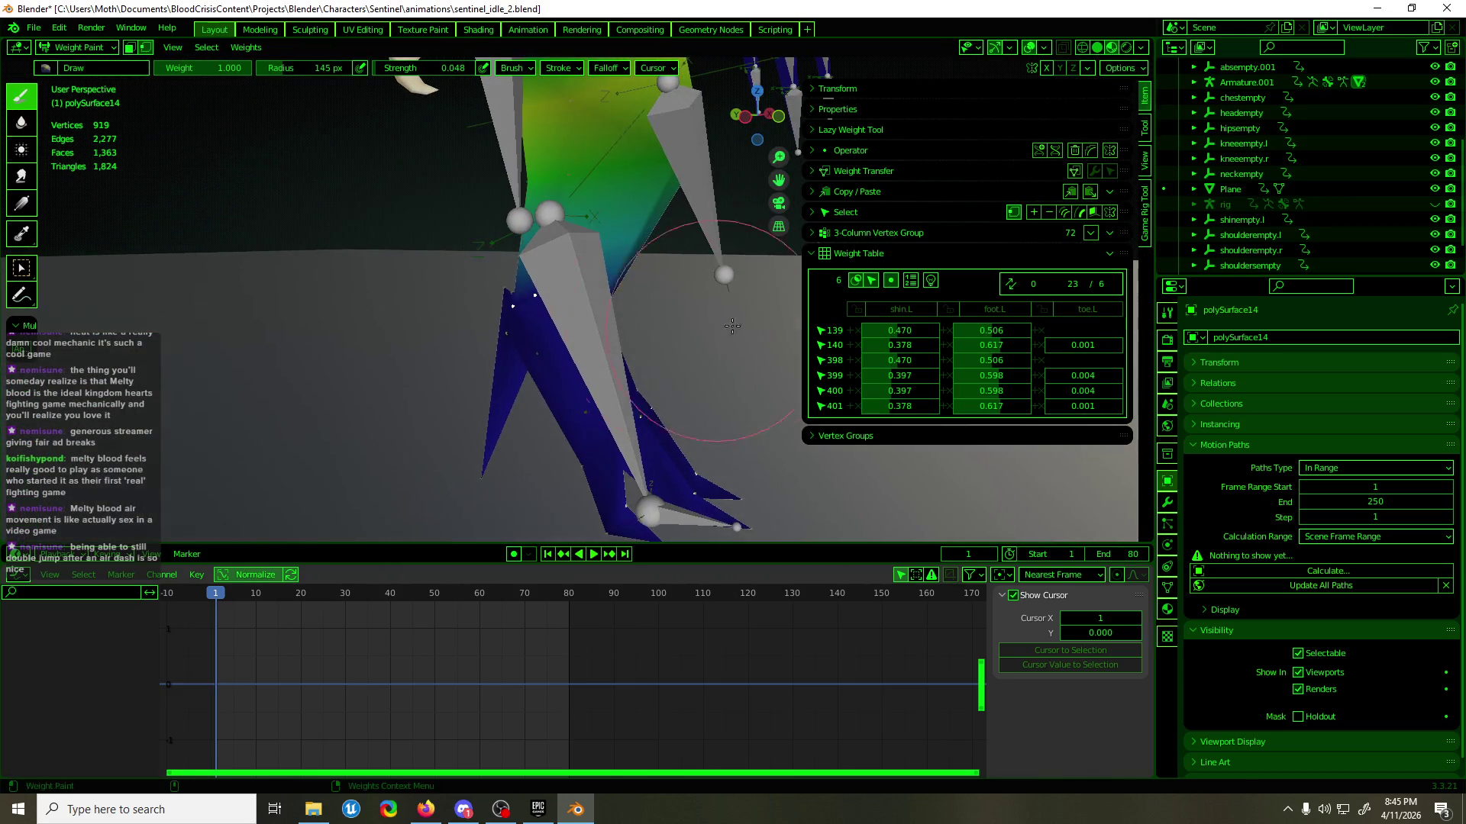
{"action": "left_click", "coordinate": [889, 312]}
{"action": "left_click", "coordinate": [1172, 590]}
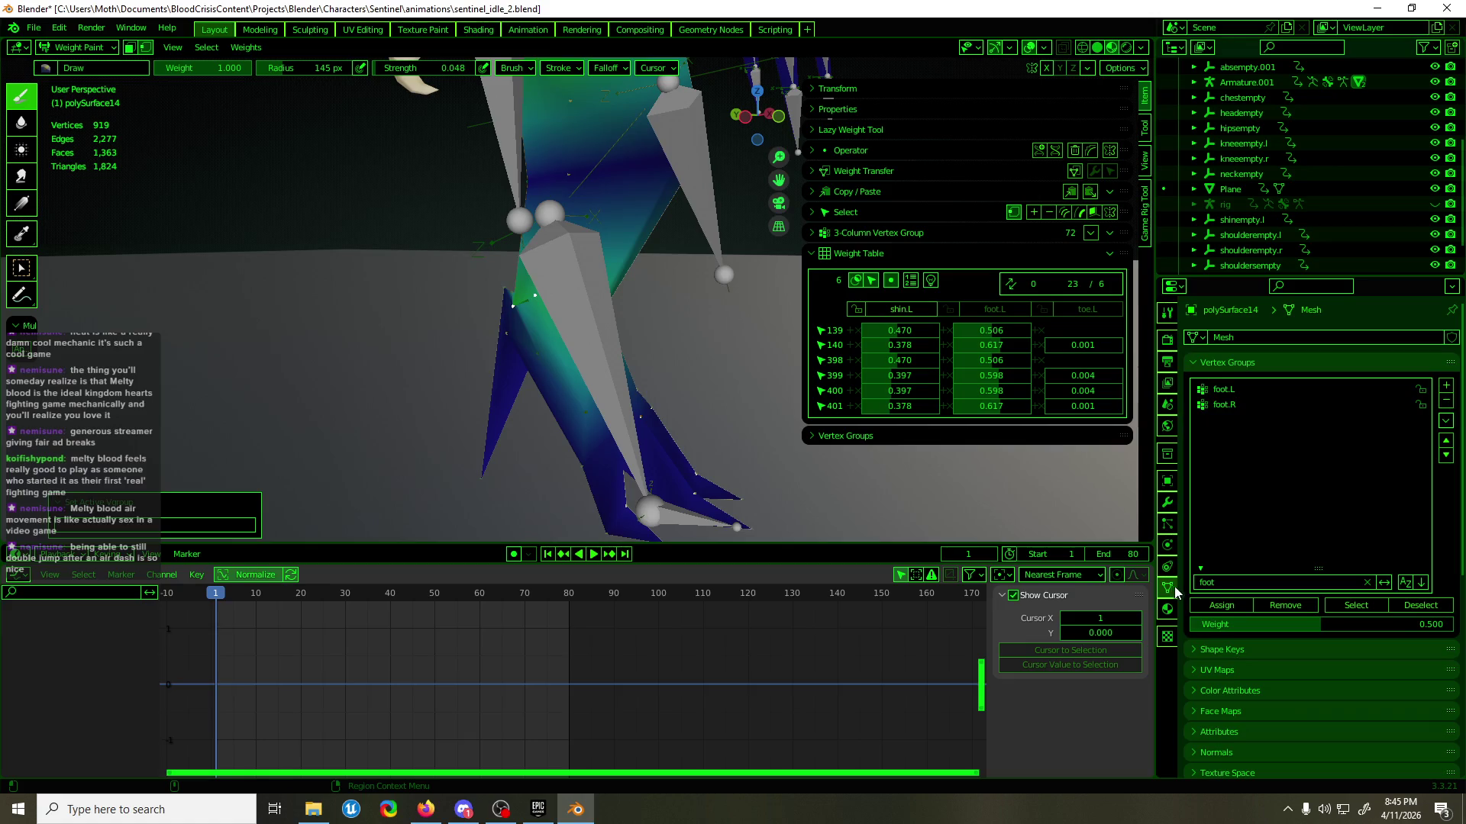
{"action": "left_click", "coordinate": [1286, 609]}
- Remove vertex 144 from the shin.L vertex group
{"action": "mouse_move", "coordinate": [748, 367]}
{"action": "middle_mouse_down"}
{"action": "mouse_move", "coordinate": [804, 384]}
{"action": "mouse_move", "coordinate": [615, 334]}
{"action": "middle_mouse_up"}
{"action": "key", "text": "Tab"}
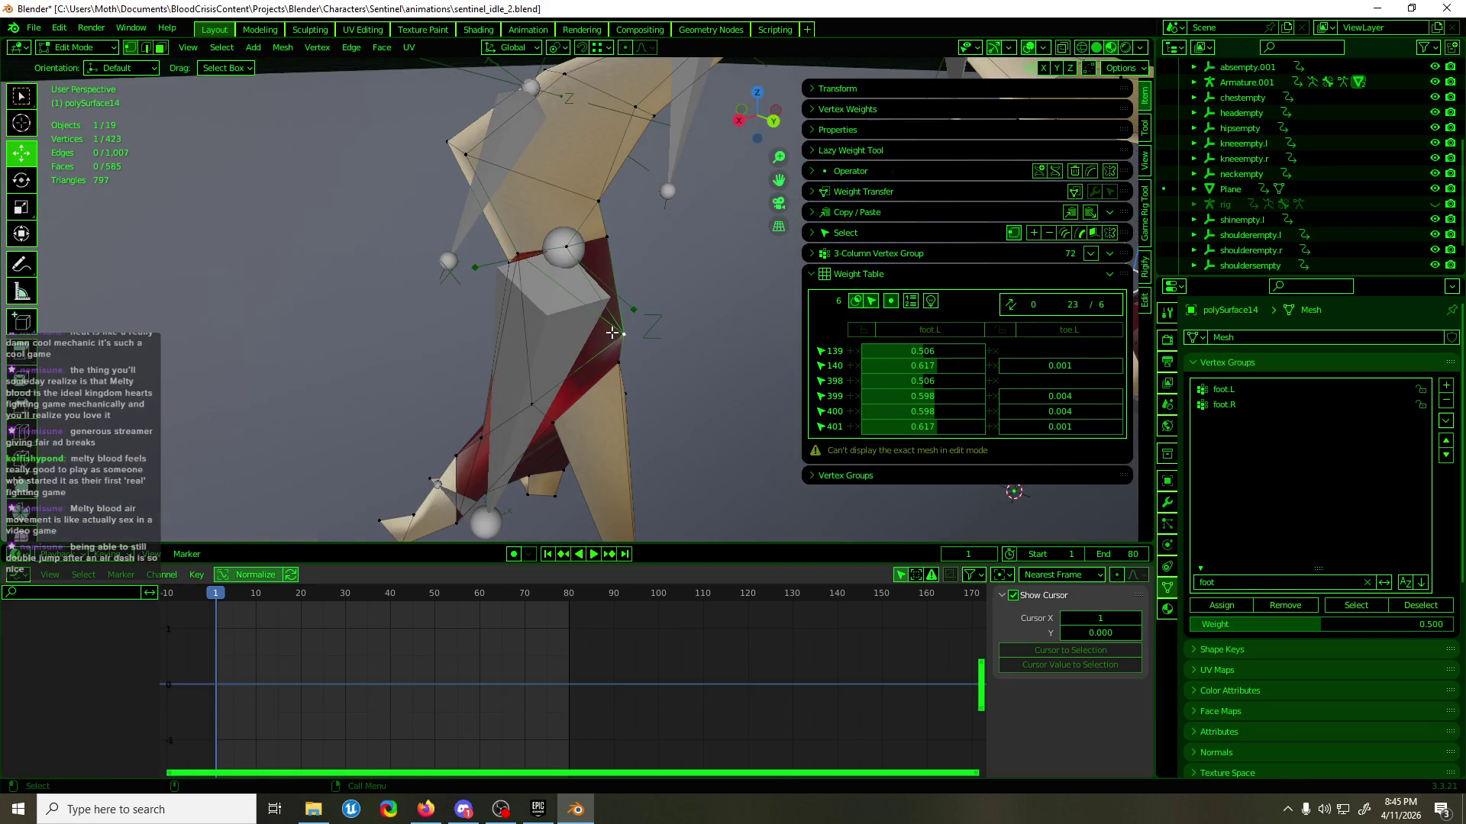
{"action": "key", "text": "Tab"}
{"action": "left_click", "coordinate": [1005, 331]}
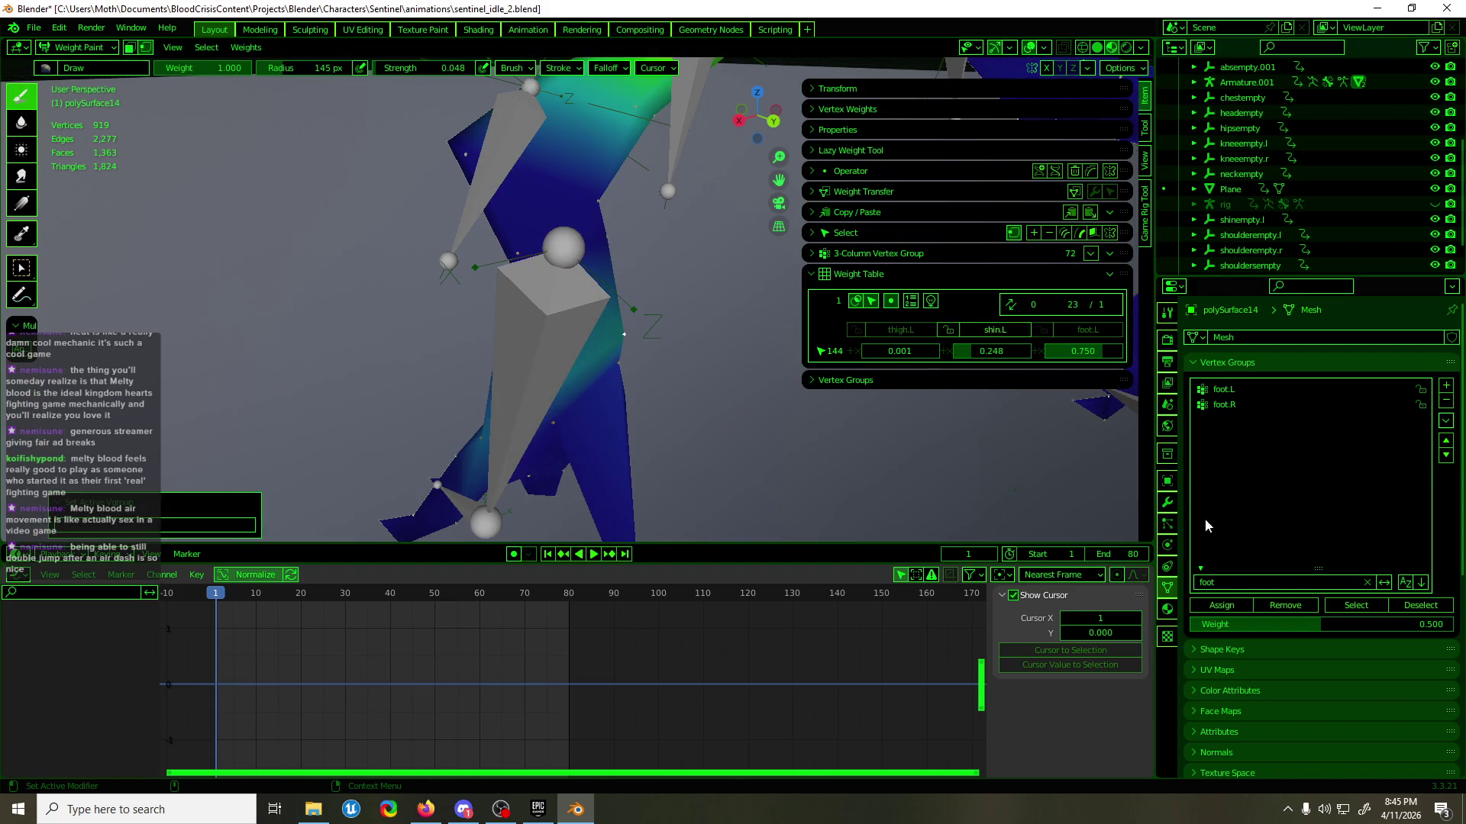
{"action": "left_click", "coordinate": [1300, 607]}
- Box-select the remaining foot vertices, remove them from shin.L, and replay the animation in Object Mode
{"action": "mouse_move", "coordinate": [622, 358]}
{"action": "middle_mouse_down"}
{"action": "mouse_move", "coordinate": [647, 382]}
{"action": "mouse_move", "coordinate": [694, 338]}
{"action": "middle_mouse_up"}
{"action": "key", "text": "Tab"}
{"action": "left_click_drag", "start_coordinate": [693, 337], "coordinate": [572, 442]}
{"action": "mouse_move", "coordinate": [572, 441]}
{"action": "middle_mouse_down"}
{"action": "mouse_move", "coordinate": [533, 409]}
{"action": "mouse_move", "coordinate": [394, 403]}
{"action": "mouse_move", "coordinate": [458, 382]}
{"action": "mouse_move", "coordinate": [428, 385]}
{"action": "middle_mouse_up"}
{"action": "mouse_move", "coordinate": [427, 386]}
{"action": "left_mouse_down", "text": "shift"}
{"action": "mouse_move", "coordinate": [519, 428]}
{"action": "mouse_move", "coordinate": [593, 362]}
{"action": "left_mouse_up", "text": "shift"}
{"action": "mouse_move", "coordinate": [592, 362]}
{"action": "middle_mouse_down"}
{"action": "mouse_move", "coordinate": [527, 278]}
{"action": "mouse_move", "coordinate": [746, 362]}
{"action": "middle_mouse_up"}
{"action": "left_click", "coordinate": [555, 278], "text": "shift"}
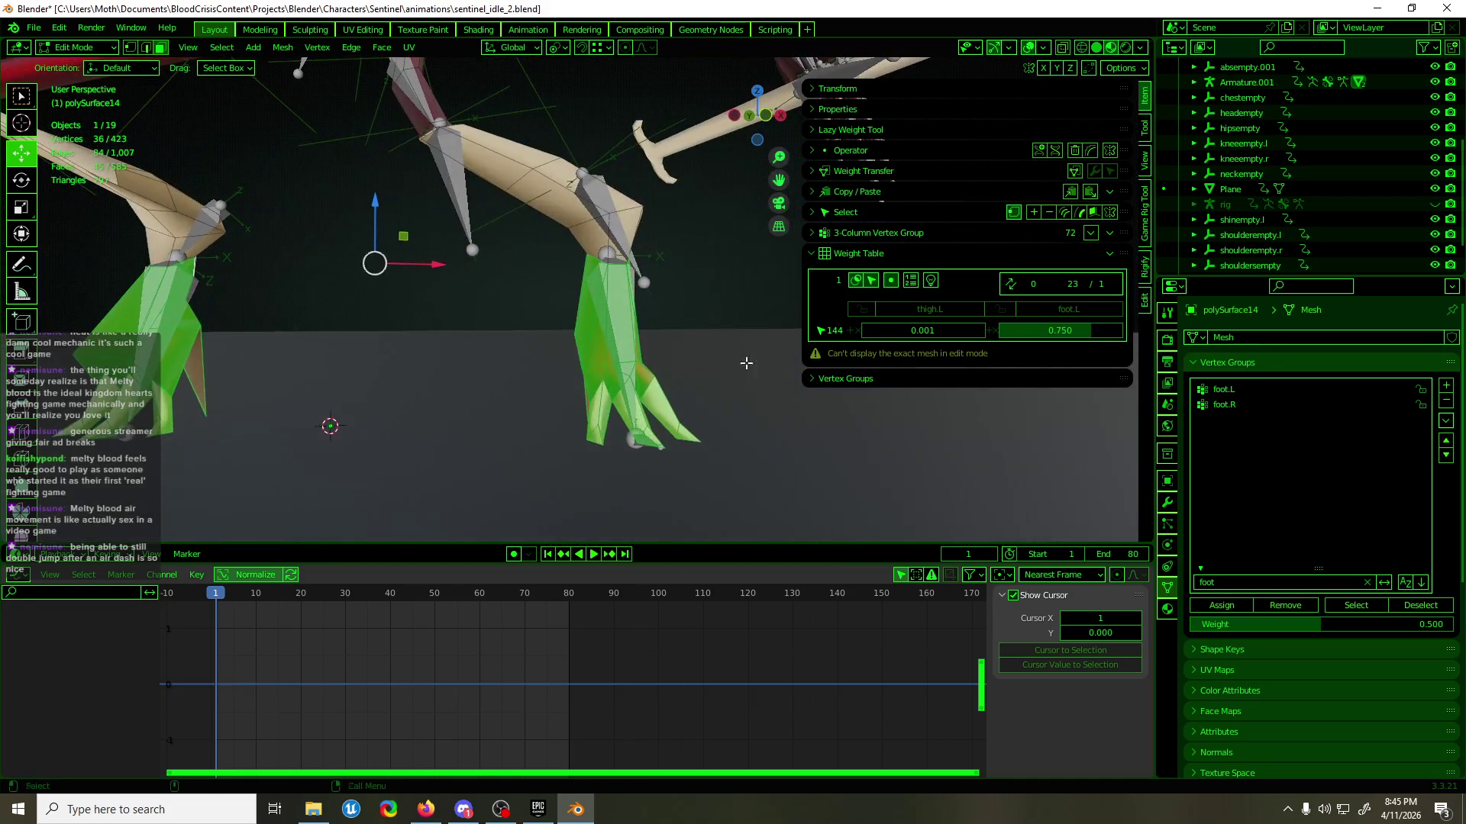
{"action": "key", "text": "ctrl+Tab"}
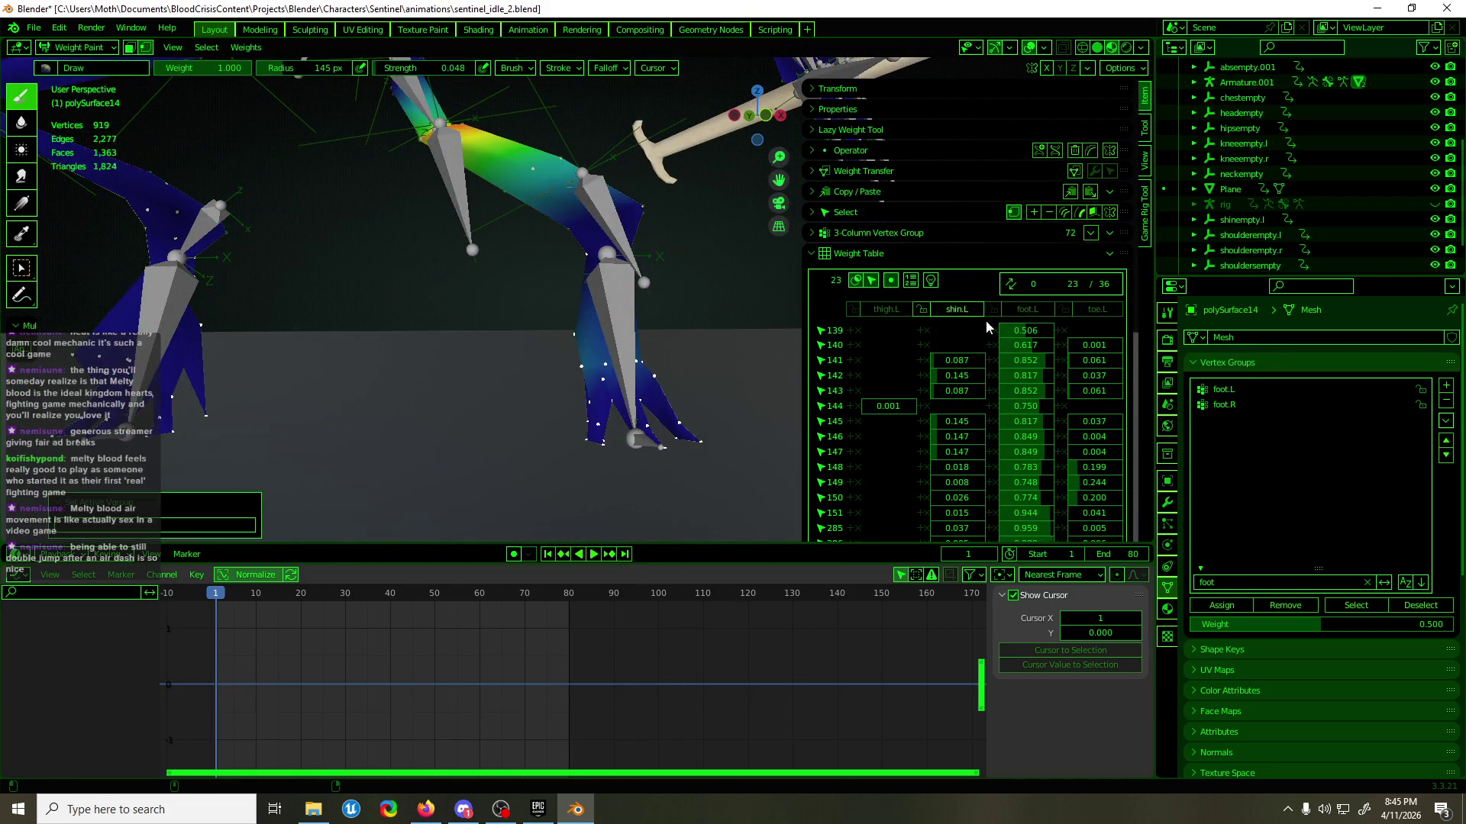
{"action": "left_click", "coordinate": [1279, 603]}
{"action": "middle_click_drag", "start_coordinate": [672, 381], "coordinate": [597, 410]}
{"action": "key", "text": "ctrl+Tab"}
{"action": "key", "text": "space"}
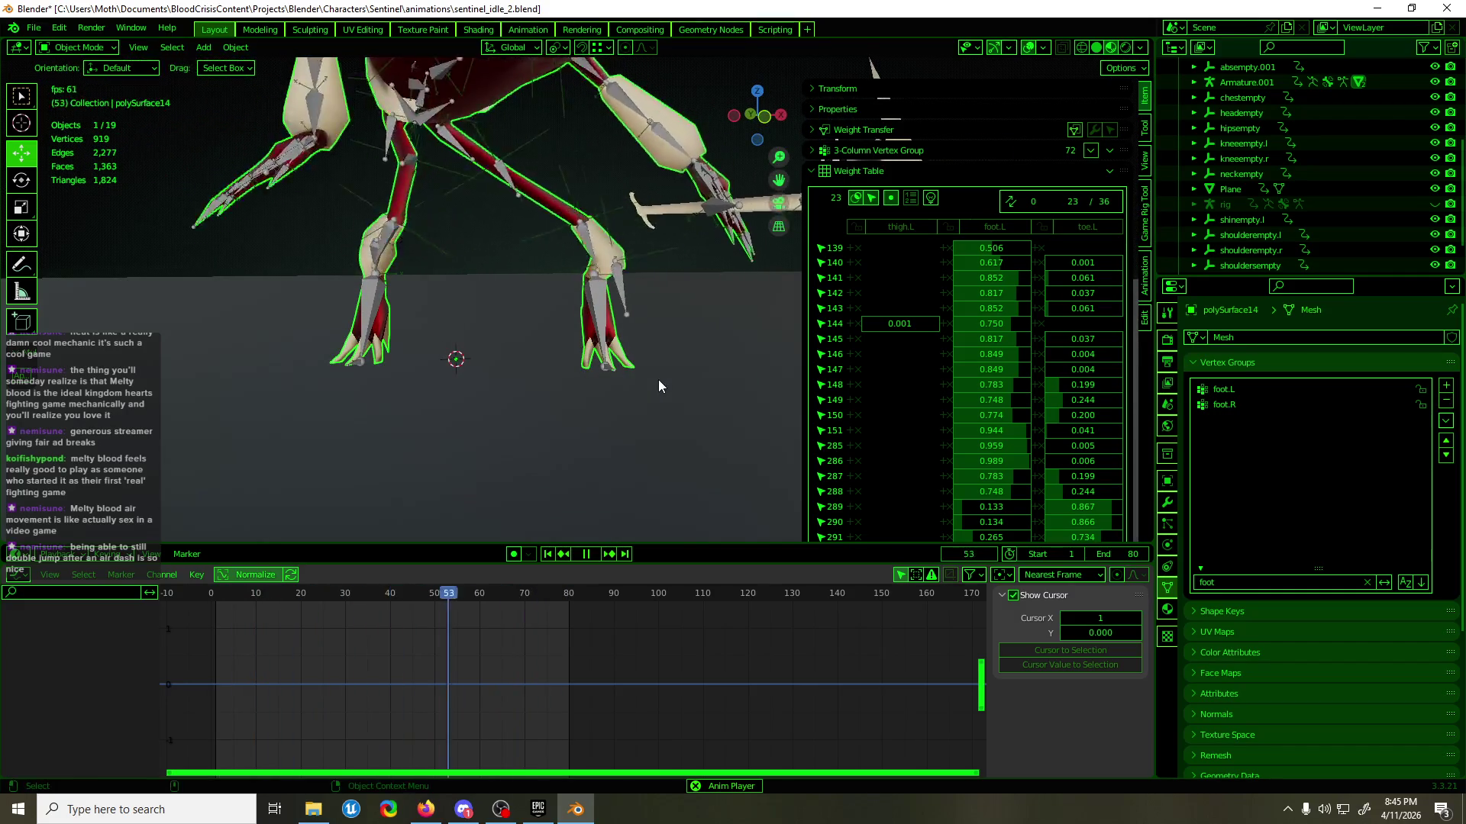
- Stop playback, select thighempty.l, kneeempty.l and shinempty.l, and select their Z Location keyframes
{"action": "scroll", "coordinate": [638, 319], "scroll_direction": "down", "scroll_amount": 3}
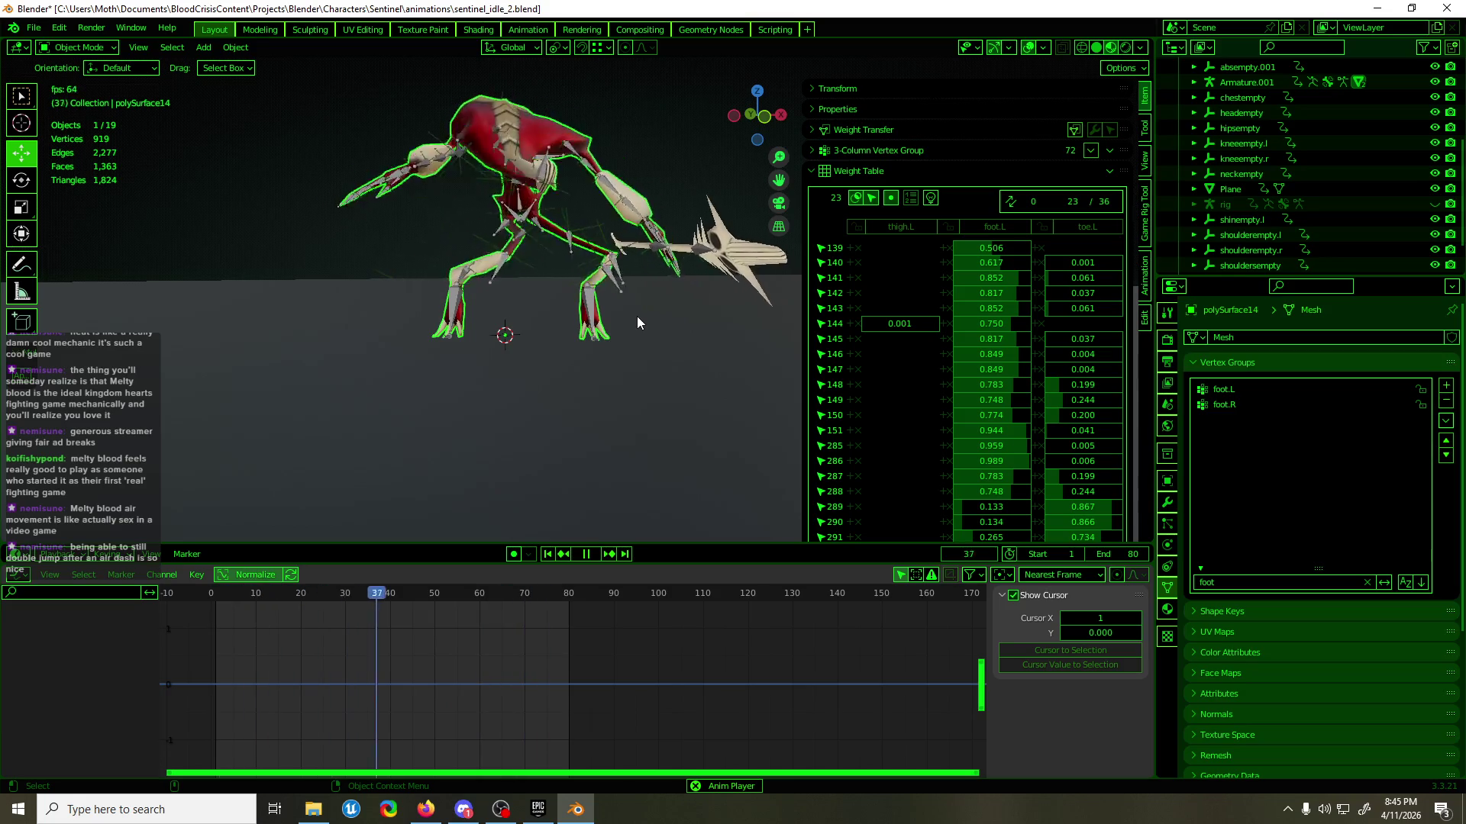
{"action": "scroll", "coordinate": [574, 217], "scroll_direction": "up", "scroll_amount": 2}
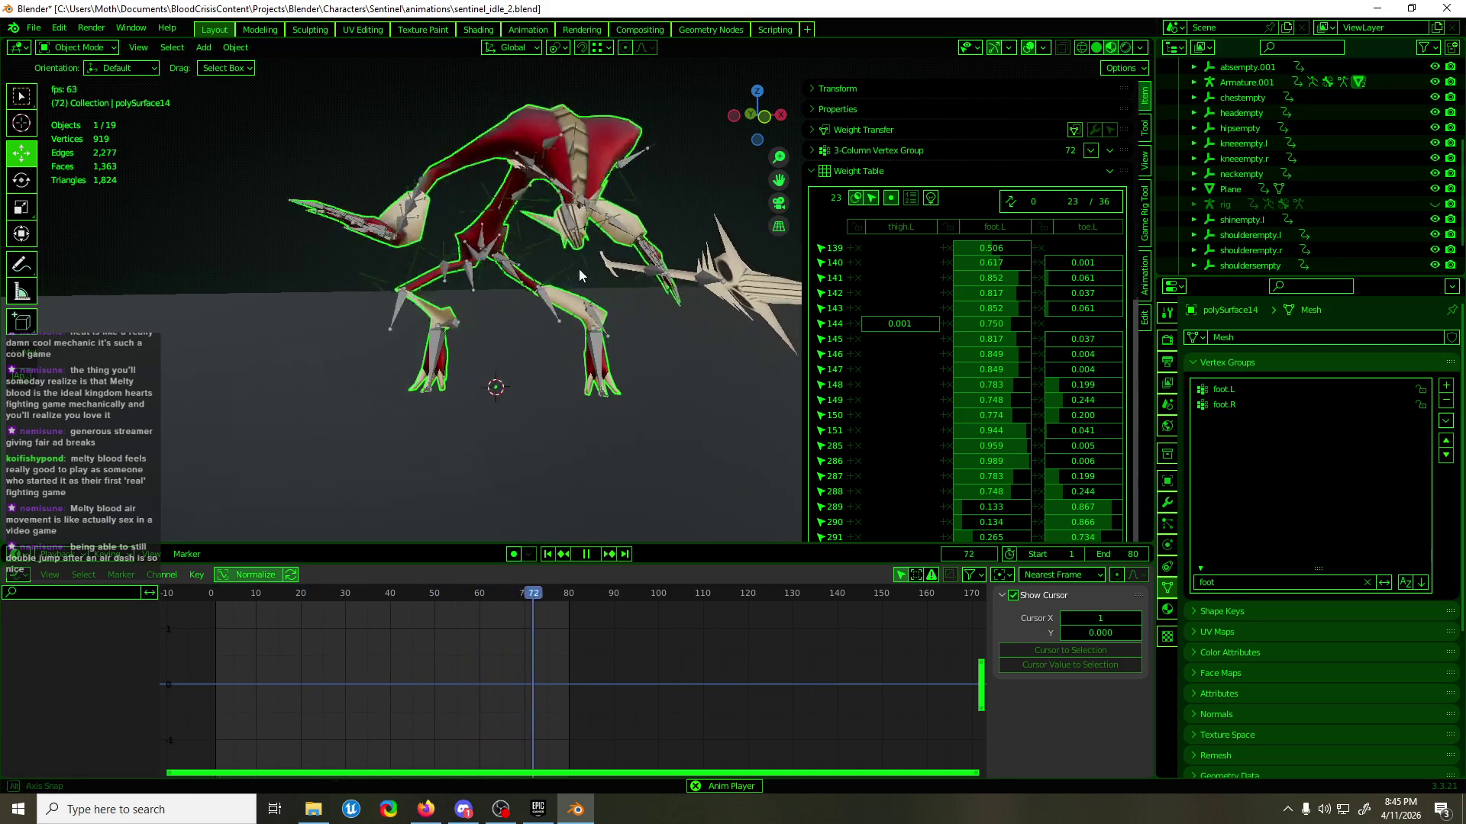
{"action": "scroll", "coordinate": [566, 255], "scroll_direction": "up", "scroll_amount": 5}
{"action": "key", "text": "space"}
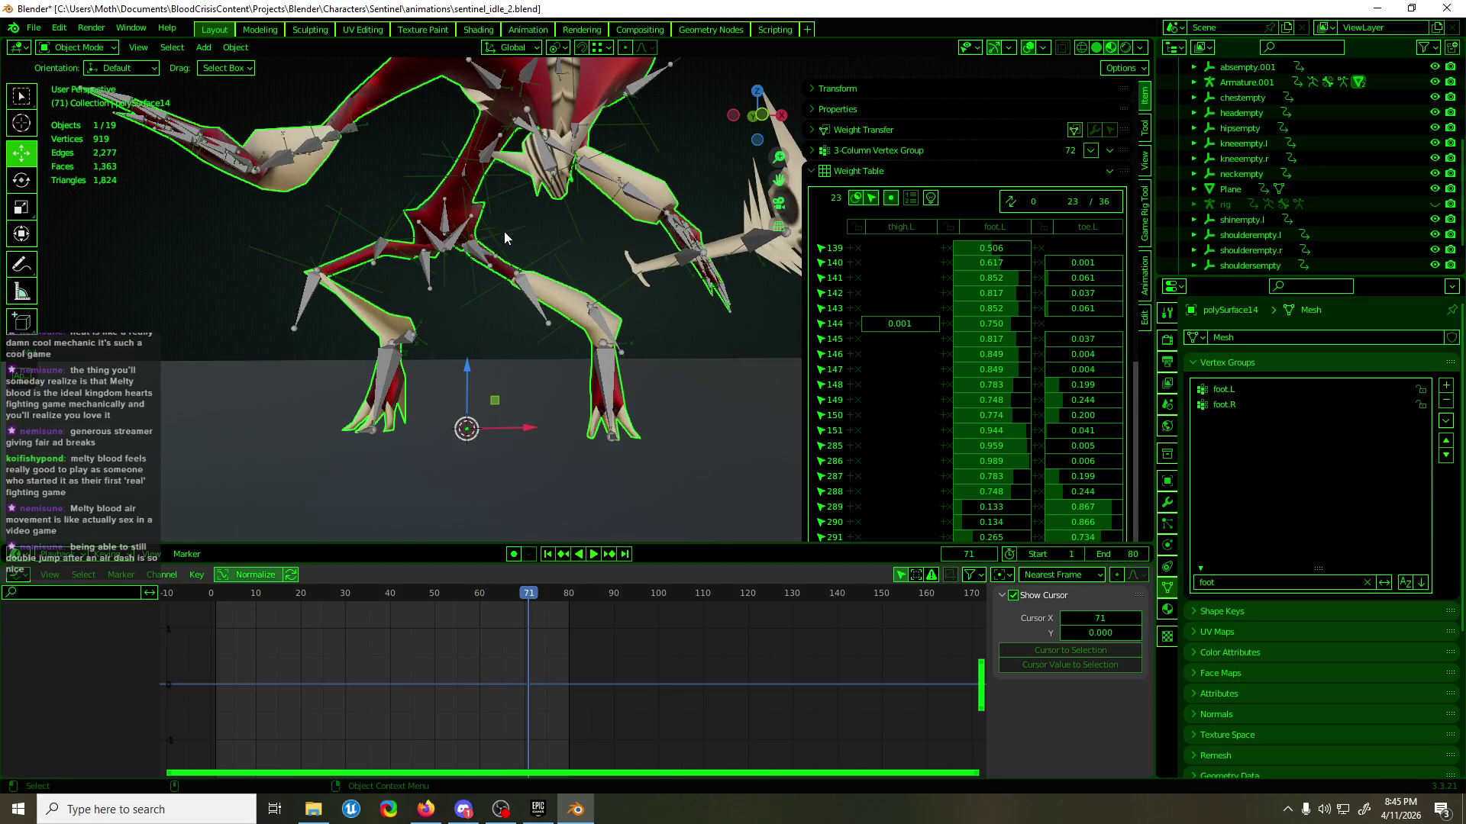
{"action": "left_click", "coordinate": [505, 234]}
{"action": "left_click", "coordinate": [519, 272], "text": "shift"}
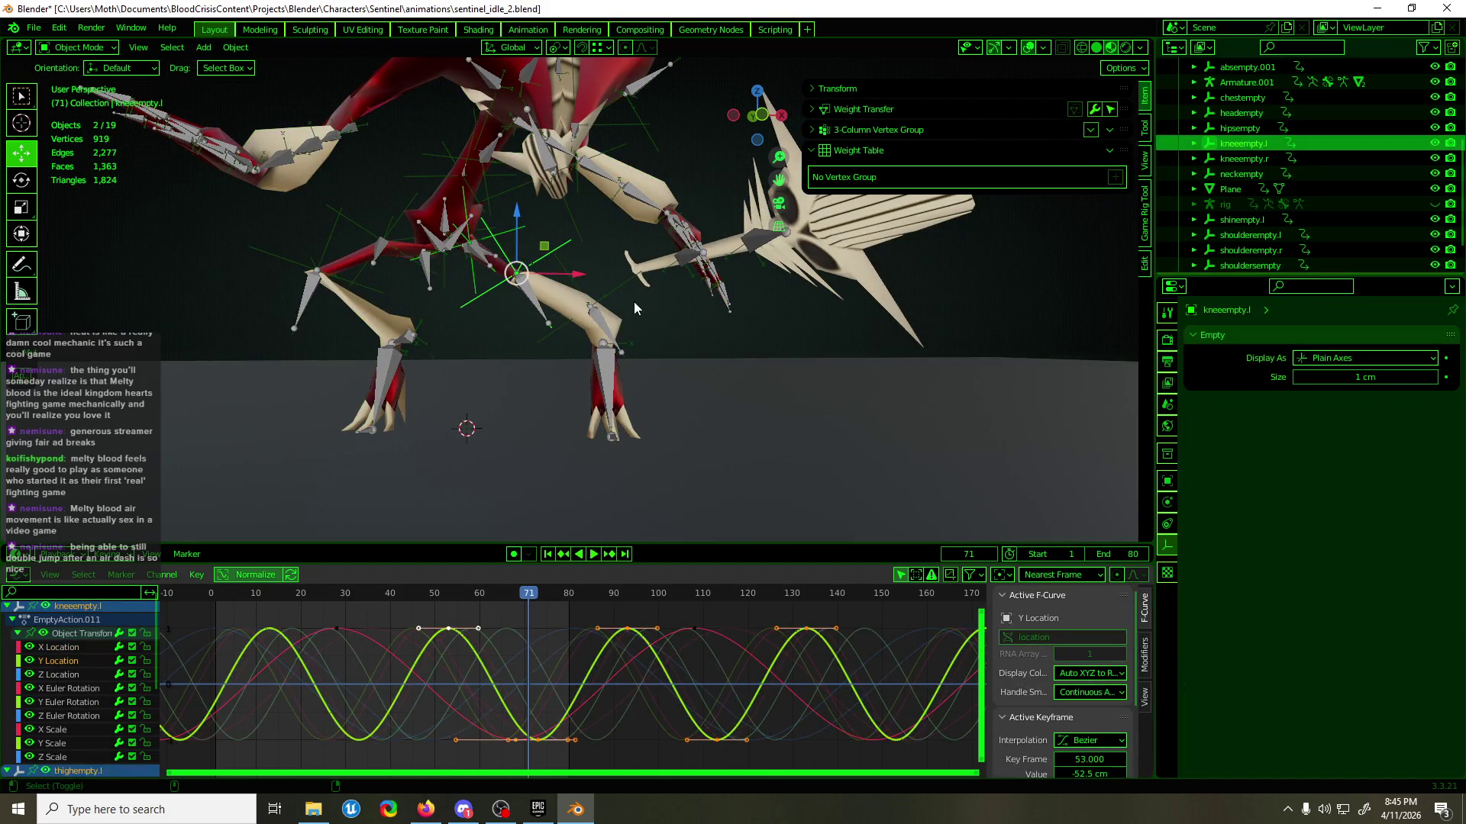
{"action": "left_click", "coordinate": [626, 298], "text": "shift"}
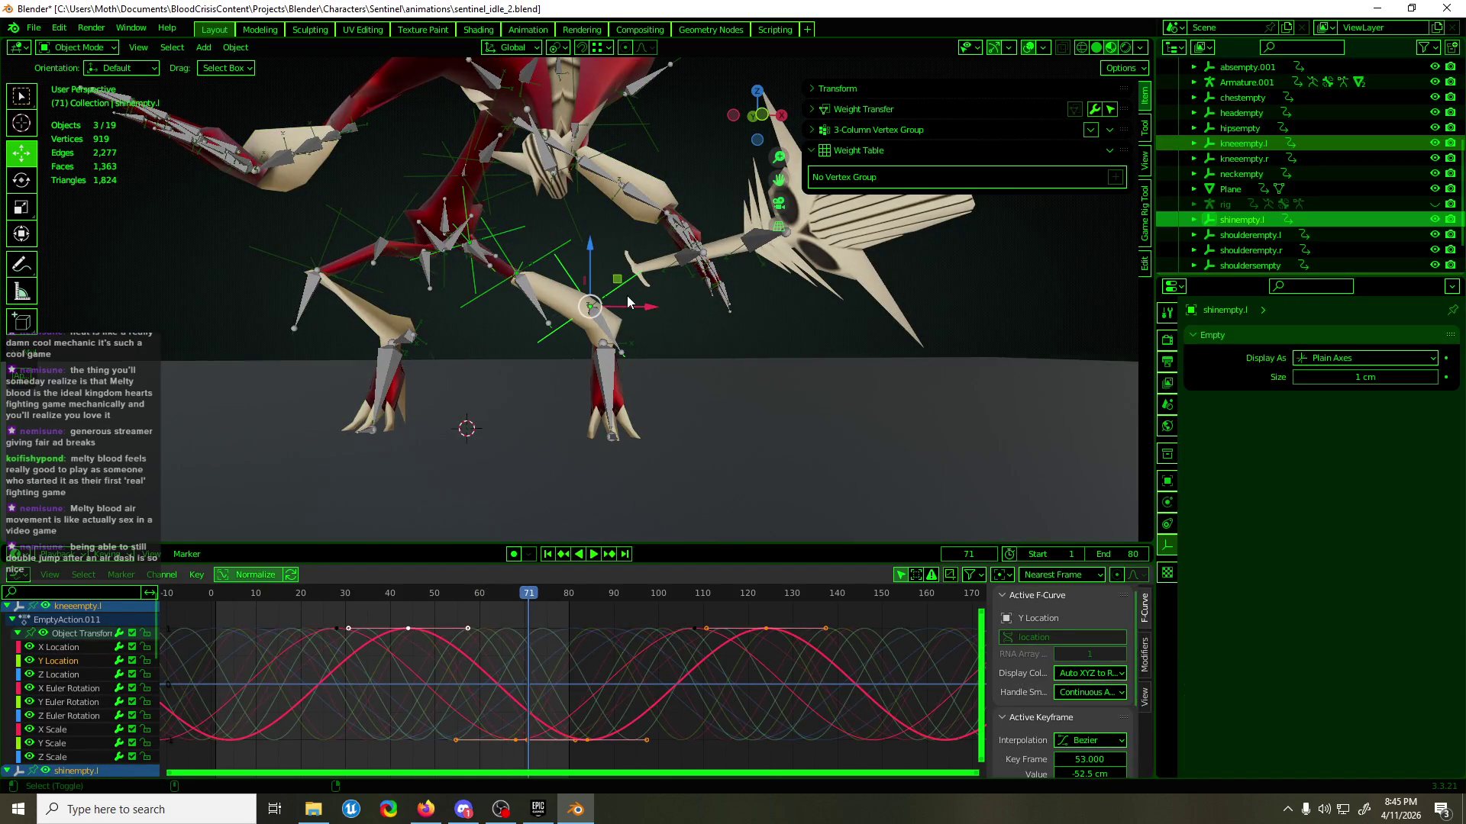
{"action": "left_click", "coordinate": [61, 674]}
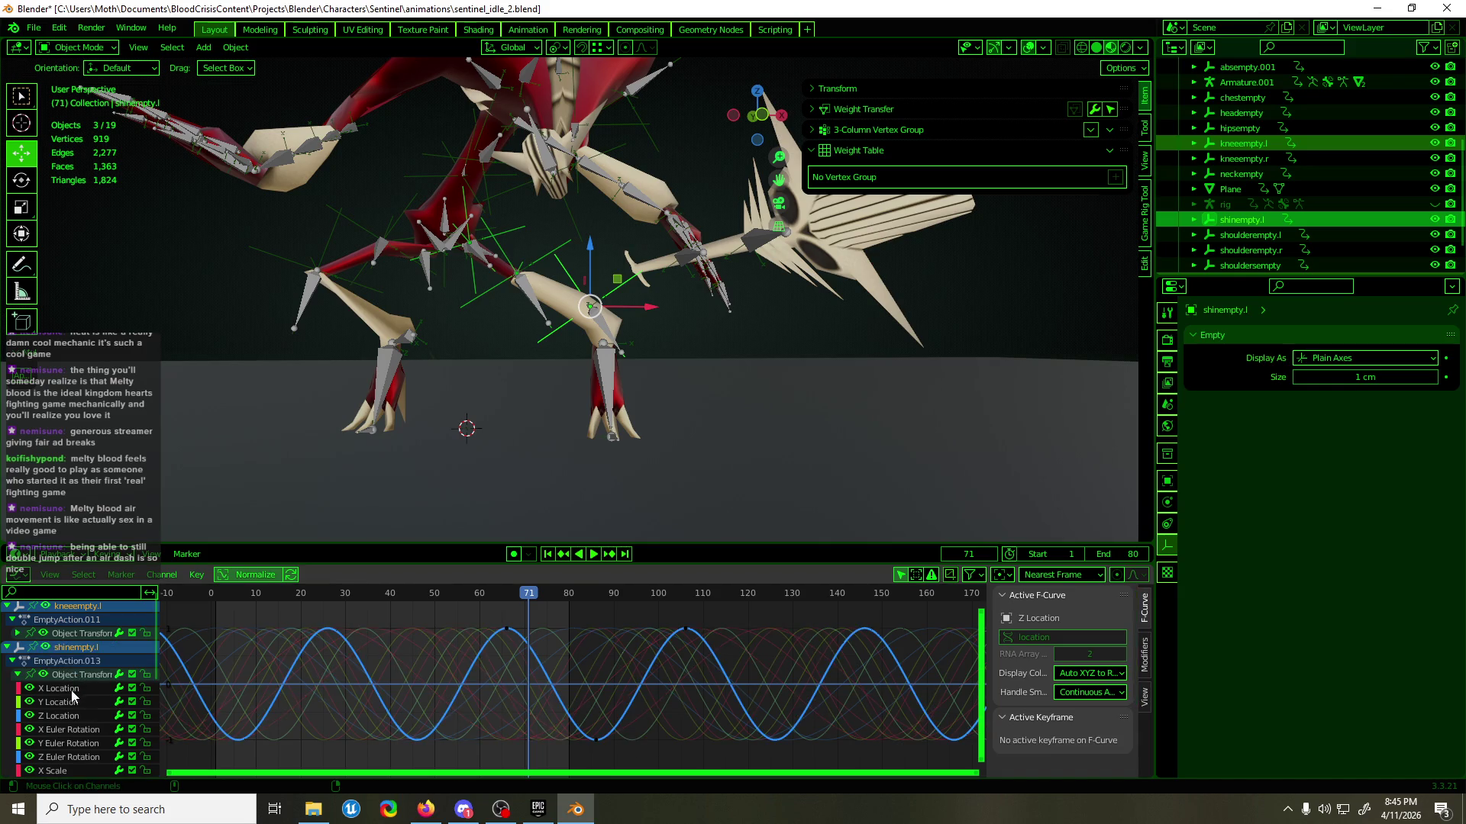
{"action": "double_click", "coordinate": [75, 716]}
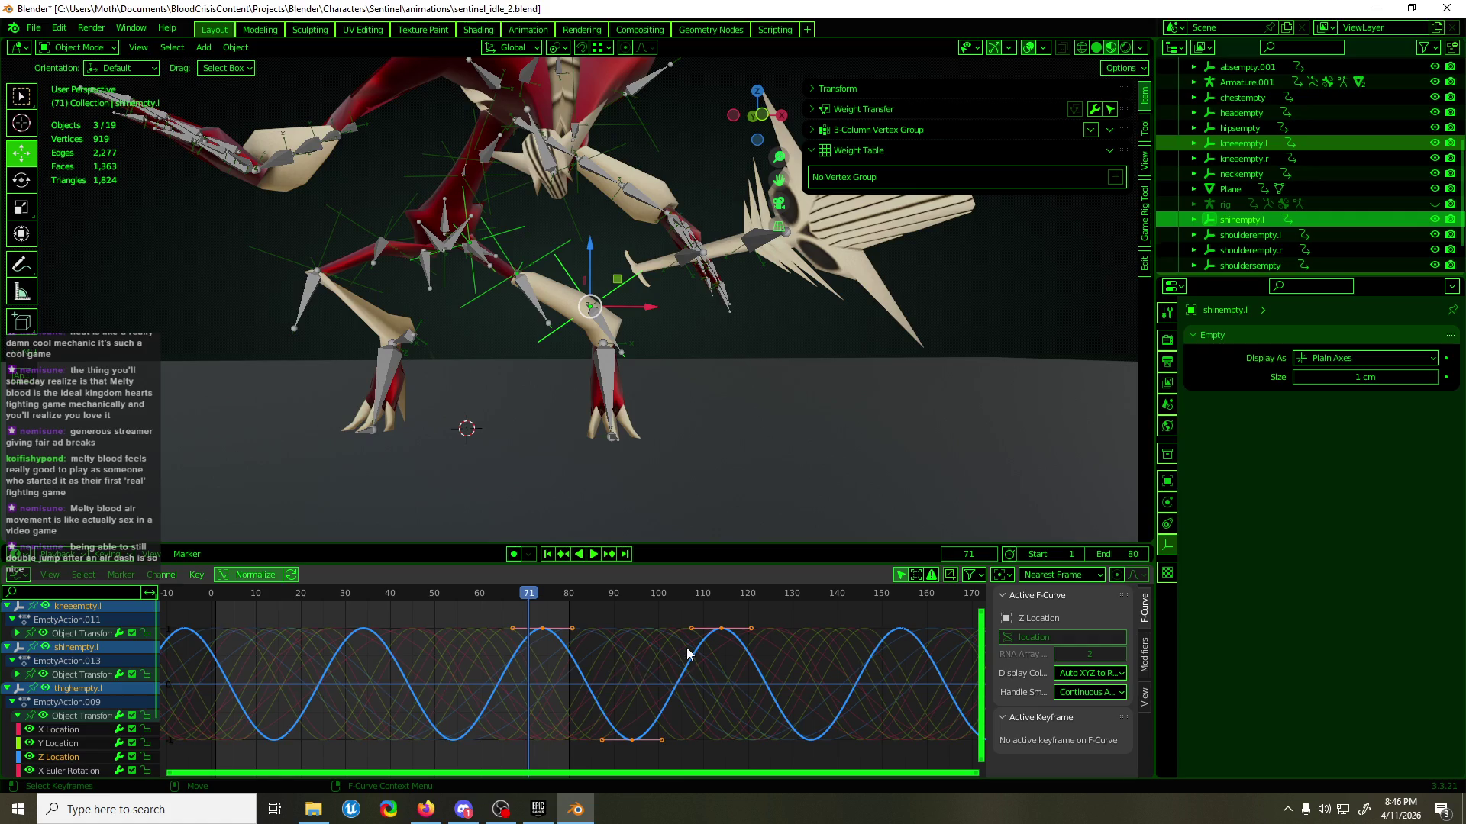
{"action": "key", "text": "a"}
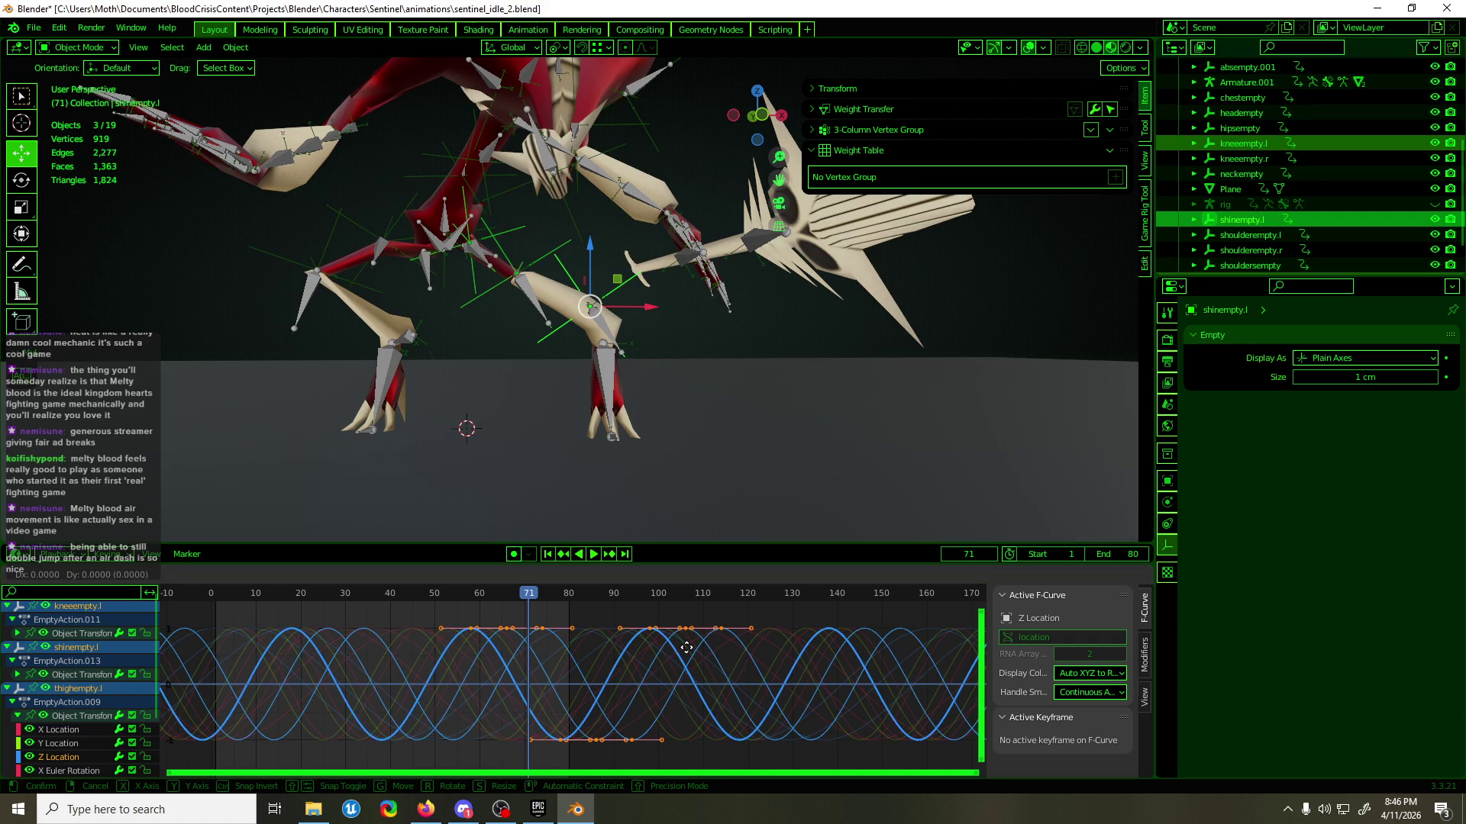
- Play the animation while trying a vertical keyframe move, cancelling it to keep the curves unchanged
{"action": "right_click", "coordinate": [690, 742]}
{"action": "key", "text": "space"}
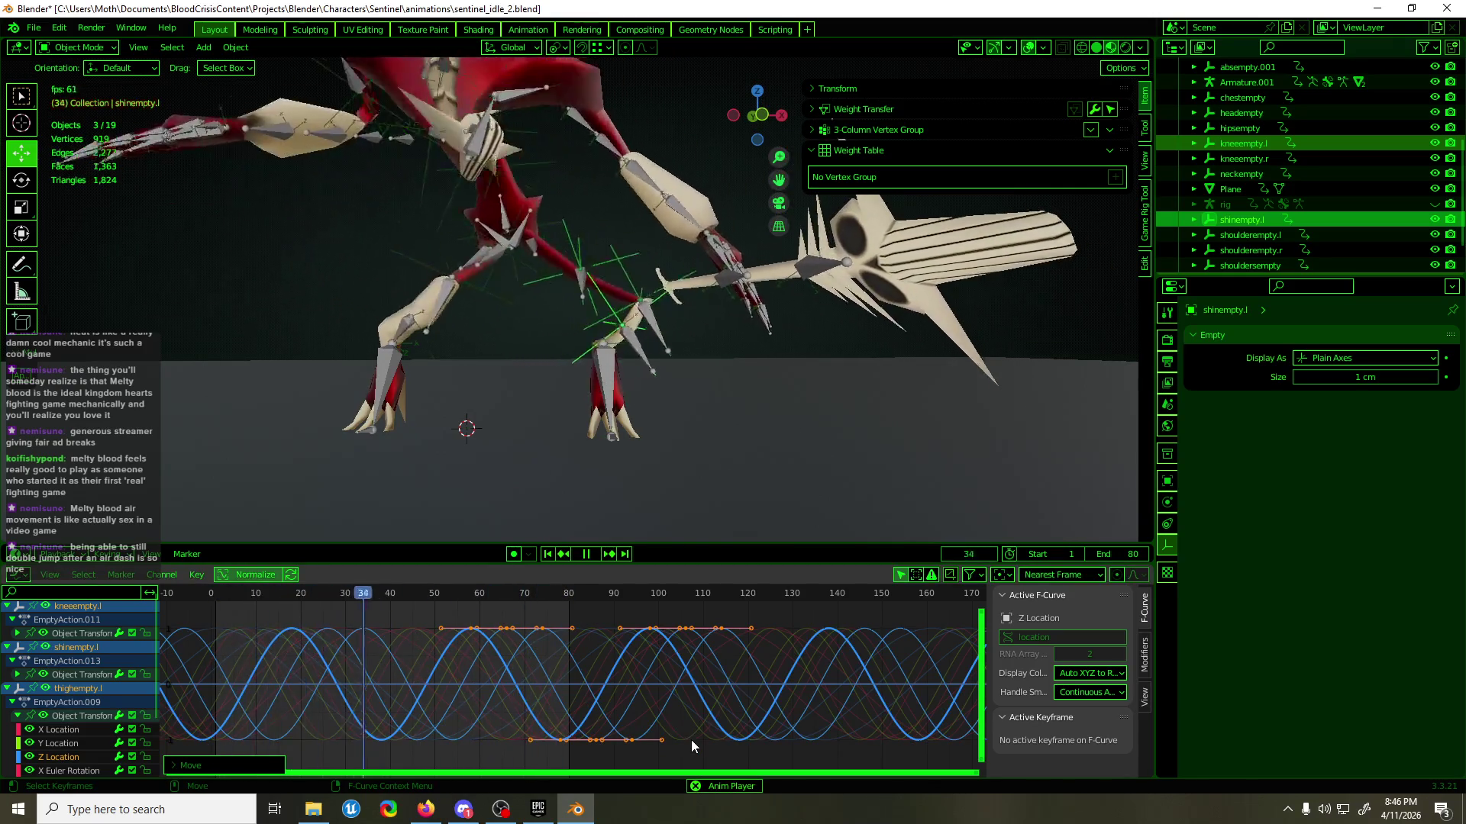
{"action": "key", "text": "g"}
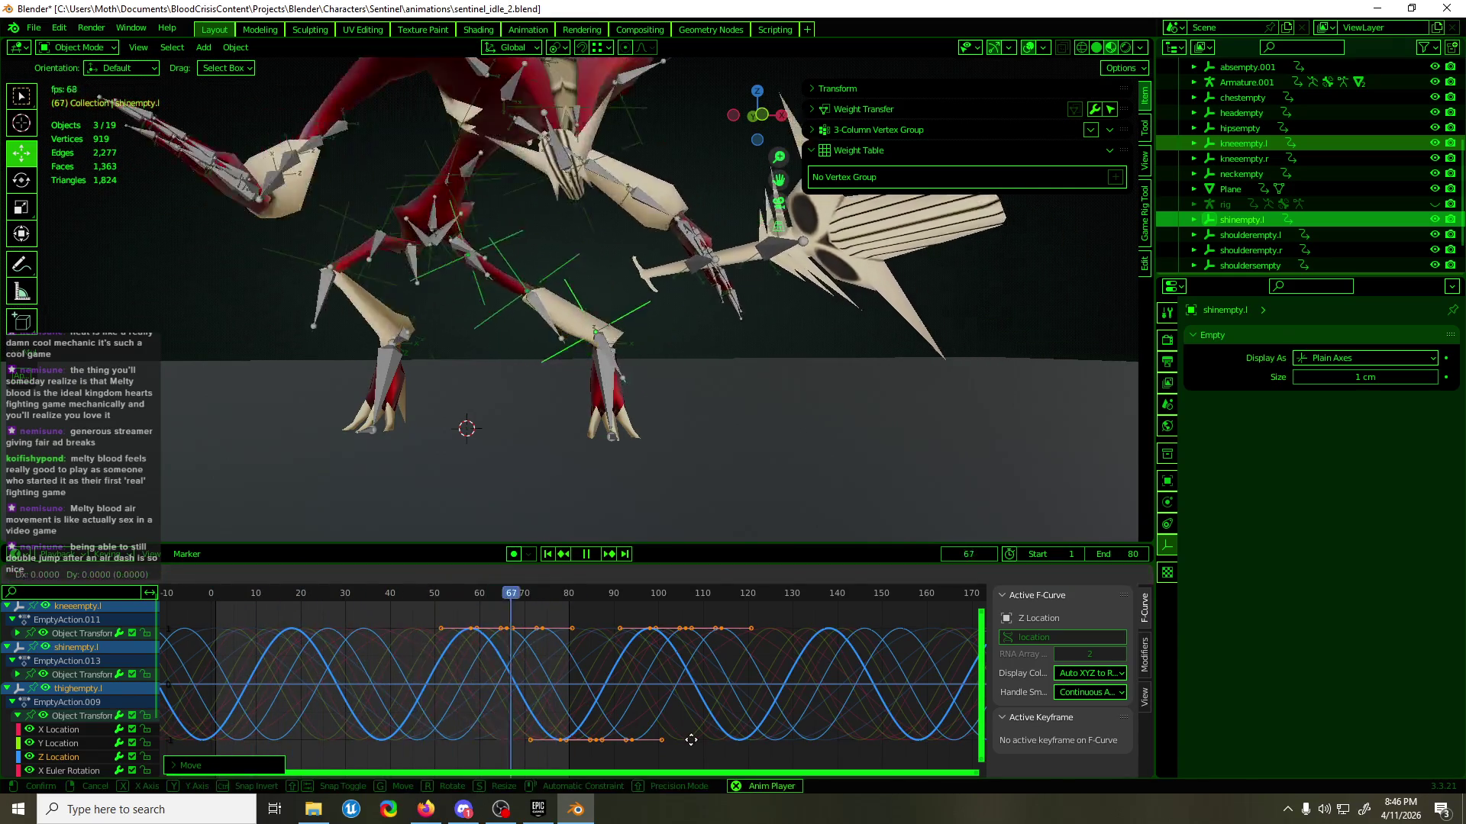
{"action": "mouse_move", "coordinate": [702, 684]}
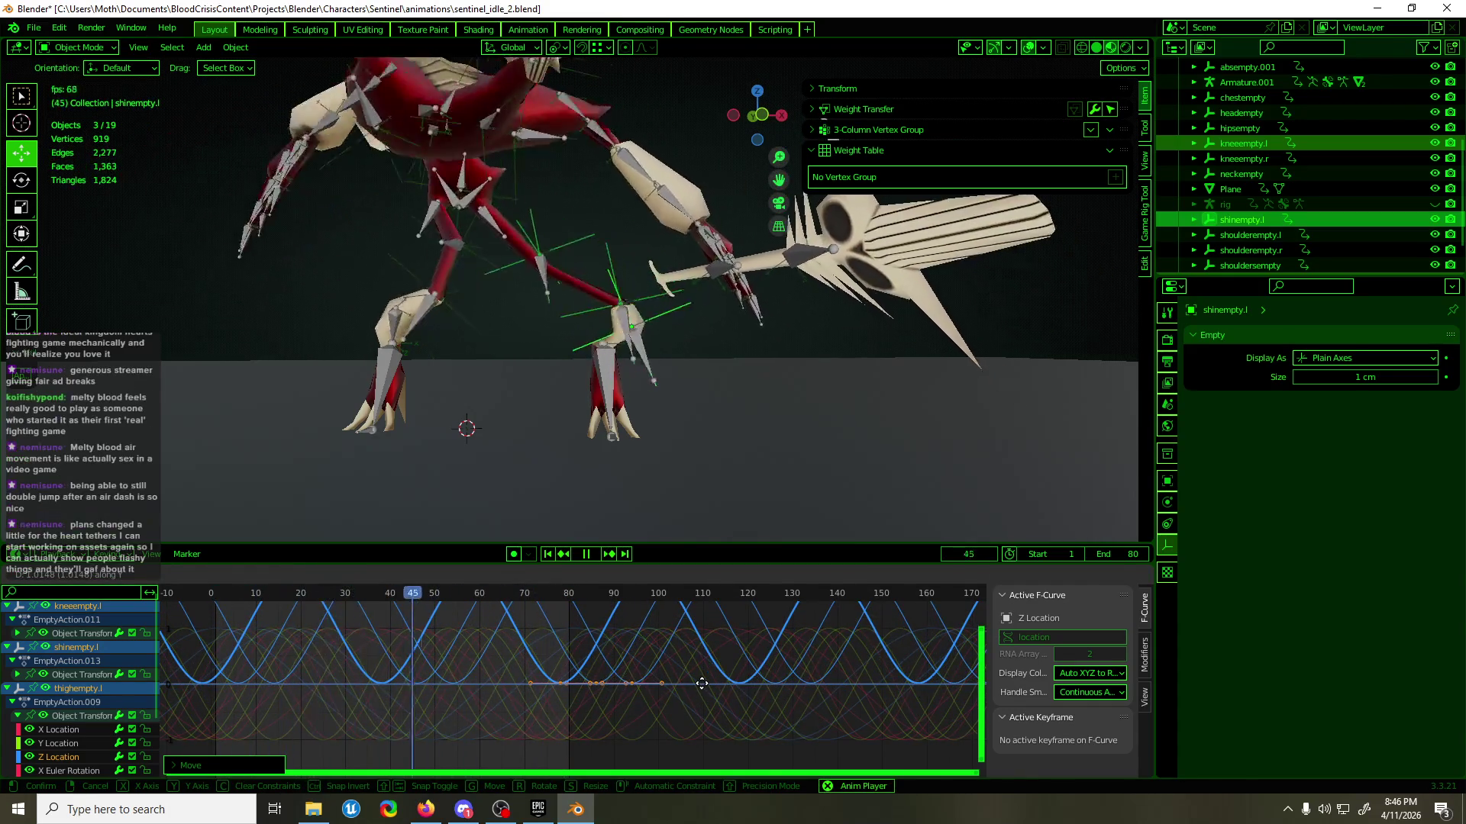
{"action": "right_click", "coordinate": [703, 684]}
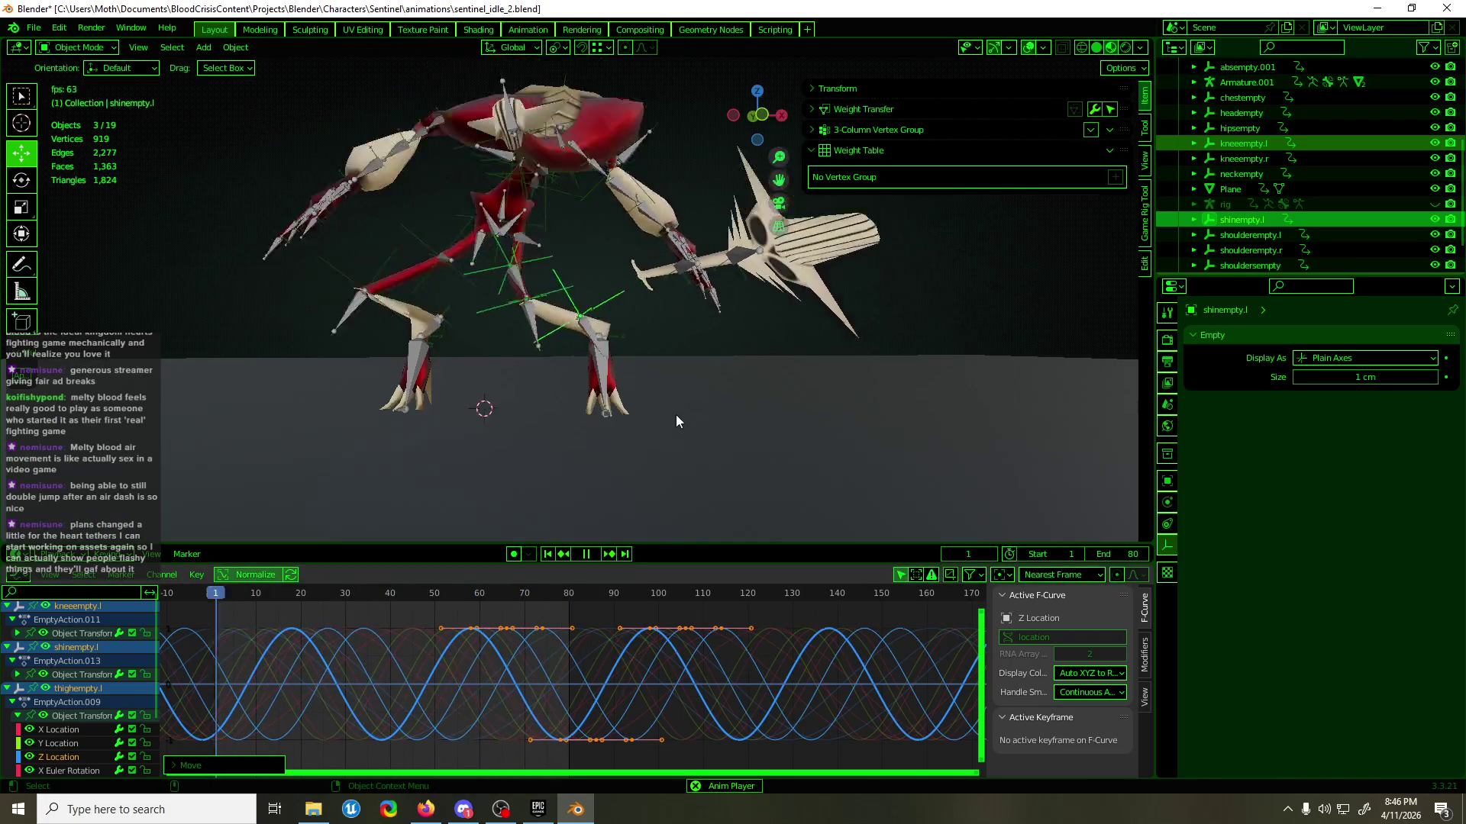
- Deselect everything, watch the idle loop from the front and a low angle, then stop playback and select the rig
{"action": "middle_click_drag", "start_coordinate": [676, 415], "coordinate": [711, 428]}
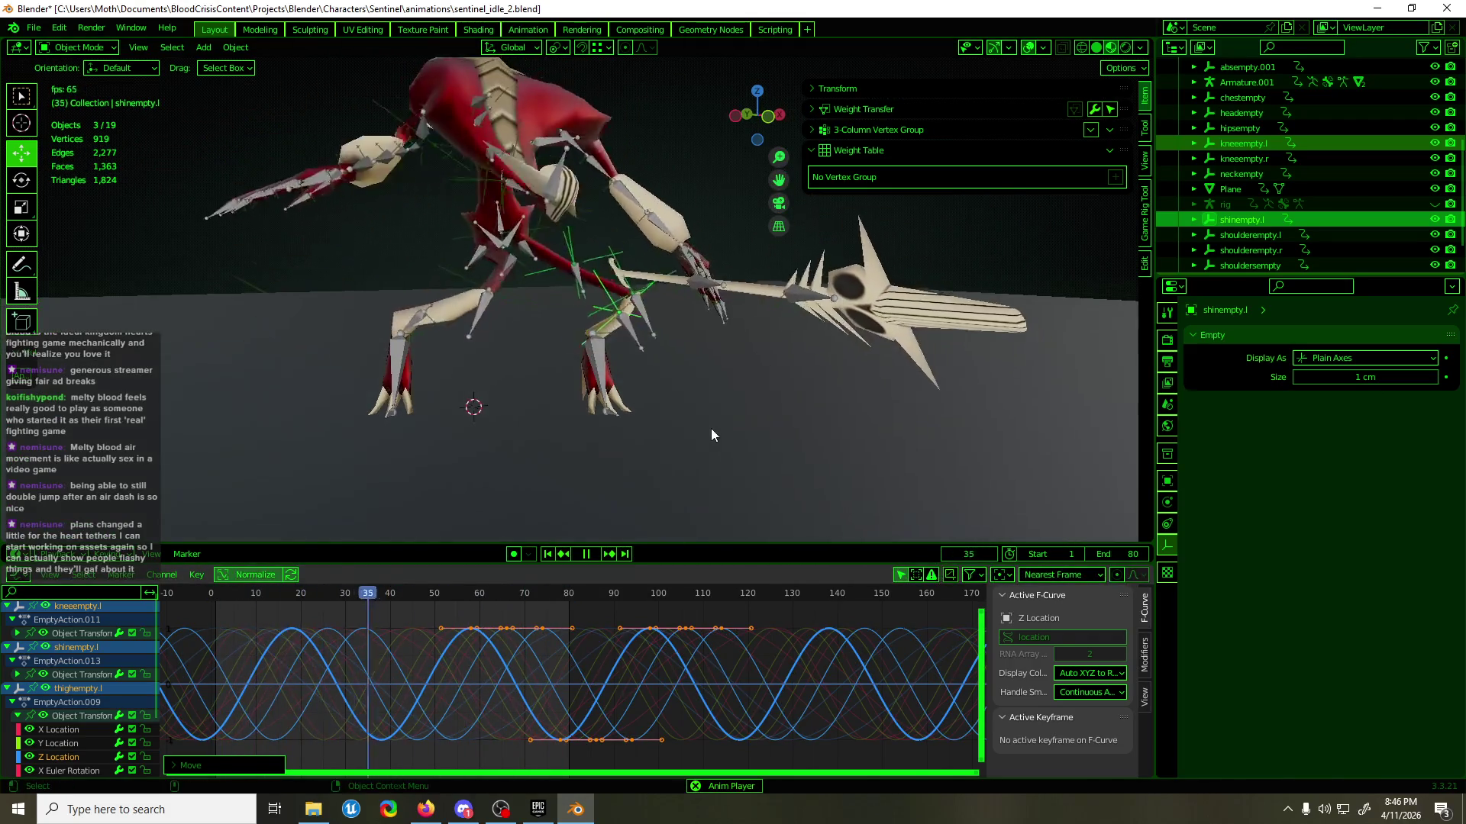
{"action": "left_click", "coordinate": [712, 429]}
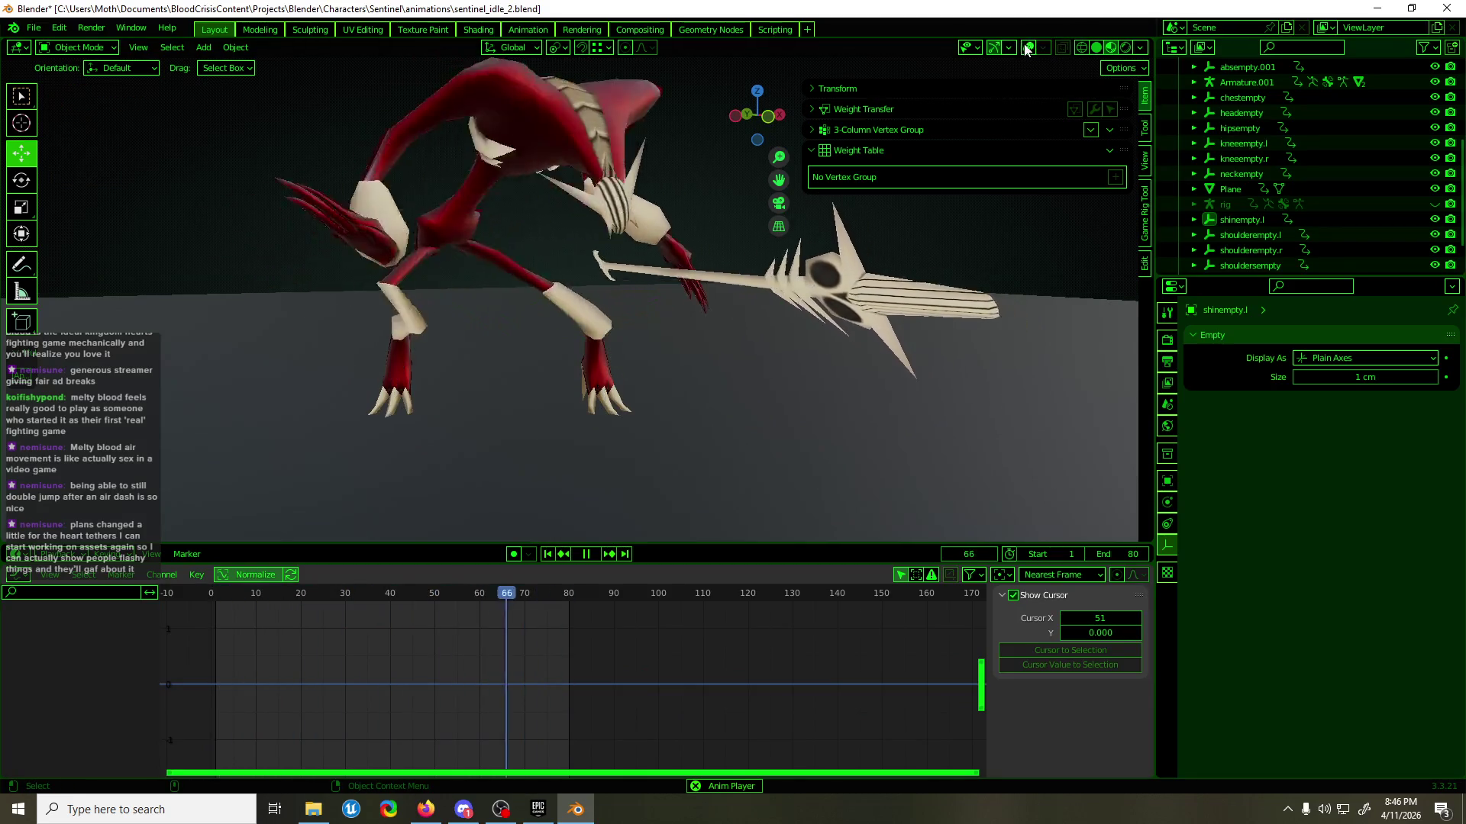
{"action": "middle_click_drag", "start_coordinate": [739, 406], "coordinate": [683, 386]}
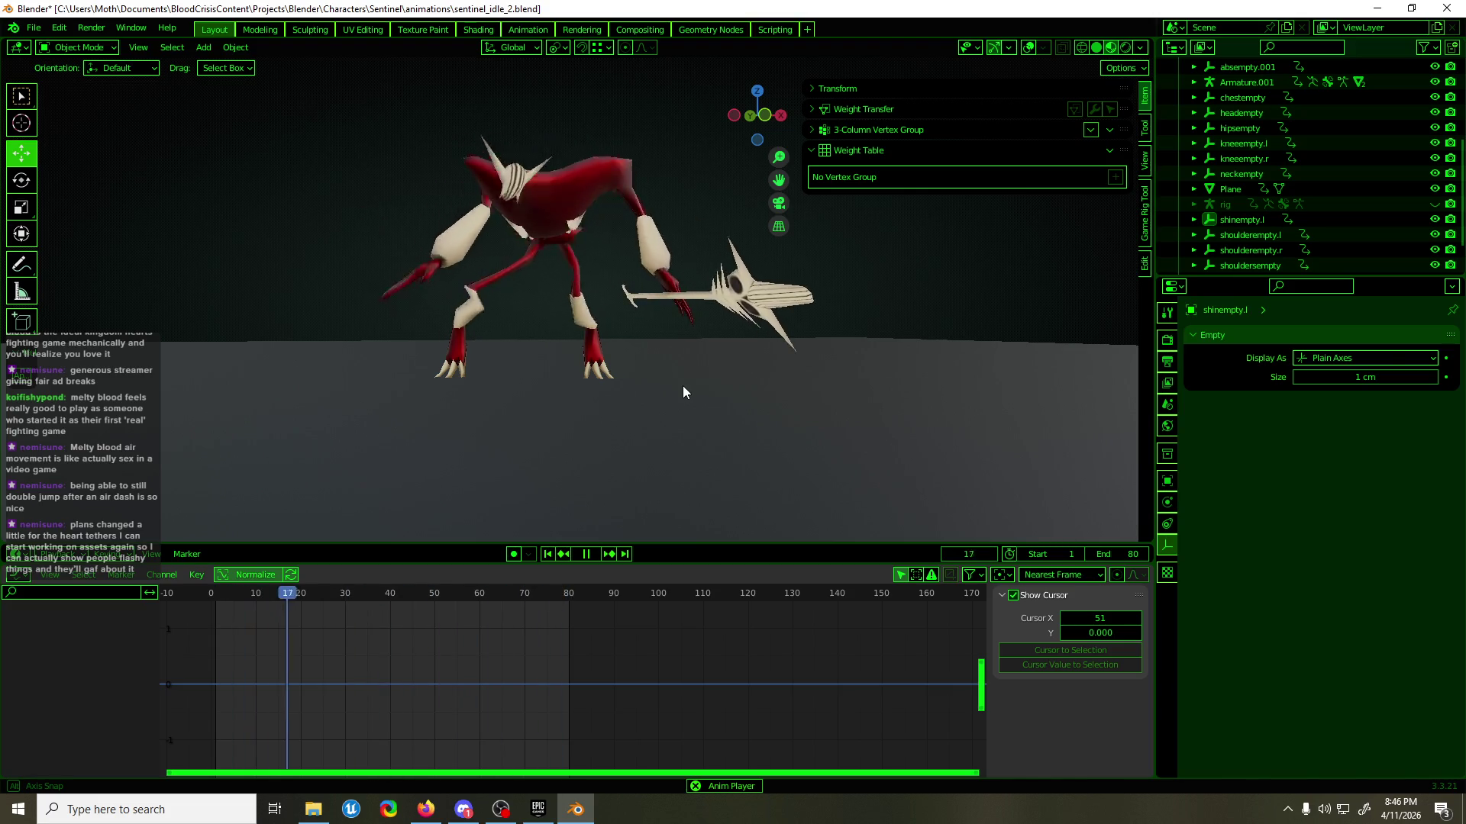
{"action": "key", "text": "KP_1"}
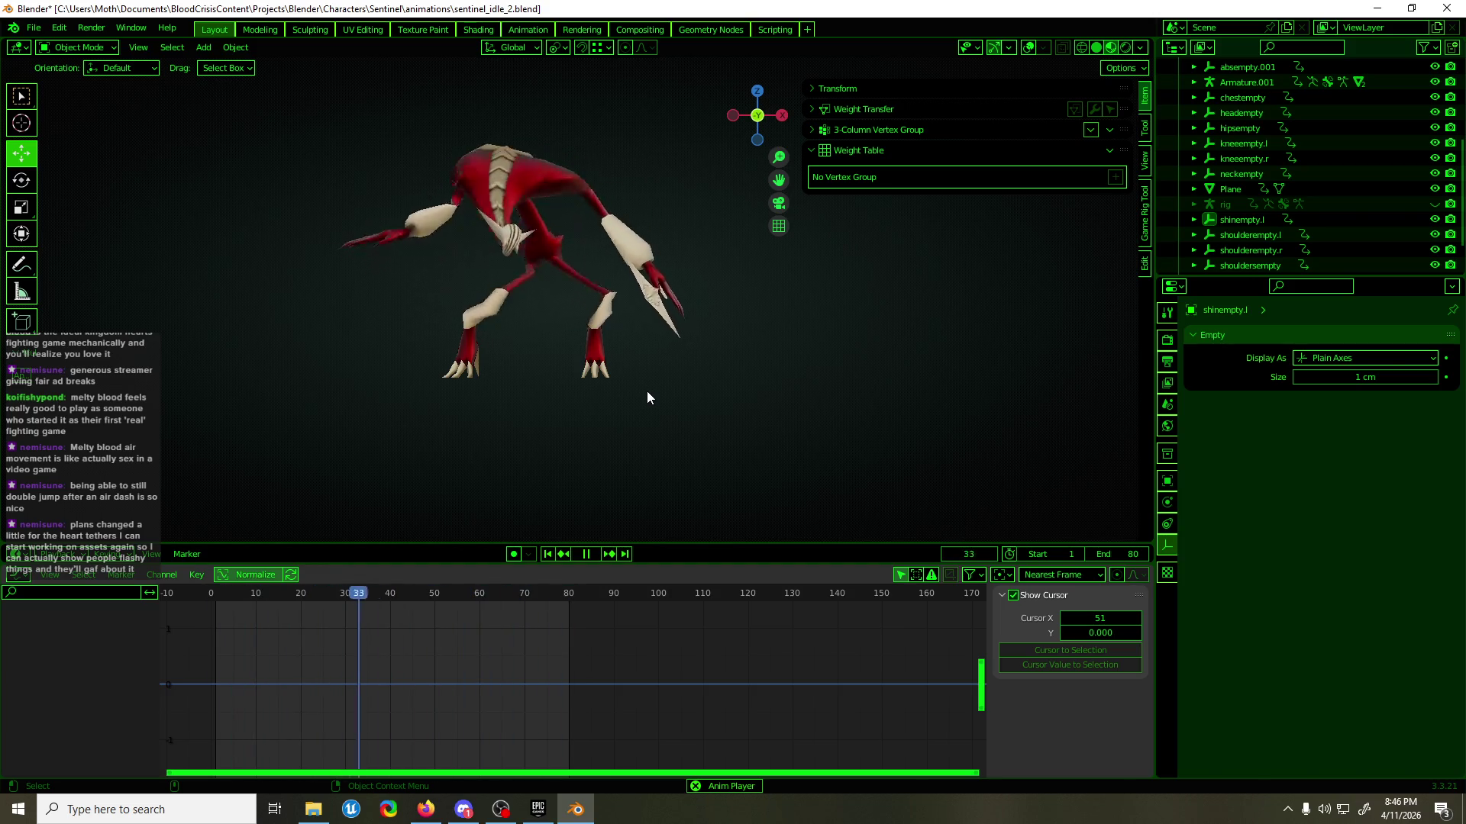
{"action": "scroll", "coordinate": [552, 342], "scroll_direction": "up", "scroll_amount": 3}
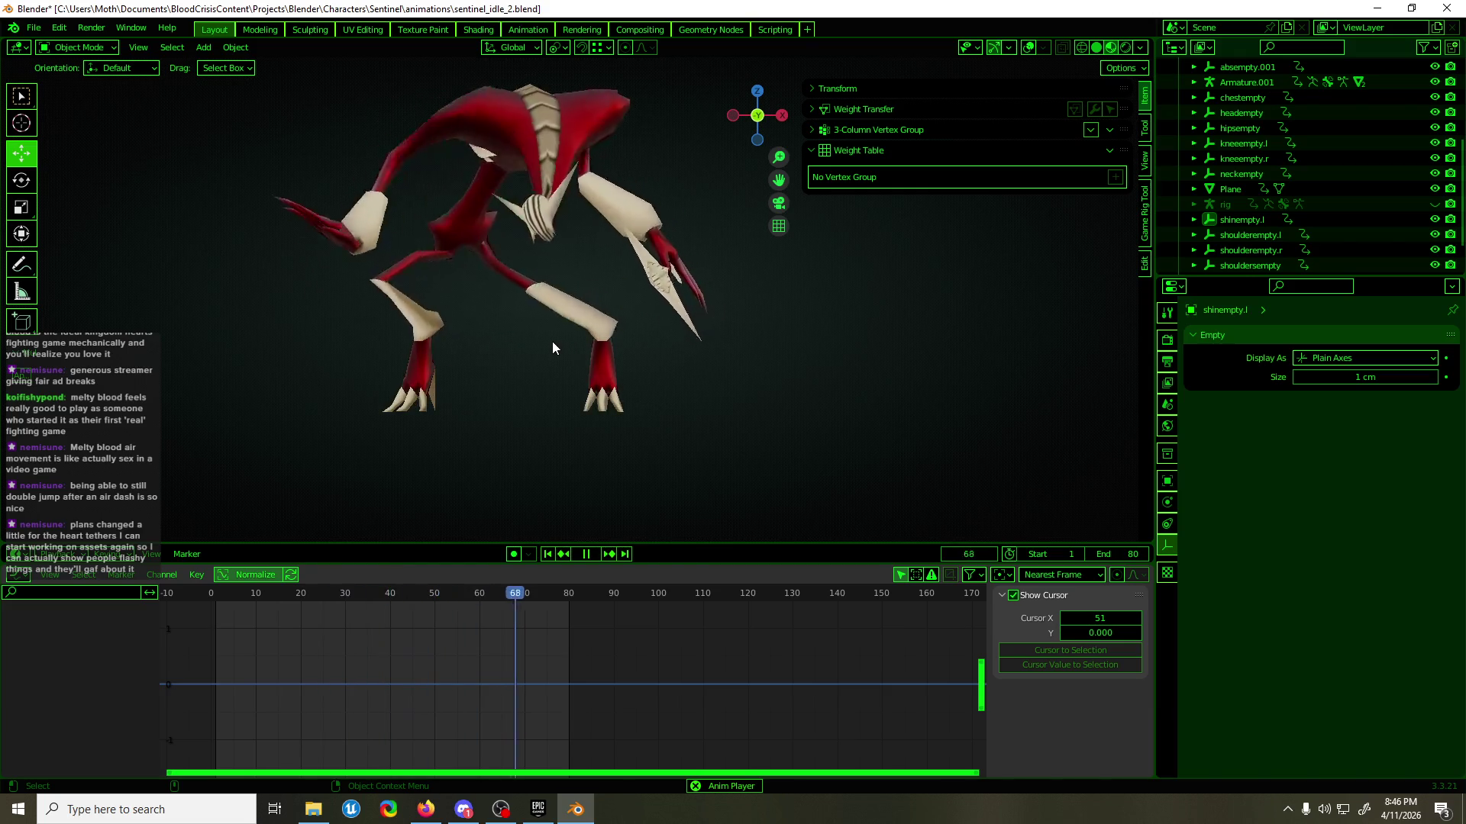
{"action": "mouse_move", "coordinate": [545, 354]}
{"action": "middle_mouse_down"}
{"action": "mouse_move", "coordinate": [672, 423]}
{"action": "mouse_move", "coordinate": [824, 425]}
{"action": "mouse_move", "coordinate": [521, 417]}
{"action": "middle_mouse_up"}
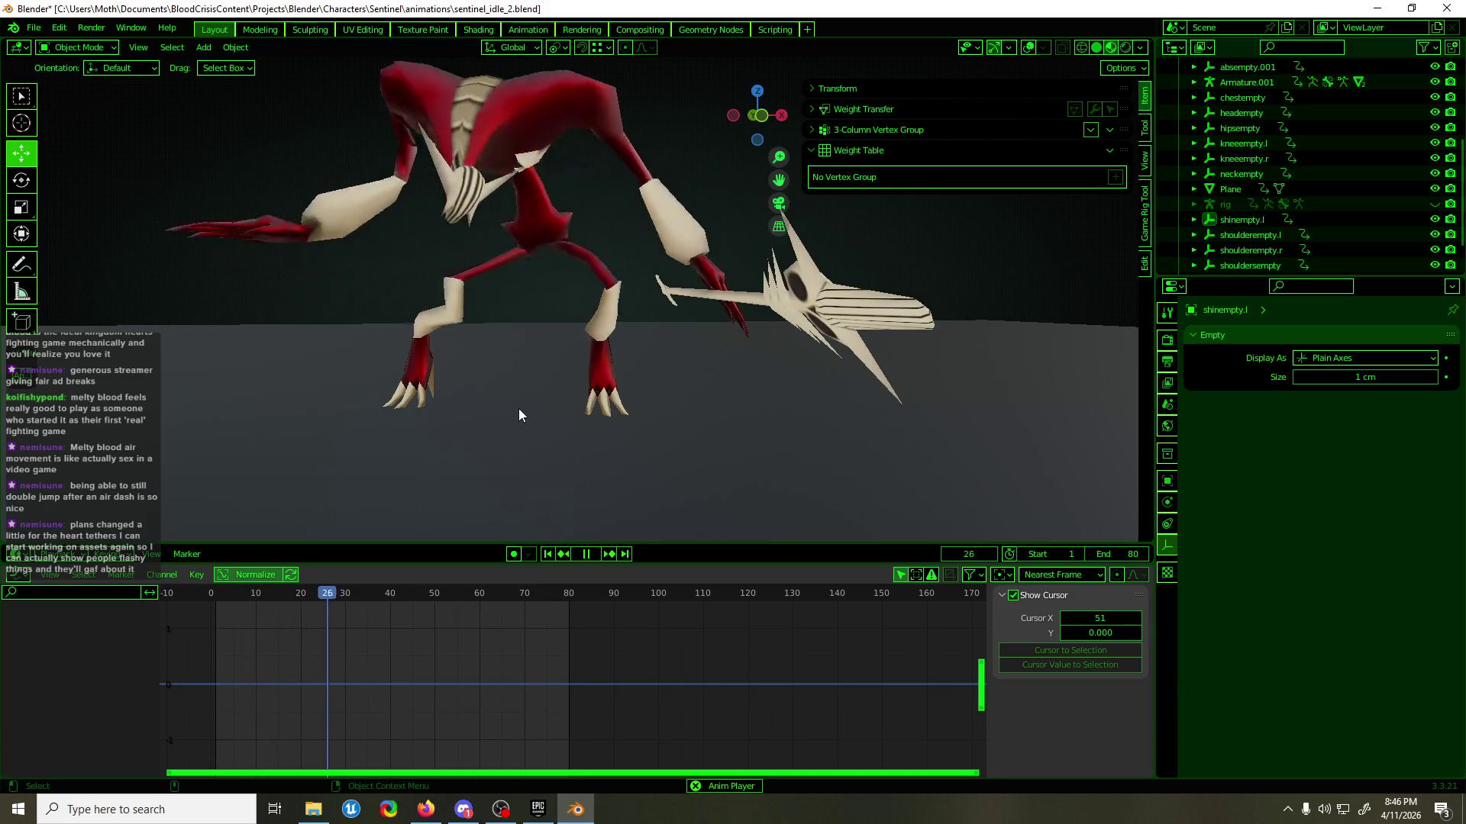
{"action": "key", "text": "Escape"}
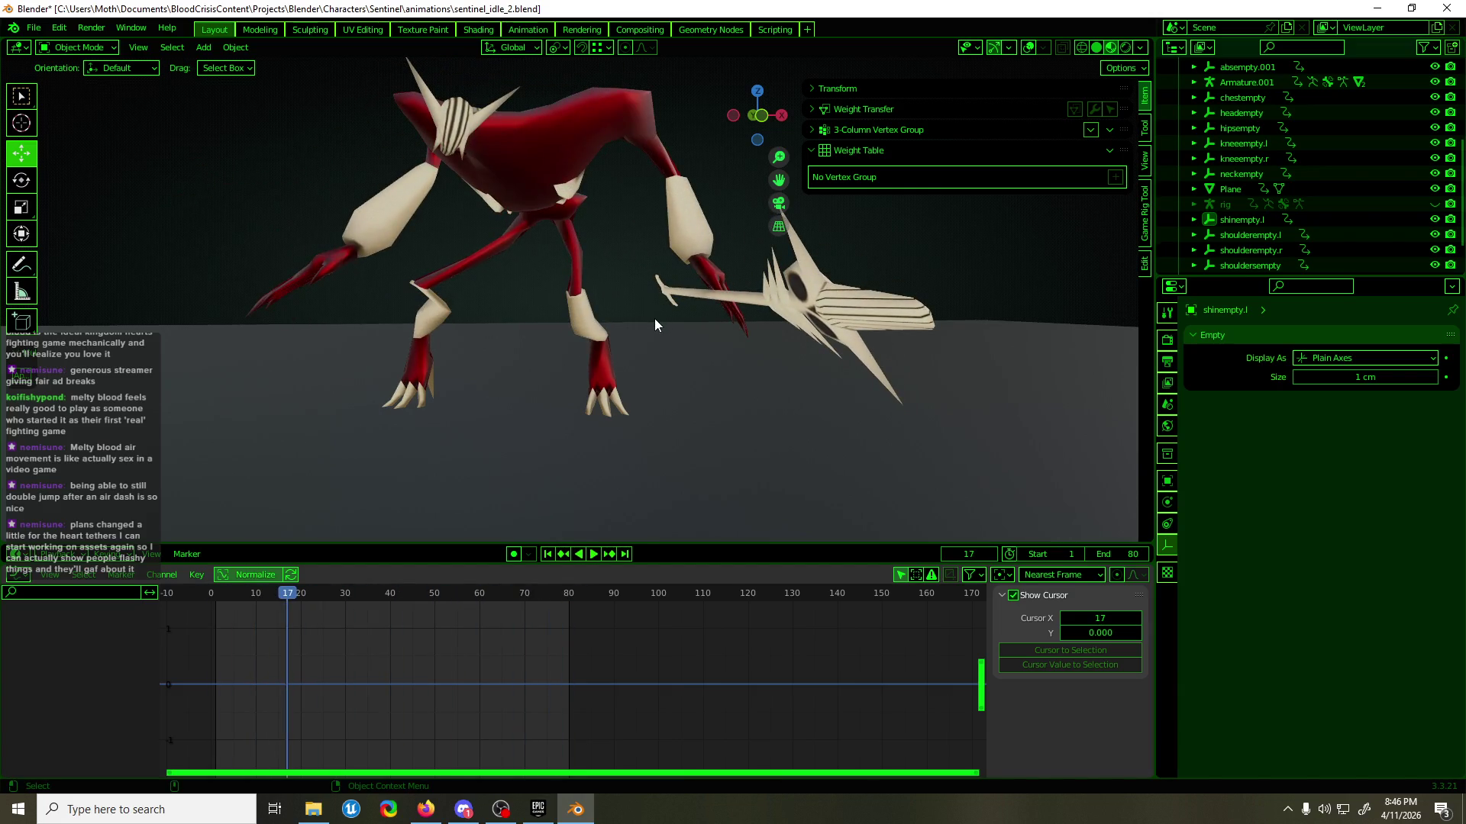
{"action": "left_click", "coordinate": [605, 351]}
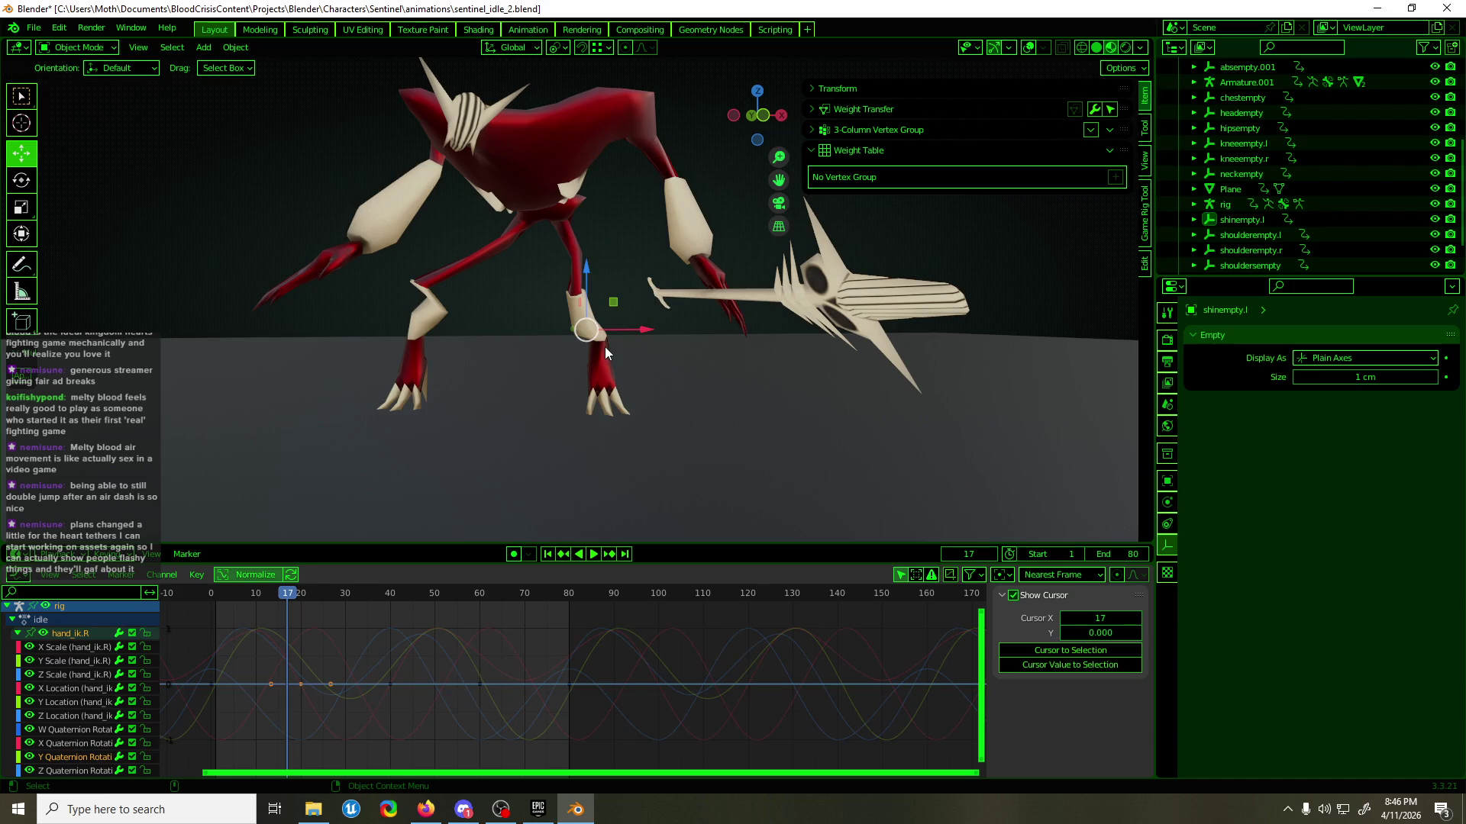
- Turn the overlays back on, hide the rig with H, and select shinempty.l
{"action": "left_click", "coordinate": [1027, 49]}
{"action": "key", "text": "h"}
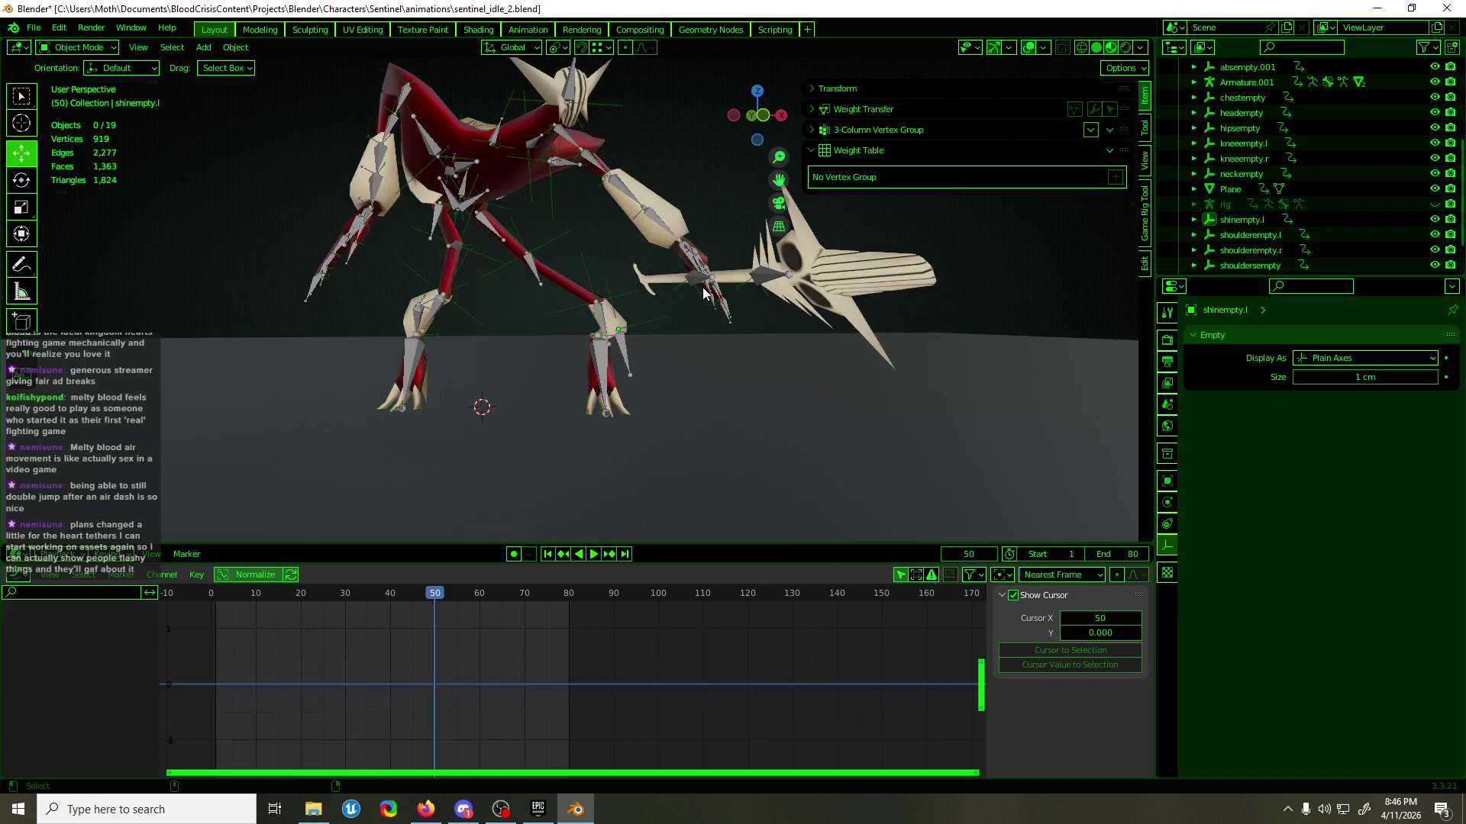
{"action": "left_click", "coordinate": [645, 330]}
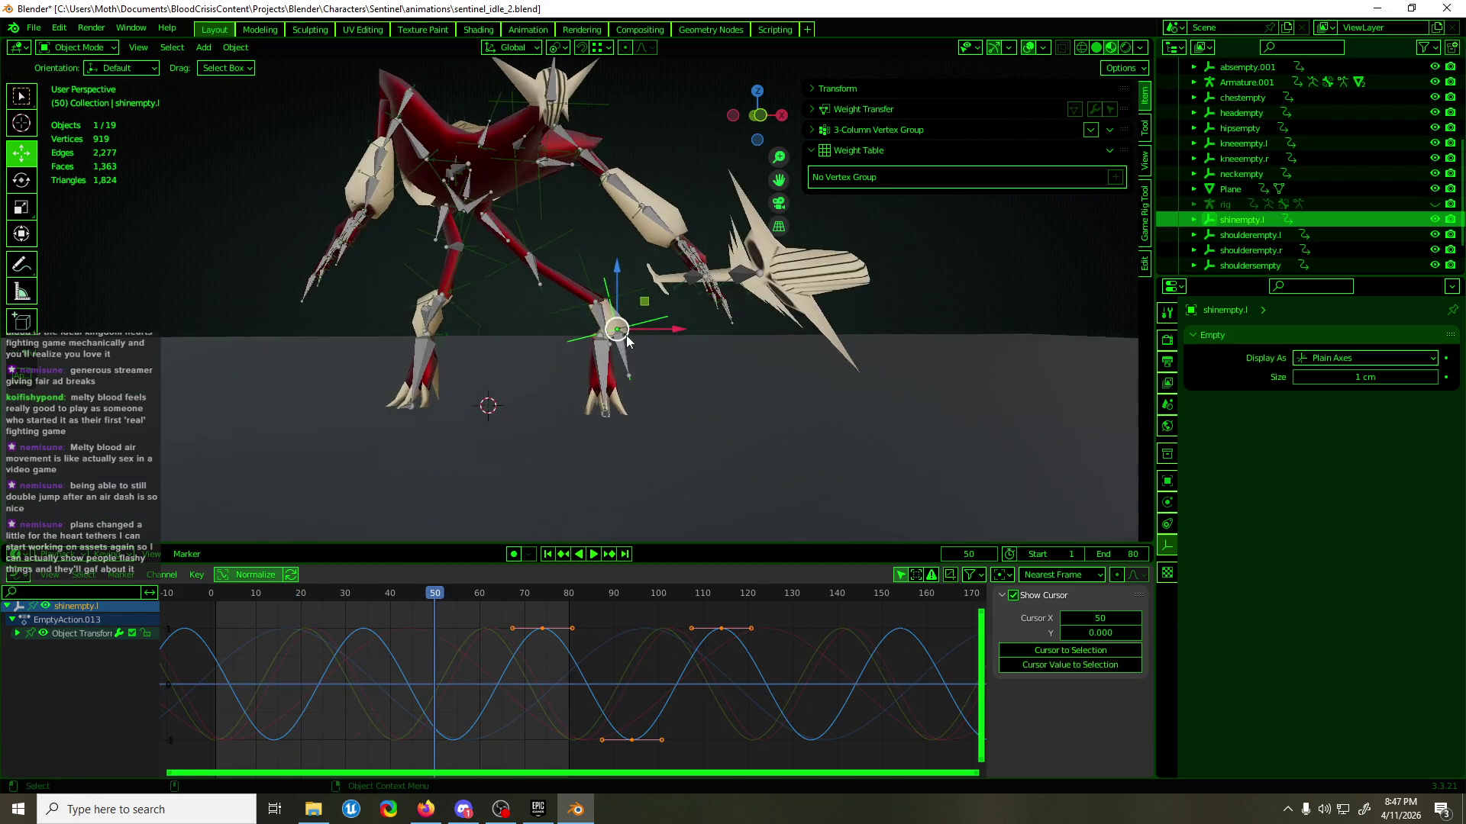
{"action": "mouse_move", "coordinate": [643, 327]}
{"action": "middle_mouse_down"}
{"action": "mouse_move", "coordinate": [694, 306]}
{"action": "mouse_move", "coordinate": [647, 348]}
{"action": "middle_mouse_up"}
- Select kneeempty.r, thighempty.r and kneeempty.l together to compare their curves
{"action": "left_click", "coordinate": [610, 290], "text": "shift"}
{"action": "left_click", "coordinate": [558, 242], "text": "shift"}
{"action": "mouse_move", "coordinate": [558, 243]}
{"action": "middle_mouse_down"}
{"action": "mouse_move", "coordinate": [565, 226]}
{"action": "mouse_move", "coordinate": [525, 283]}
{"action": "mouse_move", "coordinate": [470, 317]}
{"action": "middle_mouse_up"}
{"action": "left_click", "coordinate": [470, 318]}
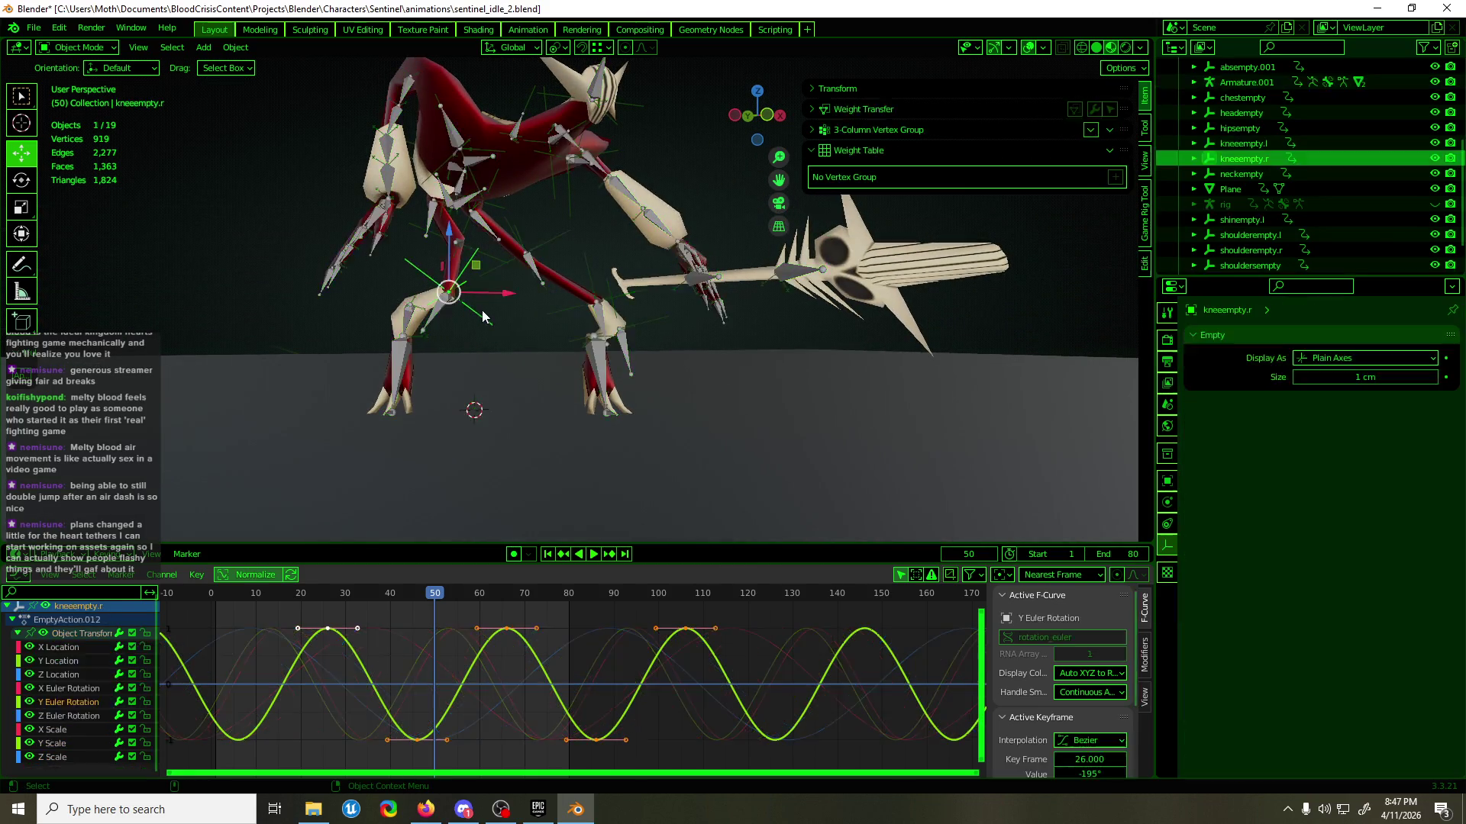
{"action": "left_click", "coordinate": [484, 254], "text": "shift"}
{"action": "left_click", "coordinate": [583, 279], "text": "shift"}
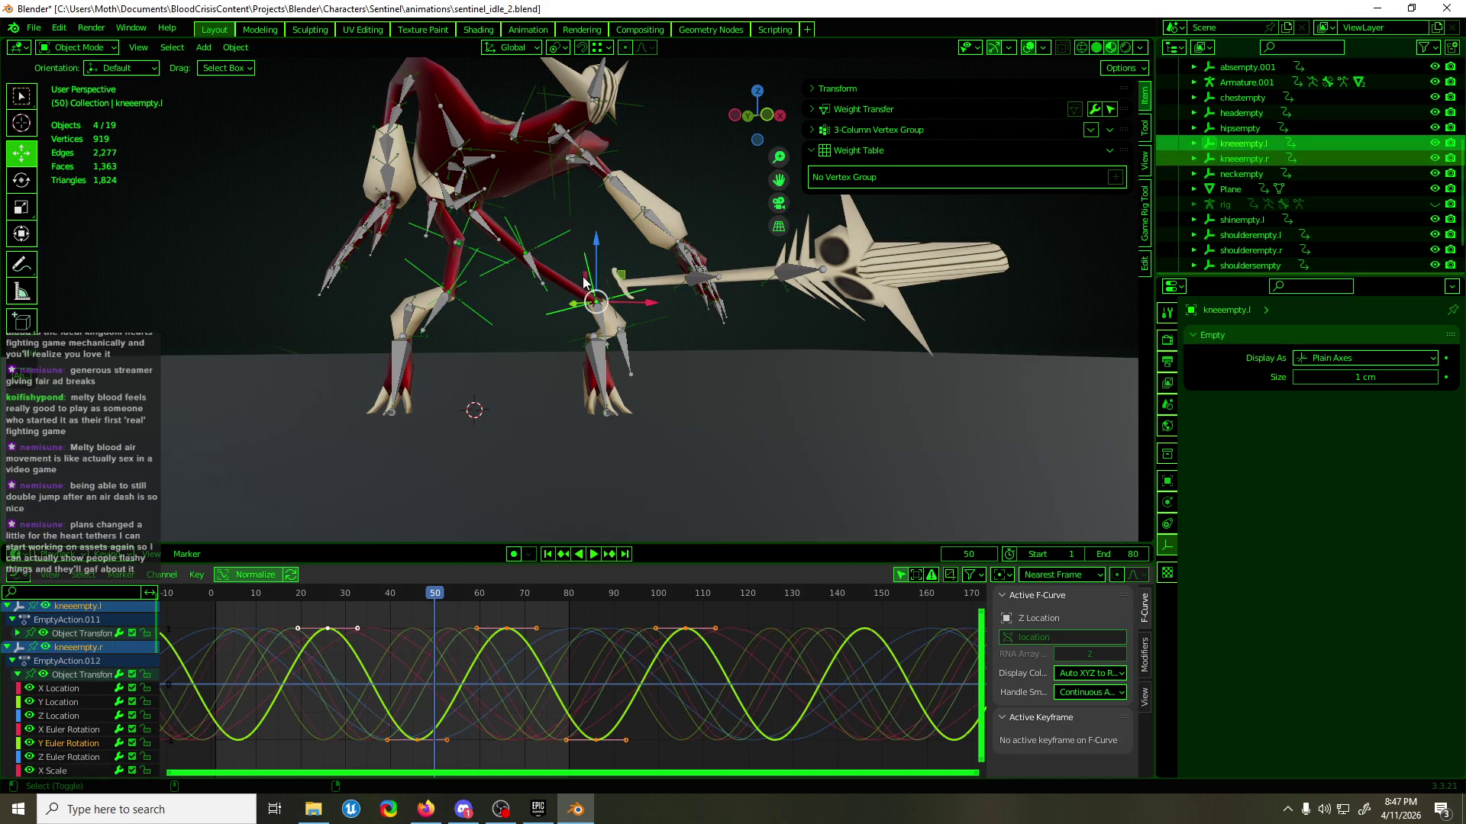
{"action": "middle_click_drag", "start_coordinate": [832, 149], "coordinate": [777, 180]}
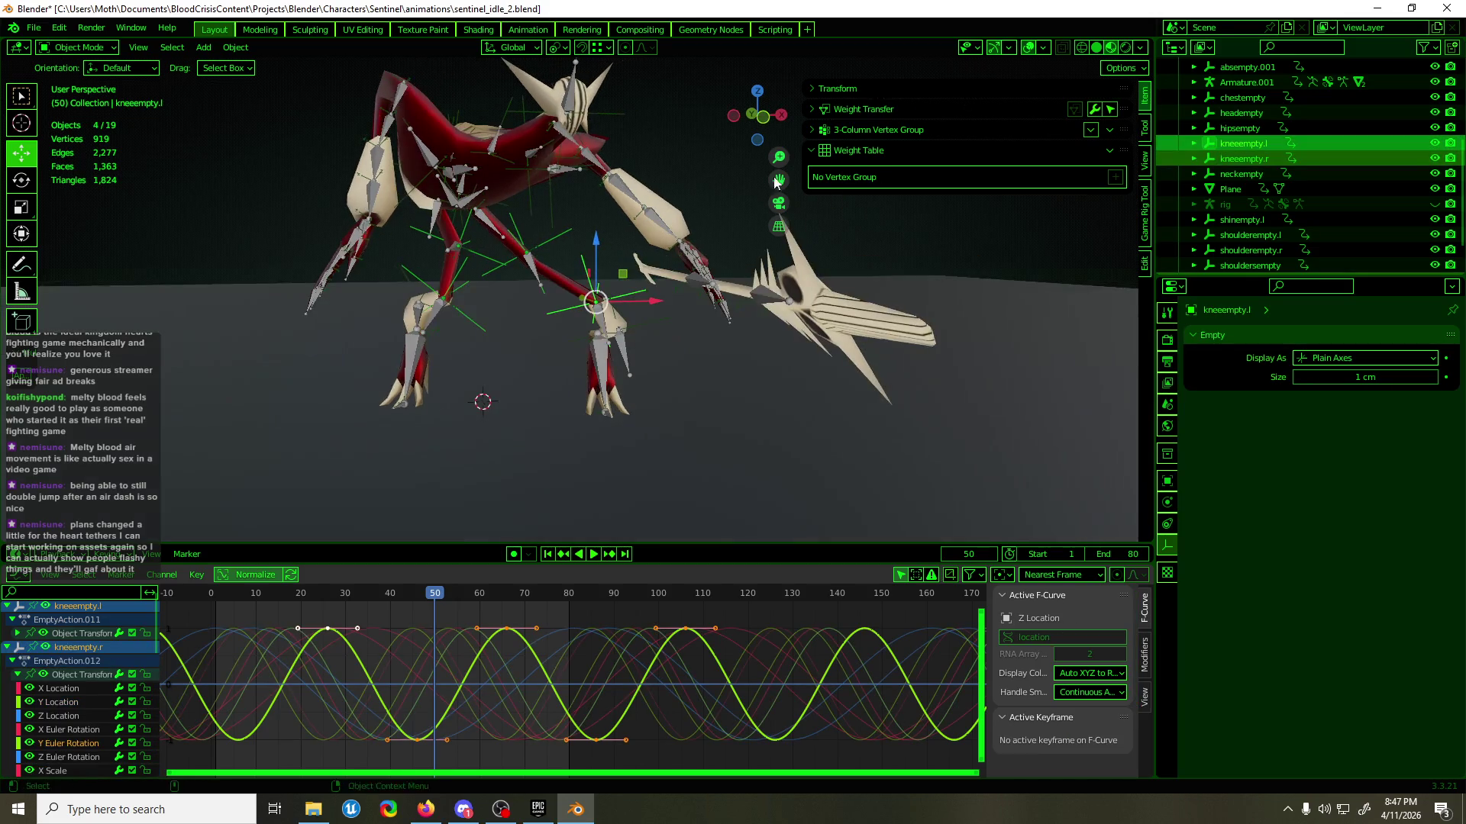
- With overlays hidden, watch the leg empties during playback from several angles, then stop it
{"action": "left_click", "coordinate": [1028, 49]}
{"action": "key", "text": "space"}
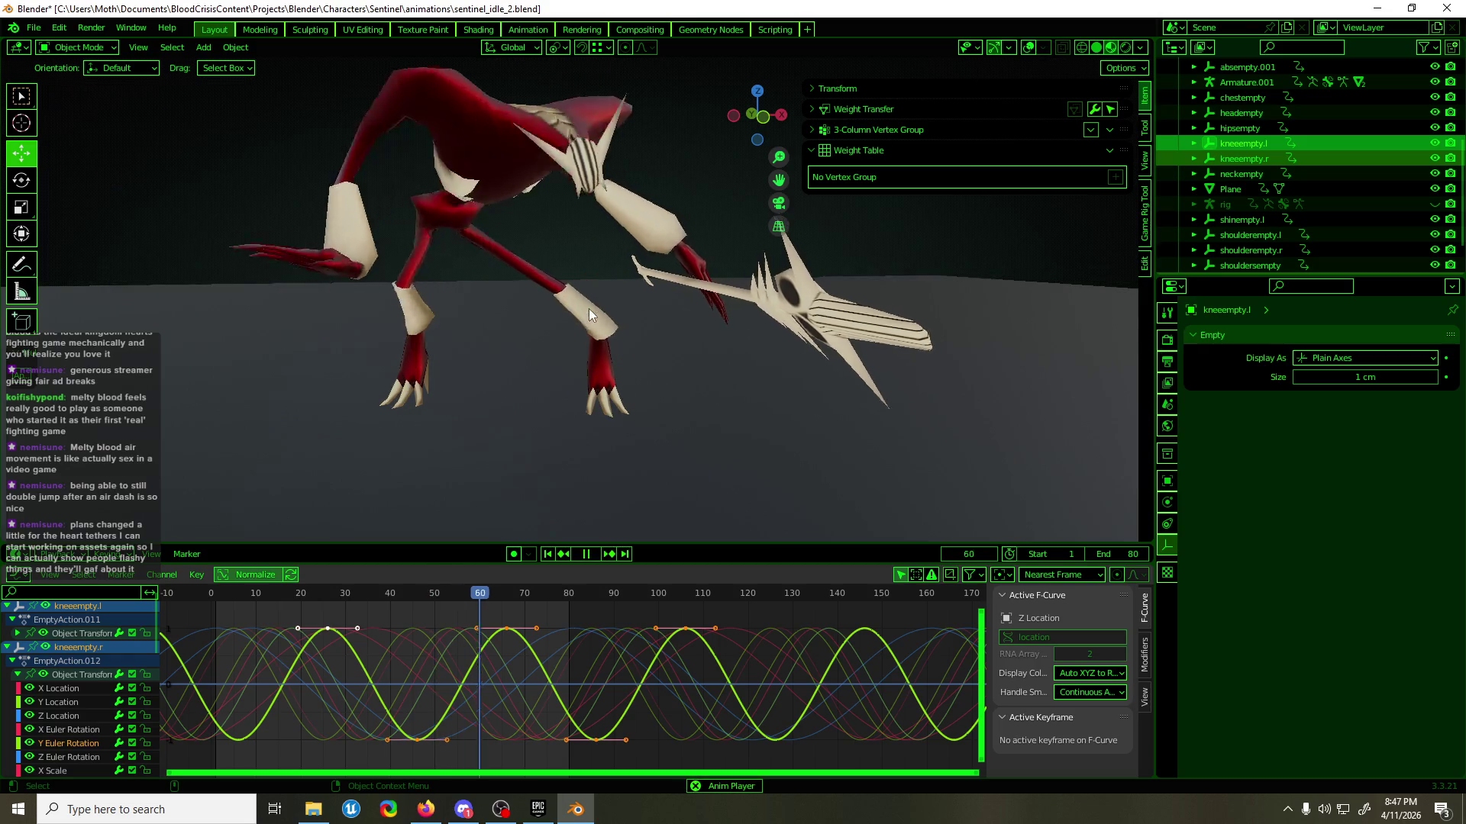
{"action": "middle_click_drag", "start_coordinate": [698, 195], "coordinate": [684, 237]}
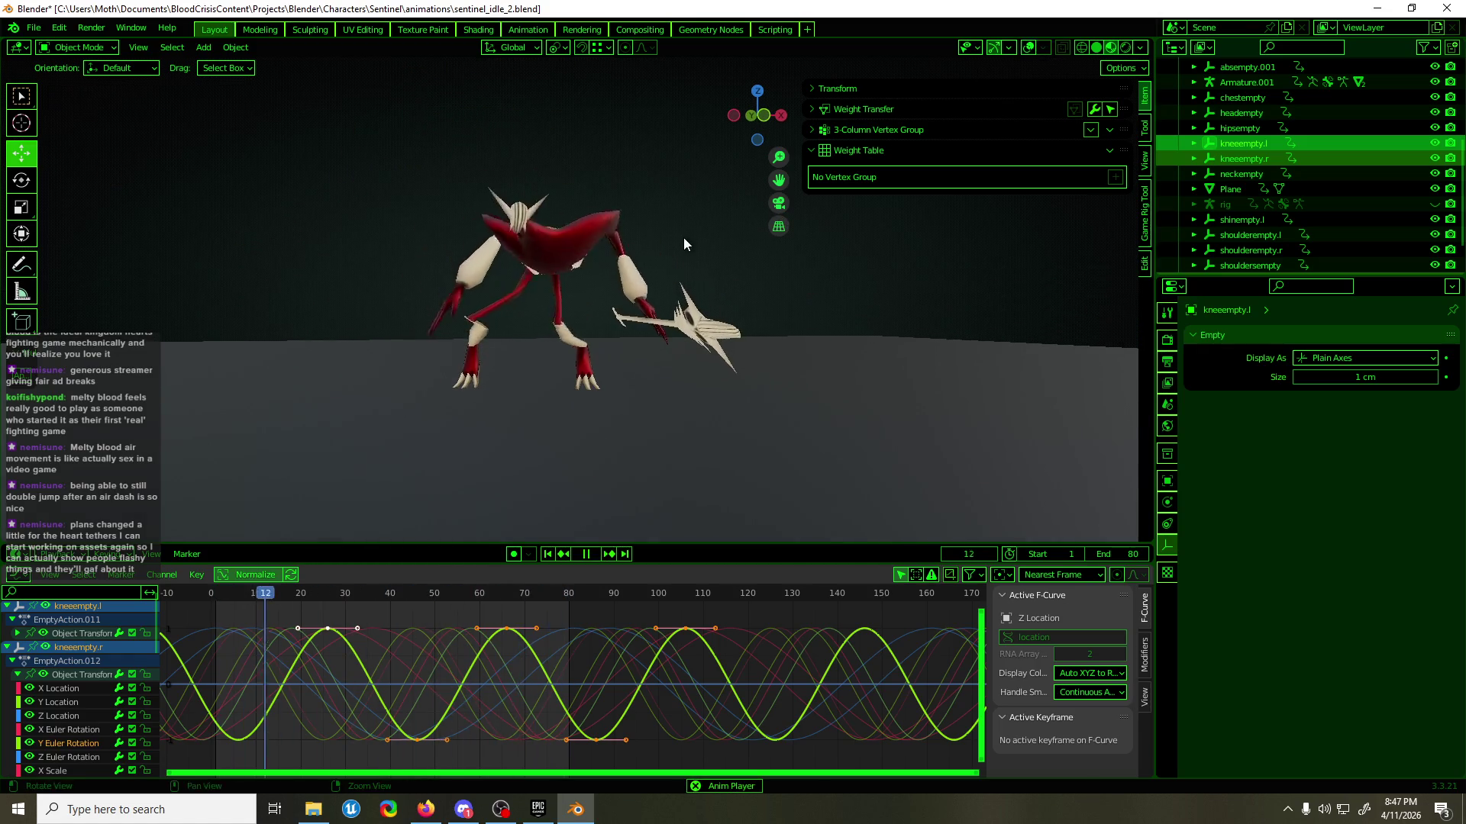
{"action": "mouse_move", "coordinate": [612, 342]}
{"action": "middle_mouse_down"}
{"action": "mouse_move", "coordinate": [595, 412]}
{"action": "mouse_move", "coordinate": [814, 395]}
{"action": "mouse_move", "coordinate": [733, 419]}
{"action": "mouse_move", "coordinate": [551, 412]}
{"action": "mouse_move", "coordinate": [649, 390]}
{"action": "mouse_move", "coordinate": [562, 397]}
{"action": "middle_mouse_up"}
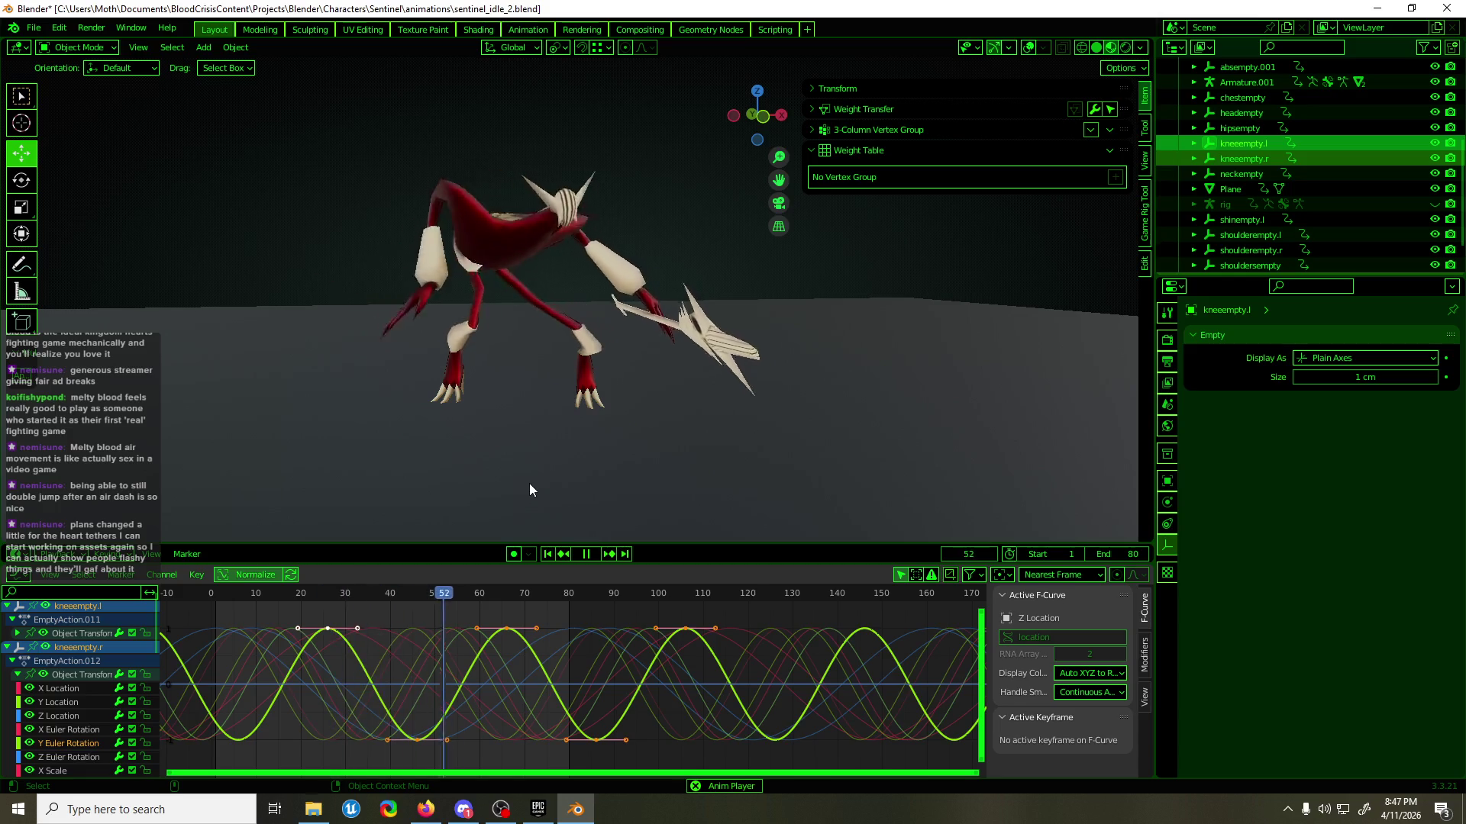
{"action": "mouse_move", "coordinate": [637, 394]}
{"action": "middle_mouse_down"}
{"action": "mouse_move", "coordinate": [738, 371]}
{"action": "mouse_move", "coordinate": [821, 395]}
{"action": "mouse_move", "coordinate": [772, 362]}
{"action": "mouse_move", "coordinate": [701, 412]}
{"action": "mouse_move", "coordinate": [592, 415]}
{"action": "middle_mouse_up"}
{"action": "key", "text": "space"}
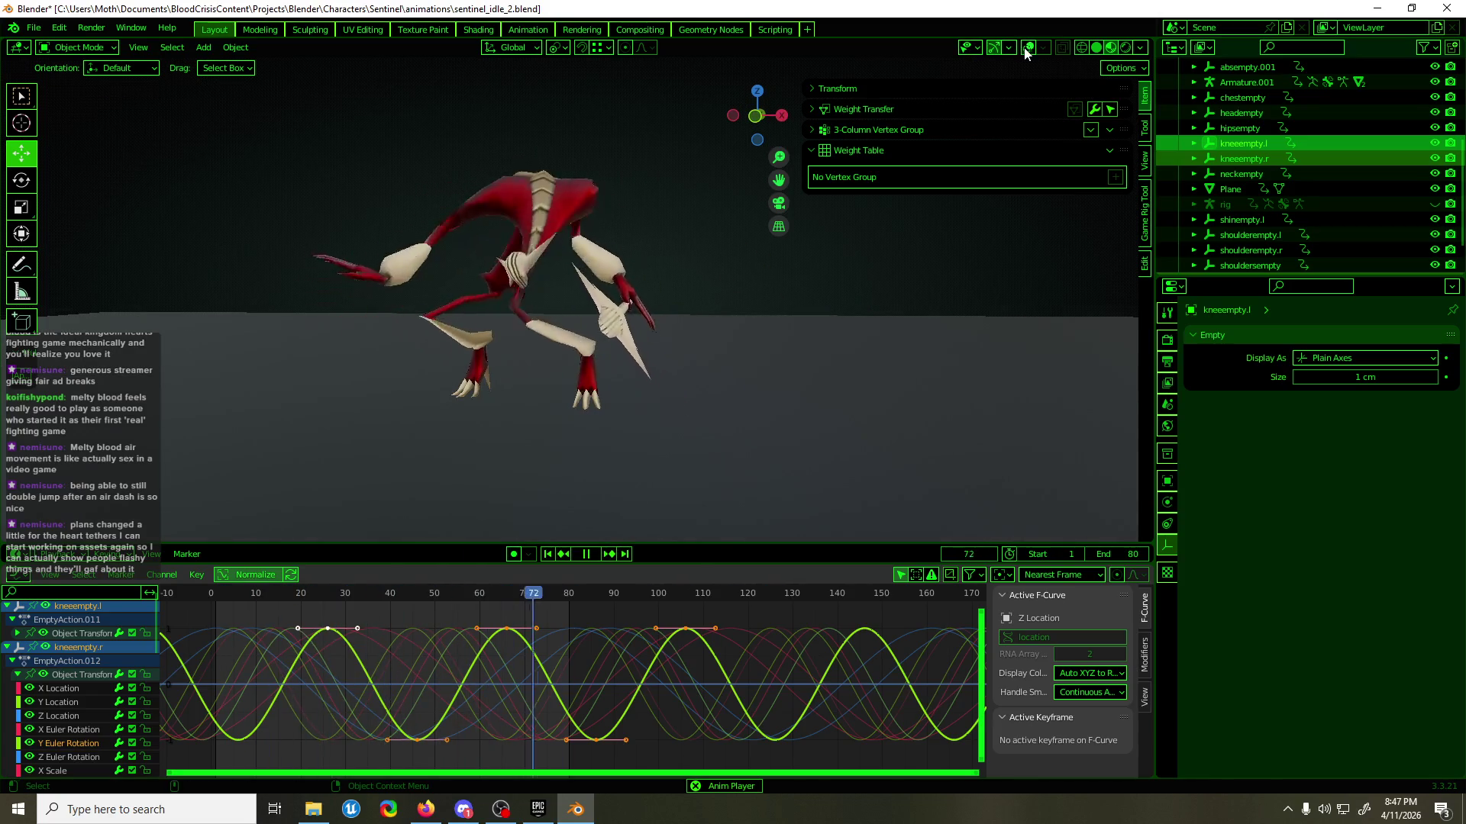
- Restore the overlays and duplicate shinempty.l in place as shinempty.l.001
{"action": "key", "text": "shift+alt+z"}
{"action": "scroll", "coordinate": [490, 401], "scroll_direction": "up", "scroll_amount": 5}
{"action": "mouse_move", "coordinate": [490, 407]}
{"action": "middle_mouse_down"}
{"action": "mouse_move", "coordinate": [616, 377]}
{"action": "mouse_move", "coordinate": [827, 424]}
{"action": "mouse_move", "coordinate": [1010, 419]}
{"action": "mouse_move", "coordinate": [856, 424]}
{"action": "middle_mouse_up"}
{"action": "left_click", "coordinate": [617, 378]}
{"action": "key", "text": "shift+d"}
{"action": "key", "text": "Escape"}
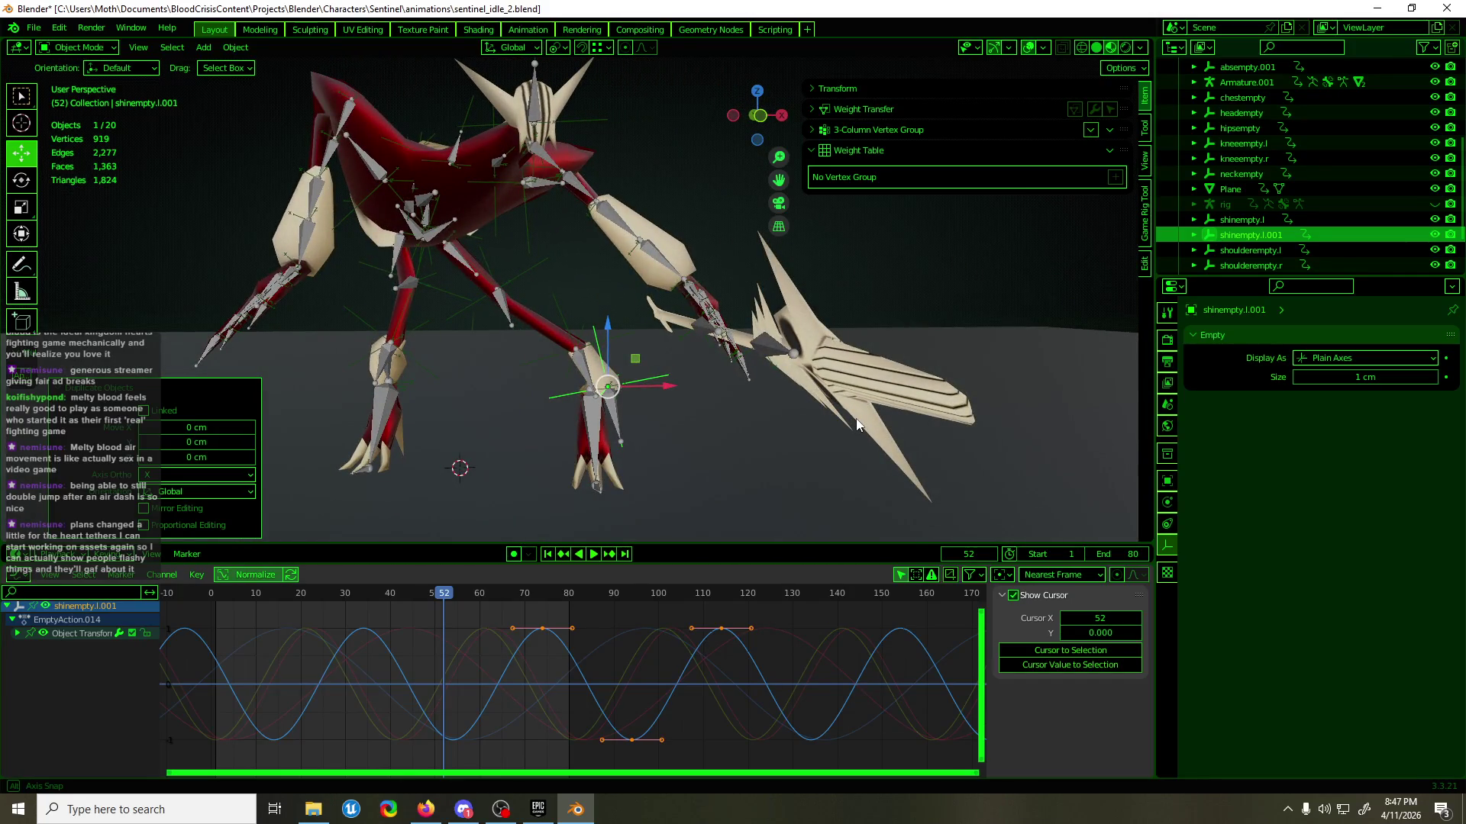
- Lower the duplicate's X Location keyframes in the Graph Editor
{"action": "left_click", "coordinate": [17, 633]}
{"action": "left_click", "coordinate": [63, 660]}
{"action": "left_click", "coordinate": [63, 646]}
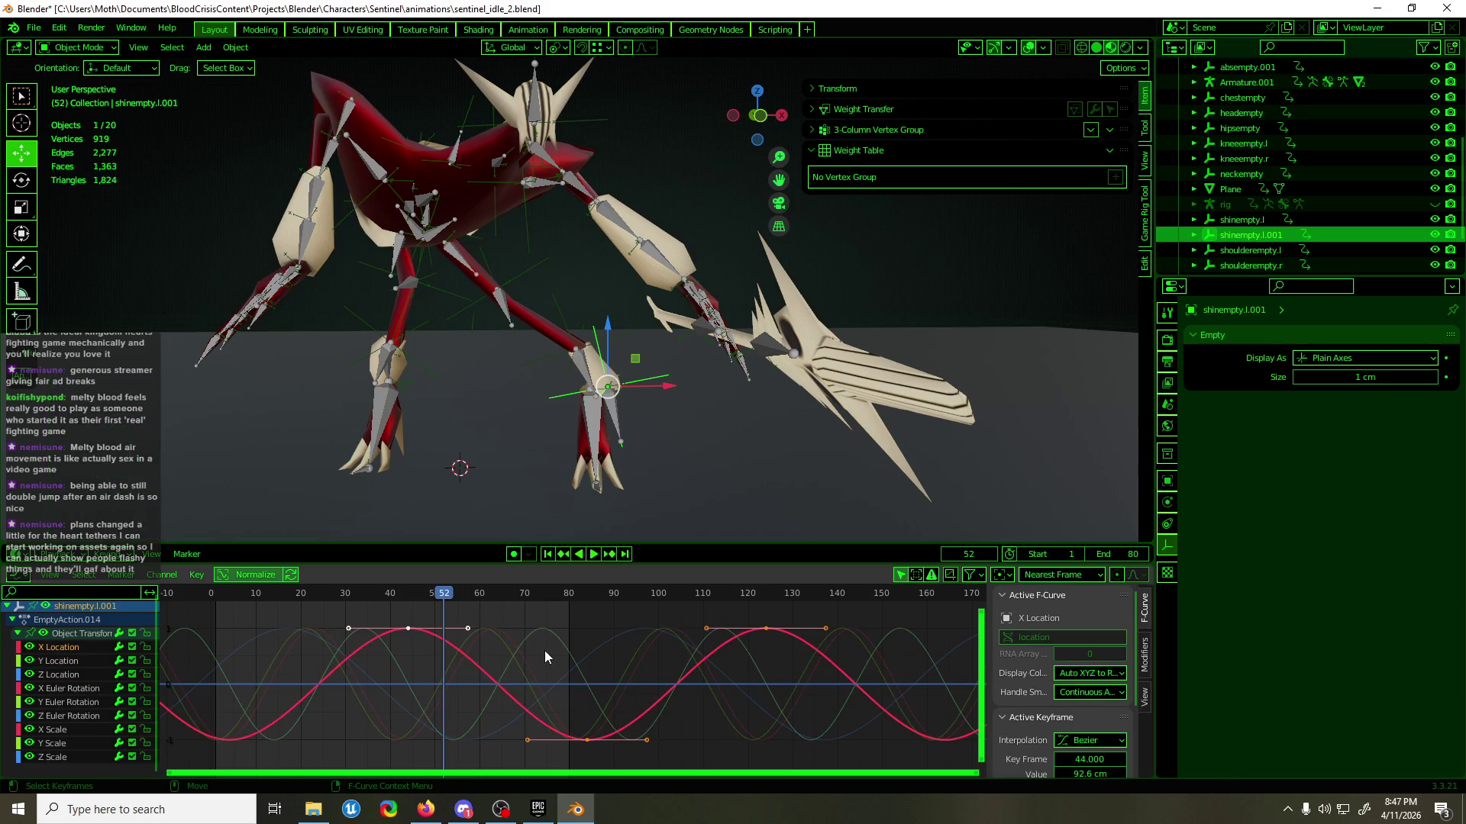
{"action": "left_click_drag", "start_coordinate": [545, 657], "coordinate": [479, 704]}
{"action": "key", "text": "g"}
{"action": "key", "text": "y"}
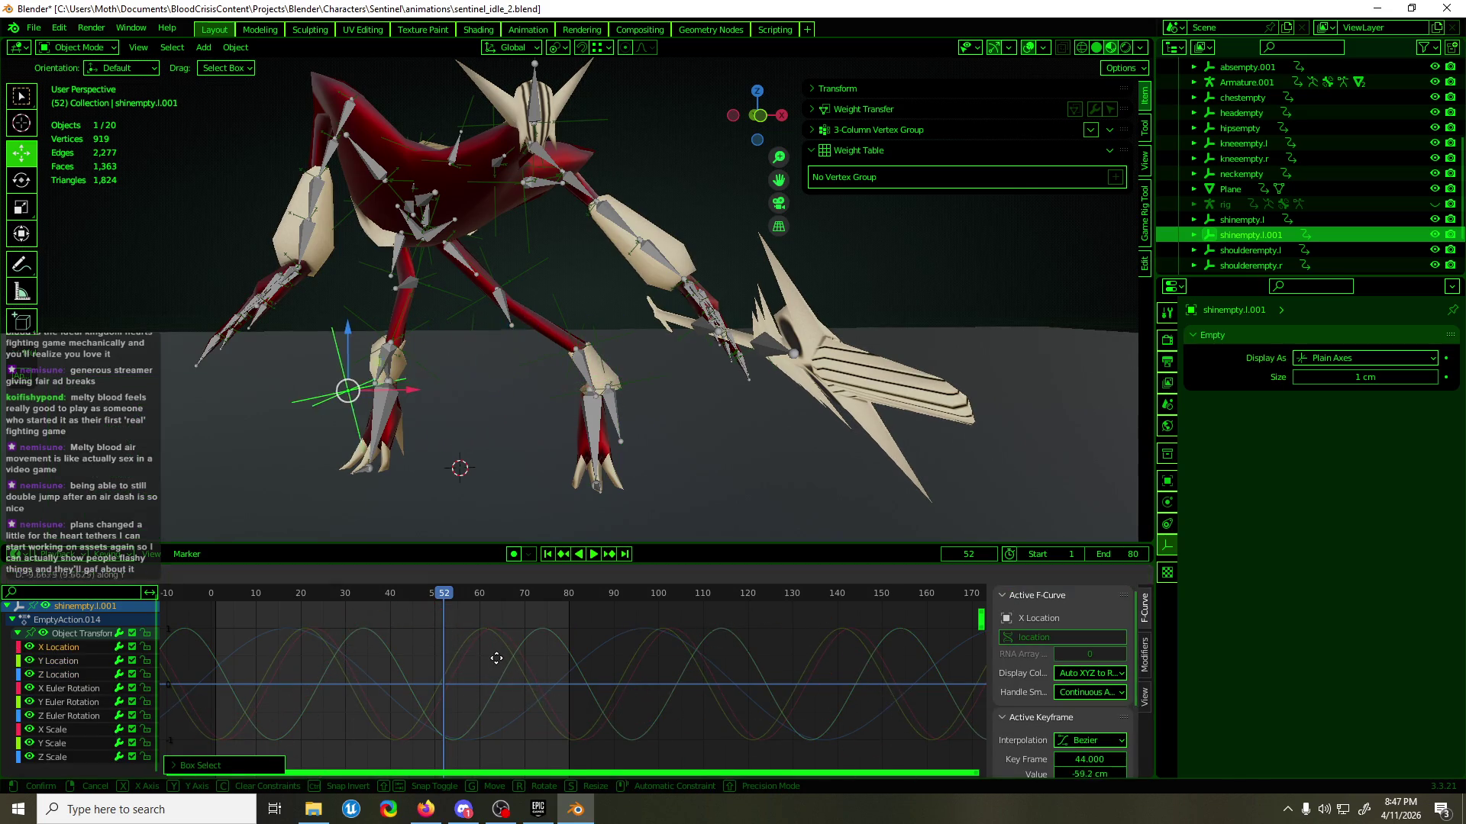
{"action": "left_click", "coordinate": [507, 653]}
- In side view, raise the Y Location key at frame 61 to 3.6 cm
{"action": "middle_click_drag", "start_coordinate": [481, 458], "coordinate": [479, 491], "text": "alt"}
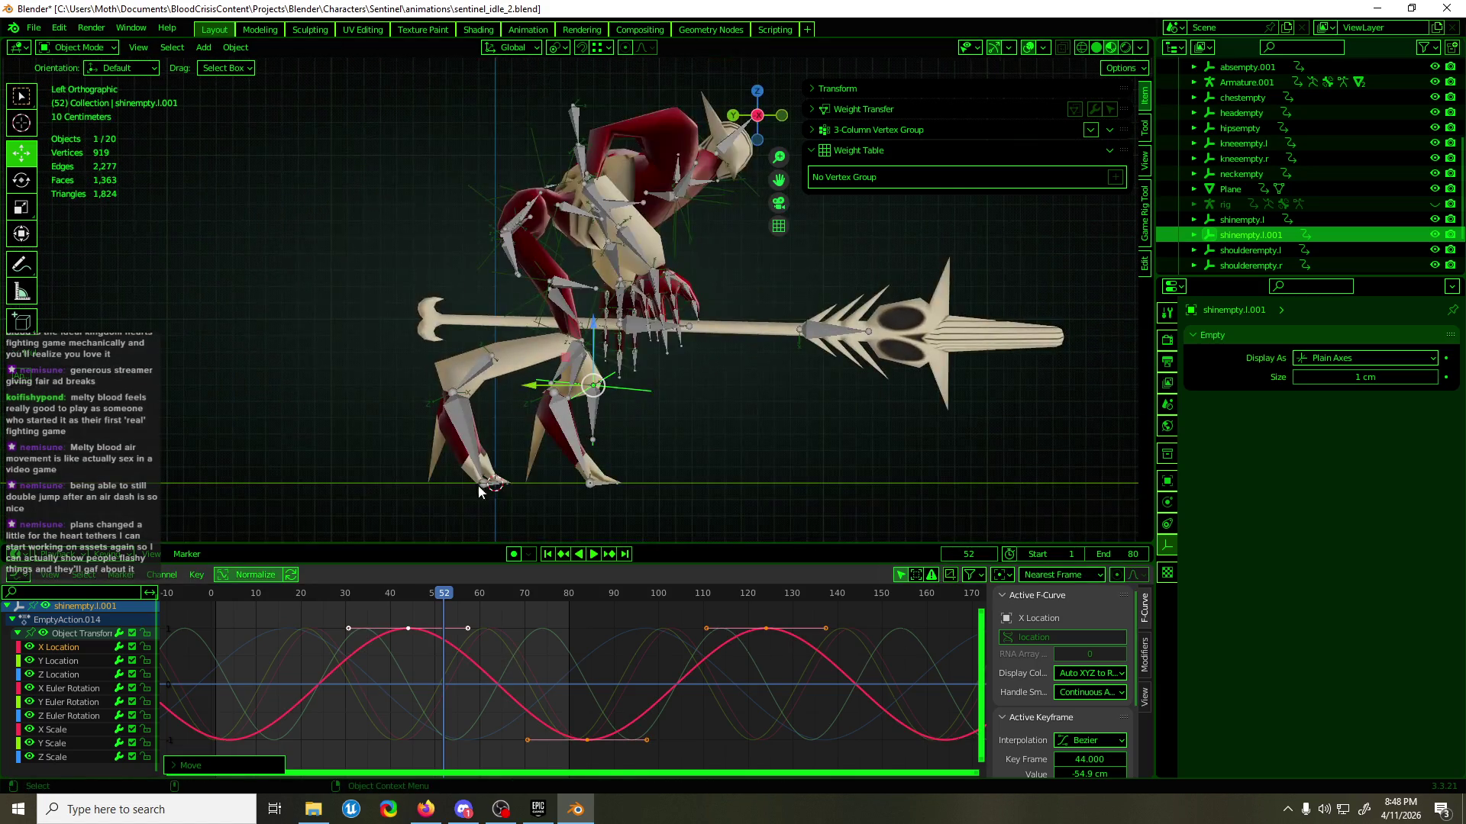
{"action": "left_click", "coordinate": [75, 665]}
{"action": "left_click_drag", "start_coordinate": [479, 730], "coordinate": [479, 729]}
{"action": "key", "text": "g"}
{"action": "key", "text": "y"}
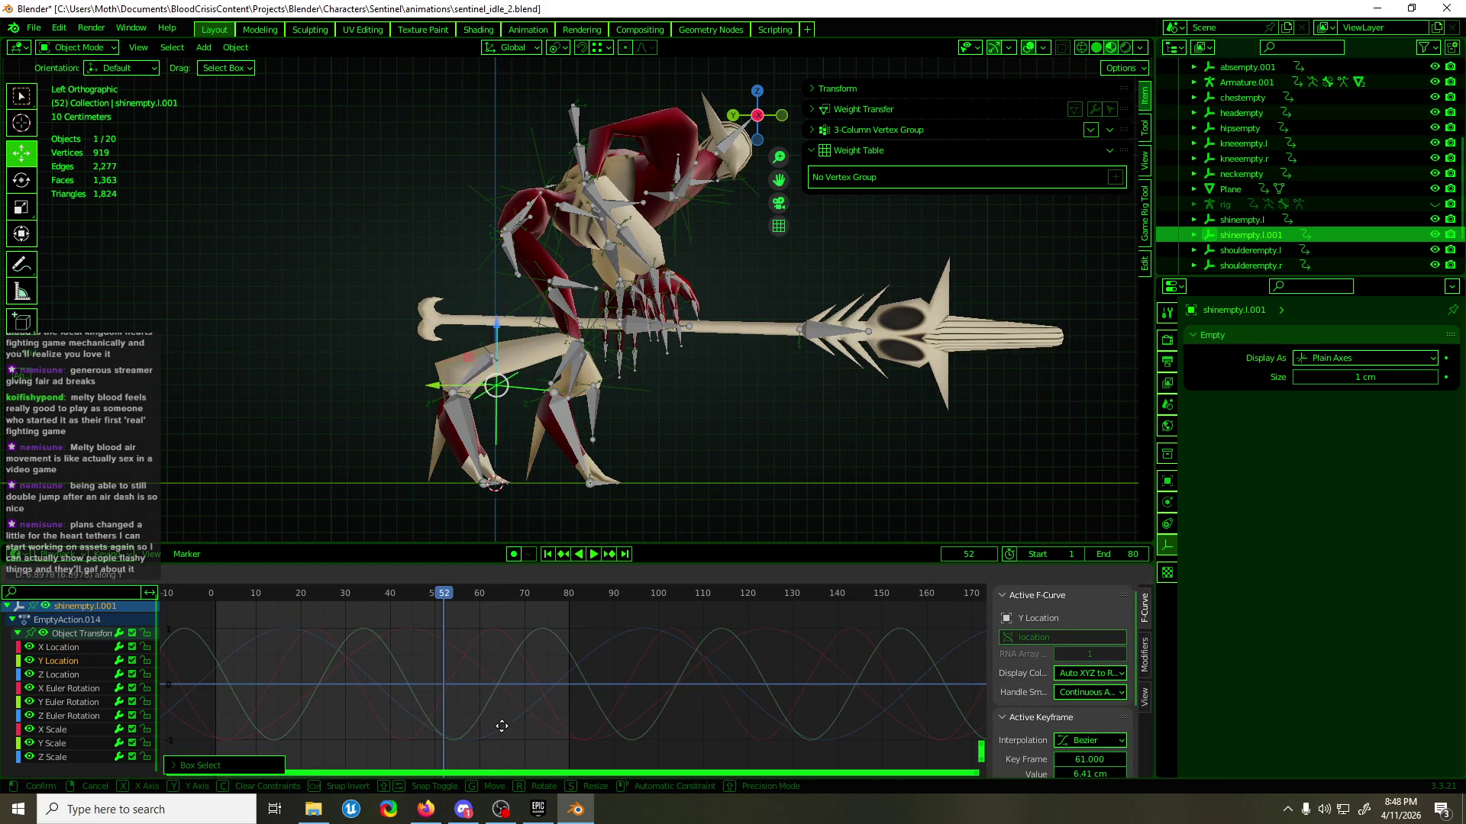
{"action": "left_click", "coordinate": [498, 748]}
{"action": "mouse_move", "coordinate": [559, 483]}
{"action": "middle_mouse_down"}
{"action": "mouse_move", "coordinate": [545, 438]}
{"action": "mouse_move", "coordinate": [432, 422]}
{"action": "mouse_move", "coordinate": [468, 419]}
{"action": "mouse_move", "coordinate": [366, 377]}
{"action": "middle_mouse_up"}
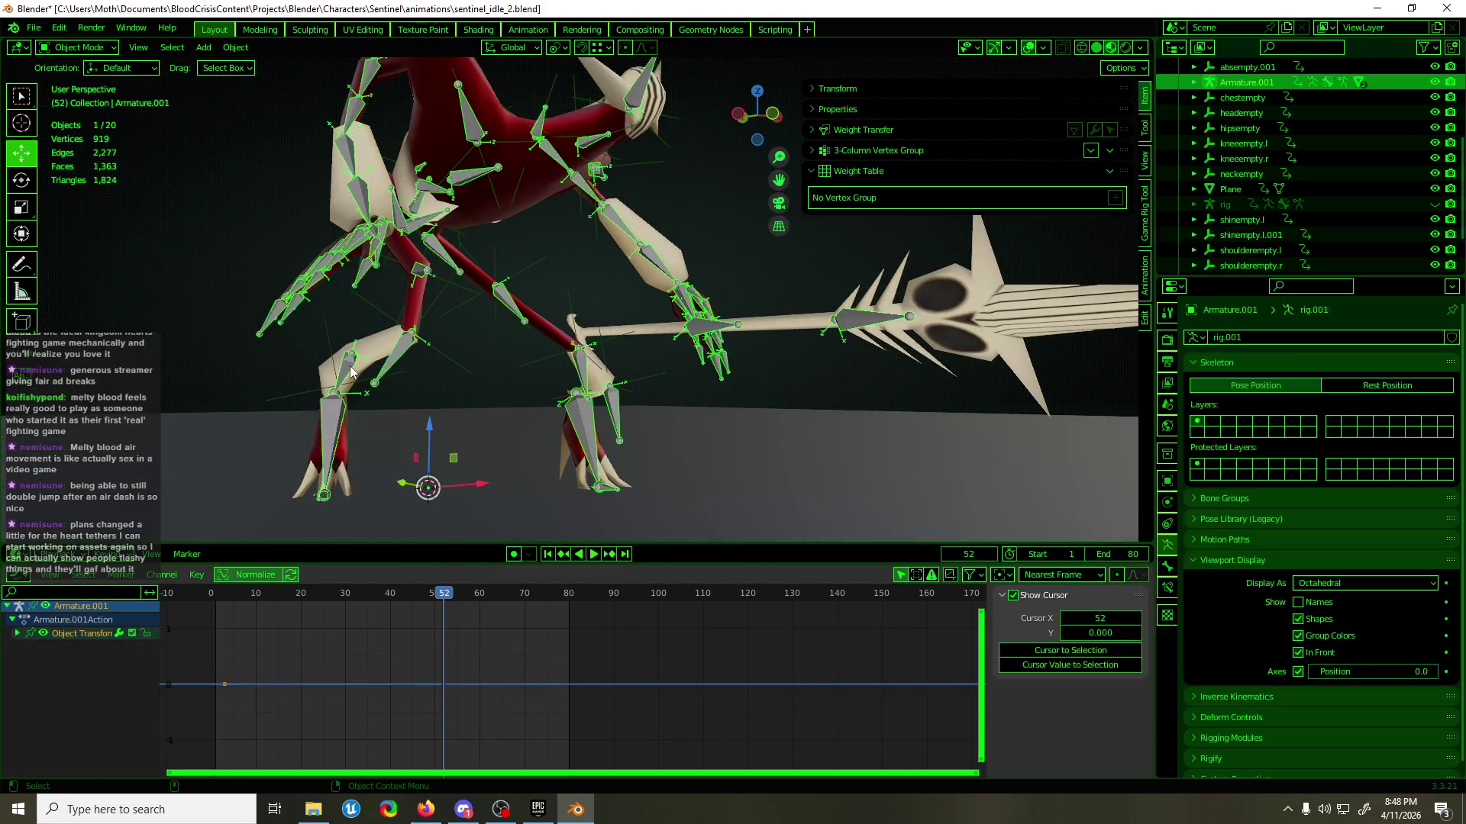
- Enter Pose Mode, select the shin.R.001 bone and show its constraints
{"action": "left_click", "coordinate": [362, 372]}
{"action": "key", "text": "ctrl+Tab"}
{"action": "left_click", "coordinate": [349, 372]}
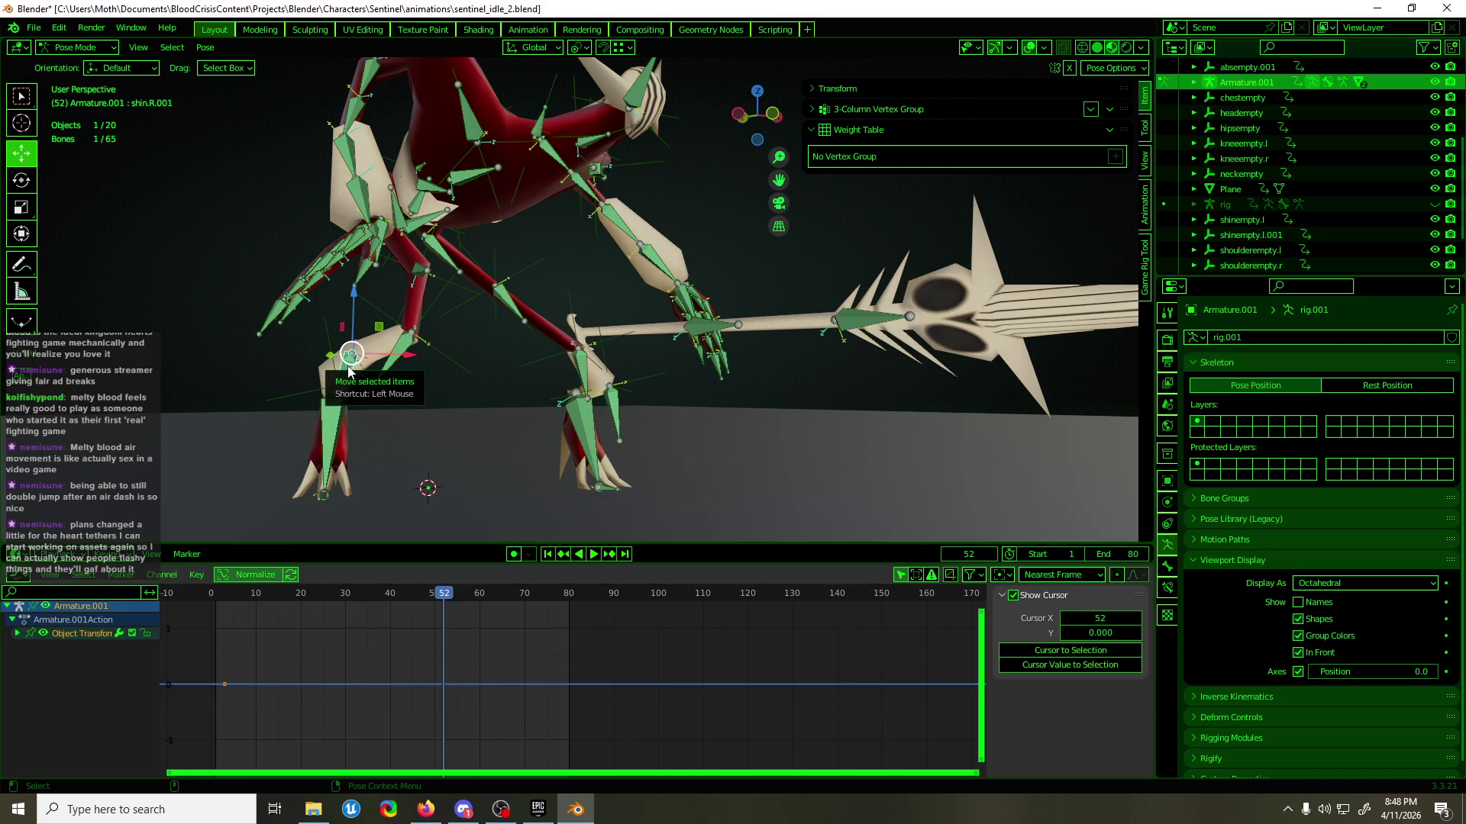
{"action": "middle_click_drag", "start_coordinate": [507, 406], "coordinate": [587, 416]}
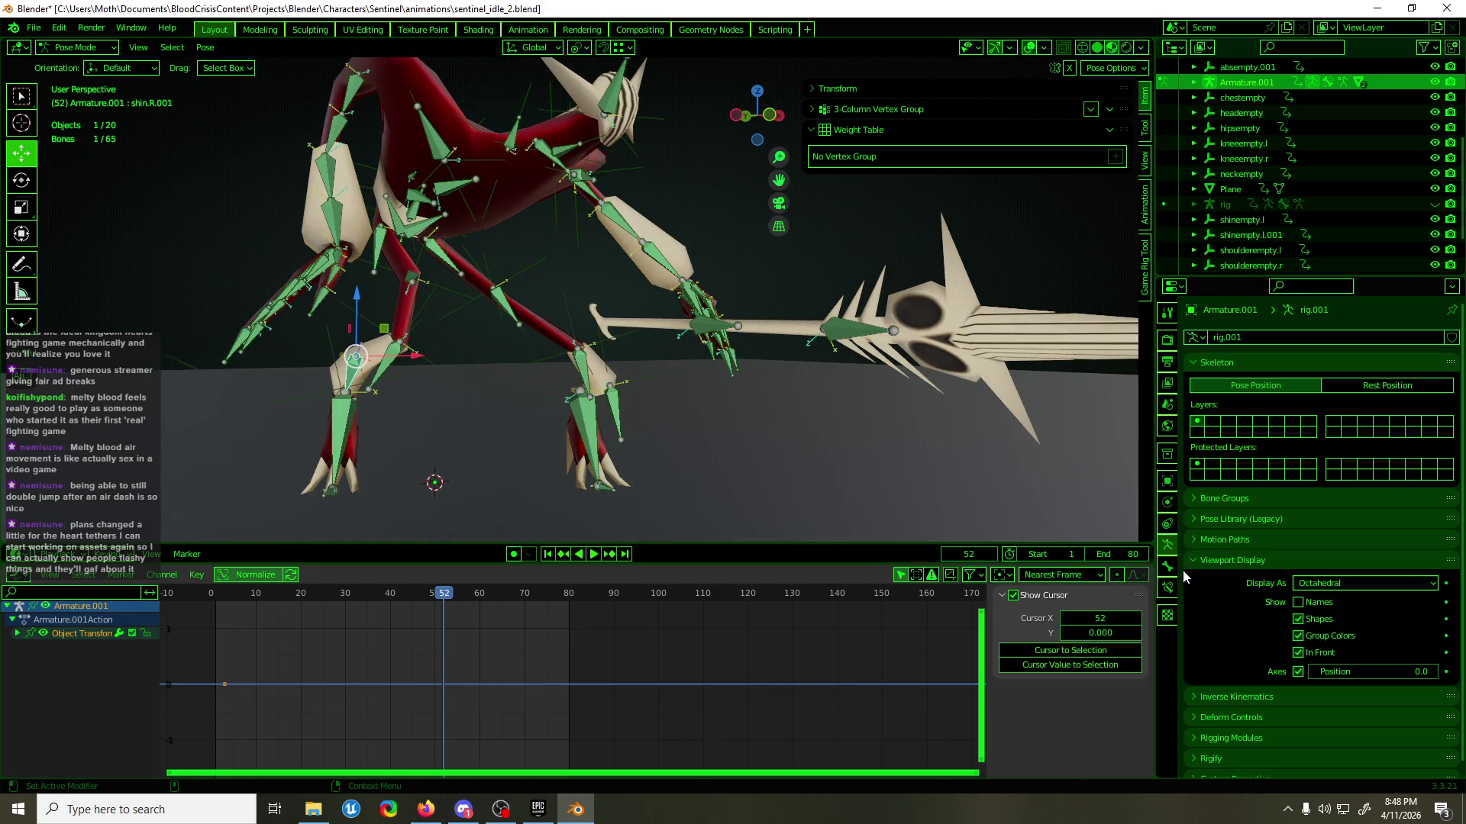
{"action": "left_click", "coordinate": [1168, 588]}
{"action": "left_click_drag", "start_coordinate": [1197, 361], "coordinate": [1052, 443]}
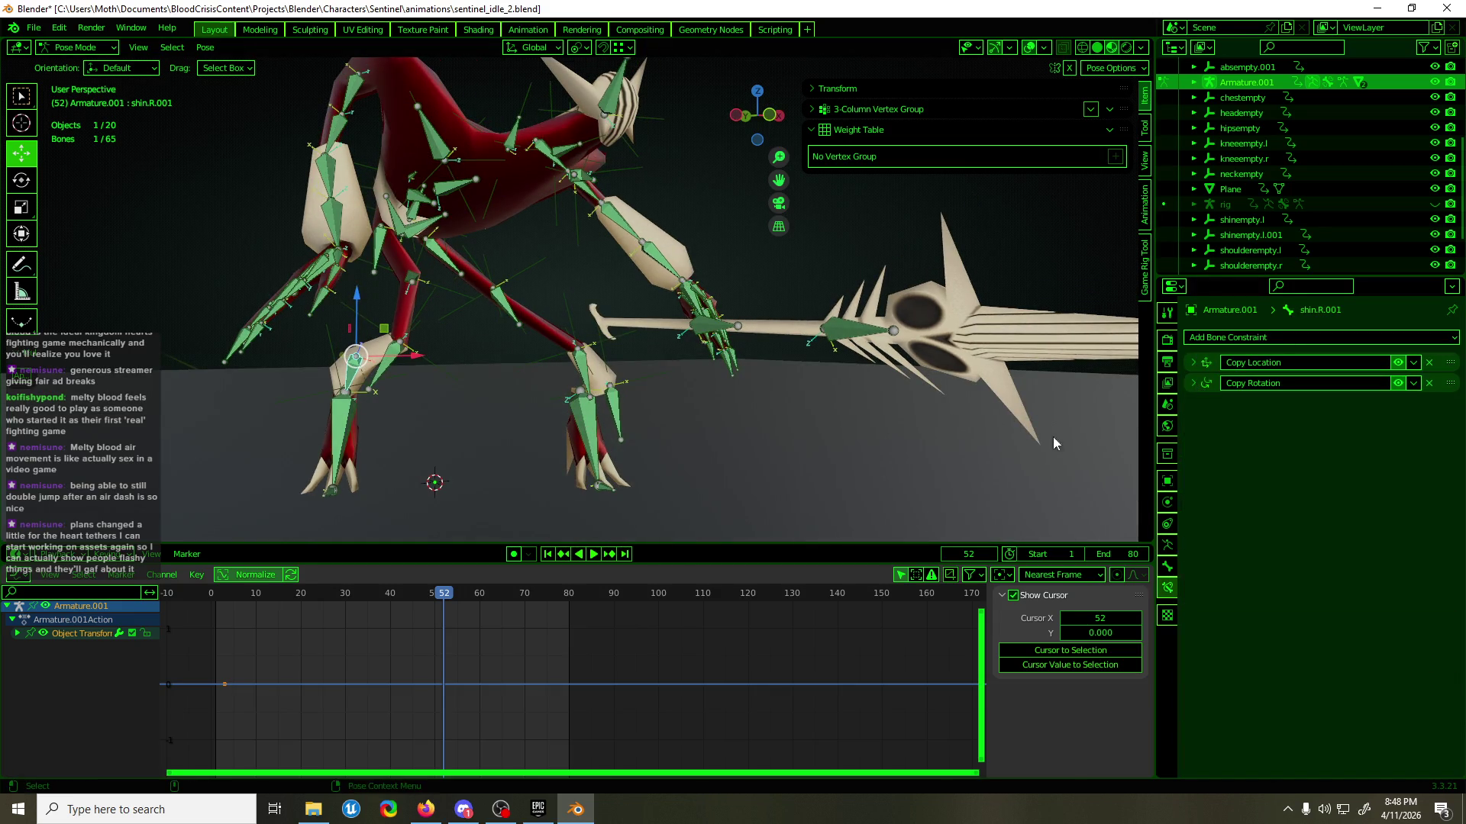
- Copy Copy Location.001 and Copy Rotation.001 to shin.L.001 with Copy to Selected
{"action": "left_click", "coordinate": [606, 403], "text": "shift"}
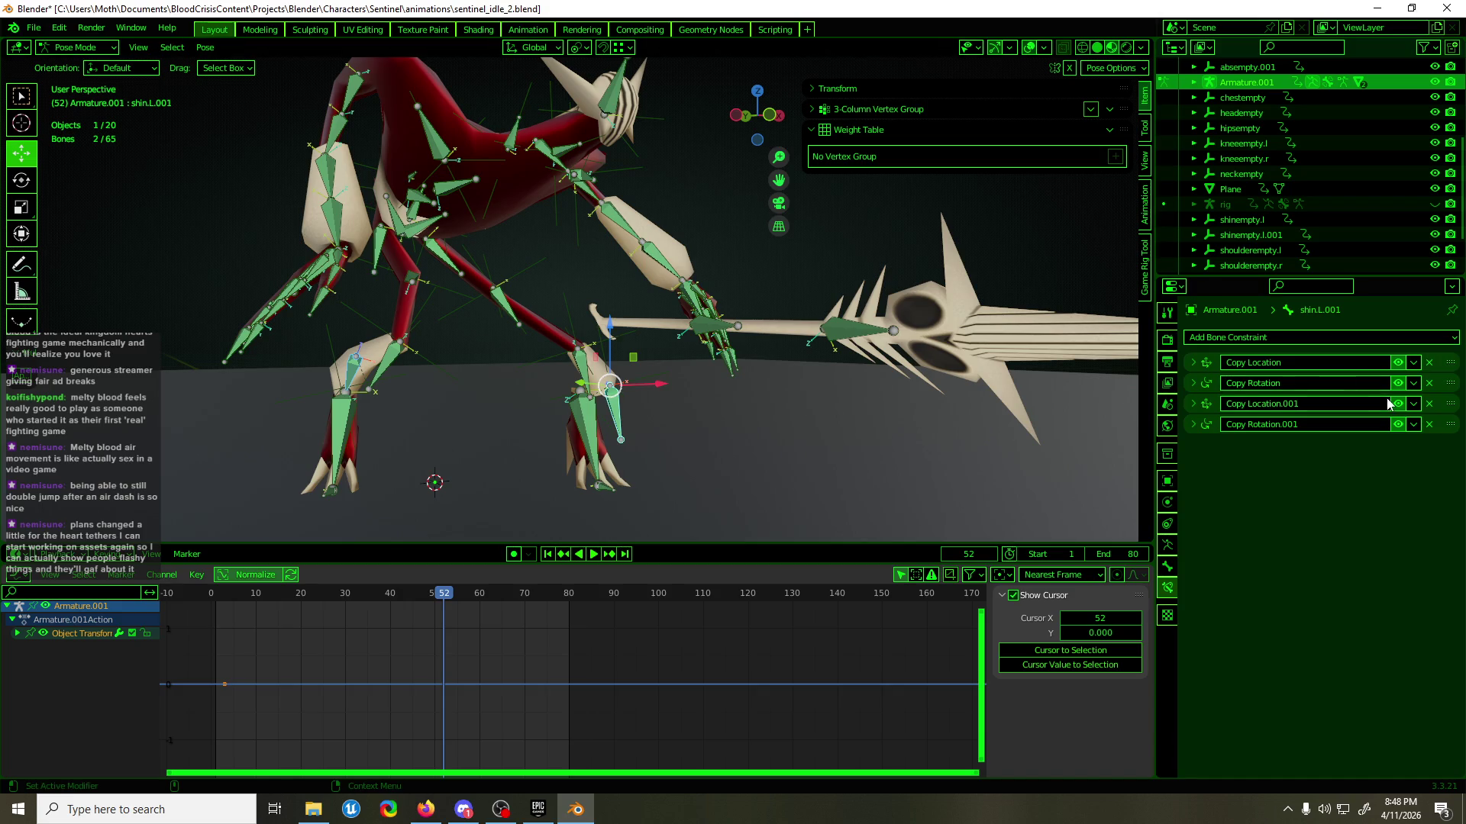
{"action": "left_click", "coordinate": [1413, 404]}
{"action": "left_click", "coordinate": [1391, 454]}
{"action": "left_click", "coordinate": [1412, 426]}
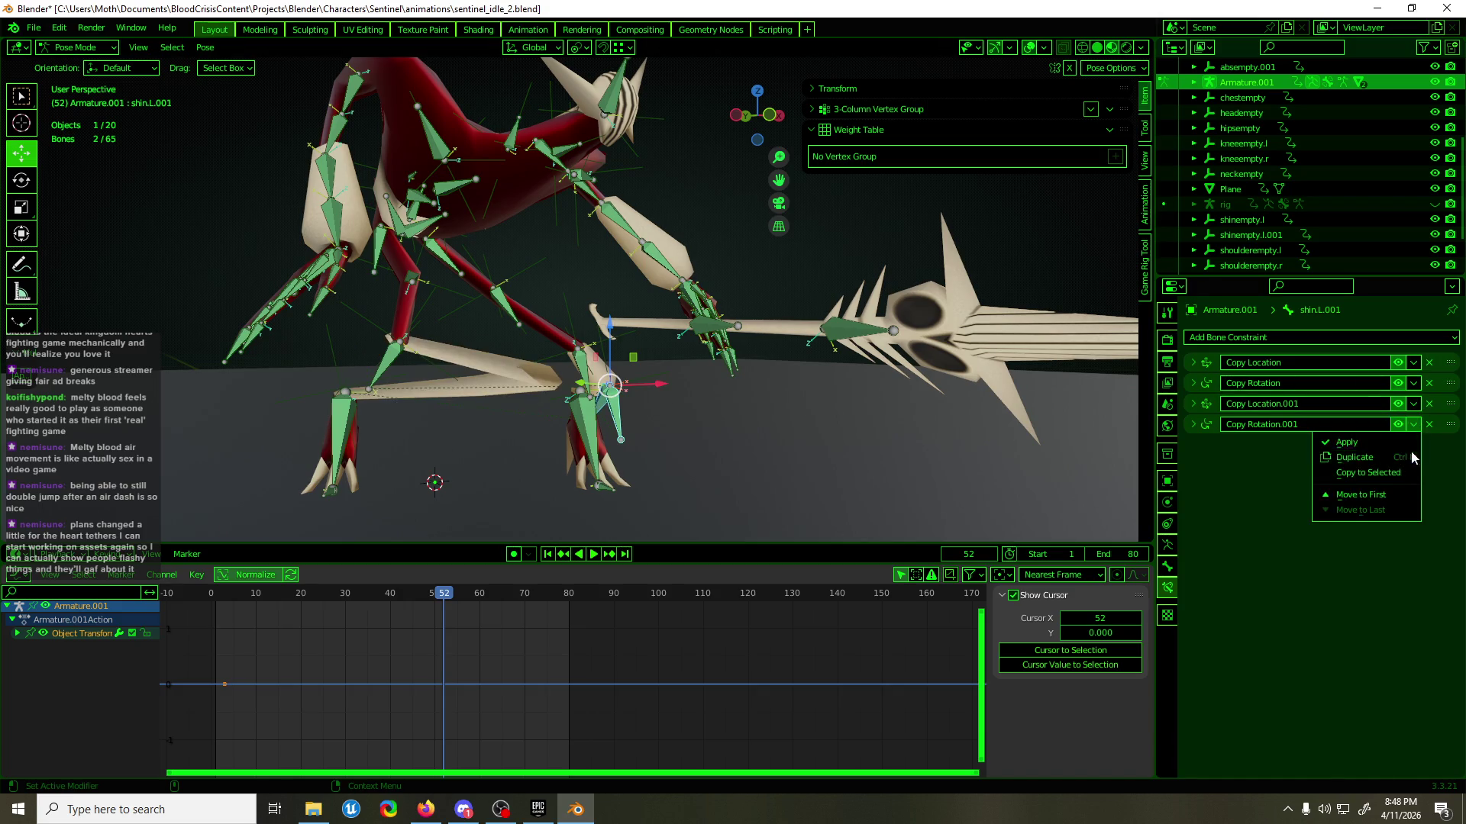
{"action": "left_click", "coordinate": [1343, 474]}
- Rename shinempty.l.001 to shinempty.r in the Outliner
{"action": "left_click", "coordinate": [1248, 67]}
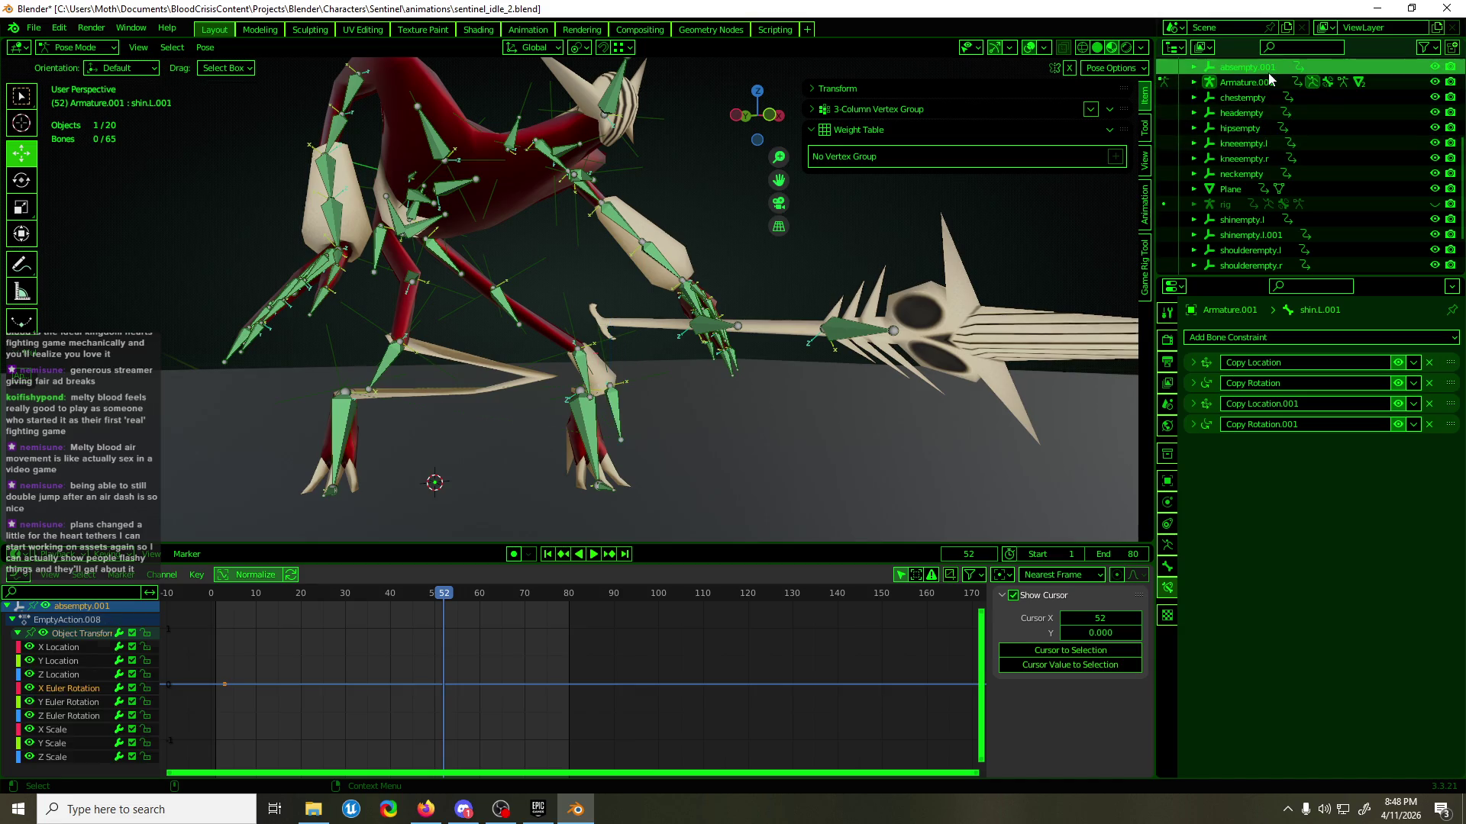
{"action": "scroll", "coordinate": [1290, 137], "scroll_direction": "down", "scroll_amount": 2}
{"action": "scroll", "coordinate": [1313, 175], "scroll_direction": "down", "scroll_amount": 1}
{"action": "left_click", "coordinate": [1320, 182]}
{"action": "double_click", "coordinate": [1268, 182]}
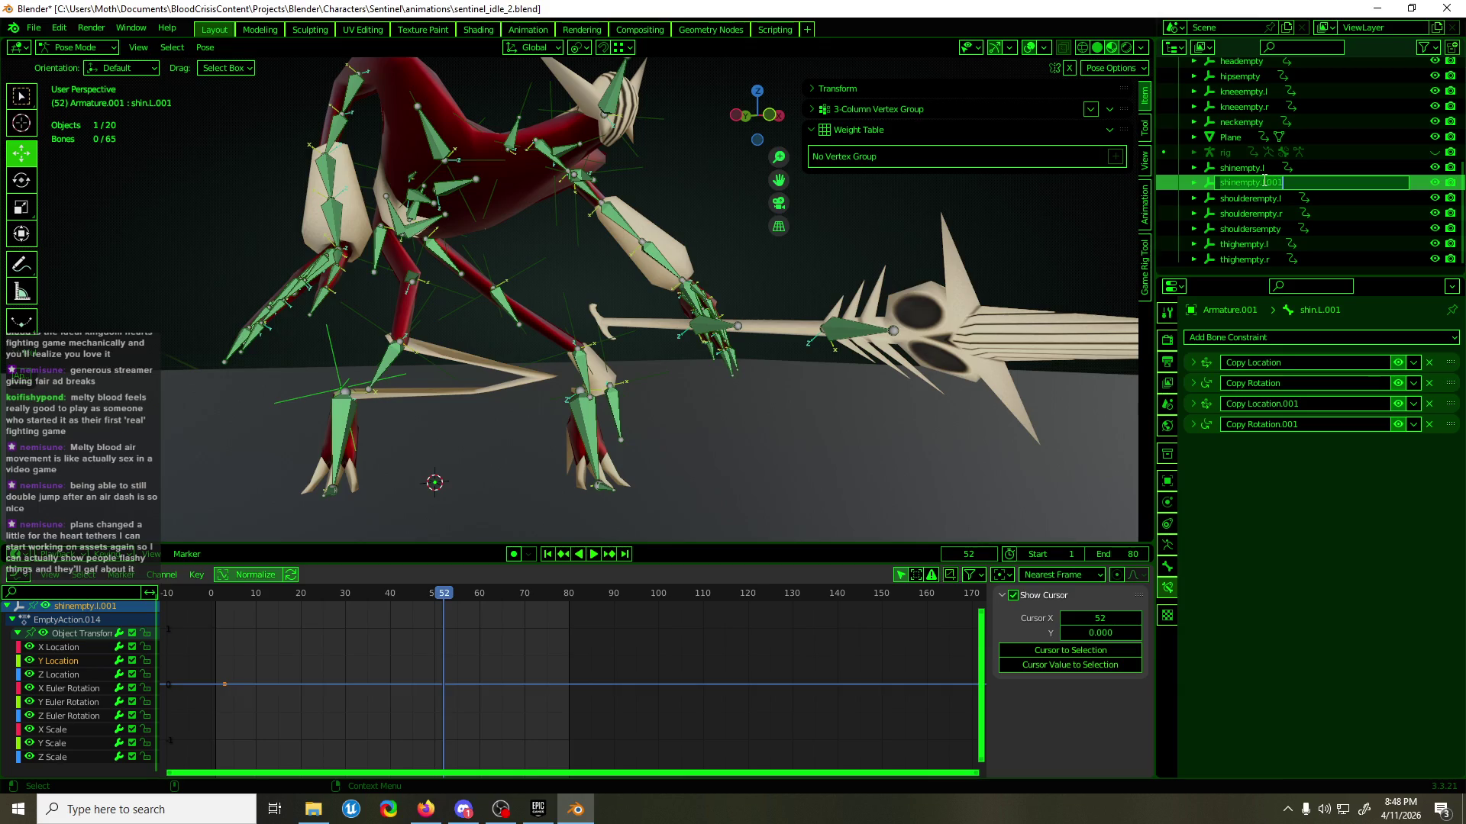
{"action": "key", "text": "BackSpace"}
{"action": "key", "text": "BackSpace"}
{"action": "key", "text": "BackSpace"}
{"action": "type", "text": "r"}
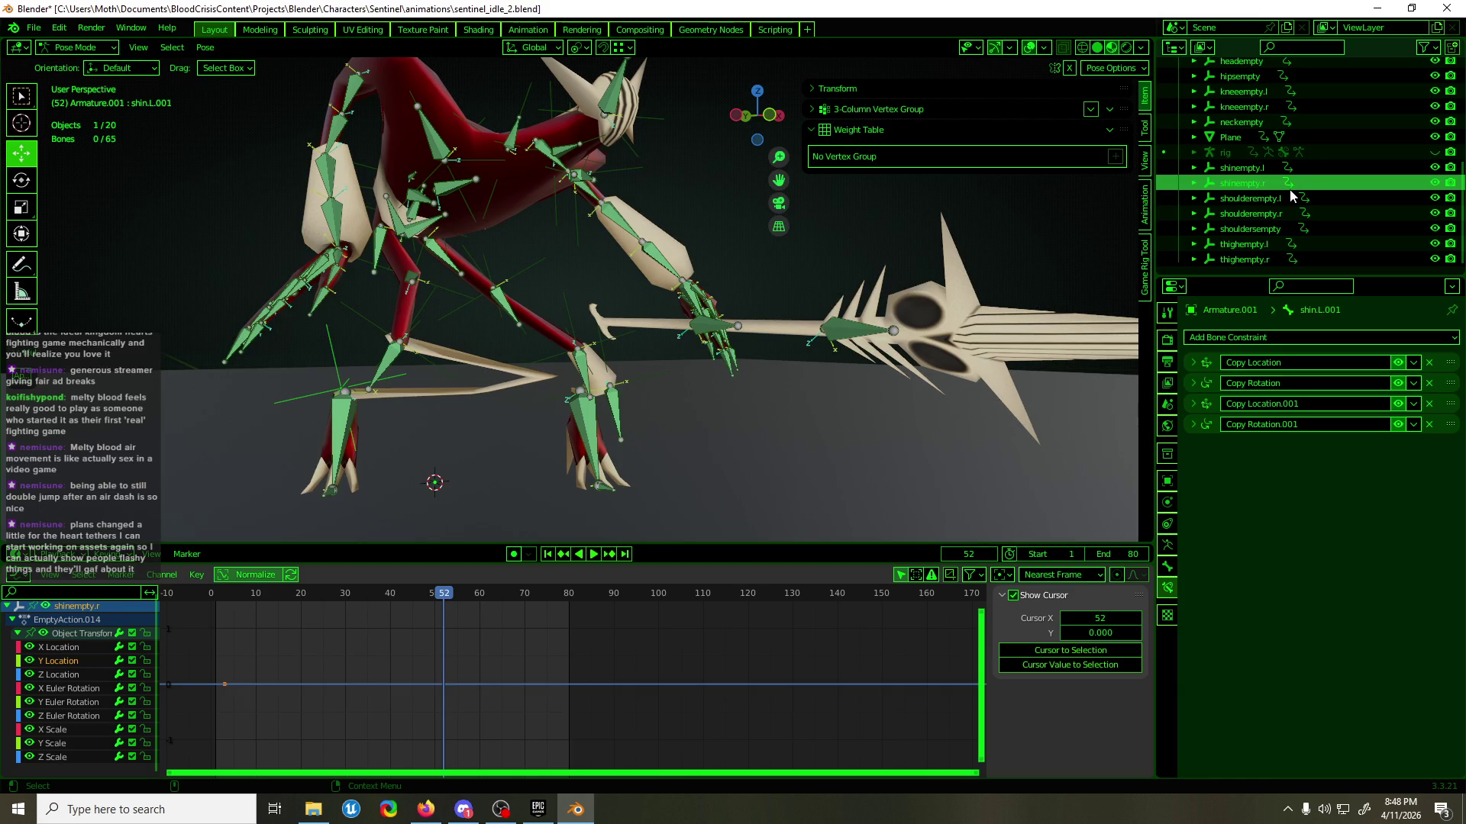
{"action": "key", "text": "Return"}
- Point shin.R.001's Copy Location.001 at a shin empty and its Copy Rotation.001 at shinempty.r
{"action": "mouse_move", "coordinate": [611, 252]}
{"action": "middle_mouse_down"}
{"action": "mouse_move", "coordinate": [548, 294]}
{"action": "mouse_move", "coordinate": [561, 302]}
{"action": "middle_mouse_up"}
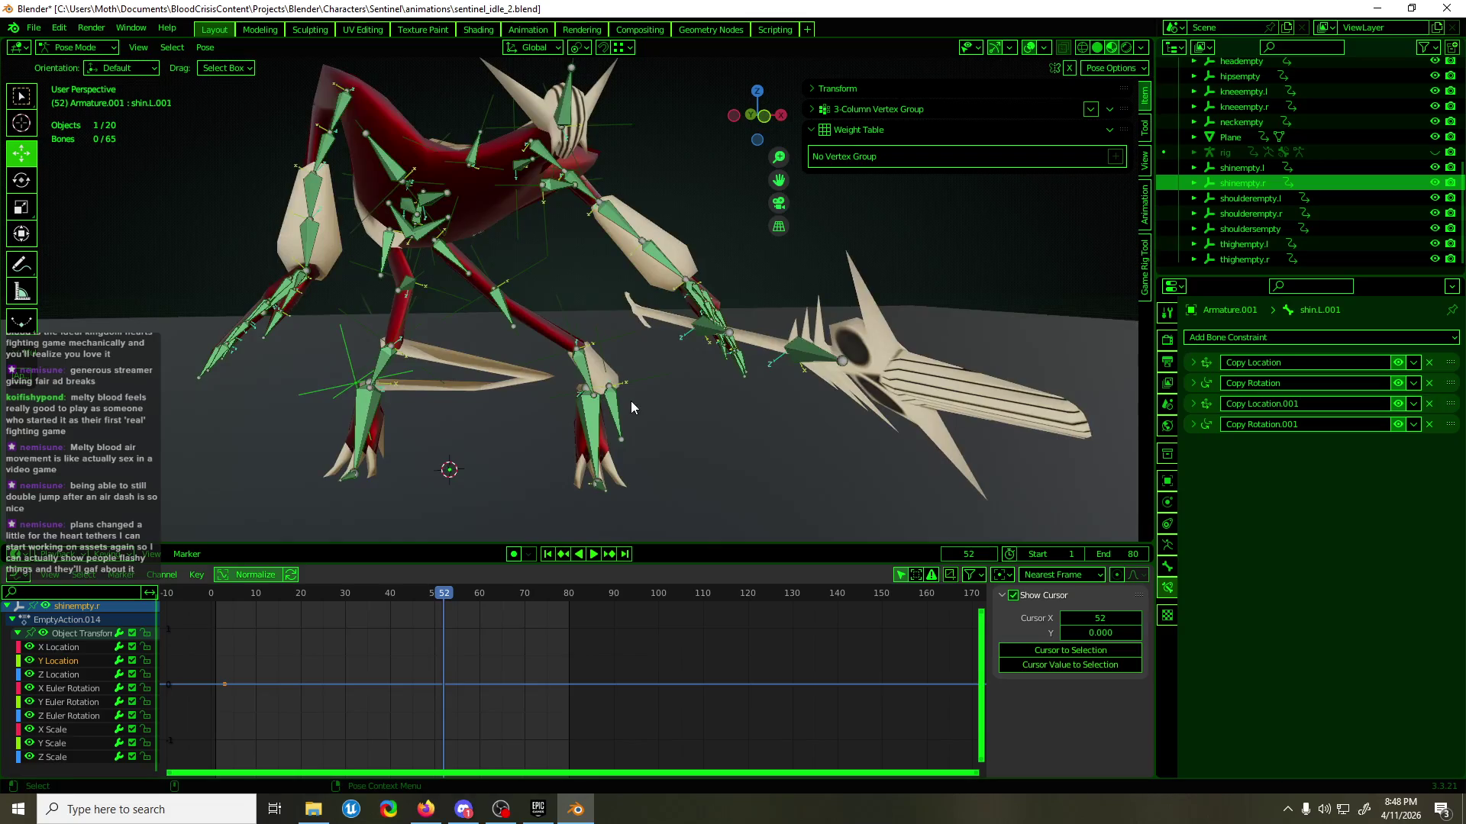
{"action": "left_click", "coordinate": [611, 410]}
{"action": "left_click", "coordinate": [615, 412]}
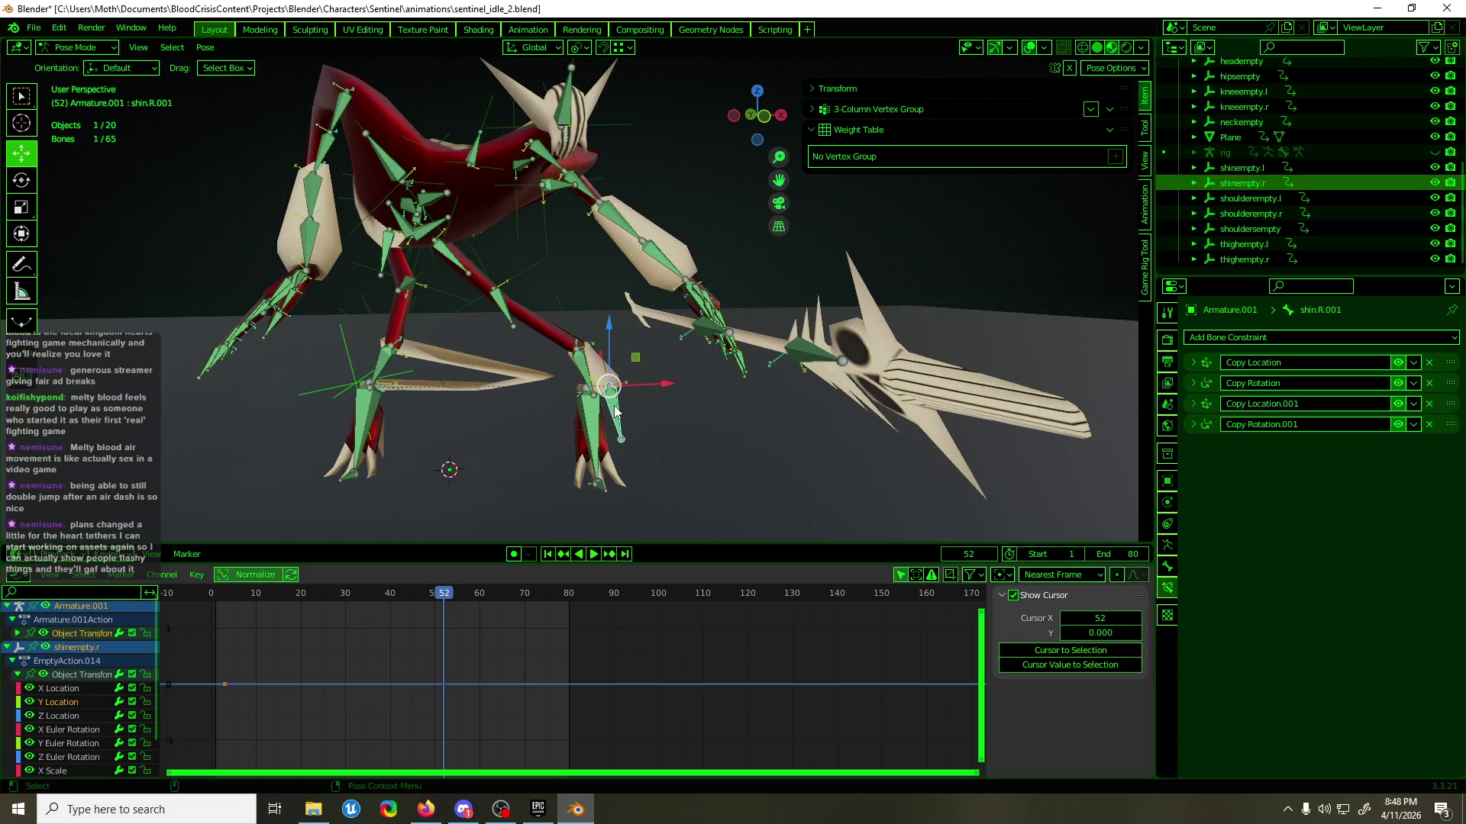
{"action": "left_click", "coordinate": [1207, 411]}
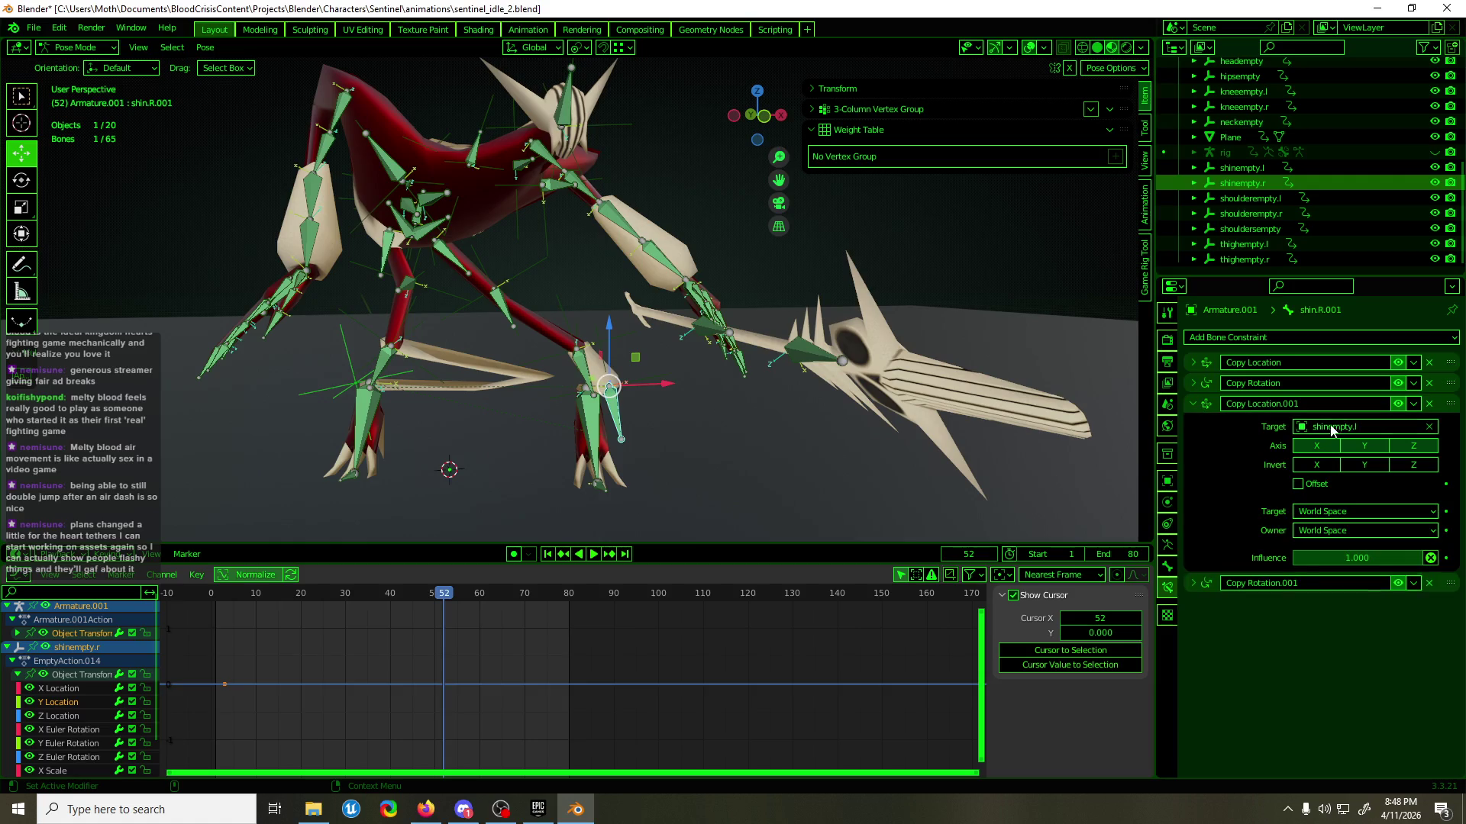
{"action": "left_click", "coordinate": [1366, 426]}
{"action": "type", "text": "sh"}
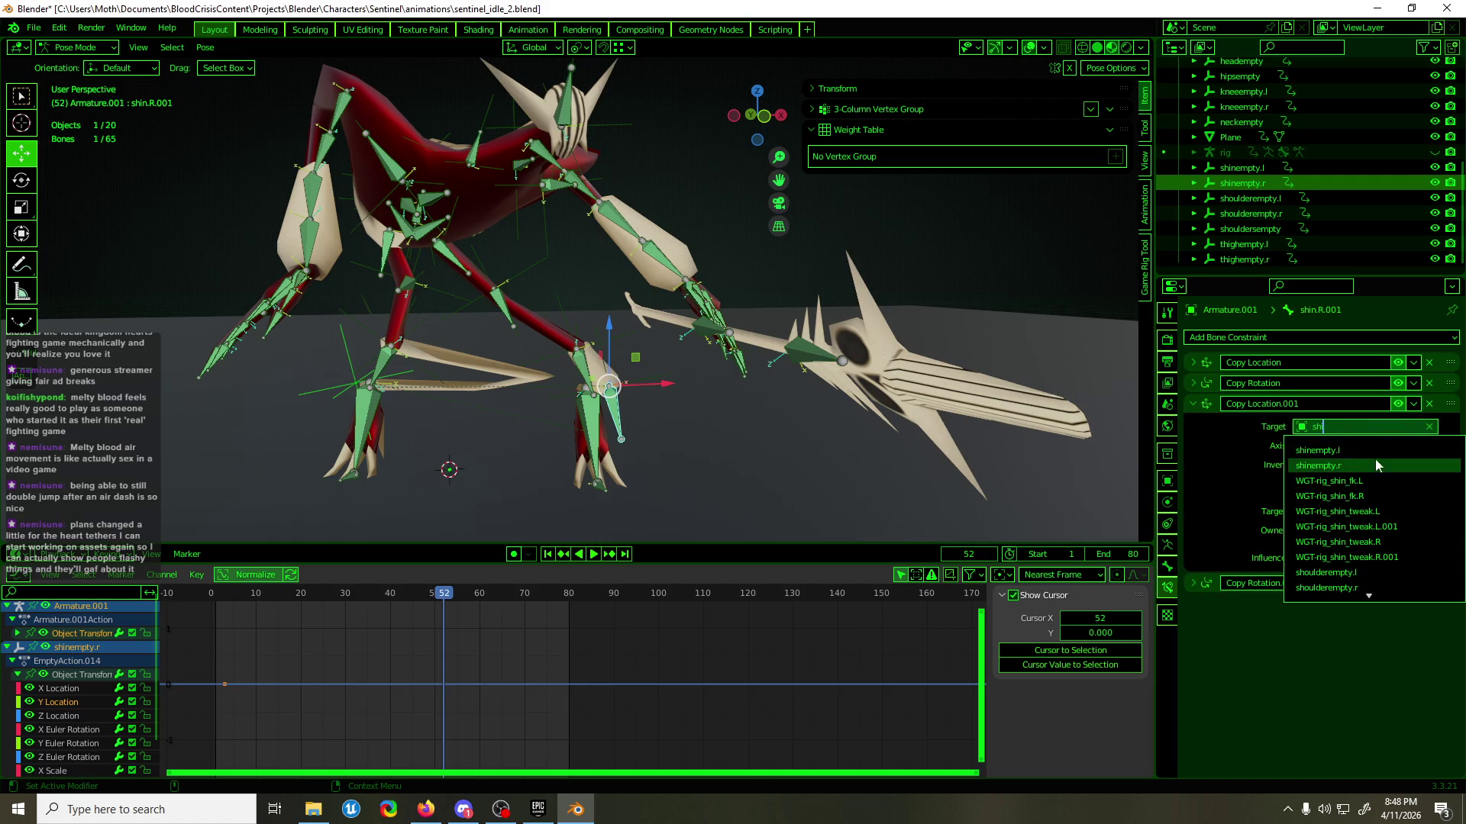
{"action": "left_click", "coordinate": [1375, 455]}
{"action": "left_click", "coordinate": [1194, 403]}
{"action": "left_click", "coordinate": [1193, 424]}
{"action": "left_click", "coordinate": [1298, 450]}
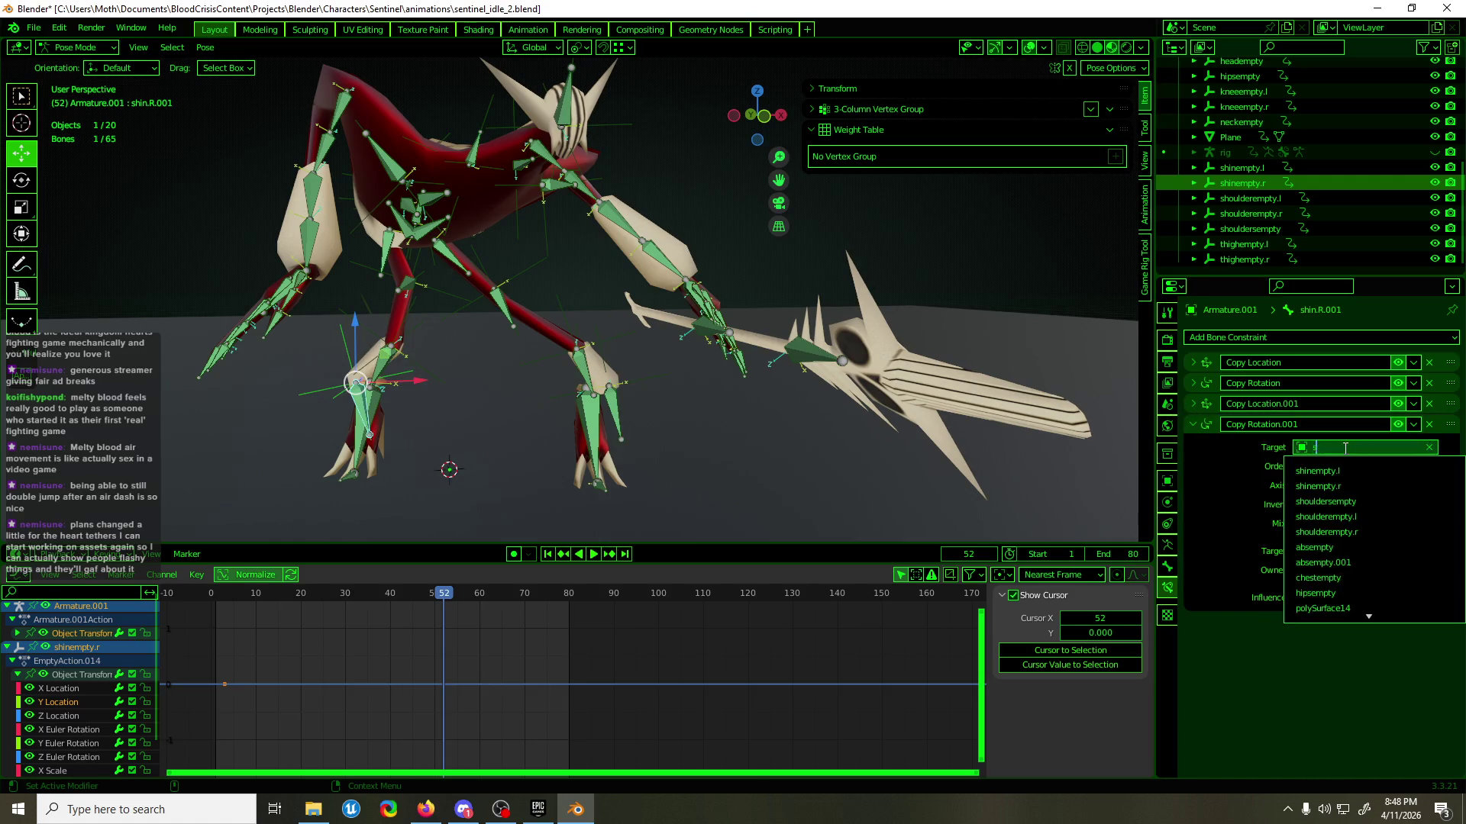
{"action": "type", "text": "sh"}
{"action": "left_click", "coordinate": [1347, 495]}
{"action": "left_click", "coordinate": [1193, 424]}
- Return to Object Mode and play the idle loop in front view
{"action": "key", "text": "ctrl+Tab"}
{"action": "key", "text": "KP_1"}
{"action": "key", "text": "space"}
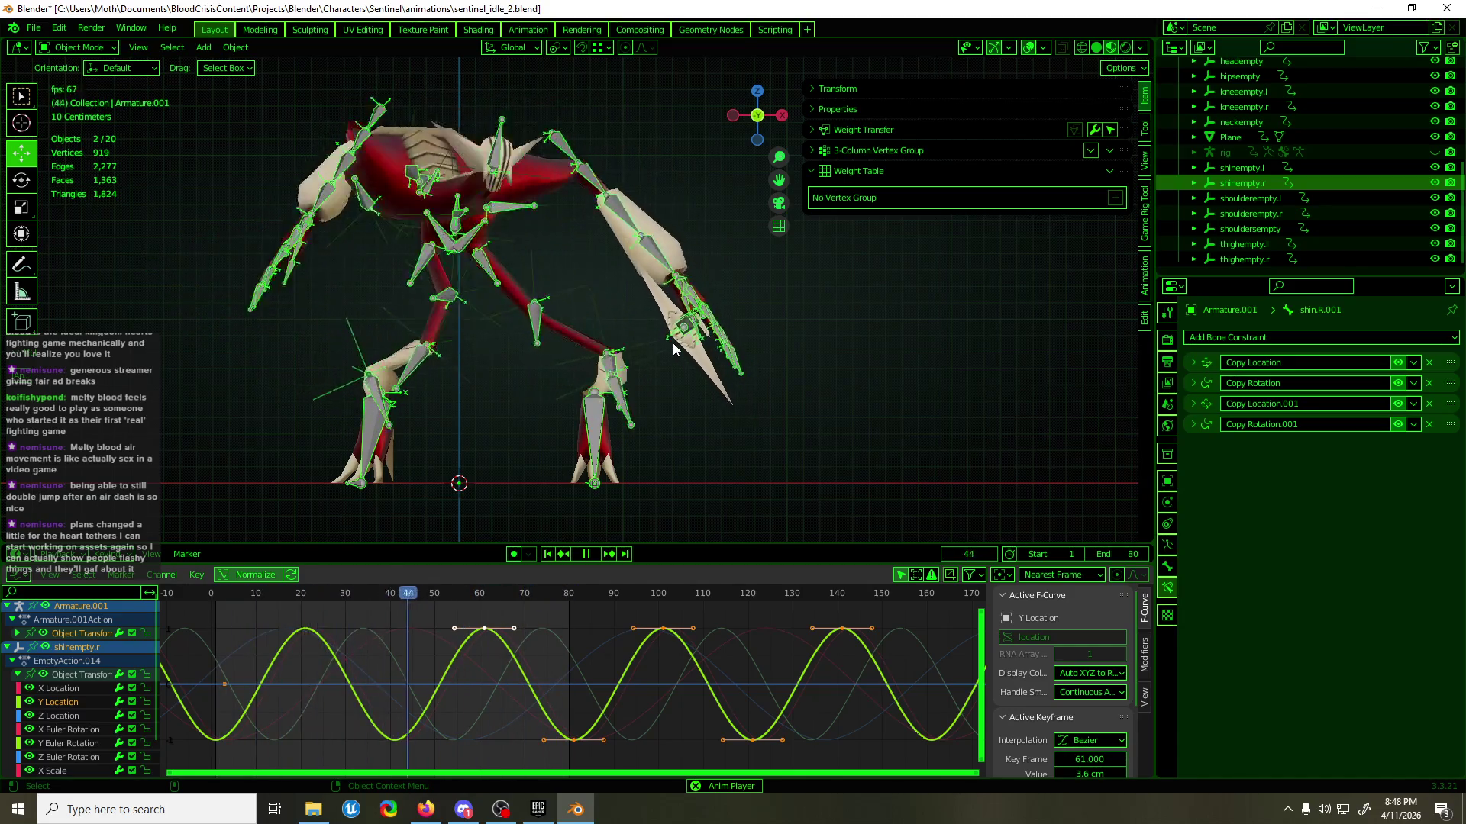
- Inspect shinempty.r's X Location keys without changing them, preview playback, and save the file
{"action": "key", "text": "space"}
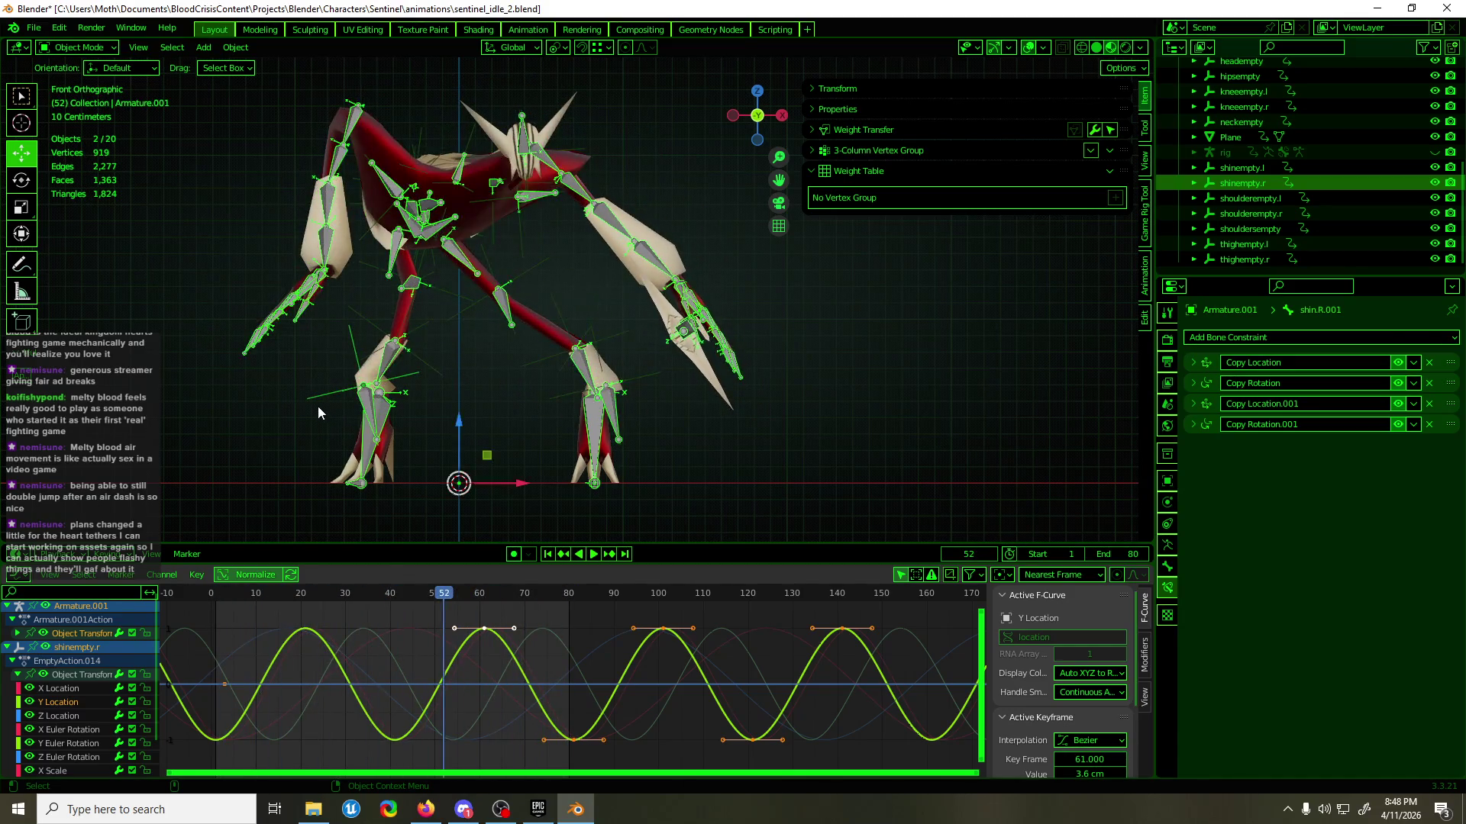
{"action": "left_click", "coordinate": [318, 406]}
{"action": "left_click", "coordinate": [61, 648]}
{"action": "left_click_drag", "start_coordinate": [321, 630], "coordinate": [365, 695]}
{"action": "key", "text": "g"}
{"action": "key", "text": "Escape"}
{"action": "left_click", "coordinate": [373, 652]}
{"action": "key", "text": "space"}
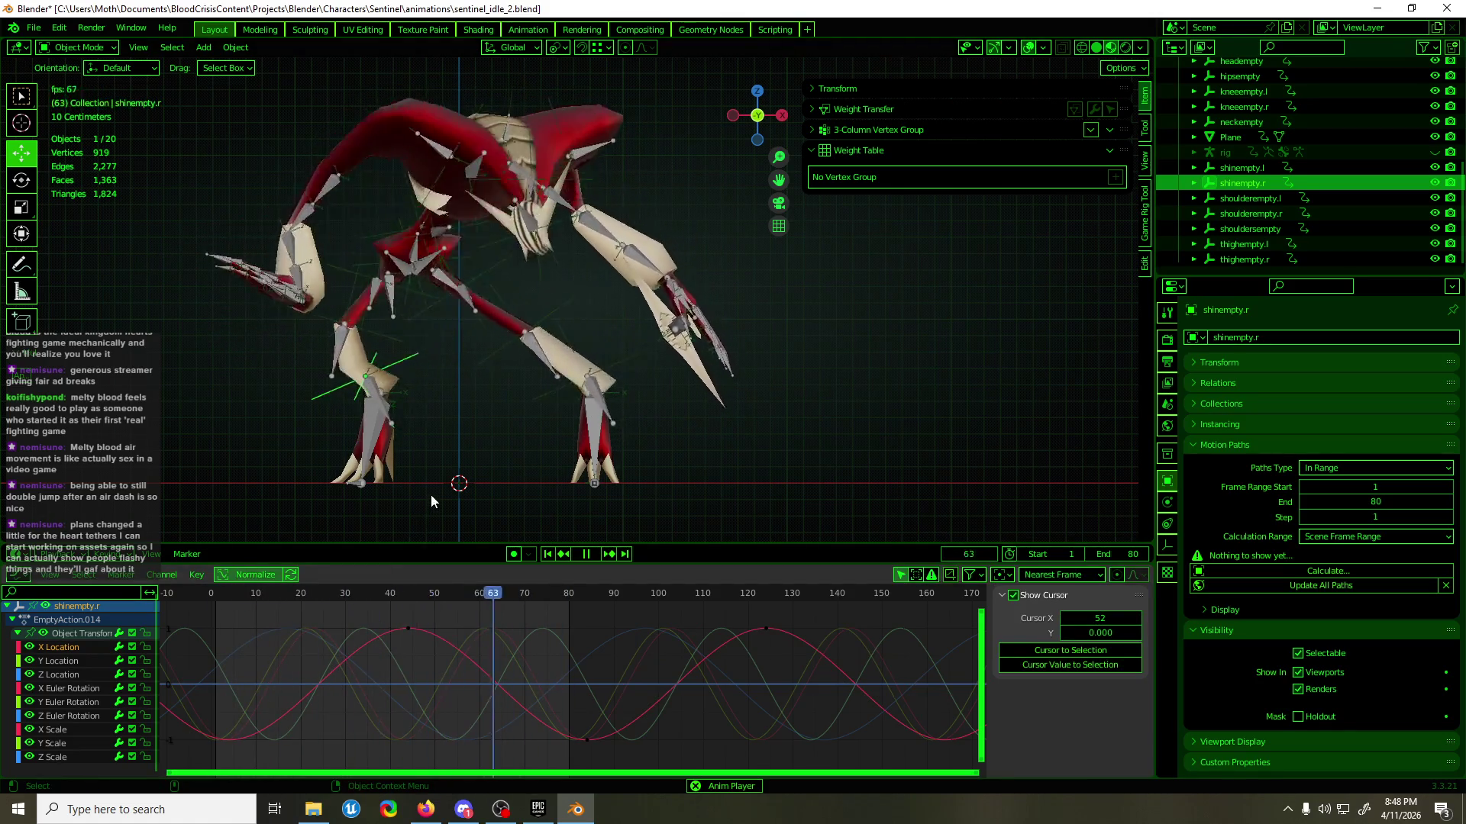
{"action": "key", "text": "space"}
{"action": "key", "text": "ctrl+s"}
- Select shinempty.l plus both knee and thigh empties, then switch to front view
{"action": "middle_click_drag", "start_coordinate": [487, 415], "coordinate": [606, 365]}
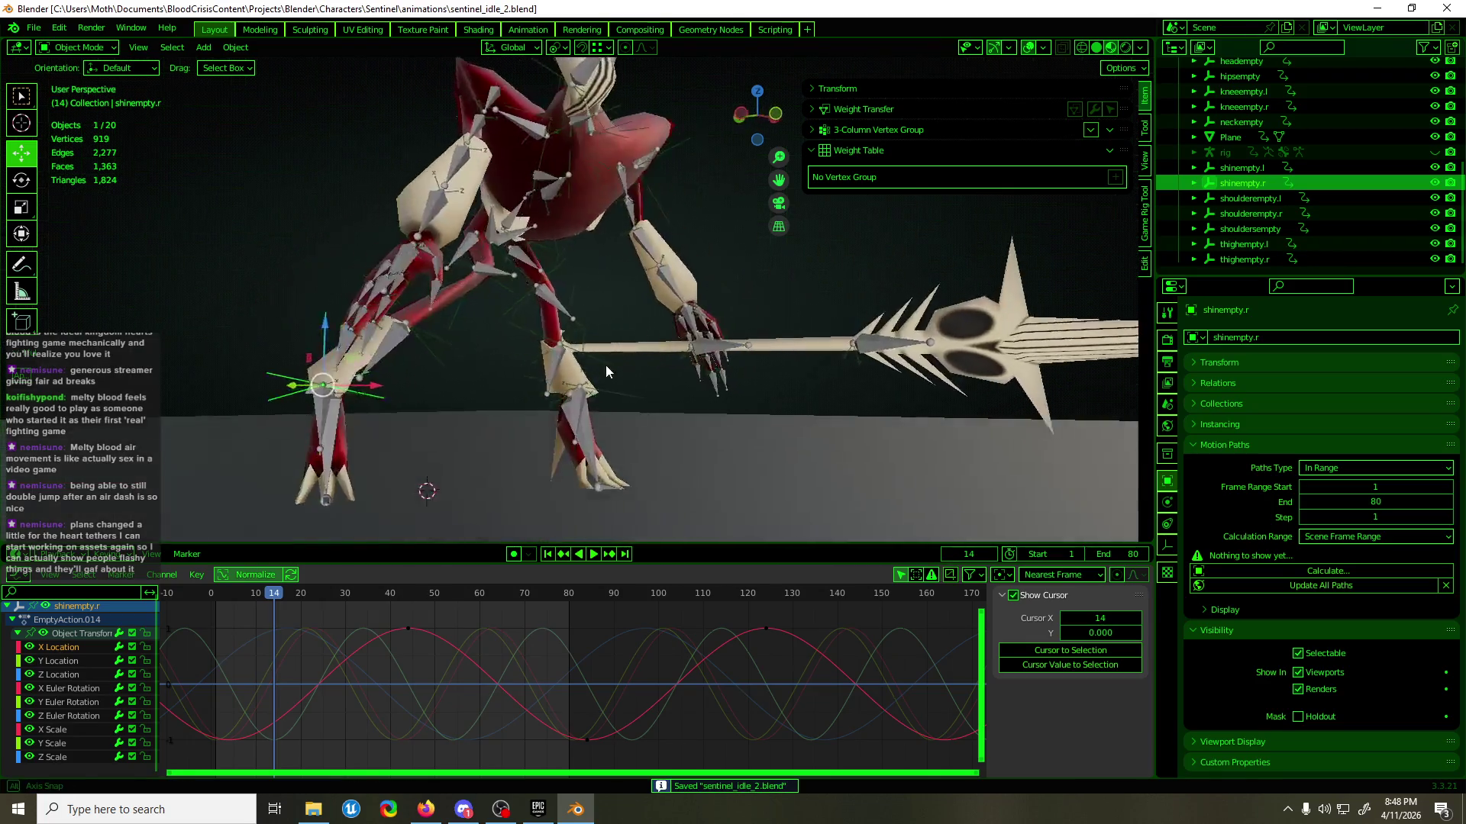
{"action": "scroll", "coordinate": [606, 365], "scroll_direction": "up", "scroll_amount": 3}
{"action": "left_click", "coordinate": [602, 372], "text": "shift"}
{"action": "left_click", "coordinate": [578, 335], "text": "shift"}
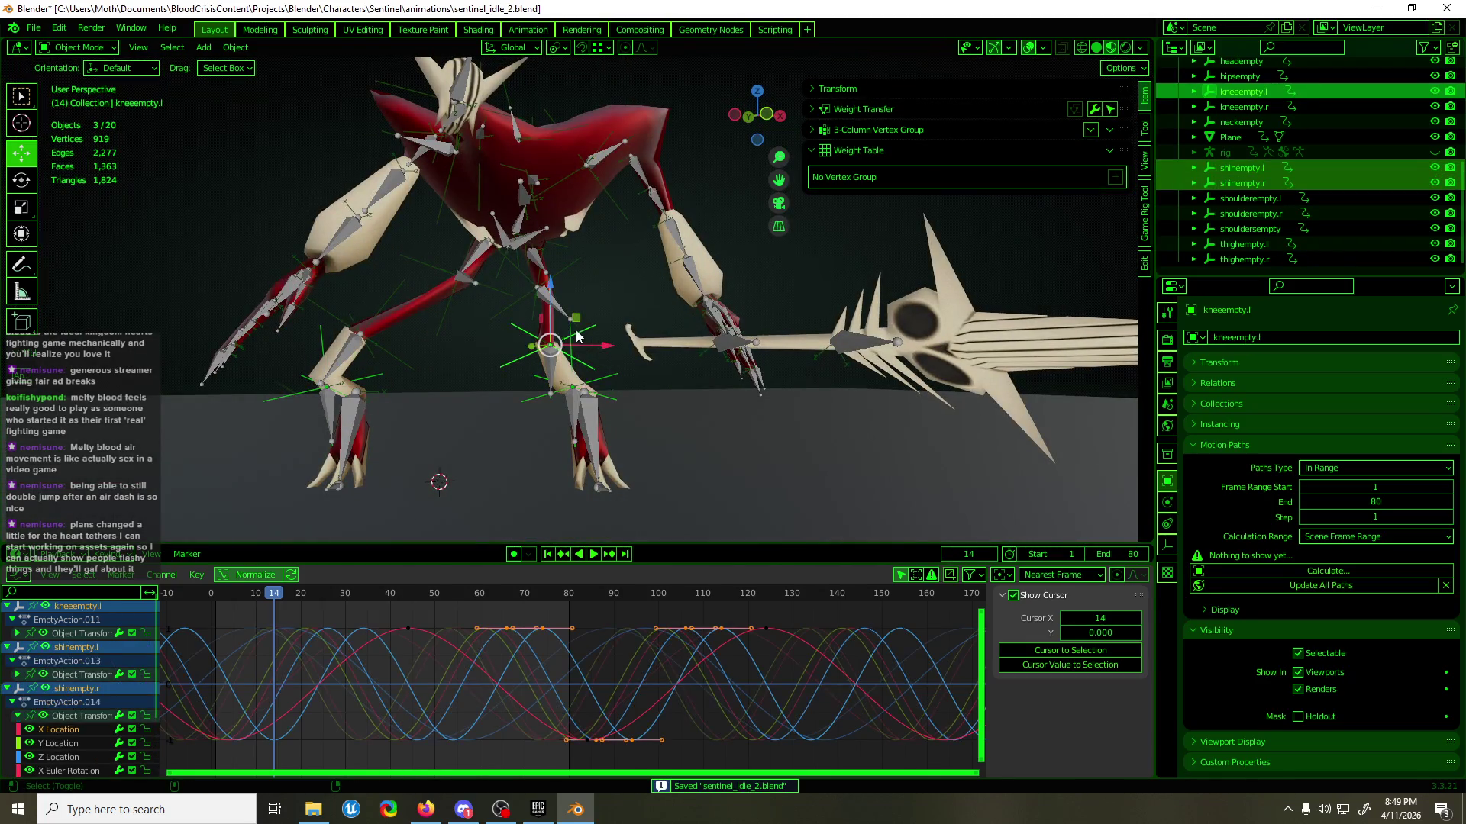
{"action": "left_click", "coordinate": [370, 329], "text": "shift"}
{"action": "left_click", "coordinate": [514, 286], "text": "shift"}
{"action": "left_click", "coordinate": [574, 269], "text": "shift"}
{"action": "mouse_move", "coordinate": [574, 269]}
{"action": "middle_mouse_down"}
{"action": "mouse_move", "coordinate": [136, 295]}
{"action": "mouse_move", "coordinate": [611, 299]}
{"action": "middle_mouse_up"}
{"action": "key", "text": "KP_1"}
{"action": "left_click", "coordinate": [7, 647]}
{"action": "left_click", "coordinate": [7, 609]}
{"action": "left_click", "coordinate": [8, 676]}
{"action": "left_click", "coordinate": [7, 639]}
{"action": "left_click", "coordinate": [6, 664]}
{"action": "left_click", "coordinate": [5, 679]}
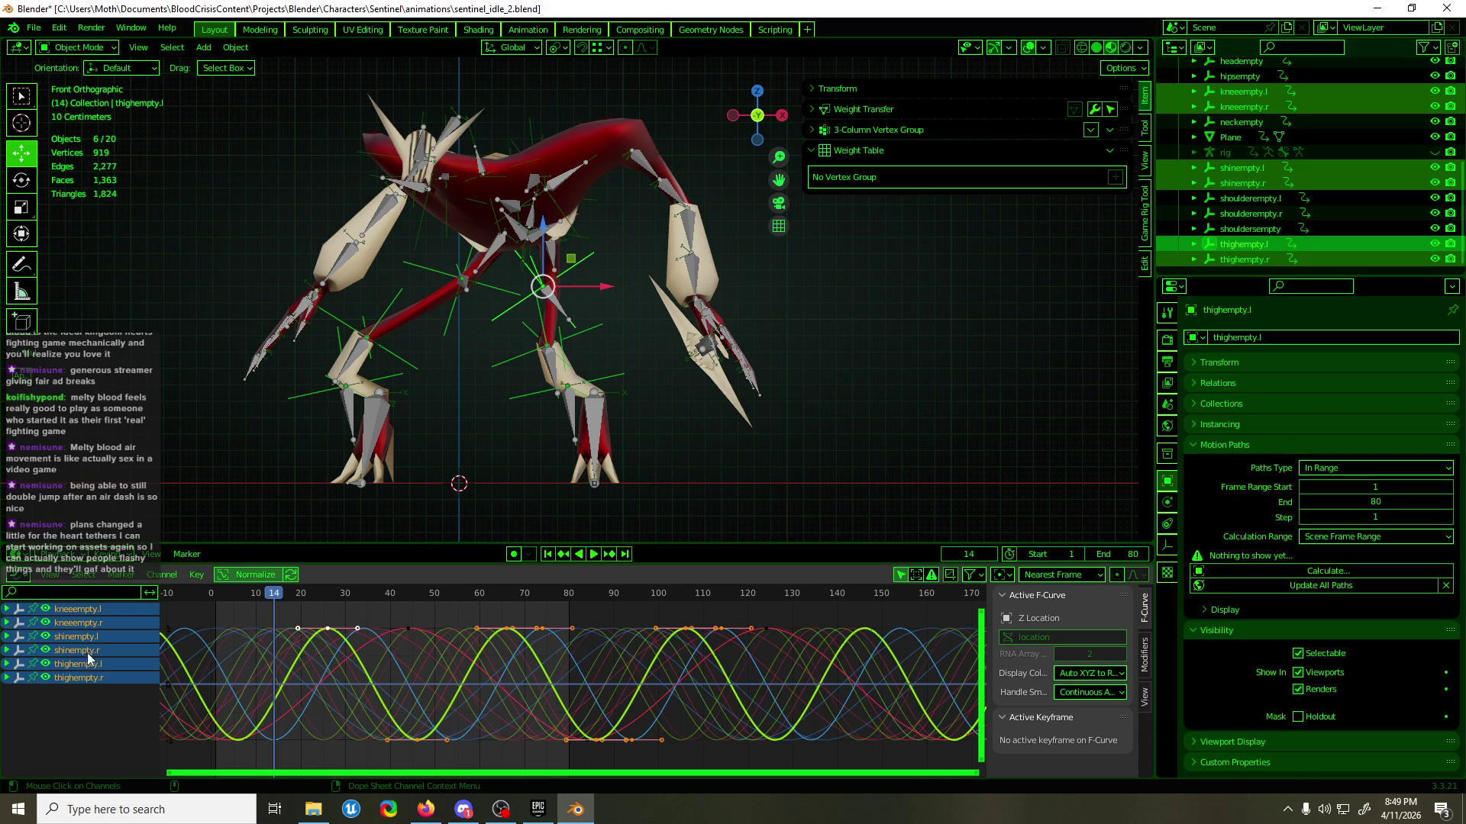
{"action": "left_click", "coordinate": [6, 678]}
{"action": "left_click", "coordinate": [6, 664]}
{"action": "left_click", "coordinate": [6, 651]}
{"action": "left_click", "coordinate": [6, 636]}
{"action": "left_click", "coordinate": [7, 622]}
{"action": "left_click", "coordinate": [7, 609]}
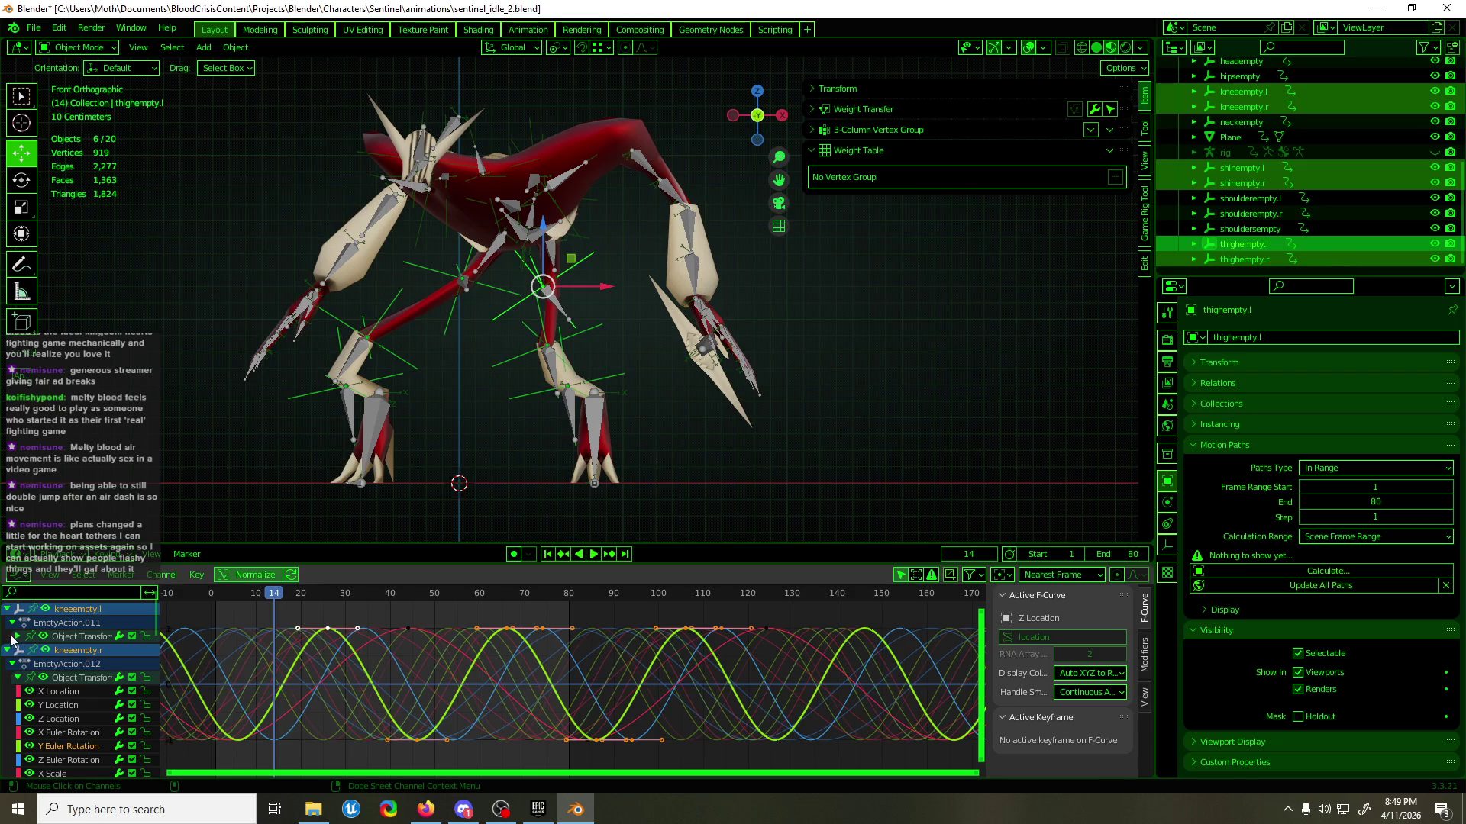
{"action": "left_click", "coordinate": [17, 637]}
{"action": "left_click", "coordinate": [67, 692]}
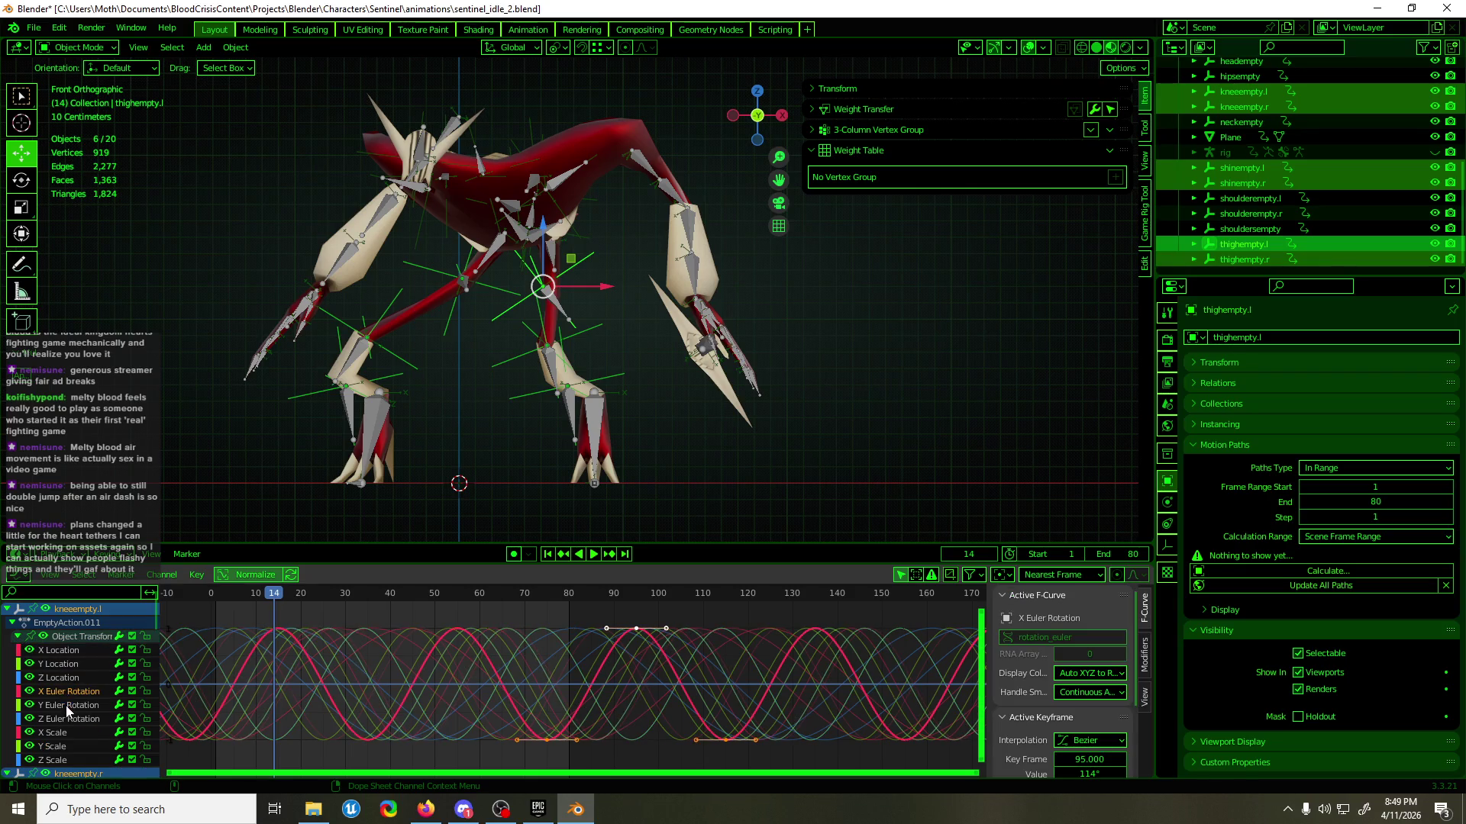
{"action": "left_click", "coordinate": [71, 594]}
{"action": "type", "text": "rotat"}
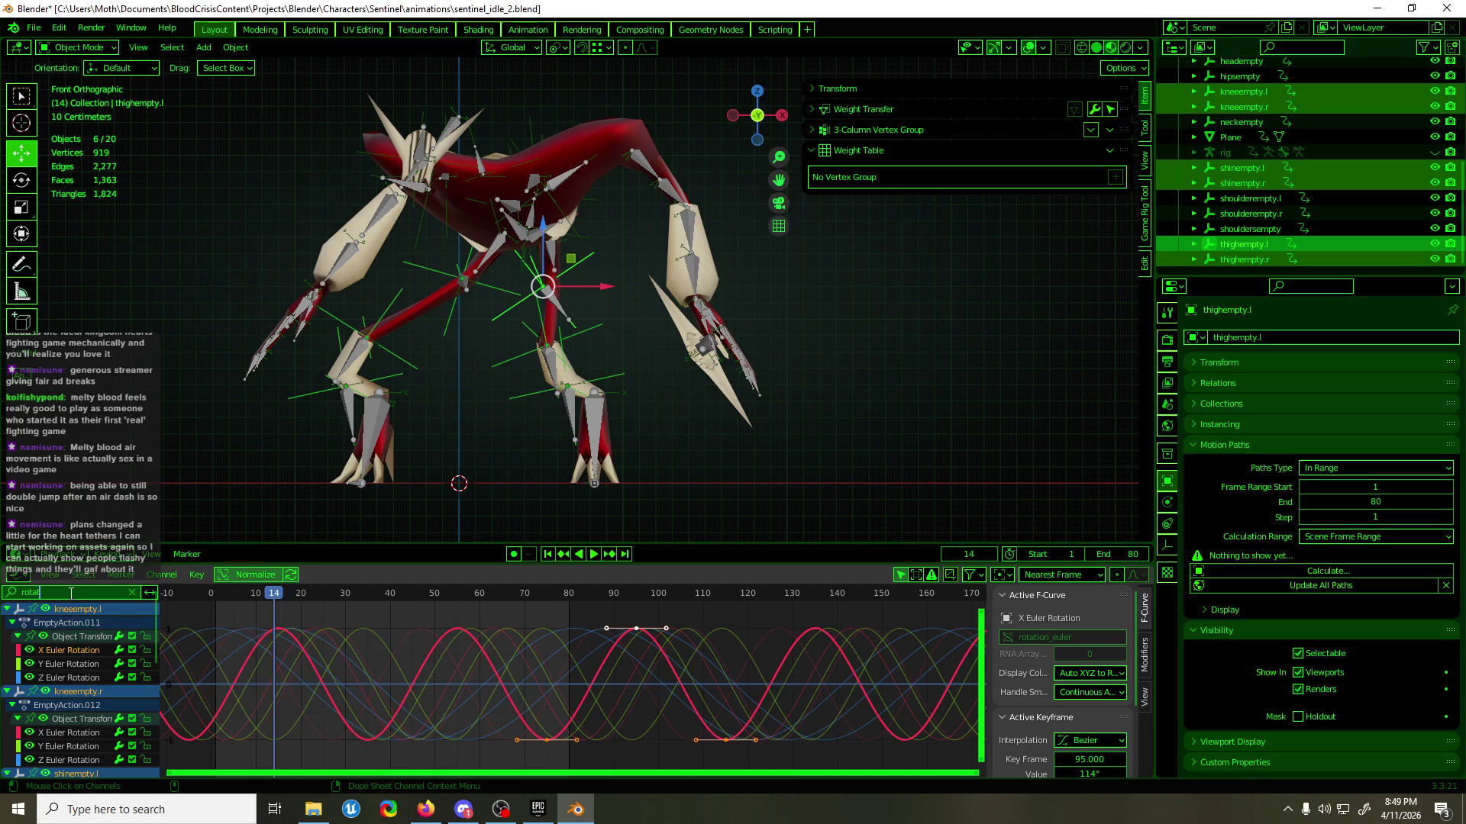
{"action": "key", "text": "Return"}
{"action": "key", "text": "a"}
{"action": "scroll", "coordinate": [78, 672], "scroll_direction": "down", "scroll_amount": 10}
{"action": "scroll", "coordinate": [79, 671], "scroll_direction": "up", "scroll_amount": 8}
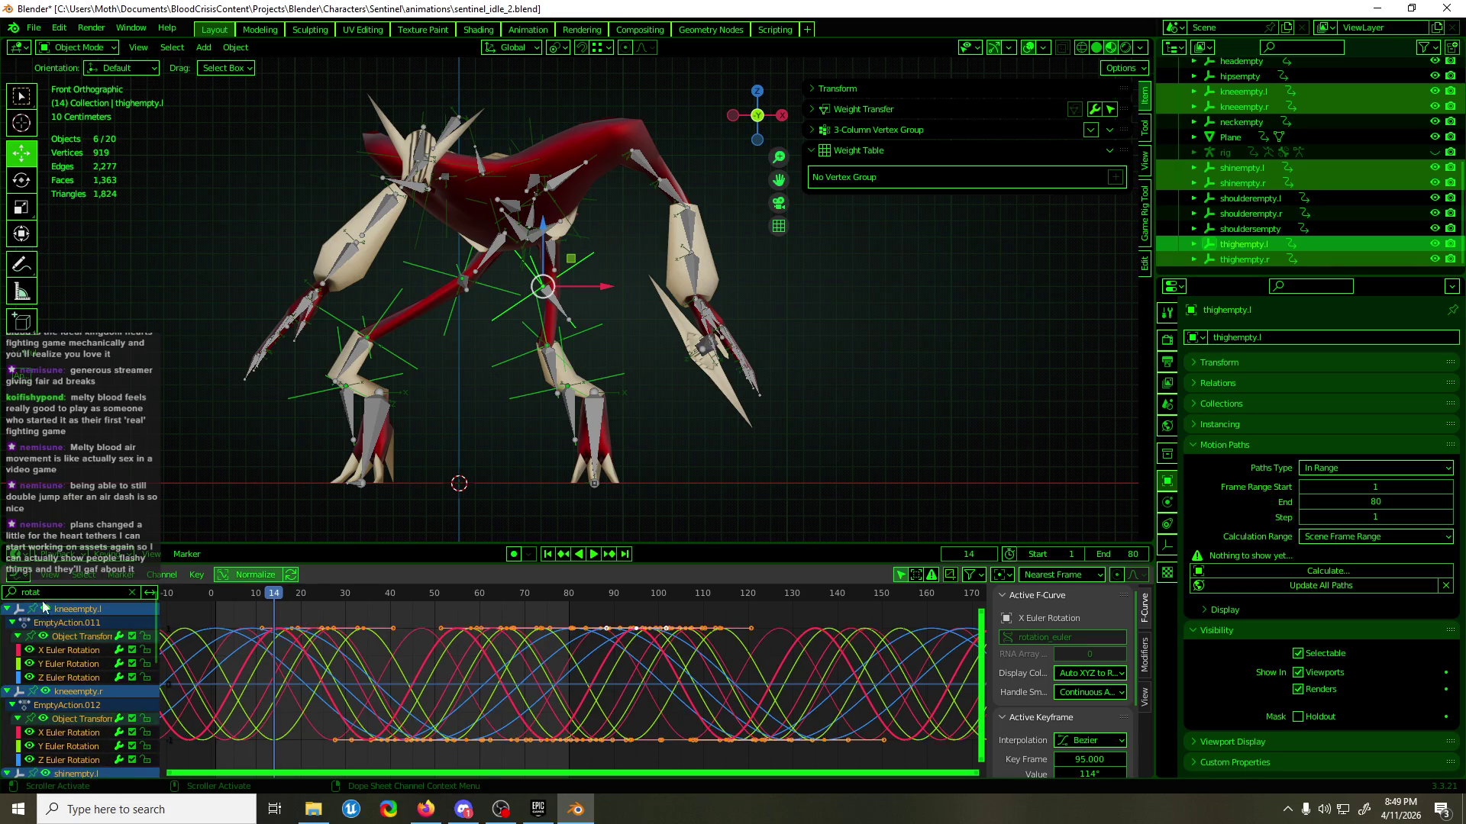
{"action": "left_click", "coordinate": [132, 593]}
{"action": "scroll", "coordinate": [75, 691], "scroll_direction": "down", "scroll_amount": 5}
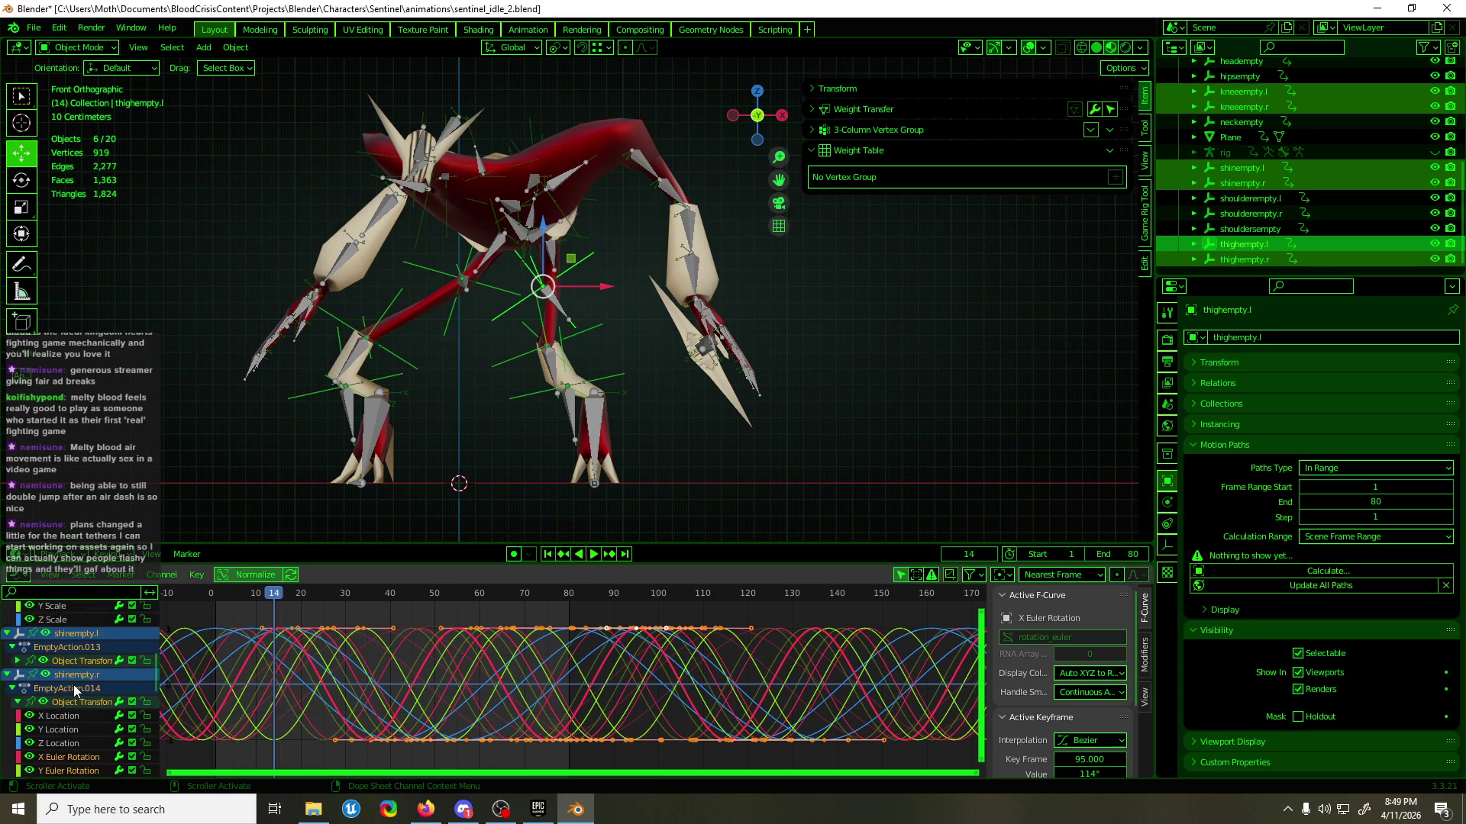
{"action": "scroll", "coordinate": [104, 696], "scroll_direction": "down", "scroll_amount": 3}
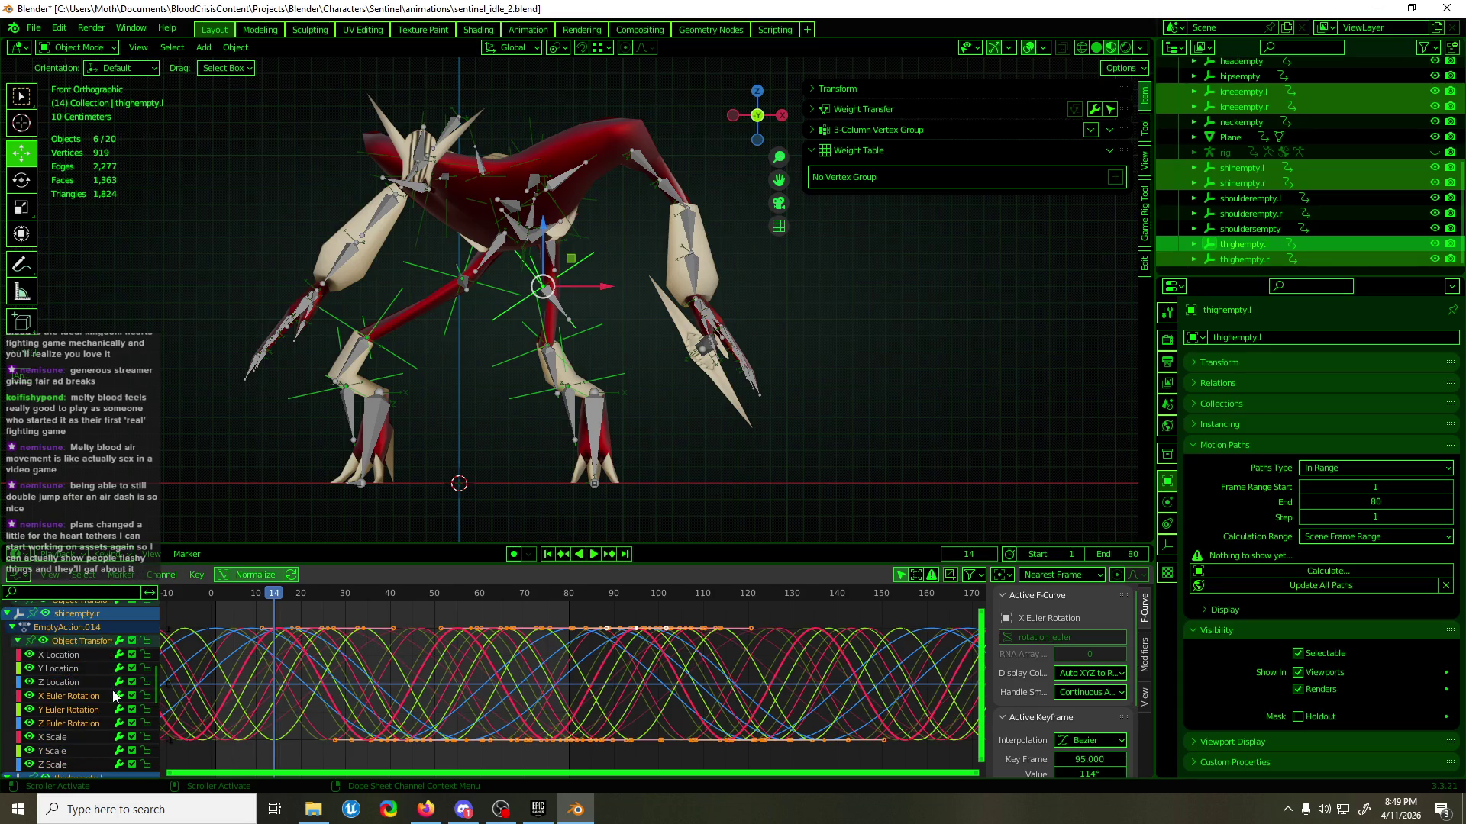
{"action": "left_click", "coordinate": [479, 611]}
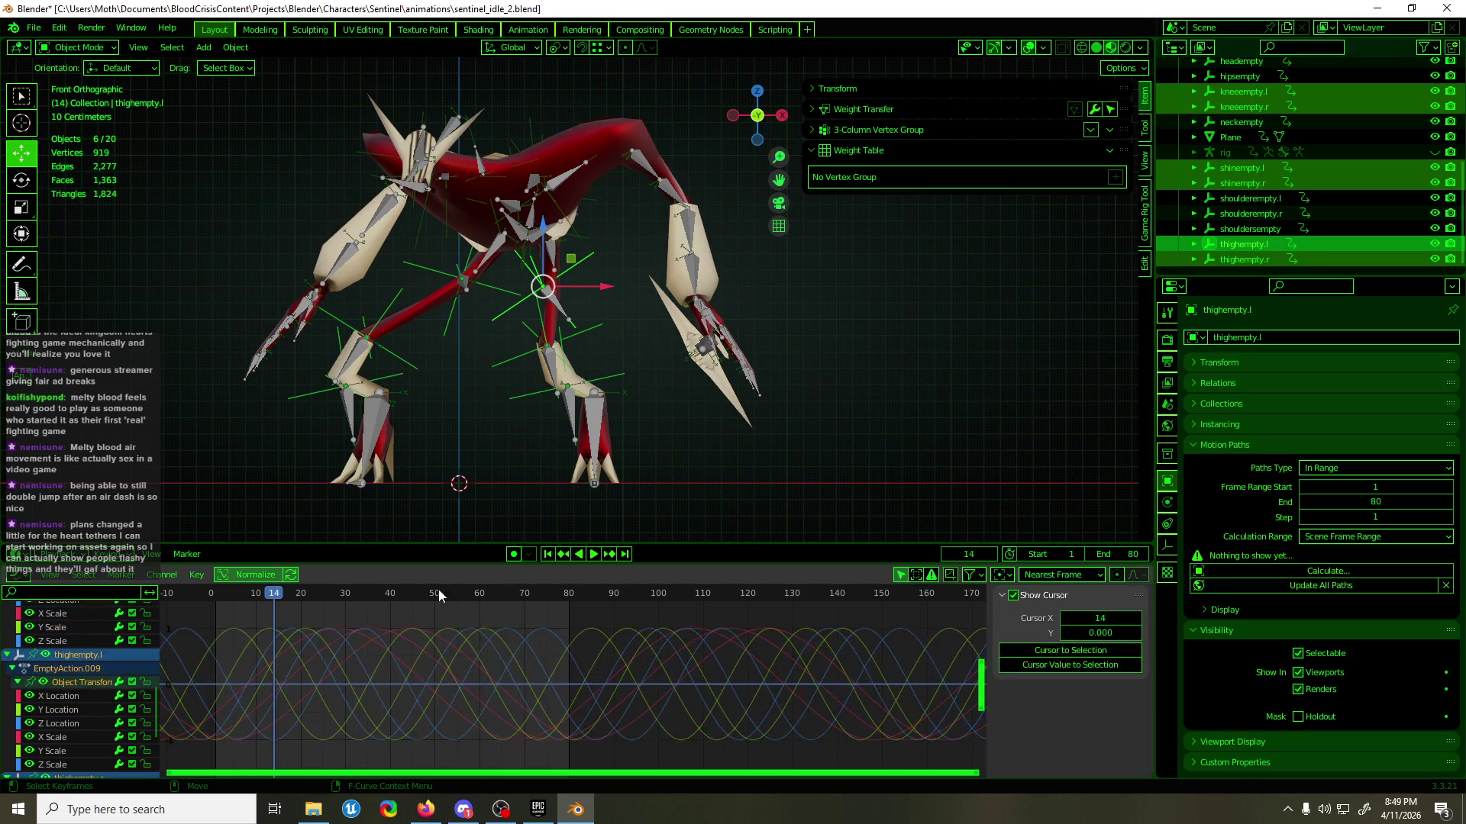
- Go to frame 0 and clear the leg empties' rotation with Alt+R
{"action": "left_click_drag", "start_coordinate": [260, 597], "coordinate": [209, 601]}
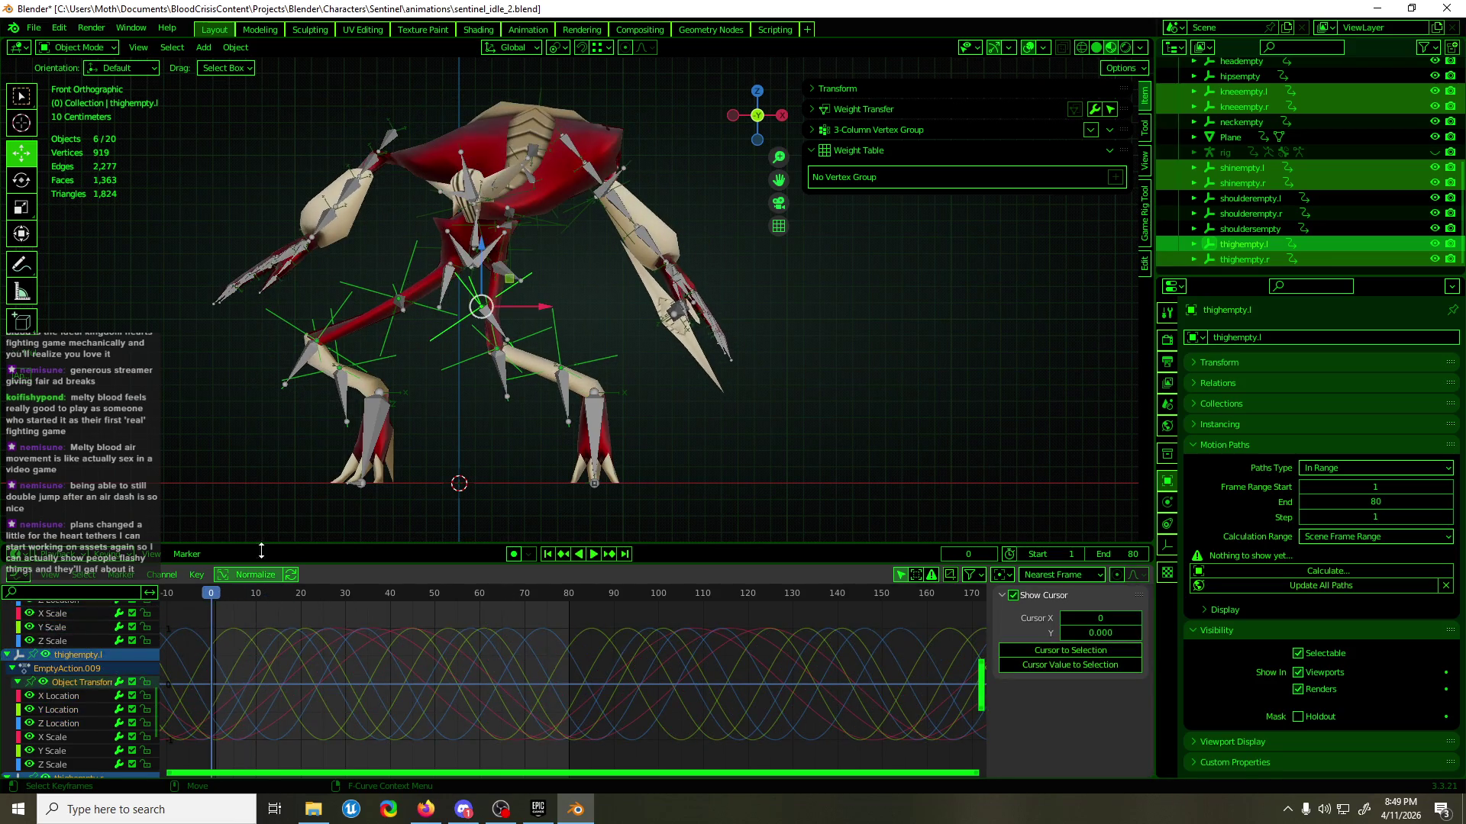
{"action": "key", "text": "alt+r"}
{"action": "mouse_move", "coordinate": [560, 319]}
{"action": "middle_mouse_down"}
{"action": "mouse_move", "coordinate": [595, 360]}
{"action": "mouse_move", "coordinate": [722, 365]}
{"action": "middle_mouse_up"}
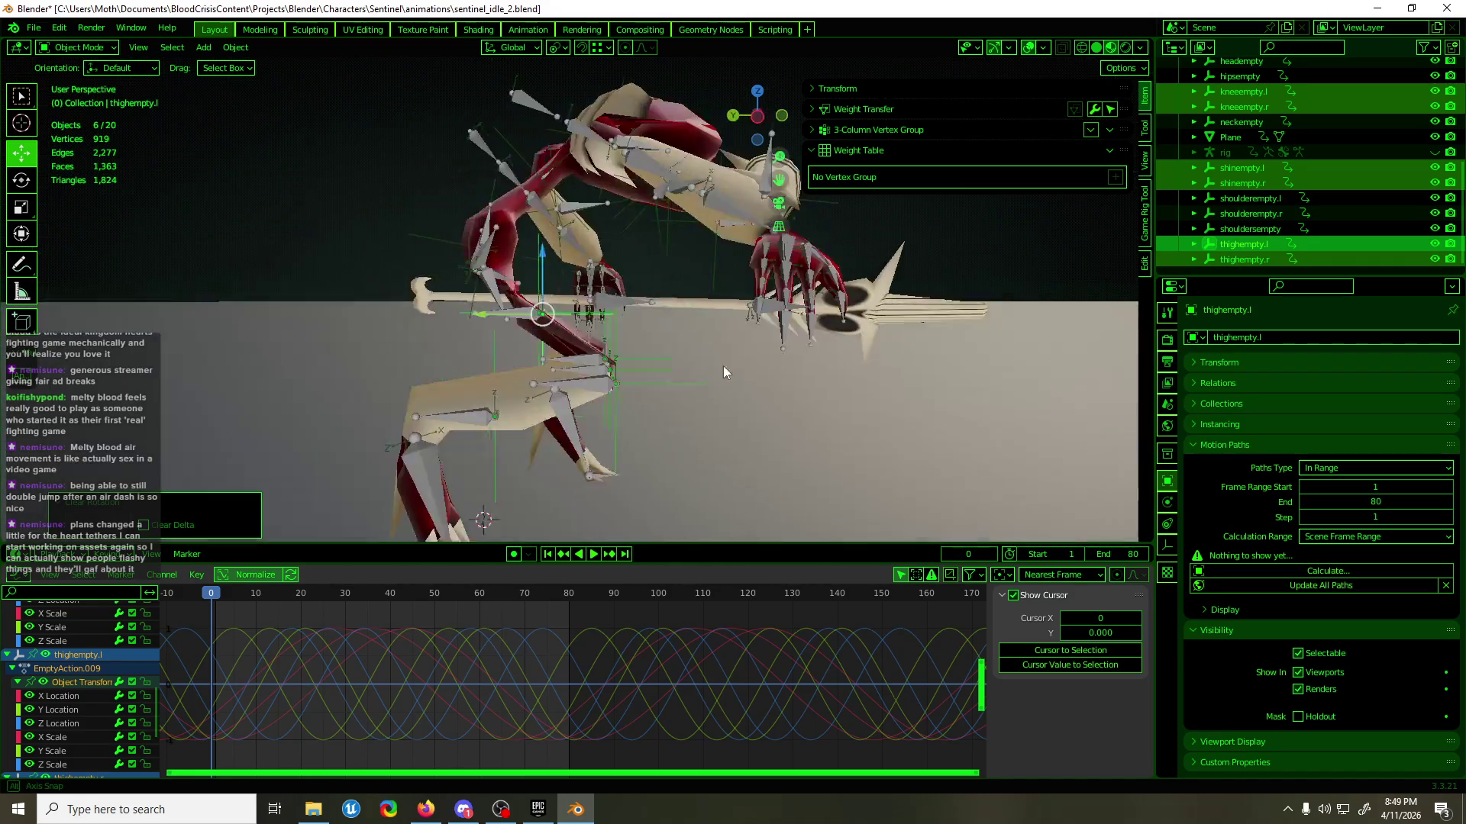
{"action": "key", "text": "shift+space"}
- Rotate the empties -90° about X with the pivot set to Individual Origins
{"action": "key", "text": "r"}
{"action": "left_click", "coordinate": [559, 48]}
{"action": "left_click", "coordinate": [615, 102]}
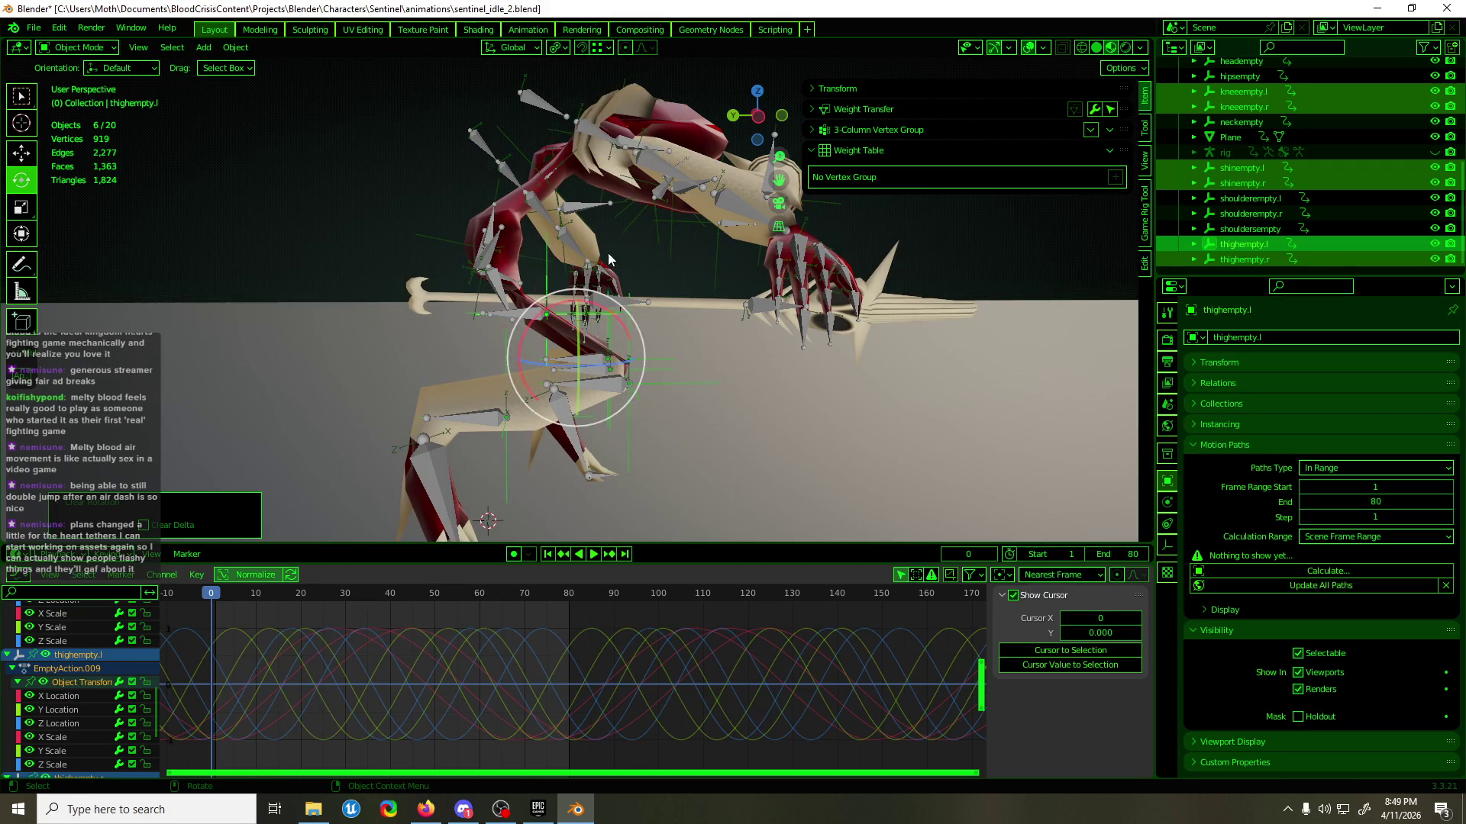
{"action": "mouse_move", "coordinate": [613, 319]}
{"action": "left_mouse_down"}
{"action": "mouse_move", "coordinate": [580, 301]}
{"action": "mouse_move", "coordinate": [493, 314]}
{"action": "left_mouse_up"}
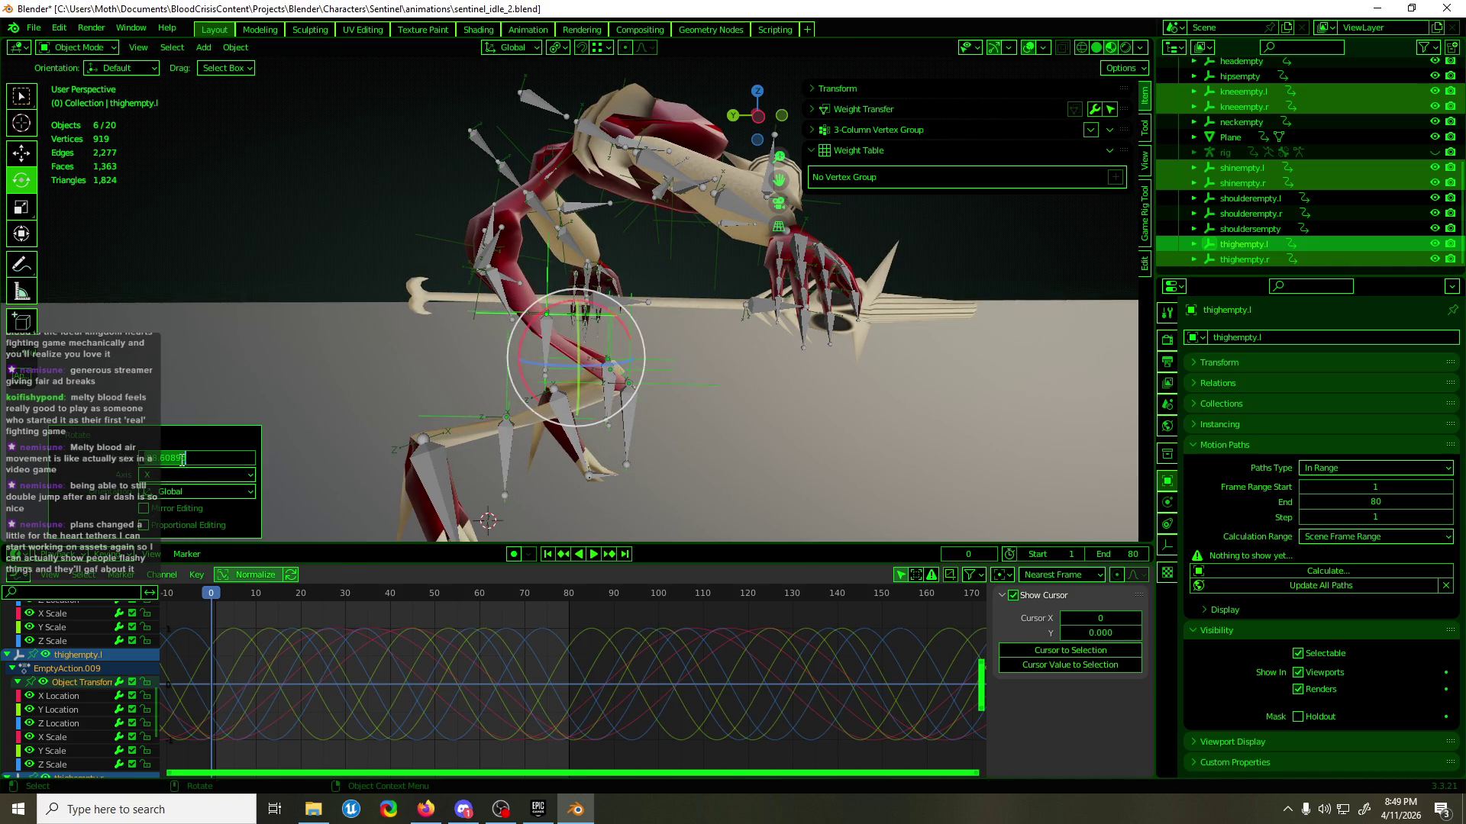
{"action": "key", "text": "Return"}
- Preview the new leg pose in playback, then select only kneeempty.r in left side view
{"action": "mouse_move", "coordinate": [320, 390]}
{"action": "middle_mouse_down", "text": "alt"}
{"action": "mouse_move", "coordinate": [369, 365]}
{"action": "mouse_move", "coordinate": [235, 356]}
{"action": "middle_mouse_up", "text": "alt"}
{"action": "key", "text": "space"}
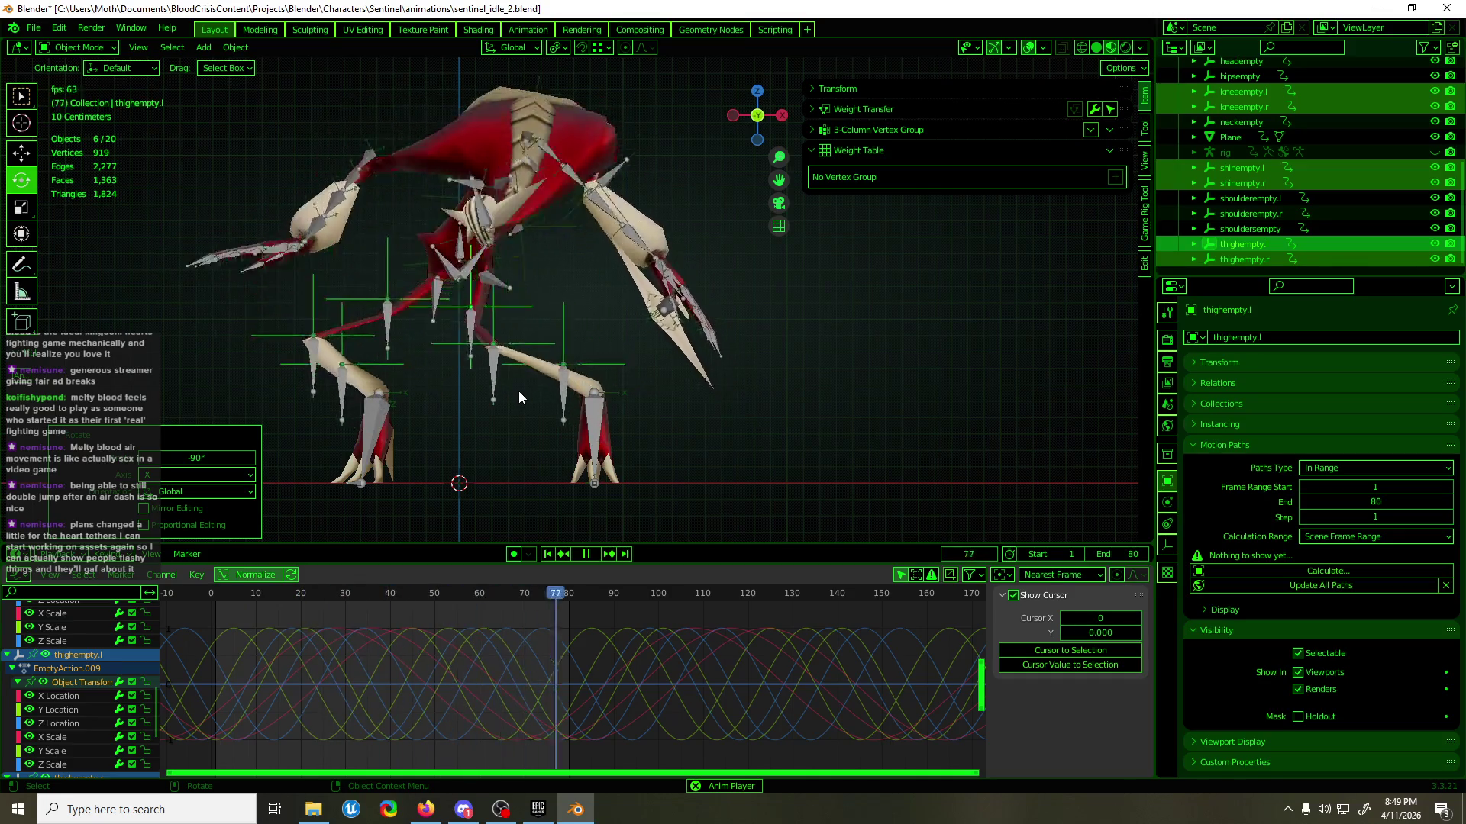
{"action": "middle_click_drag", "start_coordinate": [505, 428], "coordinate": [698, 452], "text": "alt"}
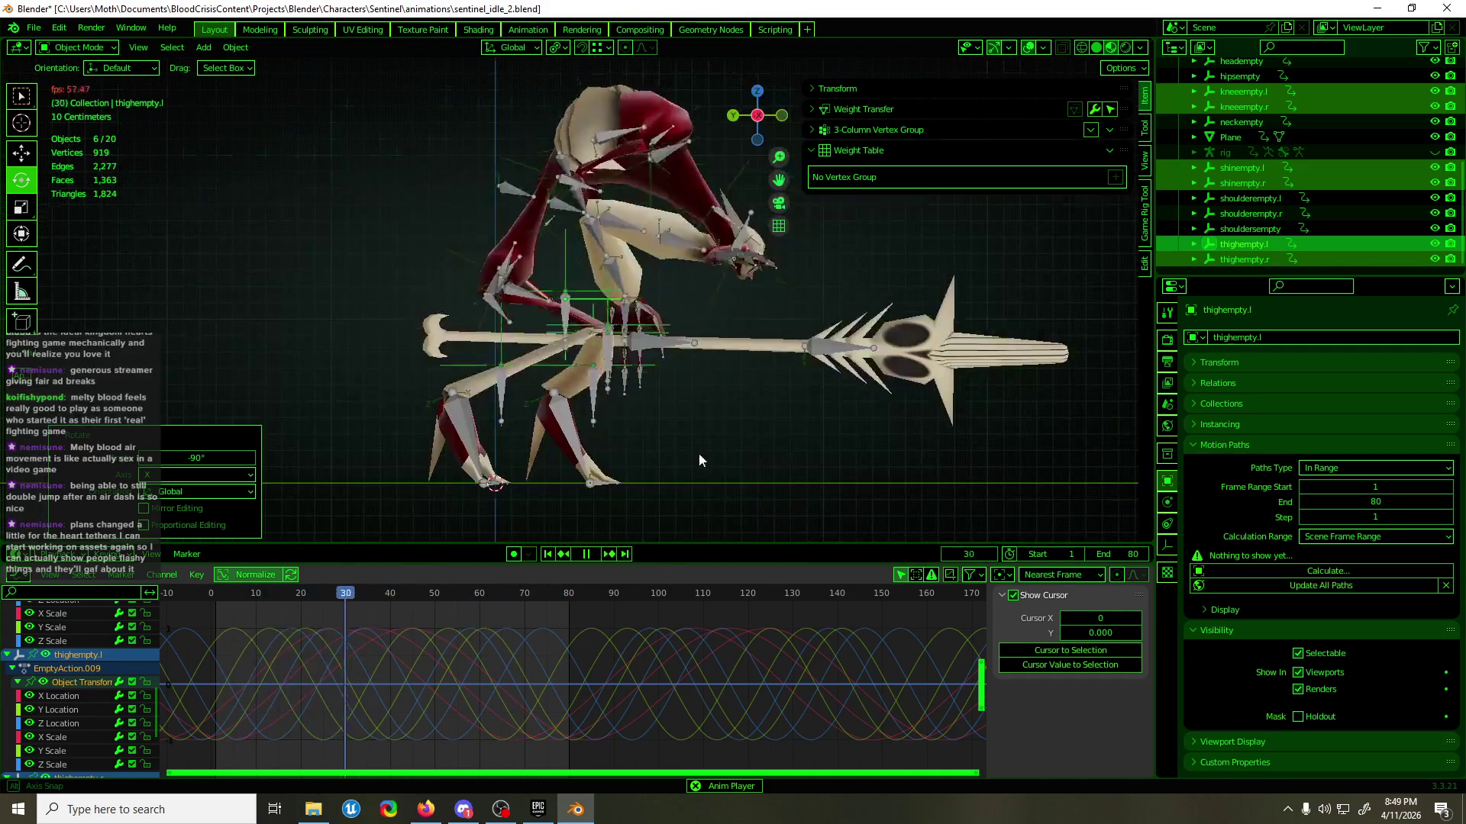
{"action": "key", "text": "space"}
{"action": "middle_click_drag", "start_coordinate": [647, 394], "coordinate": [574, 382]}
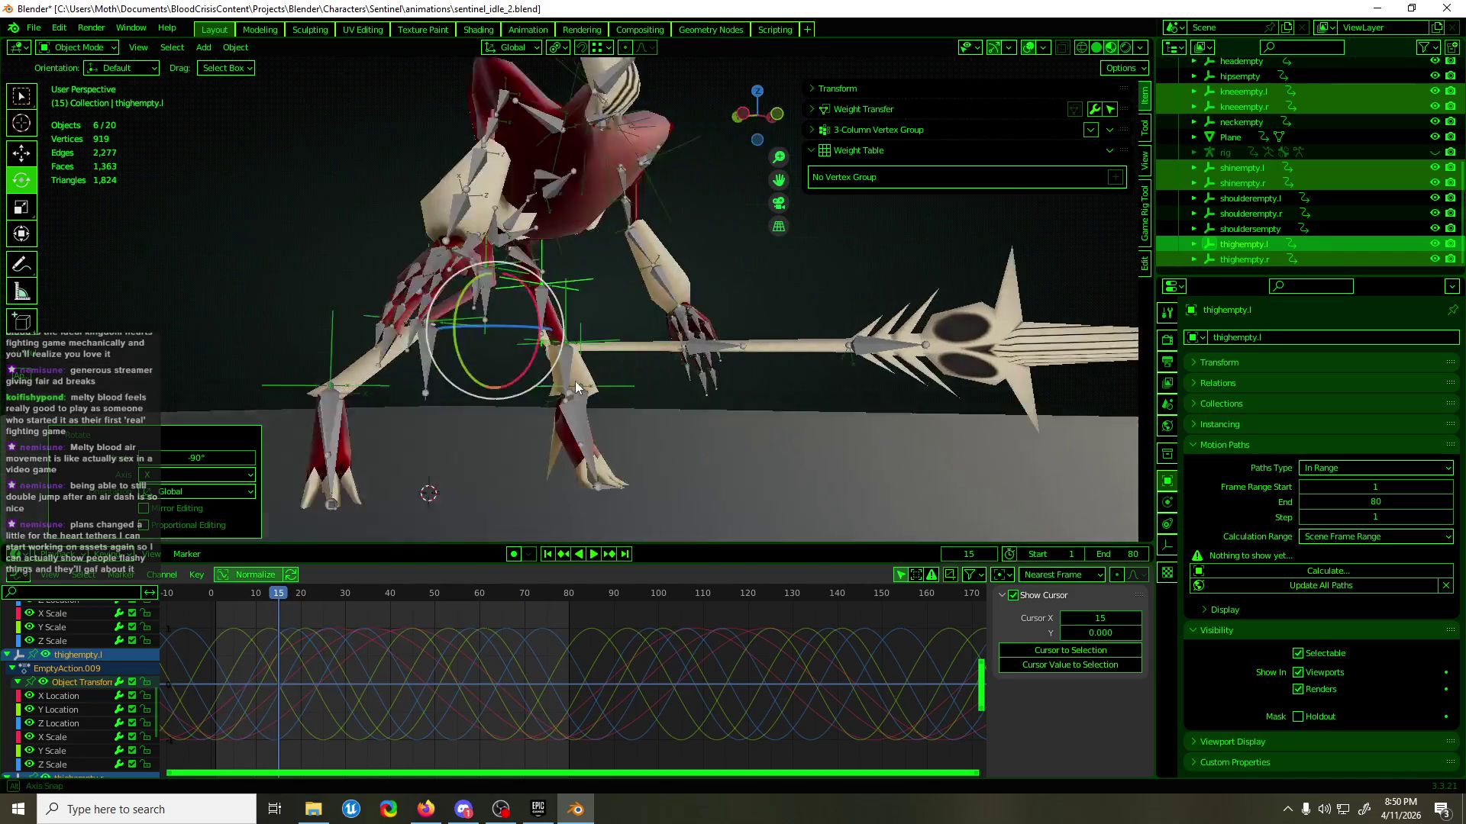
{"action": "left_click", "coordinate": [464, 341]}
{"action": "key", "text": "w"}
{"action": "middle_click_drag", "start_coordinate": [458, 350], "coordinate": [562, 379], "text": "alt"}
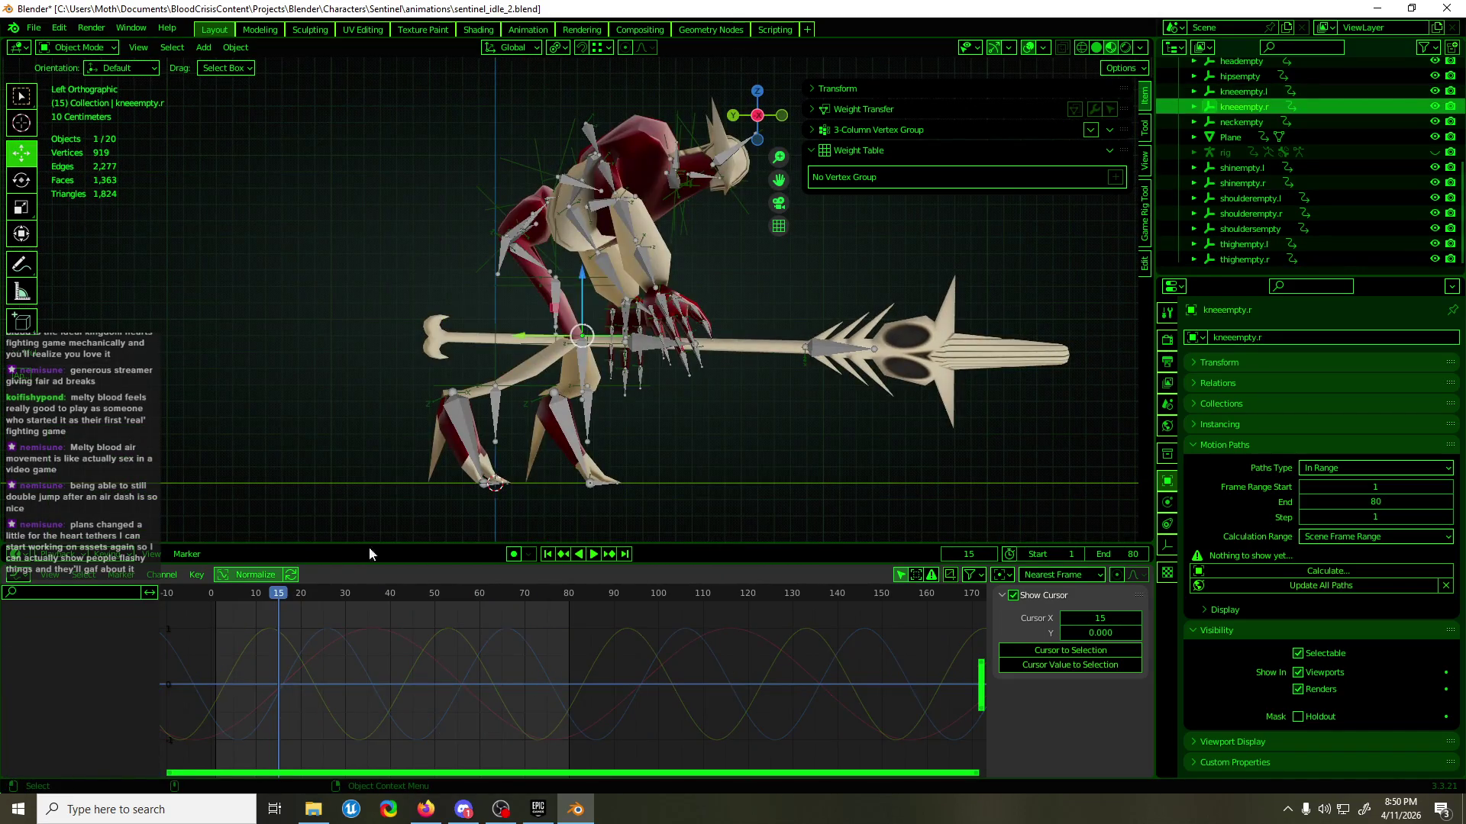
- Lower kneeempty.r's Y Location keys from frame 53 on, bringing frame 53 to 23.3 cm
{"action": "key", "text": "a"}
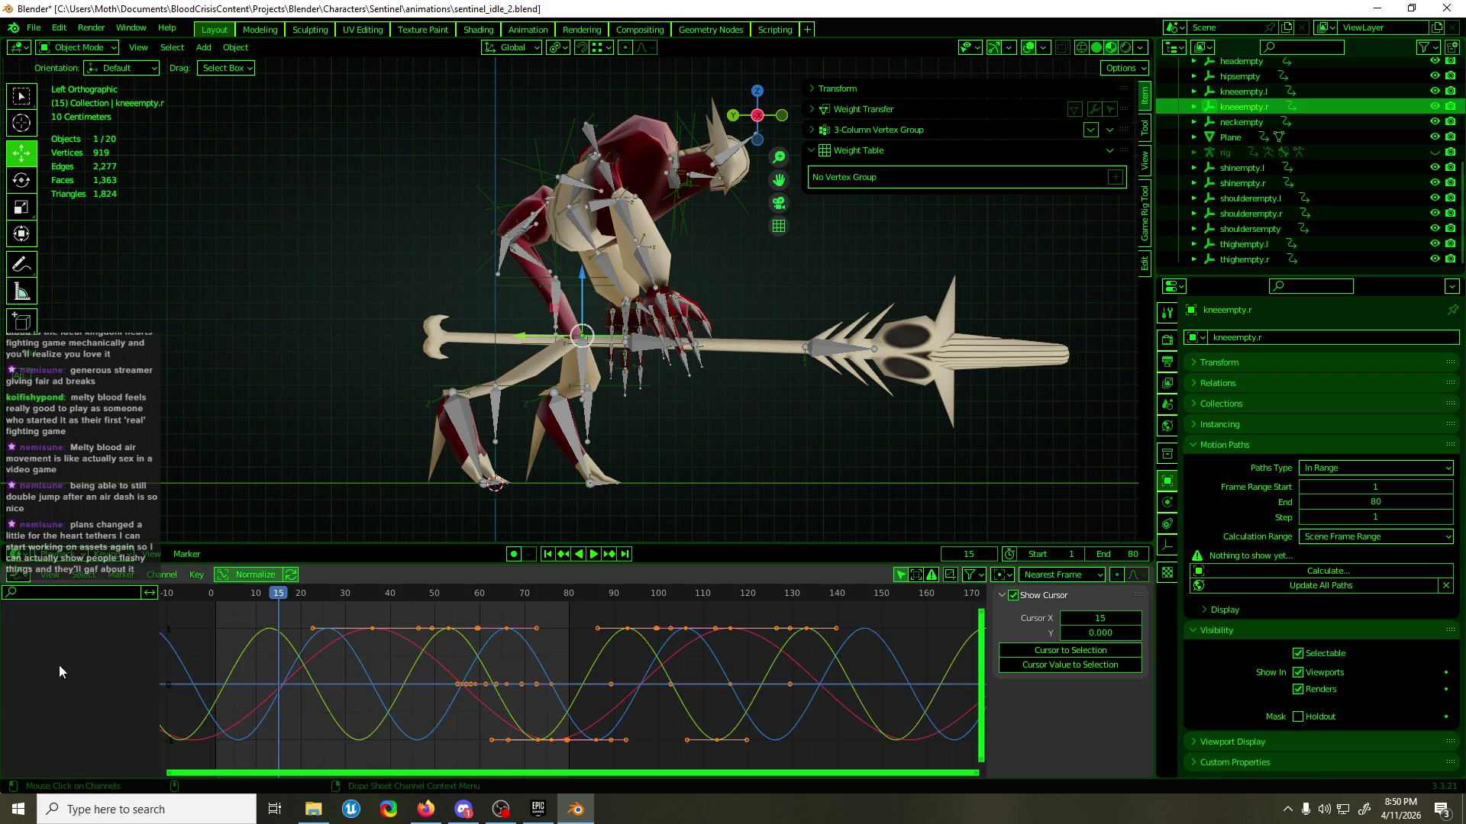
{"action": "left_click", "coordinate": [357, 651]}
{"action": "mouse_move", "coordinate": [507, 524]}
{"action": "middle_mouse_down"}
{"action": "mouse_move", "coordinate": [520, 438]}
{"action": "mouse_move", "coordinate": [495, 386]}
{"action": "mouse_move", "coordinate": [423, 373]}
{"action": "mouse_move", "coordinate": [301, 569]}
{"action": "middle_mouse_up"}
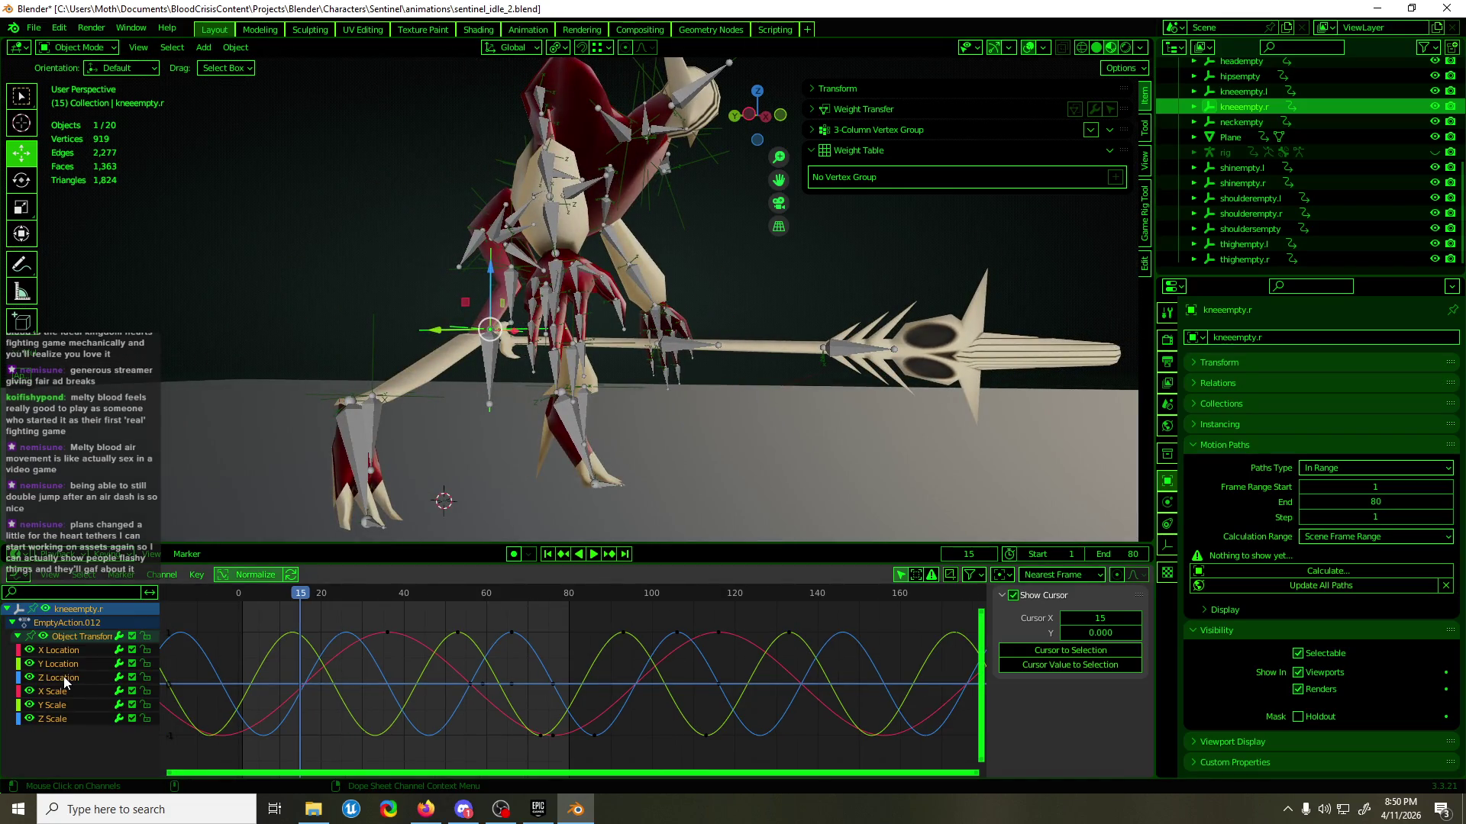
{"action": "key", "text": "ctrl+KP_3"}
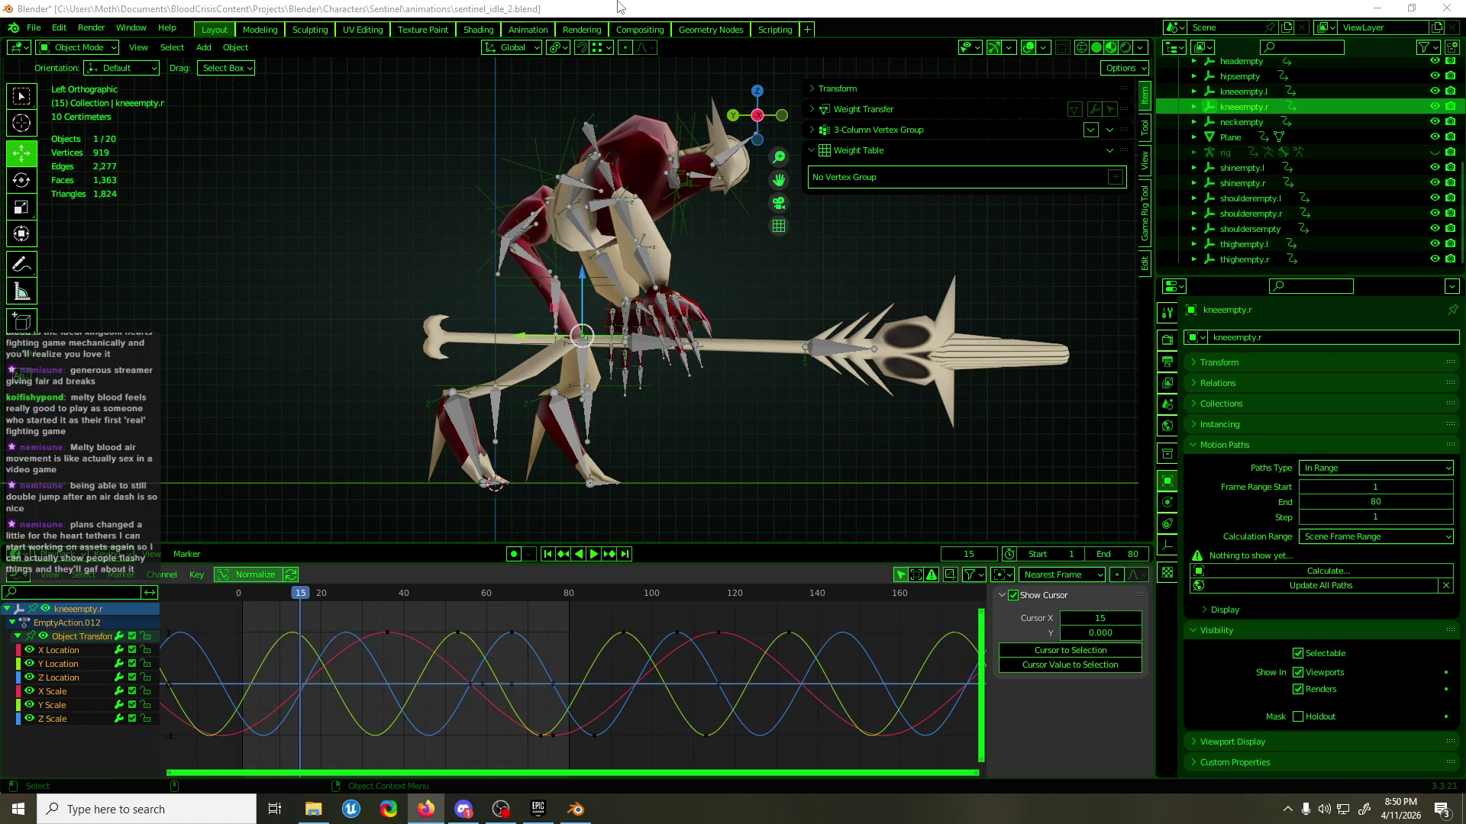
{"action": "left_click_drag", "start_coordinate": [809, 649], "coordinate": [453, 690]}
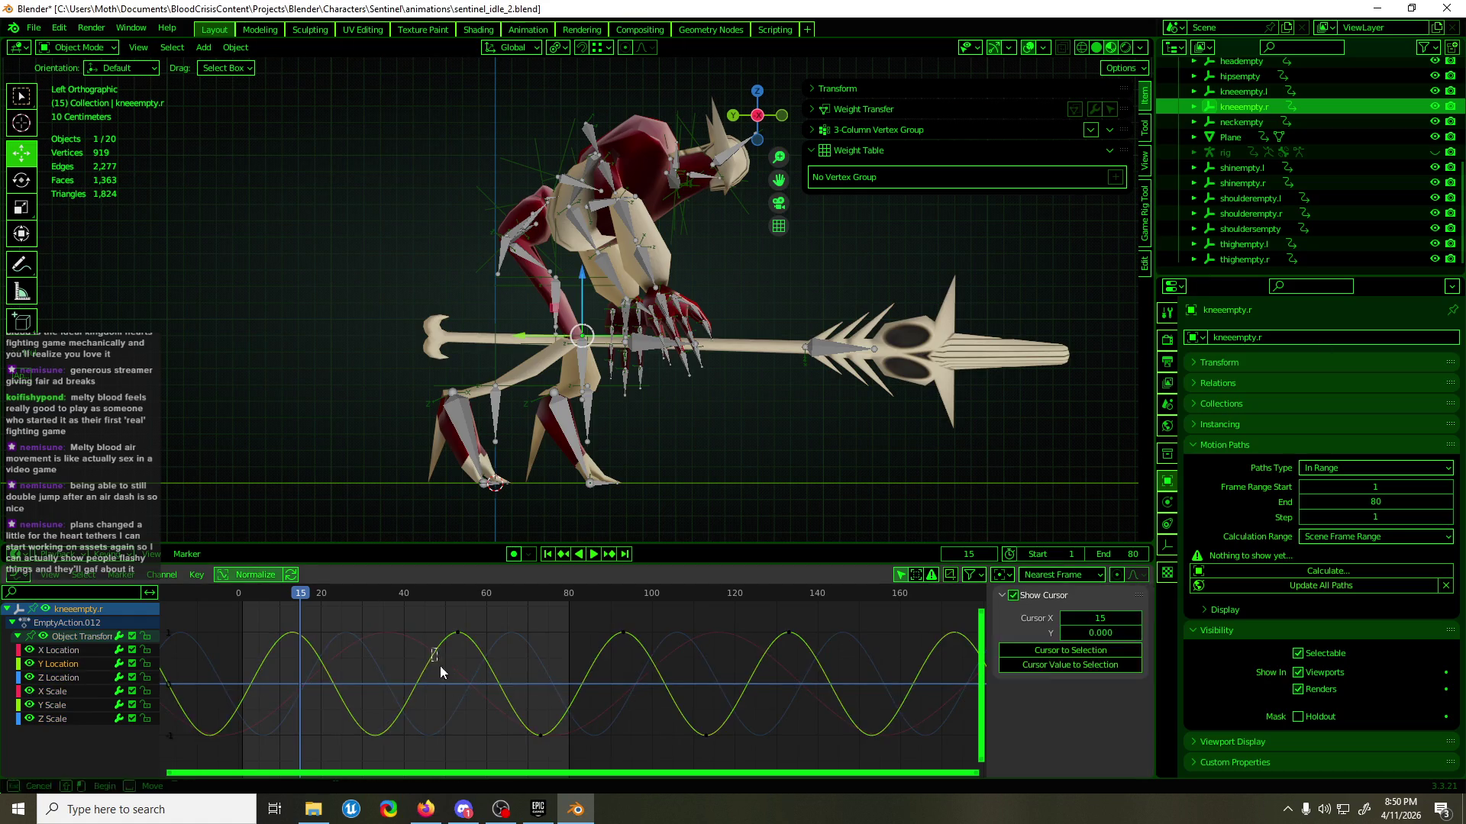
{"action": "key", "text": "g"}
{"action": "key", "text": "y"}
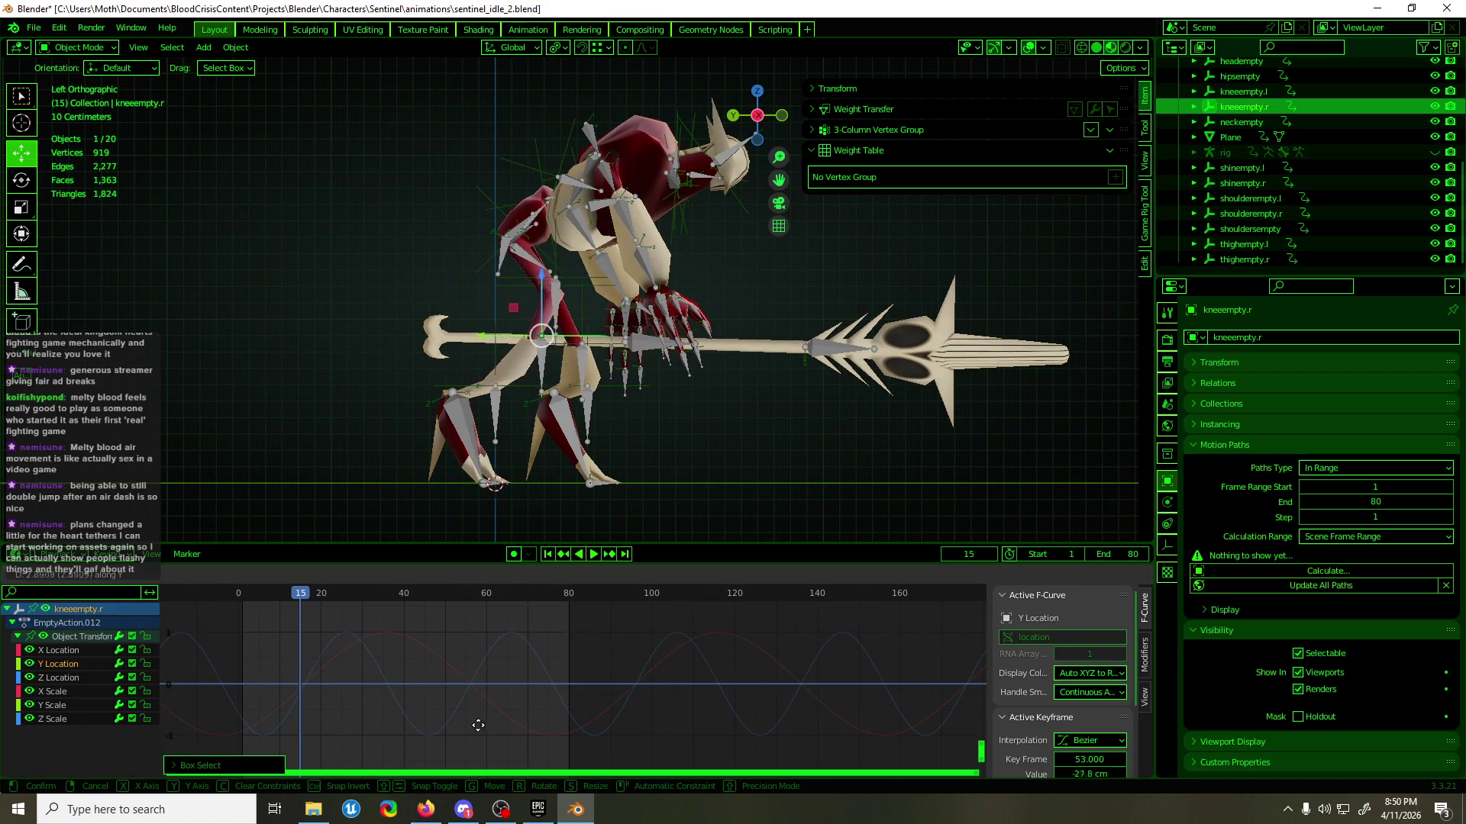
{"action": "left_click", "coordinate": [472, 714]}
- Move two of thighempty.r's Y Location keys (frame 45 to -17.1 cm), preview, then select both shin empties
{"action": "mouse_move", "coordinate": [611, 321]}
{"action": "middle_mouse_down"}
{"action": "mouse_move", "coordinate": [645, 309]}
{"action": "mouse_move", "coordinate": [603, 284]}
{"action": "mouse_move", "coordinate": [592, 337]}
{"action": "middle_mouse_up"}
{"action": "left_click", "coordinate": [603, 284]}
{"action": "key", "text": "ctrl+KP_3"}
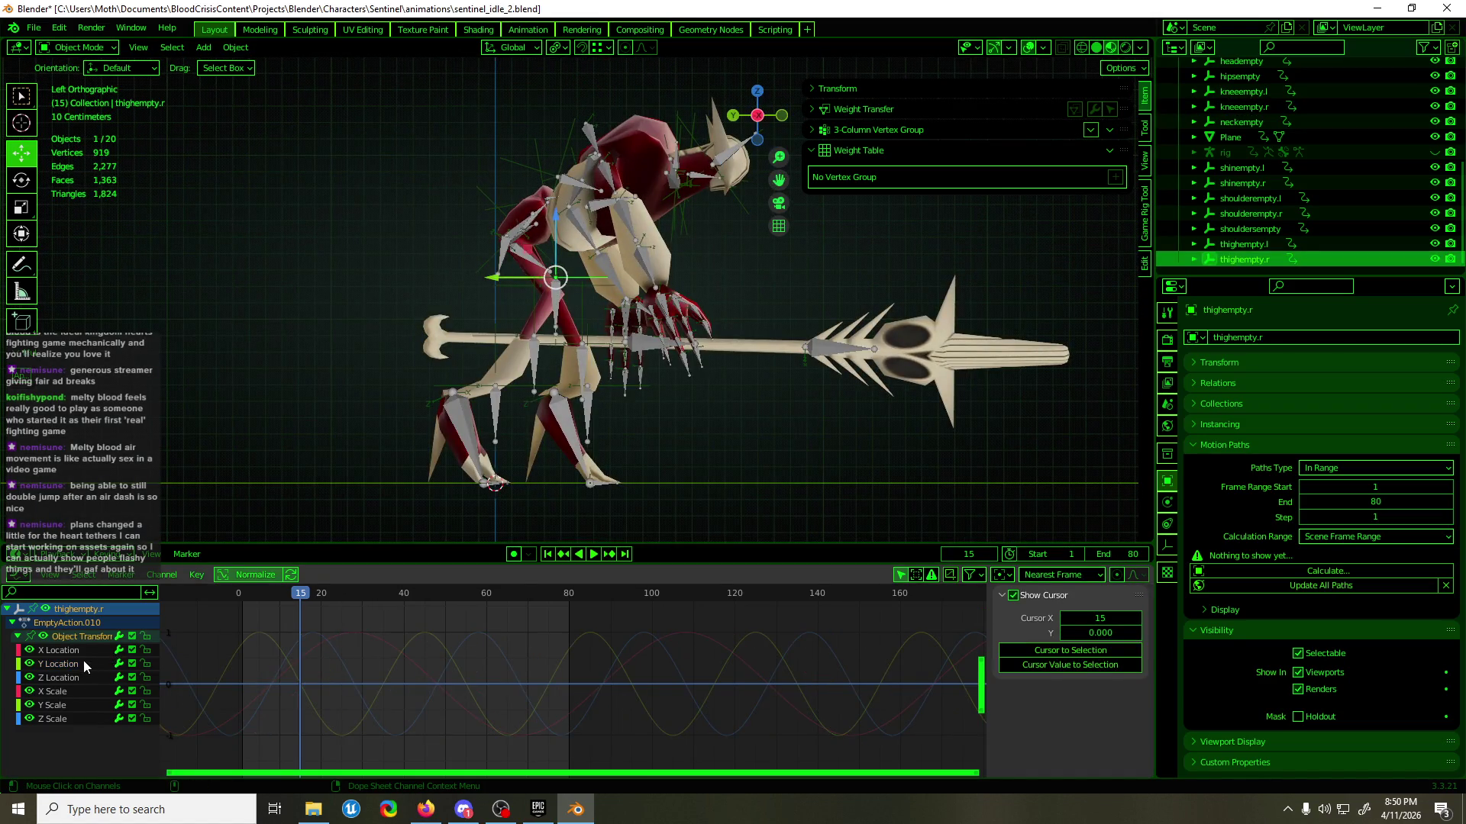
{"action": "left_click", "coordinate": [88, 663]}
{"action": "left_click_drag", "start_coordinate": [369, 646], "coordinate": [413, 695]}
{"action": "key", "text": "g"}
{"action": "key", "text": "y"}
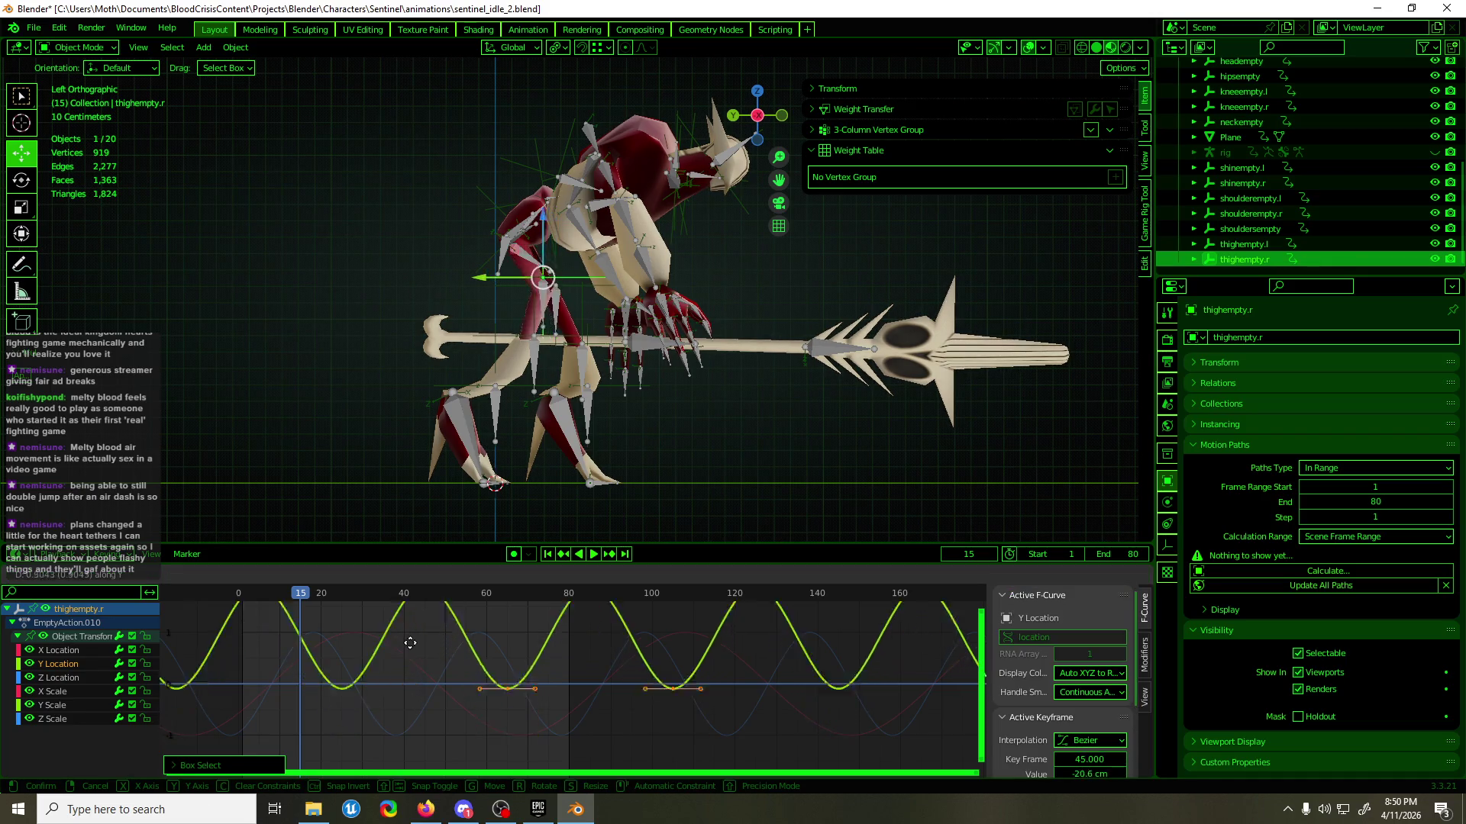
{"action": "left_click", "coordinate": [410, 644]}
{"action": "key", "text": "space"}
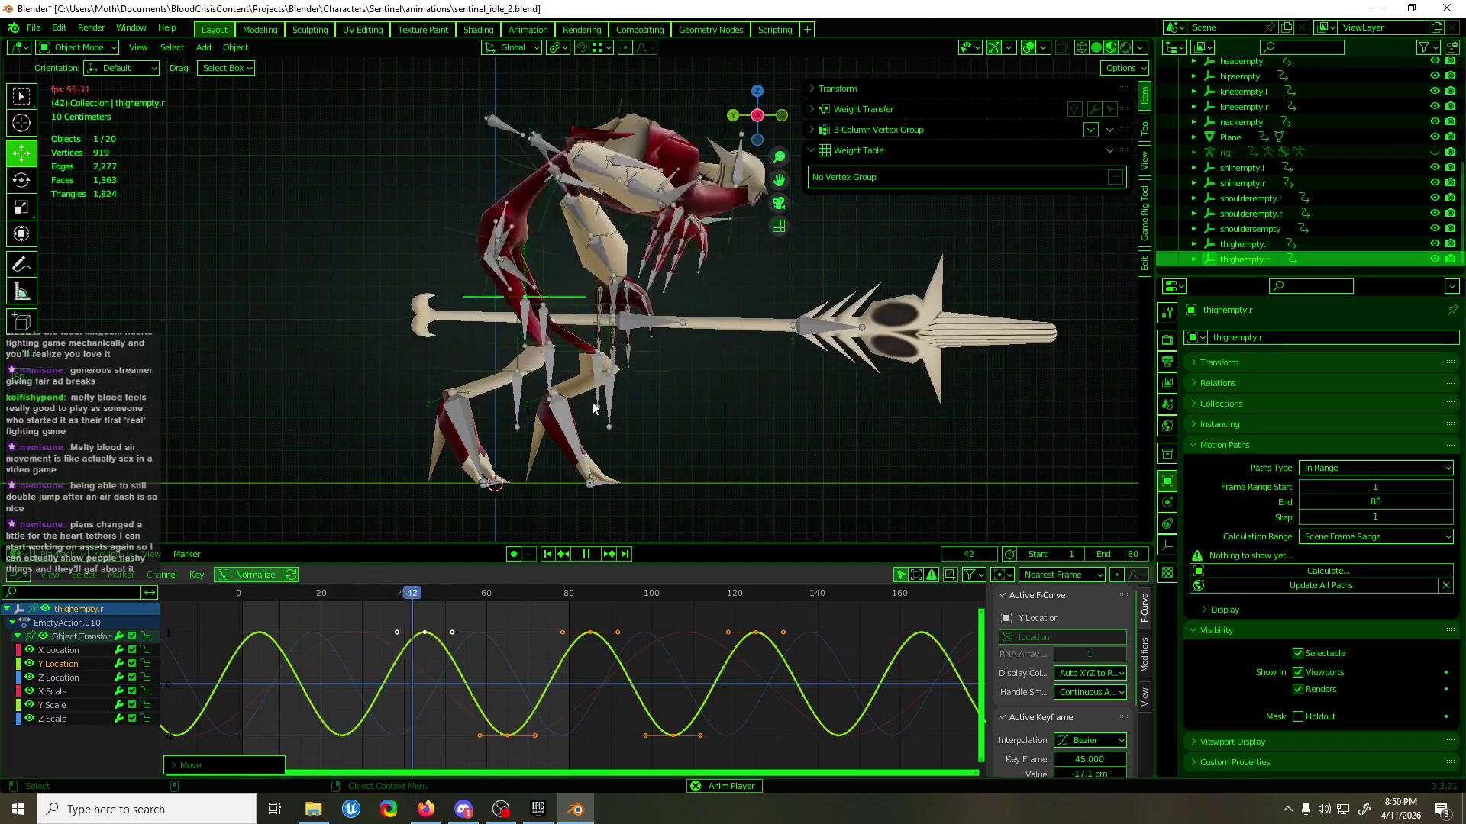
{"action": "key", "text": "space"}
{"action": "left_click", "coordinate": [456, 379]}
{"action": "left_click", "coordinate": [627, 383], "text": "shift"}
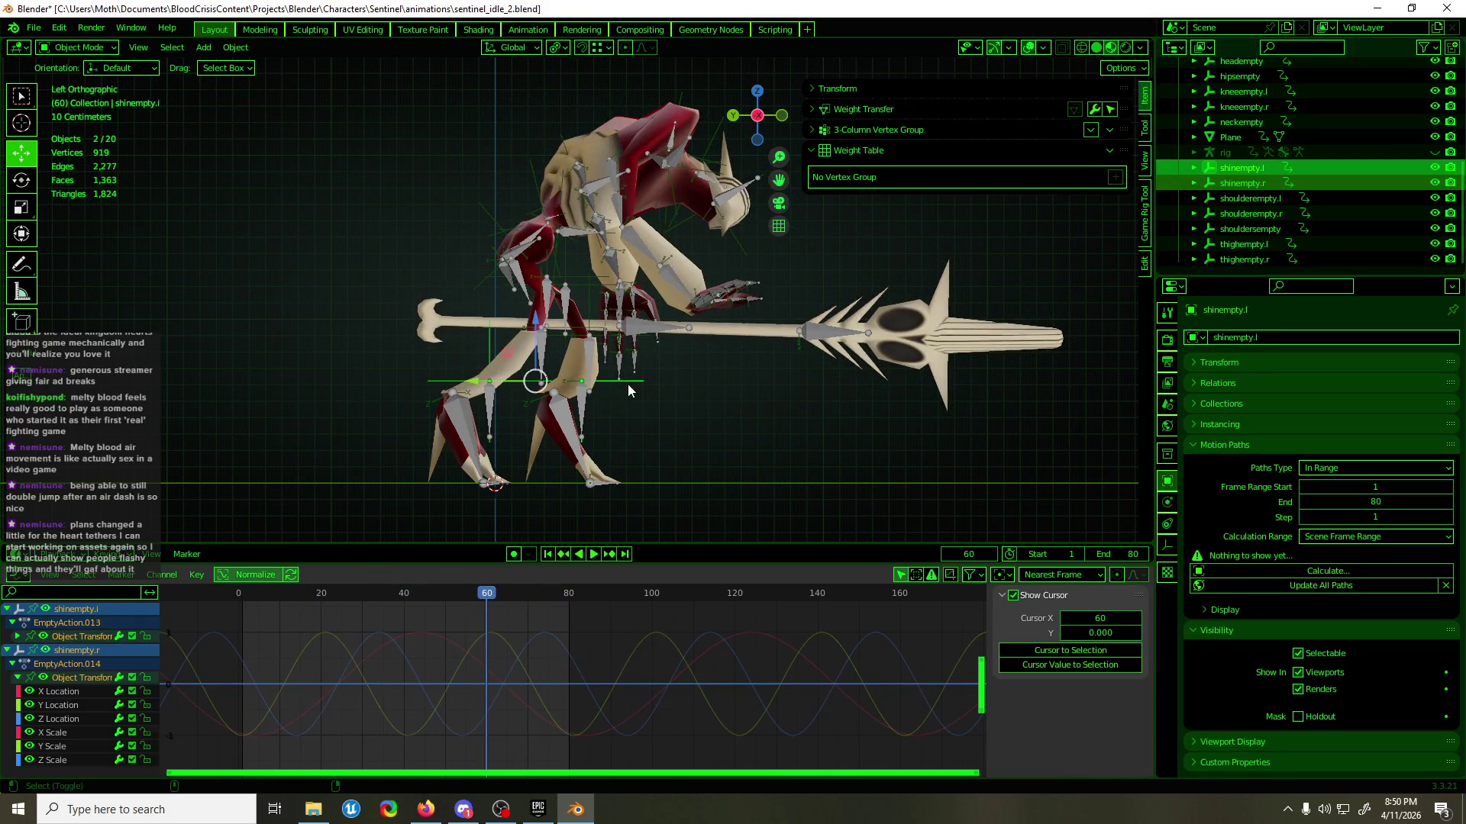
- Show the left and right shin empties' Y Location curves together in the Graph Editor
{"action": "left_click", "coordinate": [17, 635]}
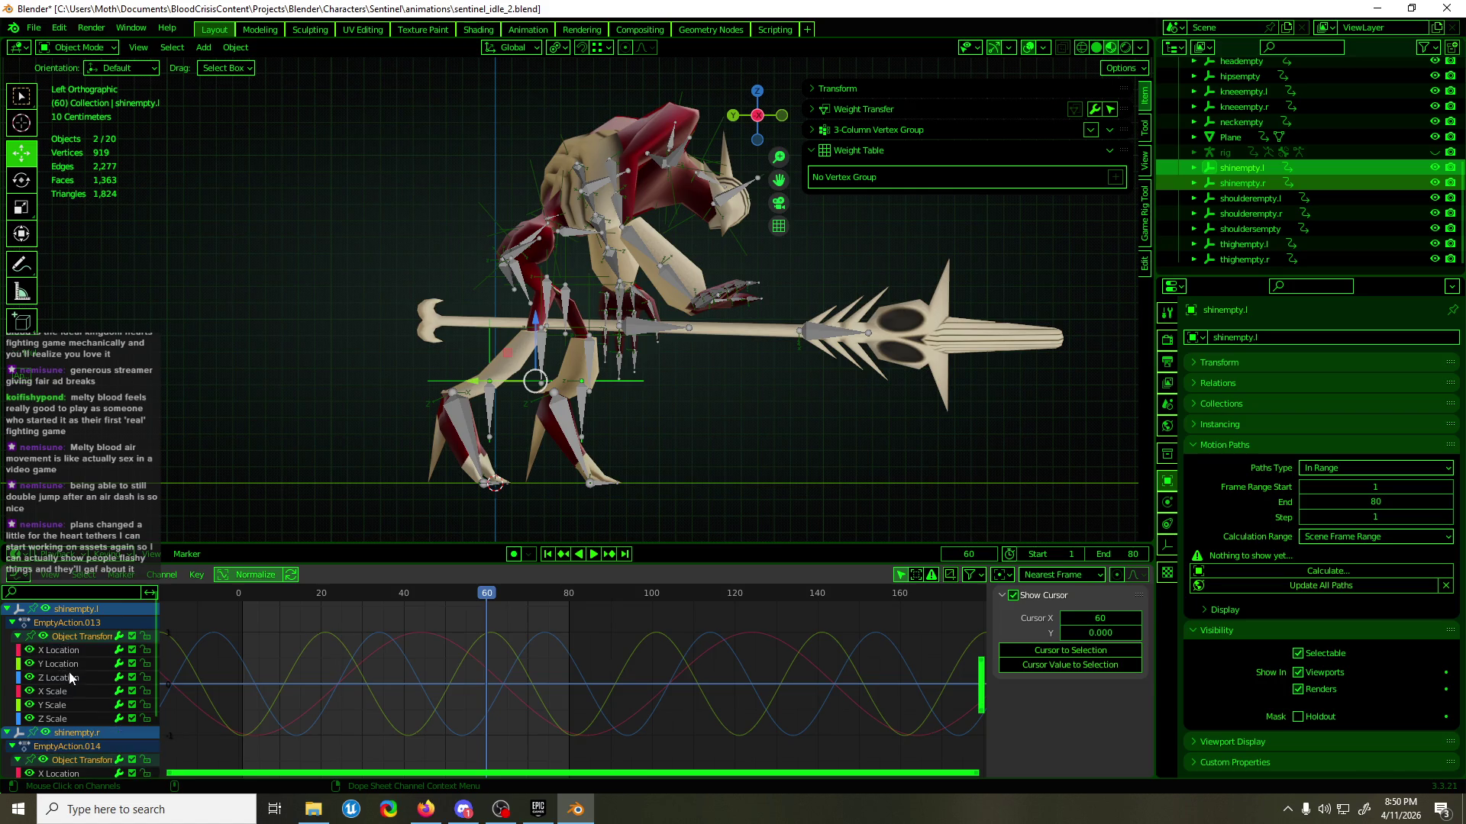
{"action": "left_click", "coordinate": [69, 670]}
{"action": "scroll", "coordinate": [83, 680], "scroll_direction": "down", "scroll_amount": 3}
{"action": "left_click", "coordinate": [63, 702], "text": "shift"}
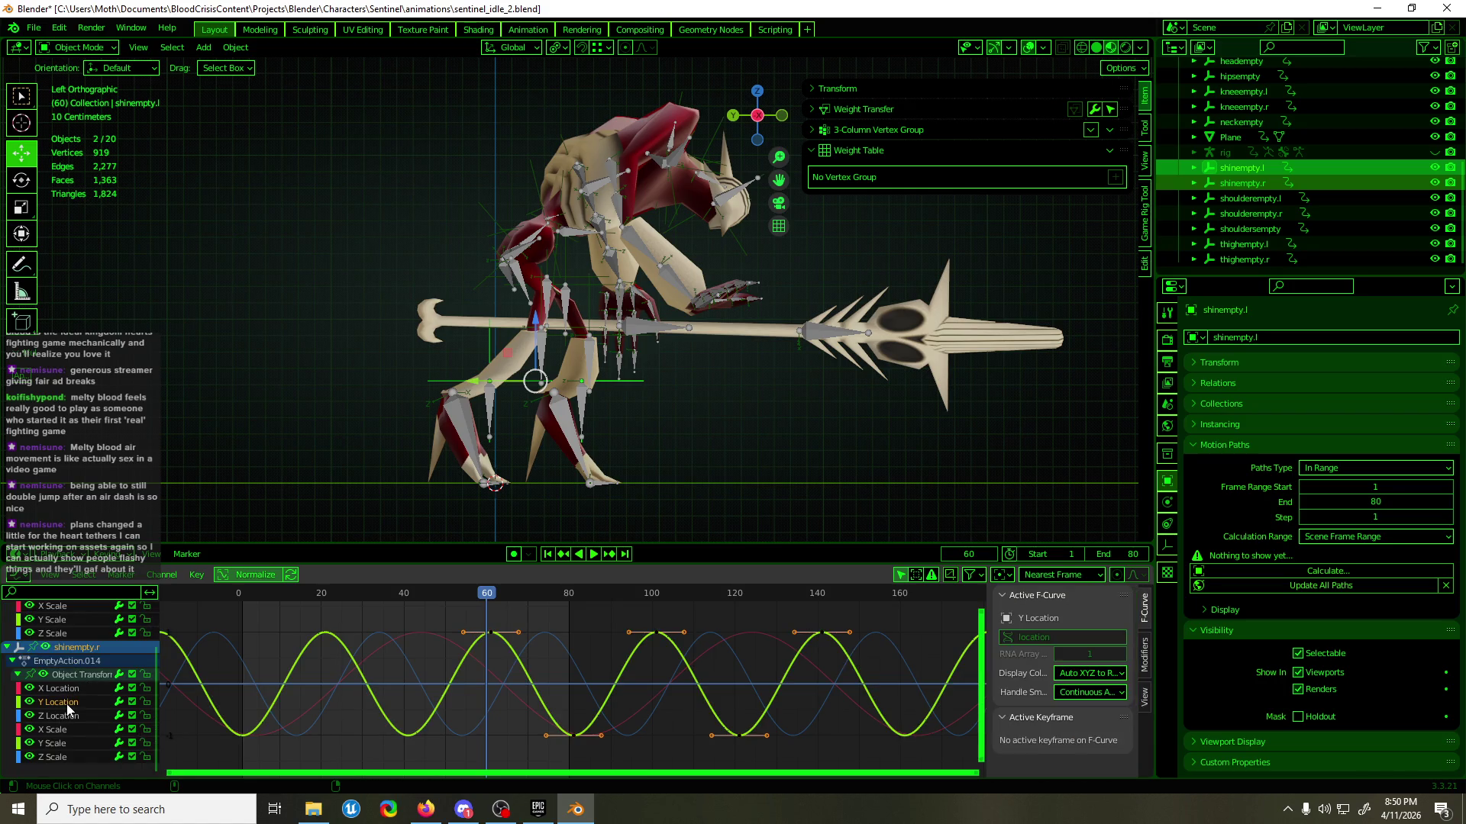
{"action": "key", "text": "g"}
{"action": "left_click", "coordinate": [402, 657]}
- Raise the peak keys of both shin Y Location curves to 17.1 cm
{"action": "left_click_drag", "start_coordinate": [404, 657], "coordinate": [458, 725]}
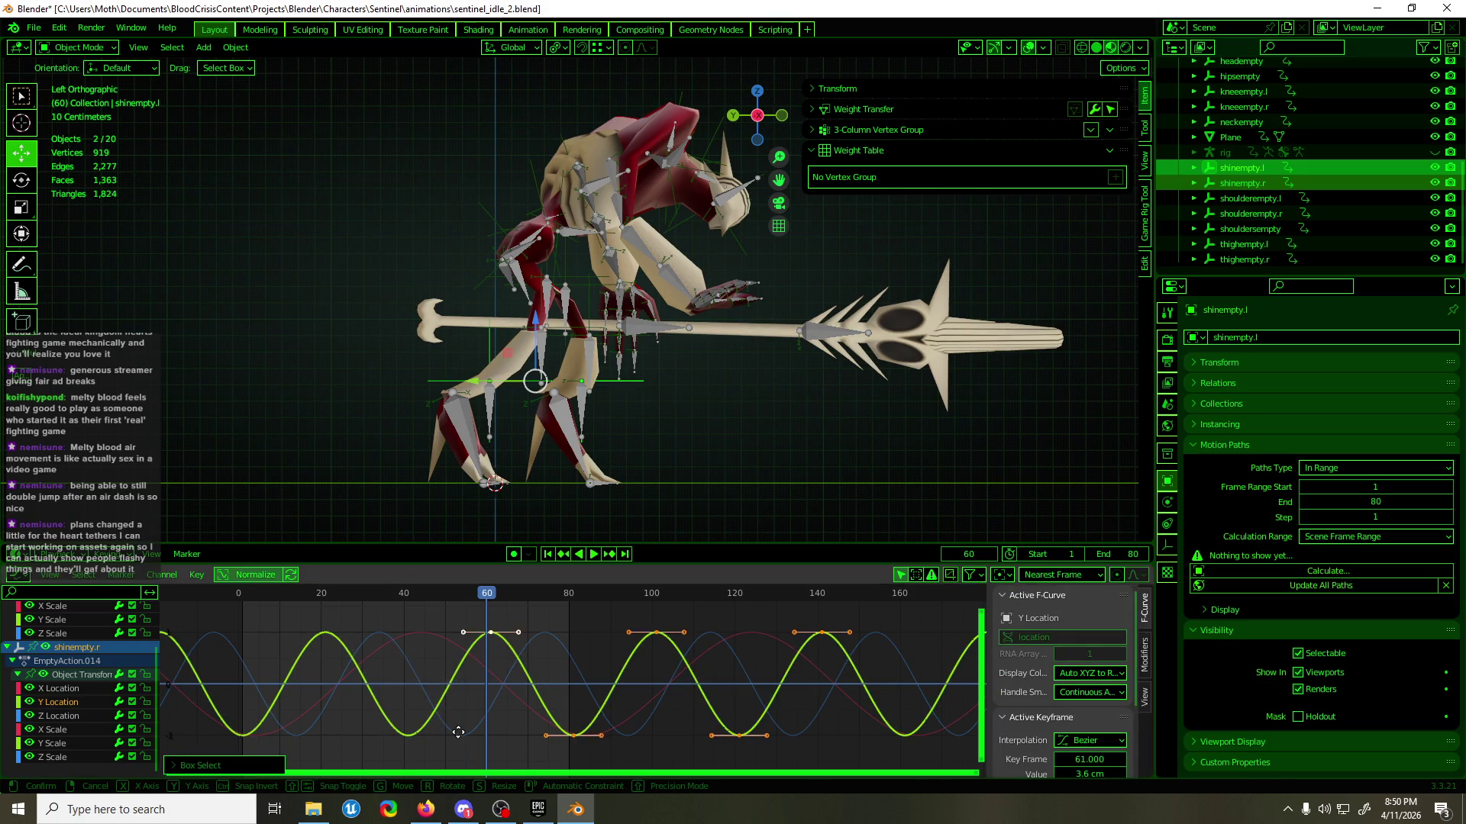
{"action": "key", "text": "g"}
{"action": "key", "text": "y"}
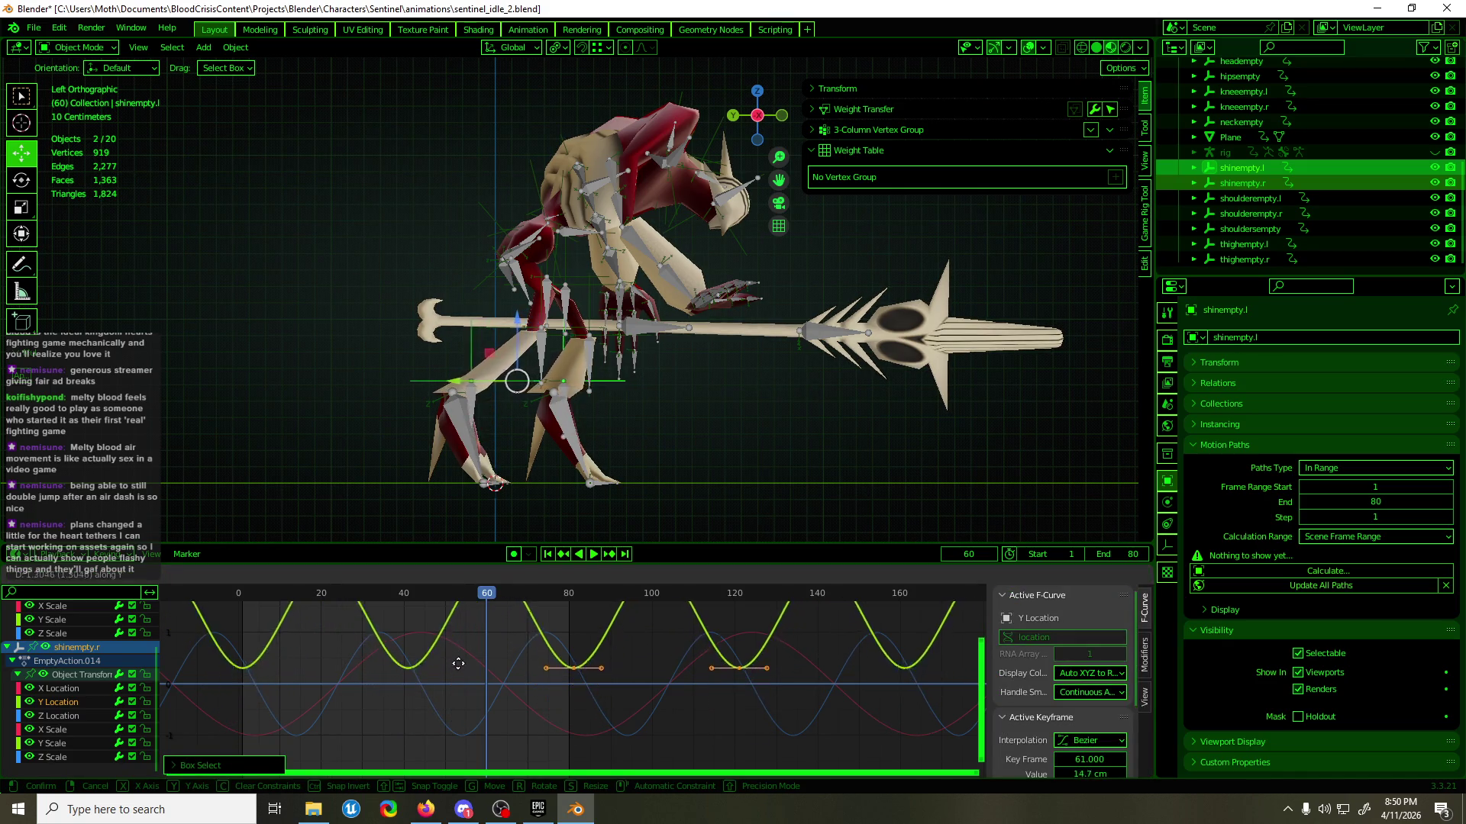
{"action": "key", "text": "Return"}
- Preview the idle loop from frame 0 with the adjusted shins
{"action": "mouse_move", "coordinate": [527, 428]}
{"action": "middle_mouse_down"}
{"action": "mouse_move", "coordinate": [506, 438]}
{"action": "mouse_move", "coordinate": [537, 437]}
{"action": "mouse_move", "coordinate": [576, 465]}
{"action": "mouse_move", "coordinate": [524, 471]}
{"action": "middle_mouse_up"}
{"action": "key", "text": "space"}
{"action": "key", "text": "KP_1"}
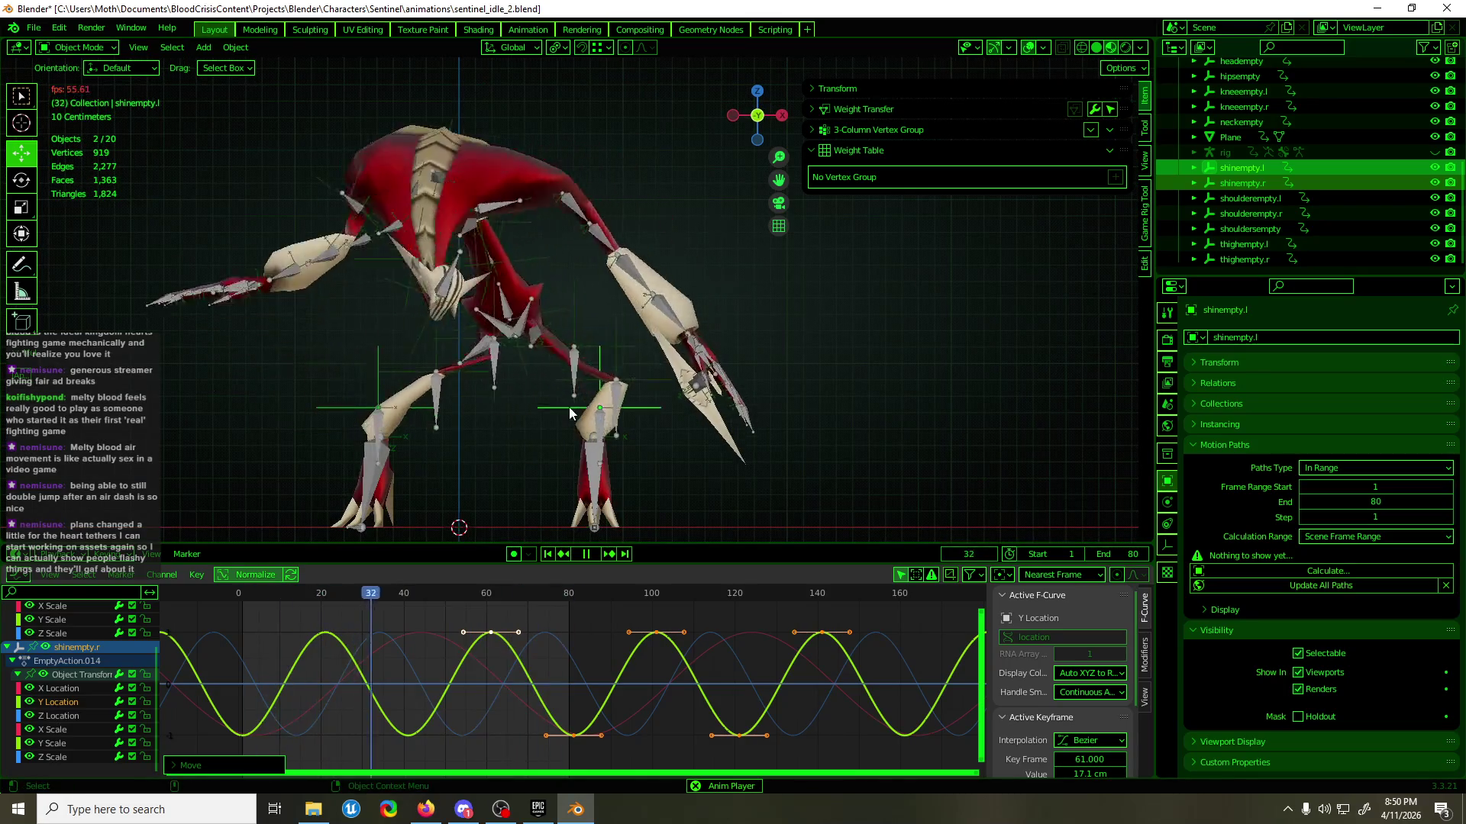
{"action": "key", "text": "space"}
{"action": "left_click", "coordinate": [615, 412]}
{"action": "left_click_drag", "start_coordinate": [264, 593], "coordinate": [238, 606]}
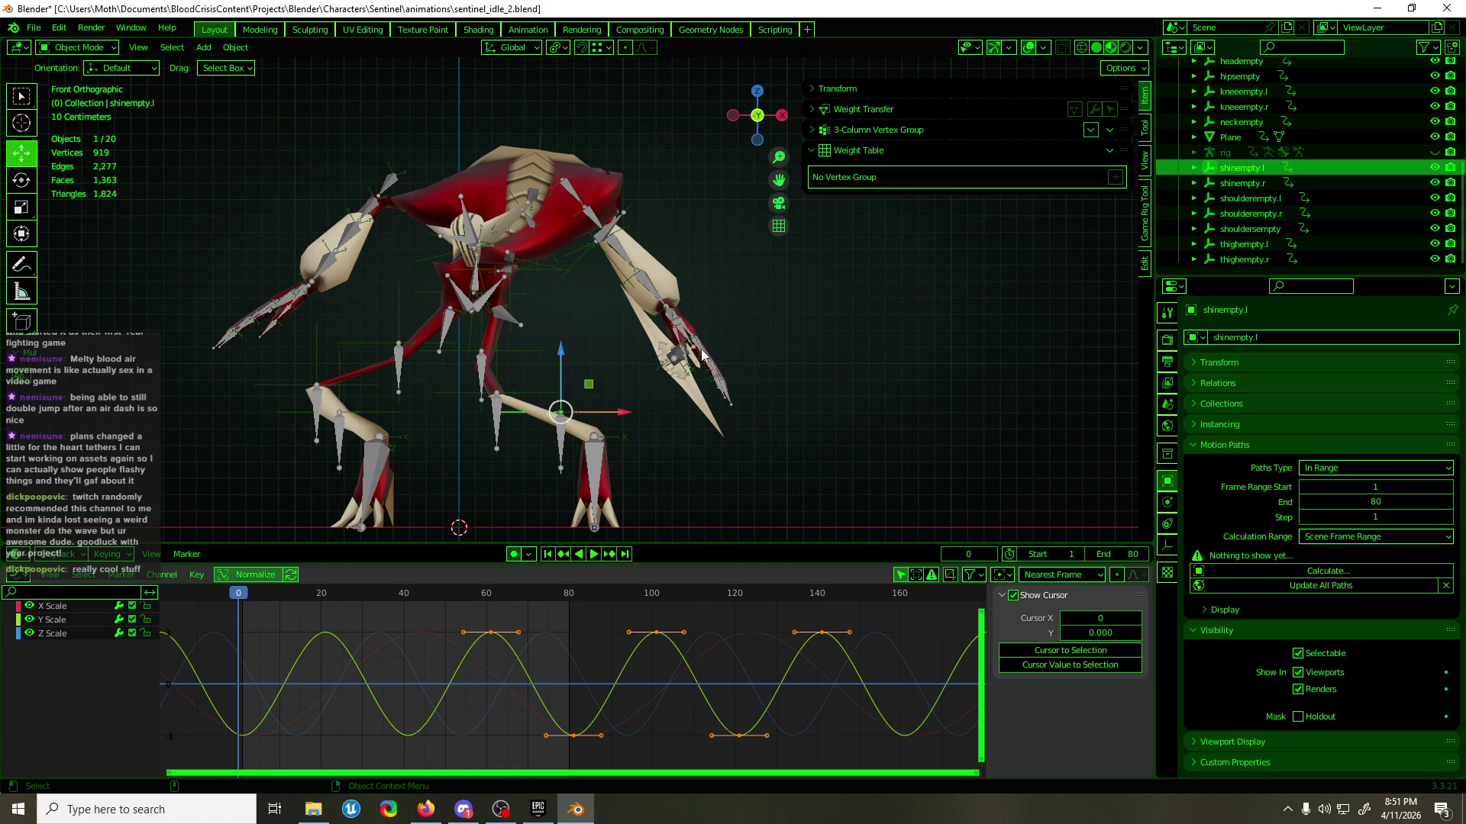
{"action": "key", "text": "space"}
{"action": "mouse_move", "coordinate": [618, 264]}
{"action": "middle_mouse_down"}
{"action": "mouse_move", "coordinate": [670, 355]}
{"action": "mouse_move", "coordinate": [685, 356]}
{"action": "middle_mouse_up"}
- Save sentinel_idle_2.blend, view the whole creature, then select thighempty.r
{"action": "key", "text": "ctrl+s"}
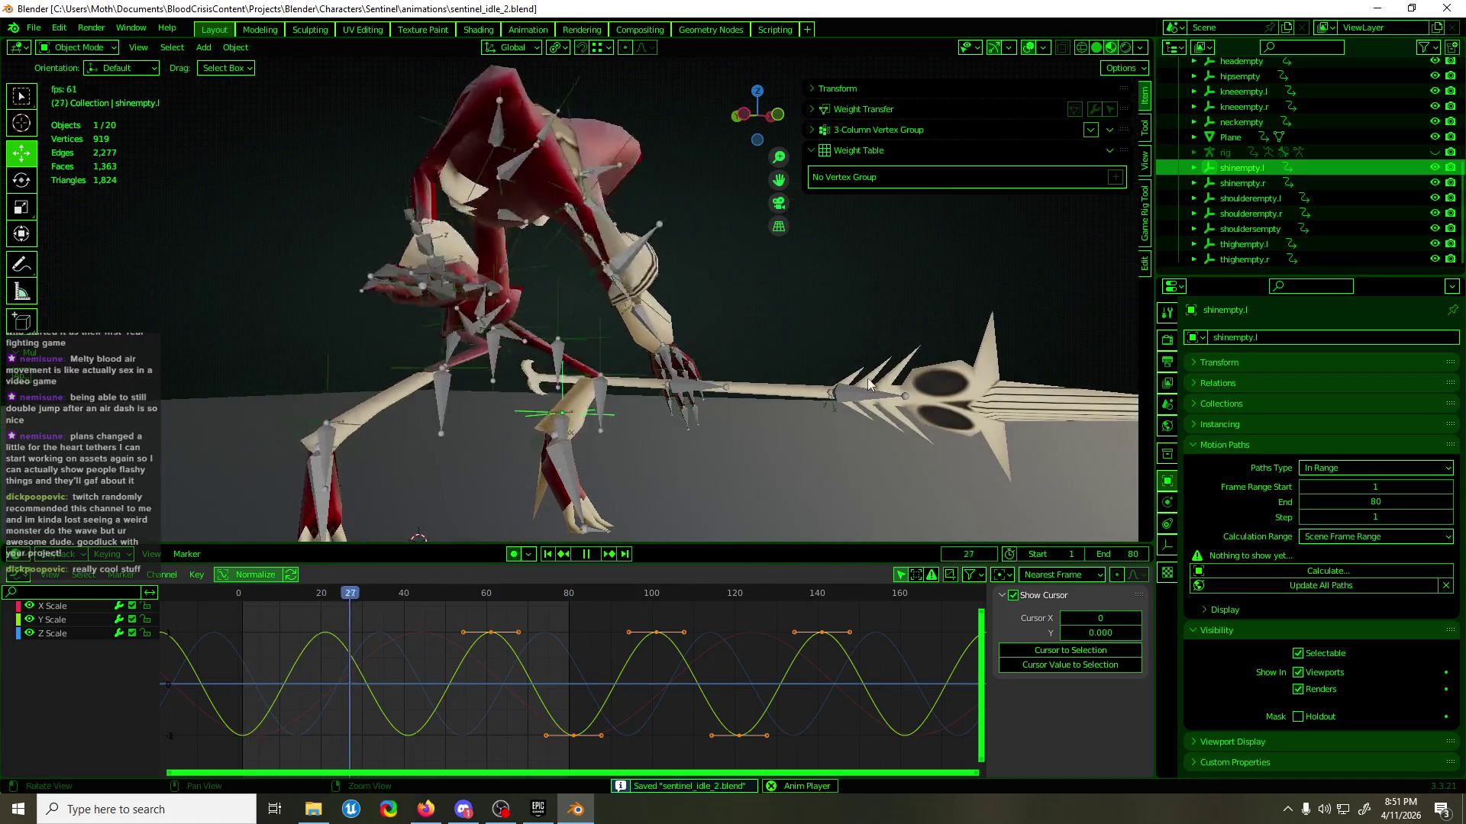
{"action": "left_click", "coordinate": [1028, 48]}
{"action": "scroll", "coordinate": [703, 248], "scroll_direction": "down", "scroll_amount": 3}
{"action": "mouse_move", "coordinate": [703, 249]}
{"action": "middle_mouse_down"}
{"action": "mouse_move", "coordinate": [649, 283]}
{"action": "mouse_move", "coordinate": [918, 299]}
{"action": "mouse_move", "coordinate": [569, 293]}
{"action": "mouse_move", "coordinate": [586, 294]}
{"action": "middle_mouse_up"}
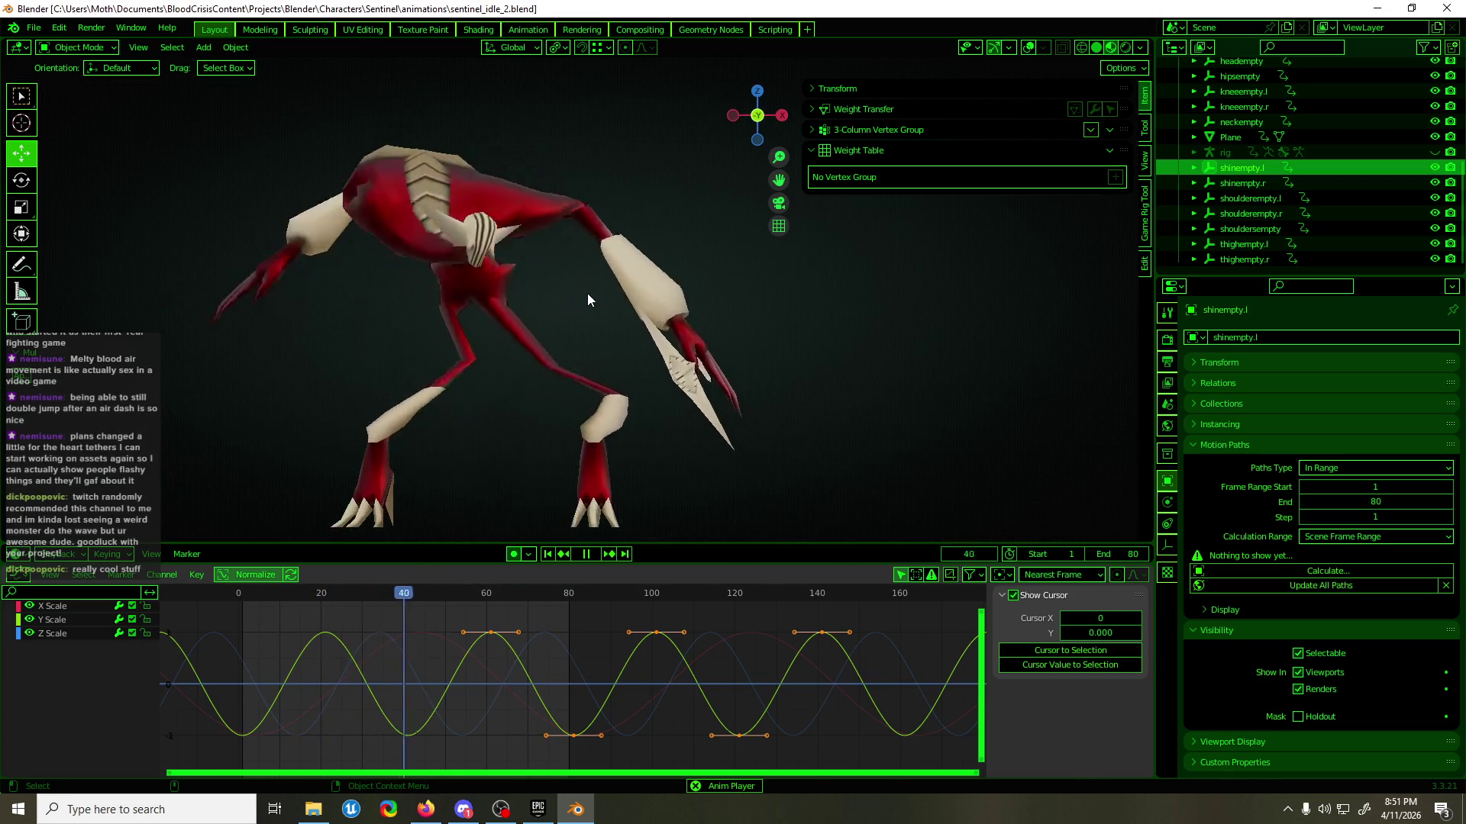
{"action": "left_click", "coordinate": [1028, 47]}
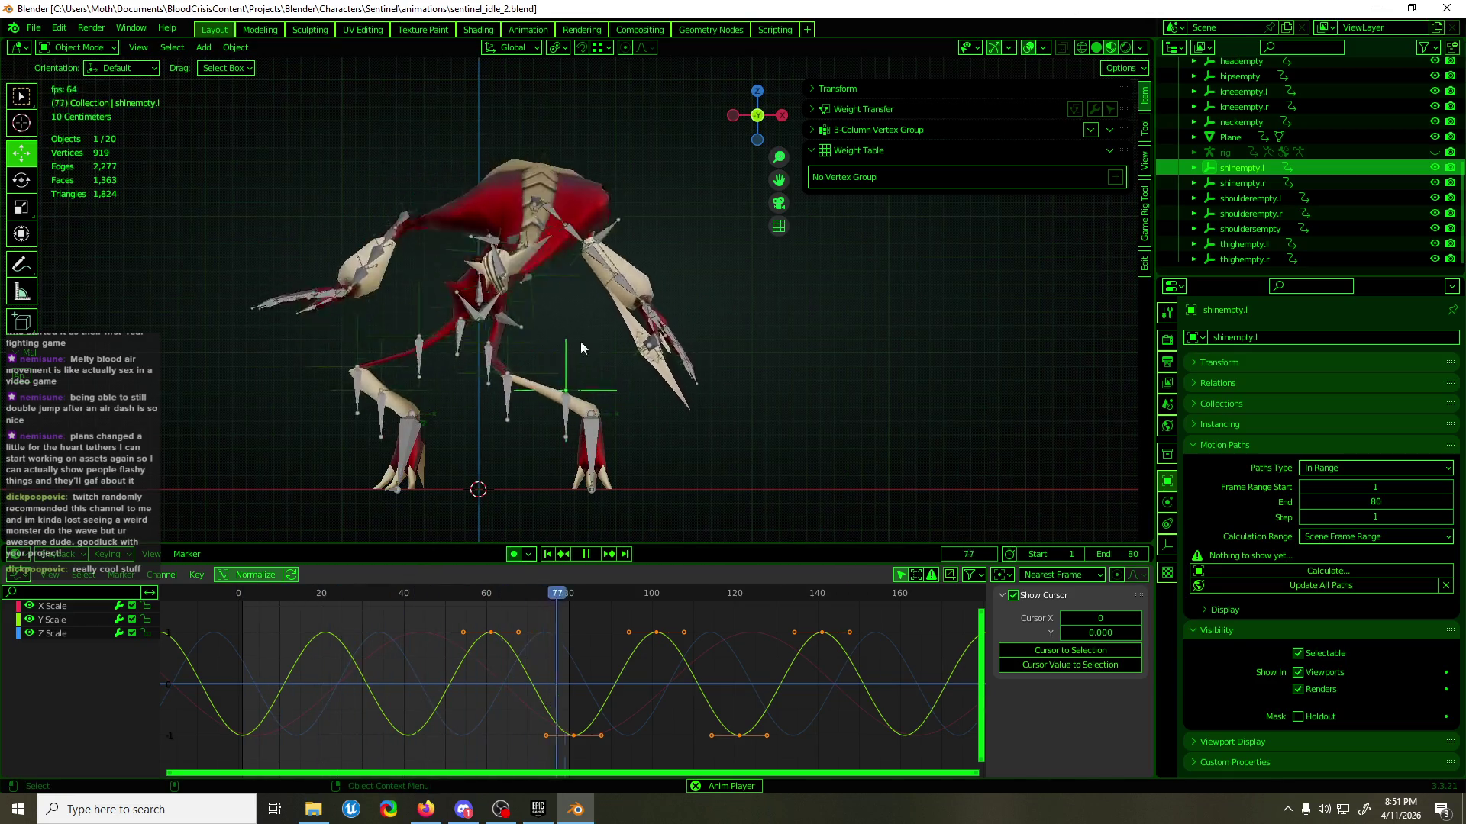
{"action": "key", "text": "space"}
{"action": "left_click", "coordinate": [450, 325]}
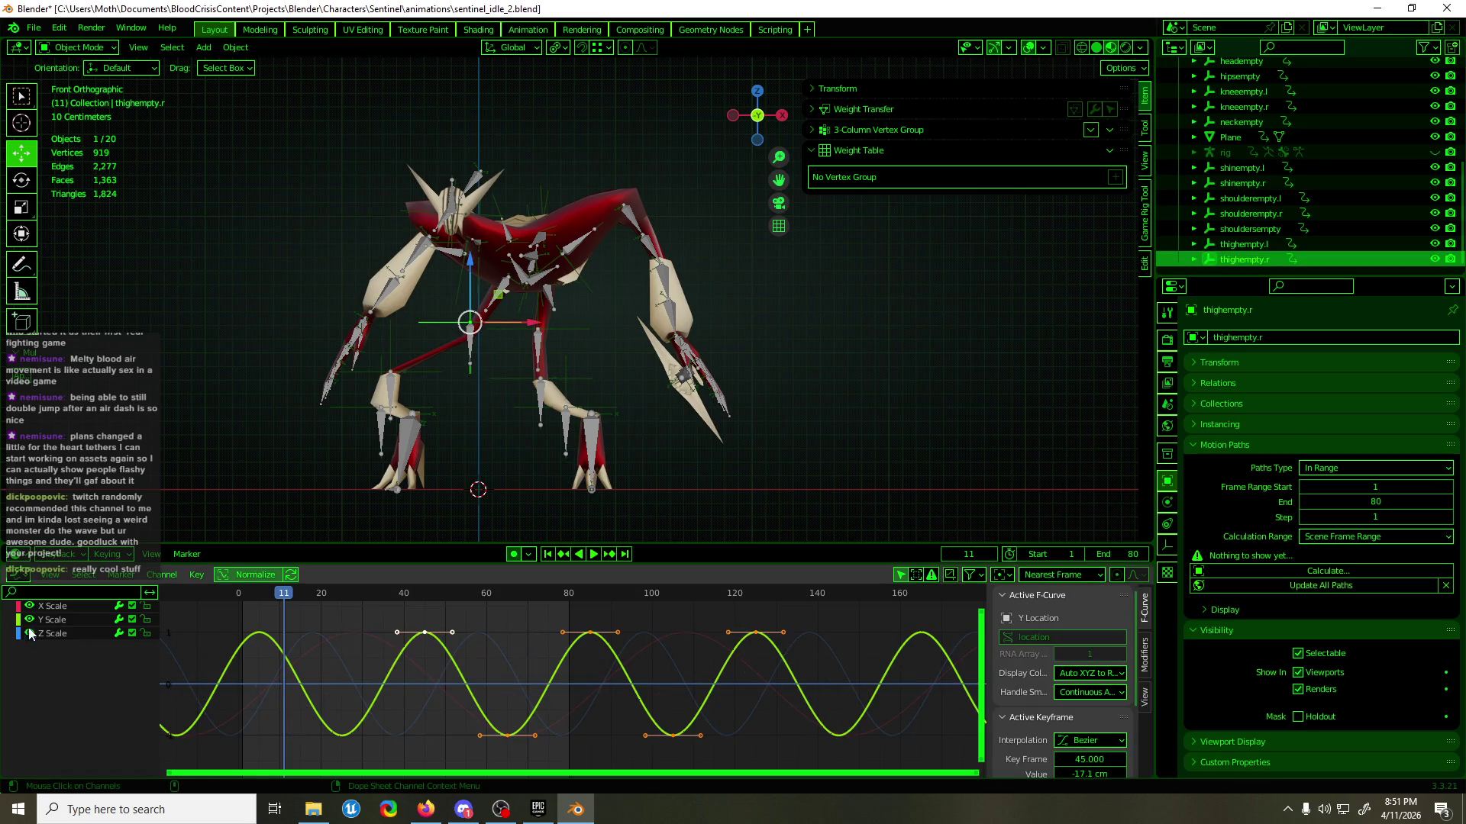
- Lower thighempty.r's X Location key near frame 68 to about 18.5 cm
{"action": "left_click", "coordinate": [64, 652]}
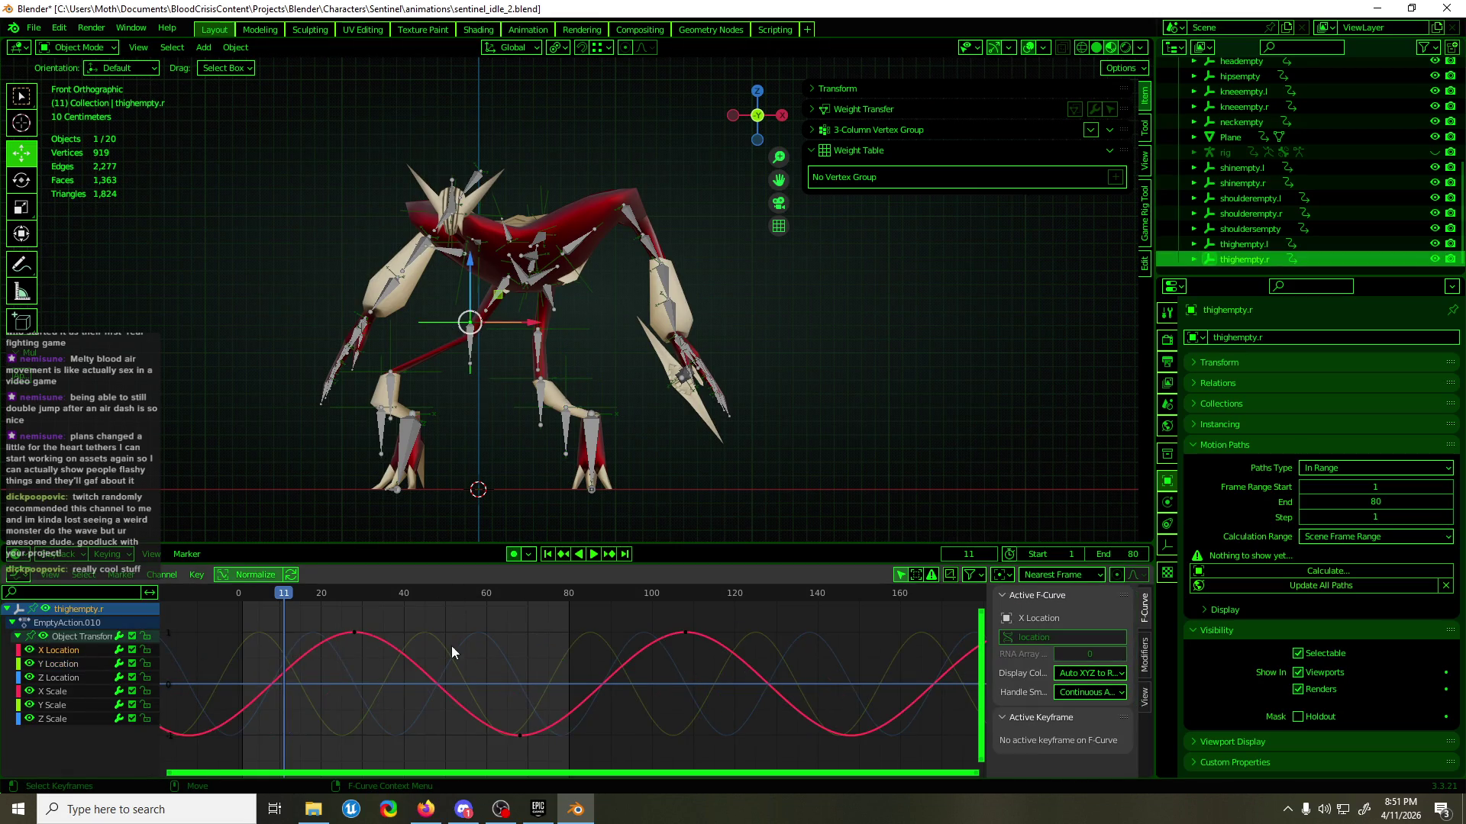
{"action": "left_click_drag", "start_coordinate": [451, 651], "coordinate": [304, 720]}
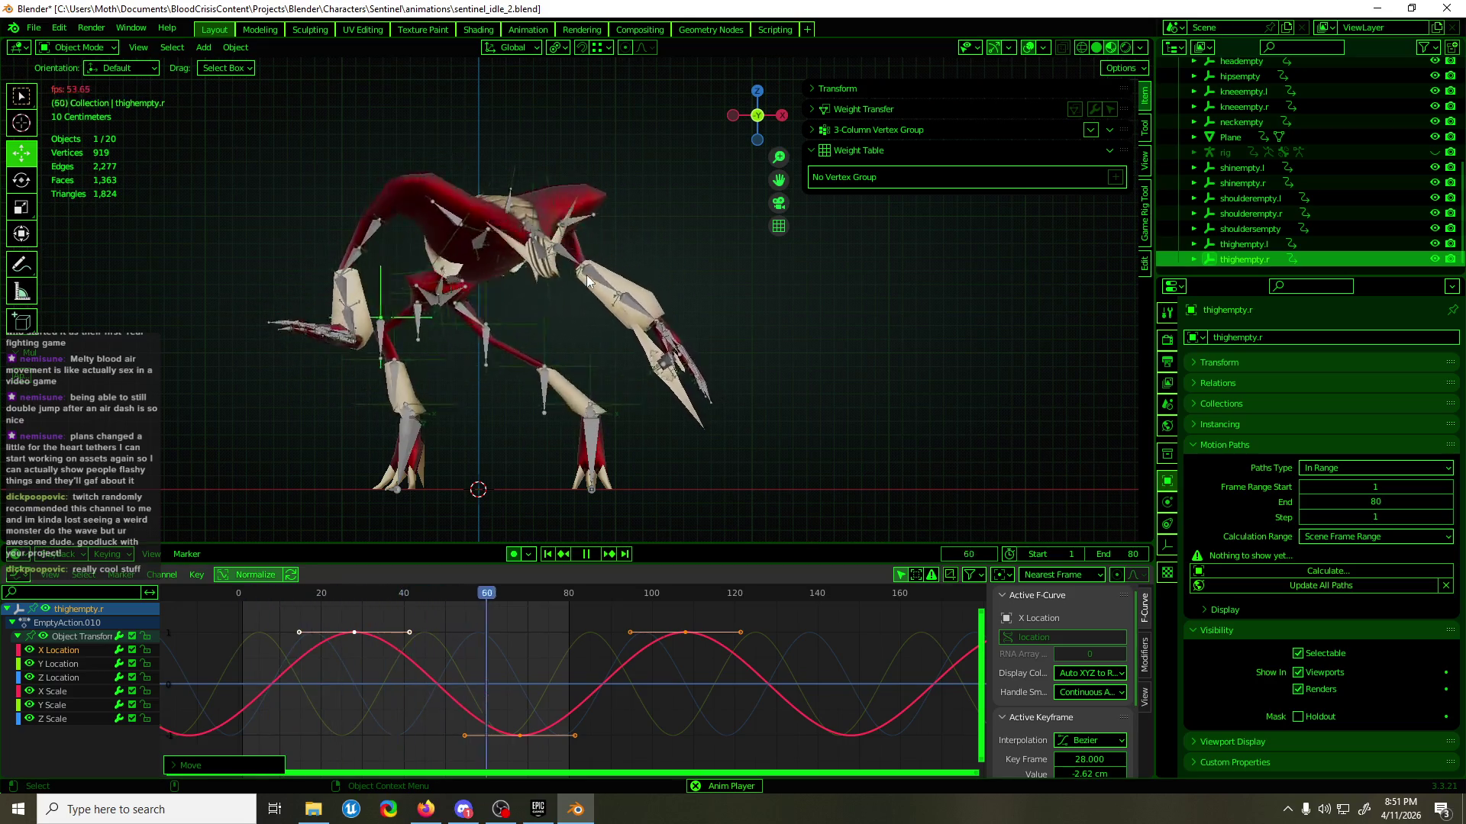
{"action": "key", "text": "Escape"}
{"action": "key", "text": "space"}
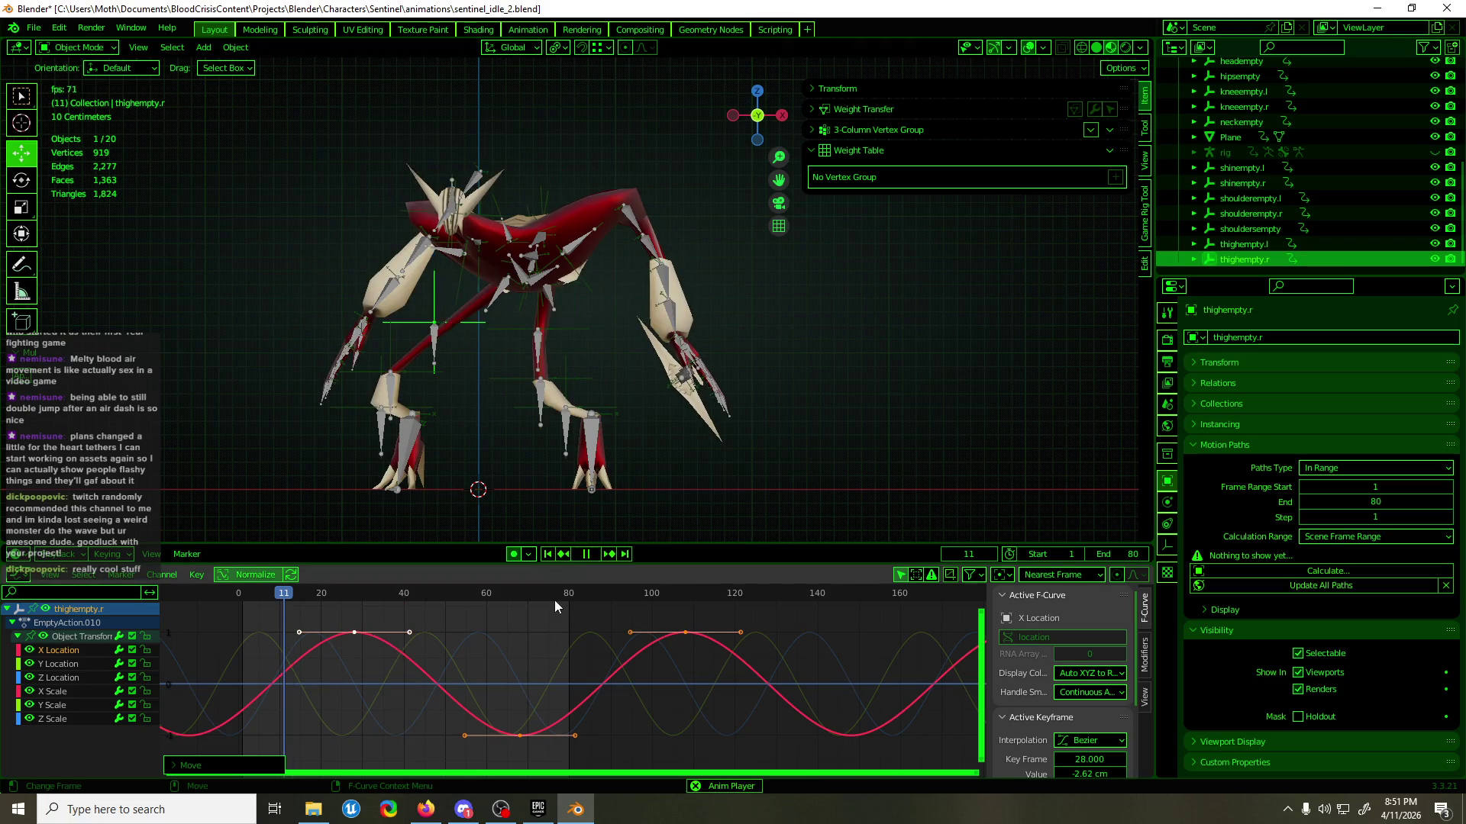
{"action": "left_click", "coordinate": [533, 644]}
{"action": "mouse_move", "coordinate": [533, 644]}
{"action": "left_mouse_down"}
{"action": "mouse_move", "coordinate": [410, 698]}
{"action": "mouse_move", "coordinate": [412, 744]}
{"action": "left_mouse_up"}
{"action": "key", "text": "g"}
{"action": "key", "text": "y"}
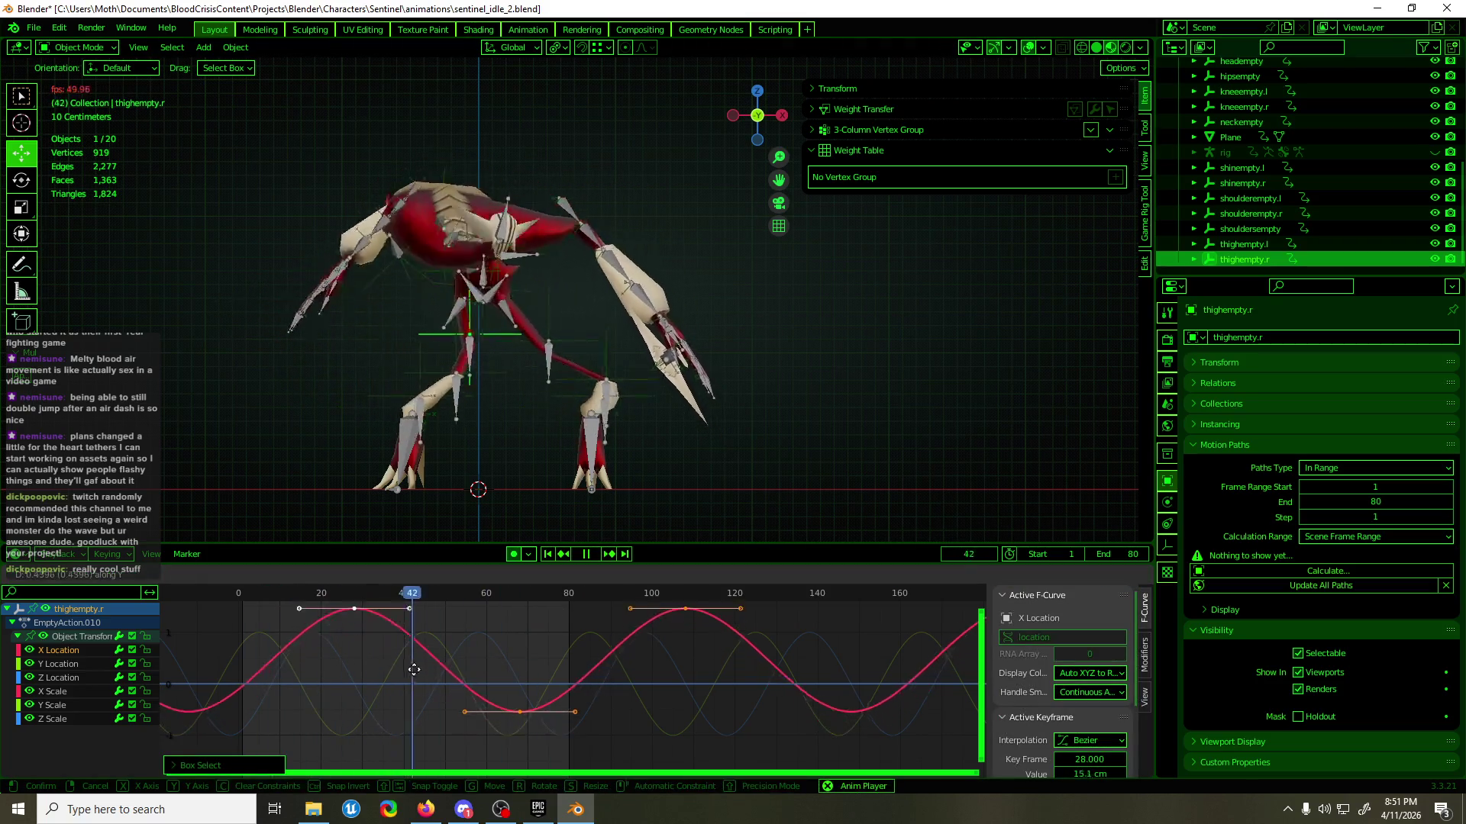
{"action": "left_click_drag", "start_coordinate": [417, 655], "coordinate": [419, 670]}
{"action": "left_click", "coordinate": [419, 670]}
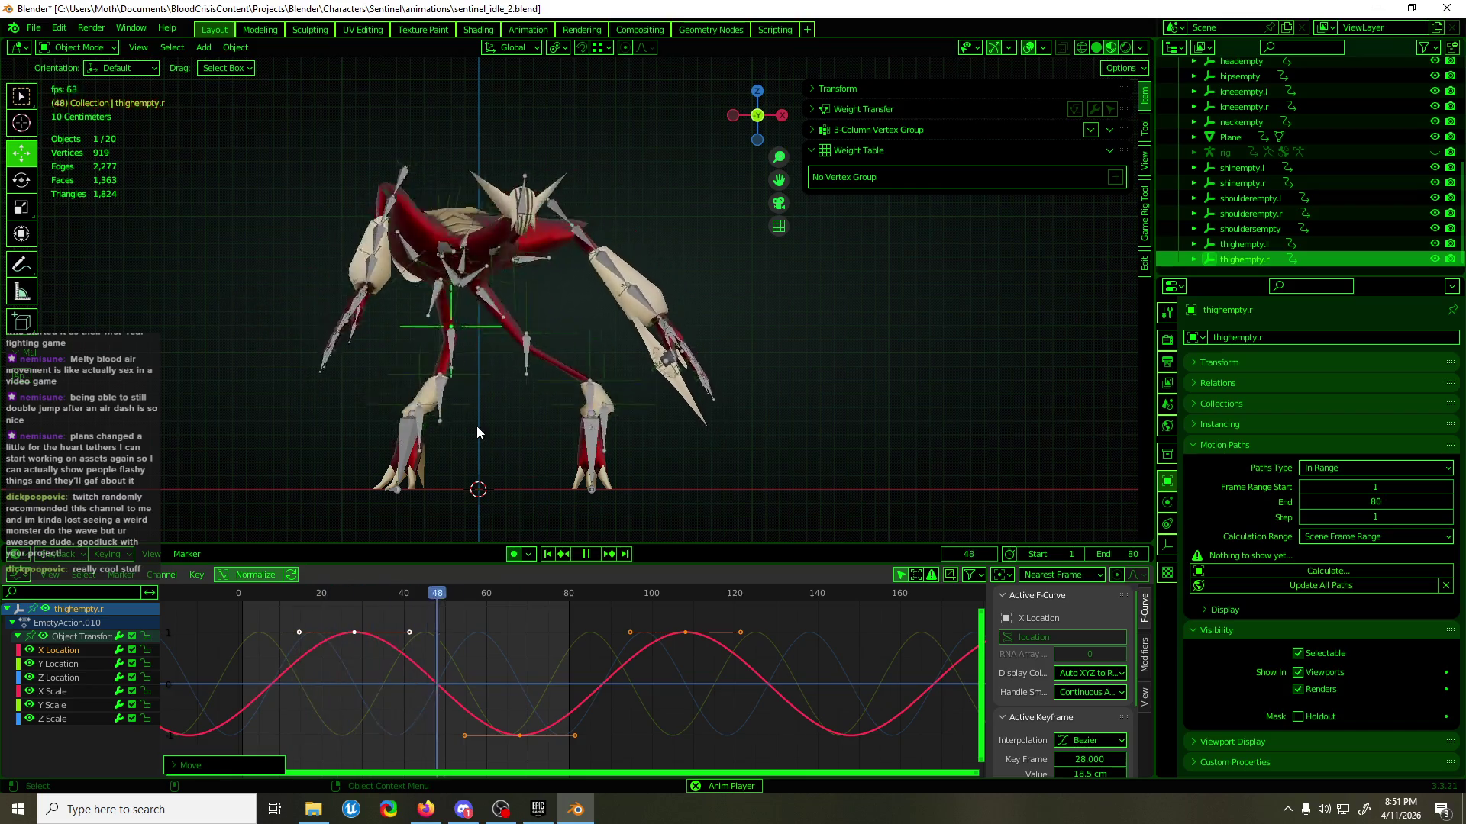
- Shift every key of thighempty.r, kneeempty.r and shinempty.r one frame later
{"action": "key", "text": "space"}
{"action": "left_click", "coordinate": [411, 359], "text": "shift"}
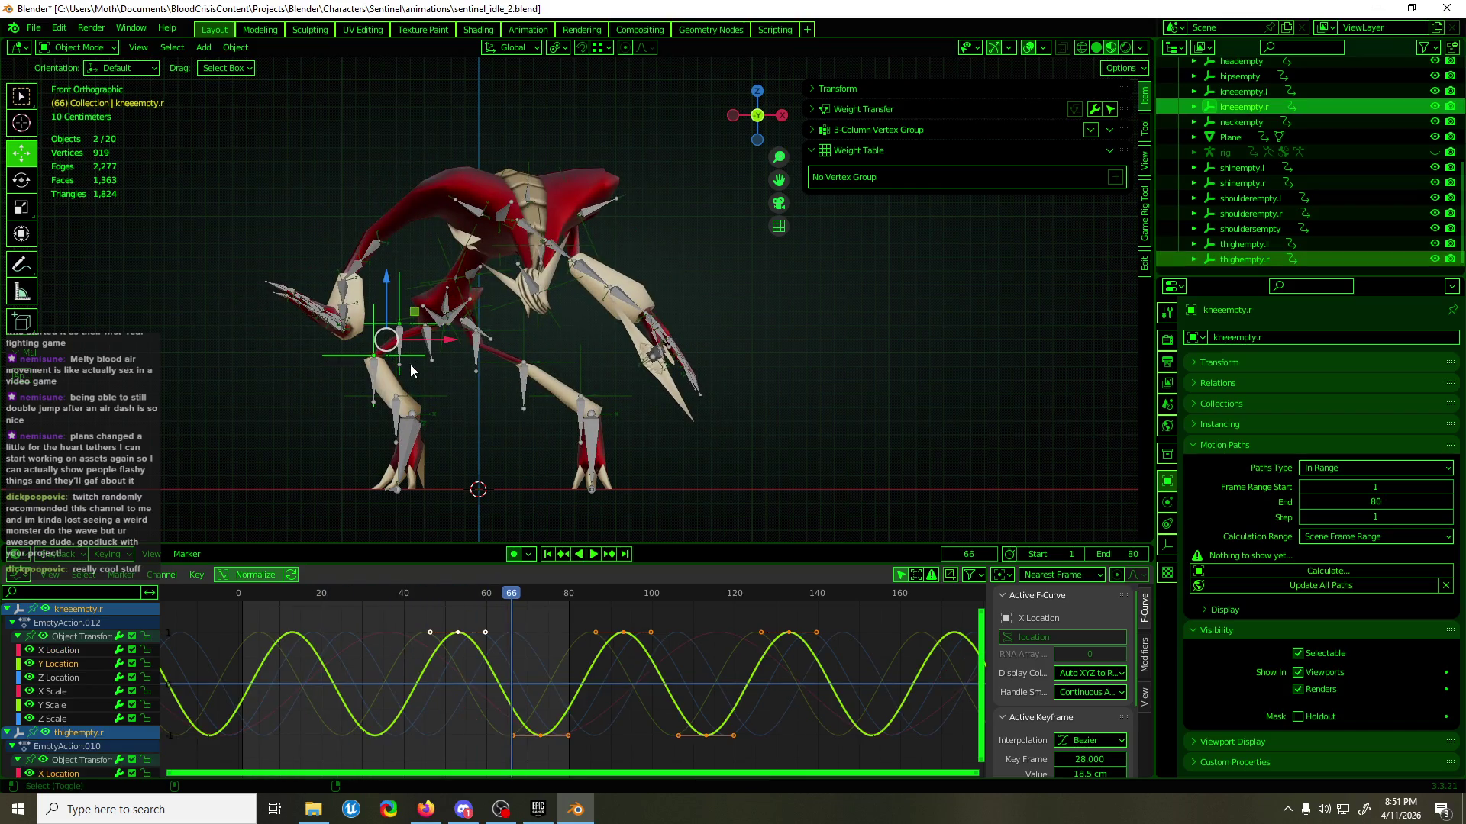
{"action": "left_click", "coordinate": [438, 394], "text": "shift"}
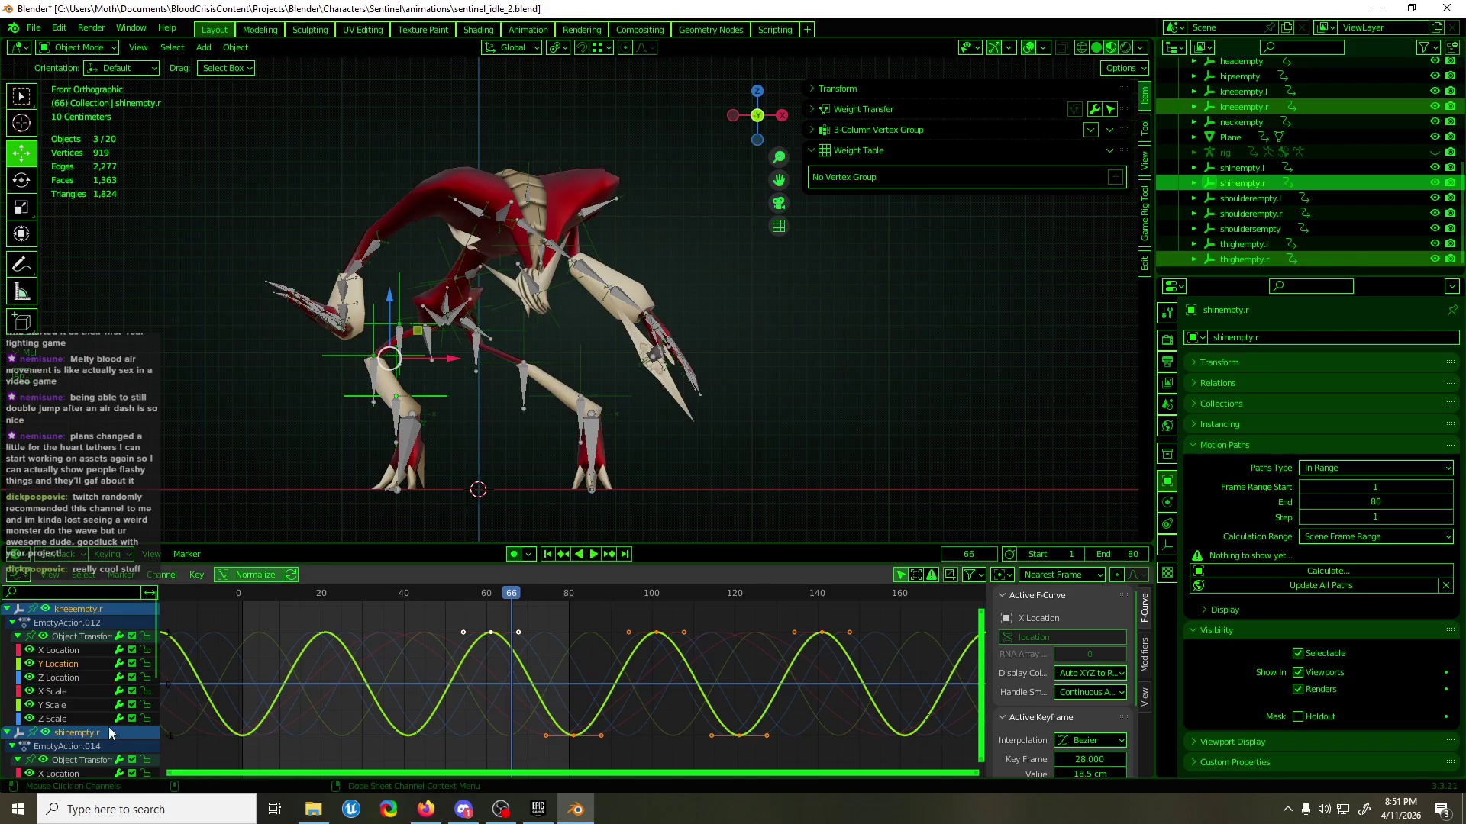
{"action": "key", "text": "a"}
{"action": "key", "text": "g"}
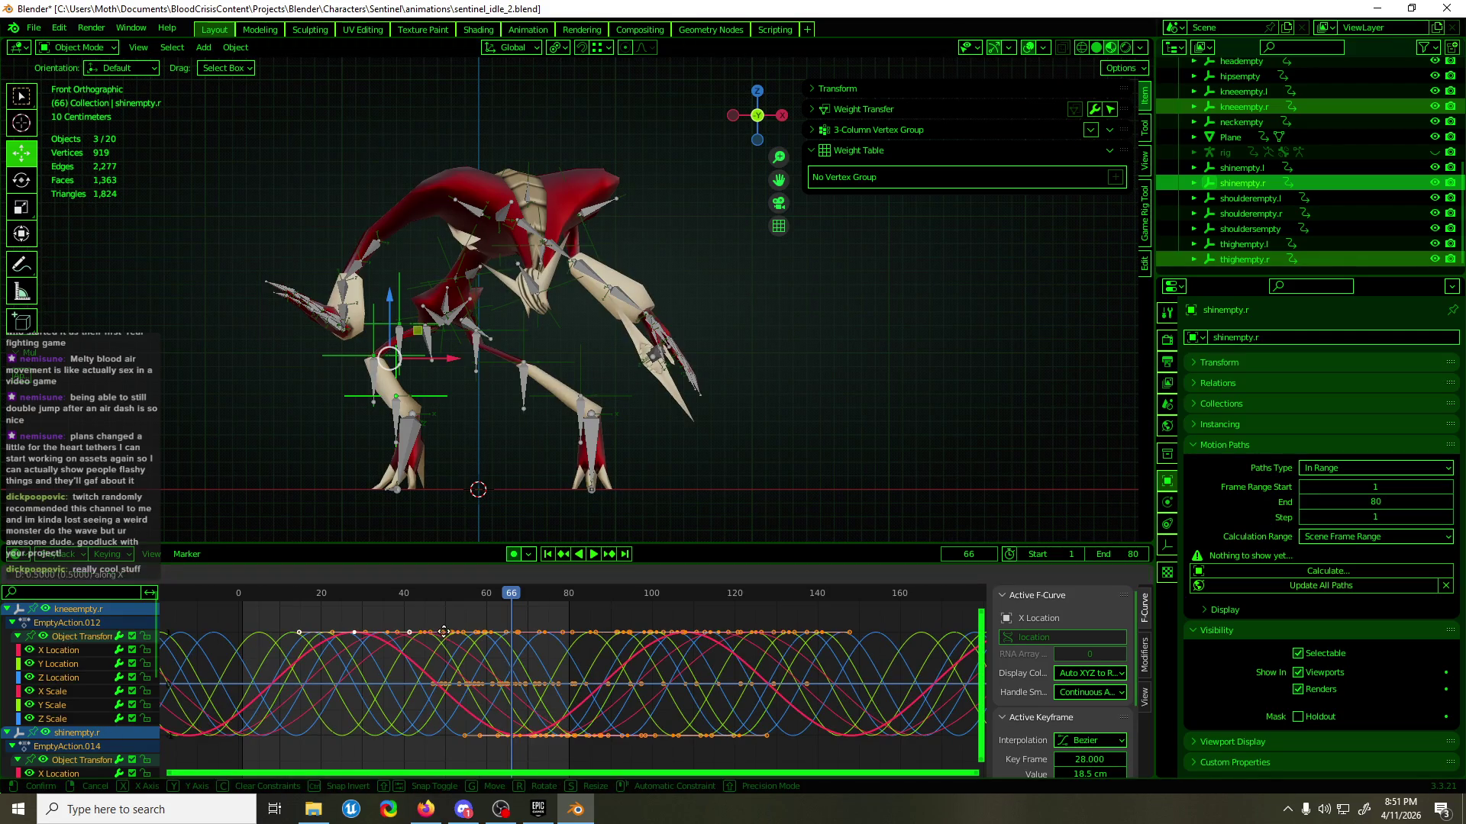
{"action": "left_click", "coordinate": [451, 631]}
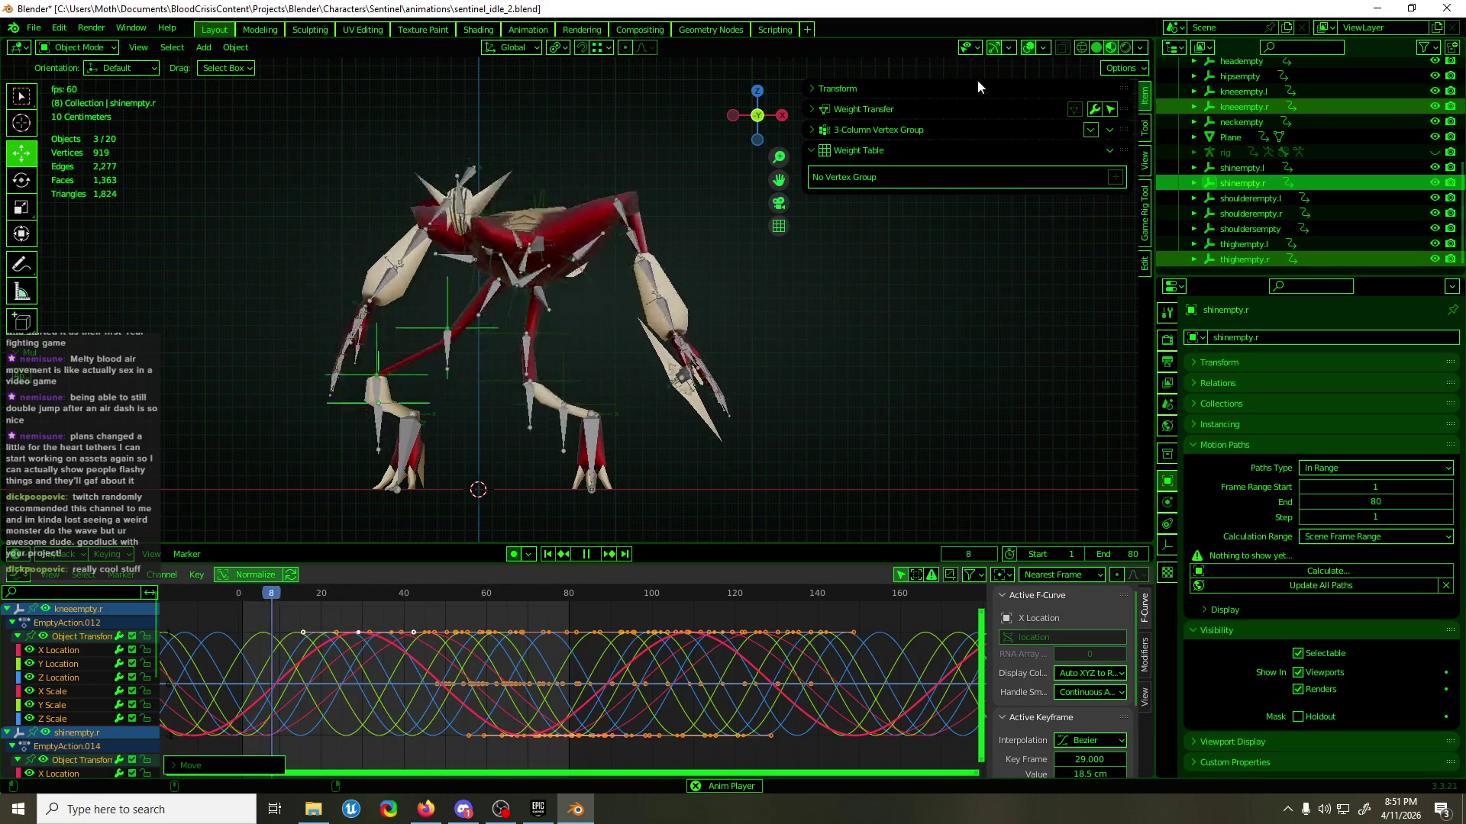
{"action": "left_click", "coordinate": [1028, 48]}
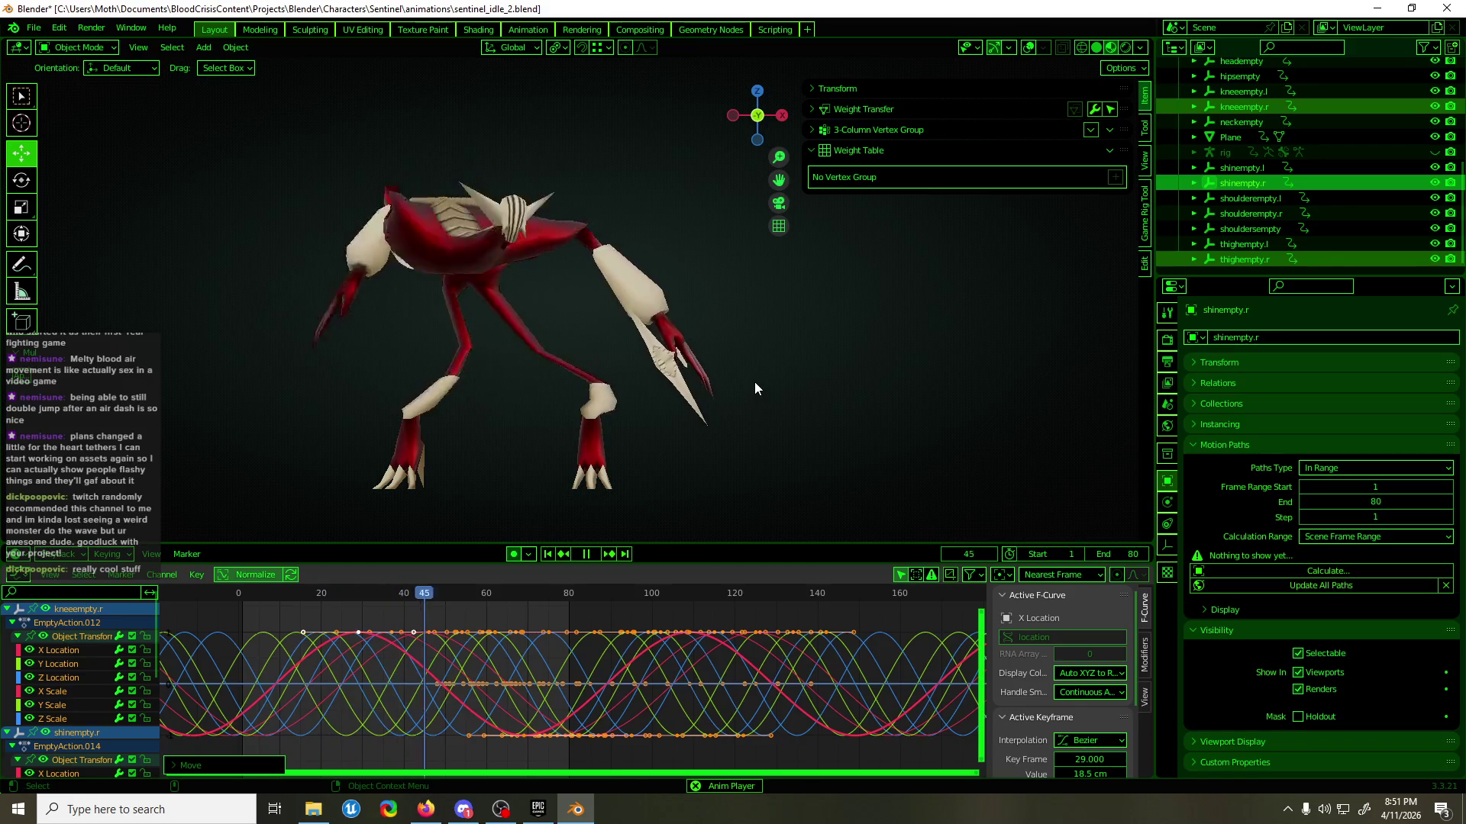
- Orbit around the creature to watch the idle loop from several angles
{"action": "mouse_move", "coordinate": [685, 408]}
{"action": "middle_mouse_down"}
{"action": "mouse_move", "coordinate": [867, 427]}
{"action": "mouse_move", "coordinate": [785, 415]}
{"action": "middle_mouse_up"}
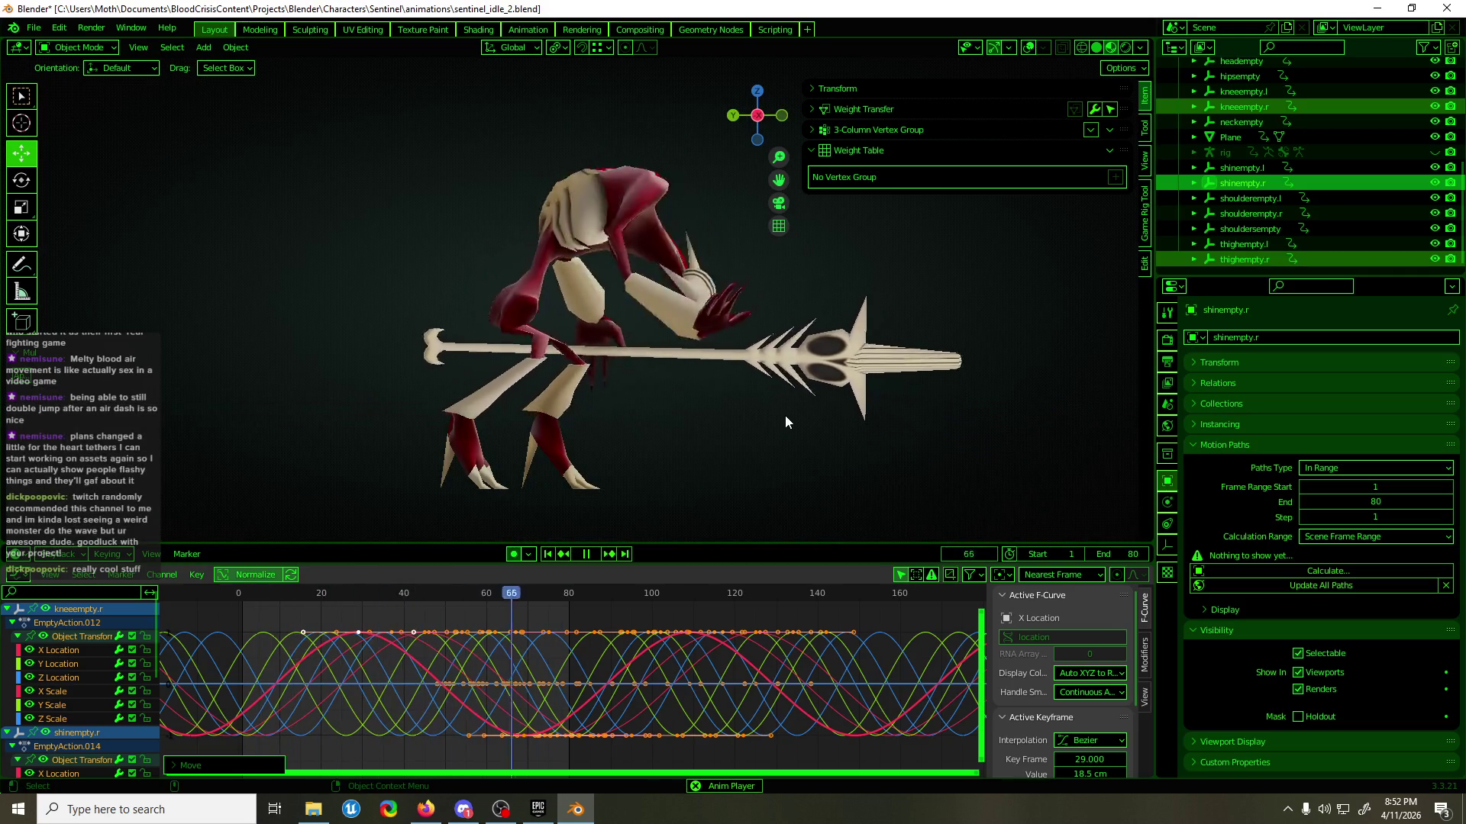
{"action": "mouse_move", "coordinate": [785, 415]}
{"action": "middle_mouse_down"}
{"action": "mouse_move", "coordinate": [785, 395]}
{"action": "mouse_move", "coordinate": [650, 388]}
{"action": "middle_mouse_up"}
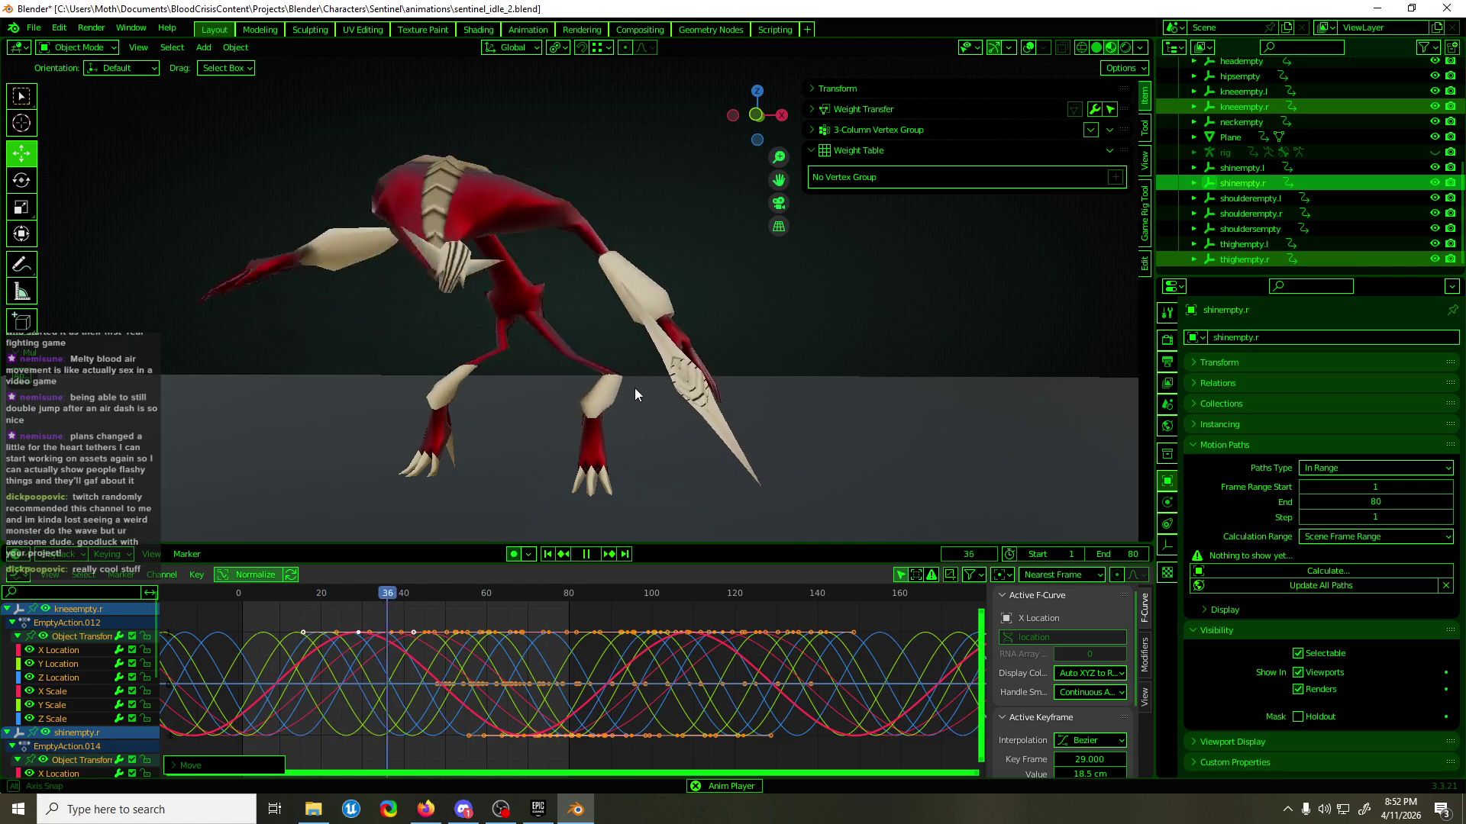
{"action": "mouse_move", "coordinate": [634, 382]}
{"action": "middle_mouse_down"}
{"action": "mouse_move", "coordinate": [497, 373]}
{"action": "mouse_move", "coordinate": [347, 402]}
{"action": "mouse_move", "coordinate": [840, 371]}
{"action": "mouse_move", "coordinate": [714, 371]}
{"action": "mouse_move", "coordinate": [670, 390]}
{"action": "middle_mouse_up"}
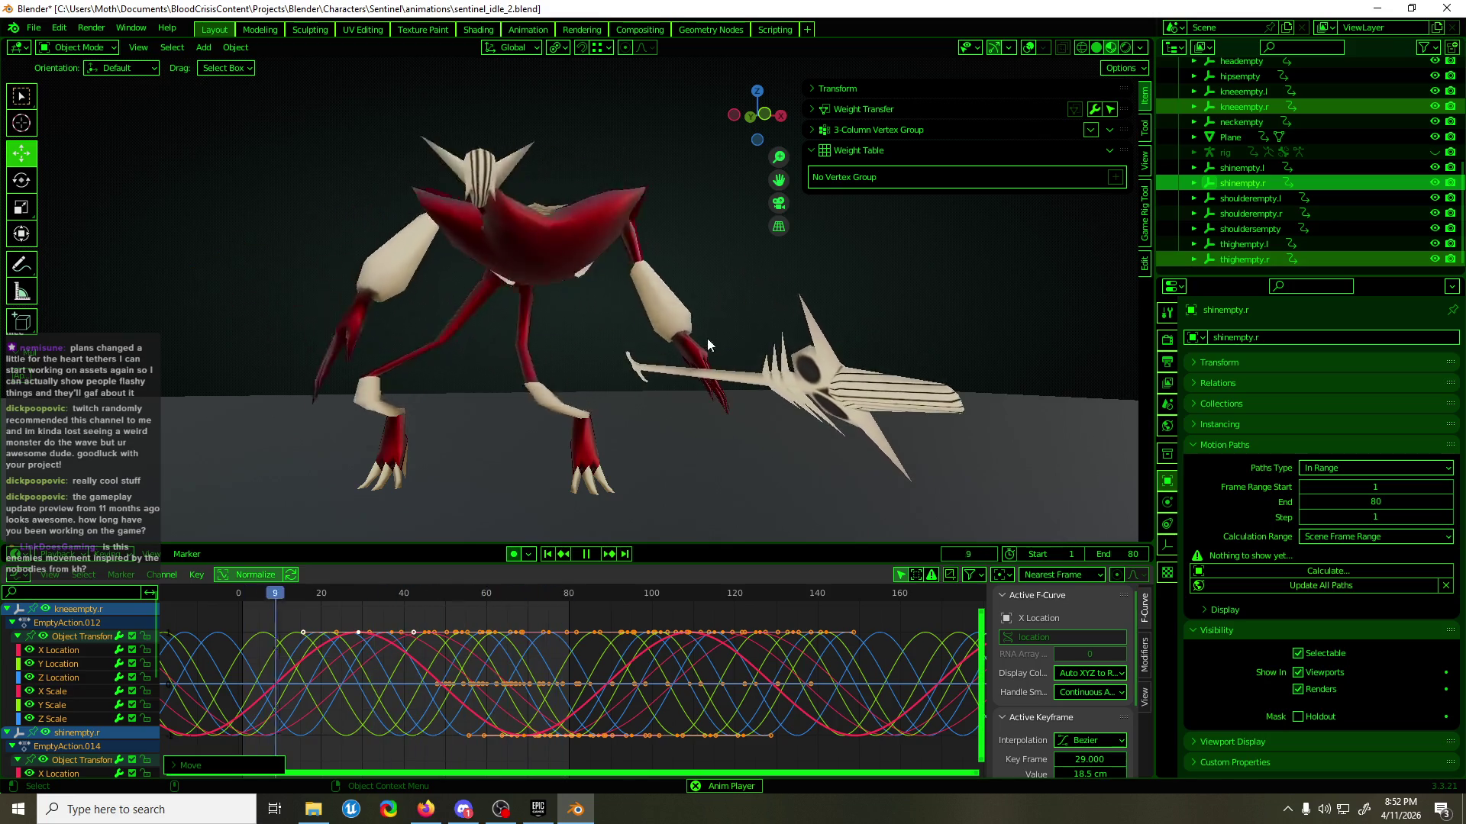
{"action": "scroll", "coordinate": [675, 219], "scroll_direction": "down", "scroll_amount": 3}
{"action": "mouse_move", "coordinate": [664, 239]}
{"action": "middle_mouse_down"}
{"action": "mouse_move", "coordinate": [598, 244]}
{"action": "mouse_move", "coordinate": [625, 219]}
{"action": "middle_mouse_up"}
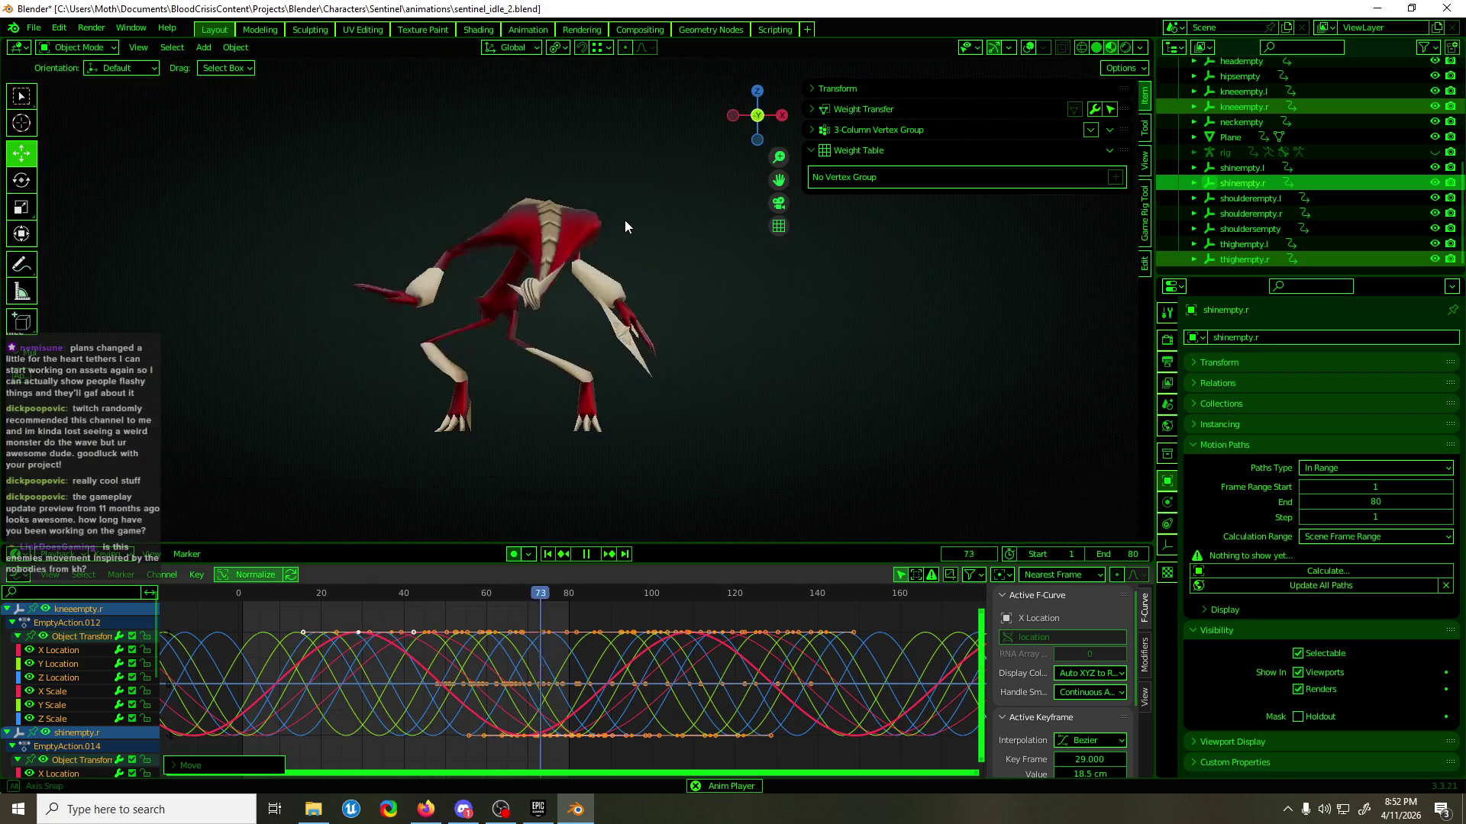
{"action": "scroll", "coordinate": [583, 279], "scroll_direction": "up", "scroll_amount": 4}
{"action": "mouse_move", "coordinate": [583, 279]}
{"action": "middle_mouse_down"}
{"action": "mouse_move", "coordinate": [608, 326]}
{"action": "mouse_move", "coordinate": [649, 309]}
{"action": "mouse_move", "coordinate": [583, 296]}
{"action": "mouse_move", "coordinate": [625, 280]}
{"action": "mouse_move", "coordinate": [781, 310]}
{"action": "mouse_move", "coordinate": [940, 314]}
{"action": "middle_mouse_up"}
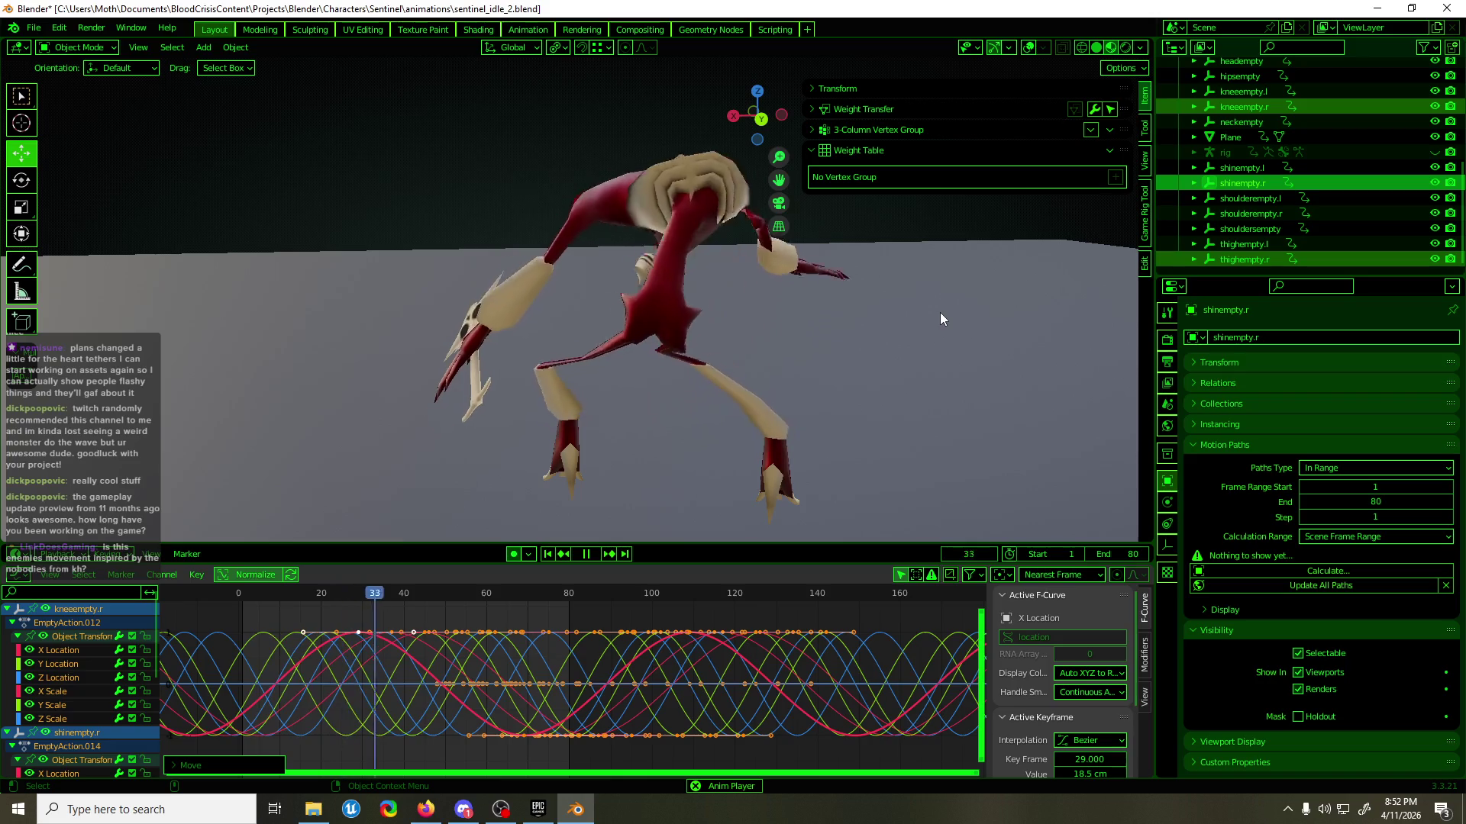
- Show the rig's bones and empties, stop playback, and select hipsempty
{"action": "left_click", "coordinate": [1027, 48]}
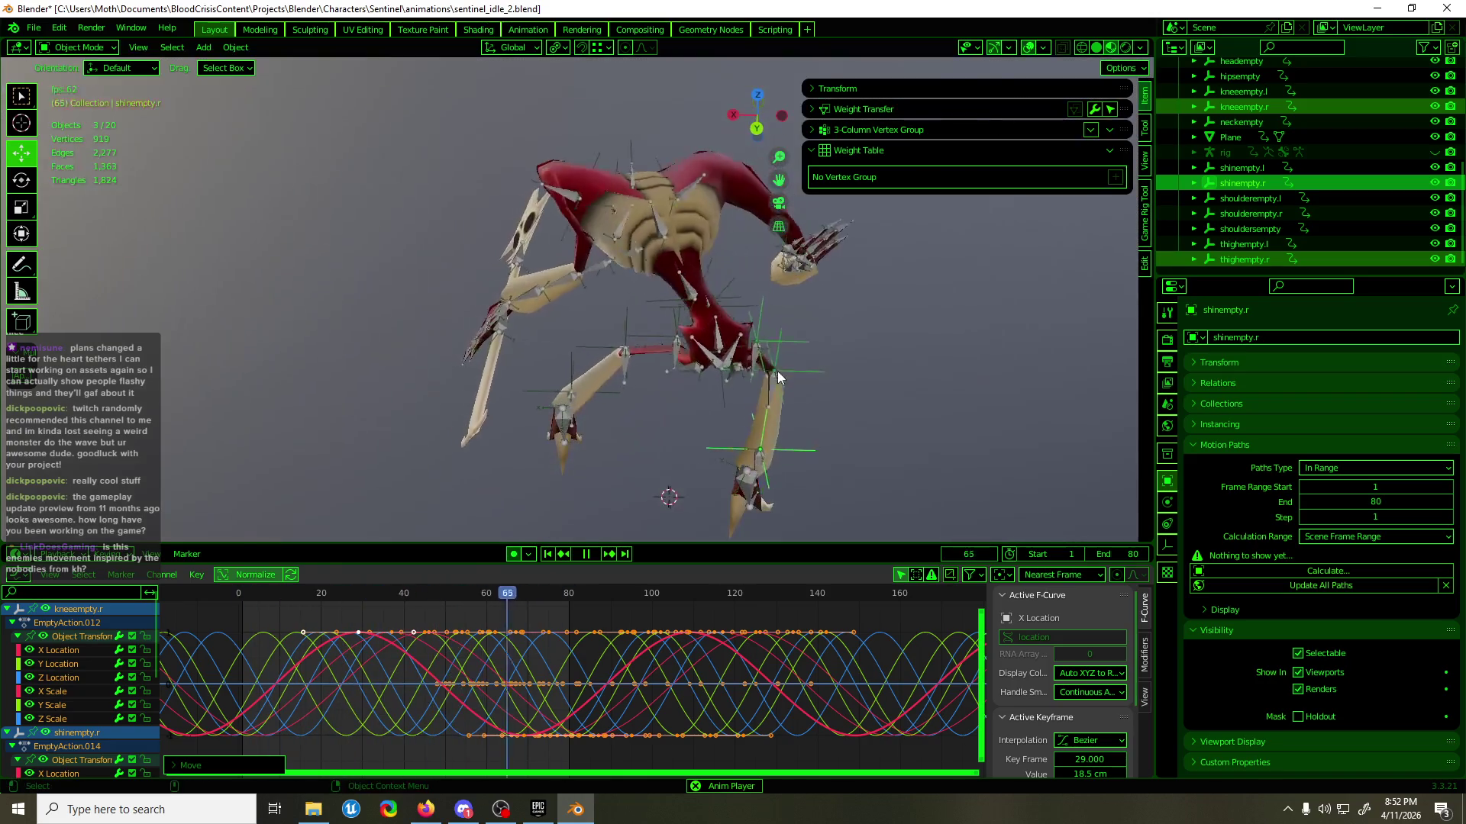
{"action": "key", "text": "space"}
{"action": "mouse_move", "coordinate": [777, 370]}
{"action": "middle_mouse_down"}
{"action": "mouse_move", "coordinate": [750, 255]}
{"action": "mouse_move", "coordinate": [996, 62]}
{"action": "middle_mouse_up"}
{"action": "left_click", "coordinate": [744, 260]}
- Hide overlays, play the loop, and try vertical scaling on hipsempty's rotation curves, then cancel
{"action": "left_click", "coordinate": [1027, 48]}
{"action": "key", "text": "space"}
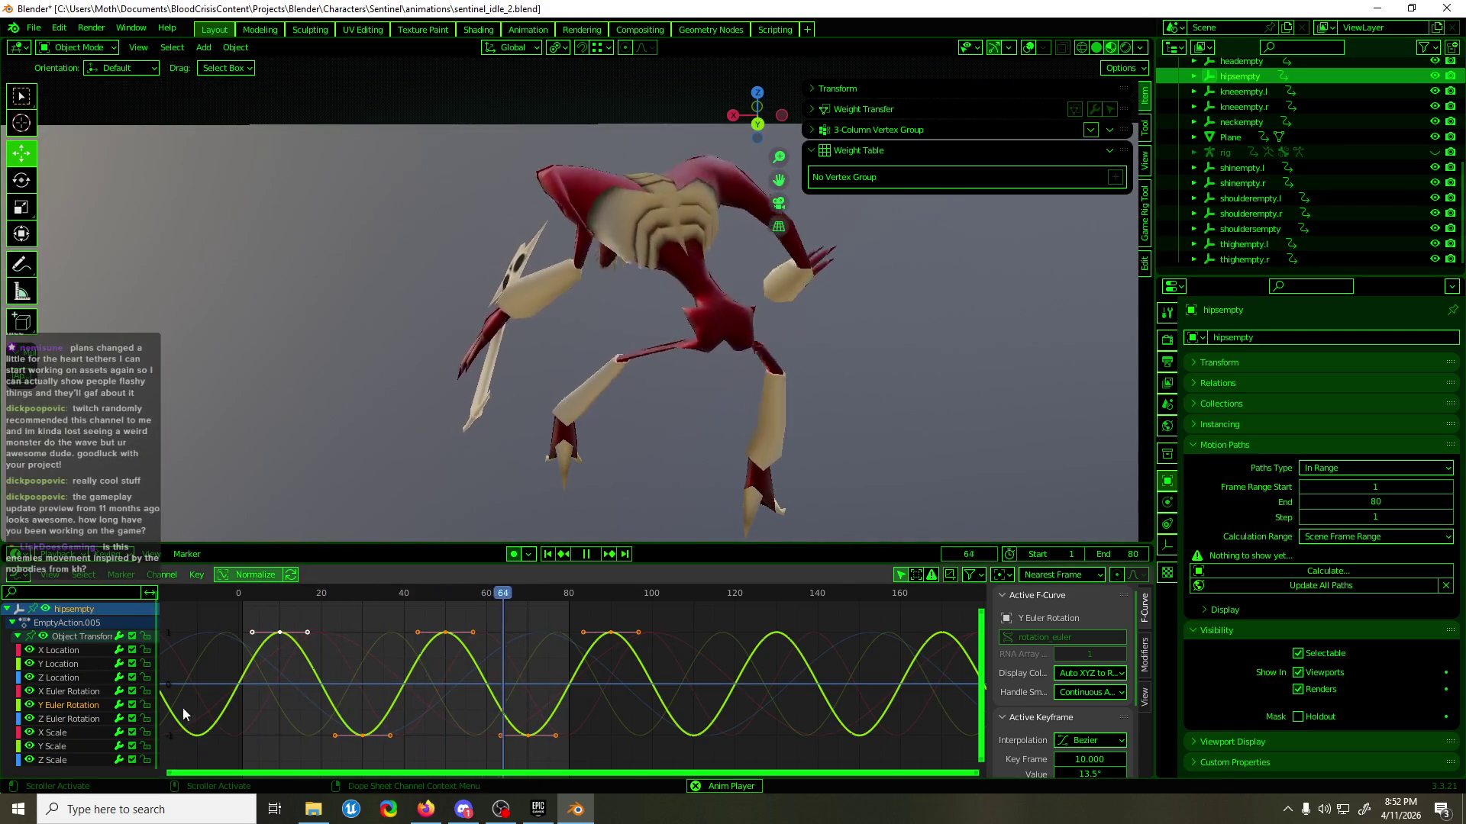
{"action": "key", "text": "s"}
{"action": "key", "text": "y"}
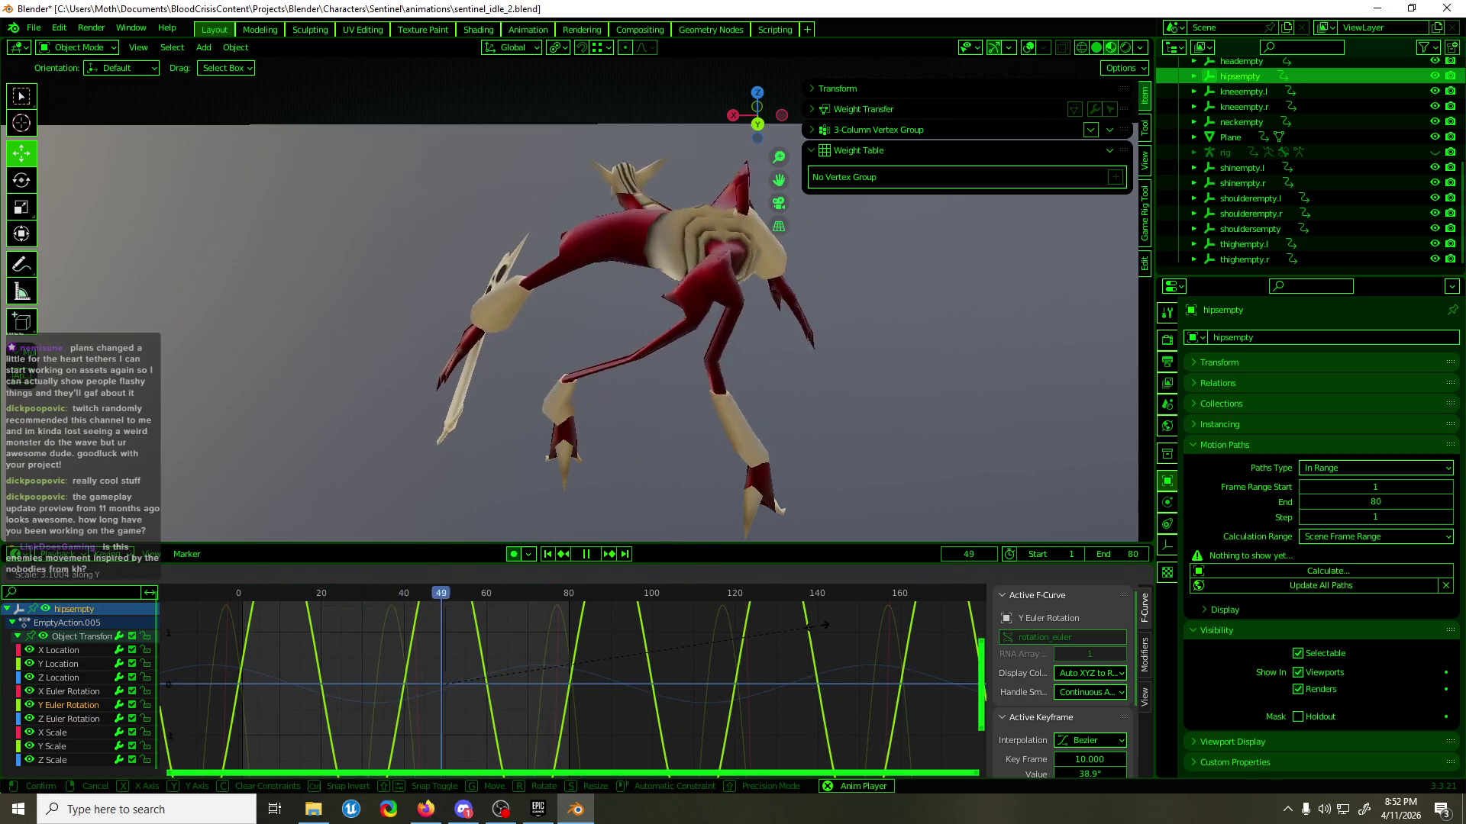
{"action": "key", "text": "Escape"}
- Try vertical scaling on the Z and X Euler Rotation curves, cancelling each time
{"action": "left_click", "coordinate": [79, 720]}
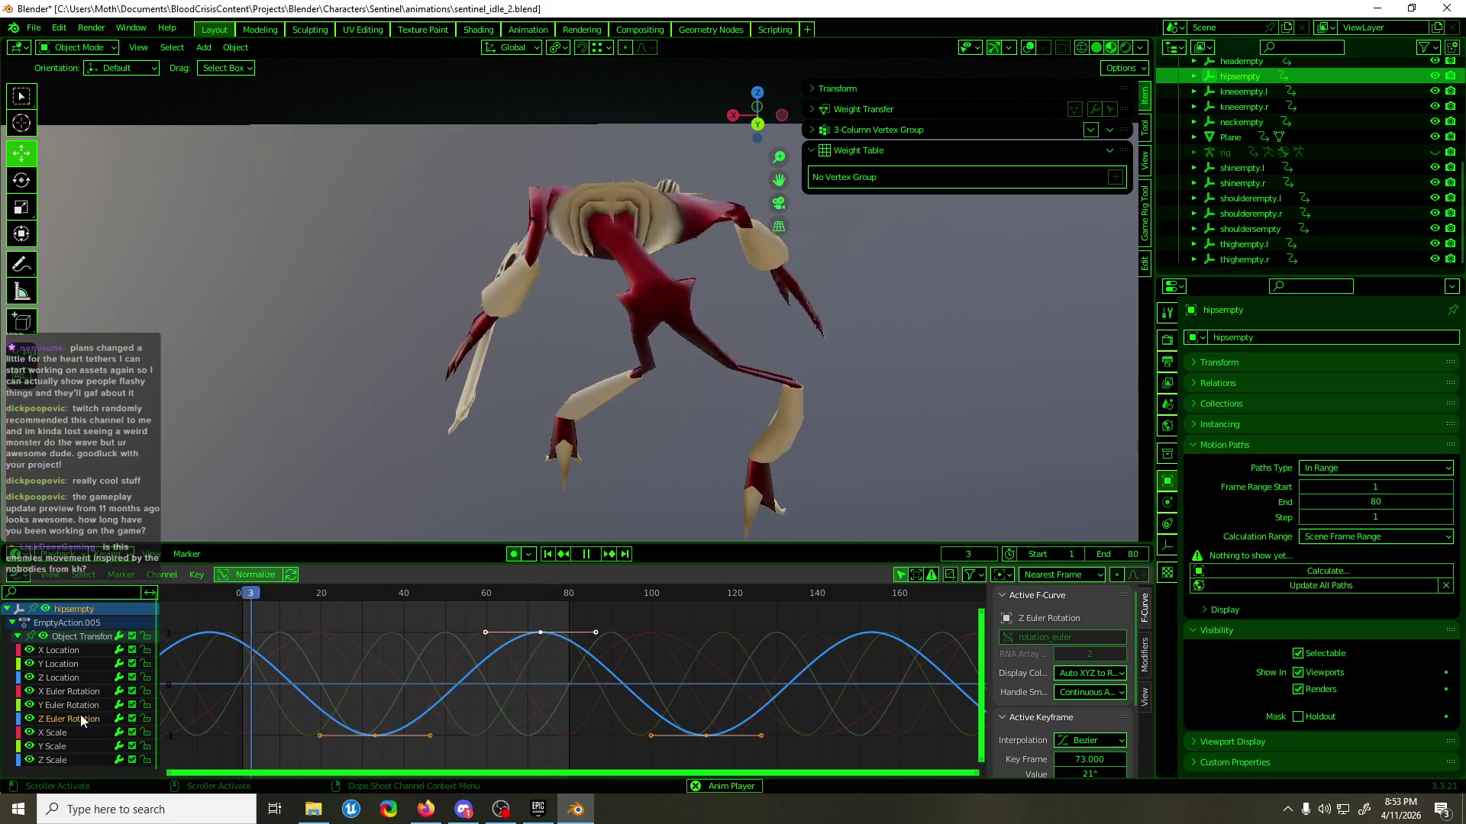
{"action": "key", "text": "s"}
{"action": "key", "text": "y"}
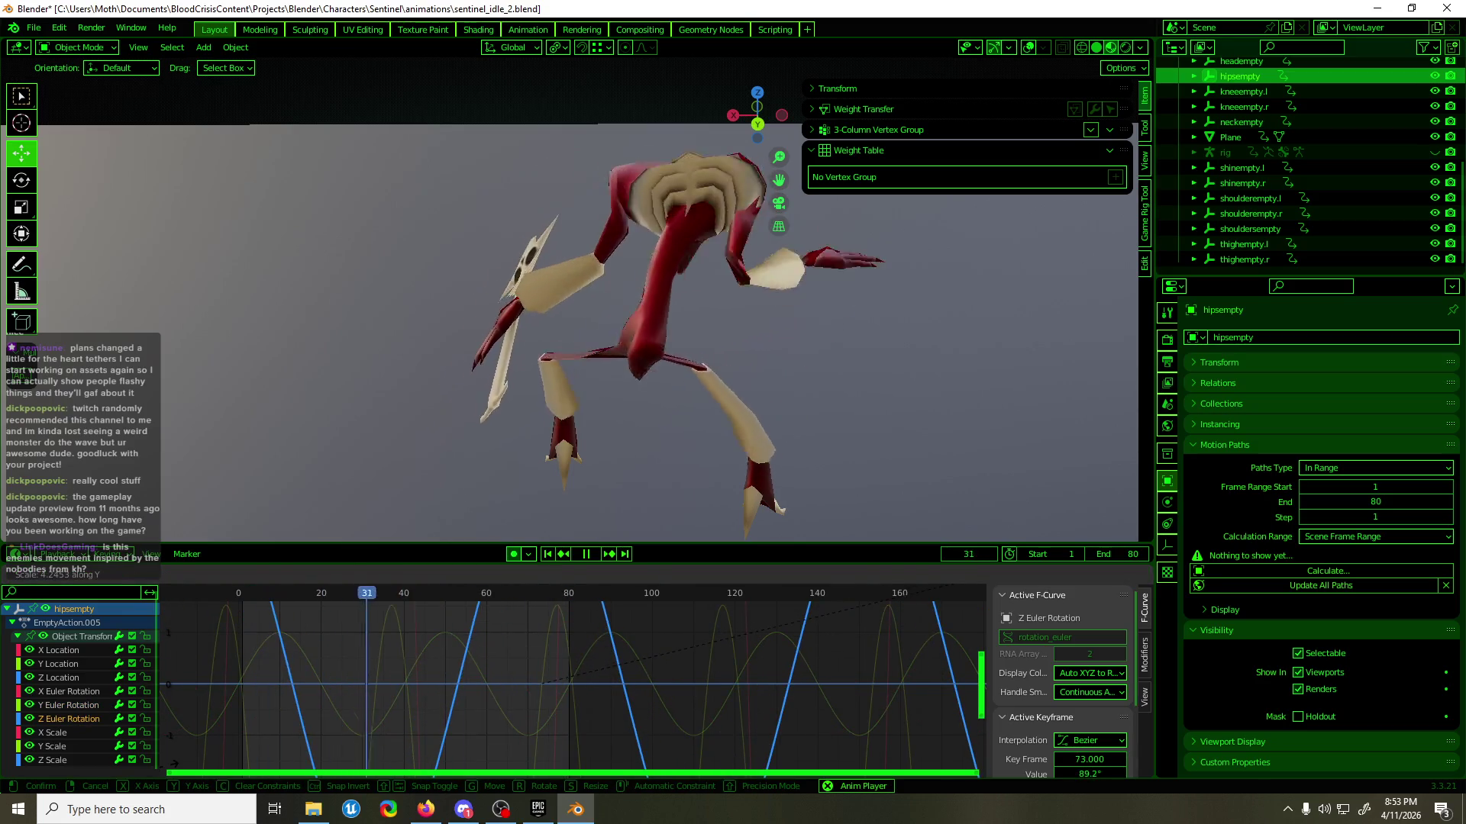
{"action": "key", "text": "Escape"}
{"action": "left_click", "coordinate": [565, 735]}
{"action": "key", "text": "s"}
{"action": "key", "text": "y"}
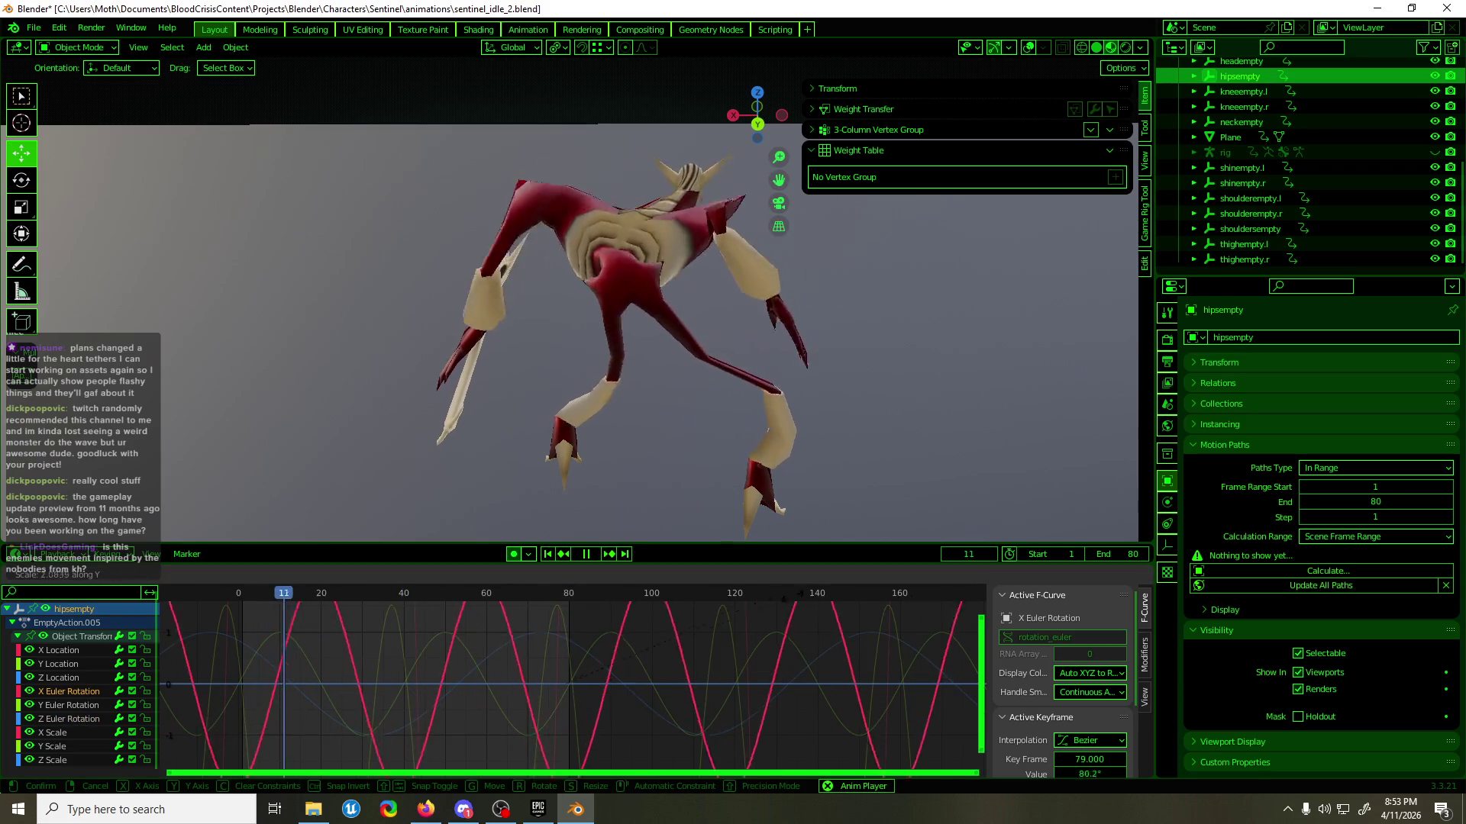
{"action": "key", "text": "Escape"}
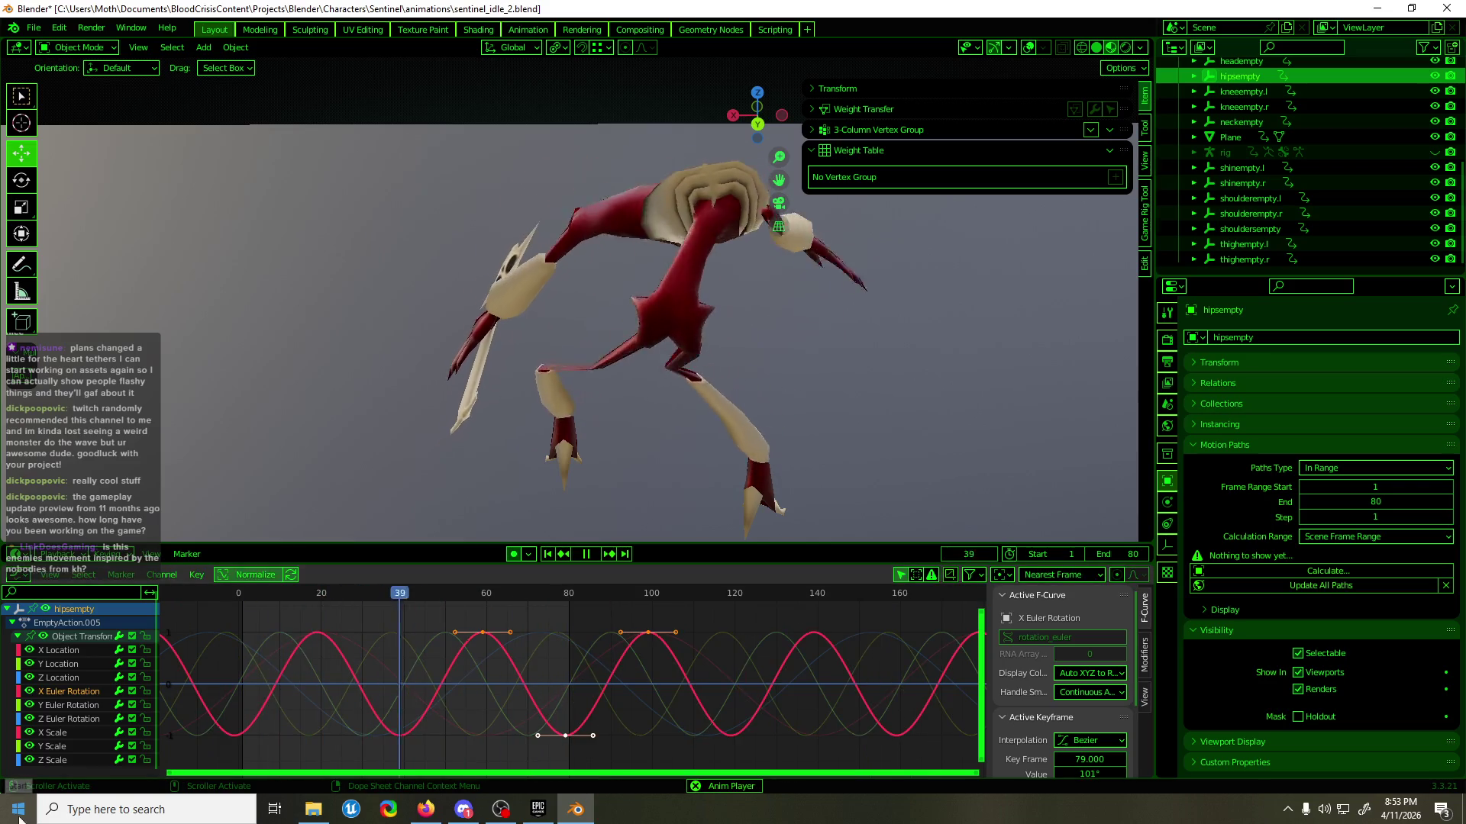
- Make the Y Euler Rotation curve active and stop playback at frame 50
{"action": "left_click", "coordinate": [74, 705]}
{"action": "key", "text": "s"}
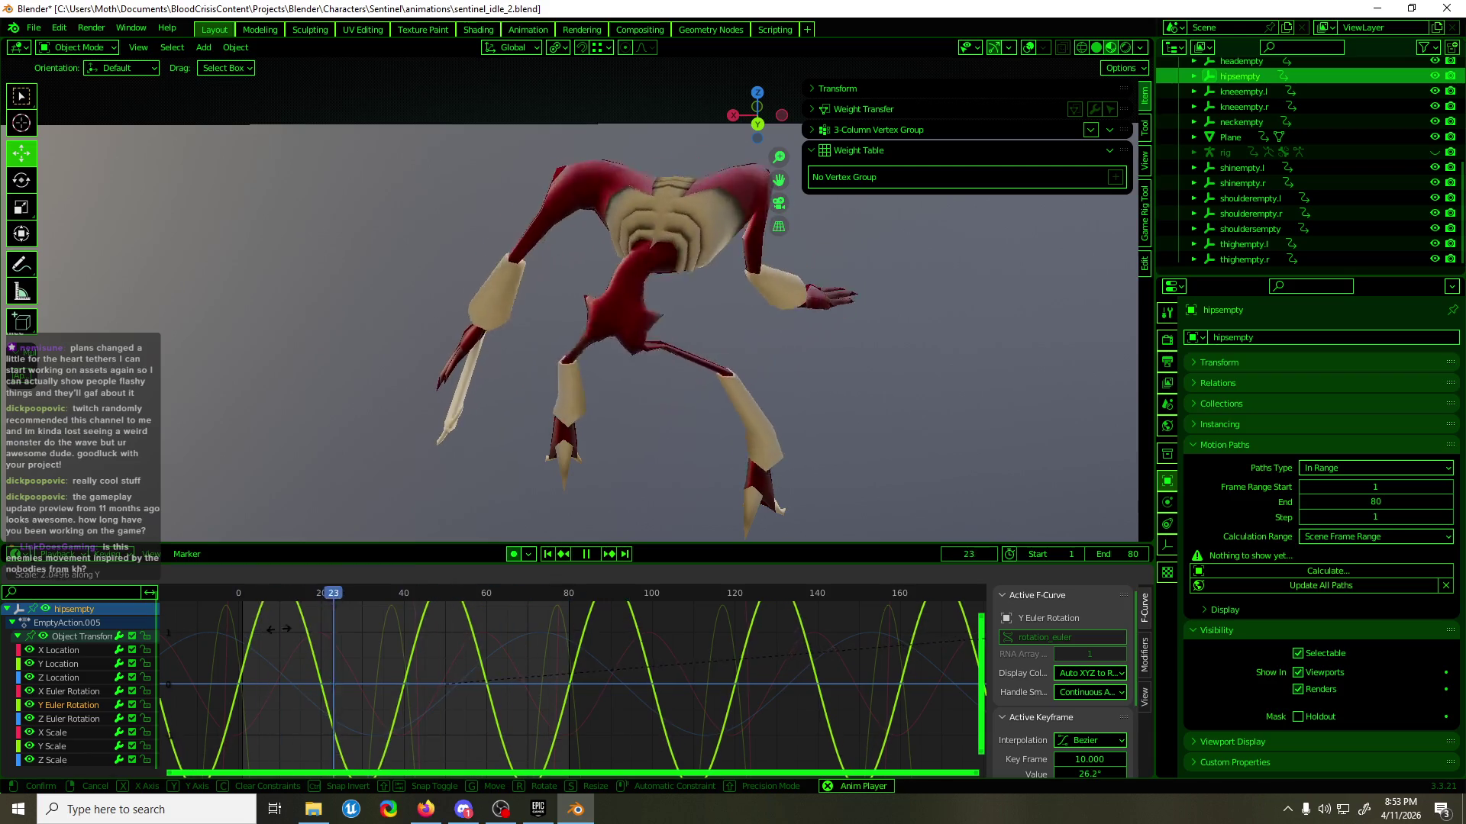
{"action": "left_click_drag", "start_coordinate": [453, 598], "coordinate": [445, 599]}
{"action": "key", "text": "space"}
- Set the selected Y Euler Rotation keys' handles to Automatic
{"action": "left_click_drag", "start_coordinate": [395, 752], "coordinate": [334, 717]}
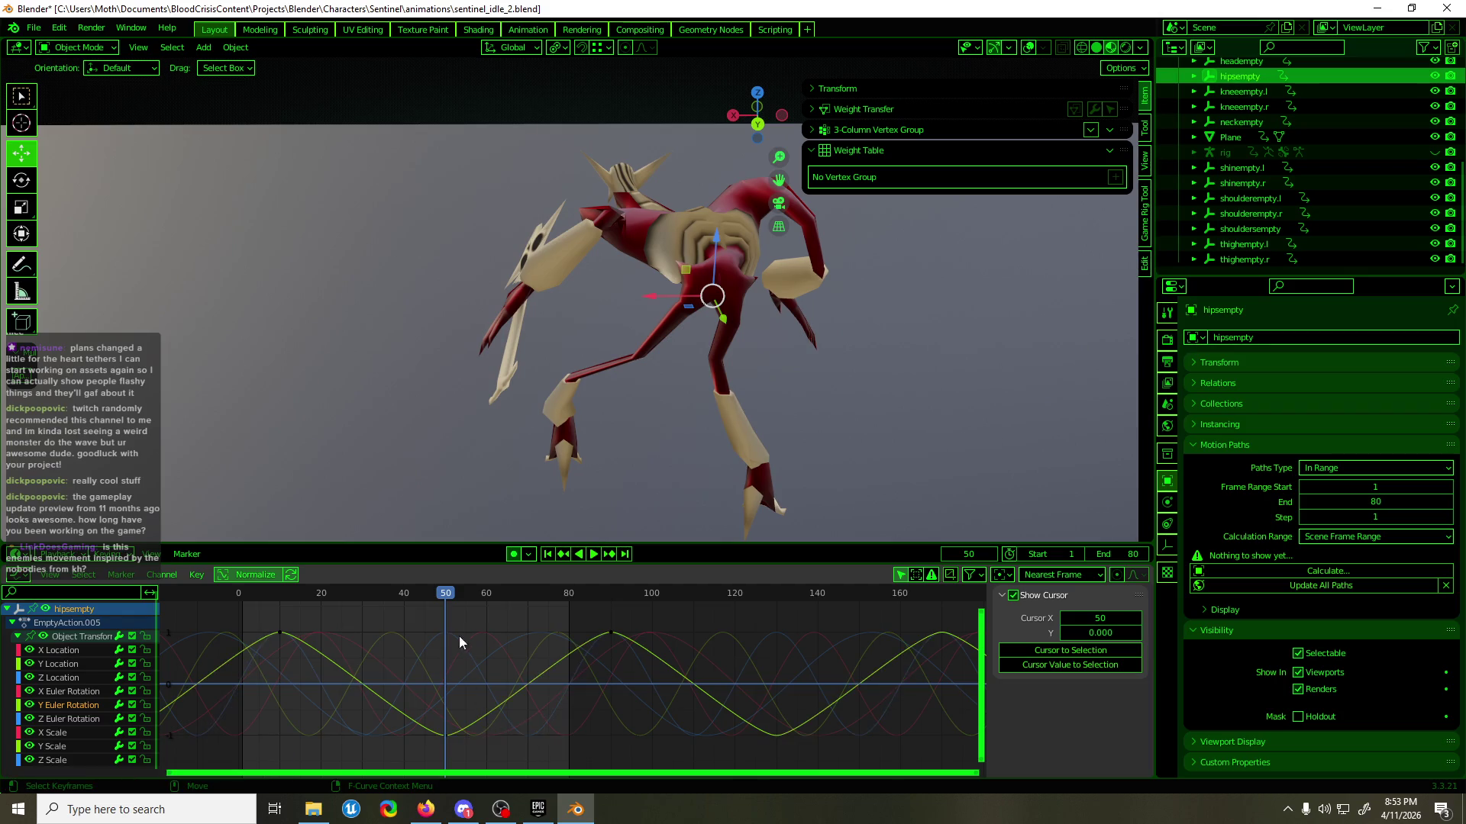
{"action": "key", "text": "F3"}
{"action": "key", "text": "Escape"}
{"action": "key", "text": "ctrl+z"}
{"action": "key", "text": "F3"}
{"action": "key", "text": "Escape"}
{"action": "right_click", "coordinate": [397, 658]}
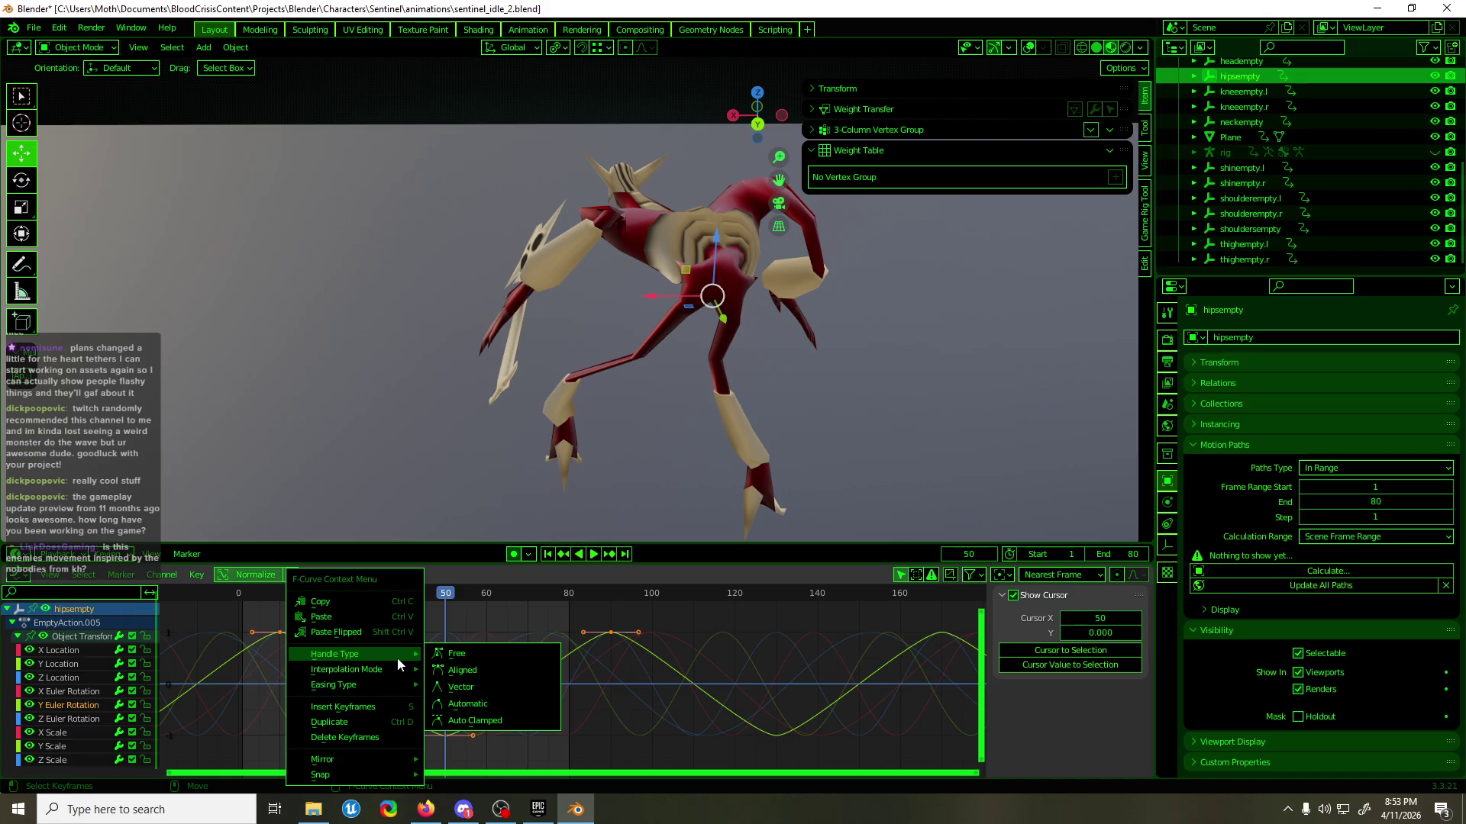
{"action": "left_click", "coordinate": [488, 719]}
- Reduce the Y Euler Rotation curve's amplitude and shift its keys by 9 frames
{"action": "key", "text": "space"}
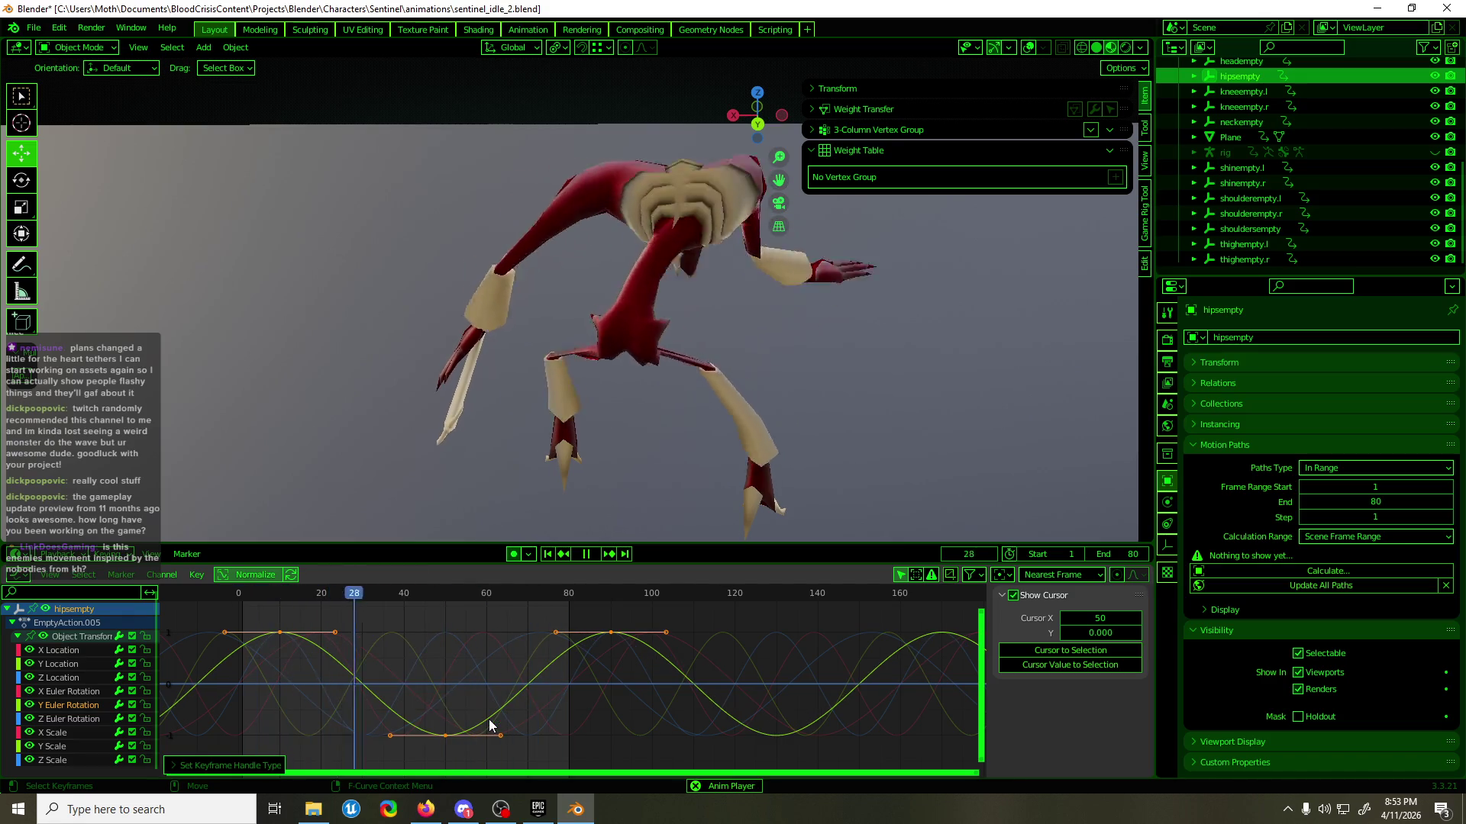
{"action": "key", "text": "s"}
{"action": "key", "text": "y"}
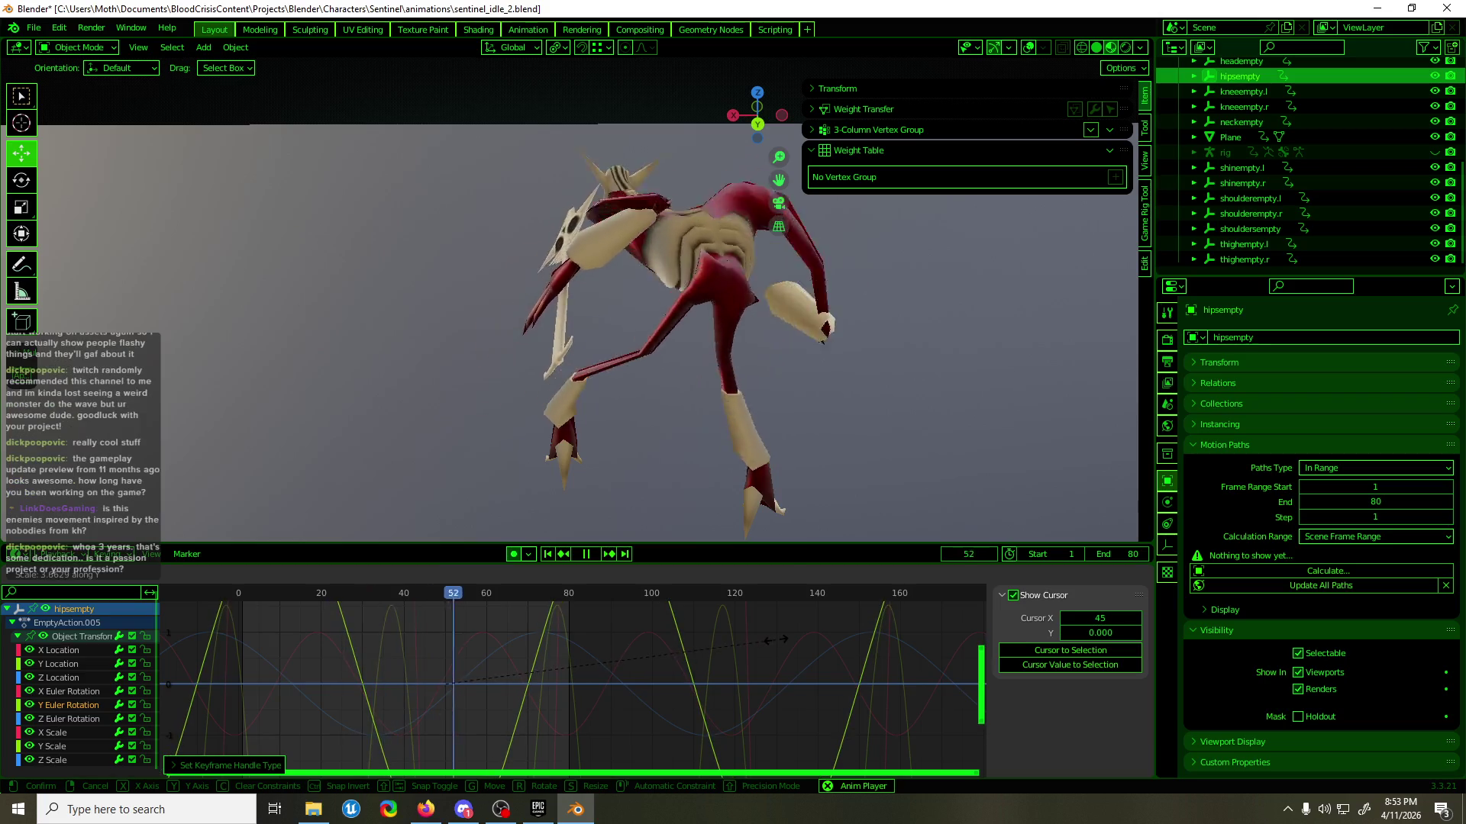
{"action": "left_click", "coordinate": [716, 653]}
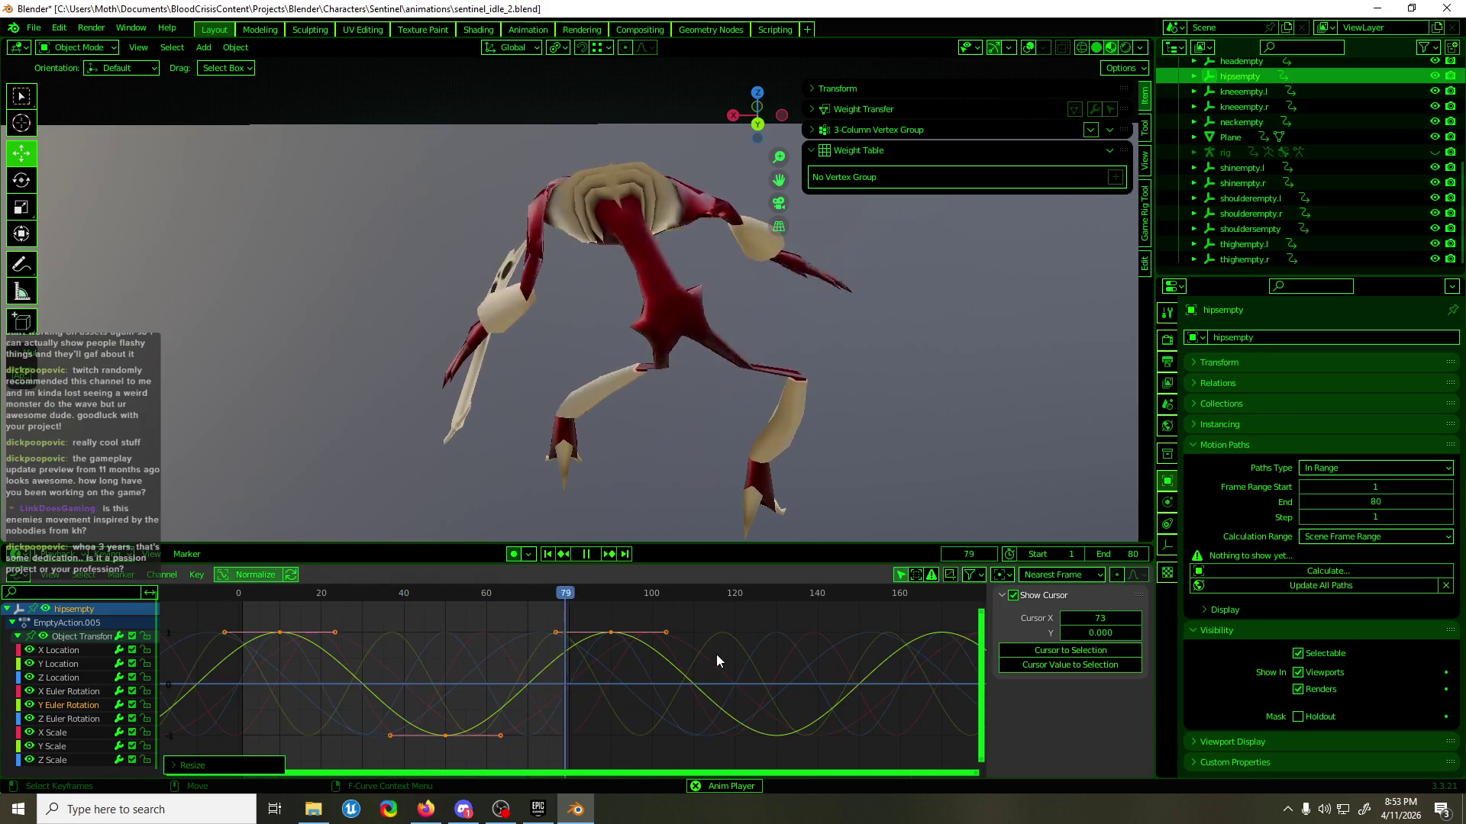
{"action": "key", "text": "g"}
{"action": "key", "text": "x"}
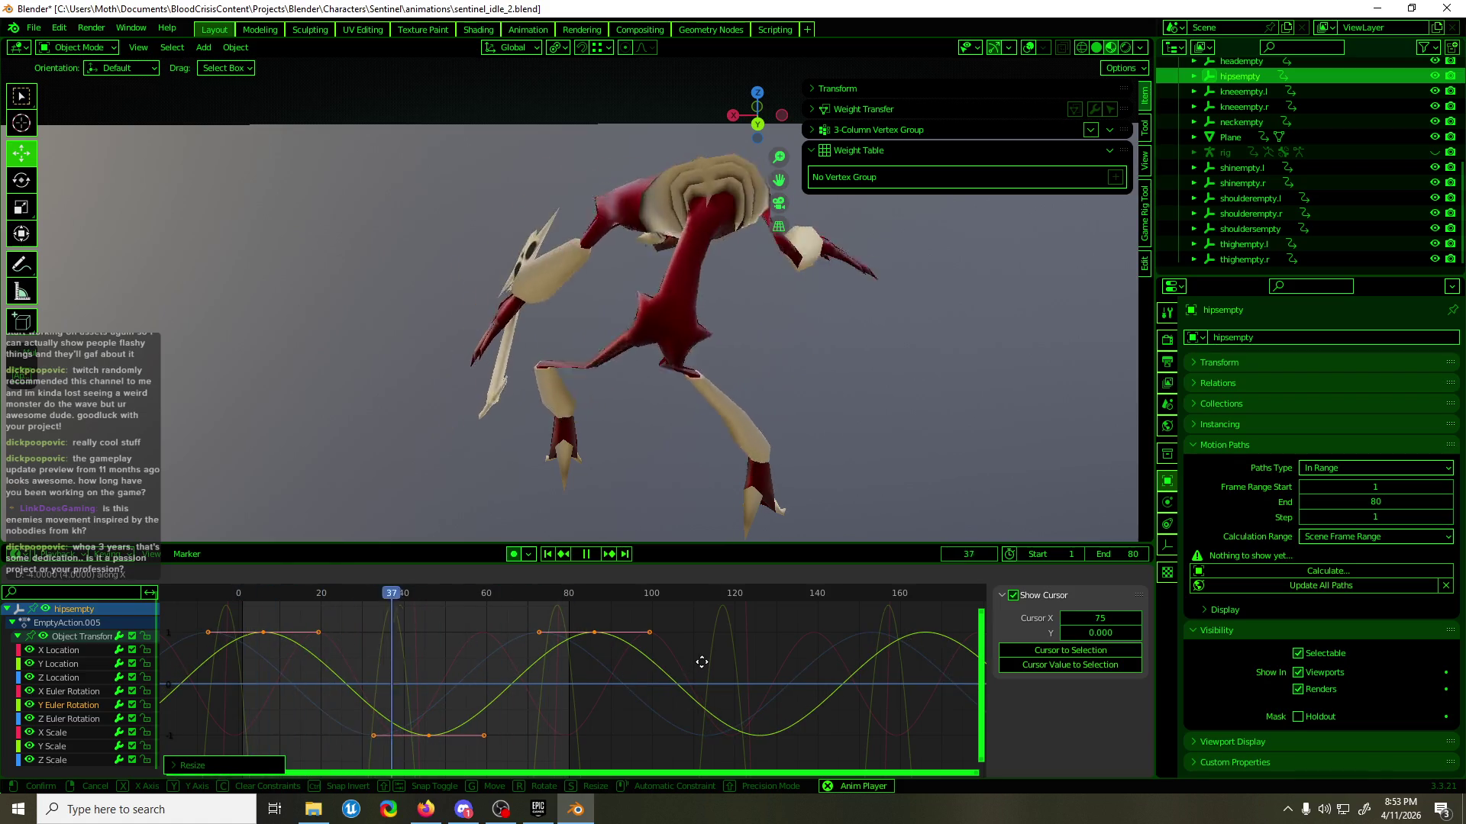
{"action": "left_click", "coordinate": [702, 661]}
{"action": "mouse_move", "coordinate": [704, 456]}
{"action": "middle_mouse_down"}
{"action": "mouse_move", "coordinate": [666, 351]}
{"action": "mouse_move", "coordinate": [521, 351]}
{"action": "mouse_move", "coordinate": [380, 319]}
{"action": "middle_mouse_up"}
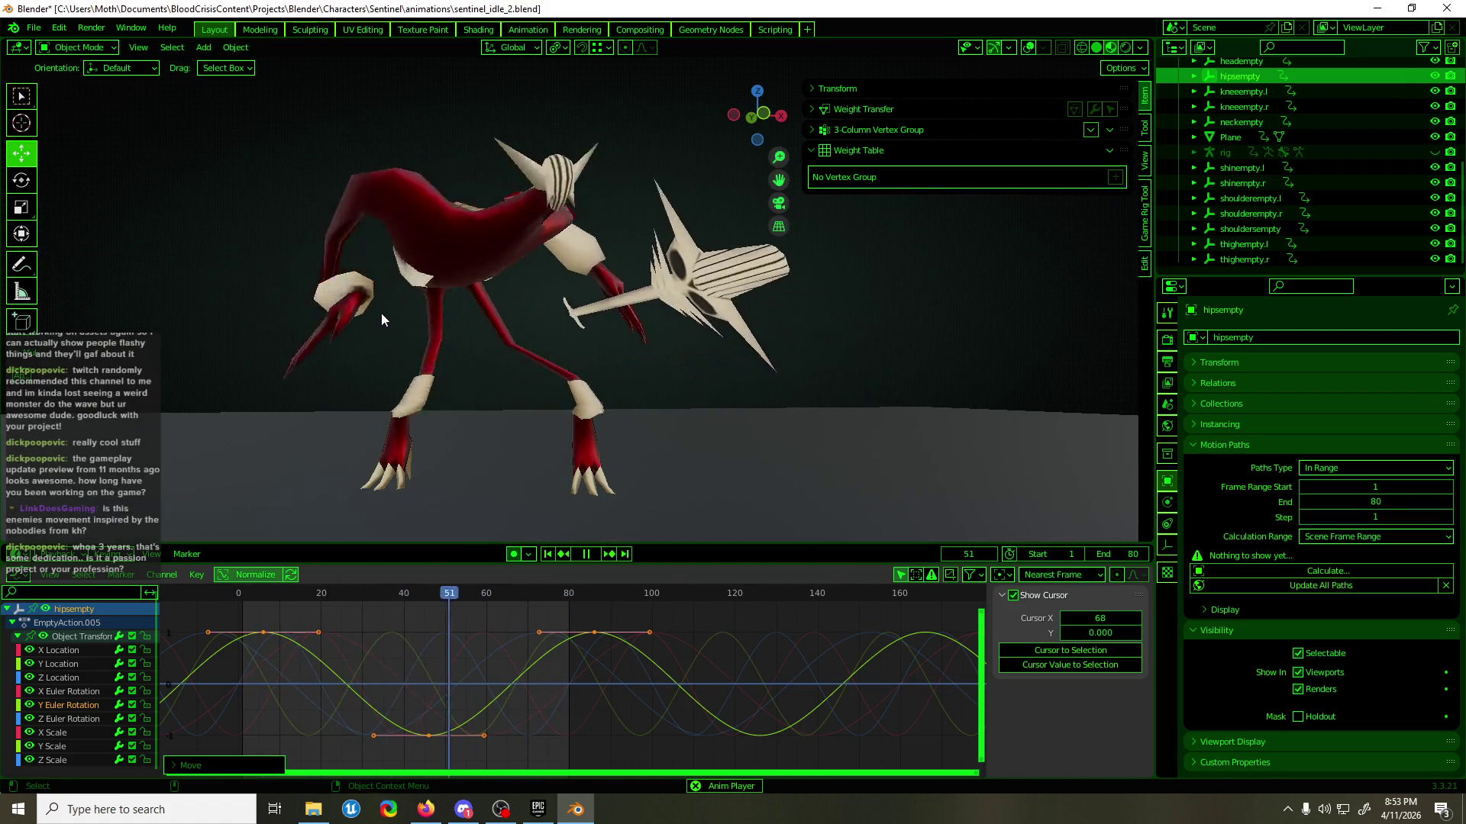
- Save sentinel_idle_2.blend, watch the loop from several angles, then stop at frame 76 with overlays shown
{"action": "key", "text": "ctrl+s"}
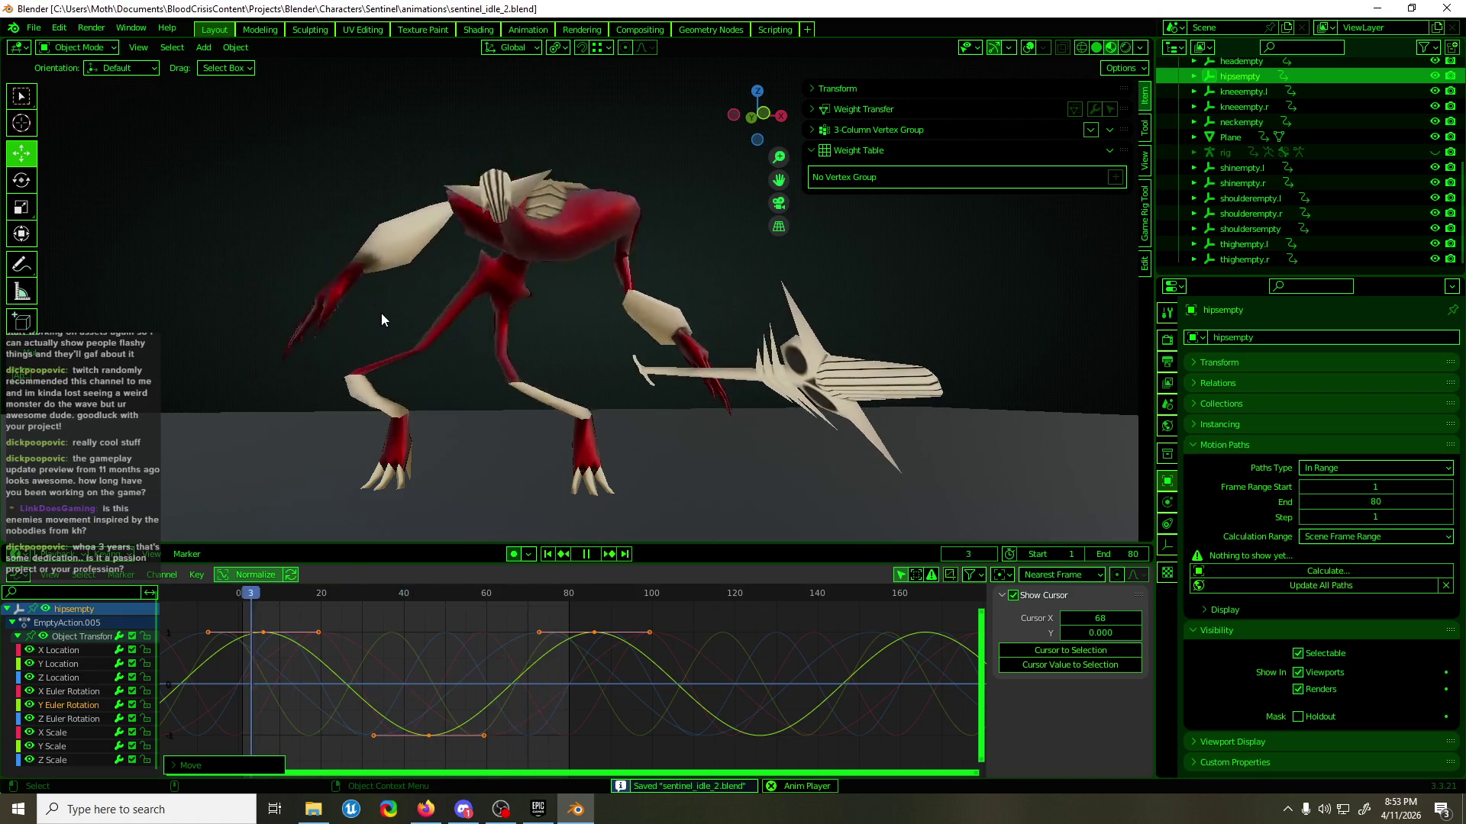
{"action": "mouse_move", "coordinate": [394, 212]}
{"action": "middle_mouse_down"}
{"action": "mouse_move", "coordinate": [502, 348]}
{"action": "mouse_move", "coordinate": [640, 336]}
{"action": "mouse_move", "coordinate": [703, 310]}
{"action": "mouse_move", "coordinate": [379, 300]}
{"action": "middle_mouse_up"}
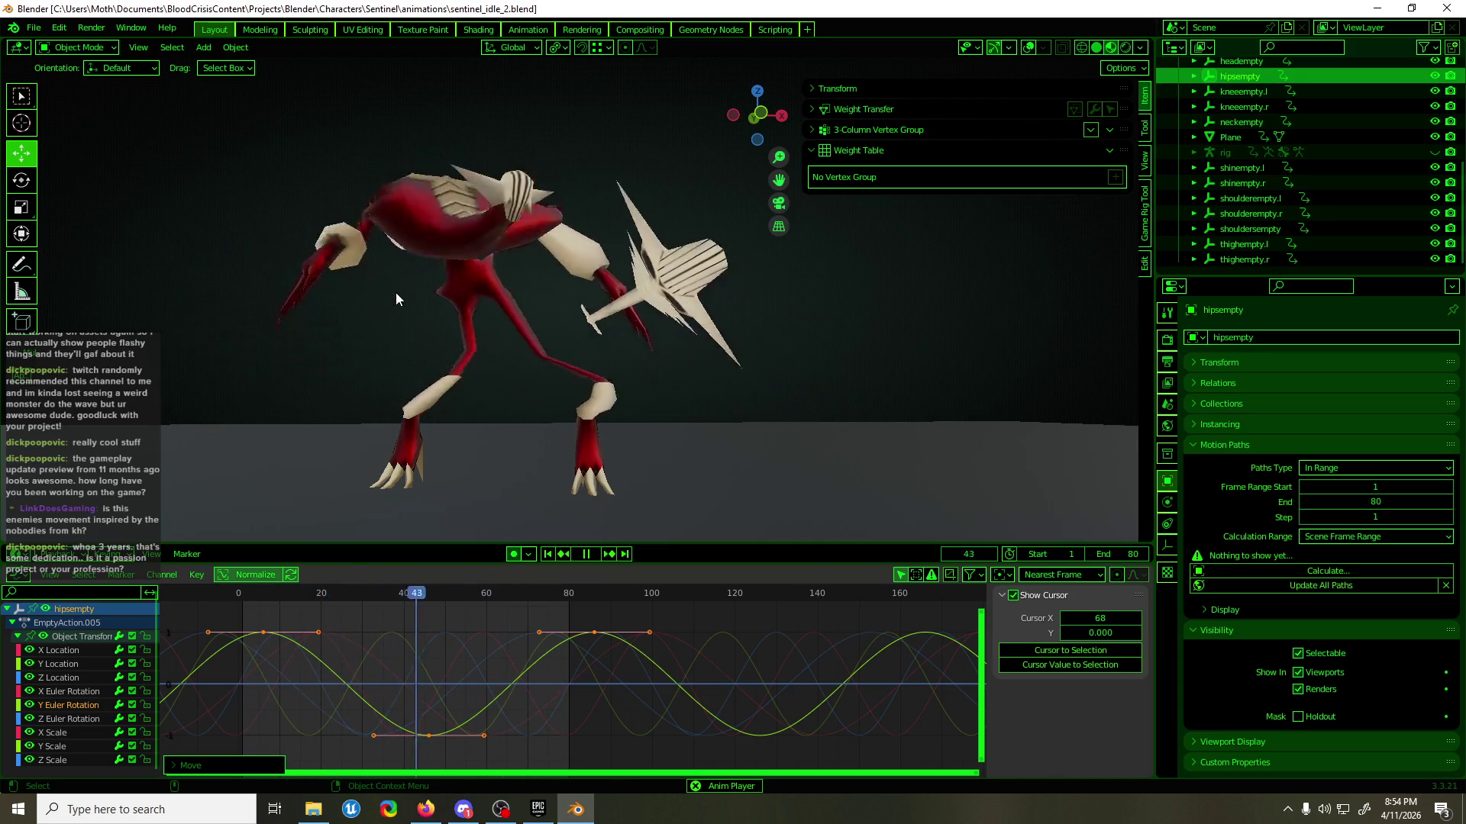
{"action": "mouse_move", "coordinate": [438, 357]}
{"action": "middle_mouse_down"}
{"action": "mouse_move", "coordinate": [716, 403]}
{"action": "mouse_move", "coordinate": [781, 383]}
{"action": "mouse_move", "coordinate": [447, 383]}
{"action": "mouse_move", "coordinate": [828, 381]}
{"action": "middle_mouse_up"}
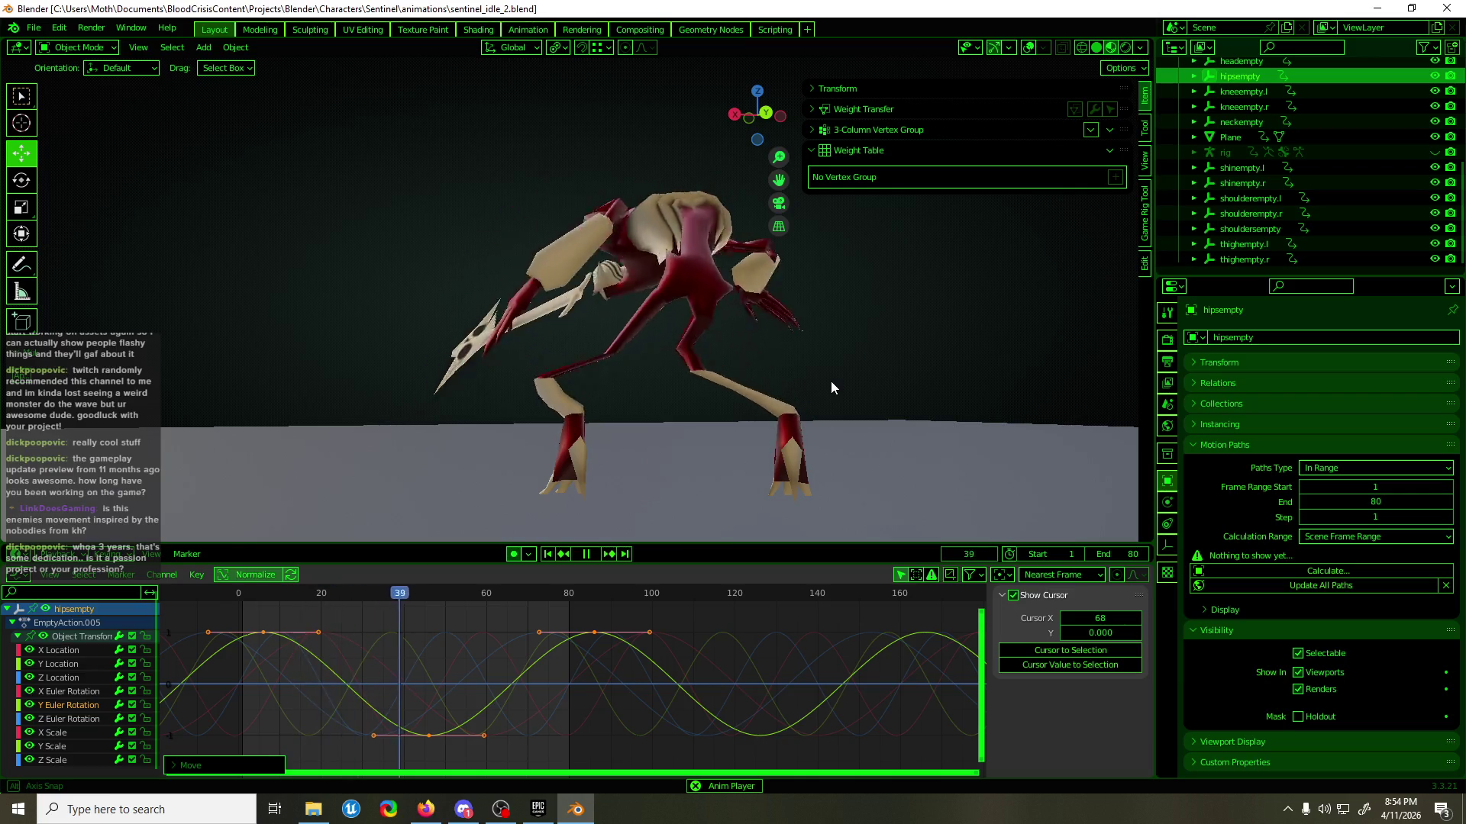
{"action": "middle_click_drag", "start_coordinate": [831, 382], "coordinate": [457, 393]}
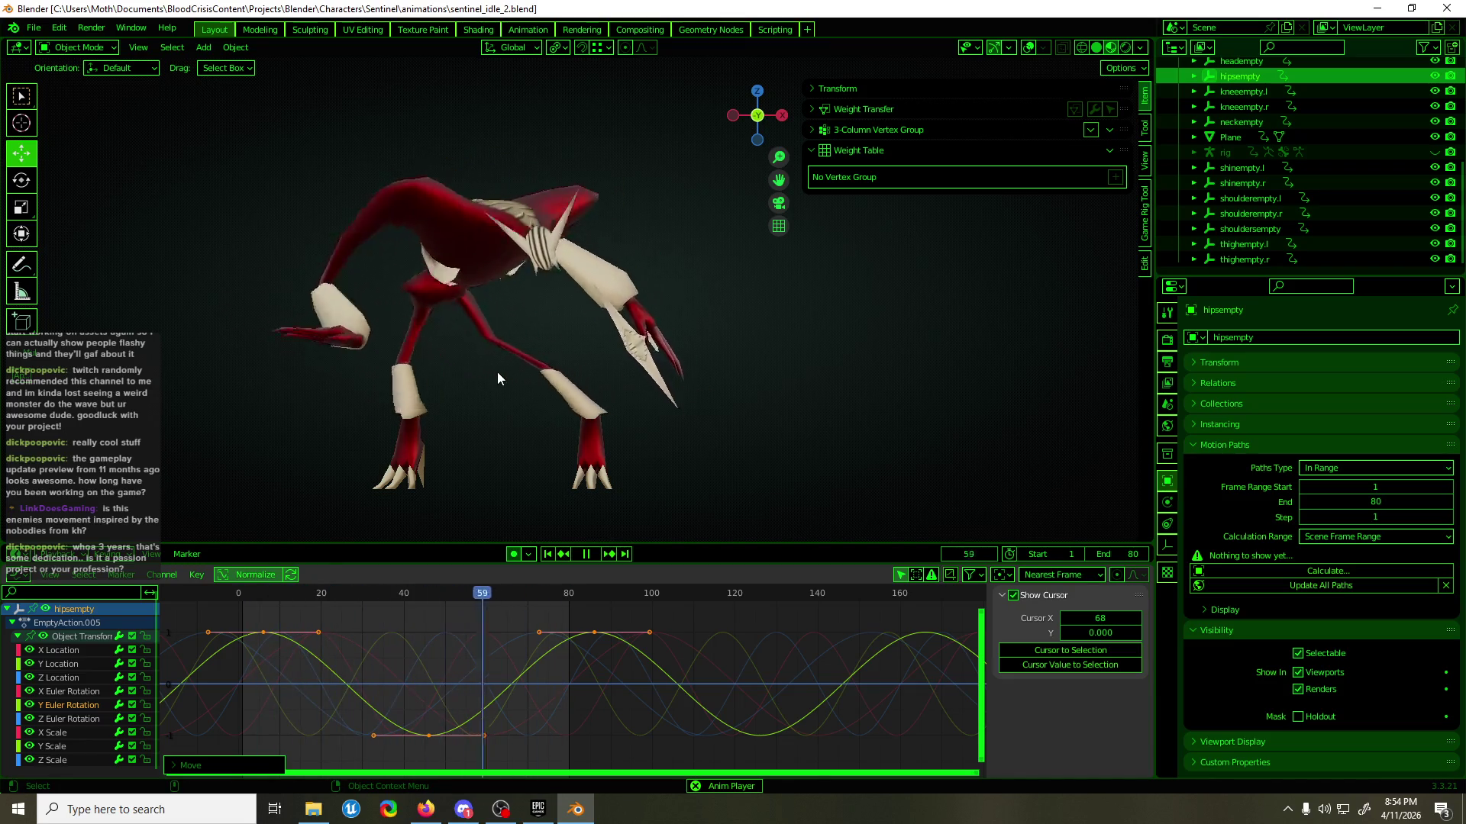
{"action": "key", "text": "shift+alt+z"}
{"action": "key", "text": "space"}
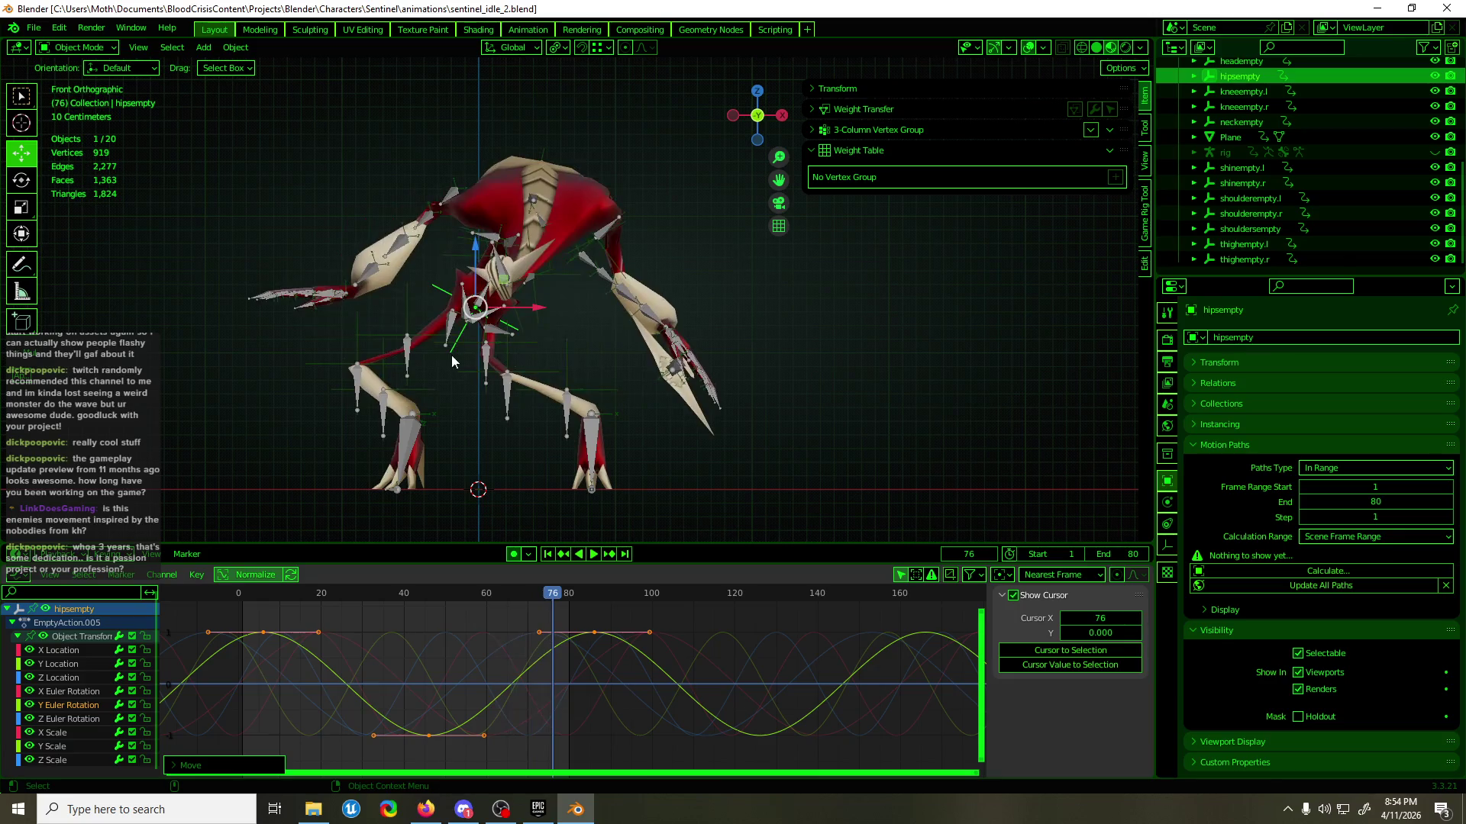
- Raise and rescale thighempty.r's X Location keys, frame-29 key at 16.1 cm, then select thighempty.l
{"action": "left_click", "coordinate": [391, 339]}
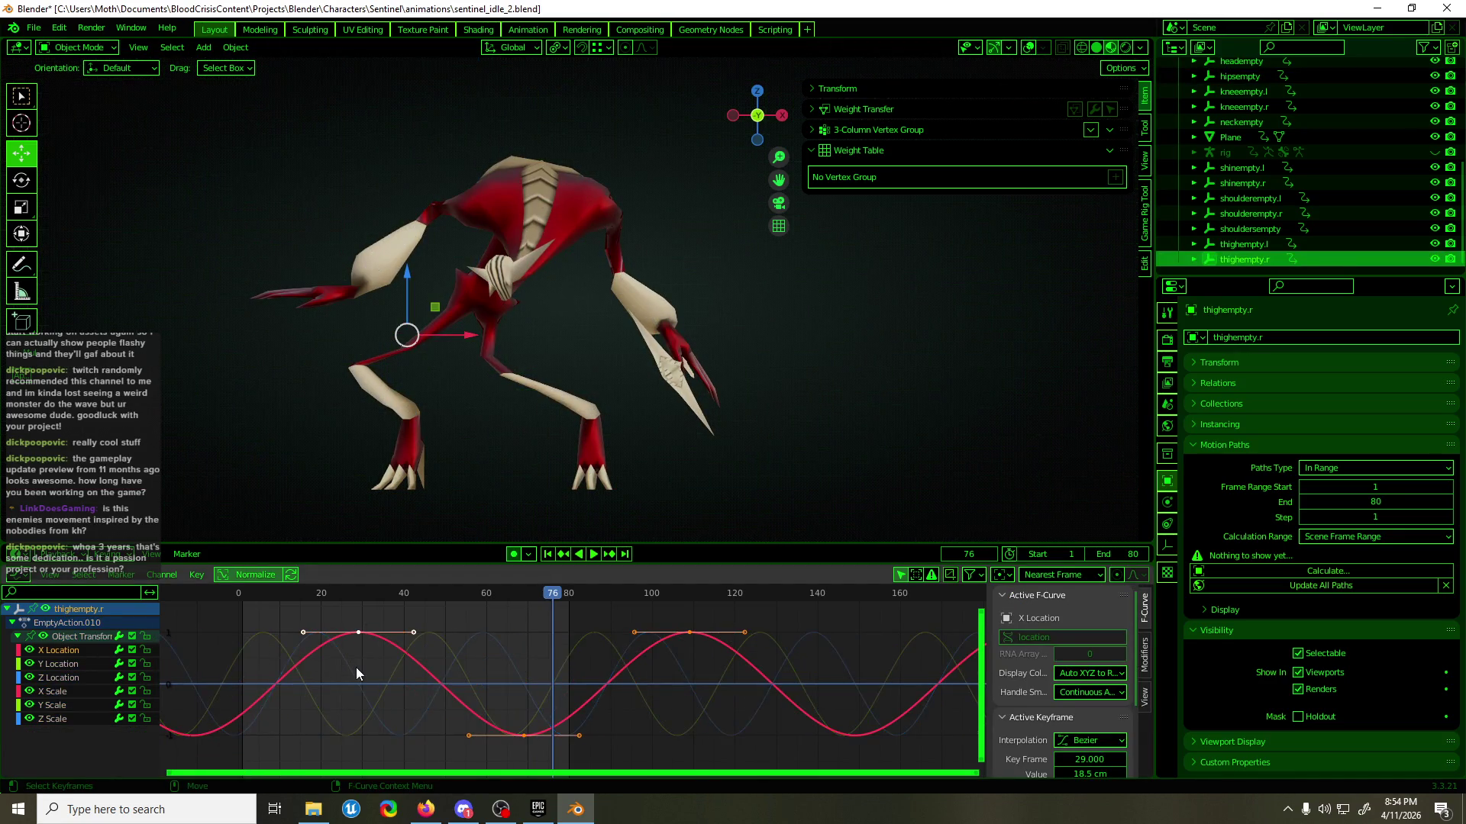
{"action": "key", "text": "space"}
{"action": "key", "text": "g"}
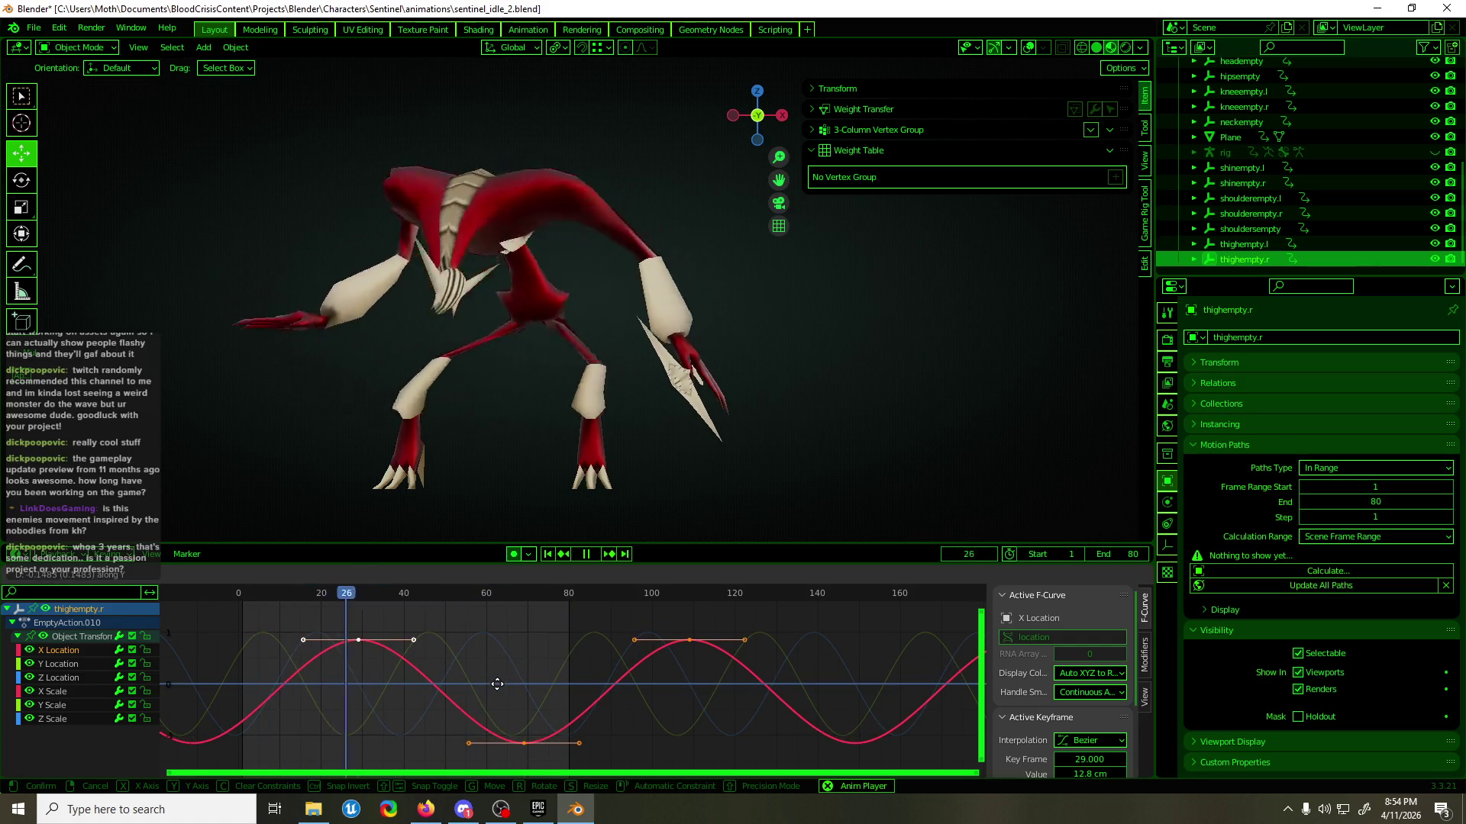
{"action": "left_click", "coordinate": [497, 684]}
{"action": "key", "text": "s"}
{"action": "key", "text": "y"}
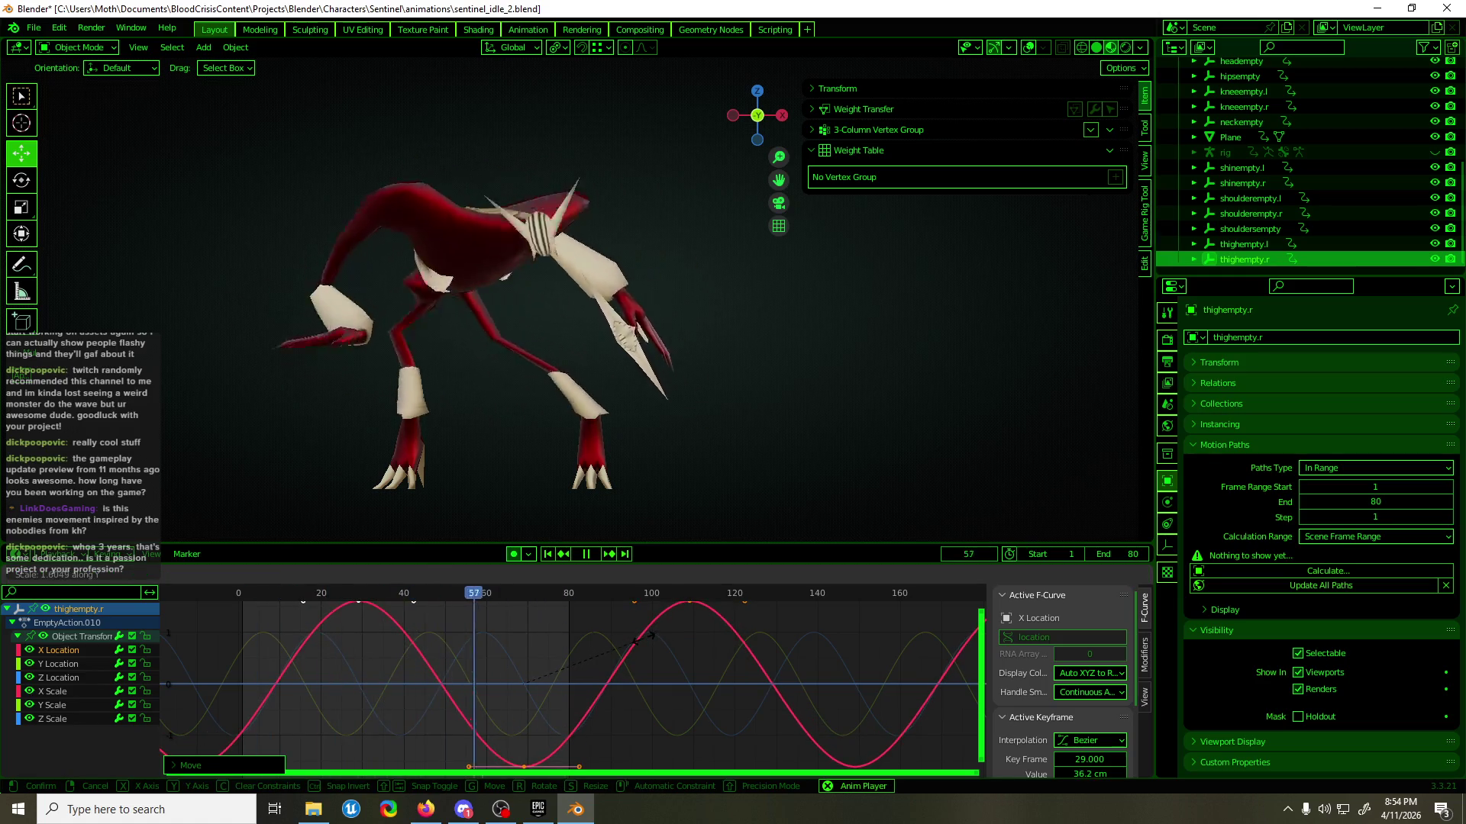
{"action": "key", "text": "s"}
{"action": "left_click", "coordinate": [602, 648]}
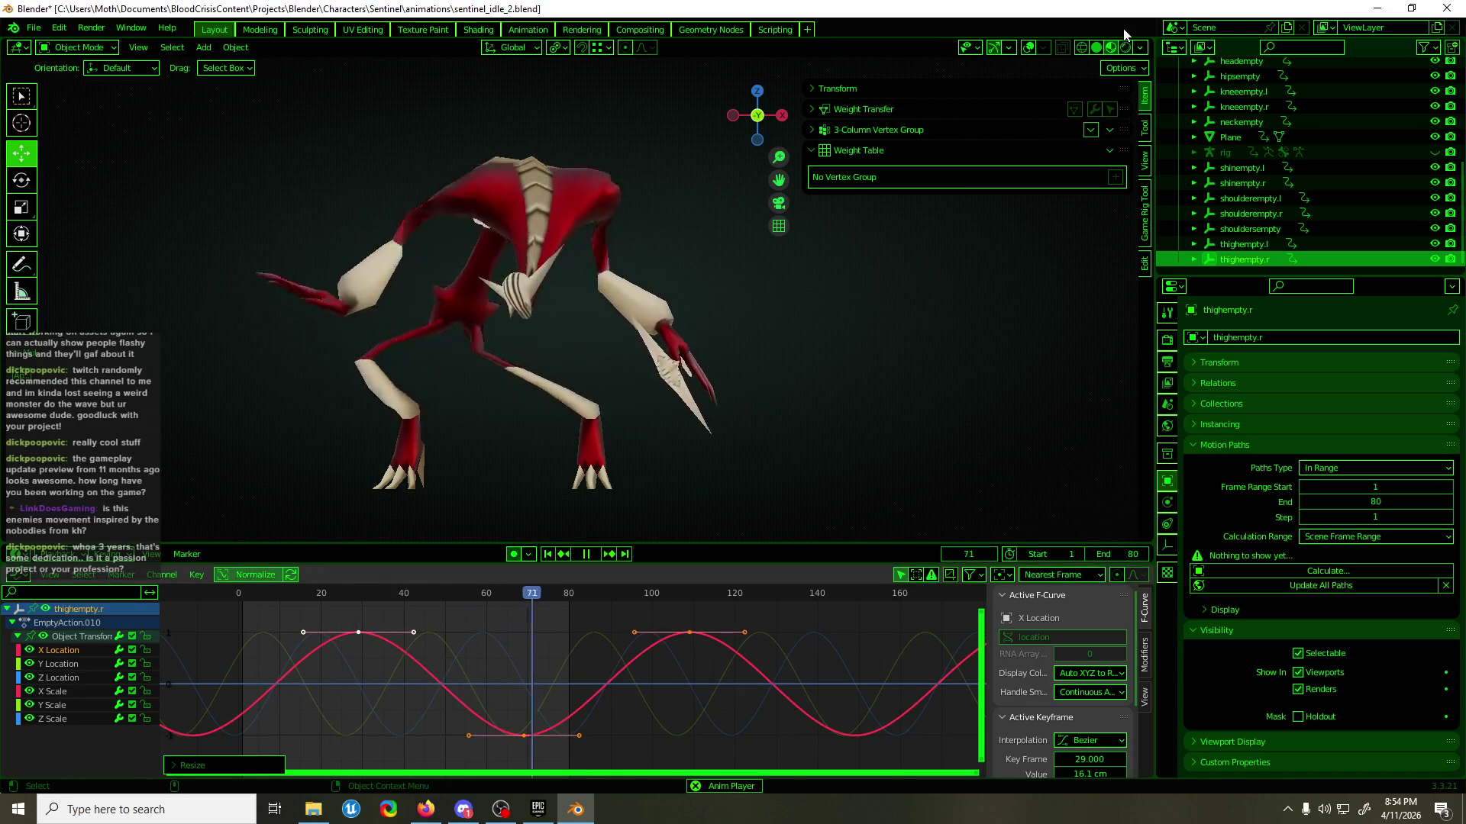
{"action": "left_click", "coordinate": [1029, 48]}
{"action": "left_click", "coordinate": [513, 339]}
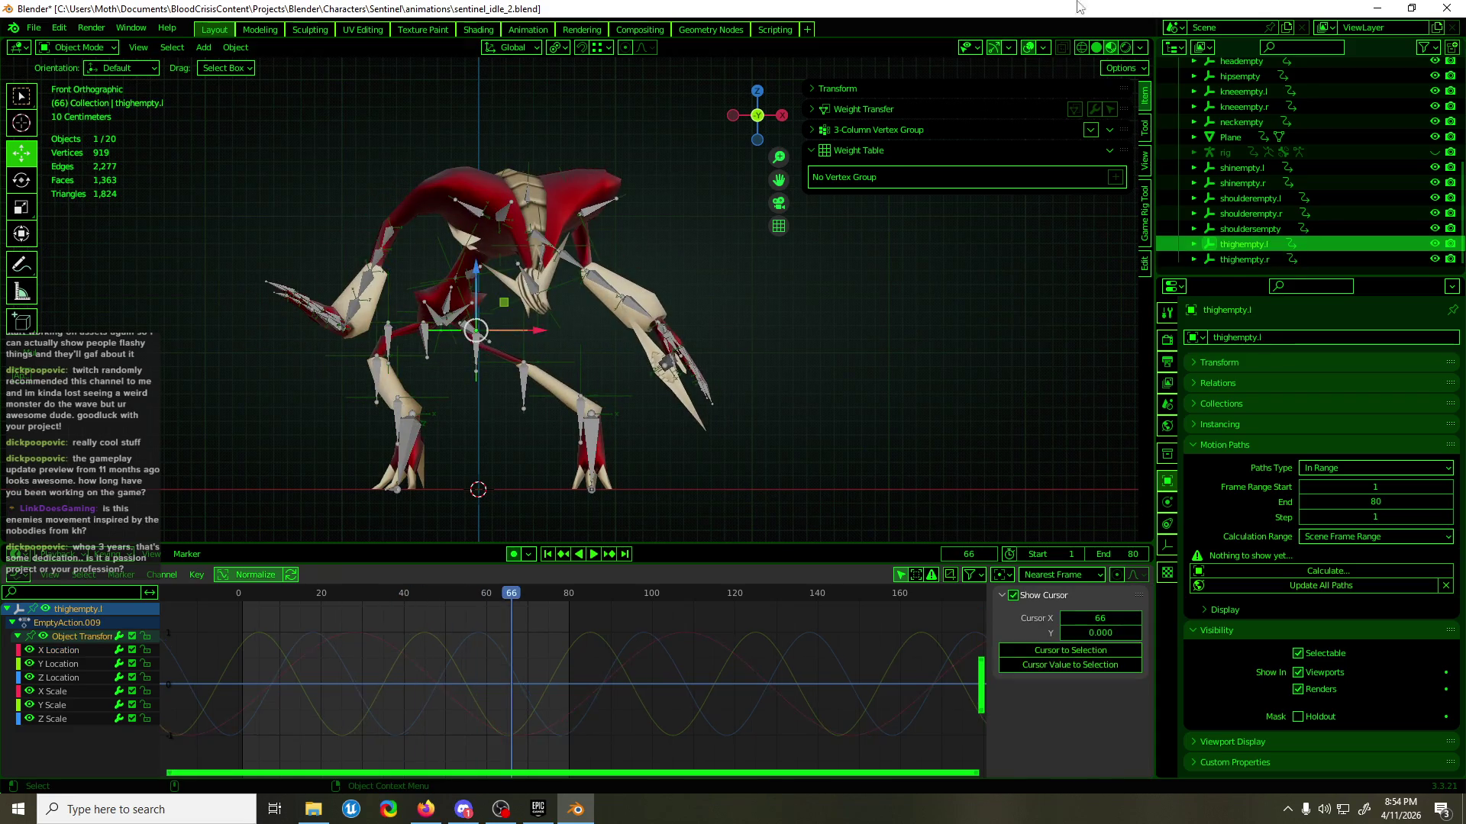
- Shift thighempty.l's X Location curve and shrink its swing, settling the frame-28 key at 83.4 cm
{"action": "left_click", "coordinate": [1028, 48]}
{"action": "left_click", "coordinate": [40, 651]}
{"action": "key", "text": "g"}
{"action": "key", "text": "y"}
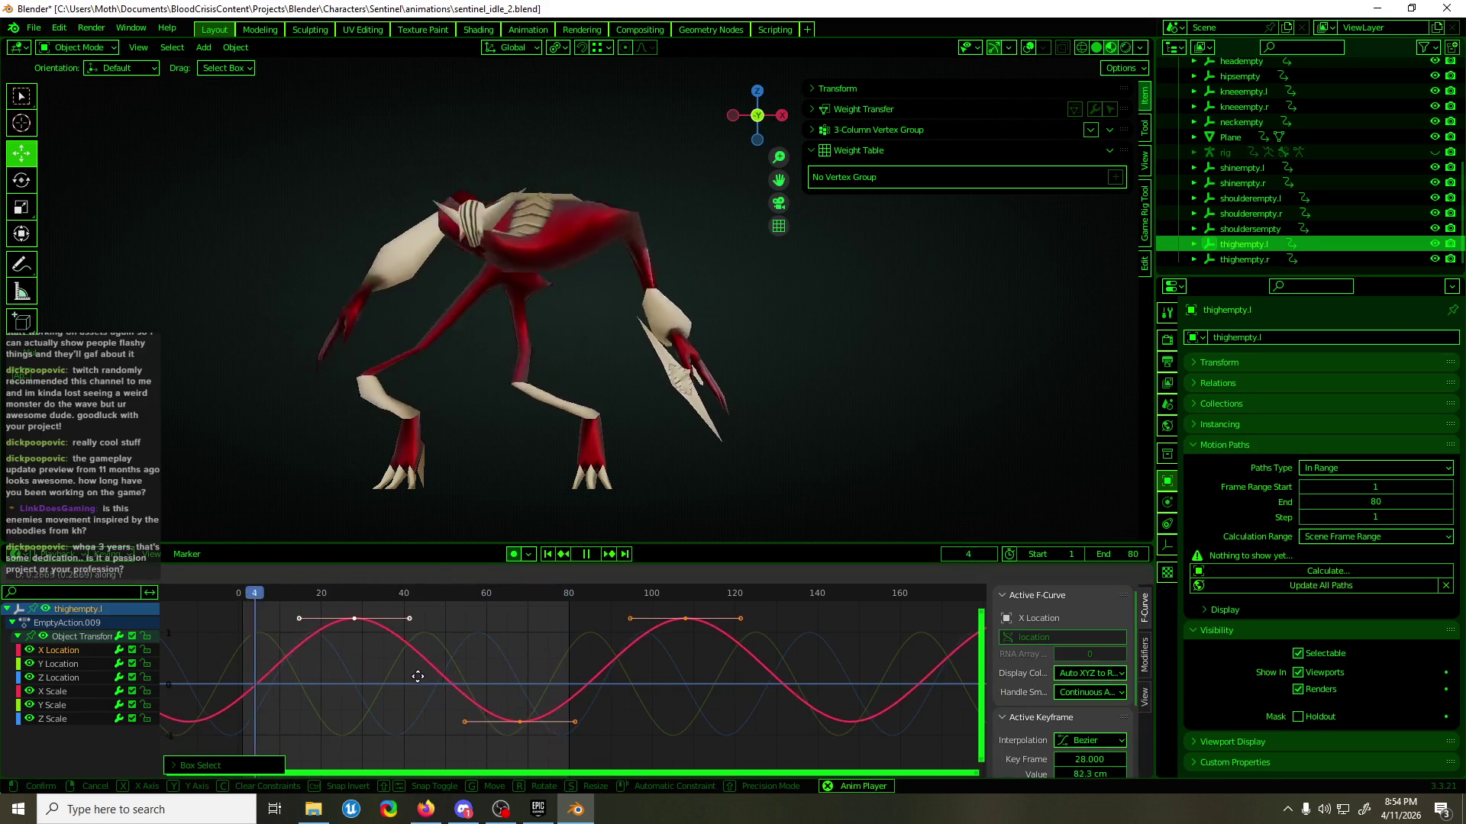
{"action": "left_click", "coordinate": [528, 667]}
{"action": "key", "text": "s"}
{"action": "key", "text": "y"}
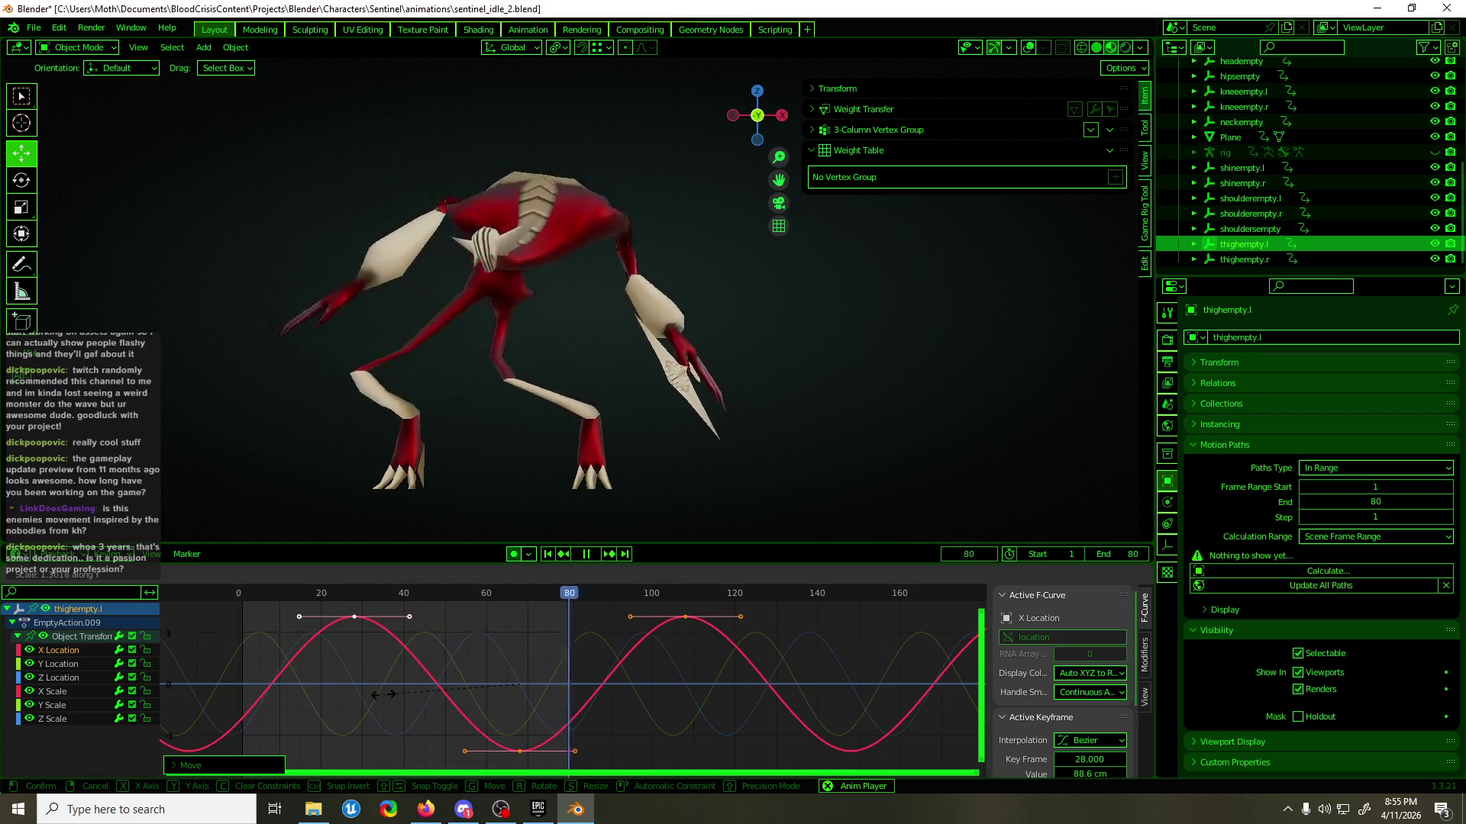
{"action": "left_click", "coordinate": [351, 698]}
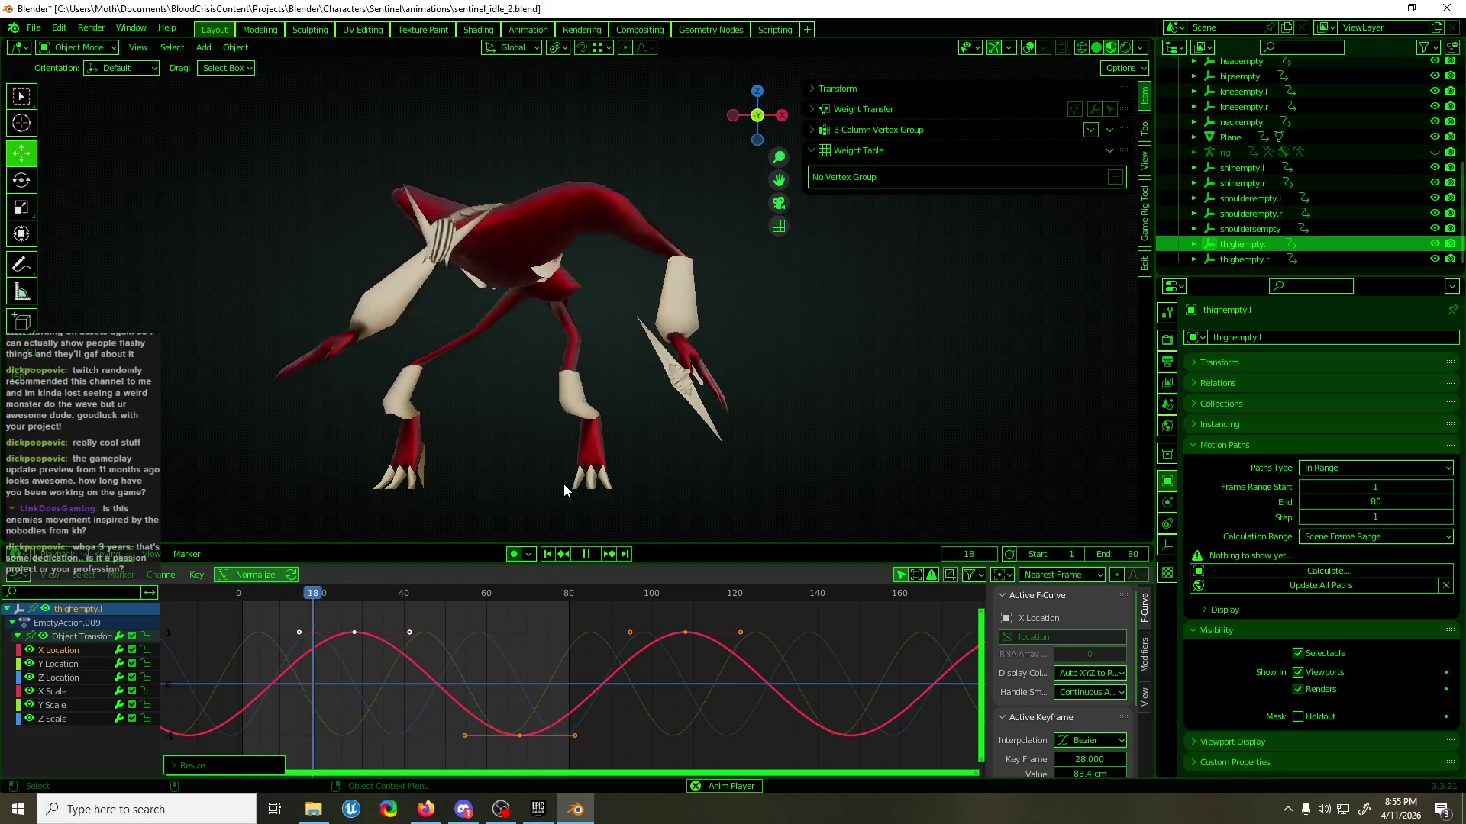
{"action": "mouse_move", "coordinate": [564, 484]}
{"action": "middle_mouse_down"}
{"action": "mouse_move", "coordinate": [681, 461]}
{"action": "mouse_move", "coordinate": [584, 475]}
{"action": "mouse_move", "coordinate": [507, 546]}
{"action": "middle_mouse_up"}
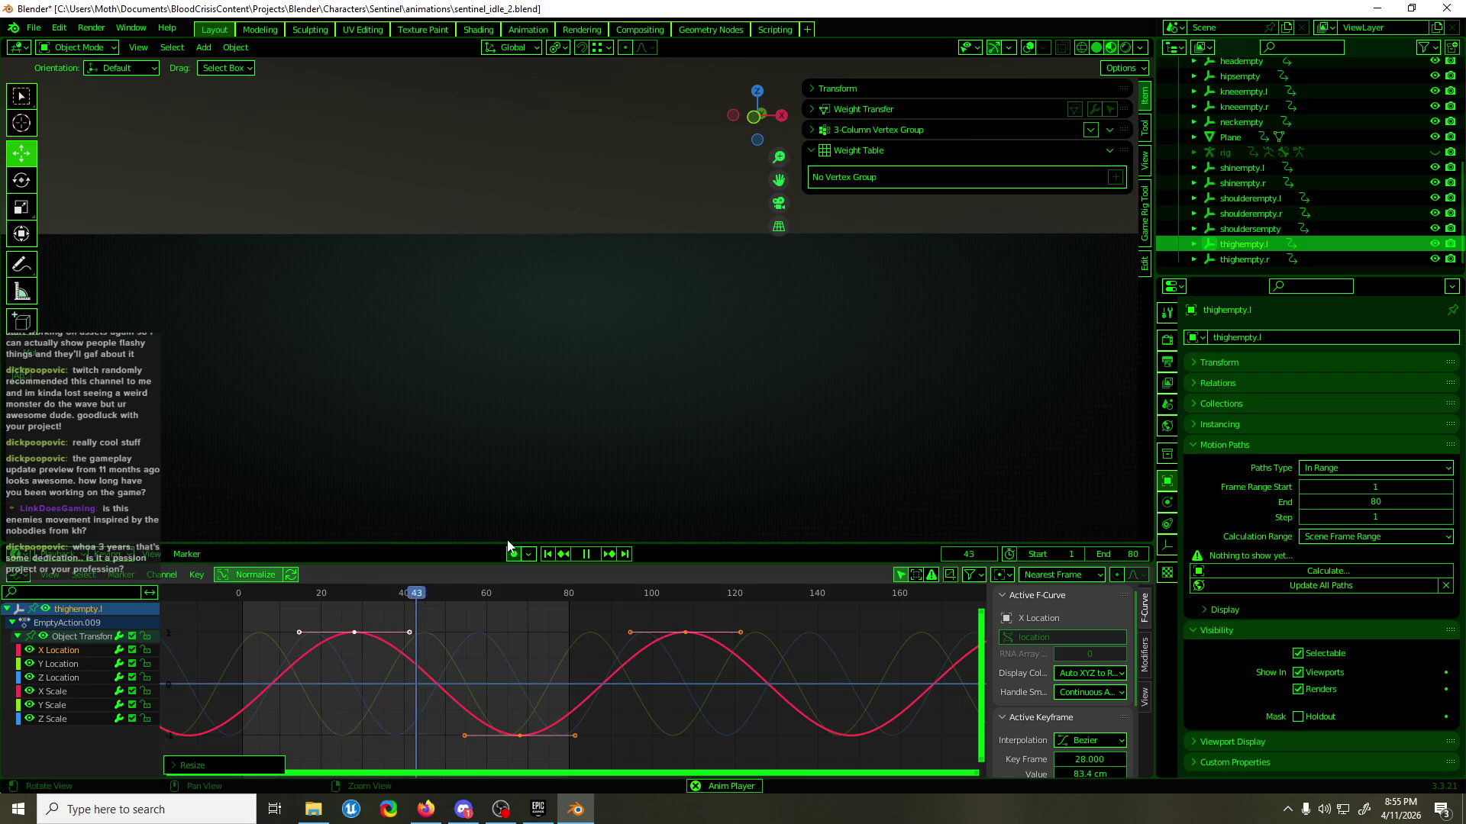
- Stop the idle loop at frame 8 with a close view of the legs
{"action": "mouse_move", "coordinate": [519, 481]}
{"action": "middle_mouse_down"}
{"action": "mouse_move", "coordinate": [533, 207]}
{"action": "mouse_move", "coordinate": [557, 314]}
{"action": "mouse_move", "coordinate": [540, 481]}
{"action": "mouse_move", "coordinate": [517, 373]}
{"action": "mouse_move", "coordinate": [467, 334]}
{"action": "mouse_move", "coordinate": [361, 345]}
{"action": "mouse_move", "coordinate": [675, 429]}
{"action": "mouse_move", "coordinate": [815, 391]}
{"action": "mouse_move", "coordinate": [809, 458]}
{"action": "mouse_move", "coordinate": [540, 415]}
{"action": "mouse_move", "coordinate": [648, 541]}
{"action": "middle_mouse_up"}
{"action": "key", "text": "space"}
{"action": "scroll", "coordinate": [675, 429], "scroll_direction": "up", "scroll_amount": 4}
{"action": "left_click_drag", "start_coordinate": [565, 600], "coordinate": [270, 615]}
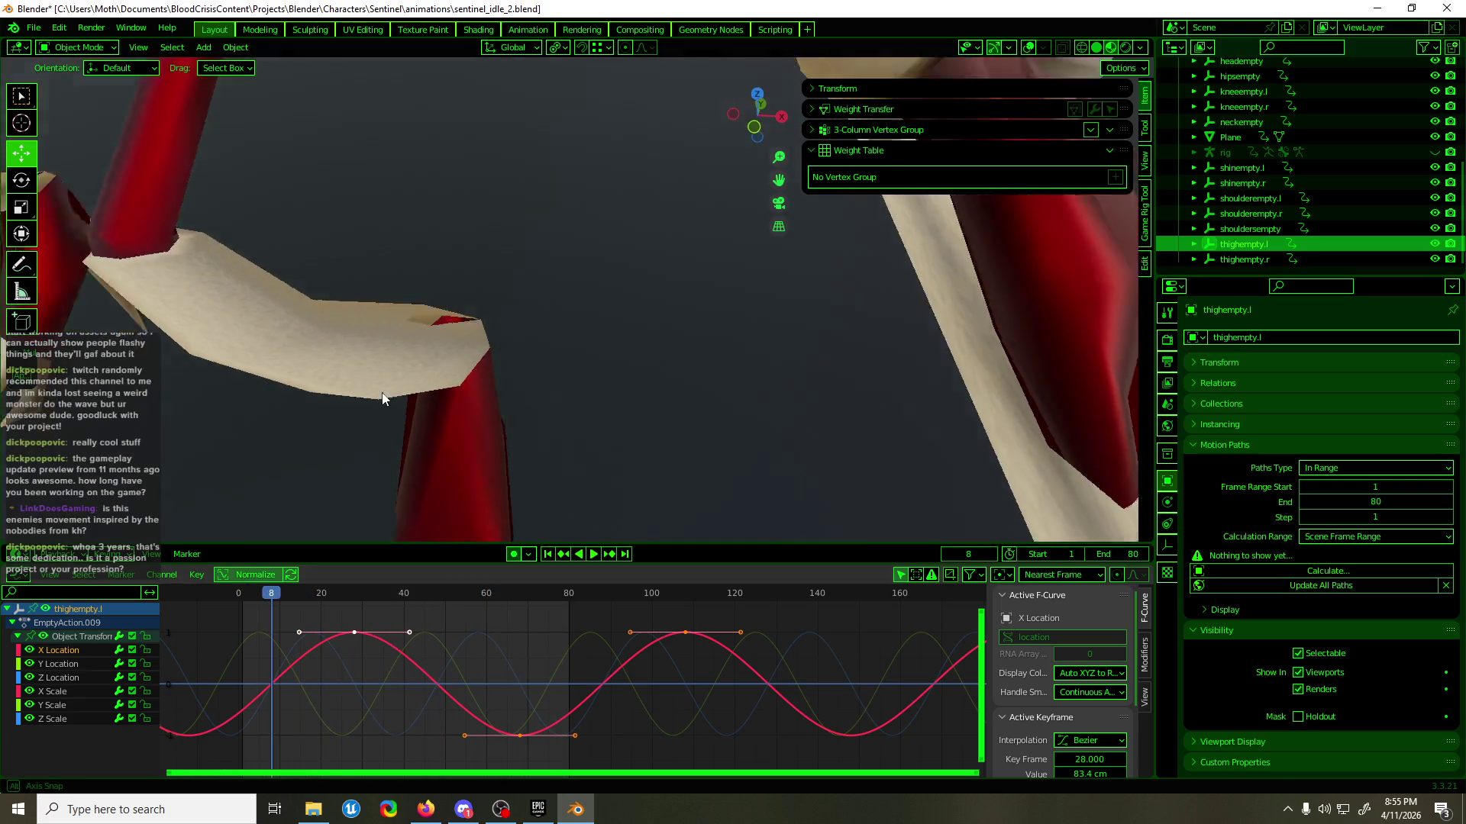
{"action": "middle_click_drag", "start_coordinate": [382, 397], "coordinate": [395, 442]}
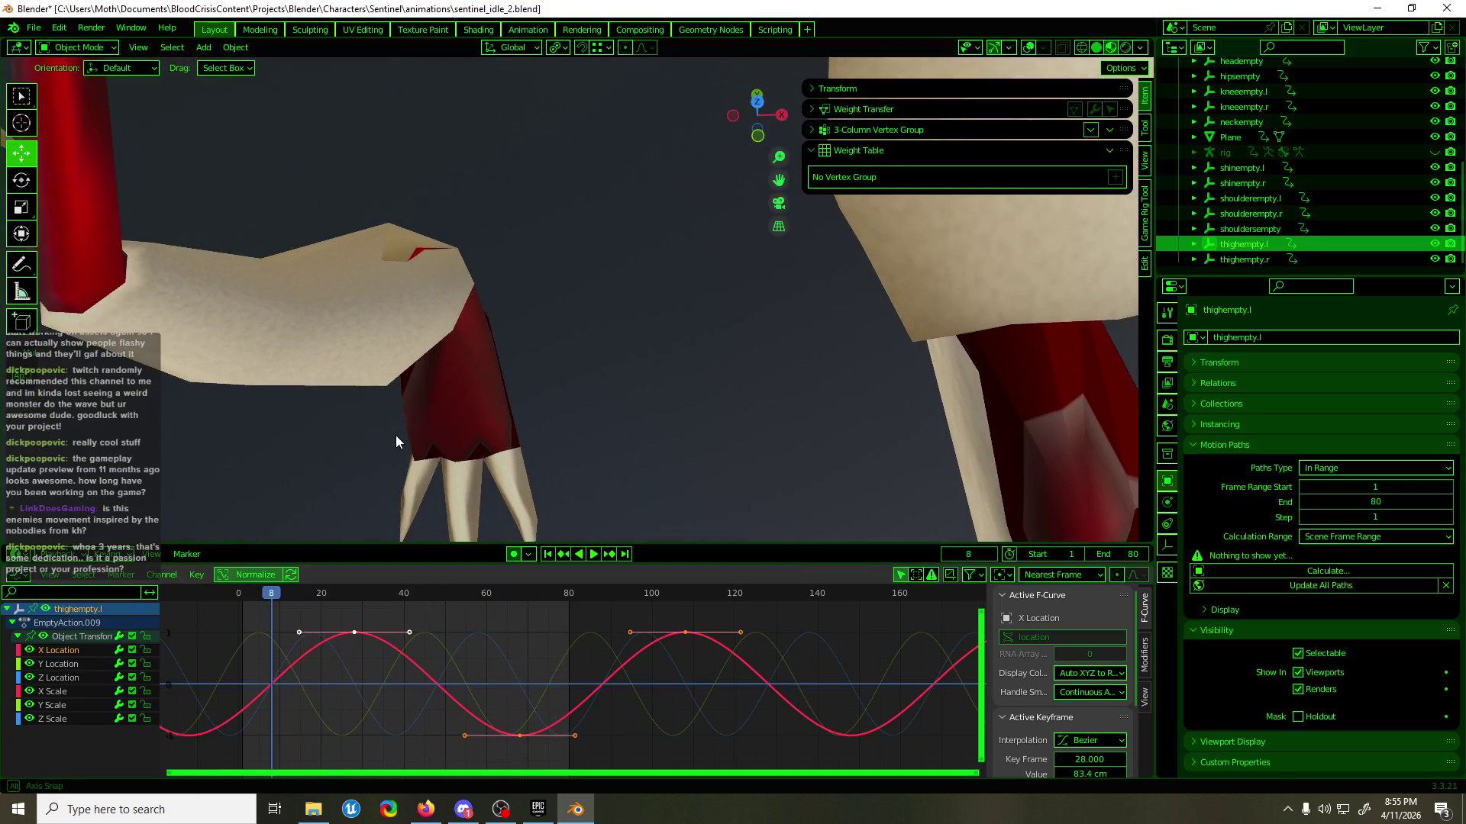
- Show overlays and open polySurface14 in Edit Mode in front view
{"action": "left_click", "coordinate": [1030, 48]}
{"action": "left_click", "coordinate": [365, 289]}
{"action": "key", "text": "Tab"}
{"action": "mouse_move", "coordinate": [366, 288]}
{"action": "middle_mouse_down"}
{"action": "mouse_move", "coordinate": [435, 325]}
{"action": "mouse_move", "coordinate": [257, 342]}
{"action": "mouse_move", "coordinate": [741, 362]}
{"action": "mouse_move", "coordinate": [691, 313]}
{"action": "middle_mouse_up"}
{"action": "key", "text": "Tab"}
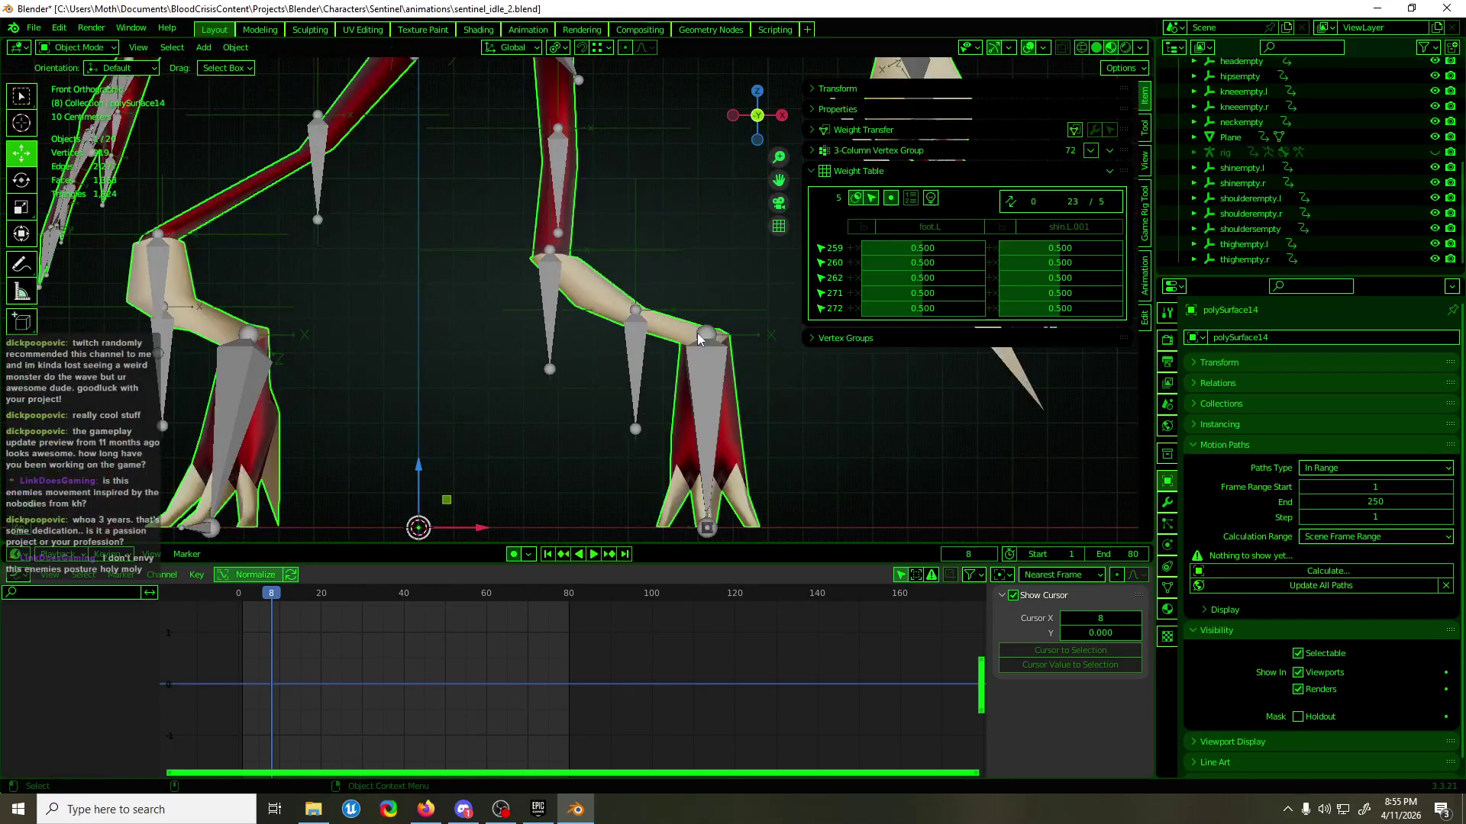
- Select shinempty.l at frame 0 and undo a trial -36° rotation
{"action": "left_click", "coordinate": [596, 318]}
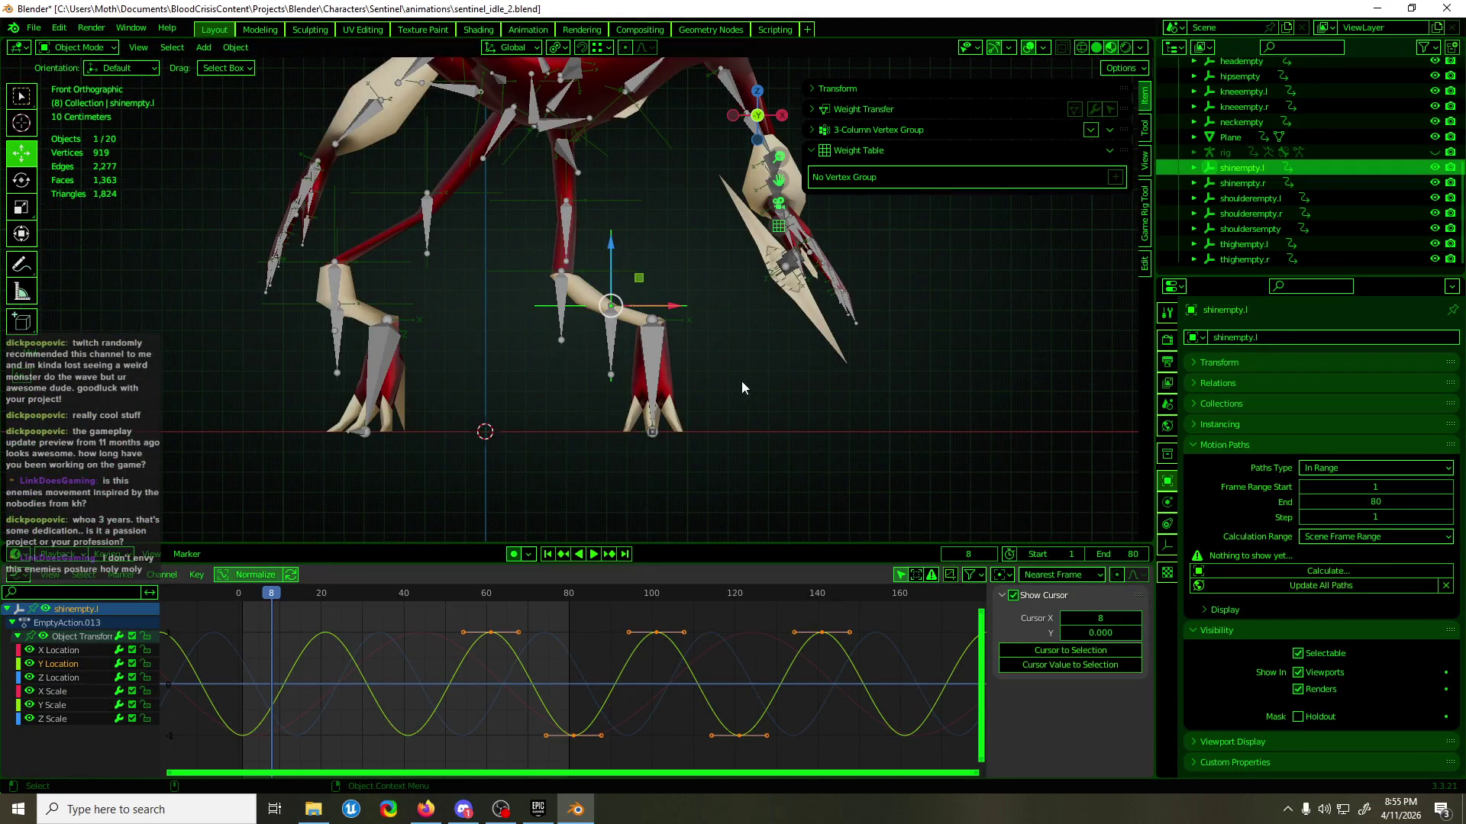
{"action": "mouse_move", "coordinate": [199, 617]}
{"action": "left_mouse_down"}
{"action": "mouse_move", "coordinate": [253, 603]}
{"action": "mouse_move", "coordinate": [239, 607]}
{"action": "left_mouse_up"}
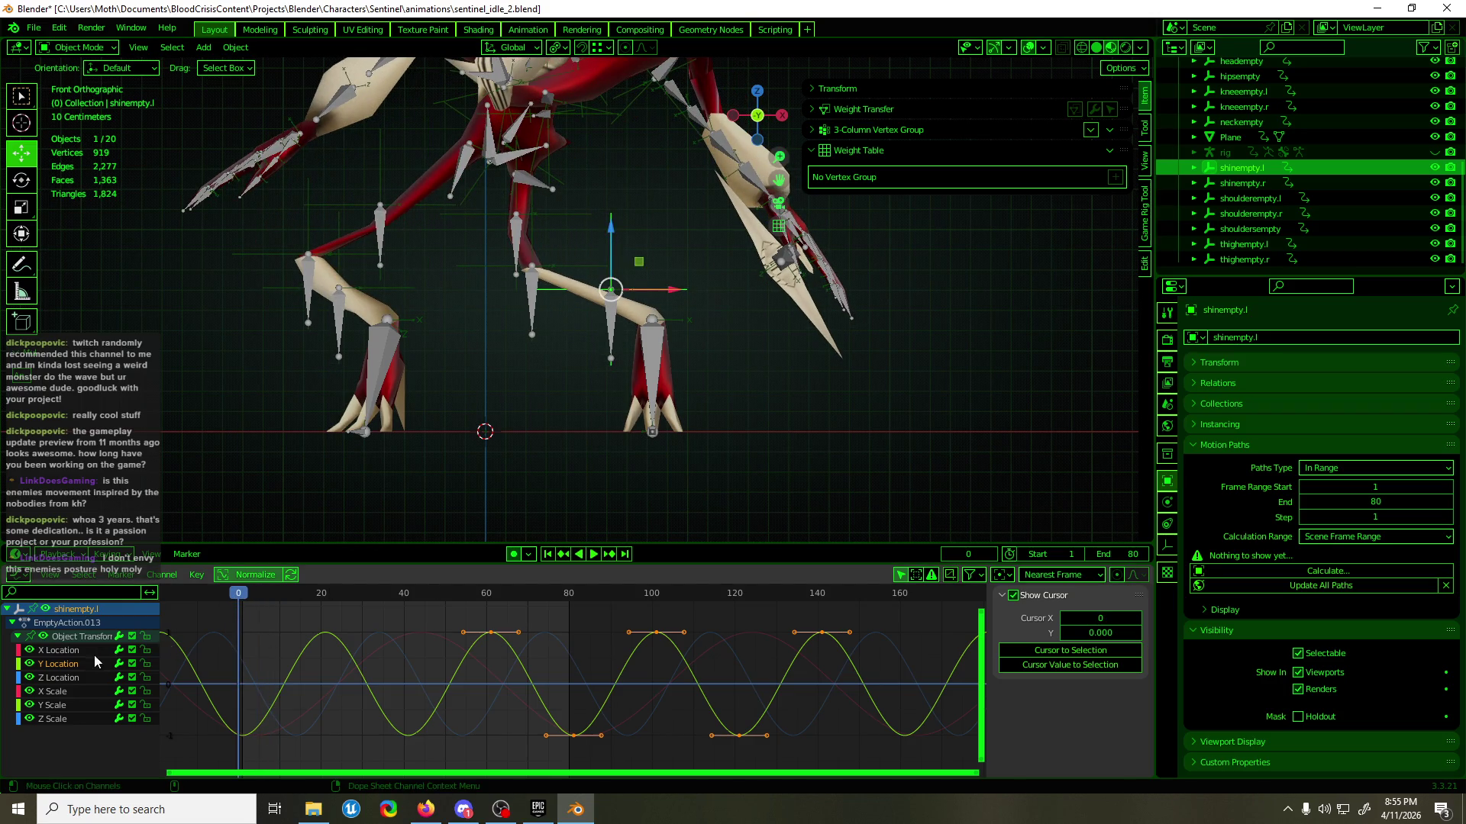
{"action": "left_click_drag", "start_coordinate": [650, 260], "coordinate": [638, 200]}
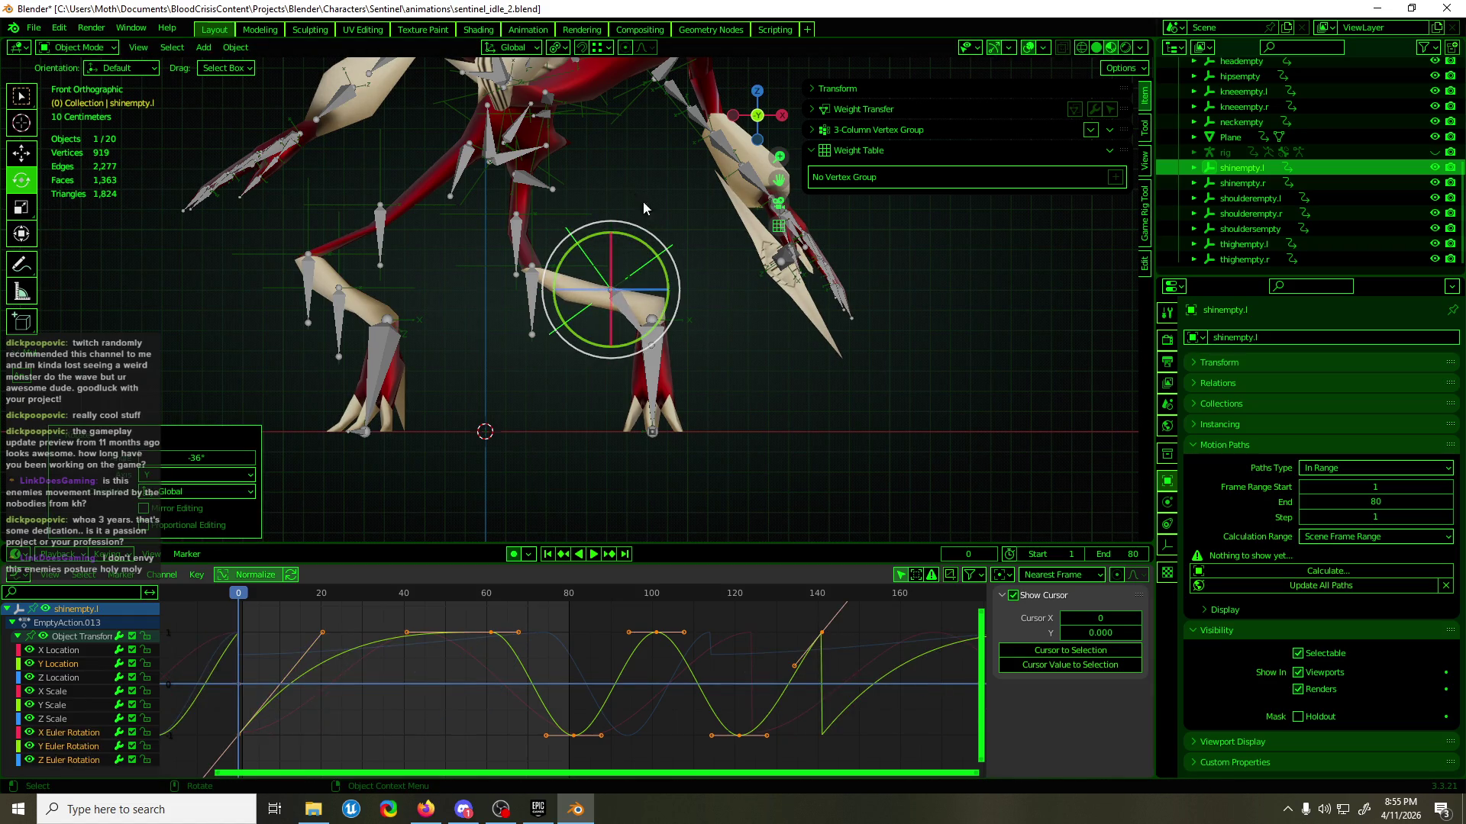
{"action": "key", "text": "ctrl+z"}
- Check the Animation preferences, then rotate shinempty.l about -31° so auto-keying adds rotation curves
{"action": "left_click", "coordinate": [58, 28]}
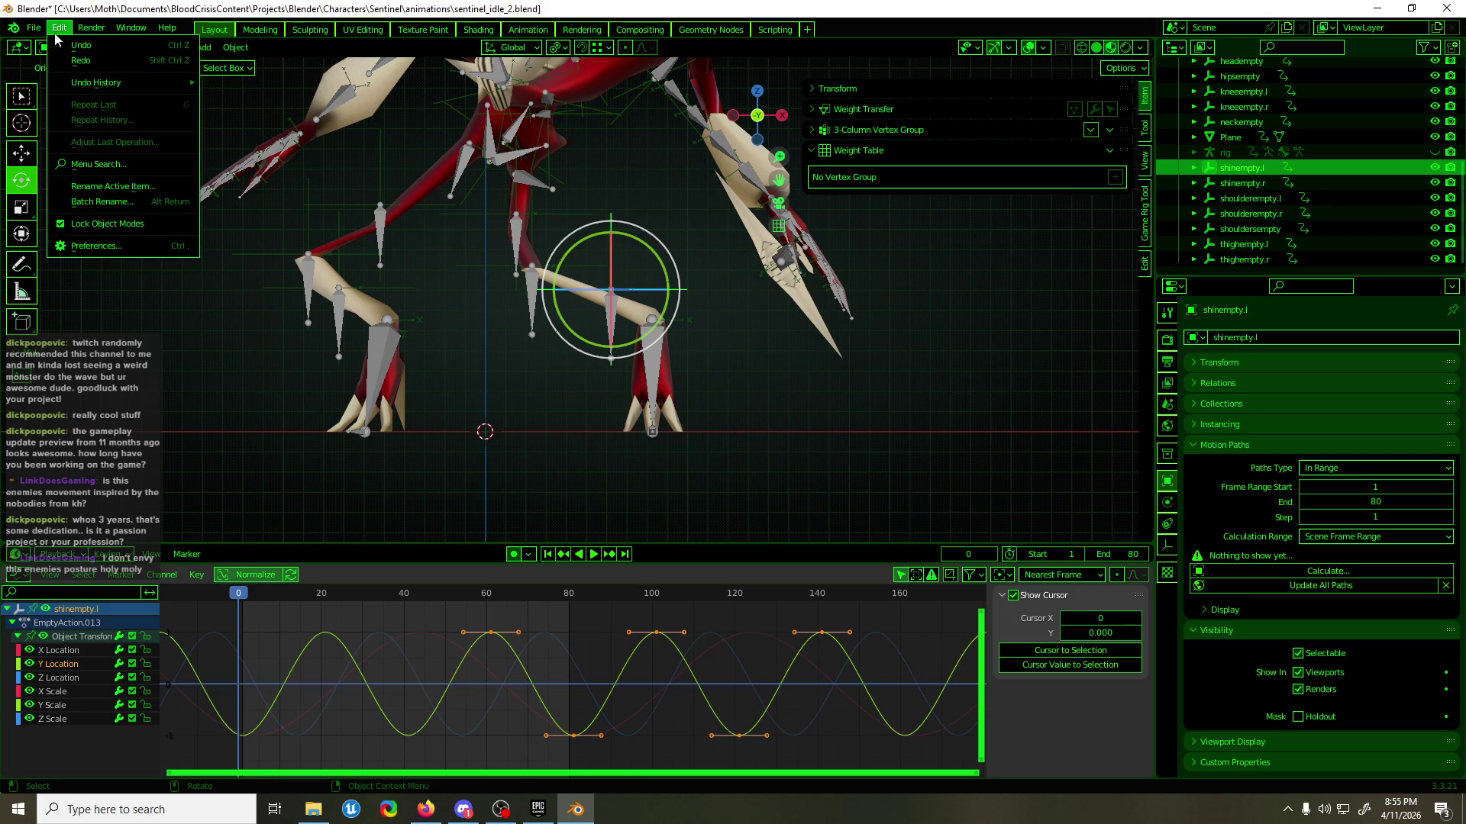
{"action": "left_click", "coordinate": [156, 246]}
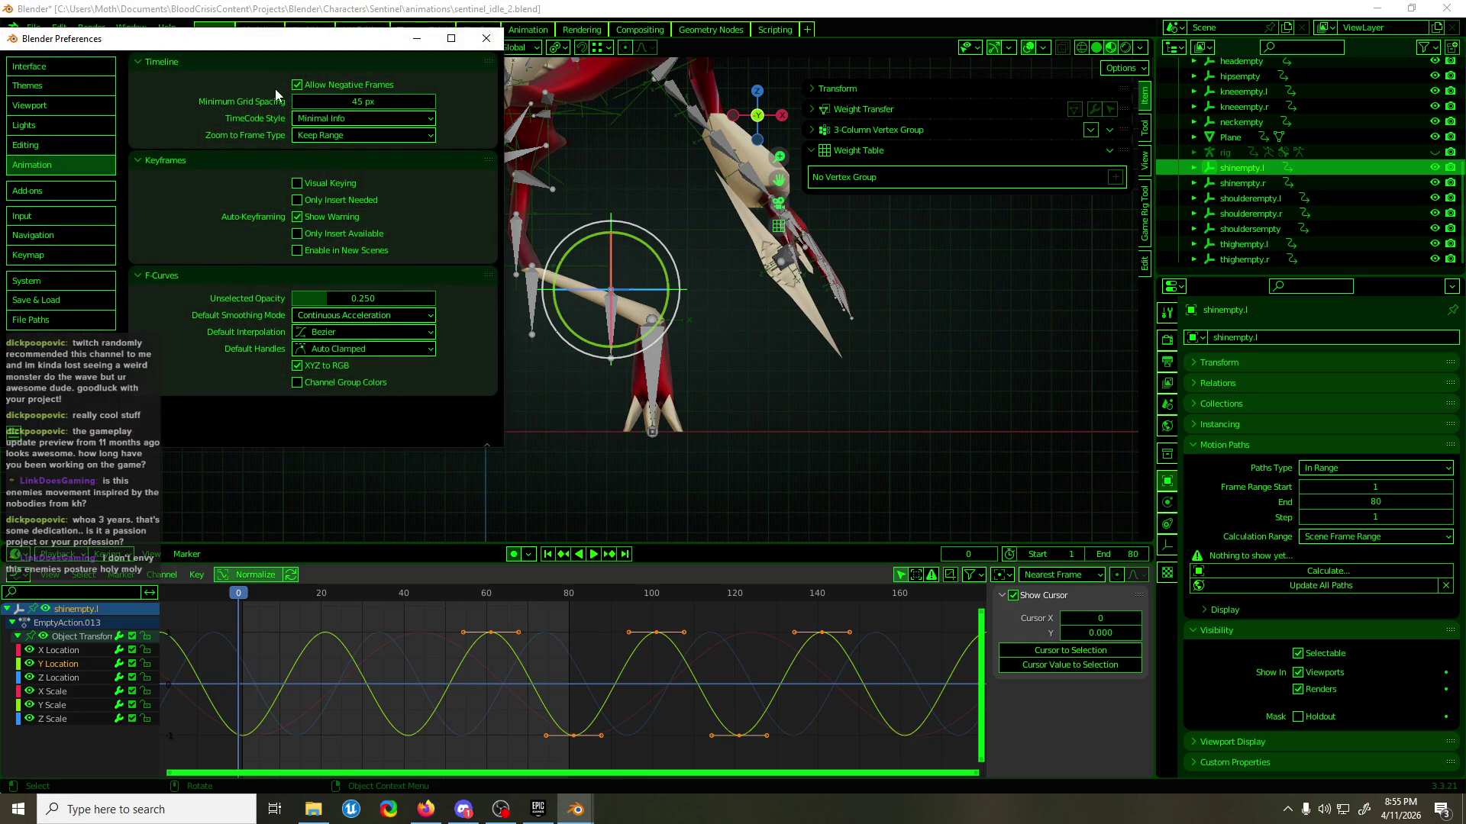
{"action": "left_click", "coordinate": [417, 38]}
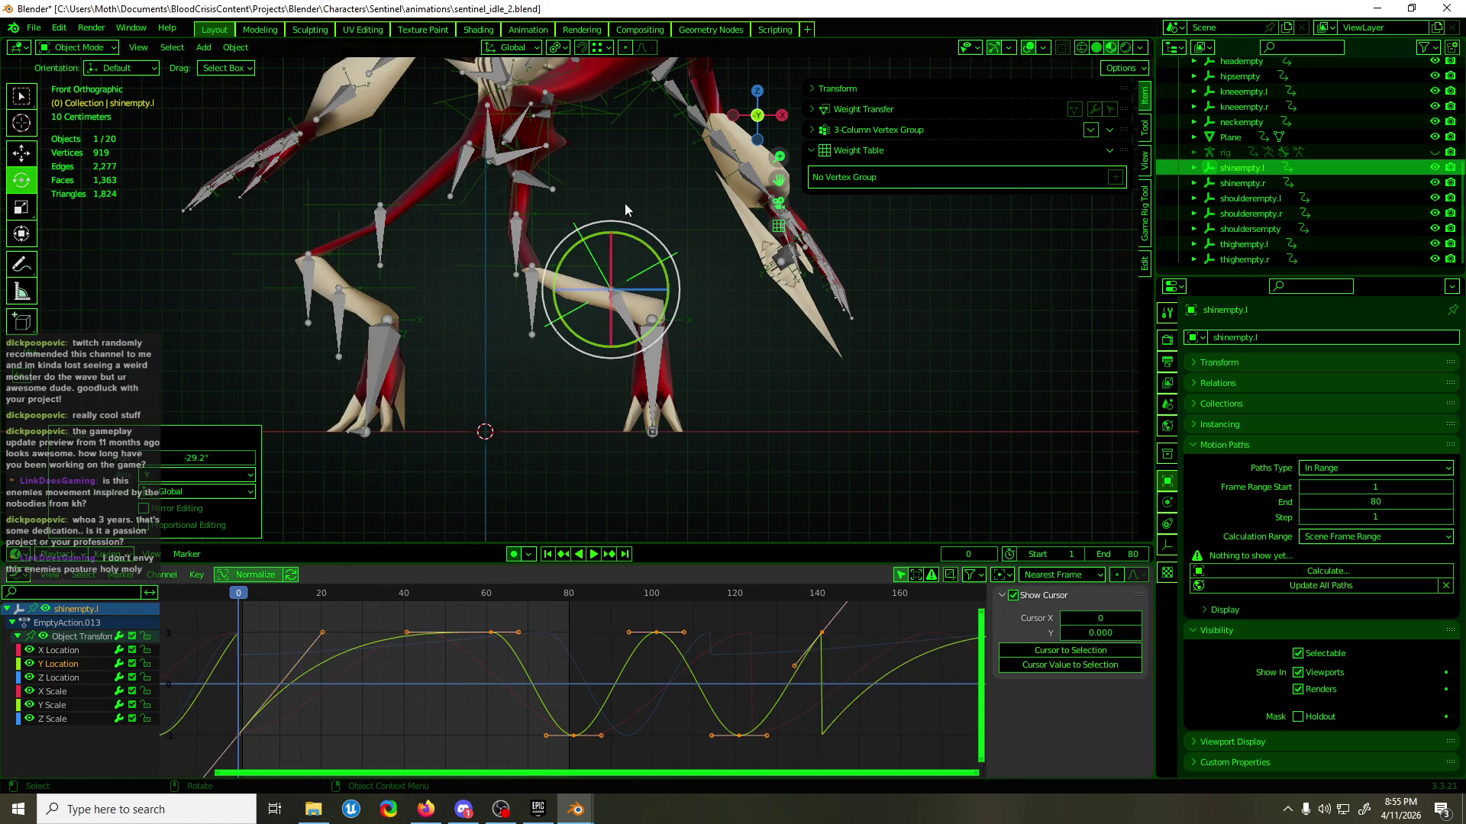
{"action": "mouse_move", "coordinate": [586, 809]}
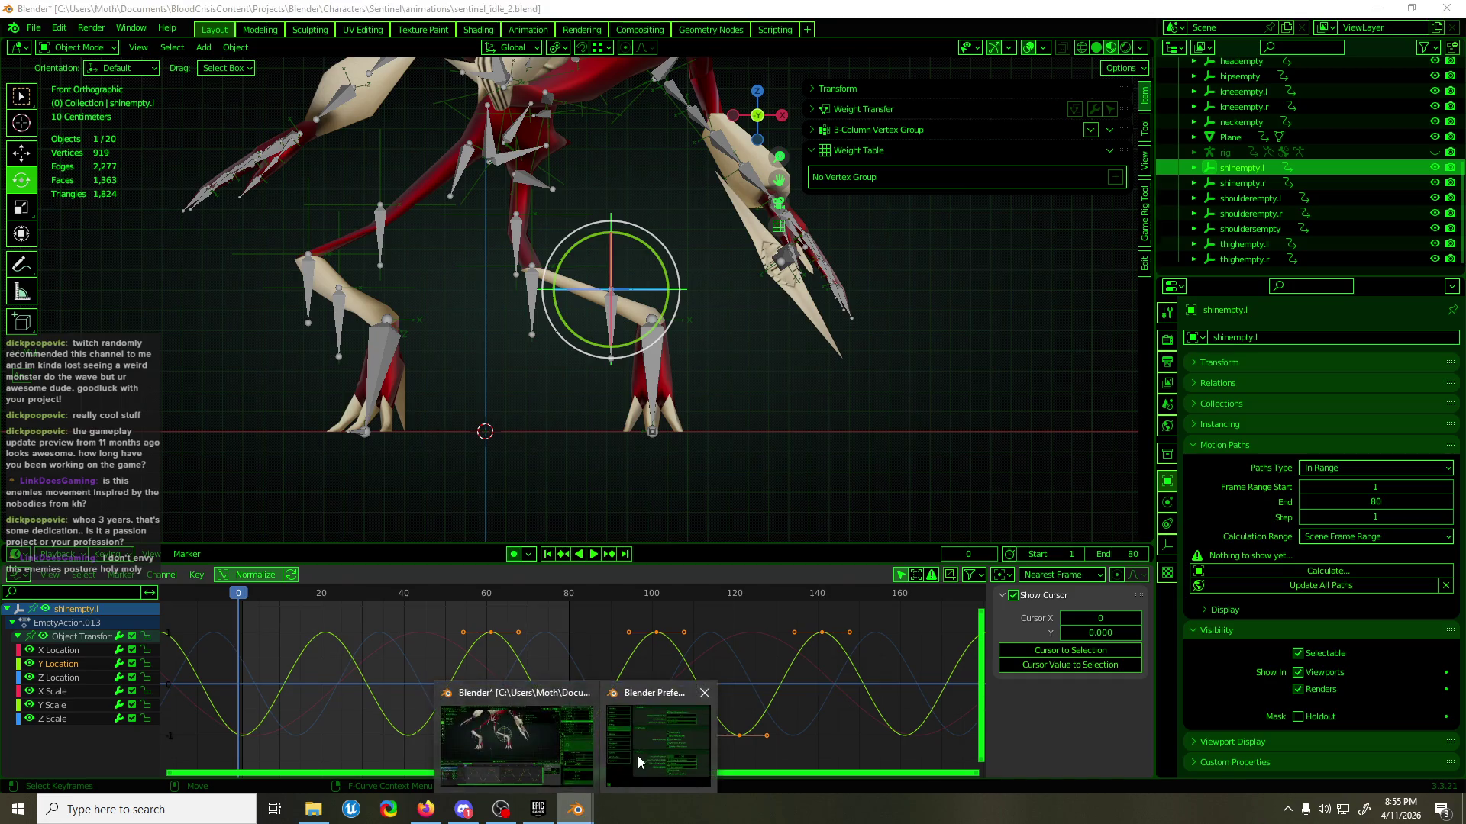
{"action": "left_click", "coordinate": [638, 756]}
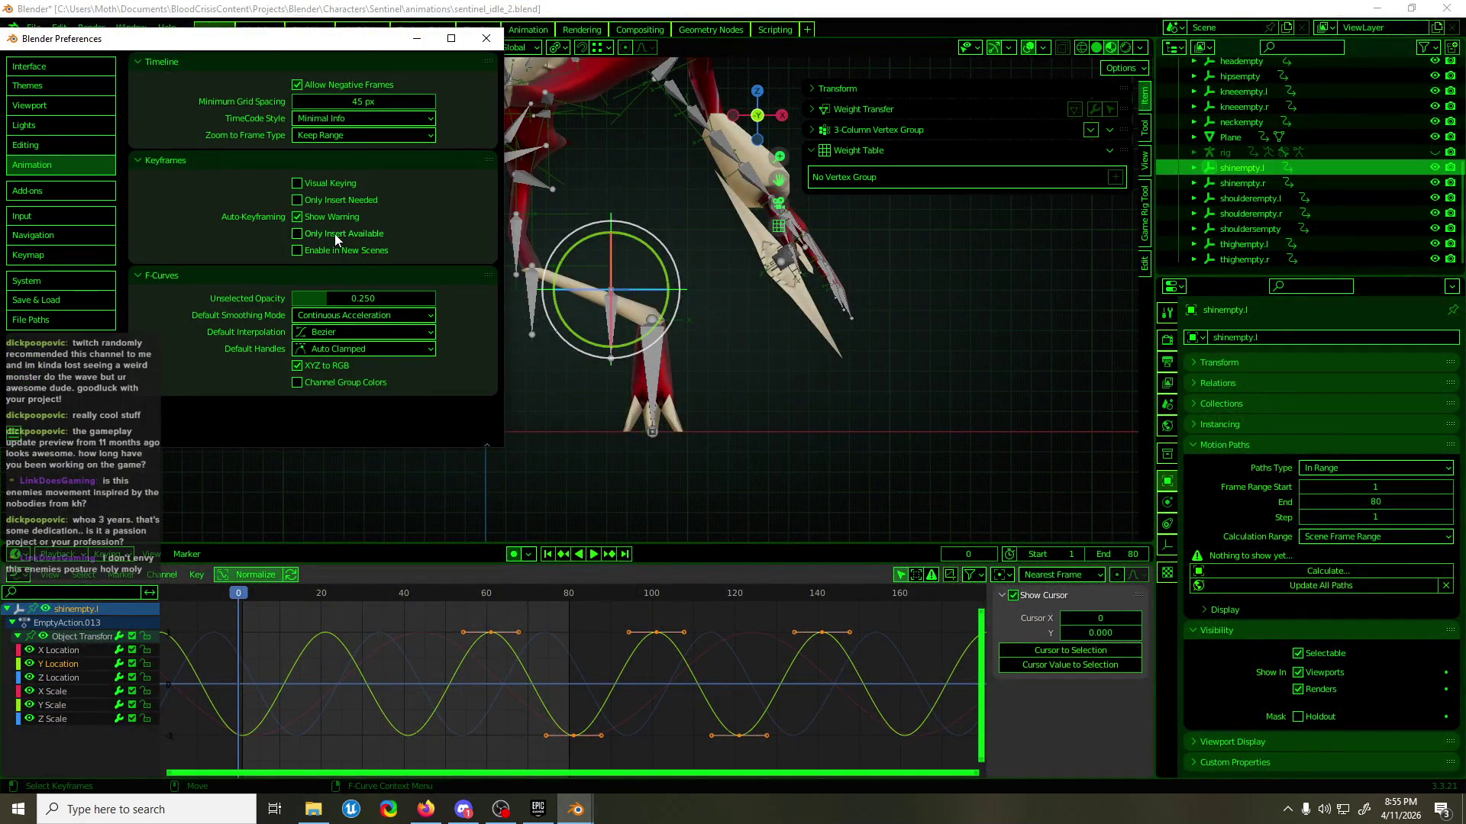
{"action": "left_click", "coordinate": [417, 38]}
{"action": "mouse_move", "coordinate": [656, 260]}
{"action": "left_mouse_down"}
{"action": "mouse_move", "coordinate": [638, 198]}
{"action": "mouse_move", "coordinate": [599, 167]}
{"action": "left_mouse_up"}
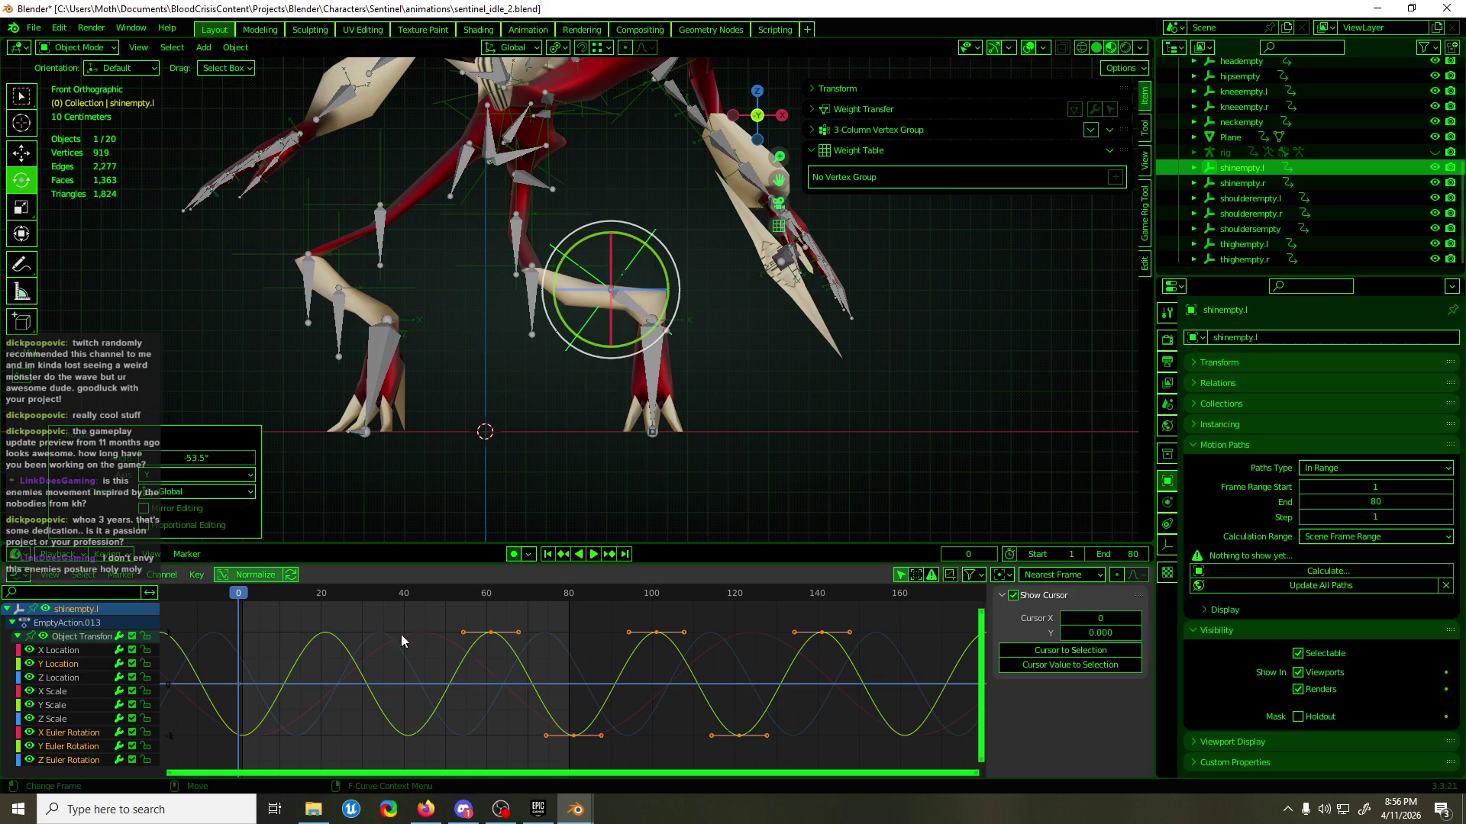
- Rotate the left shin empty outward at frame 51
{"action": "key", "text": "space"}
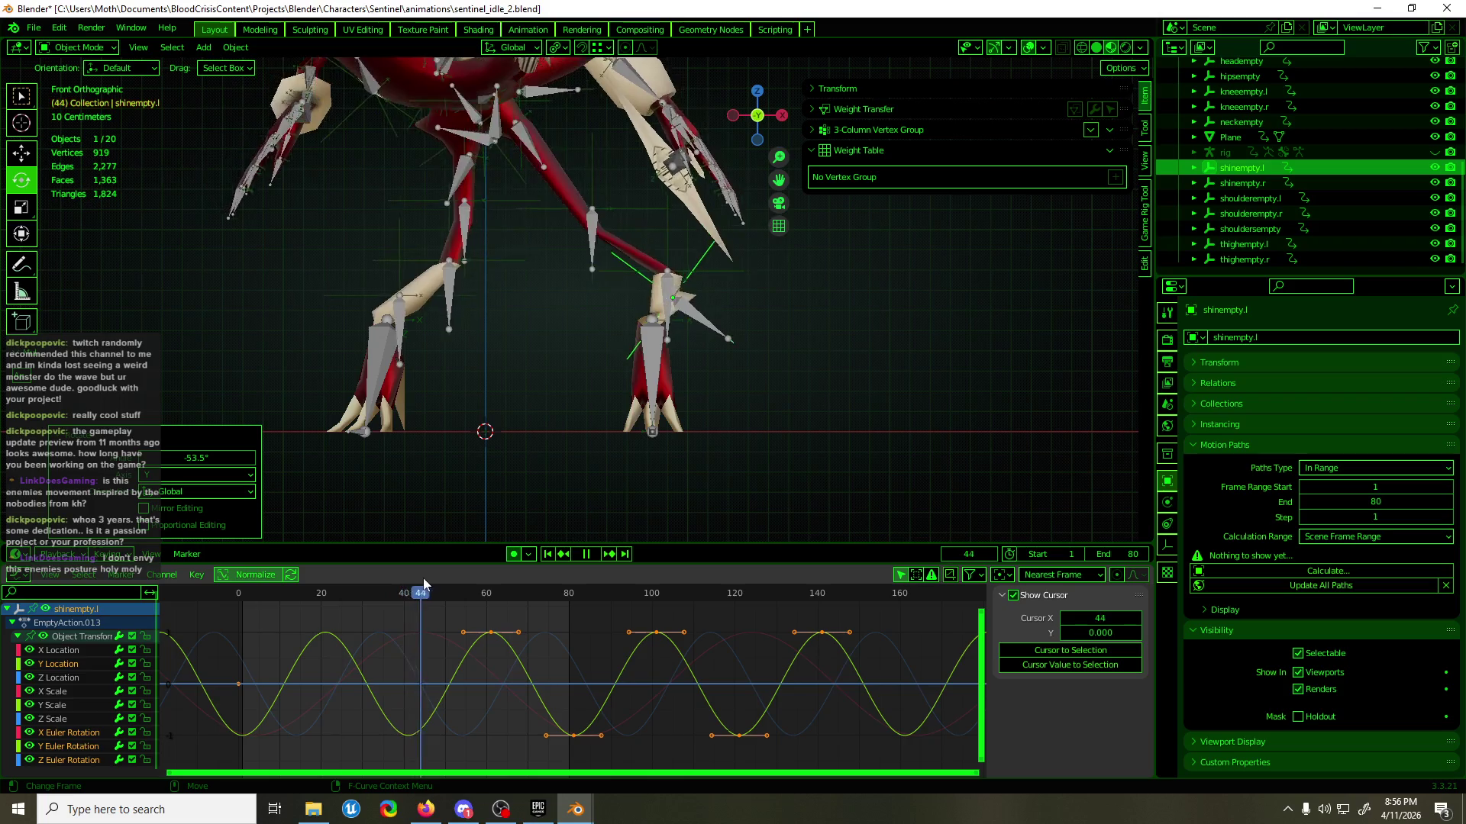
{"action": "key", "text": "space"}
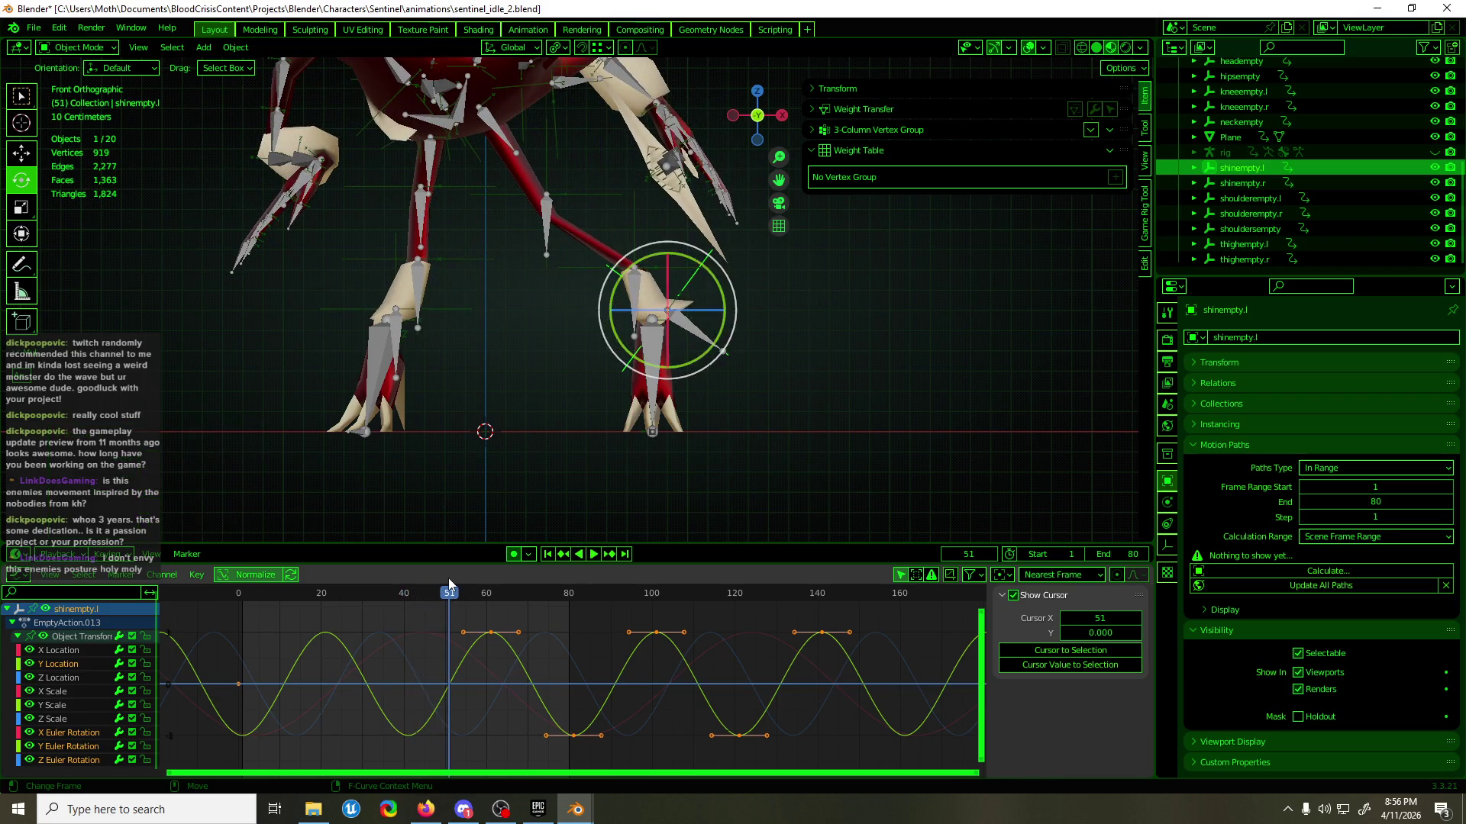
{"action": "left_click_drag", "start_coordinate": [699, 264], "coordinate": [721, 348]}
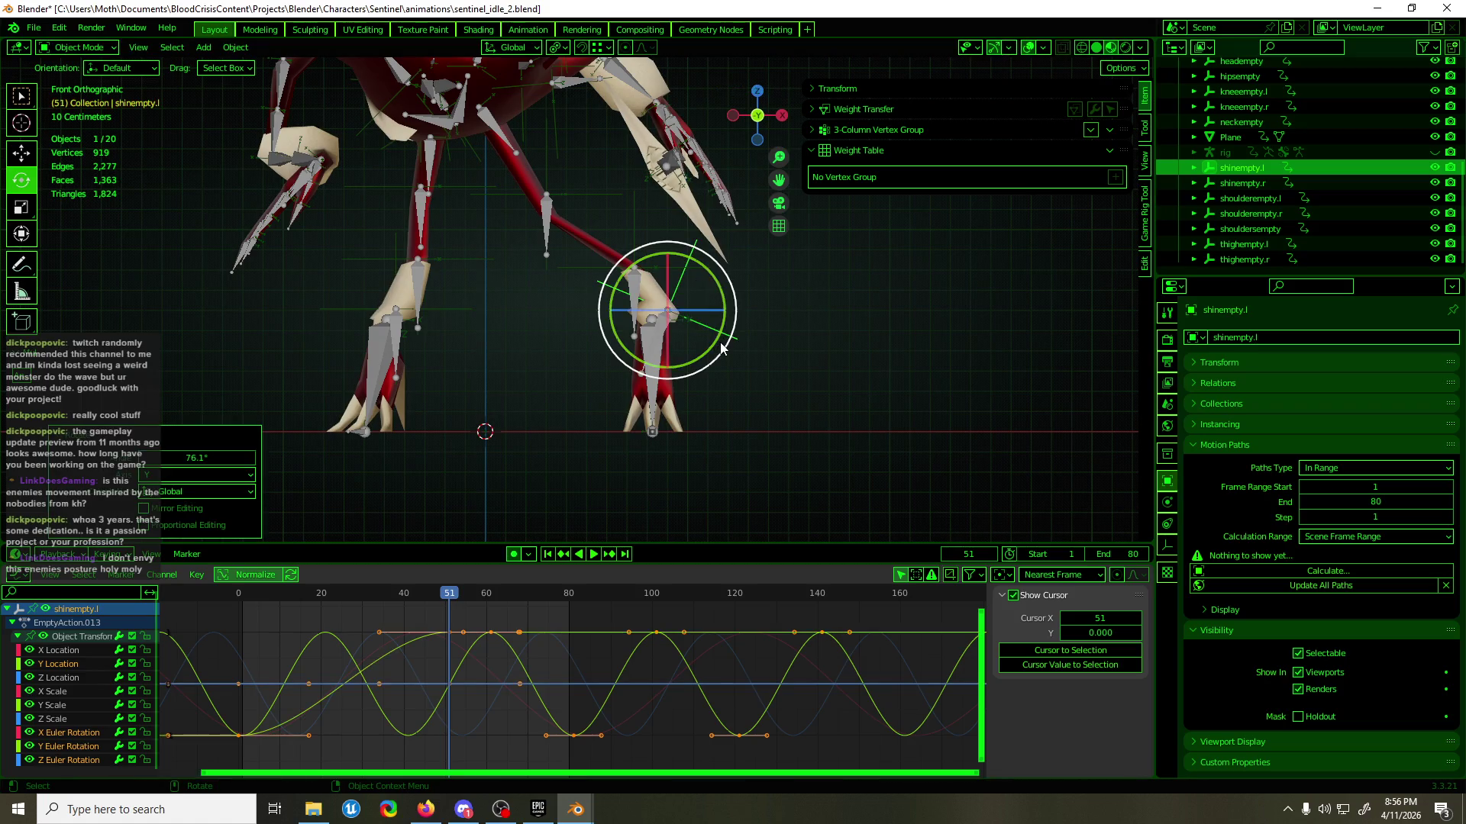
- Copy the shin's frame-0 rotation keys to frame 74 so it returns to its start pose
{"action": "left_click", "coordinate": [85, 734]}
{"action": "left_click", "coordinate": [76, 754]}
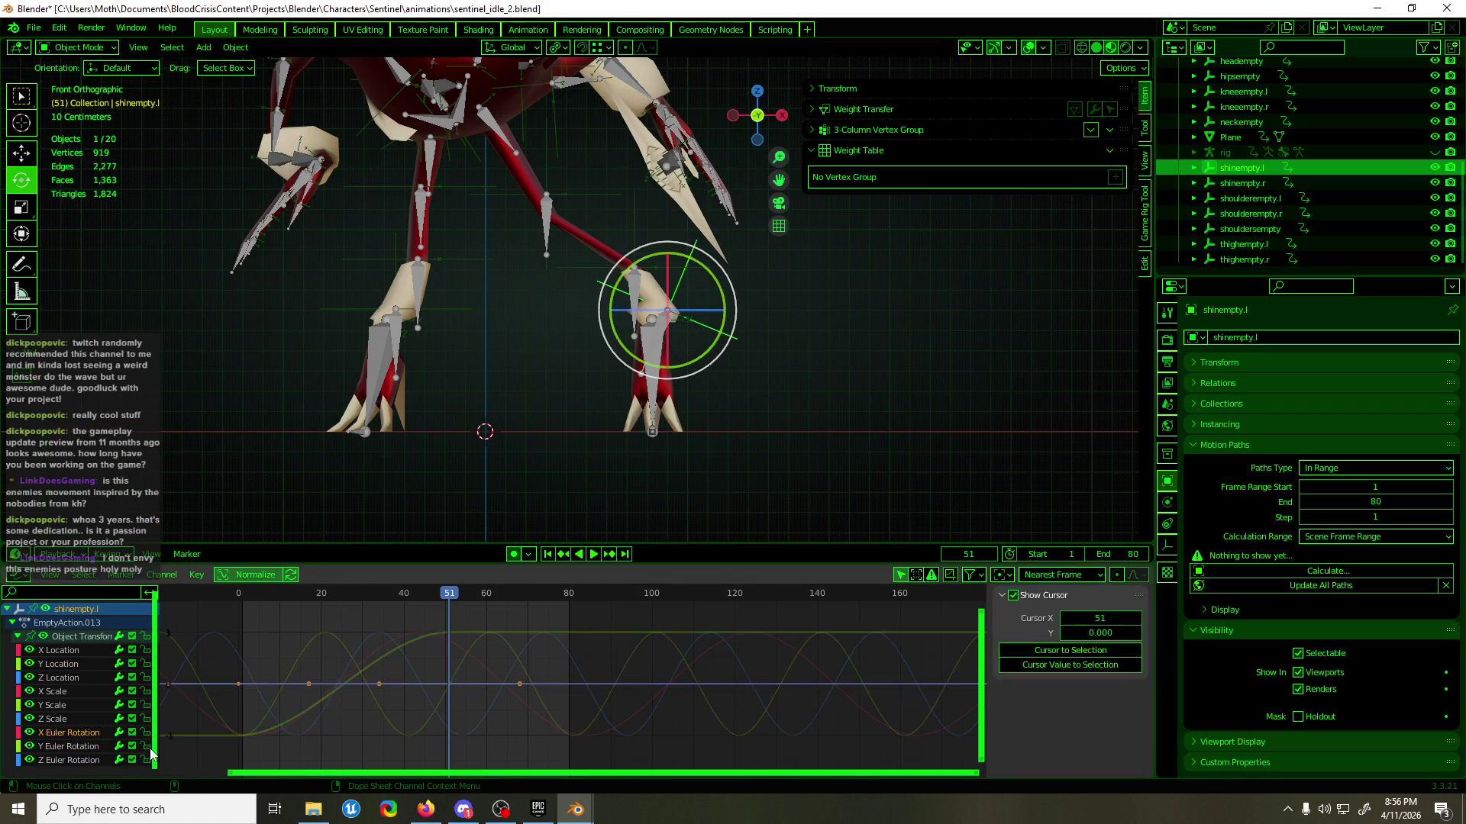
{"action": "left_click", "coordinate": [85, 747]}
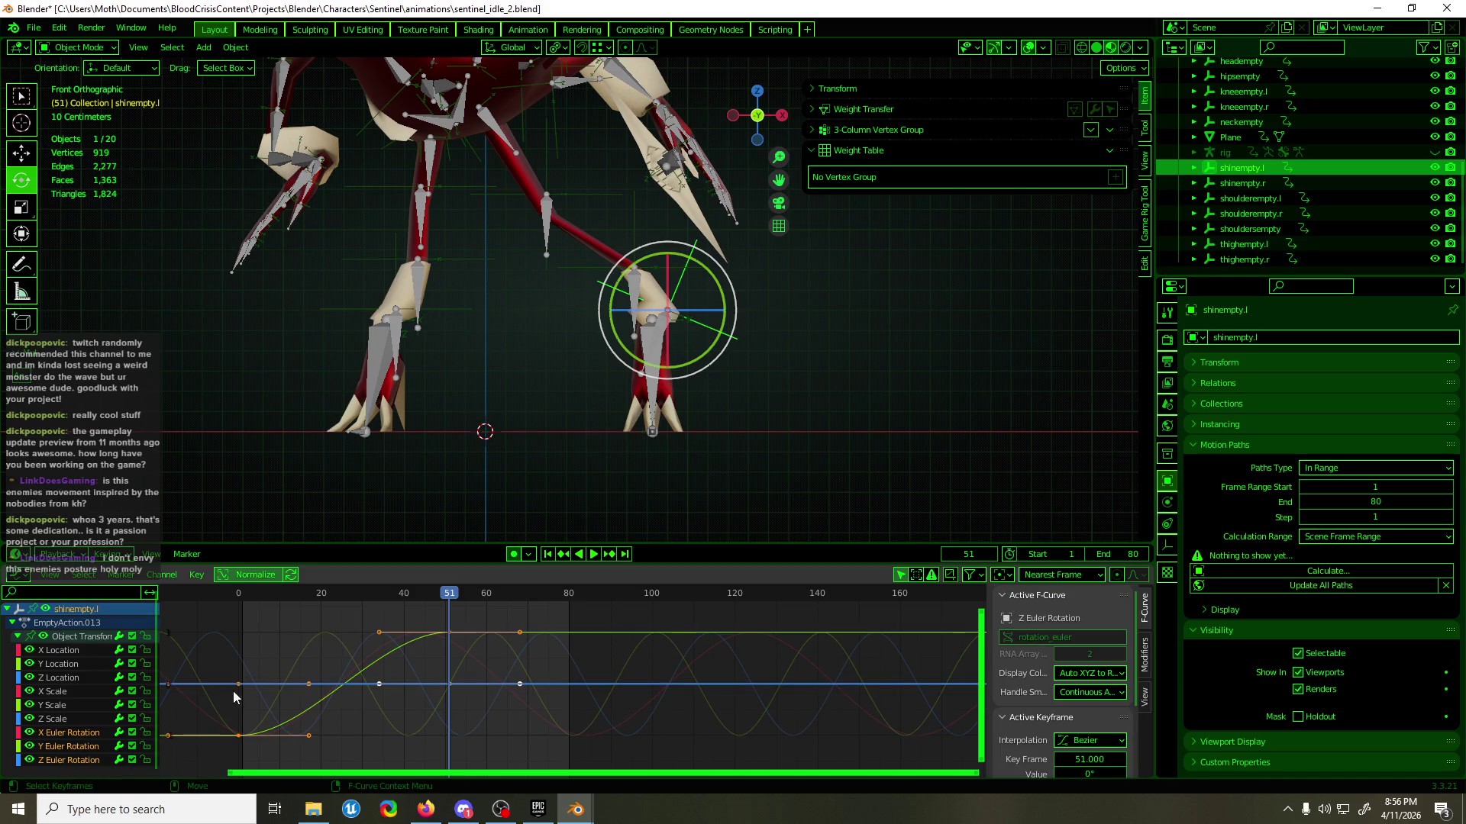
{"action": "left_click_drag", "start_coordinate": [250, 675], "coordinate": [218, 743]}
{"action": "key", "text": "g"}
{"action": "key", "text": "x"}
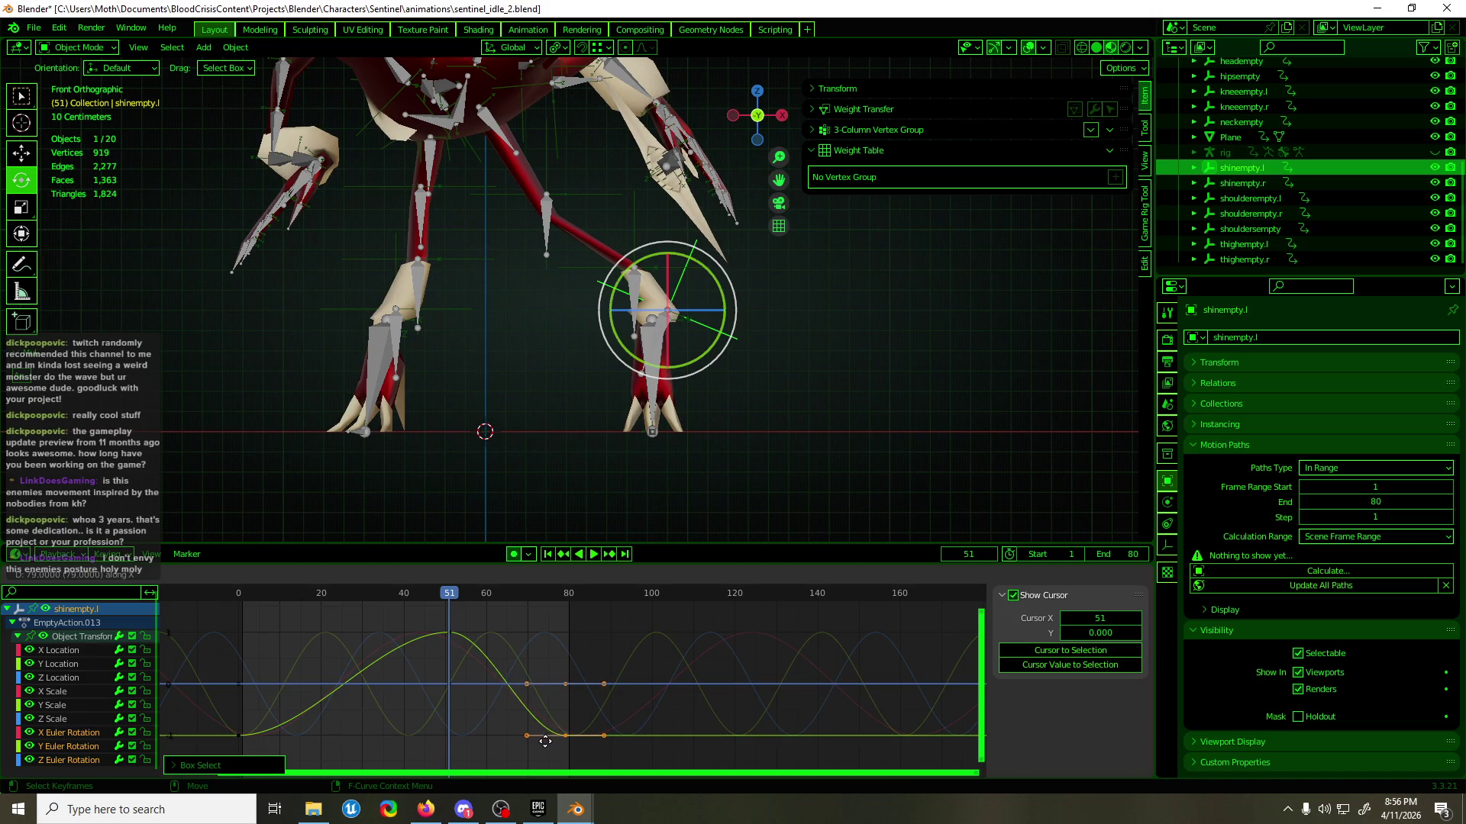
- Play the loop and view the rig from a low angle to check the shin swing
{"action": "key", "text": "space"}
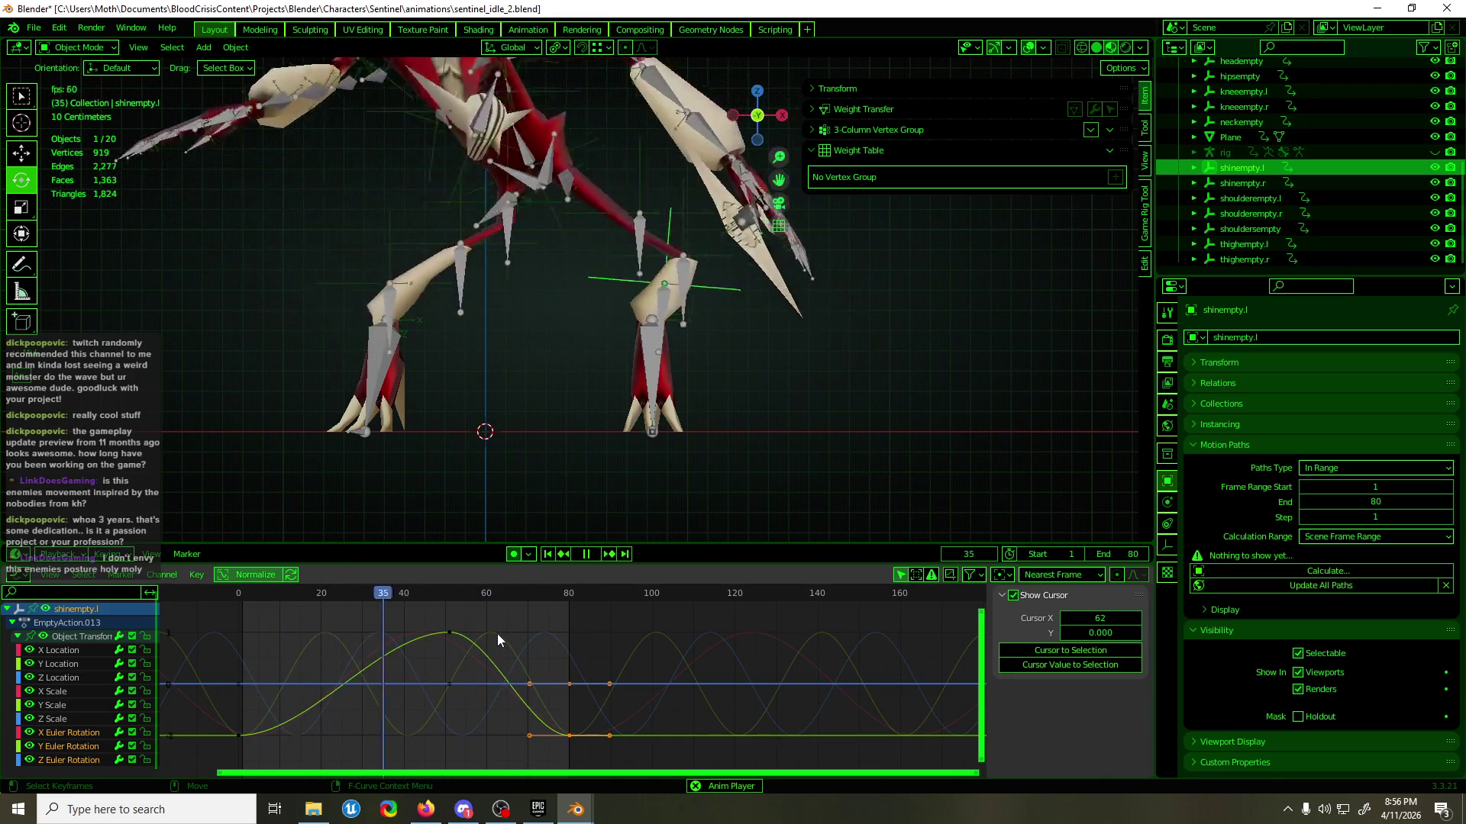
{"action": "mouse_move", "coordinate": [595, 443]}
{"action": "middle_mouse_down"}
{"action": "mouse_move", "coordinate": [668, 506]}
{"action": "mouse_move", "coordinate": [551, 528]}
{"action": "middle_mouse_up"}
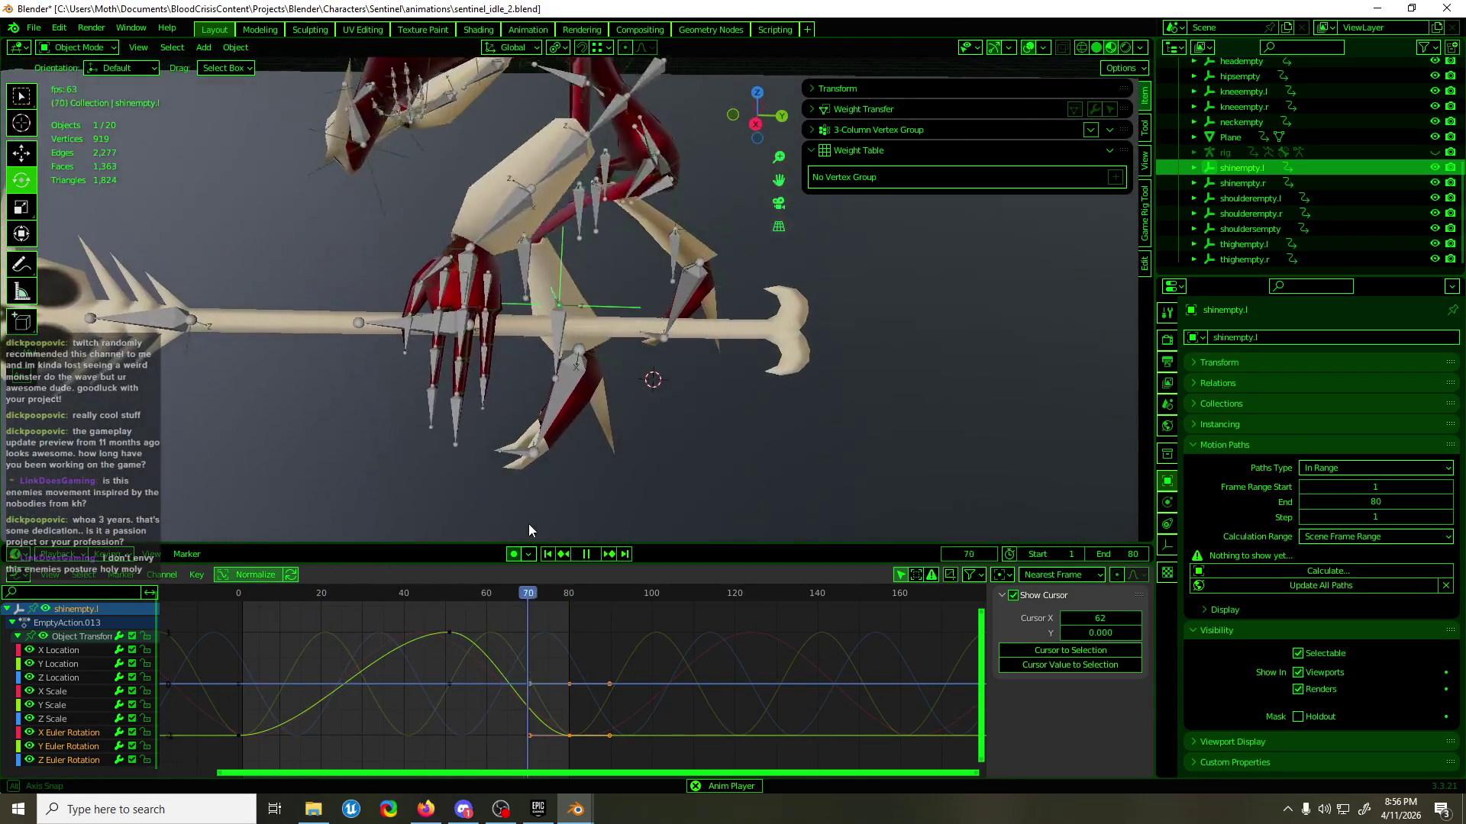
{"action": "mouse_move", "coordinate": [496, 74]}
{"action": "middle_mouse_down"}
{"action": "mouse_move", "coordinate": [537, 535]}
{"action": "mouse_move", "coordinate": [726, 493]}
{"action": "middle_mouse_up"}
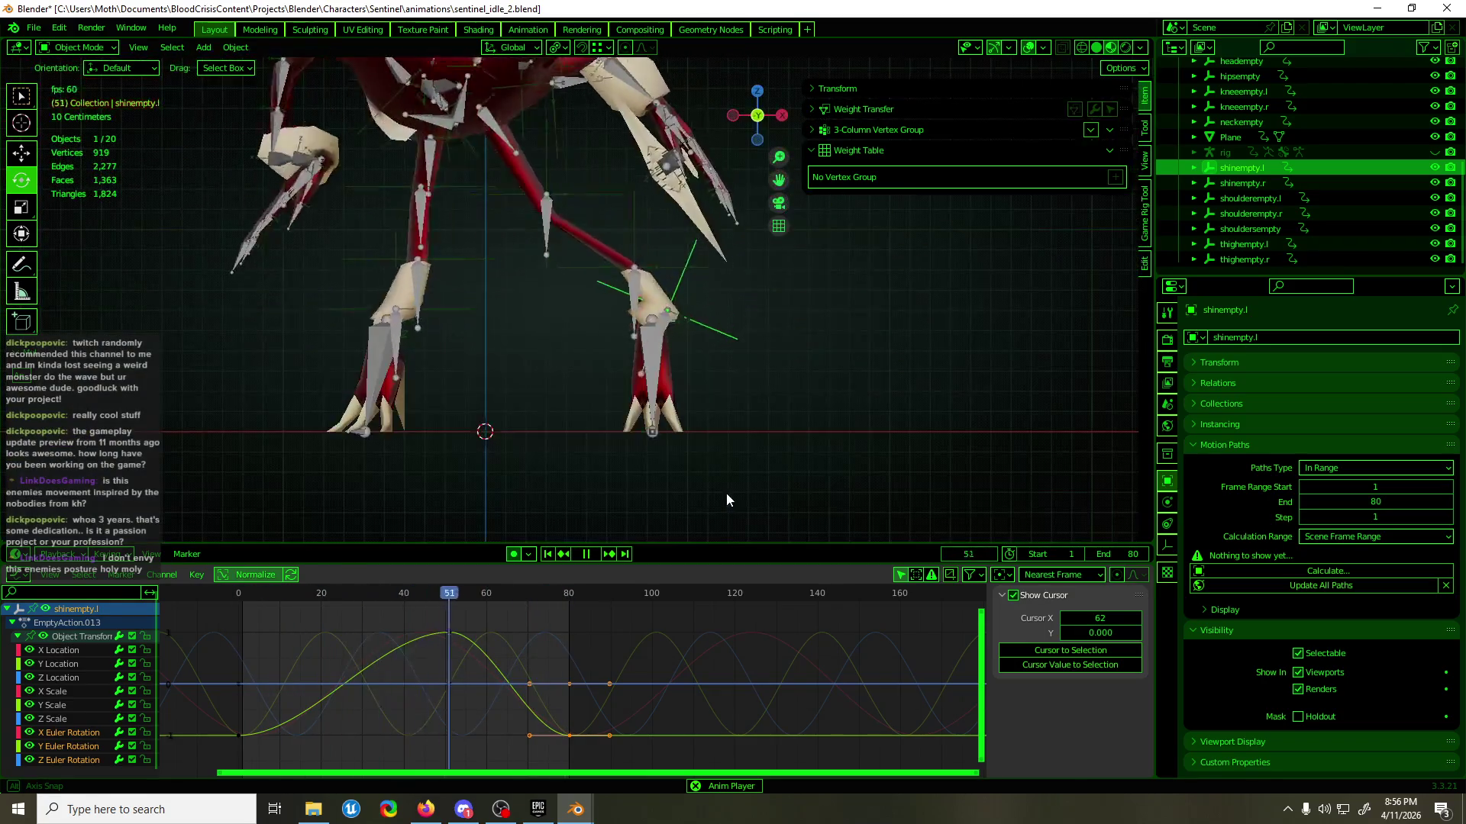
{"action": "middle_click_drag", "start_coordinate": [777, 331], "coordinate": [693, 319]}
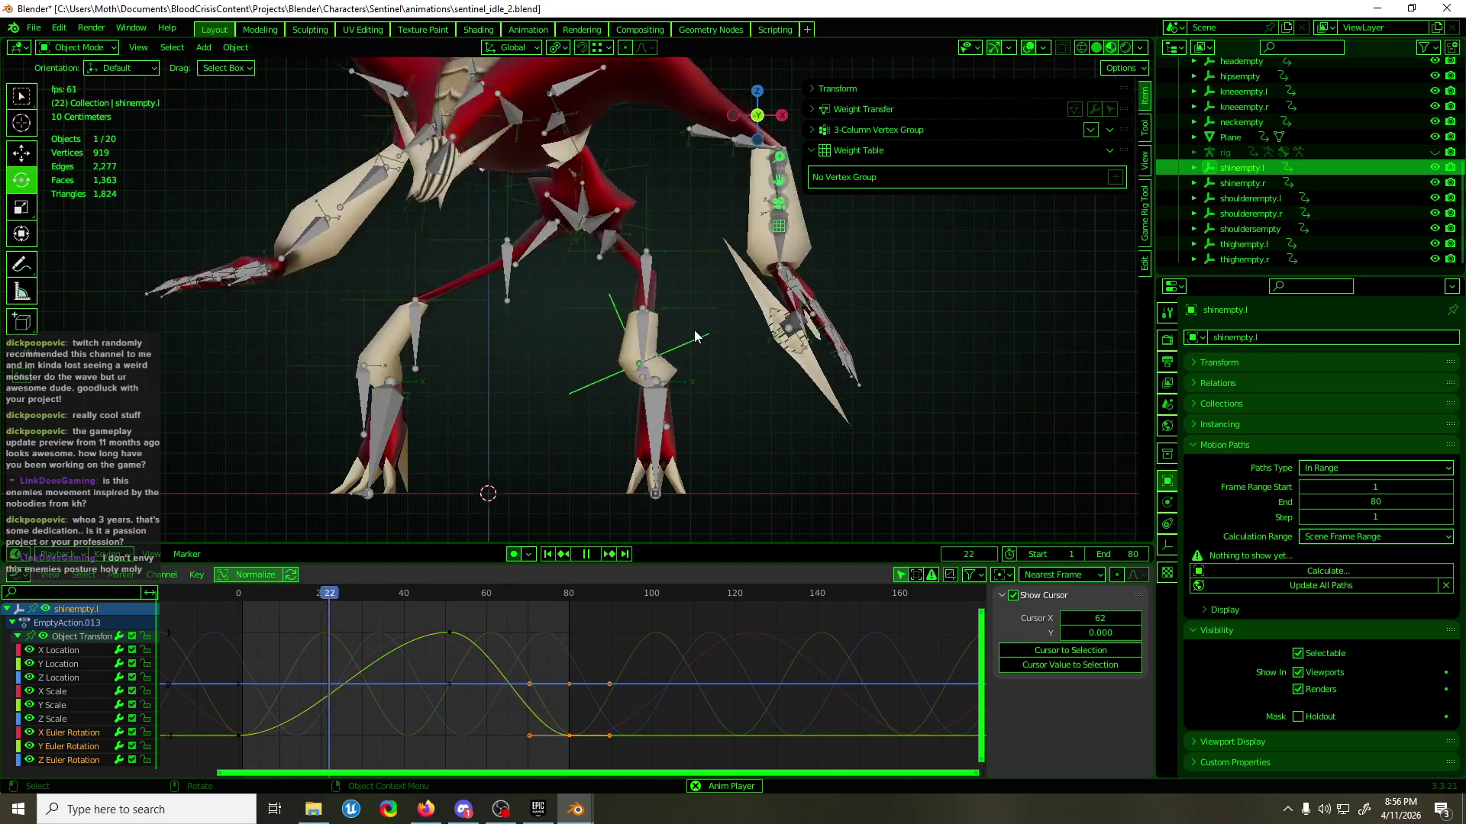
{"action": "key", "text": "space"}
- Select the left thigh empty and return to frame 0
{"action": "left_click", "coordinate": [650, 283]}
{"action": "mouse_move", "coordinate": [650, 283]}
{"action": "middle_mouse_down"}
{"action": "mouse_move", "coordinate": [457, 290]}
{"action": "mouse_move", "coordinate": [794, 288]}
{"action": "mouse_move", "coordinate": [762, 286]}
{"action": "middle_mouse_up"}
{"action": "mouse_move", "coordinate": [355, 481]}
{"action": "middle_mouse_down"}
{"action": "mouse_move", "coordinate": [603, 365]}
{"action": "mouse_move", "coordinate": [365, 567]}
{"action": "middle_mouse_up"}
{"action": "key", "text": "shift+space"}
{"action": "key", "text": "g"}
{"action": "left_click", "coordinate": [239, 595]}
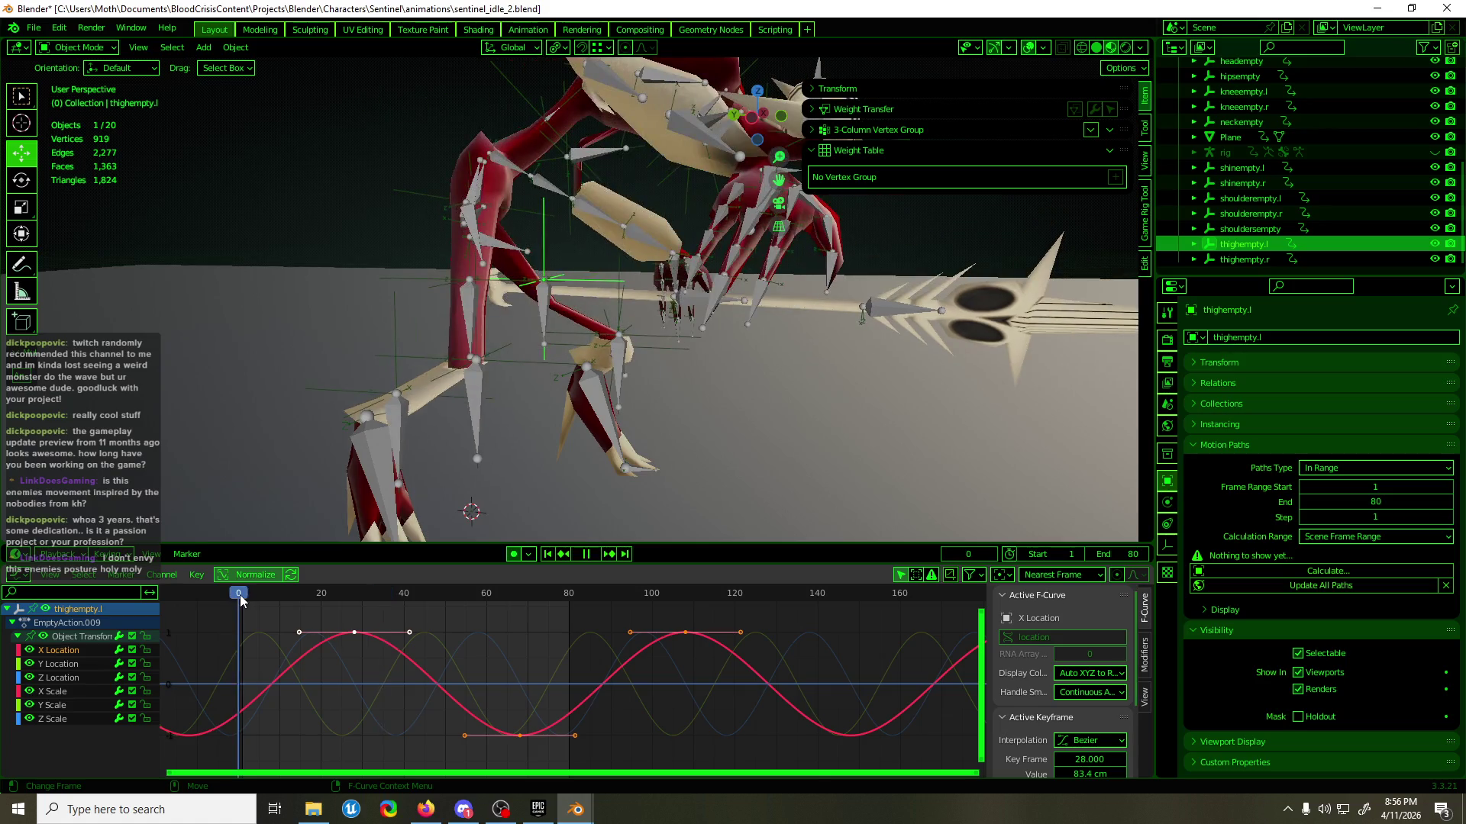
- Rotate thighempty.l at frame 0, then return to the front orthographic view
{"action": "middle_click_drag", "start_coordinate": [755, 248], "coordinate": [765, 246]}
{"action": "left_click_drag", "start_coordinate": [596, 254], "coordinate": [572, 205]}
{"action": "key", "text": "shift+space"}
{"action": "key", "text": "g"}
{"action": "middle_click_drag", "start_coordinate": [534, 305], "coordinate": [486, 340]}
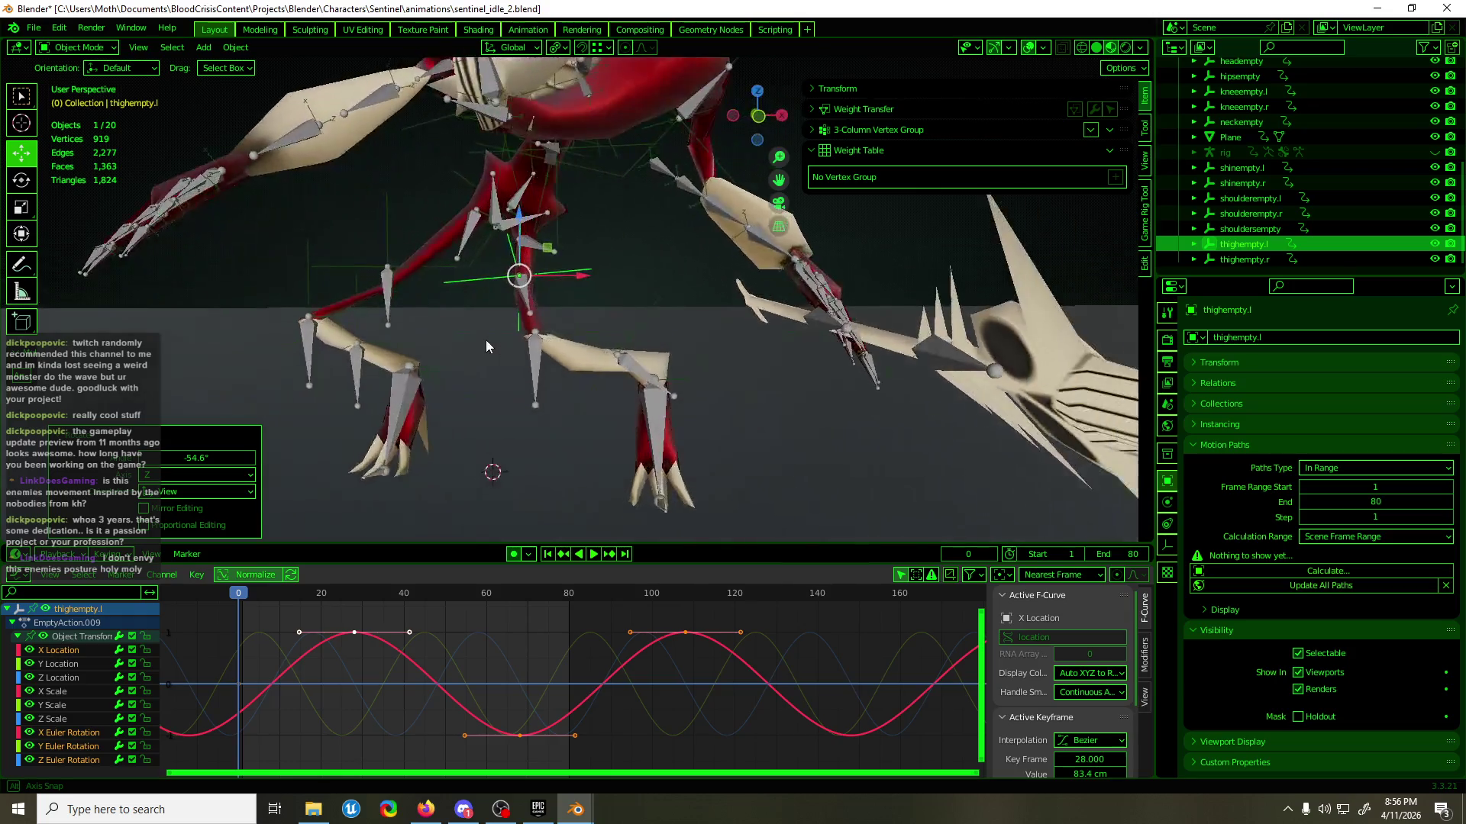
{"action": "key", "text": "KP_1"}
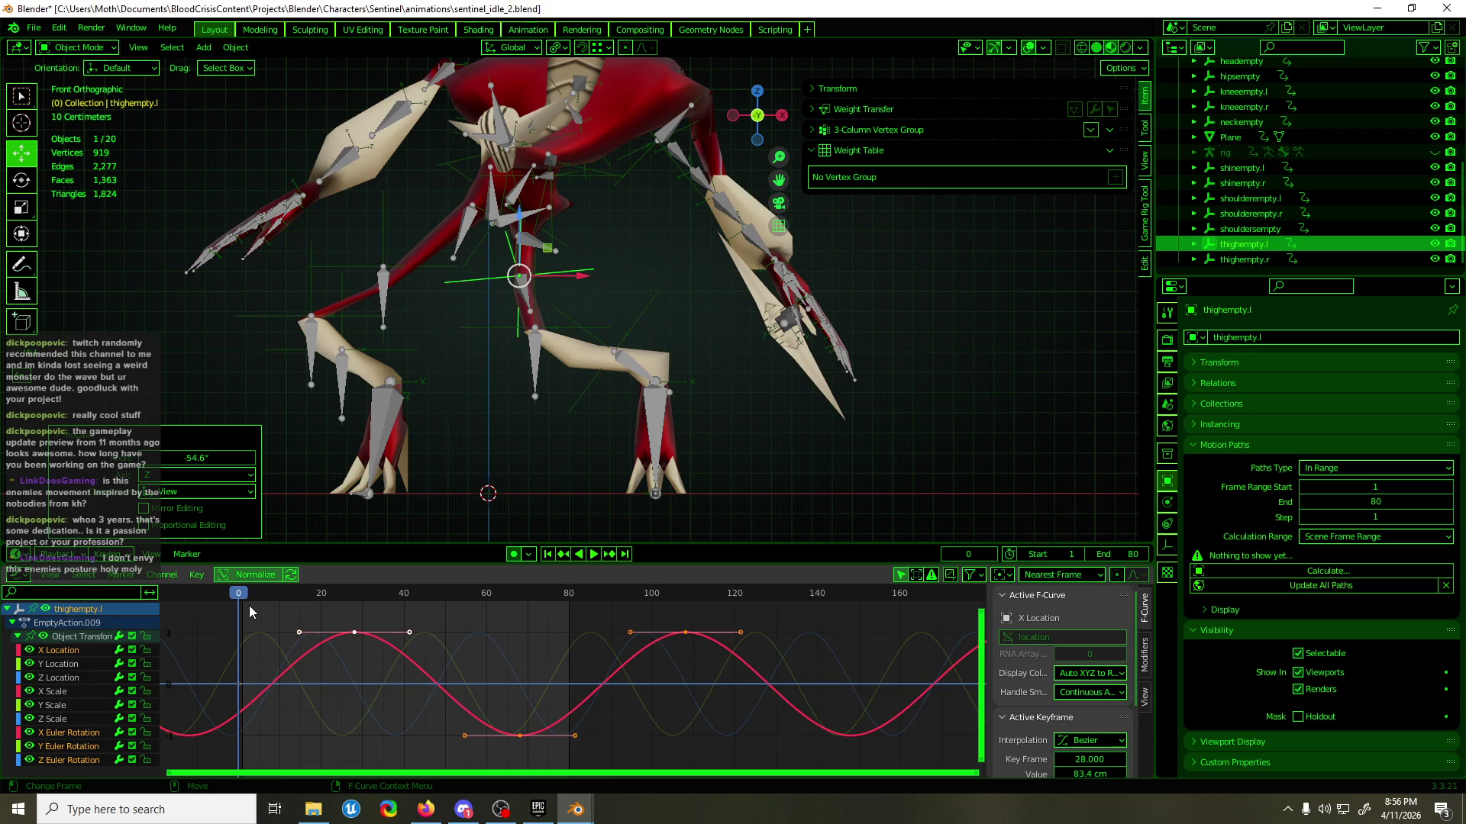
- Rotate thighempty.l at frame 24 and set the rotation orientation to Normal
{"action": "key", "text": "space"}
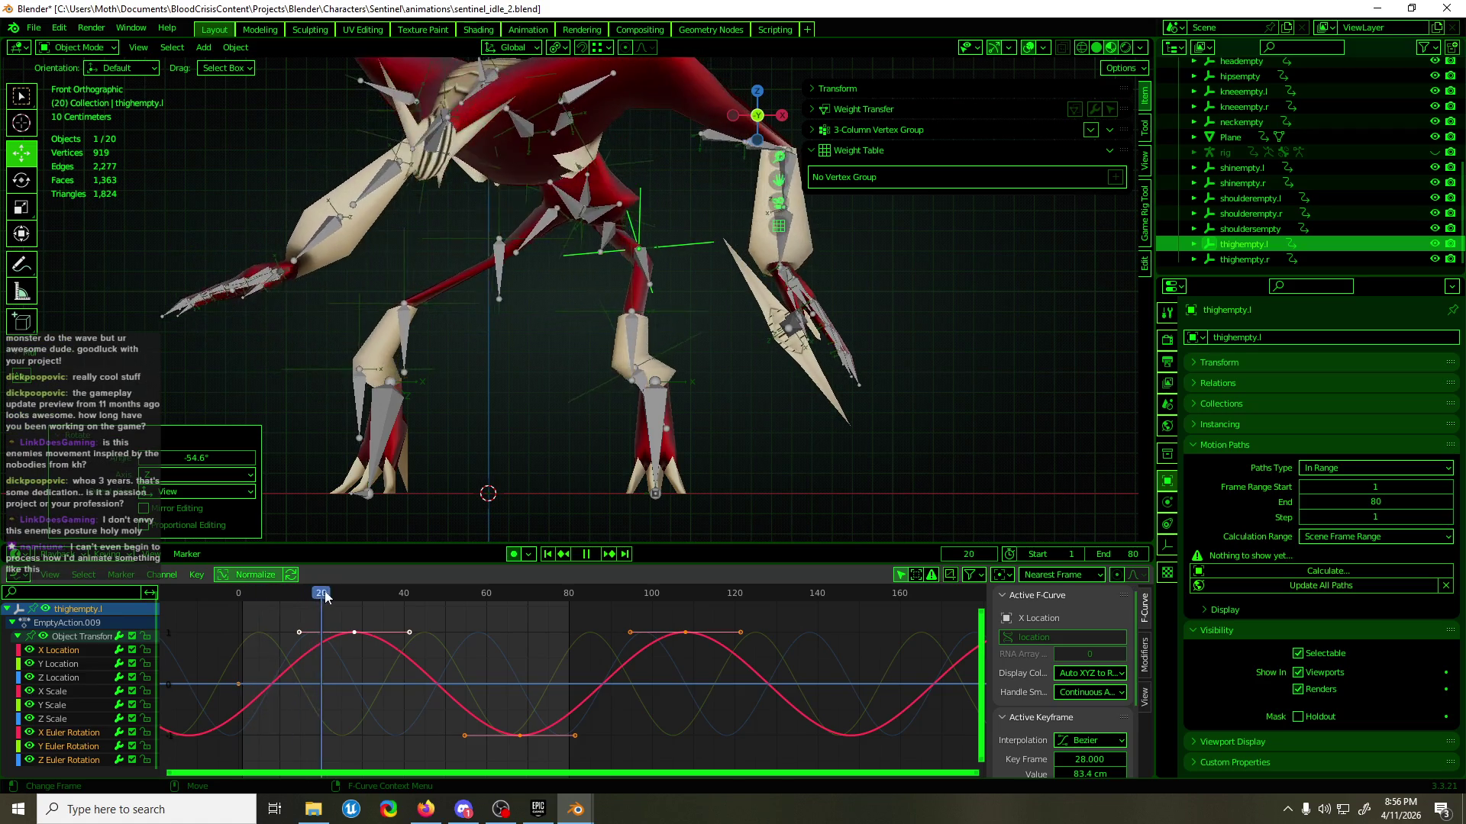
{"action": "key", "text": "space"}
{"action": "key", "text": "shift+space"}
{"action": "key", "text": "r"}
{"action": "left_click_drag", "start_coordinate": [703, 283], "coordinate": [682, 298]}
{"action": "left_click", "coordinate": [523, 48]}
{"action": "left_click", "coordinate": [494, 125]}
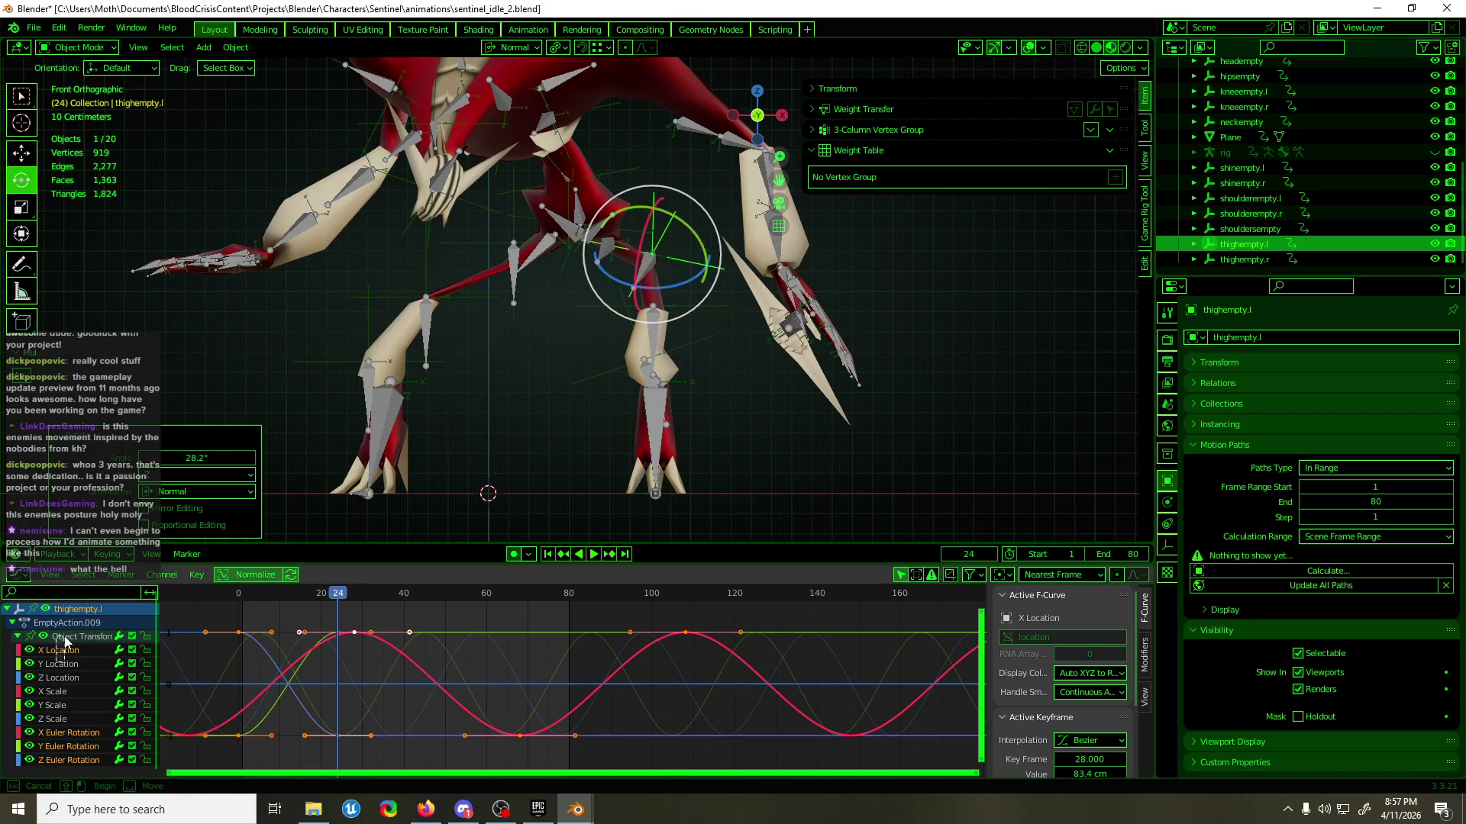
- Duplicate the thigh's frame-0 keys to frame 80
{"action": "left_click_drag", "start_coordinate": [252, 664], "coordinate": [267, 654]}
{"action": "left_click_drag", "start_coordinate": [374, 599], "coordinate": [570, 599]}
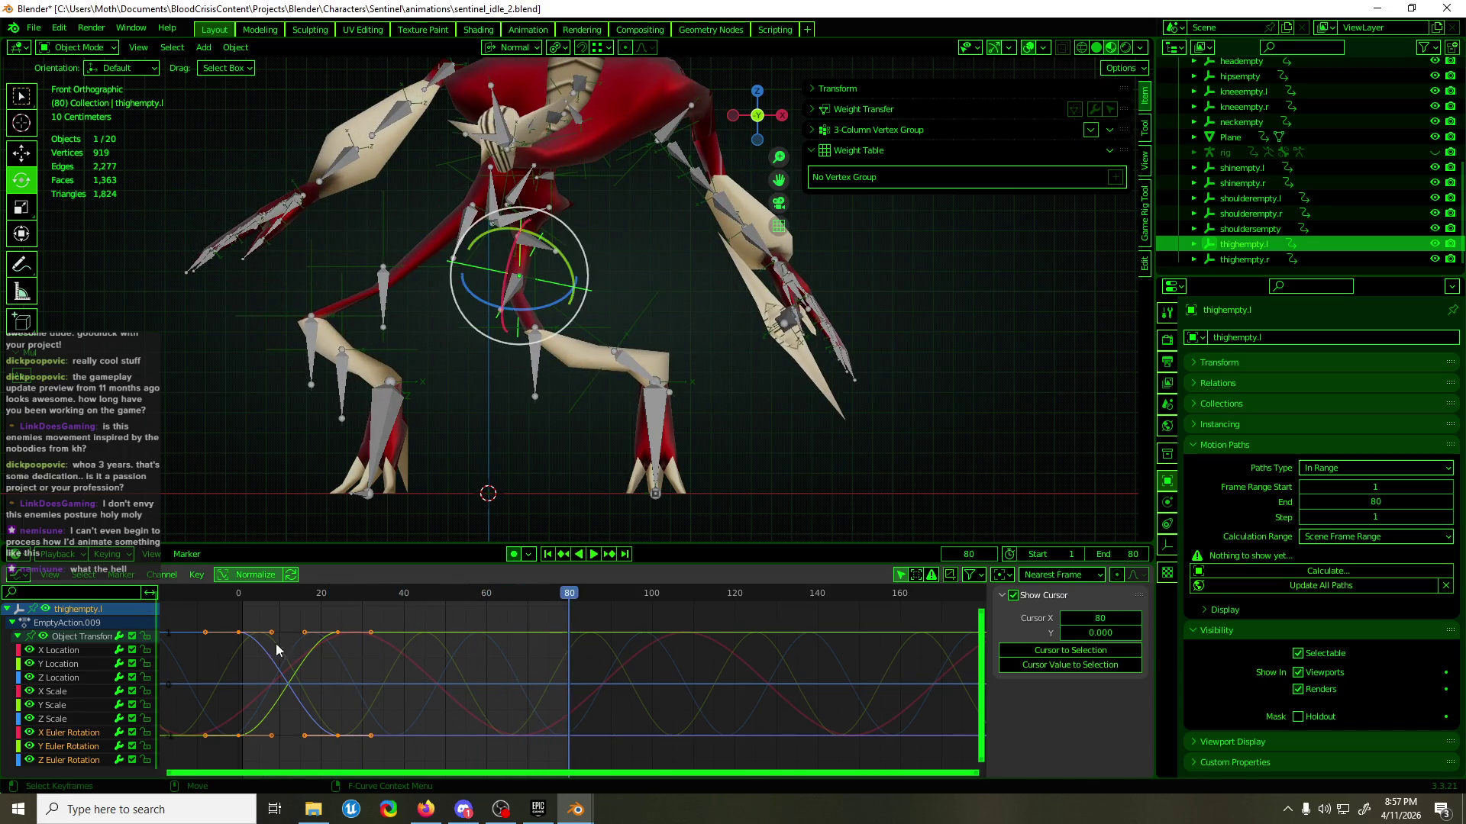
{"action": "left_click_drag", "start_coordinate": [258, 757], "coordinate": [258, 757]}
{"action": "key", "text": "shift+d"}
{"action": "key", "text": "x"}
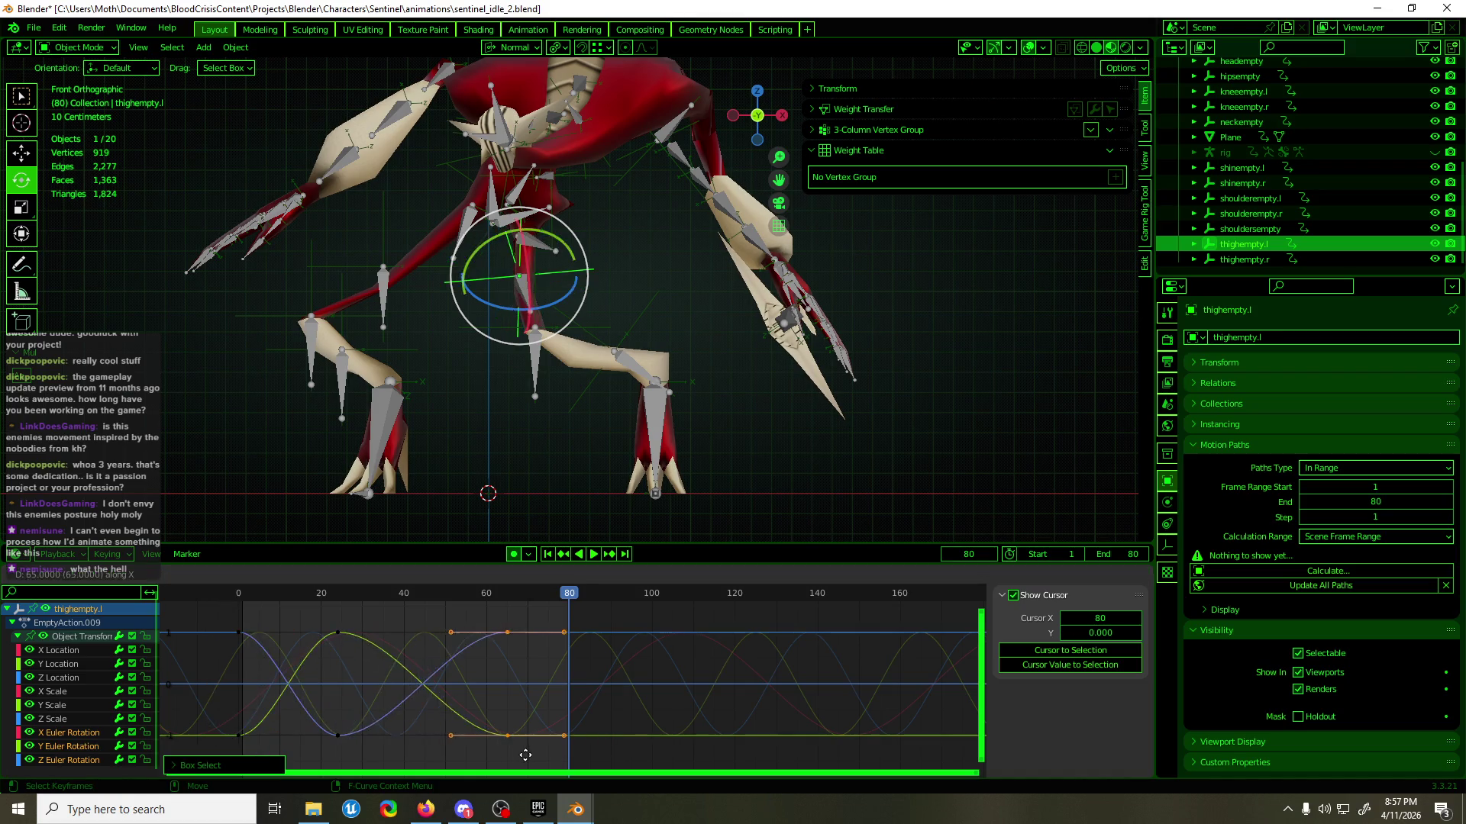
{"action": "left_click", "coordinate": [587, 755]}
- Move the keys near frame 24 along the timeline only
{"action": "left_click_drag", "start_coordinate": [402, 620], "coordinate": [335, 750]}
{"action": "key", "text": "g"}
{"action": "key", "text": "x"}
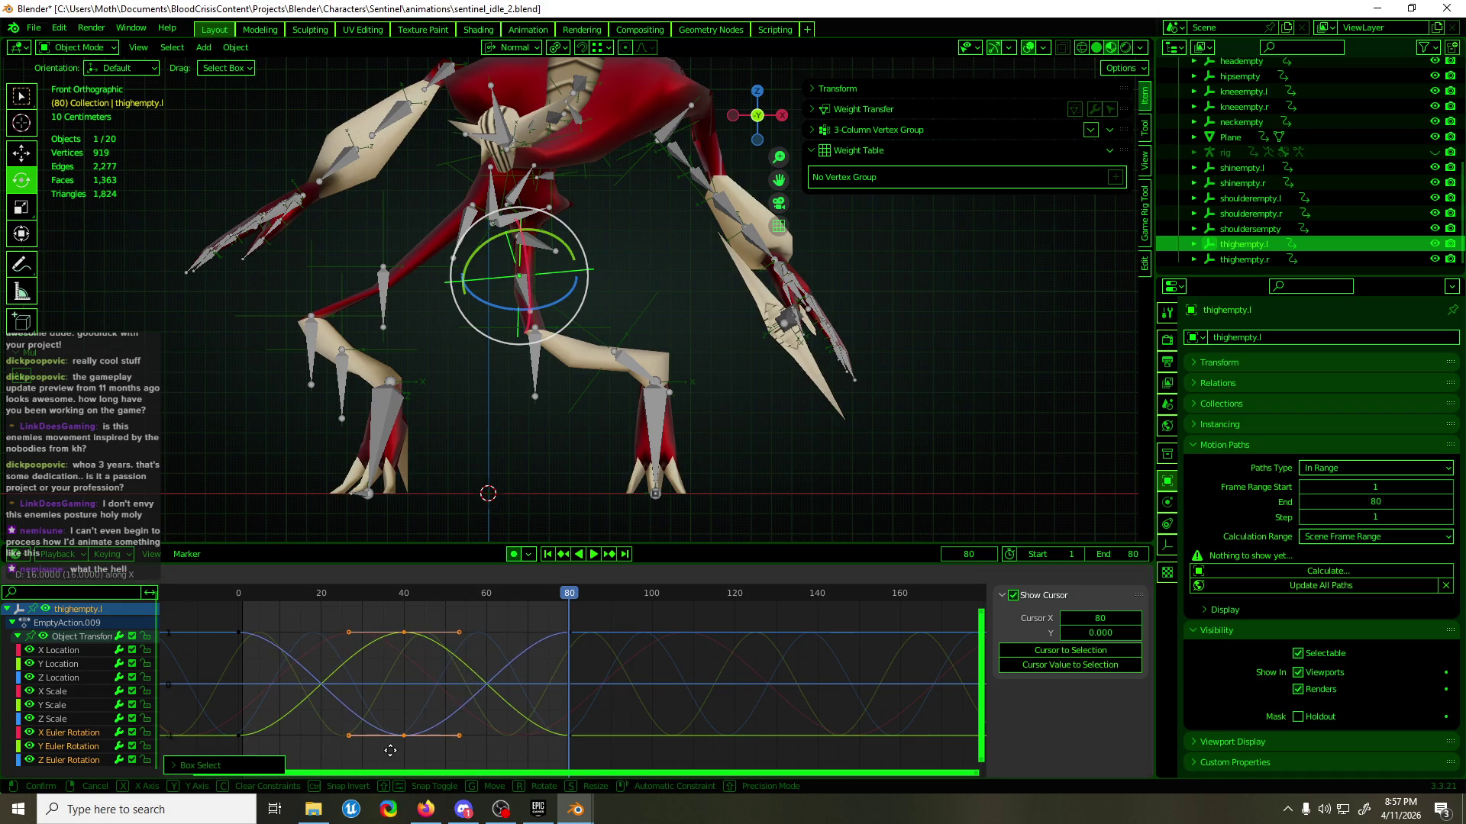
{"action": "left_click", "coordinate": [391, 750]}
- Add a Cycles modifier to the thigh curves and make their extrapolation cyclic
{"action": "key", "text": "F3"}
{"action": "type", "text": "cyc"}
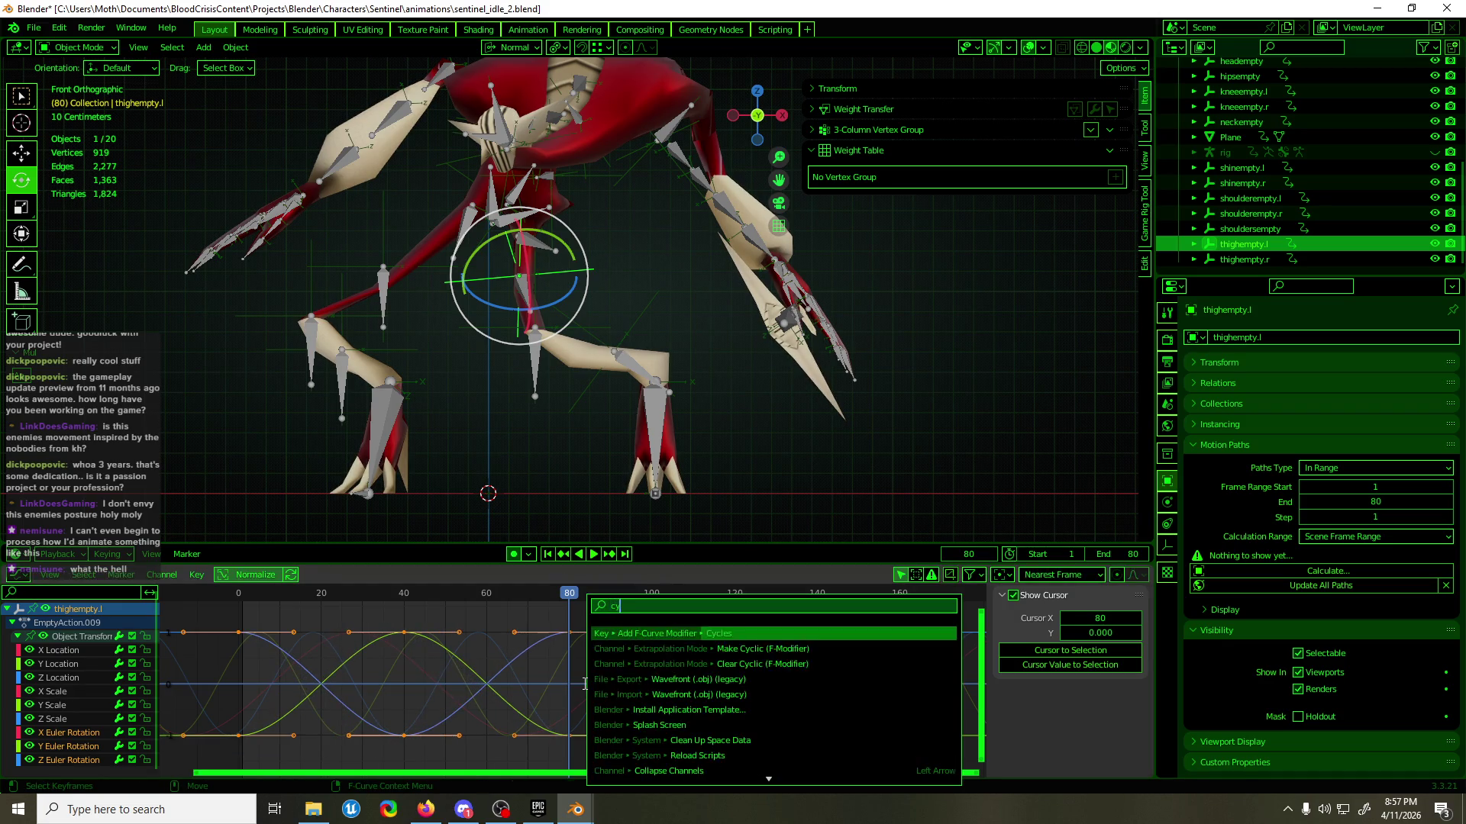
{"action": "key", "text": "Up"}
{"action": "key", "text": "Return"}
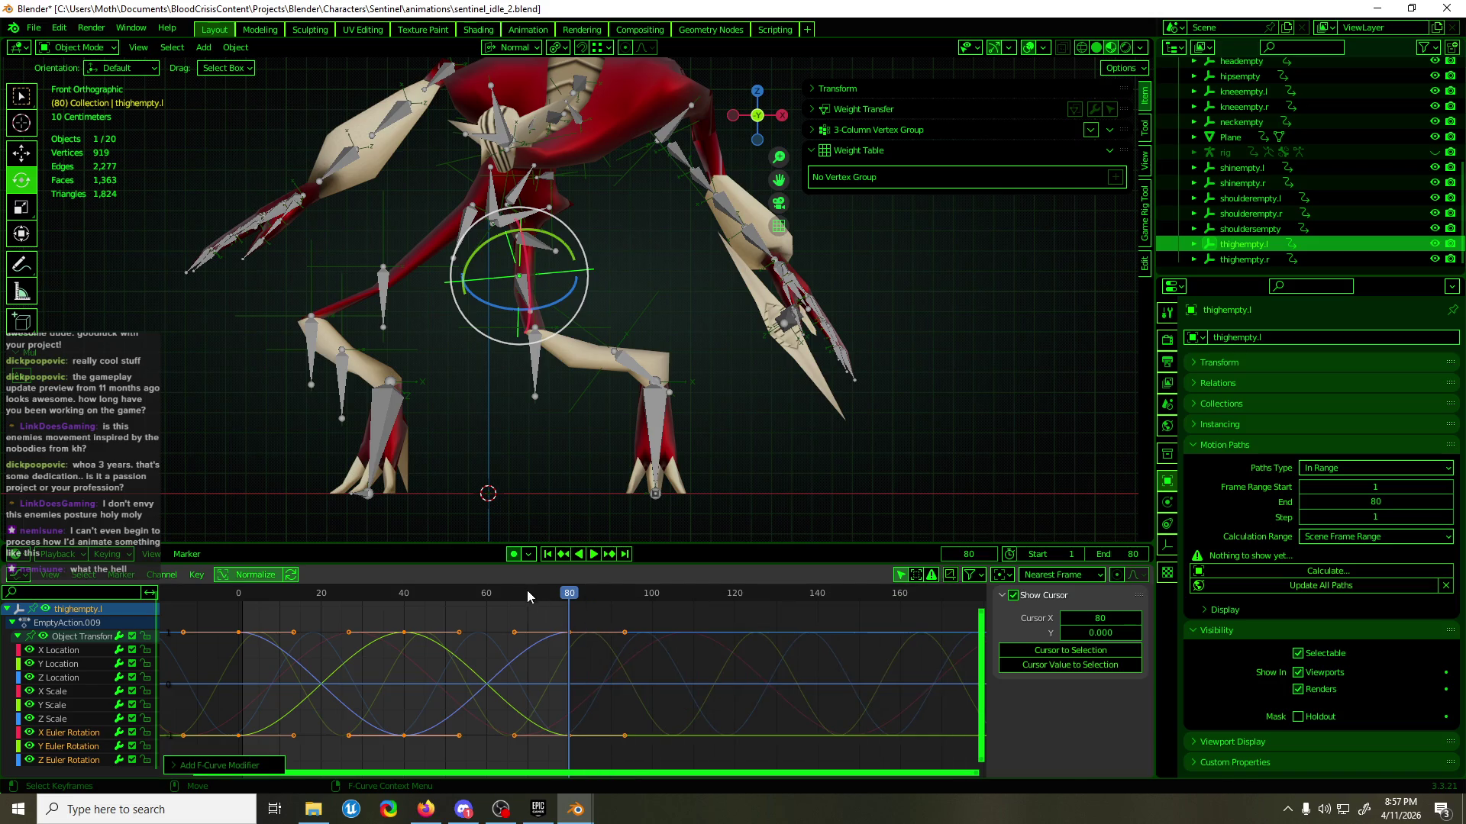
{"action": "key", "text": "space"}
{"action": "left_click_drag", "start_coordinate": [527, 595], "coordinate": [487, 595]}
{"action": "key", "text": "F3"}
{"action": "type", "text": "cyc"}
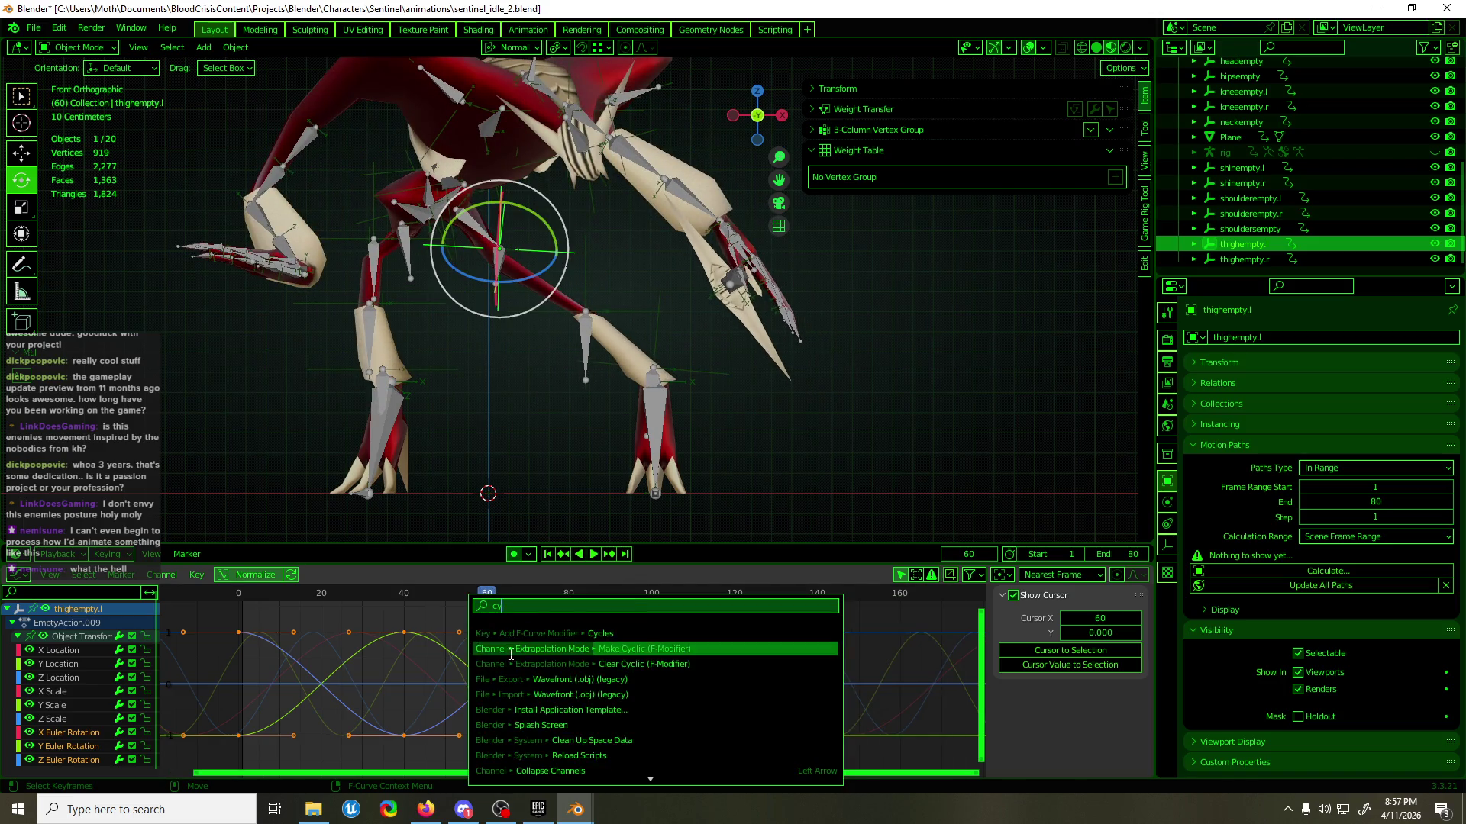
{"action": "key", "text": "Return"}
- Shift the selected keys about 36 frames later and play the loop
{"action": "mouse_move", "coordinate": [481, 597]}
{"action": "left_mouse_down"}
{"action": "mouse_move", "coordinate": [333, 606]}
{"action": "mouse_move", "coordinate": [390, 600]}
{"action": "left_mouse_up"}
{"action": "key", "text": "g"}
{"action": "left_click", "coordinate": [468, 601]}
{"action": "key", "text": "space"}
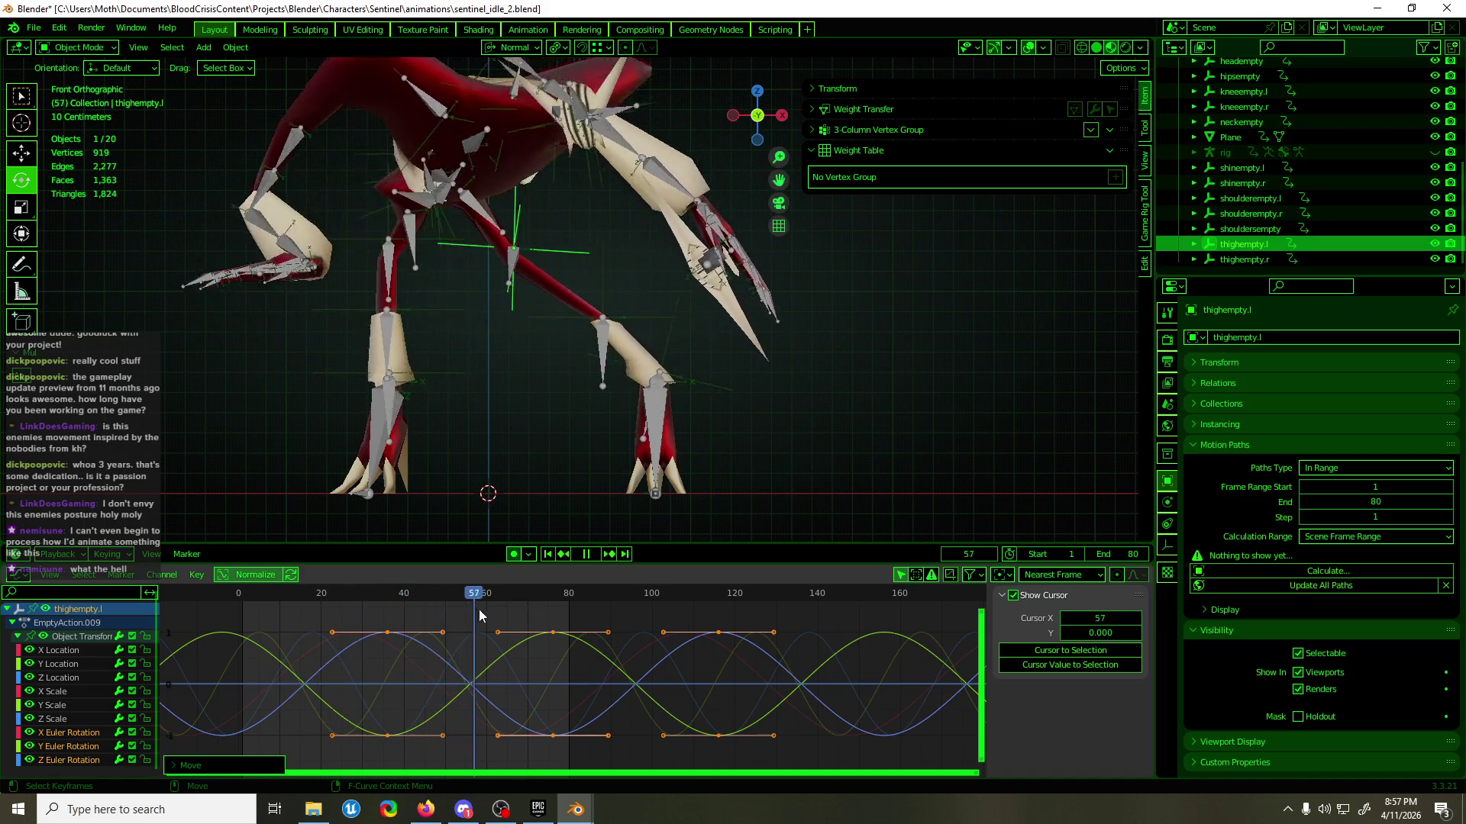
- Stop at frame 73 and select the thigh's X, Y and Z Euler Rotation curves and keys
{"action": "key", "text": "space"}
{"action": "left_click", "coordinate": [473, 654]}
{"action": "left_click", "coordinate": [89, 734]}
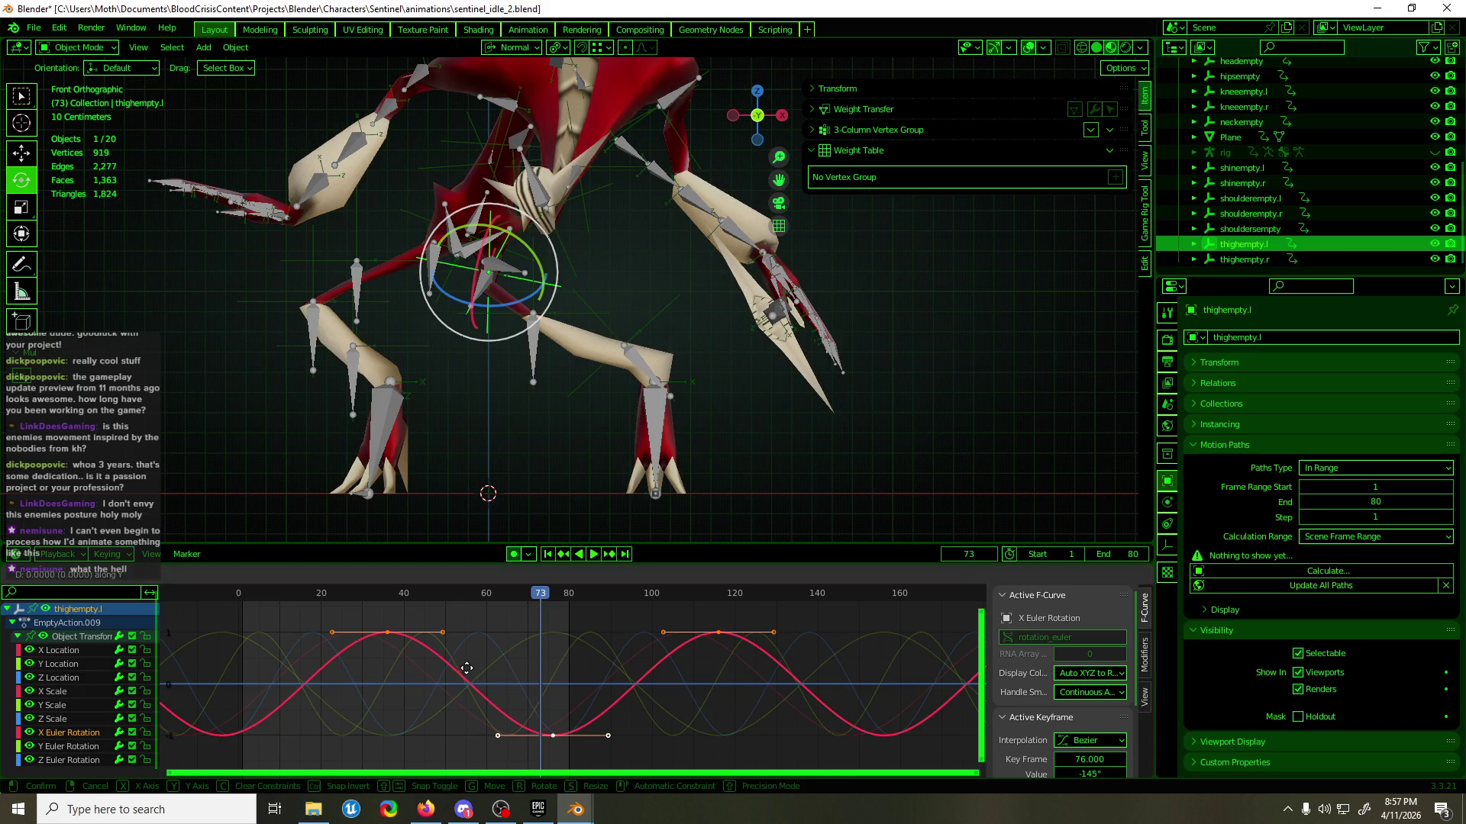
{"action": "right_click", "coordinate": [512, 651]}
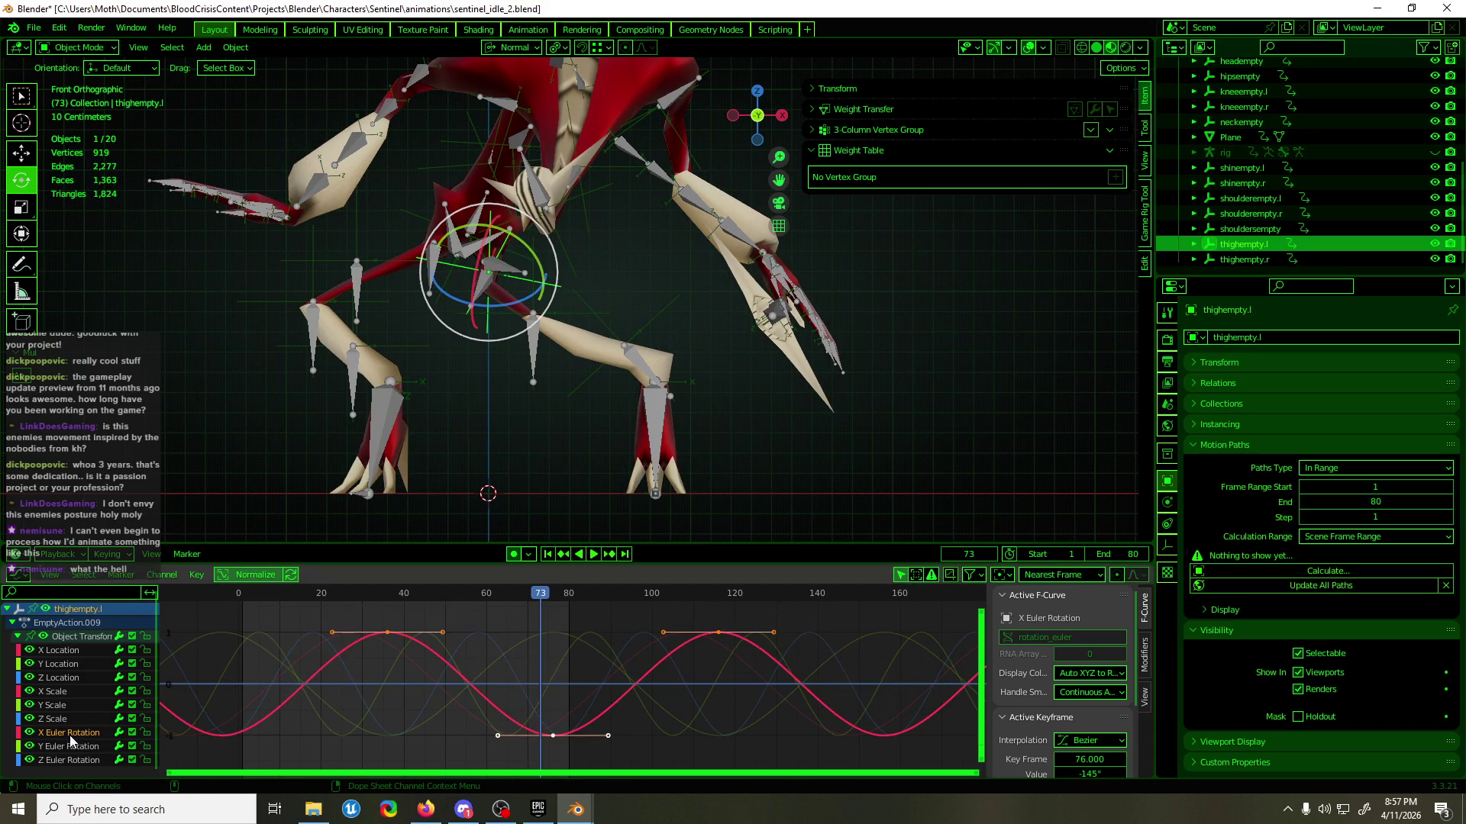
{"action": "left_click", "coordinate": [114, 745]}
{"action": "left_click", "coordinate": [449, 668]}
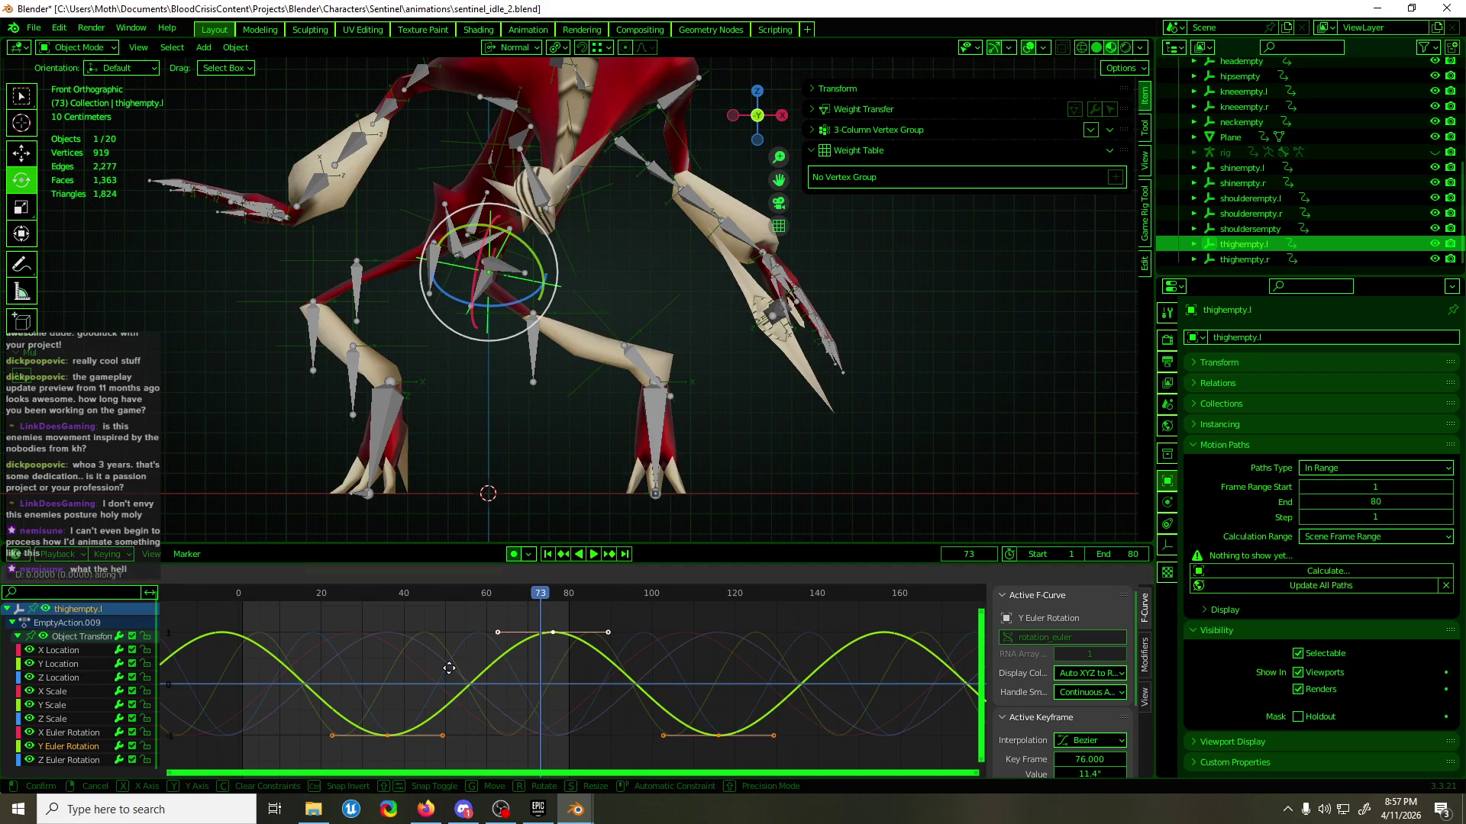
{"action": "left_click", "coordinate": [73, 760]}
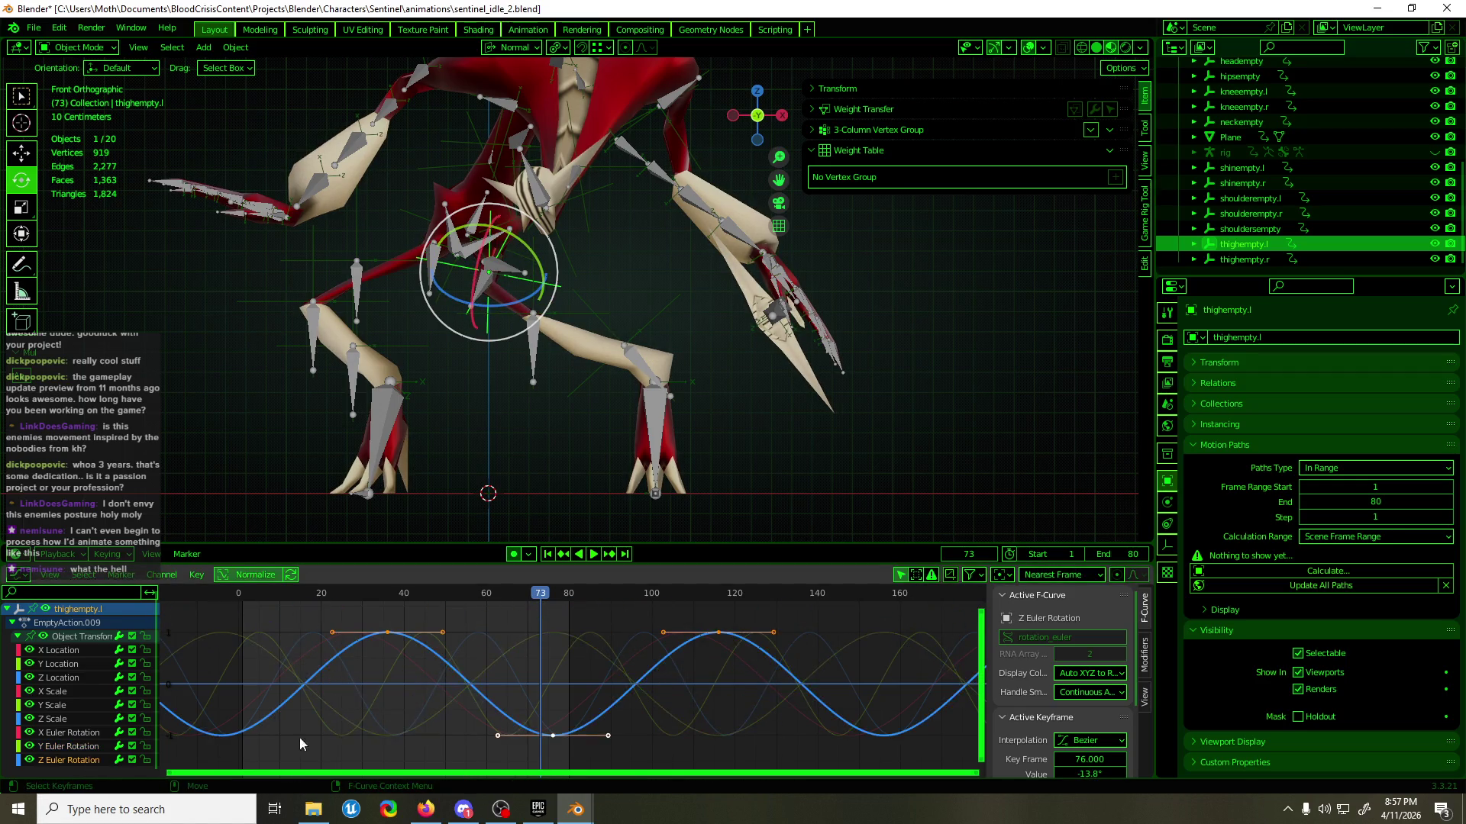
{"action": "right_click", "coordinate": [618, 625]}
{"action": "key", "text": "space"}
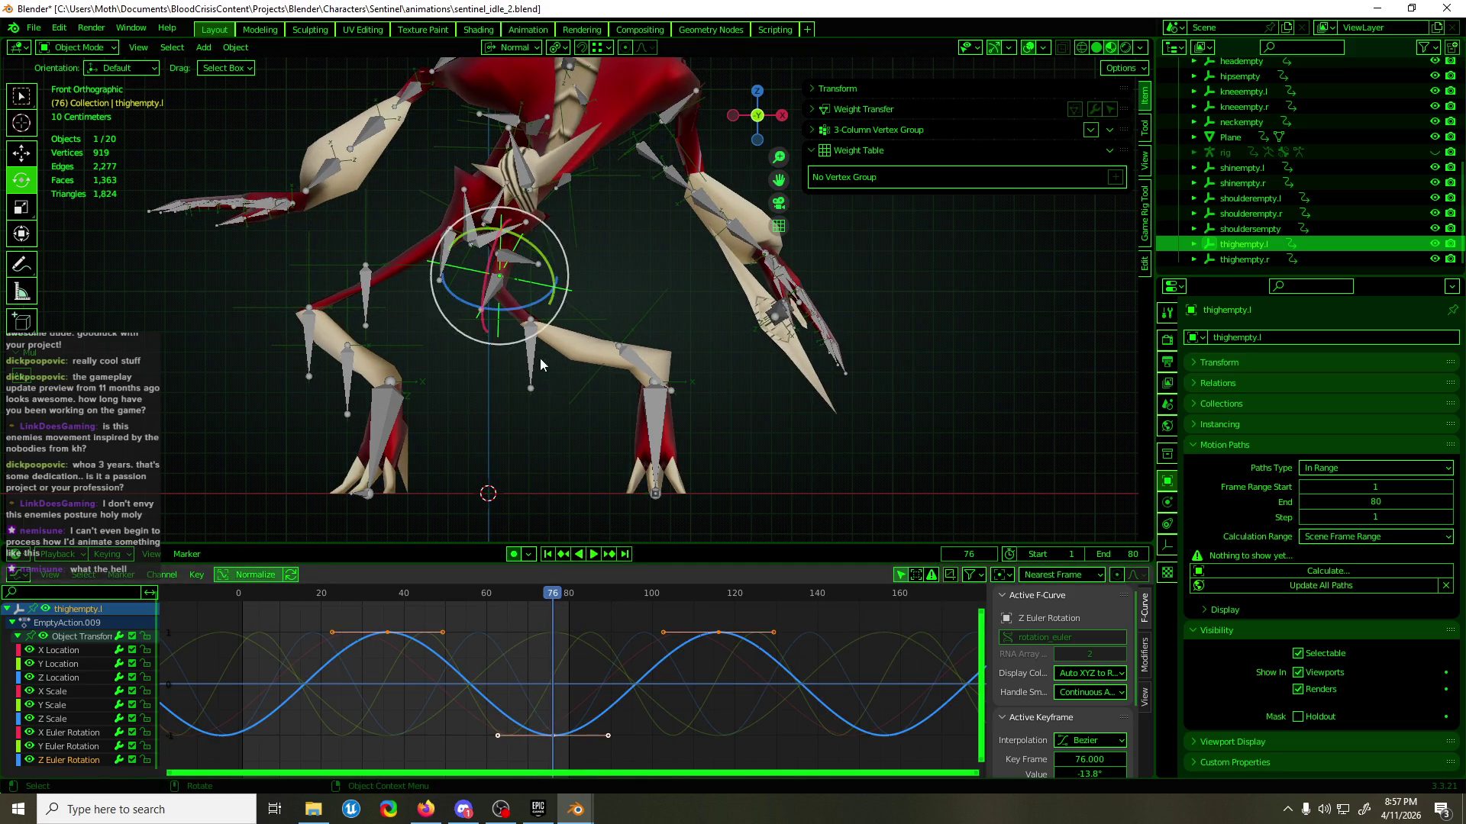
- Re-pose the thigh empty's rotation at frame 36 and check it in playback
{"action": "mouse_move", "coordinate": [544, 340]}
{"action": "left_mouse_down"}
{"action": "mouse_move", "coordinate": [595, 297]}
{"action": "mouse_move", "coordinate": [530, 315]}
{"action": "left_mouse_up"}
{"action": "left_click_drag", "start_coordinate": [585, 594], "coordinate": [390, 608]}
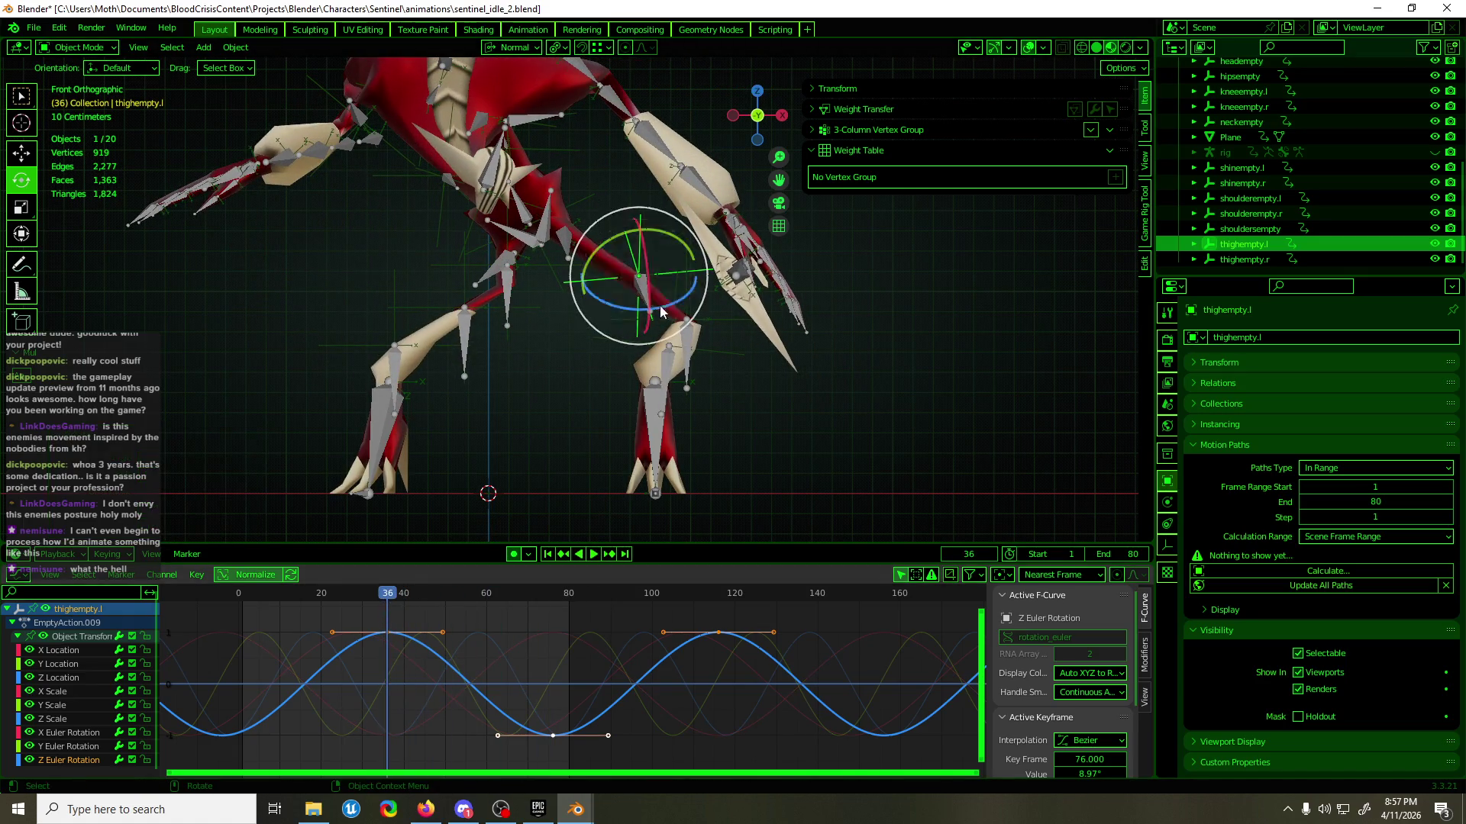
{"action": "left_click_drag", "start_coordinate": [675, 325], "coordinate": [690, 297]}
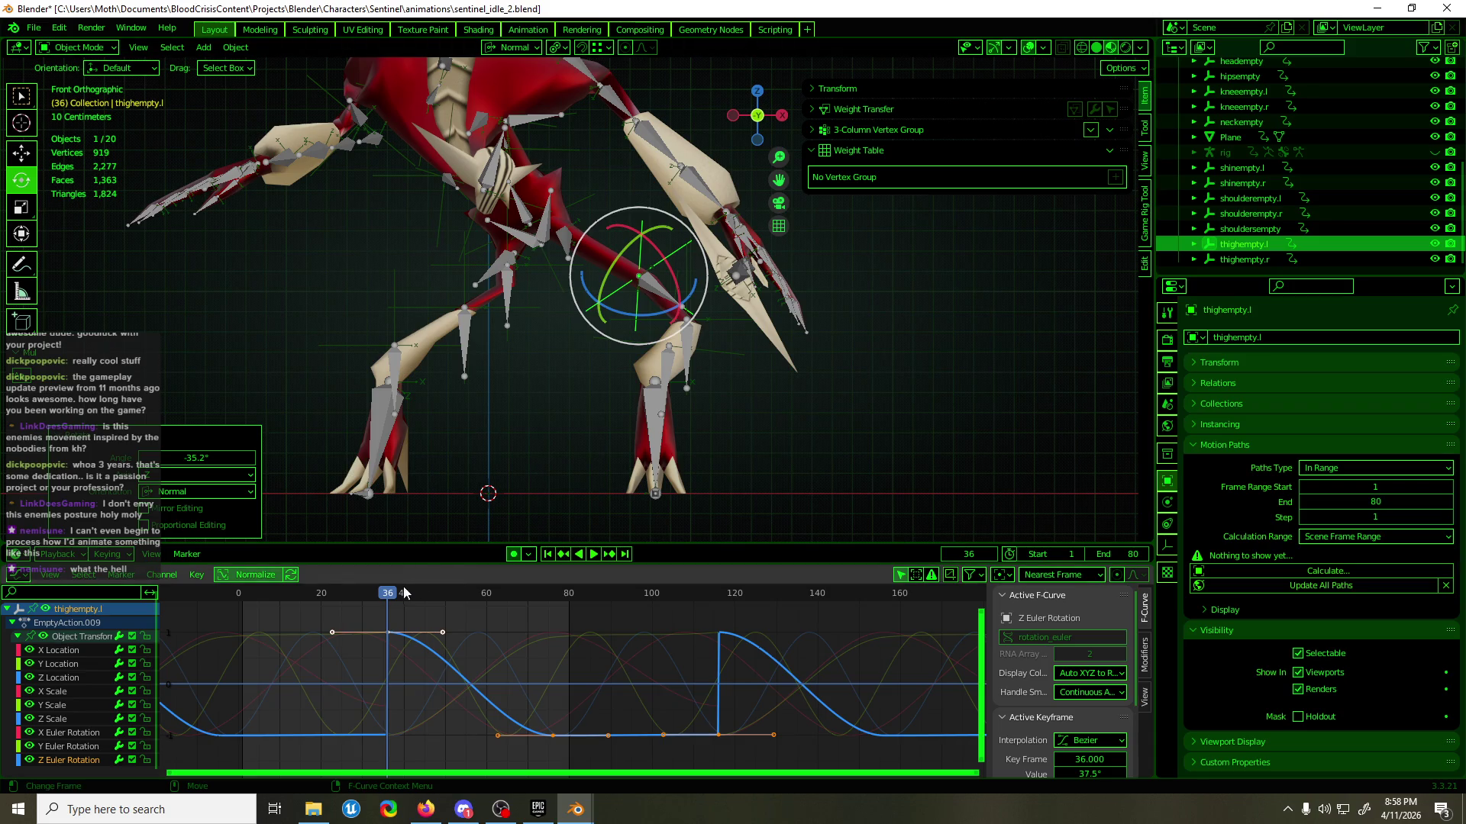
{"action": "key", "text": "space"}
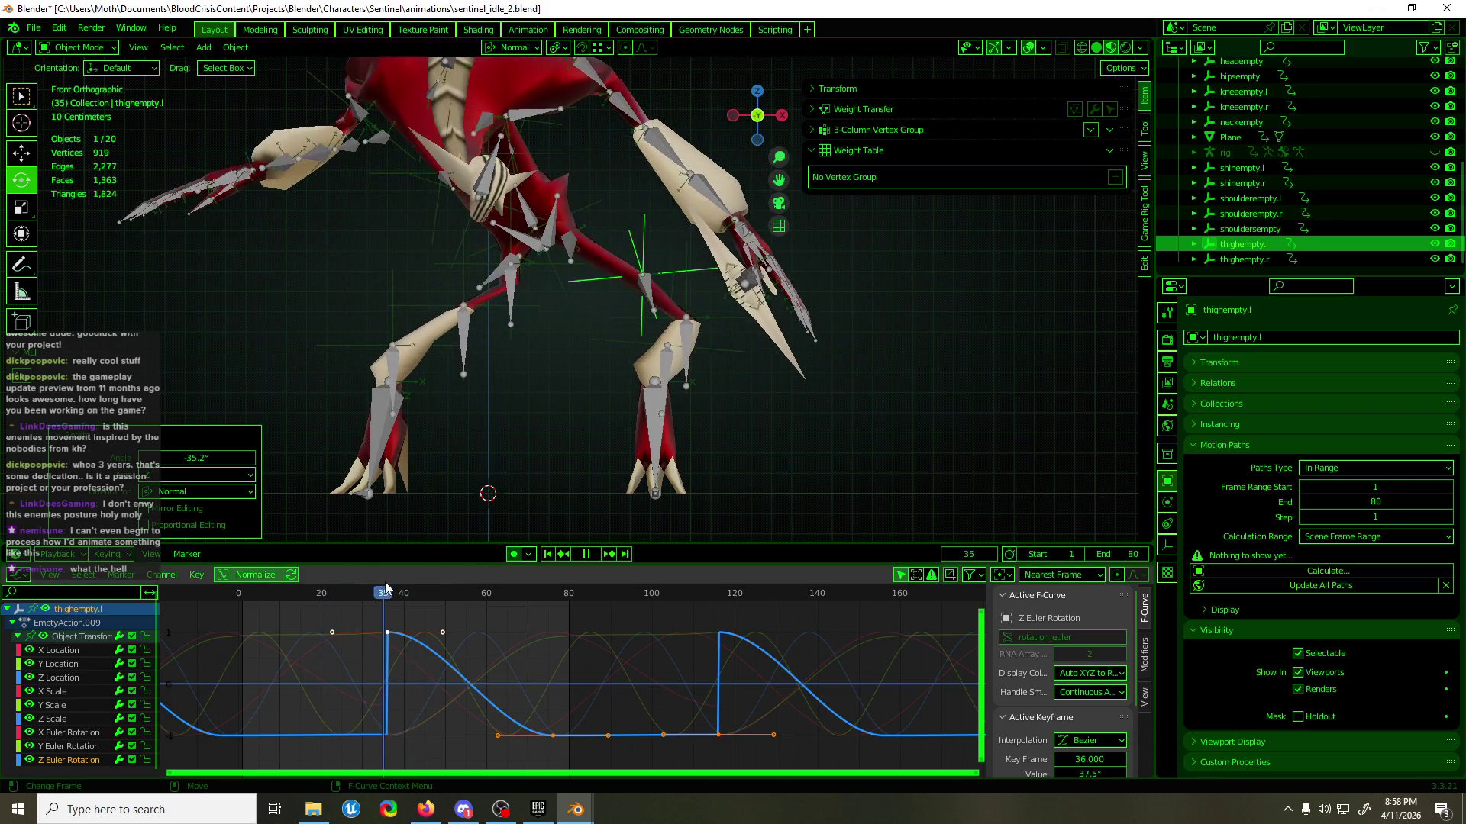
{"action": "key", "text": "Escape"}
- Duplicate the selected rotation keys to around frame 115 and play the extended loop
{"action": "left_click_drag", "start_coordinate": [342, 614], "coordinate": [449, 756]}
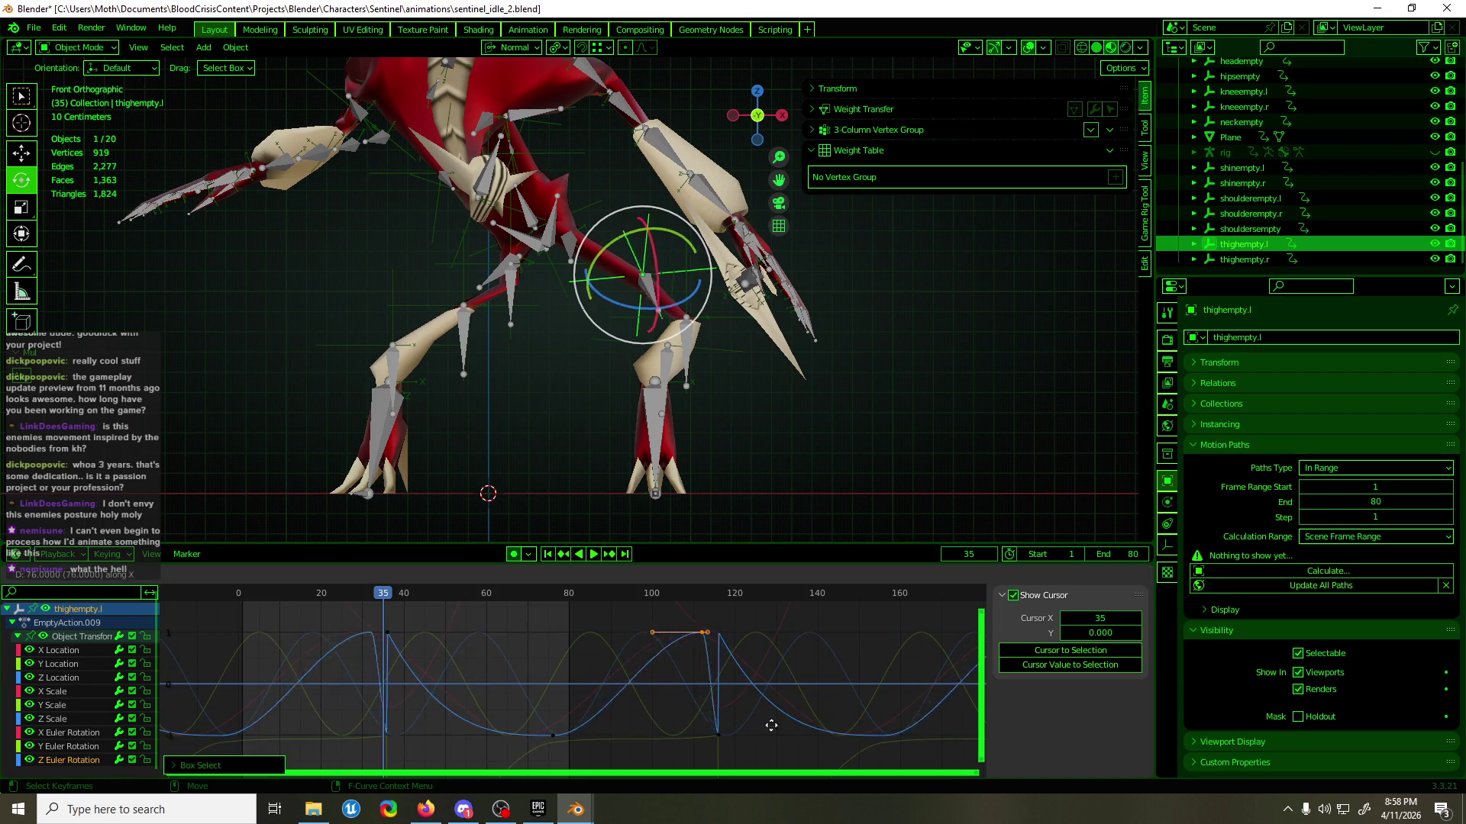
{"action": "key", "text": "space"}
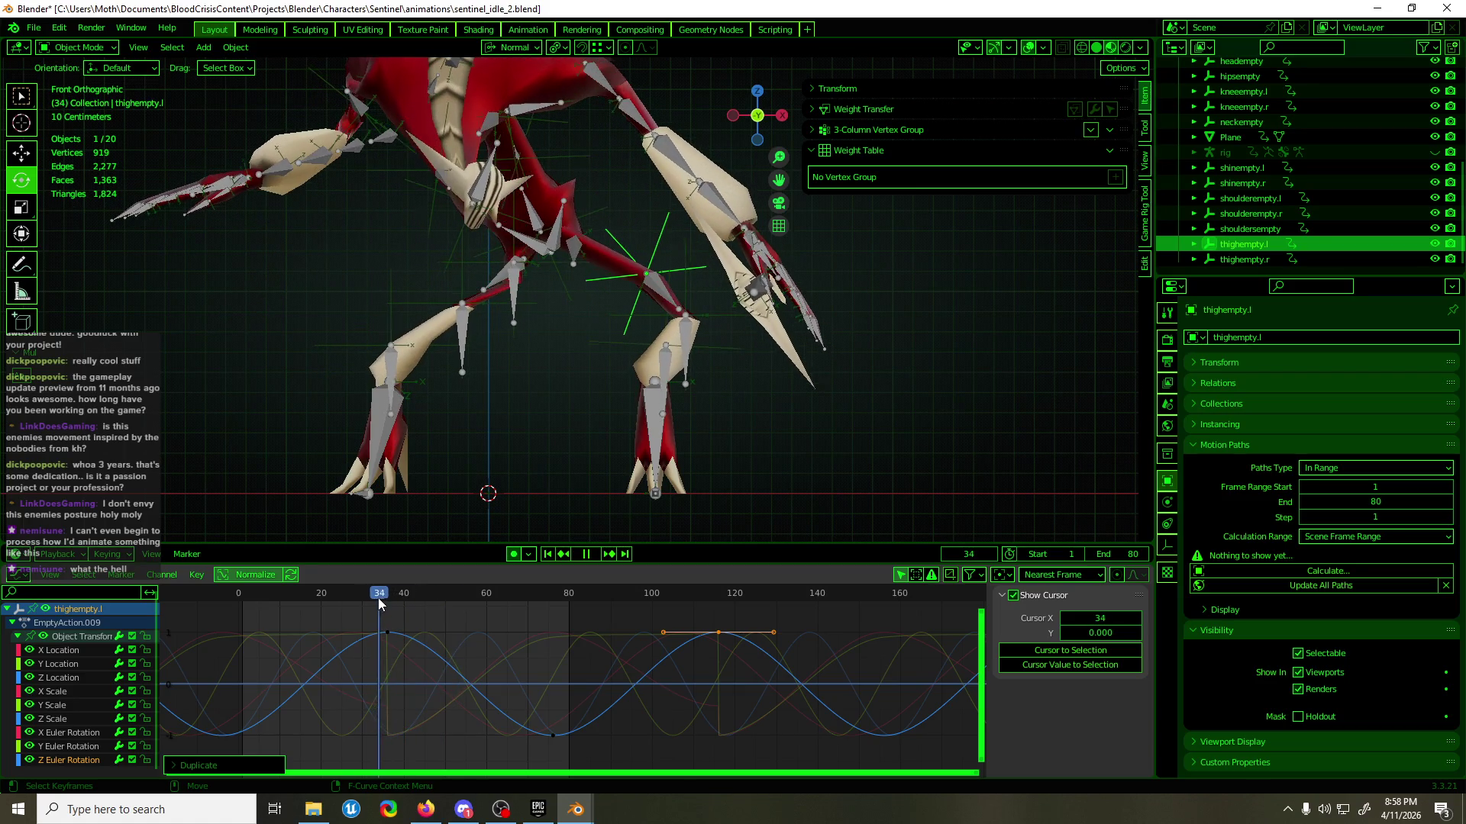
{"action": "key", "text": "Escape"}
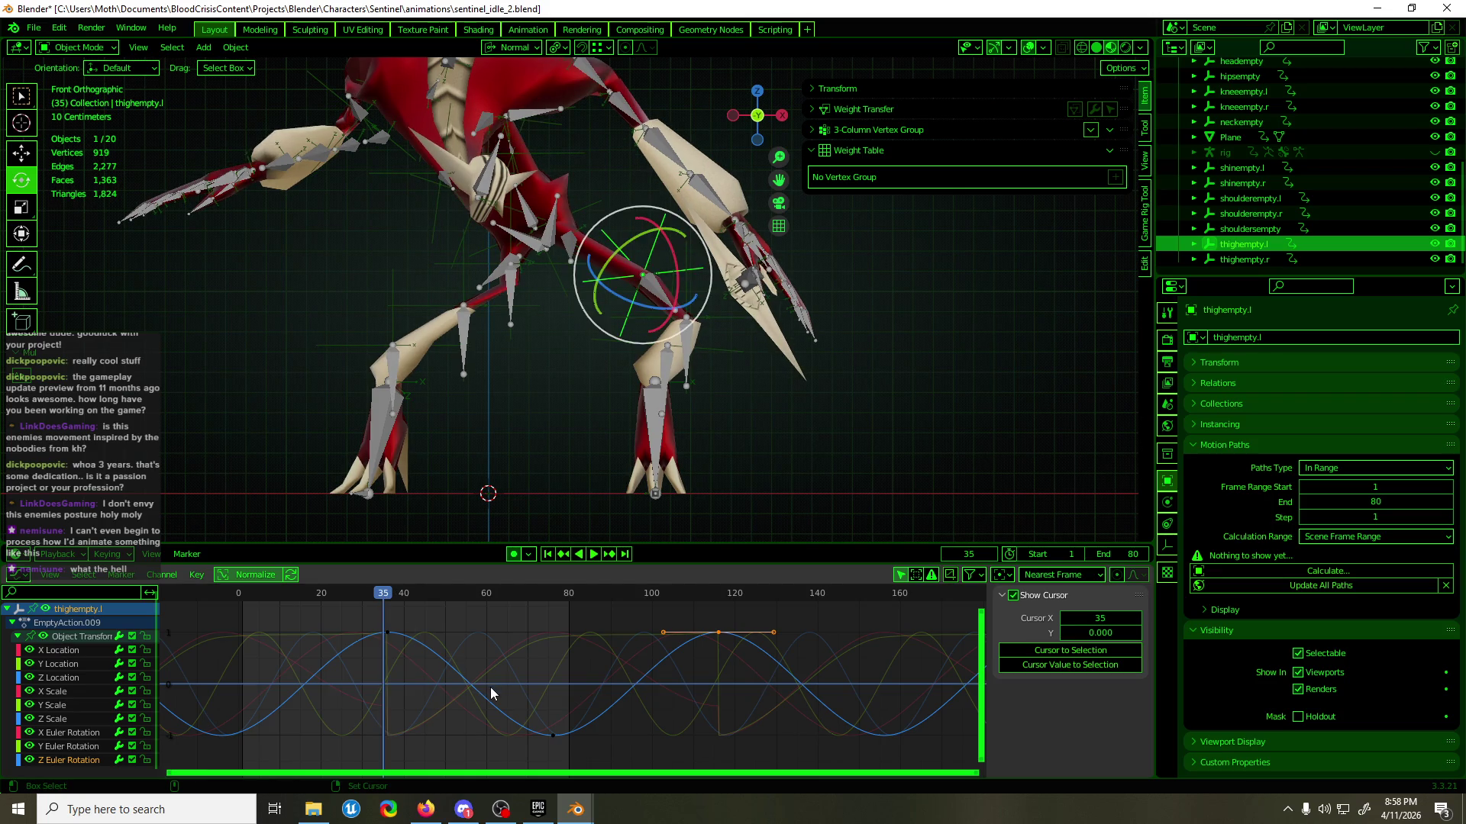
{"action": "left_click", "coordinate": [62, 735]}
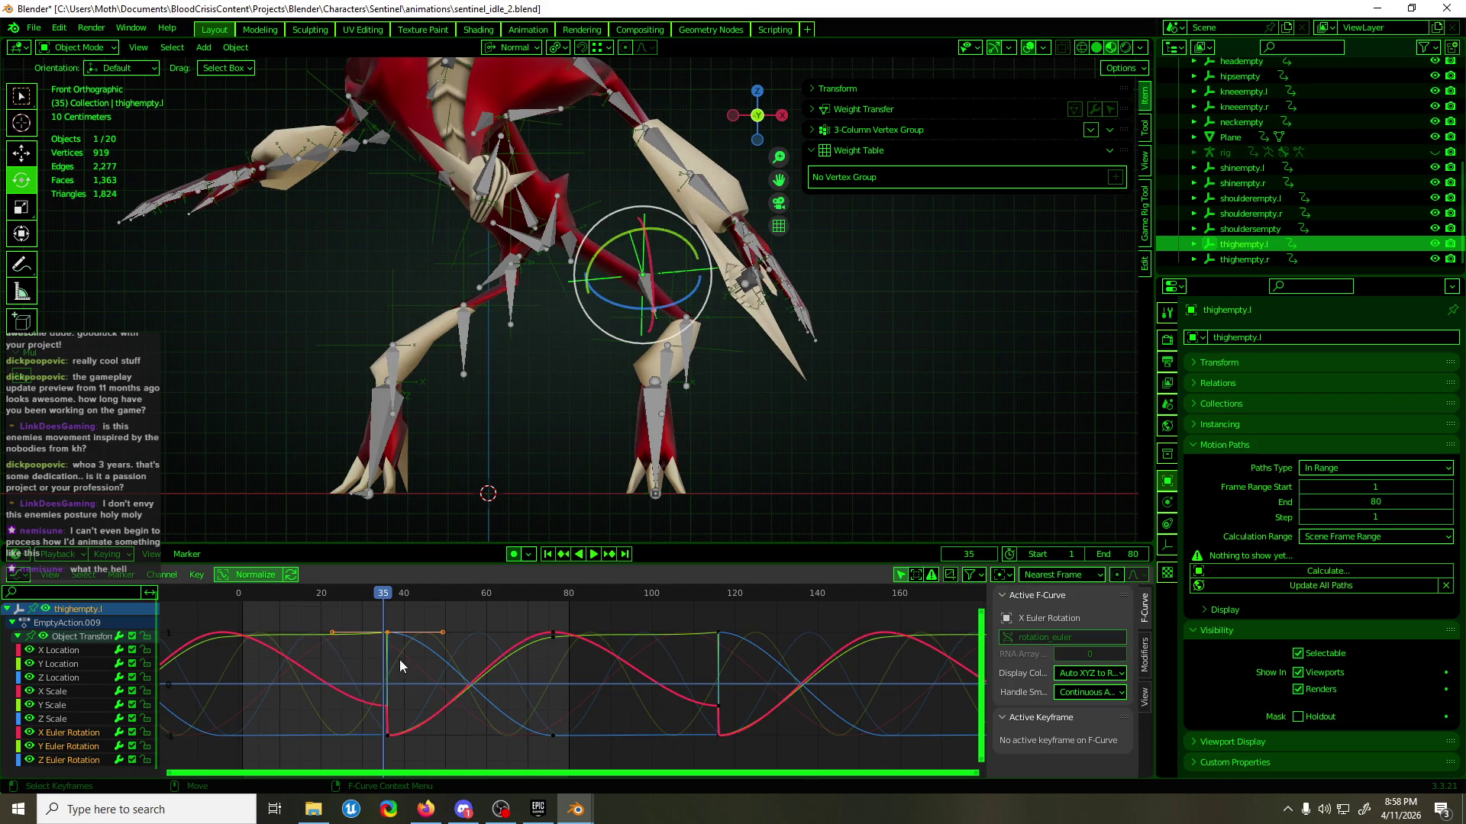
{"action": "left_click", "coordinate": [416, 639]}
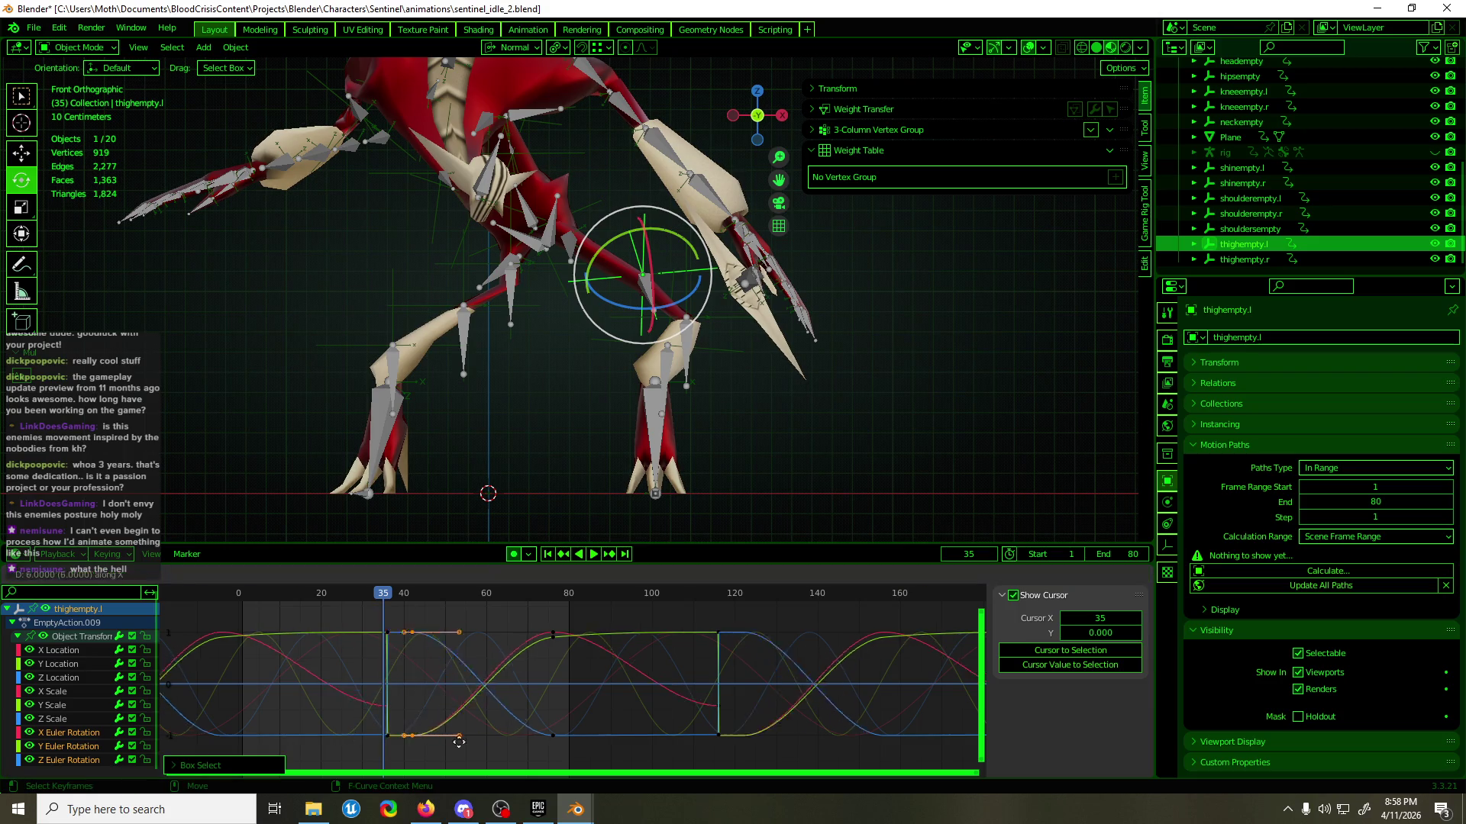
{"action": "key", "text": "shift+d"}
{"action": "left_click", "coordinate": [689, 740]}
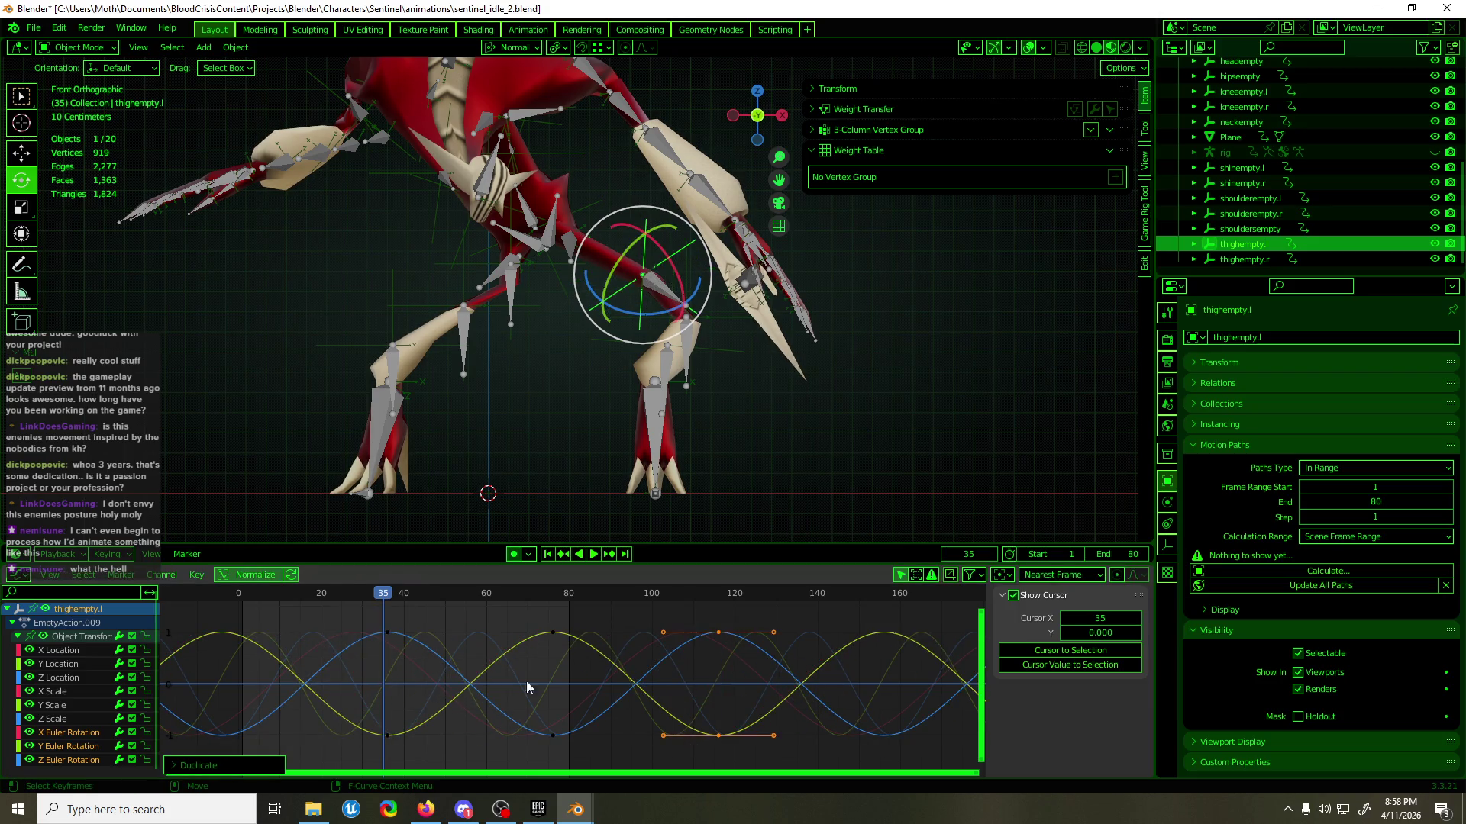
{"action": "left_click_drag", "start_coordinate": [381, 599], "coordinate": [531, 610]}
{"action": "key", "text": "space"}
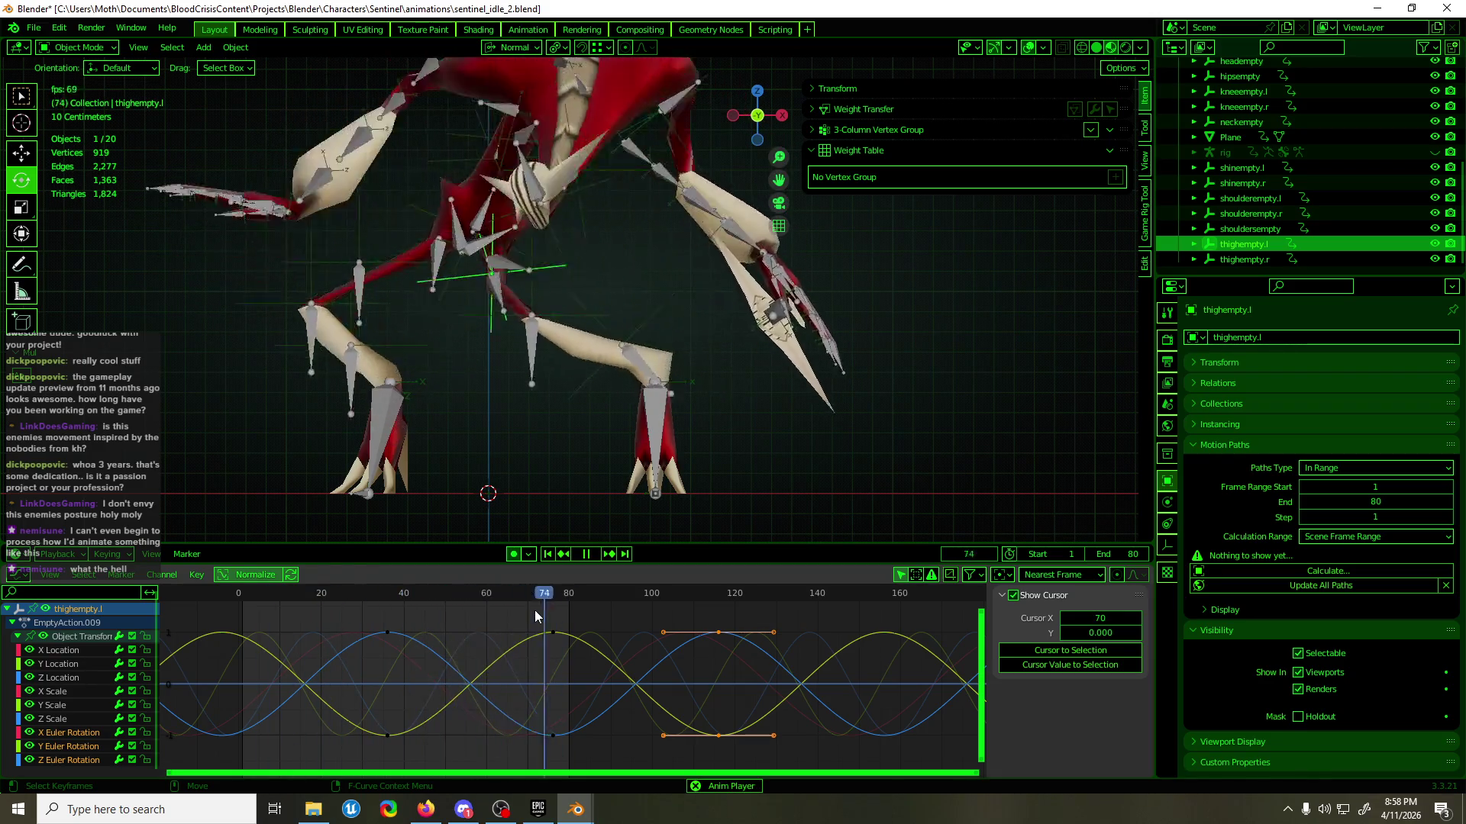
- Adjust the value of the keyframe near frame 37
{"action": "key", "text": "space"}
{"action": "mouse_move", "coordinate": [432, 603]}
{"action": "left_mouse_down"}
{"action": "mouse_move", "coordinate": [365, 602]}
{"action": "mouse_move", "coordinate": [556, 597]}
{"action": "mouse_move", "coordinate": [271, 607]}
{"action": "mouse_move", "coordinate": [641, 603]}
{"action": "left_mouse_up"}
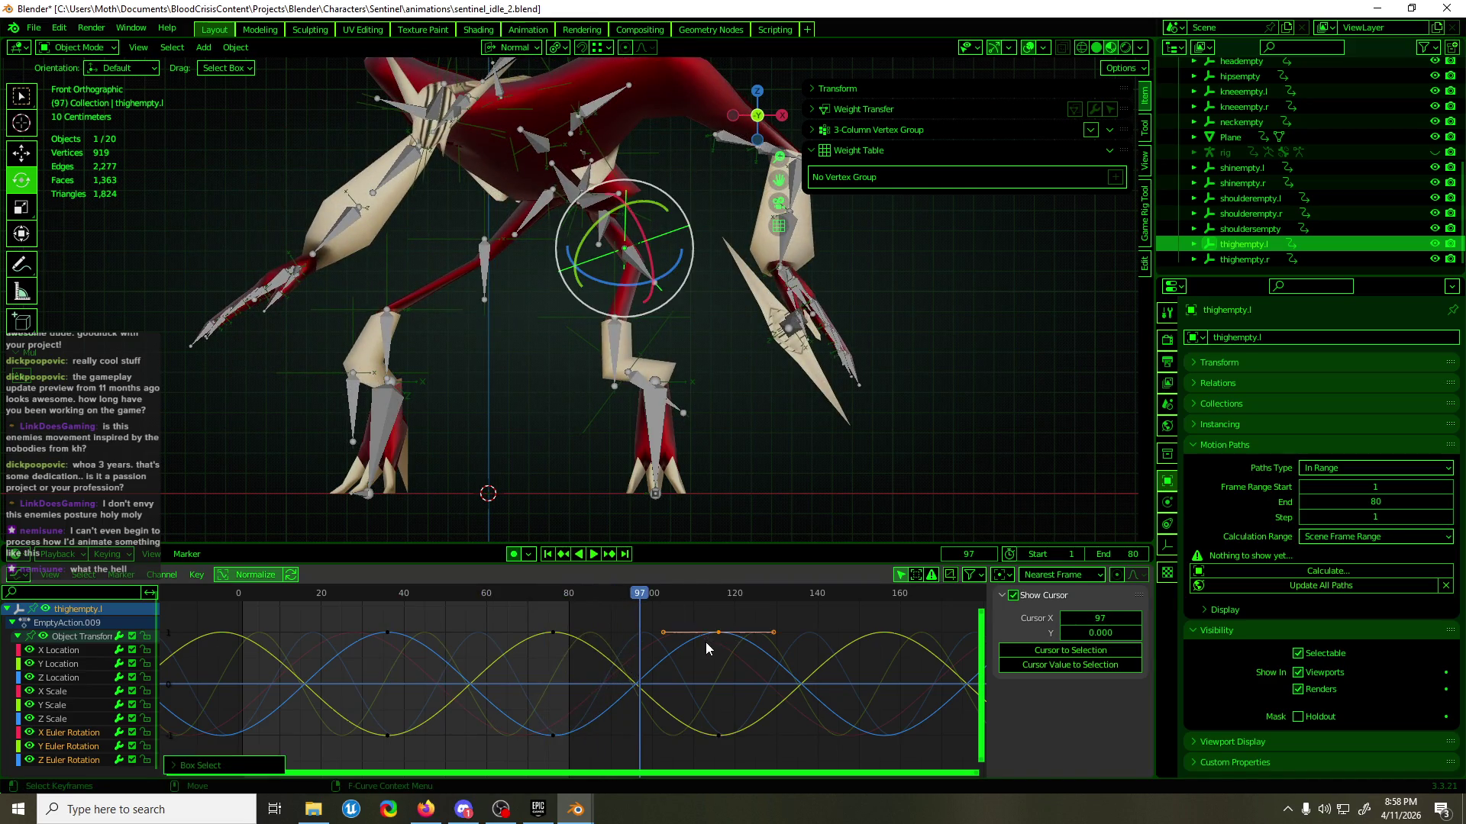
{"action": "left_click_drag", "start_coordinate": [420, 658], "coordinate": [420, 658]}
{"action": "key", "text": "g"}
{"action": "key", "text": "y"}
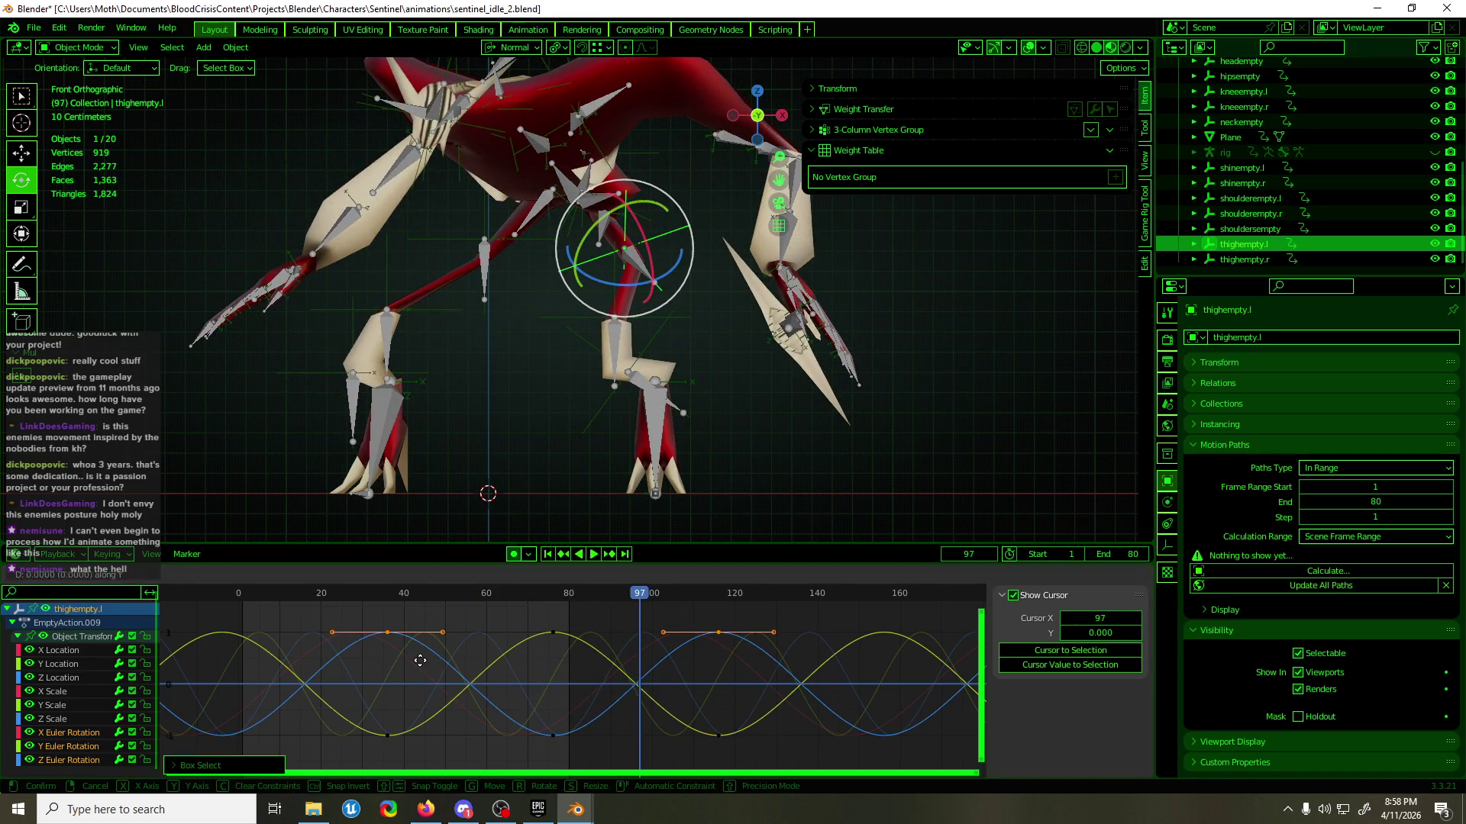
{"action": "left_click", "coordinate": [406, 735]}
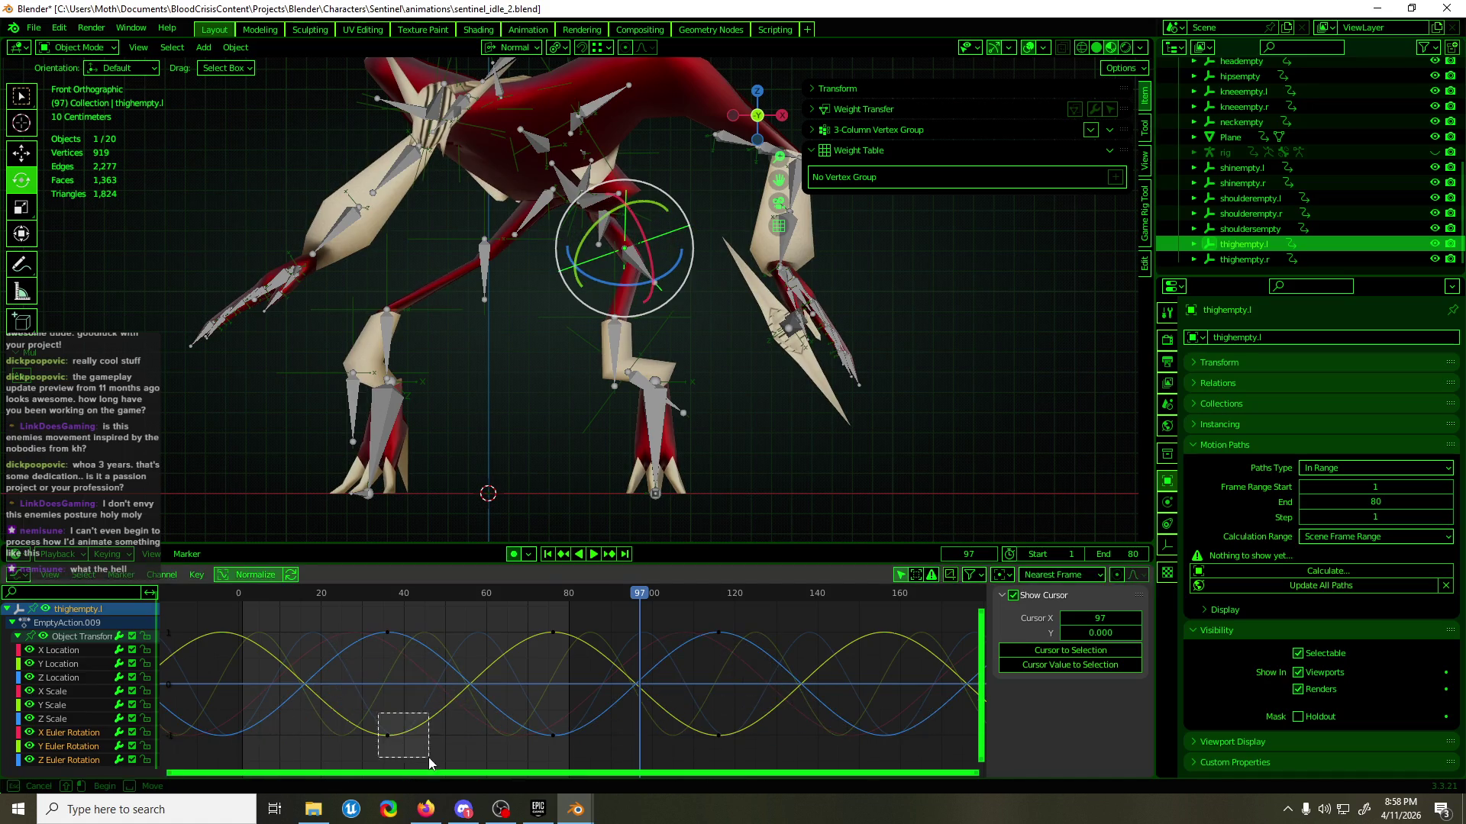
- Move the X rotation keys to frame 116 at a value of -145
{"action": "left_click", "coordinate": [717, 735]}
{"action": "left_click_drag", "start_coordinate": [761, 763], "coordinate": [735, 746]}
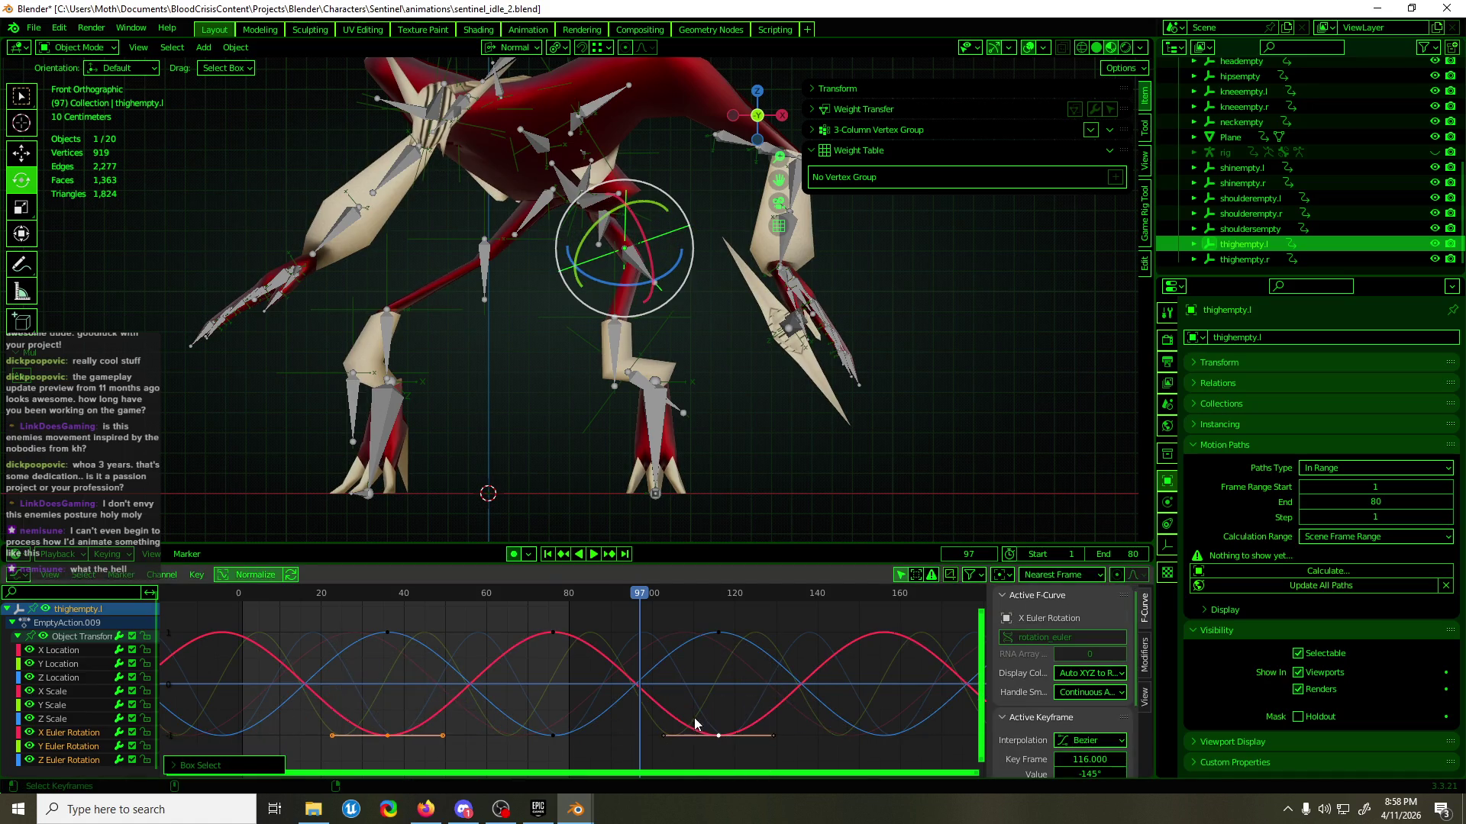
{"action": "left_click_drag", "start_coordinate": [649, 732], "coordinate": [647, 723]}
{"action": "key", "text": "g"}
{"action": "key", "text": "y"}
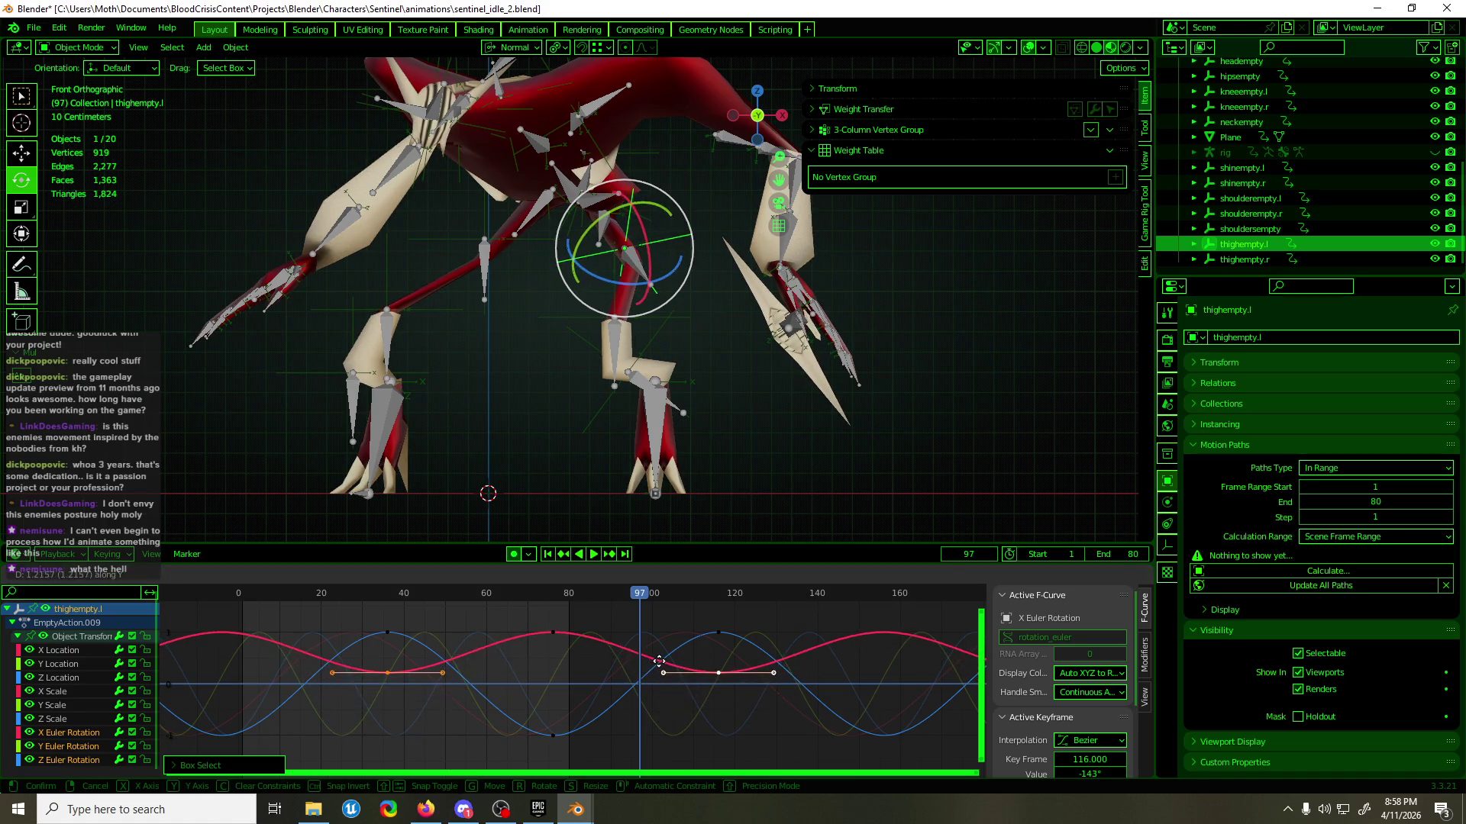
{"action": "key", "text": "y"}
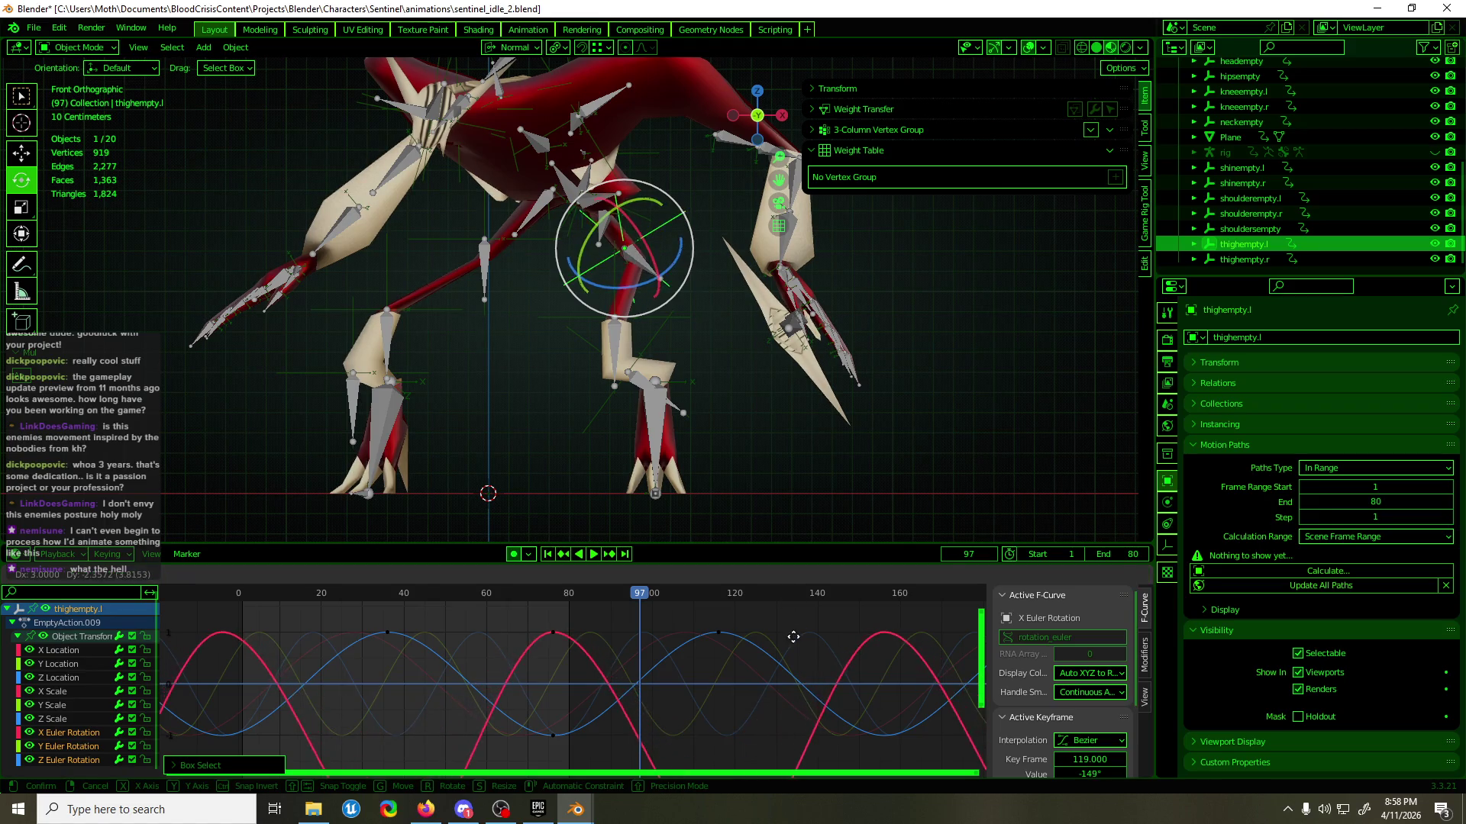
{"action": "left_click", "coordinate": [793, 636]}
{"action": "left_click", "coordinate": [96, 741]}
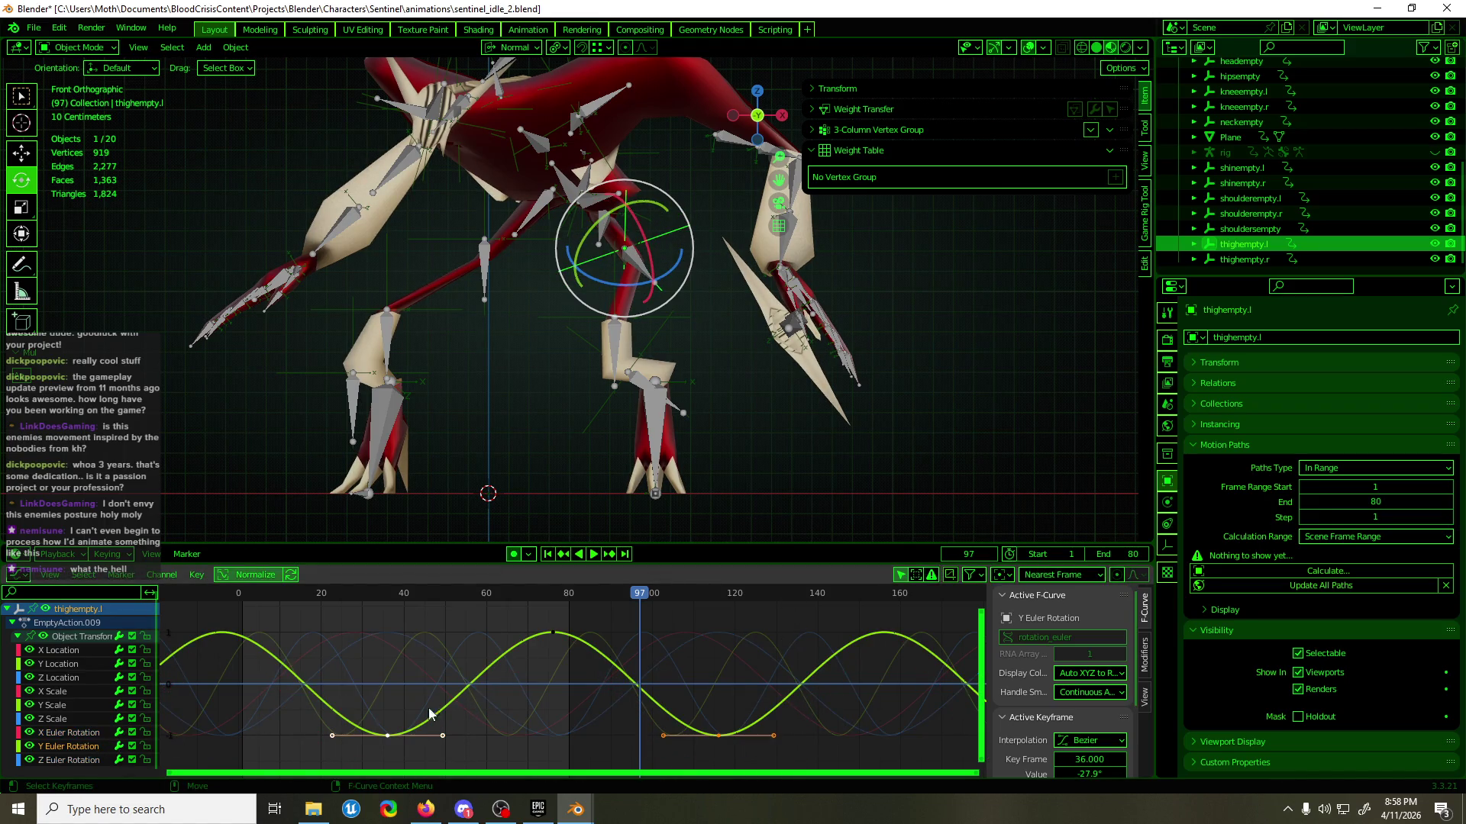
{"action": "left_click", "coordinate": [730, 751]}
- Key a Y rotation peak of 8.44° at frame 93 and preview with overlays hidden
{"action": "mouse_move", "coordinate": [654, 593]}
{"action": "left_mouse_down"}
{"action": "mouse_move", "coordinate": [562, 594]}
{"action": "mouse_move", "coordinate": [622, 596]}
{"action": "left_mouse_up"}
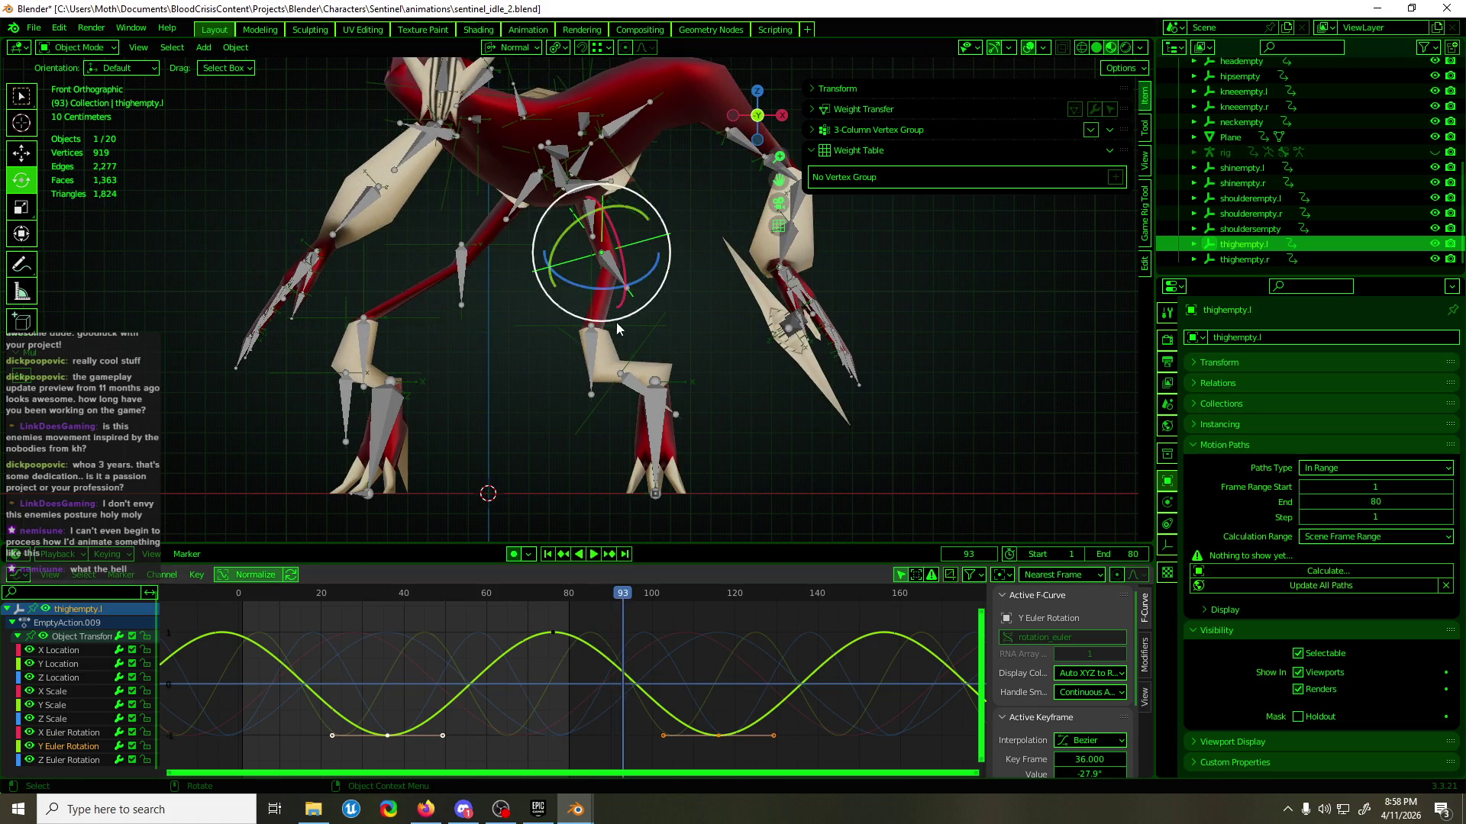
{"action": "left_click", "coordinate": [565, 314]}
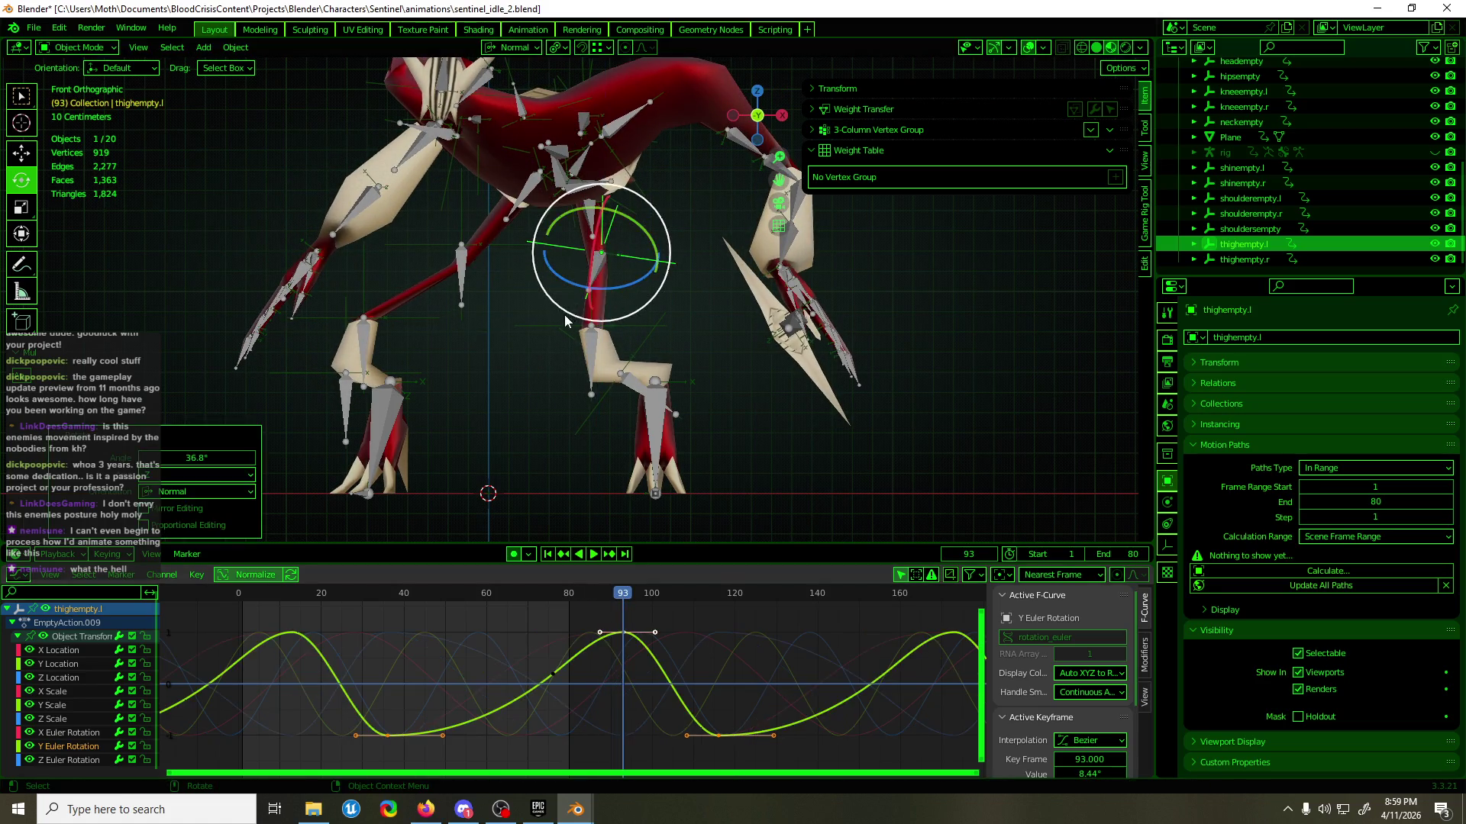
{"action": "mouse_move", "coordinate": [622, 595]}
{"action": "left_mouse_down"}
{"action": "mouse_move", "coordinate": [410, 597]}
{"action": "mouse_move", "coordinate": [705, 594]}
{"action": "left_mouse_up"}
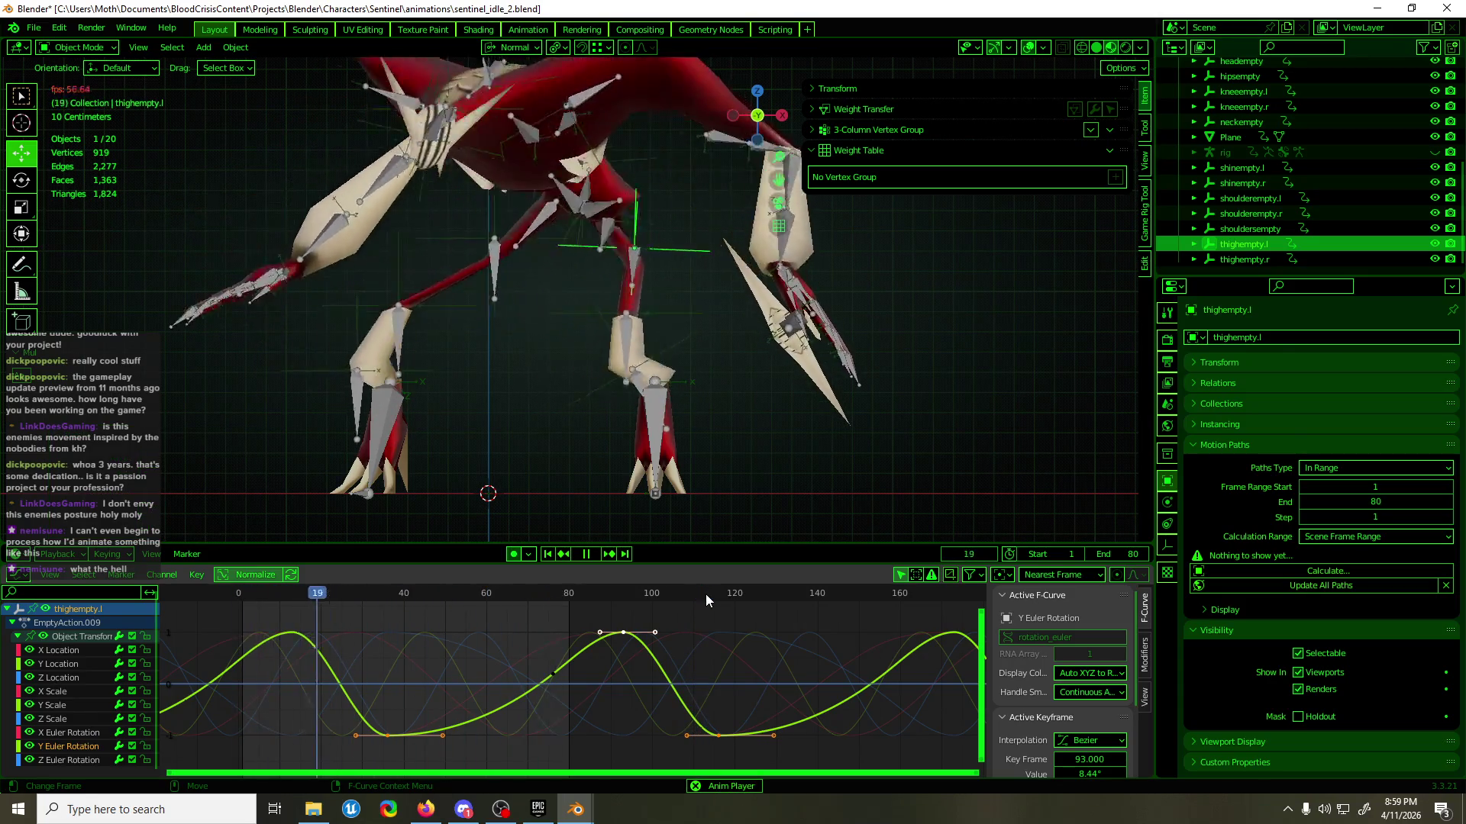
{"action": "left_click", "coordinate": [1028, 47]}
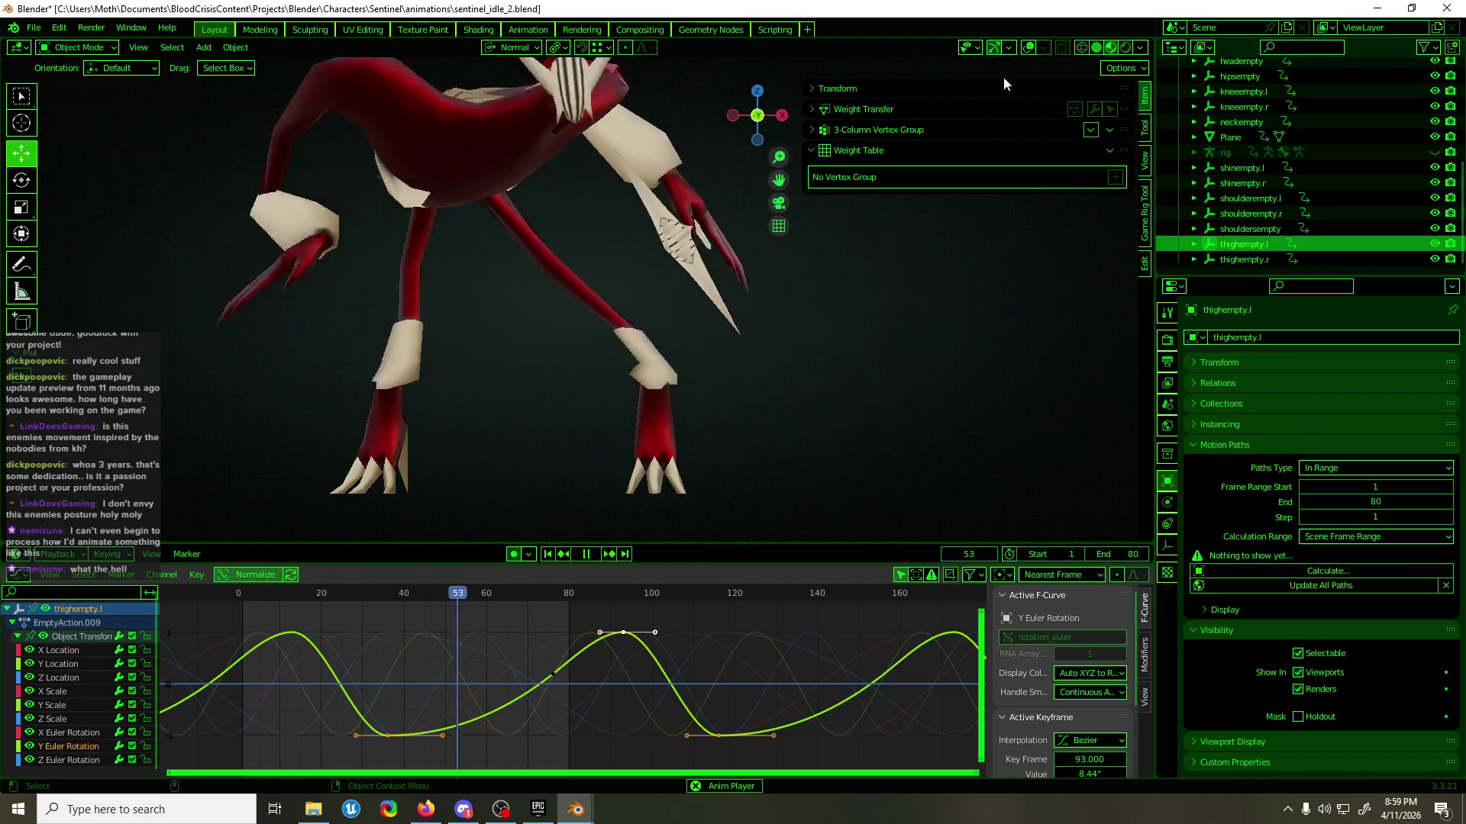
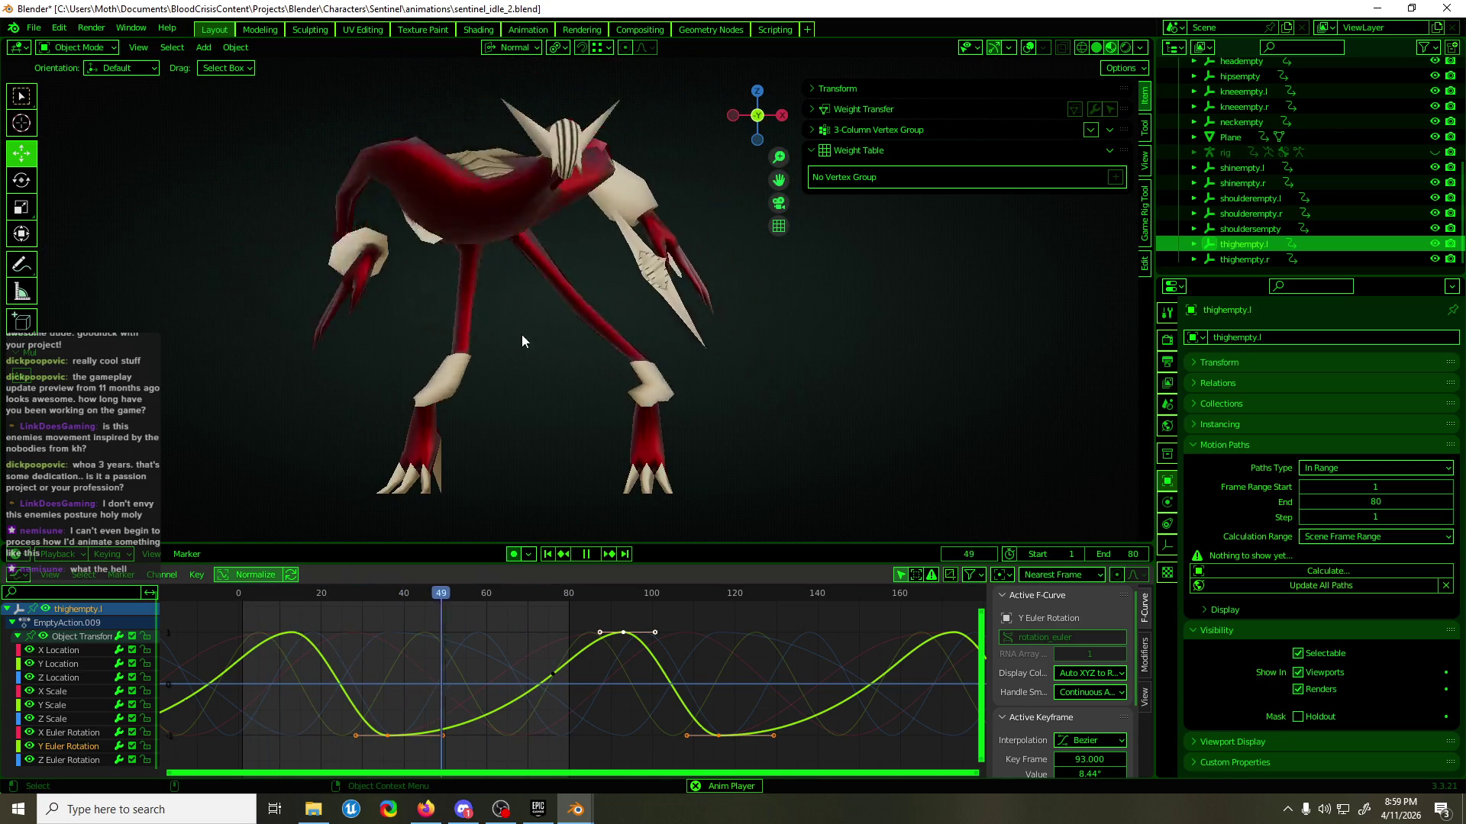
- Orbit around the playing idle loop, then switch to front ortho with the rig overlays shown
{"action": "mouse_move", "coordinate": [494, 368]}
{"action": "middle_mouse_down"}
{"action": "mouse_move", "coordinate": [727, 384]}
{"action": "mouse_move", "coordinate": [701, 378]}
{"action": "mouse_move", "coordinate": [1029, 360]}
{"action": "middle_mouse_up"}
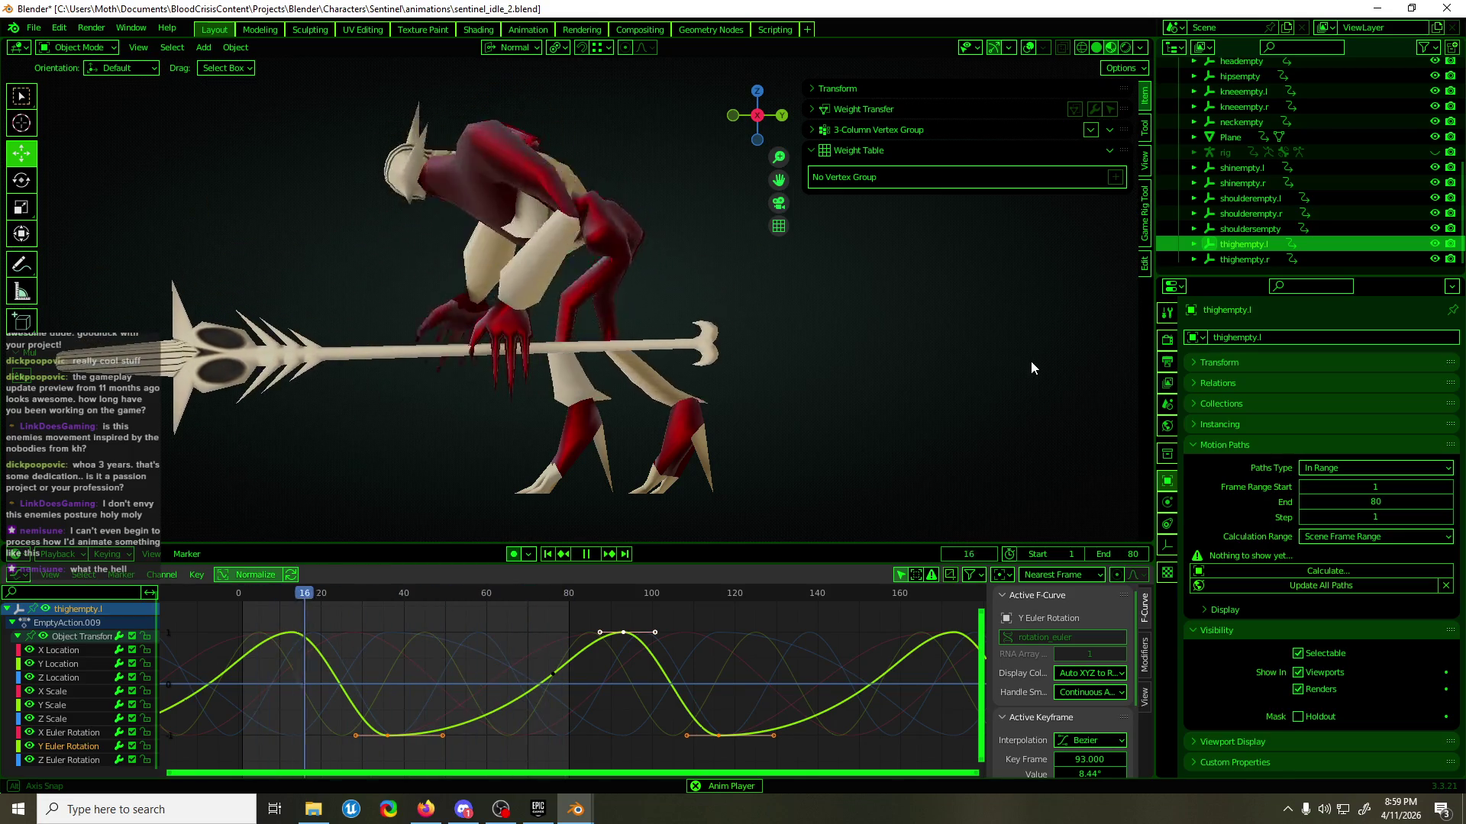
{"action": "mouse_move", "coordinate": [1030, 368]}
{"action": "middle_mouse_down"}
{"action": "mouse_move", "coordinate": [564, 403]}
{"action": "mouse_move", "coordinate": [509, 364]}
{"action": "middle_mouse_up"}
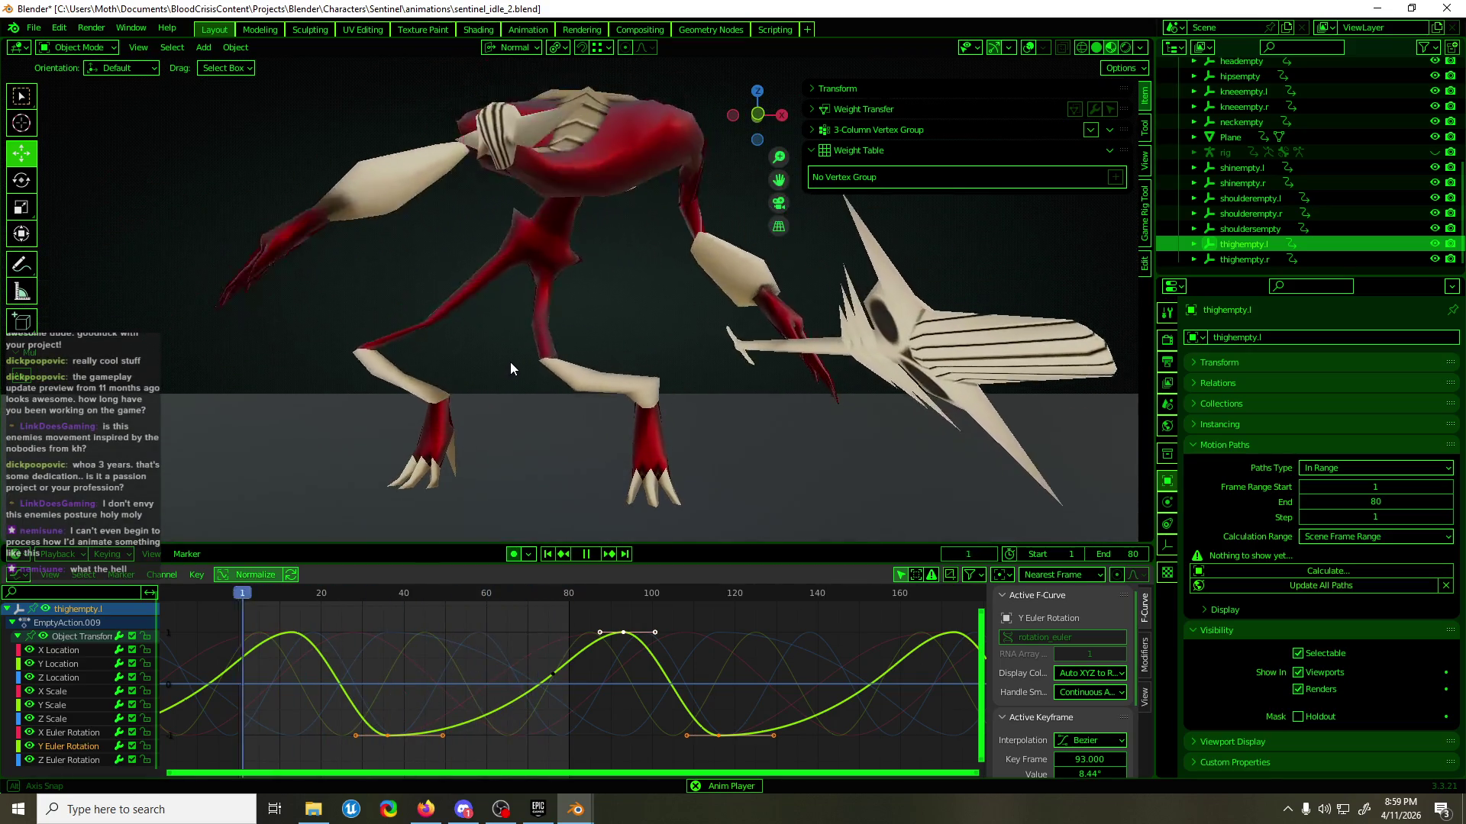
{"action": "middle_click_drag", "start_coordinate": [514, 360], "coordinate": [533, 367]}
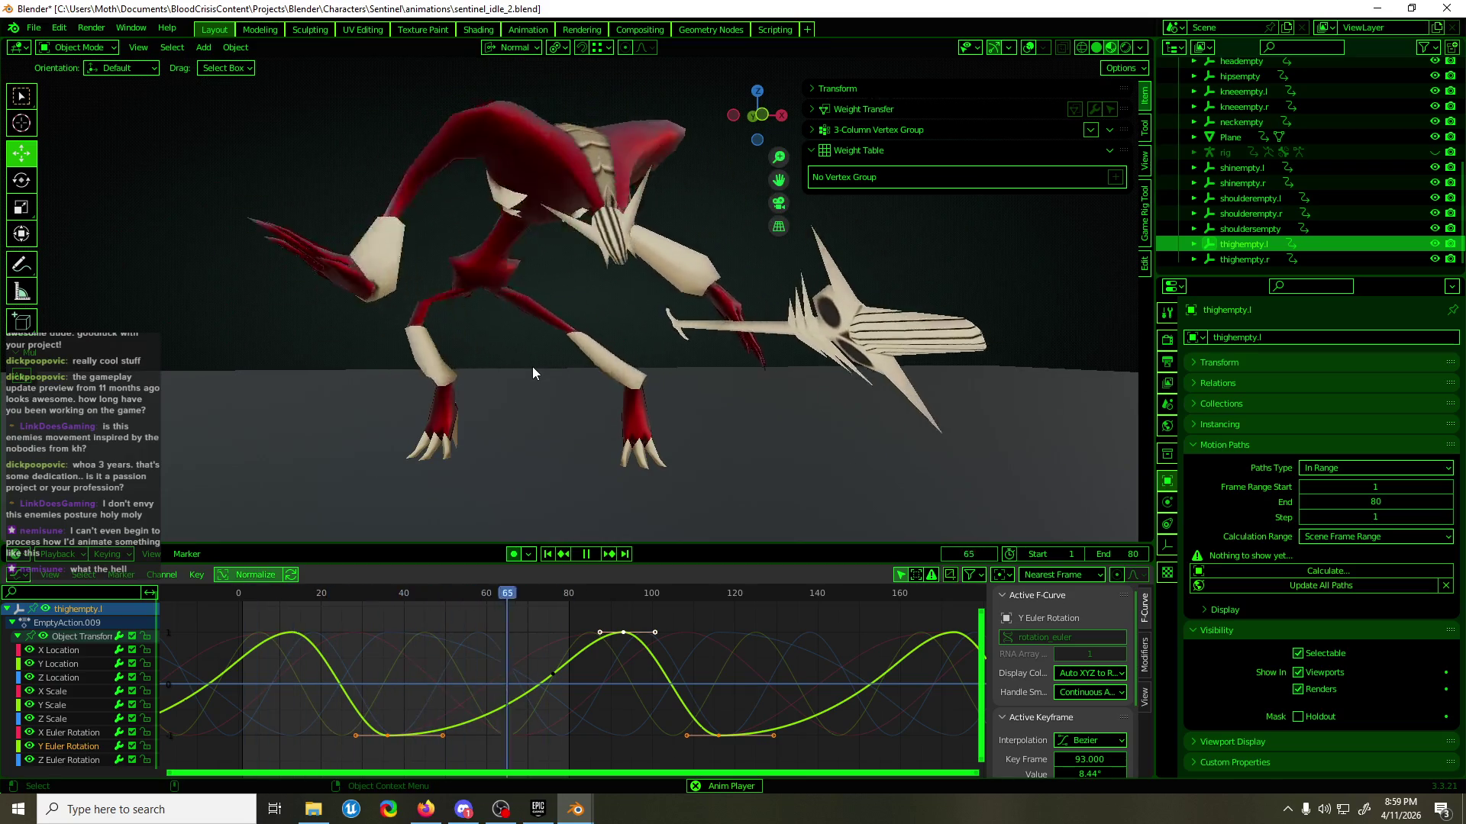
{"action": "key", "text": "shift+alt+z"}
{"action": "key", "text": "KP_1"}
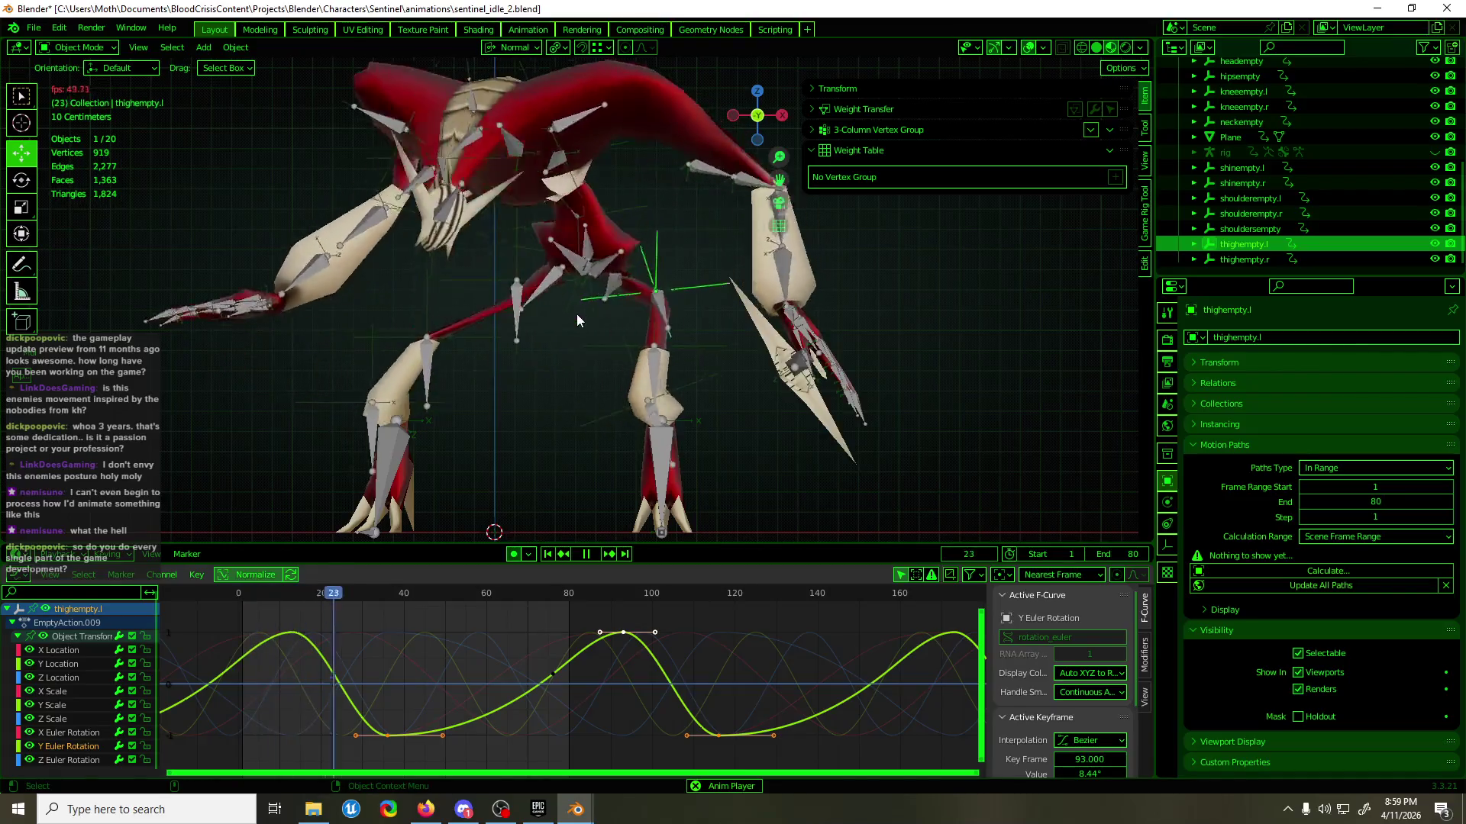
- Review playback, select thighempty.r, and return to the first frame
{"action": "key", "text": "space"}
{"action": "left_click", "coordinate": [737, 355]}
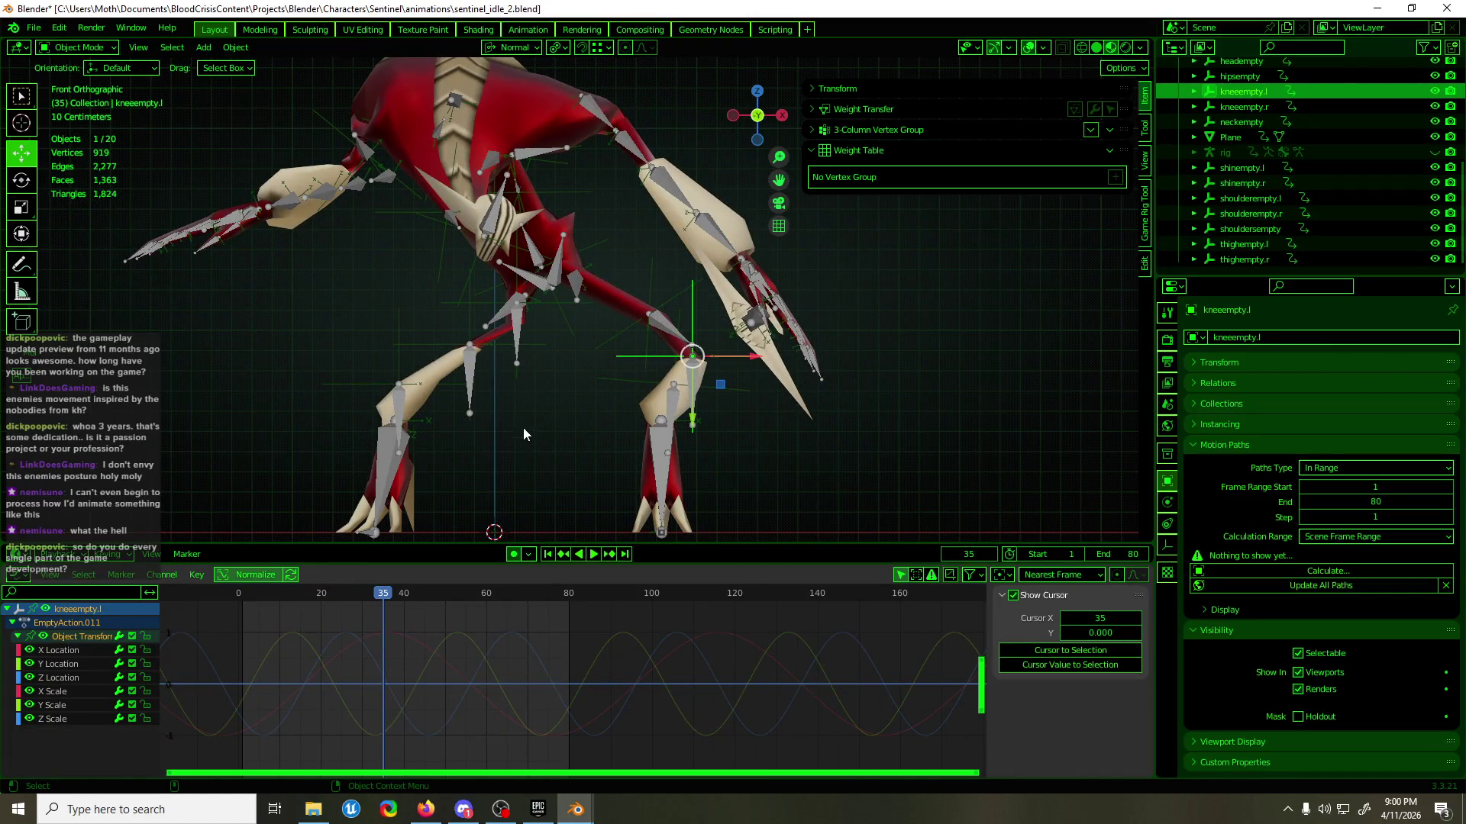
{"action": "key", "text": "space"}
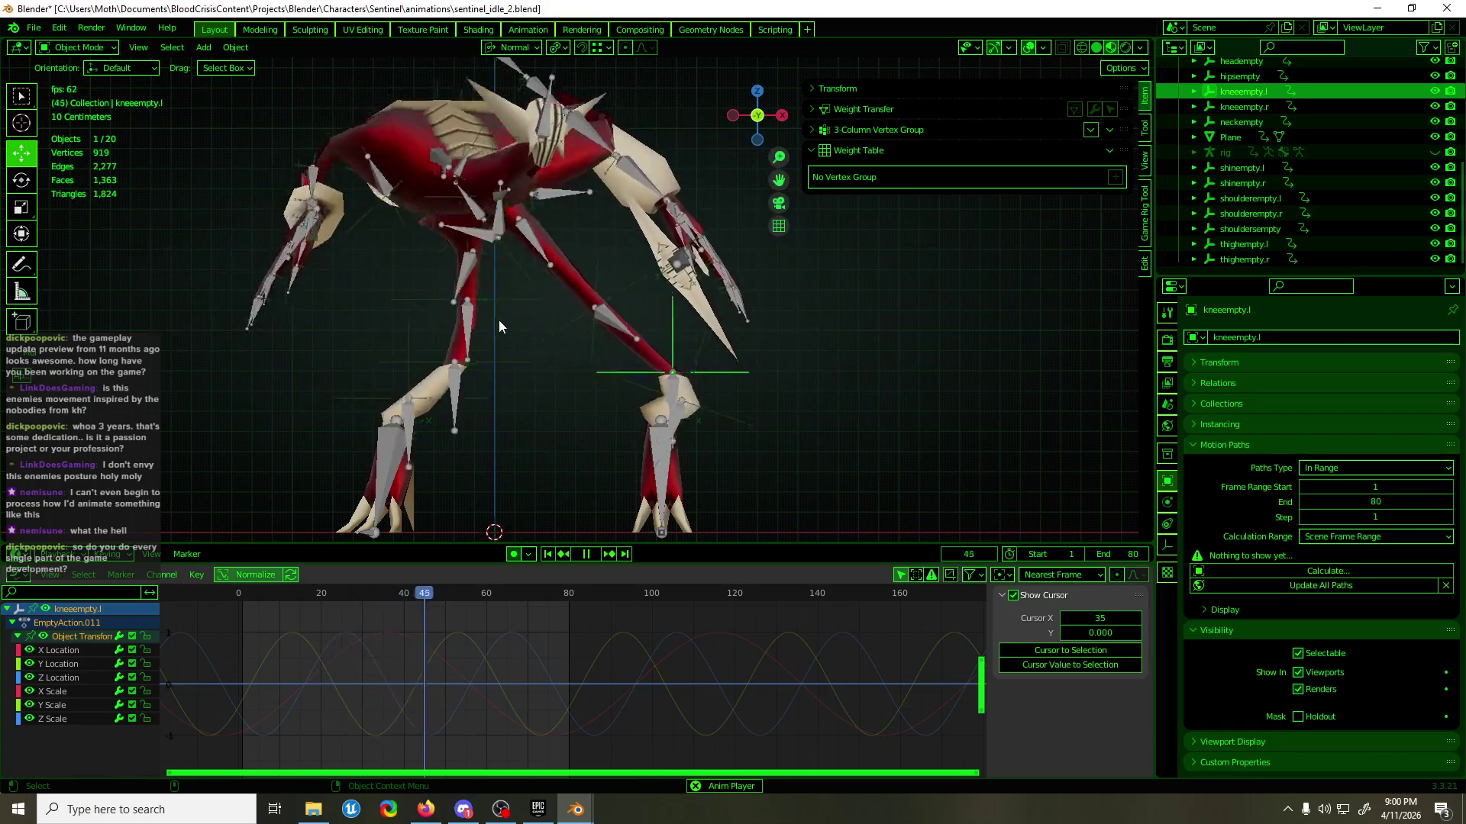
{"action": "key", "text": "space"}
{"action": "left_click", "coordinate": [384, 276]}
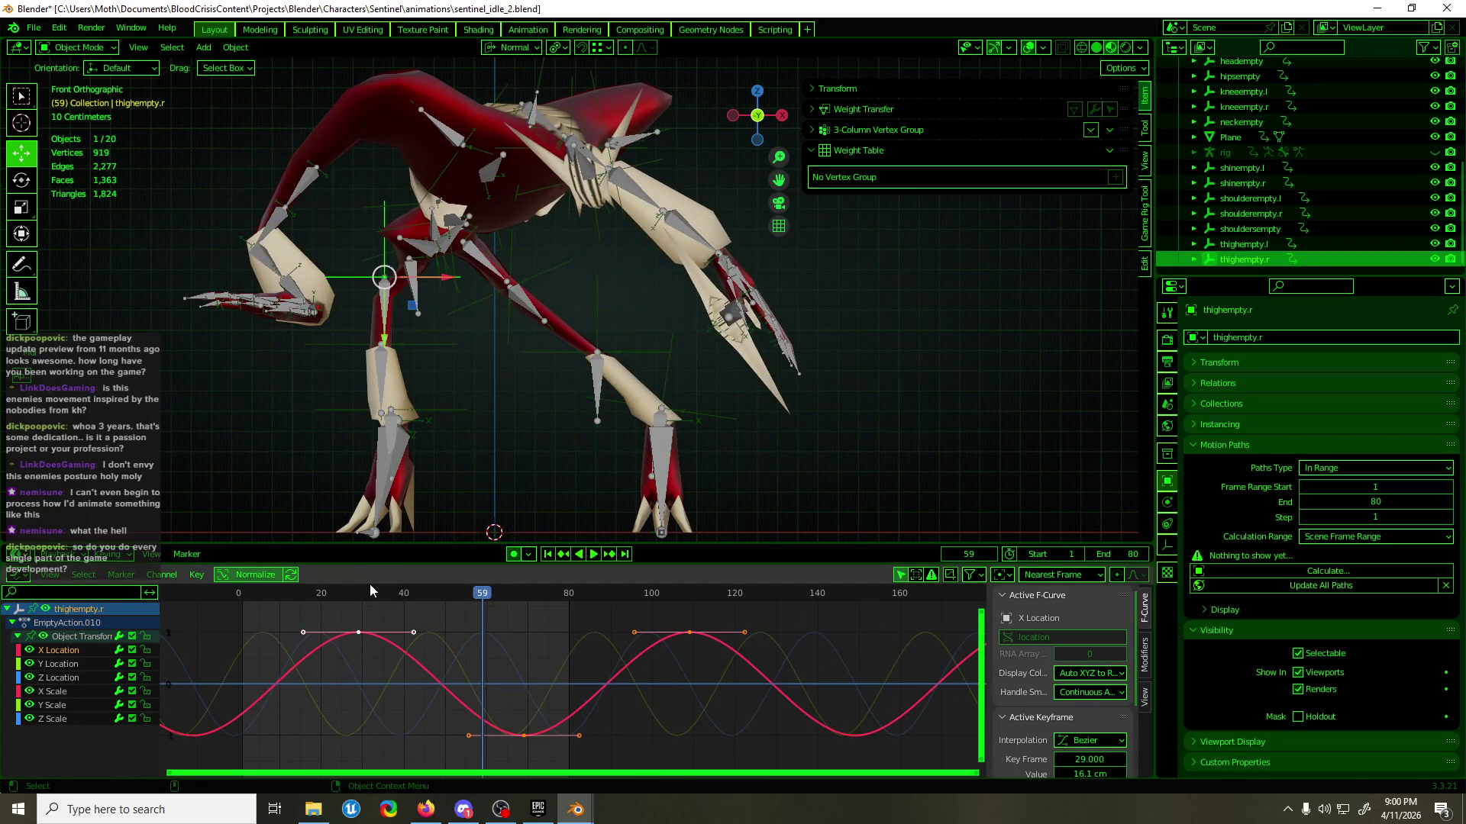
{"action": "key", "text": "shift+Left"}
{"action": "key", "text": "space"}
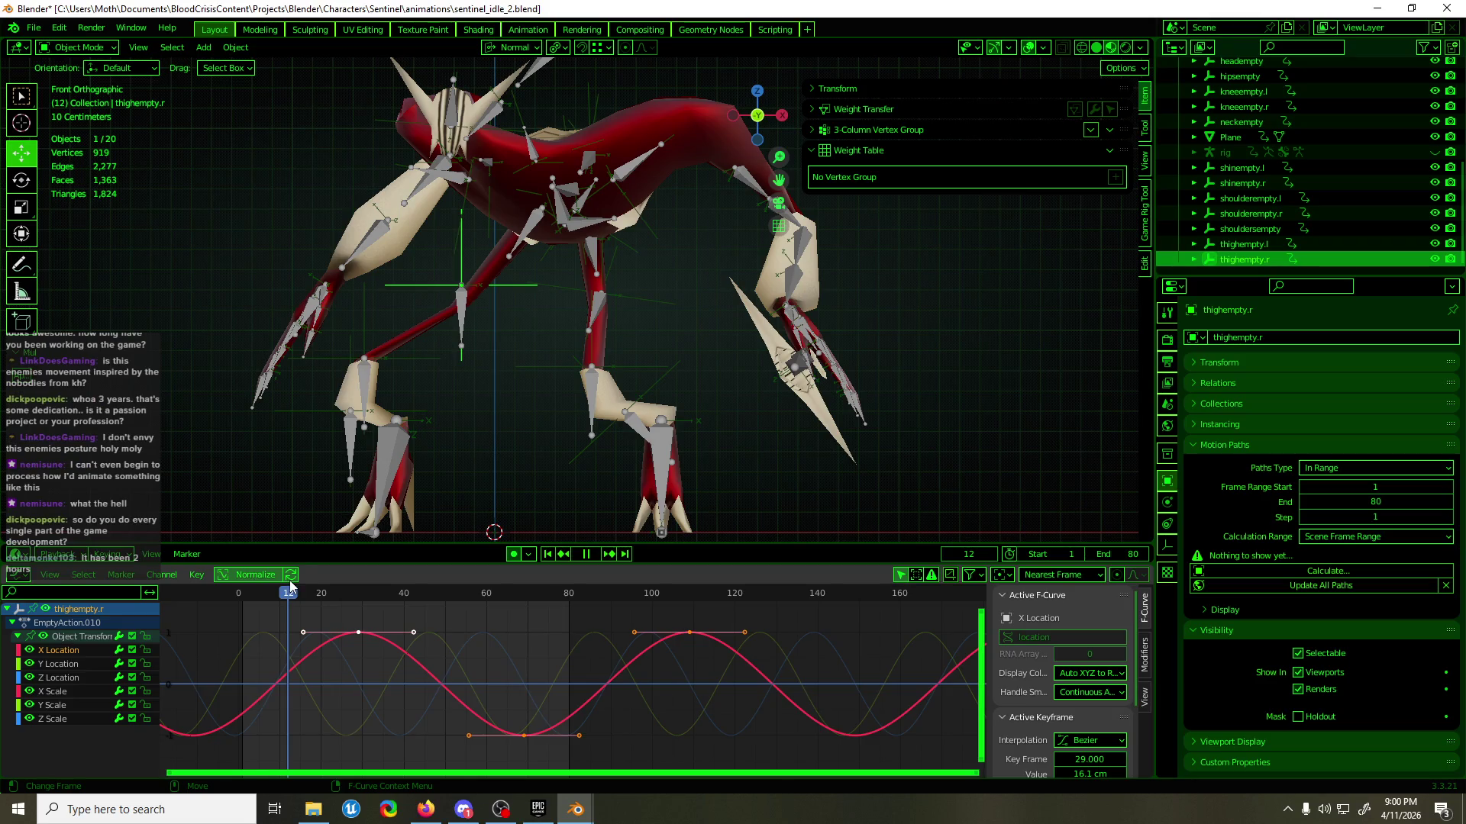
{"action": "left_click_drag", "start_coordinate": [290, 586], "coordinate": [240, 598]}
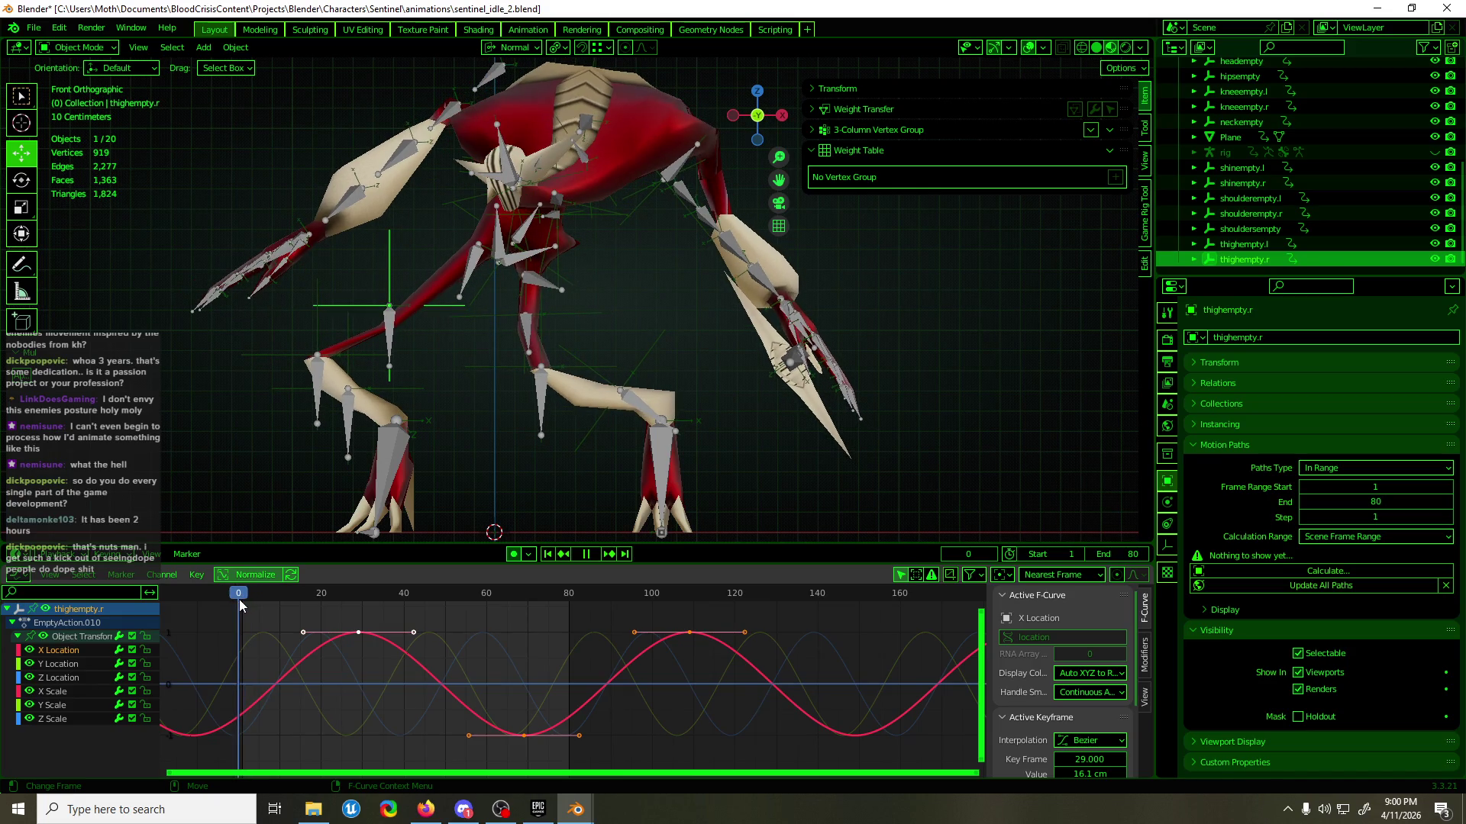
{"action": "key", "text": "space"}
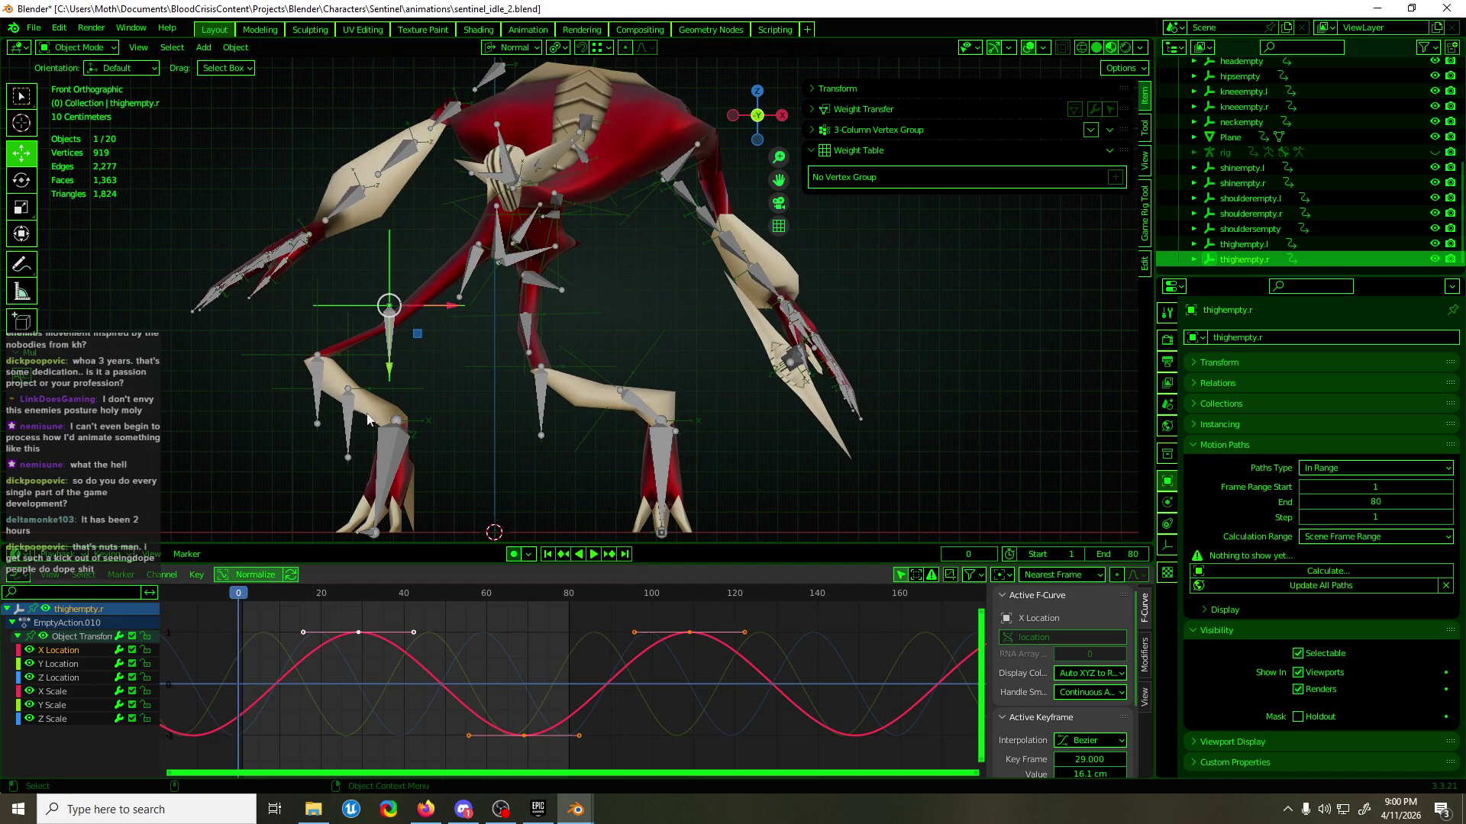
- Rotate thighempty.r by 48.8° at the first frame and key it
{"action": "key", "text": "shift+space"}
{"action": "key", "text": "r"}
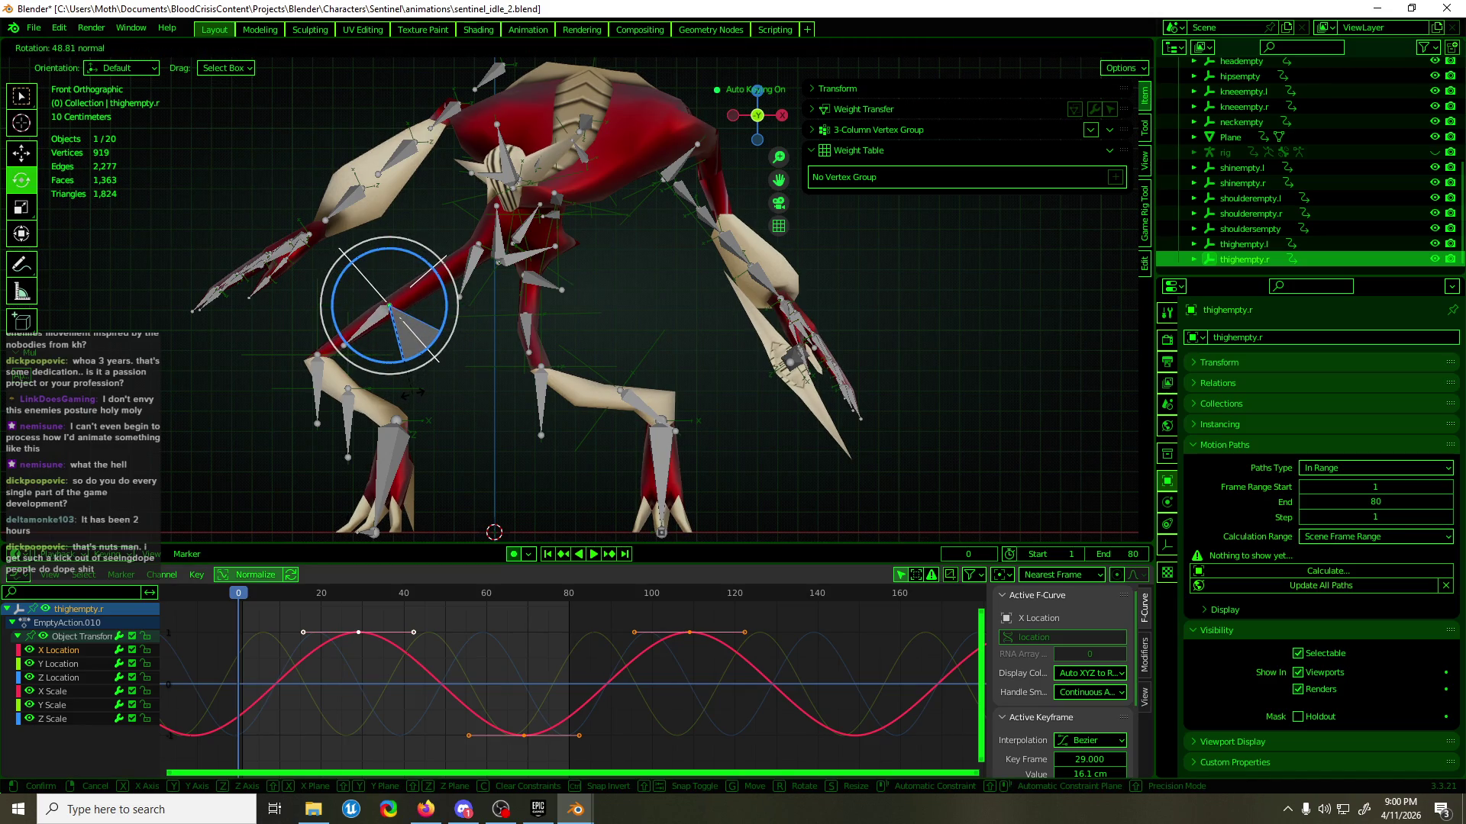
{"action": "left_click_drag", "start_coordinate": [412, 392], "coordinate": [413, 395]}
{"action": "key", "text": "shift+space"}
{"action": "key", "text": "g"}
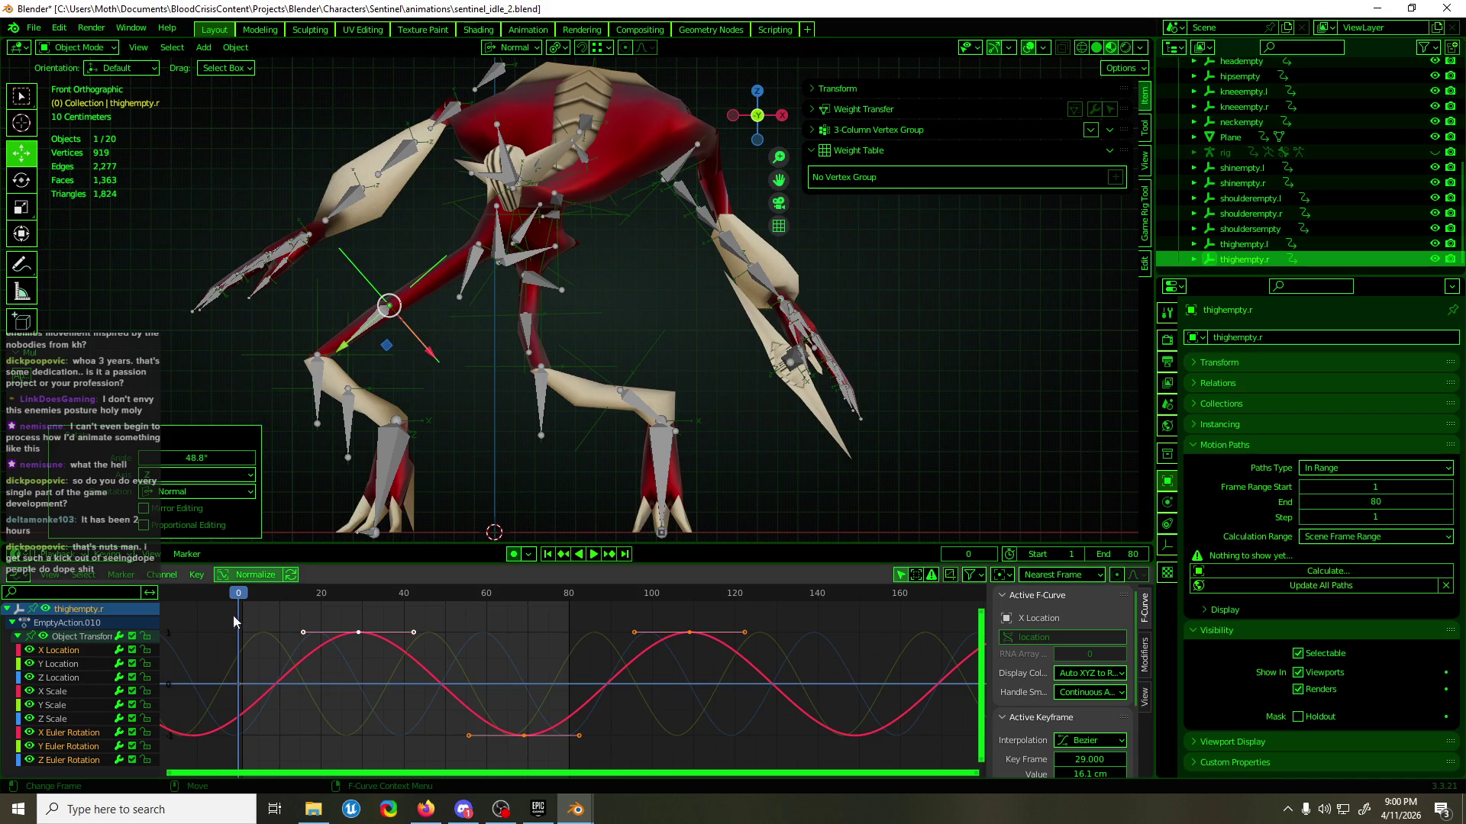
- Key thighempty.r at -47.6° rotation on frame 40
{"action": "left_click_drag", "start_coordinate": [66, 639], "coordinate": [150, 666]}
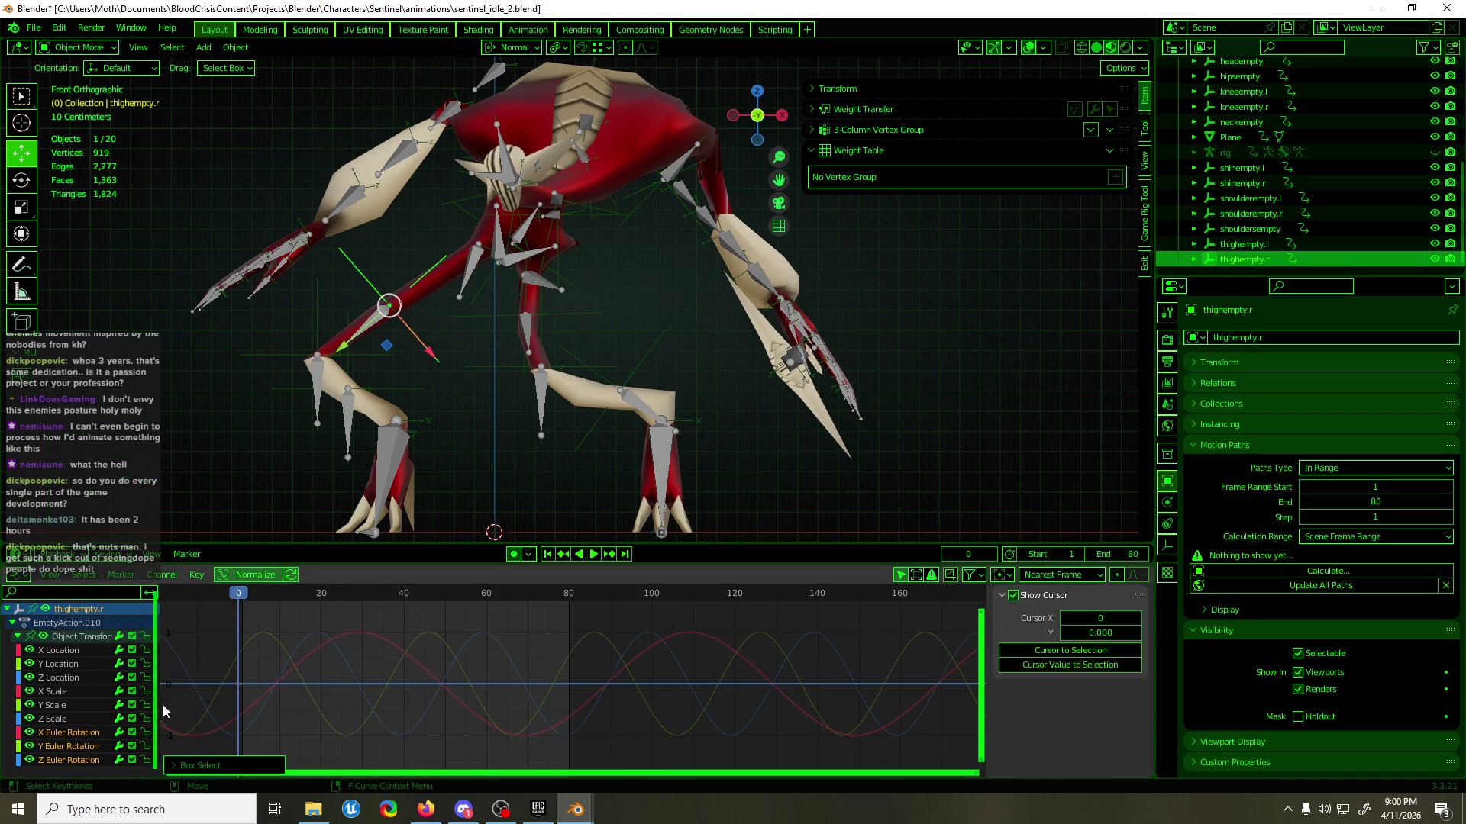
{"action": "key", "text": "g"}
{"action": "key", "text": "x"}
{"action": "left_click_drag", "start_coordinate": [390, 594], "coordinate": [406, 594]}
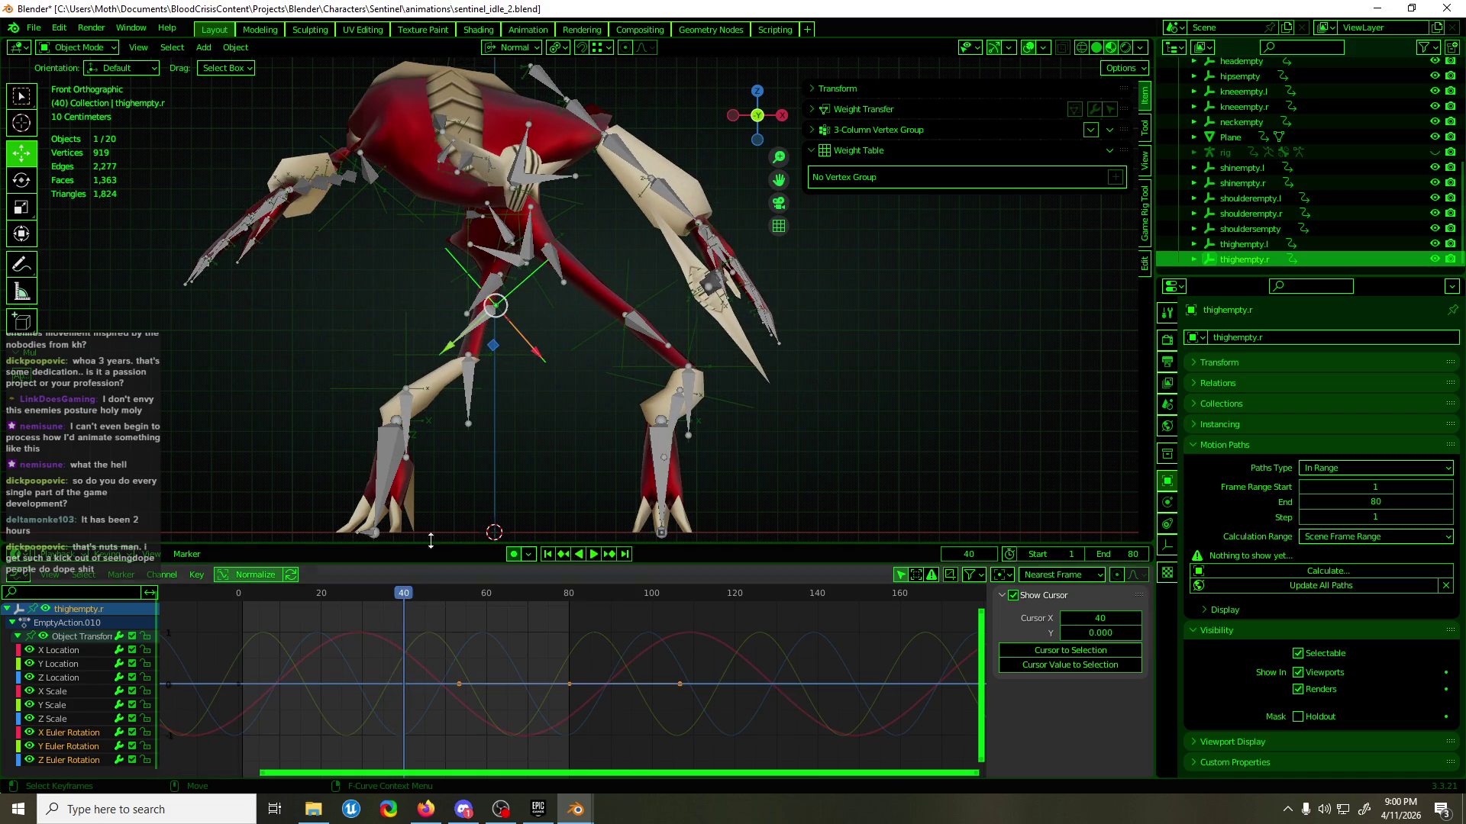
{"action": "left_click", "coordinate": [578, 351]}
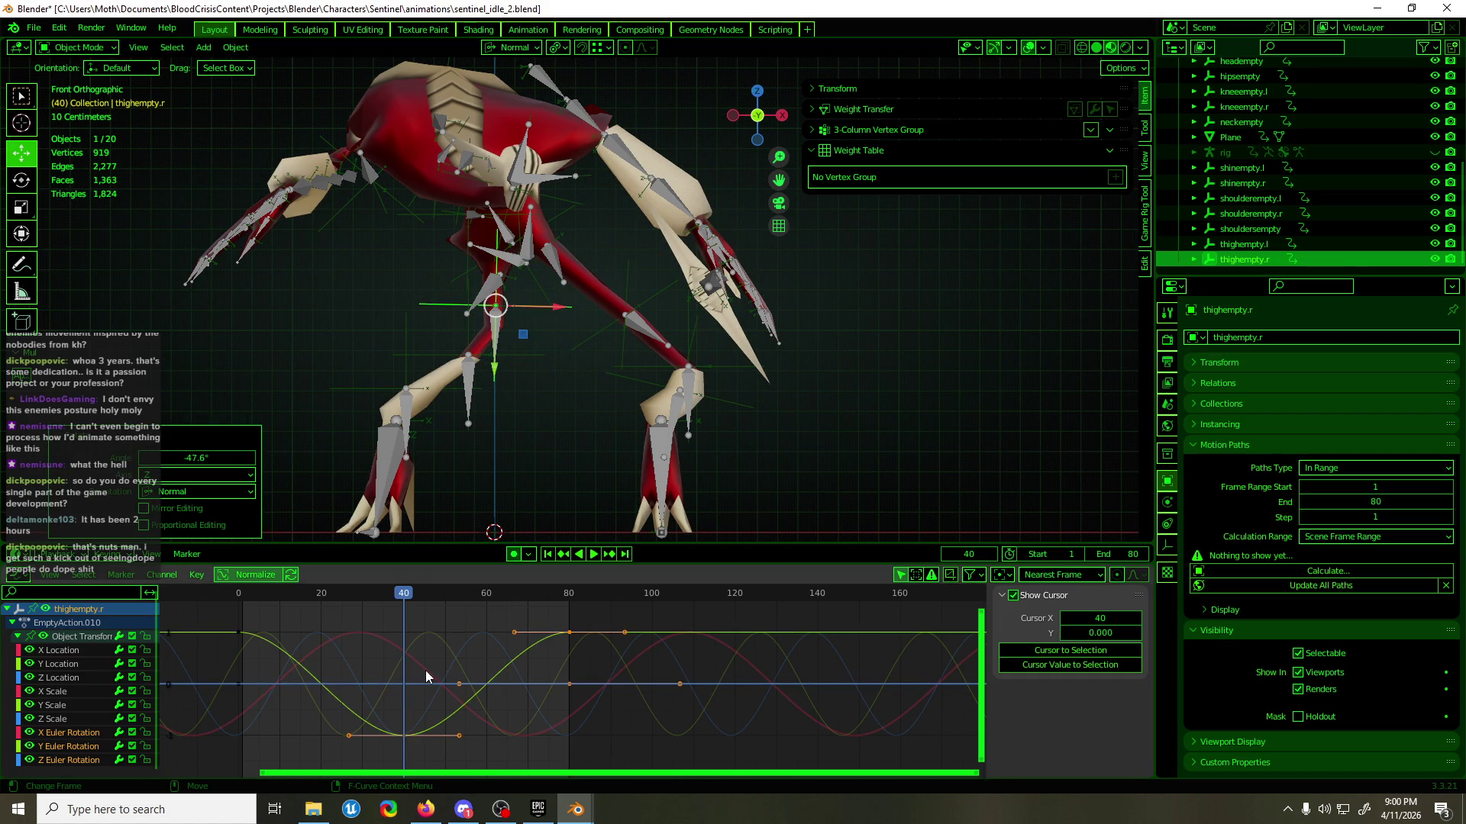
- Make all of thighempty.r's curves cyclic, then scrub to frame 37
{"action": "key", "text": "a"}
{"action": "key", "text": "F3"}
{"action": "key", "text": "Return"}
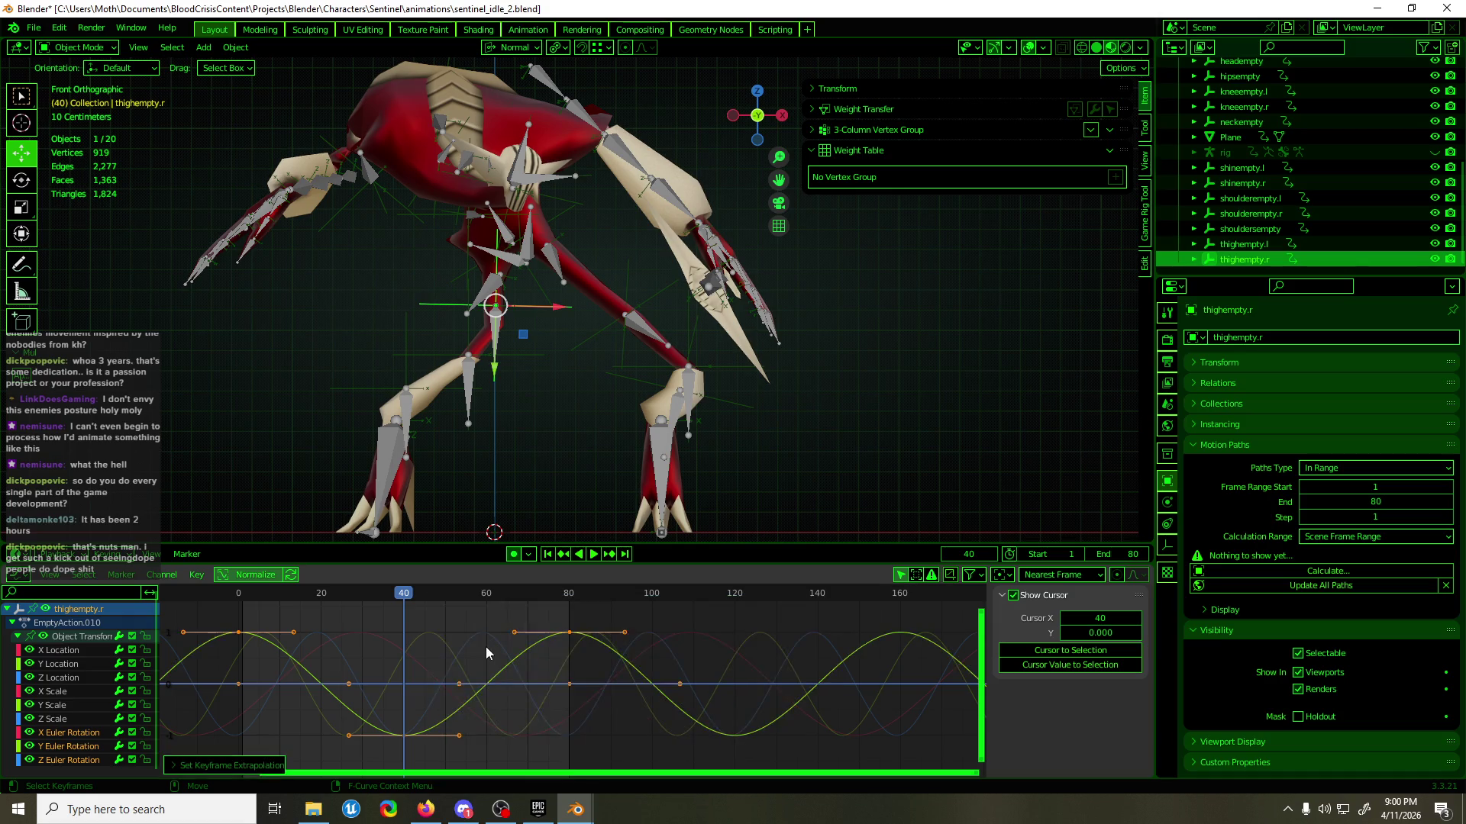
{"action": "mouse_move", "coordinate": [391, 594]}
{"action": "left_mouse_down"}
{"action": "mouse_move", "coordinate": [373, 593]}
{"action": "mouse_move", "coordinate": [513, 582]}
{"action": "left_mouse_up"}
{"action": "middle_click_drag", "start_coordinate": [388, 342], "coordinate": [551, 379]}
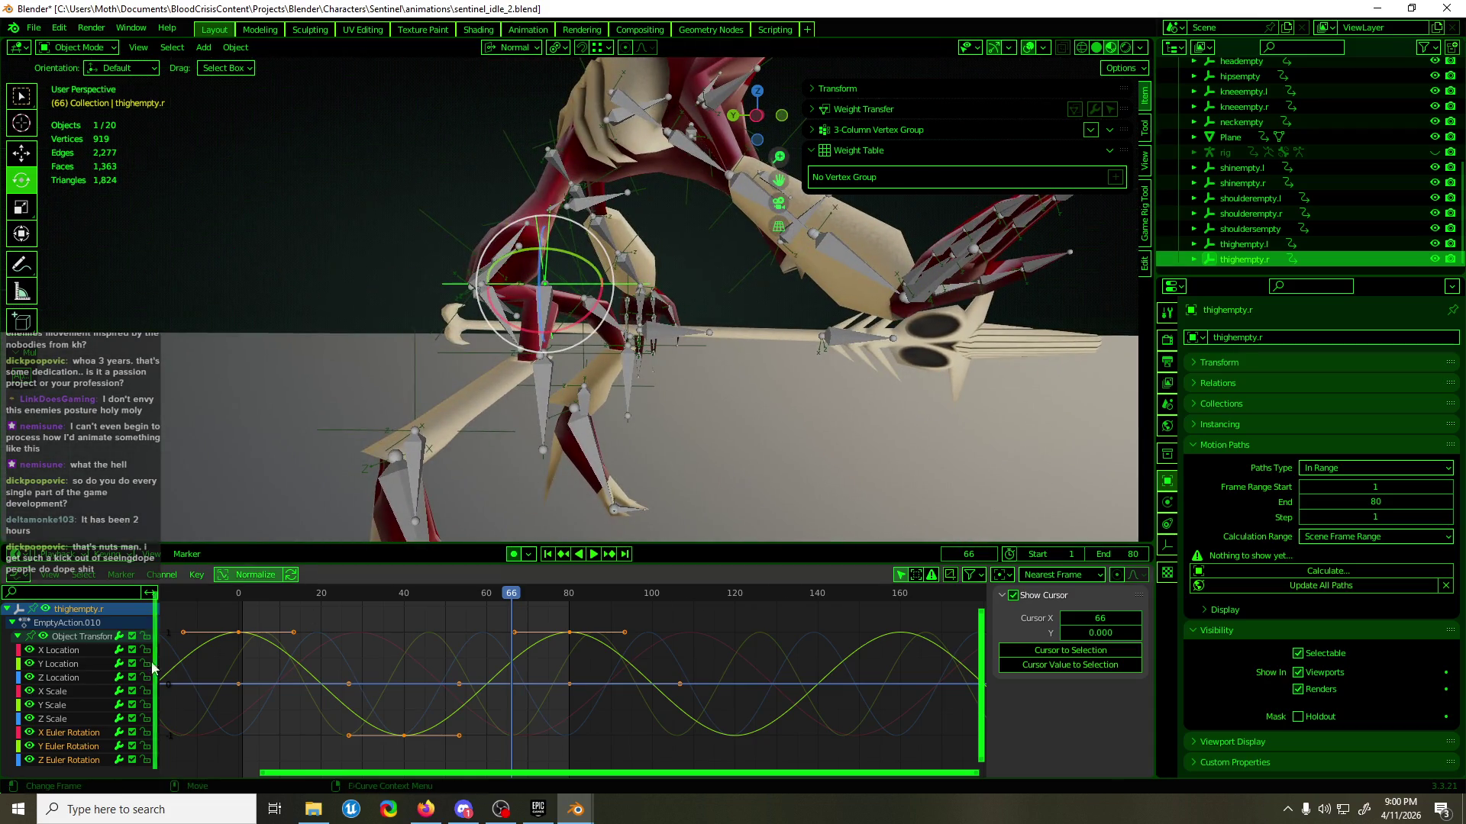
- Select the X Euler Rotation curve and play the loop in side orthographic view
{"action": "left_click", "coordinate": [72, 735]}
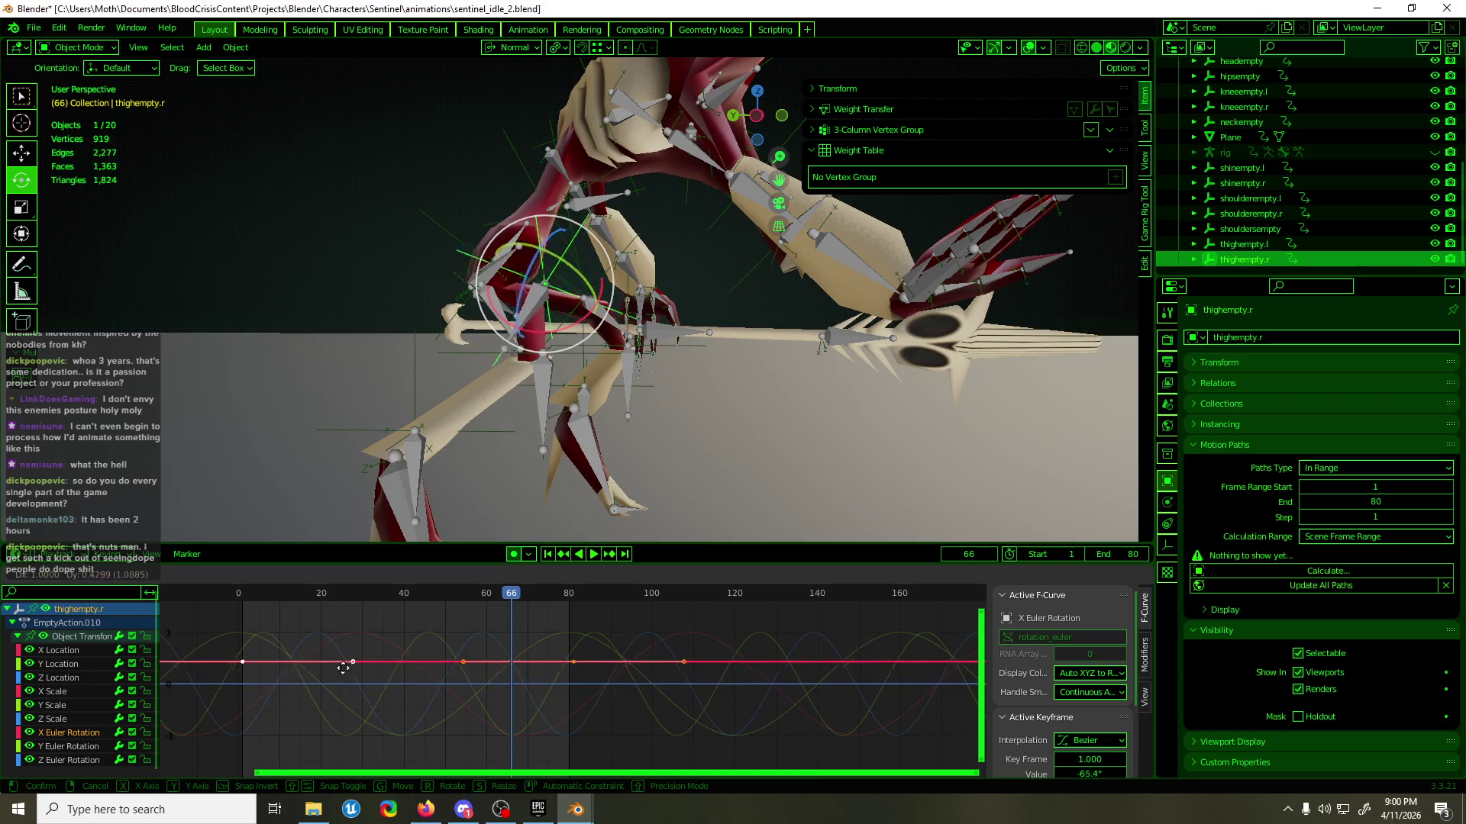
{"action": "mouse_move", "coordinate": [458, 427]}
{"action": "middle_mouse_down"}
{"action": "mouse_move", "coordinate": [562, 360]}
{"action": "mouse_move", "coordinate": [421, 341]}
{"action": "mouse_move", "coordinate": [618, 348]}
{"action": "middle_mouse_up"}
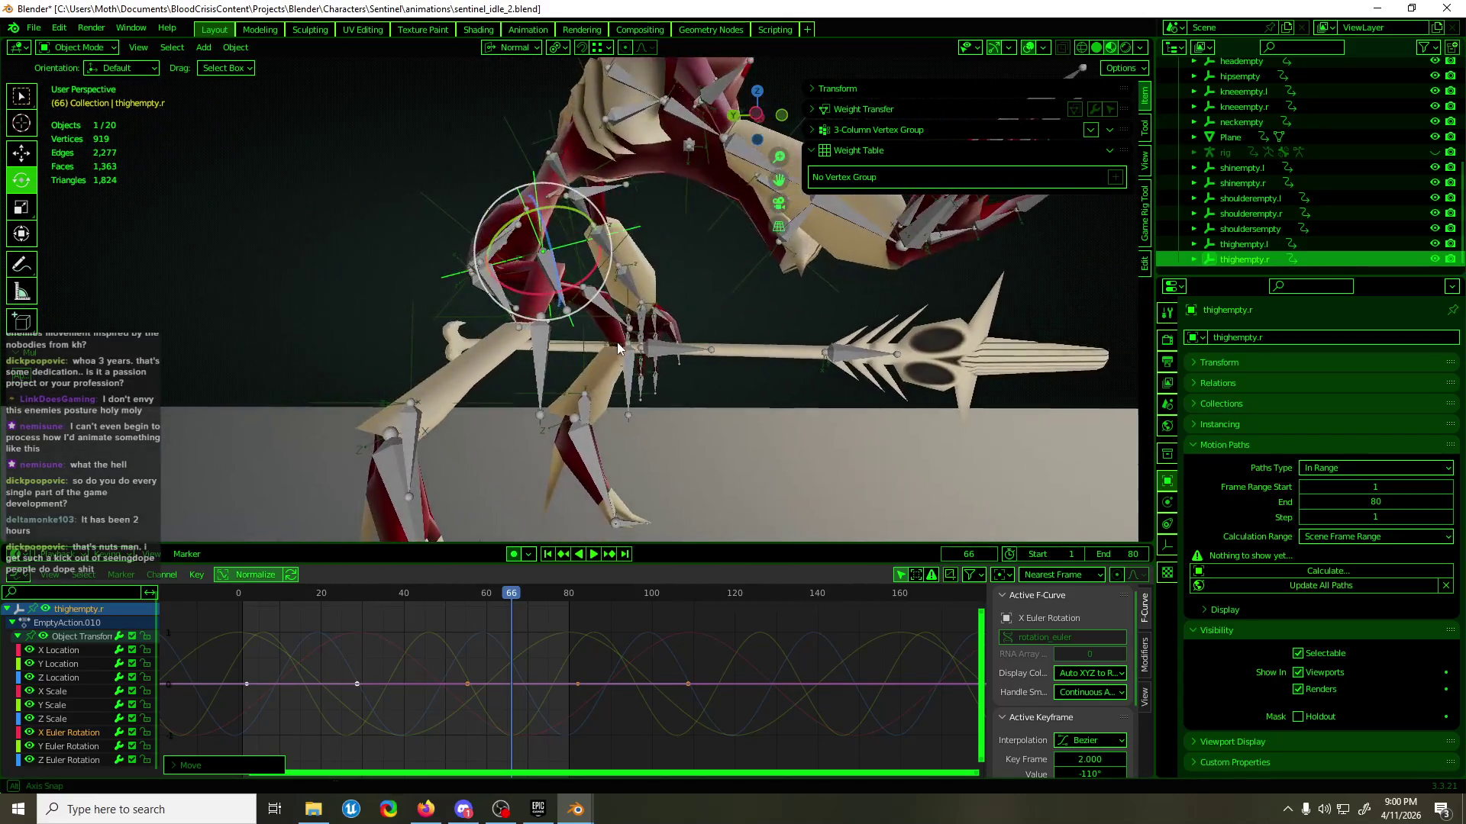
{"action": "key", "text": "space"}
{"action": "key", "text": "KP_3"}
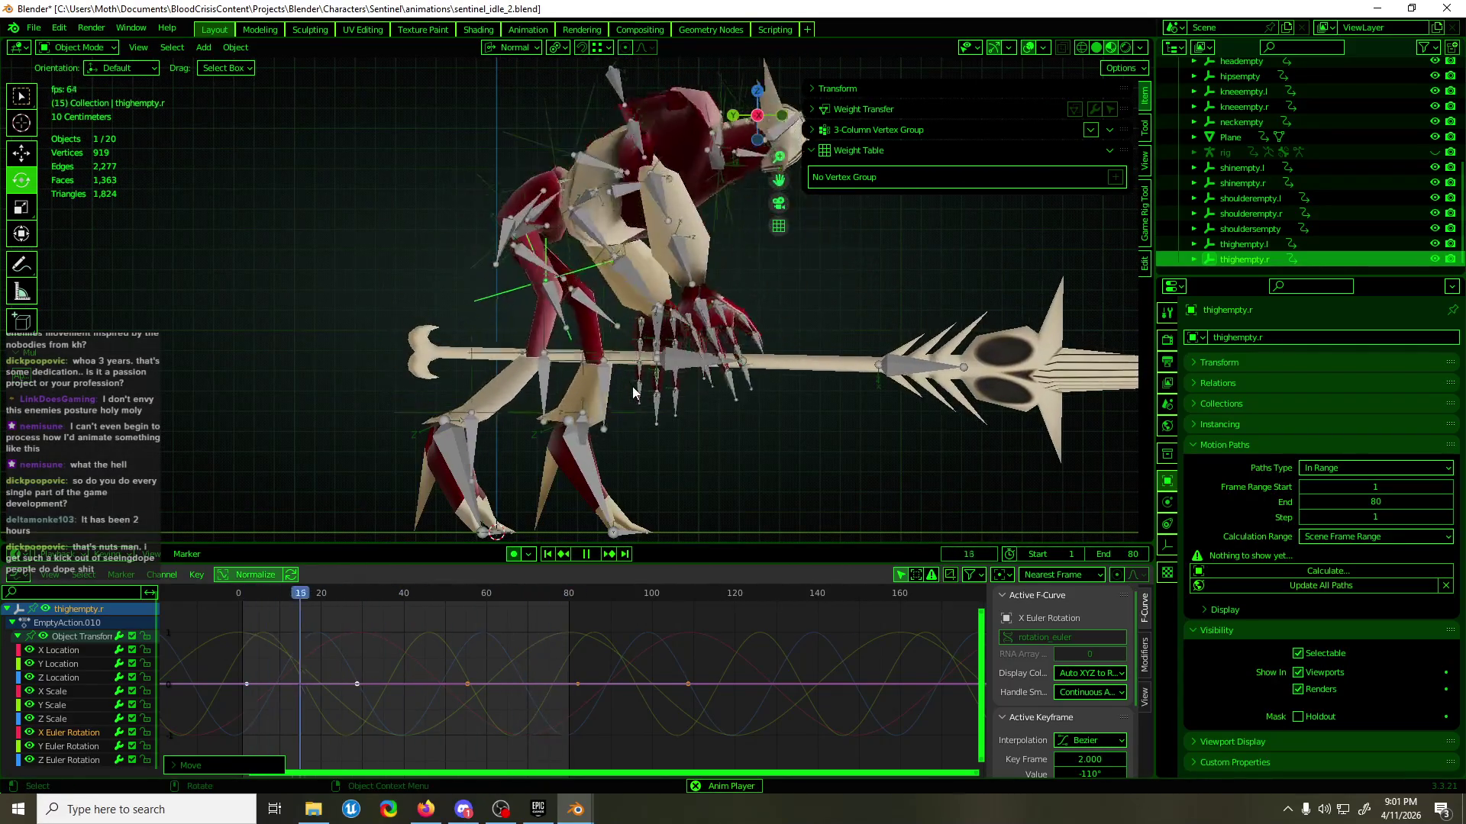
- Raise thighempty.r's Y Location keyframes, then hide the viewport overlays
{"action": "left_click", "coordinate": [84, 661]}
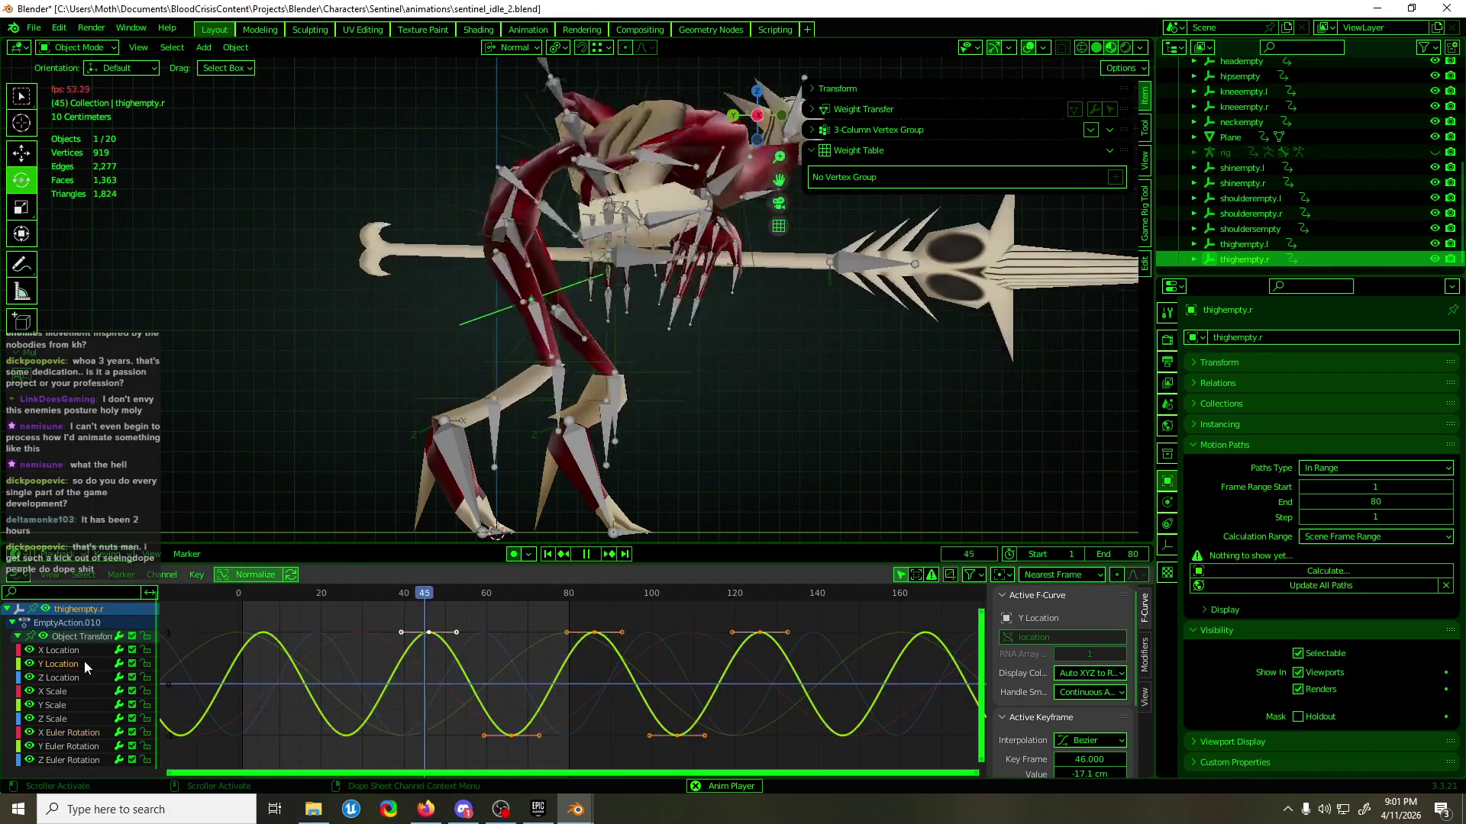
{"action": "key", "text": "g"}
{"action": "key", "text": "y"}
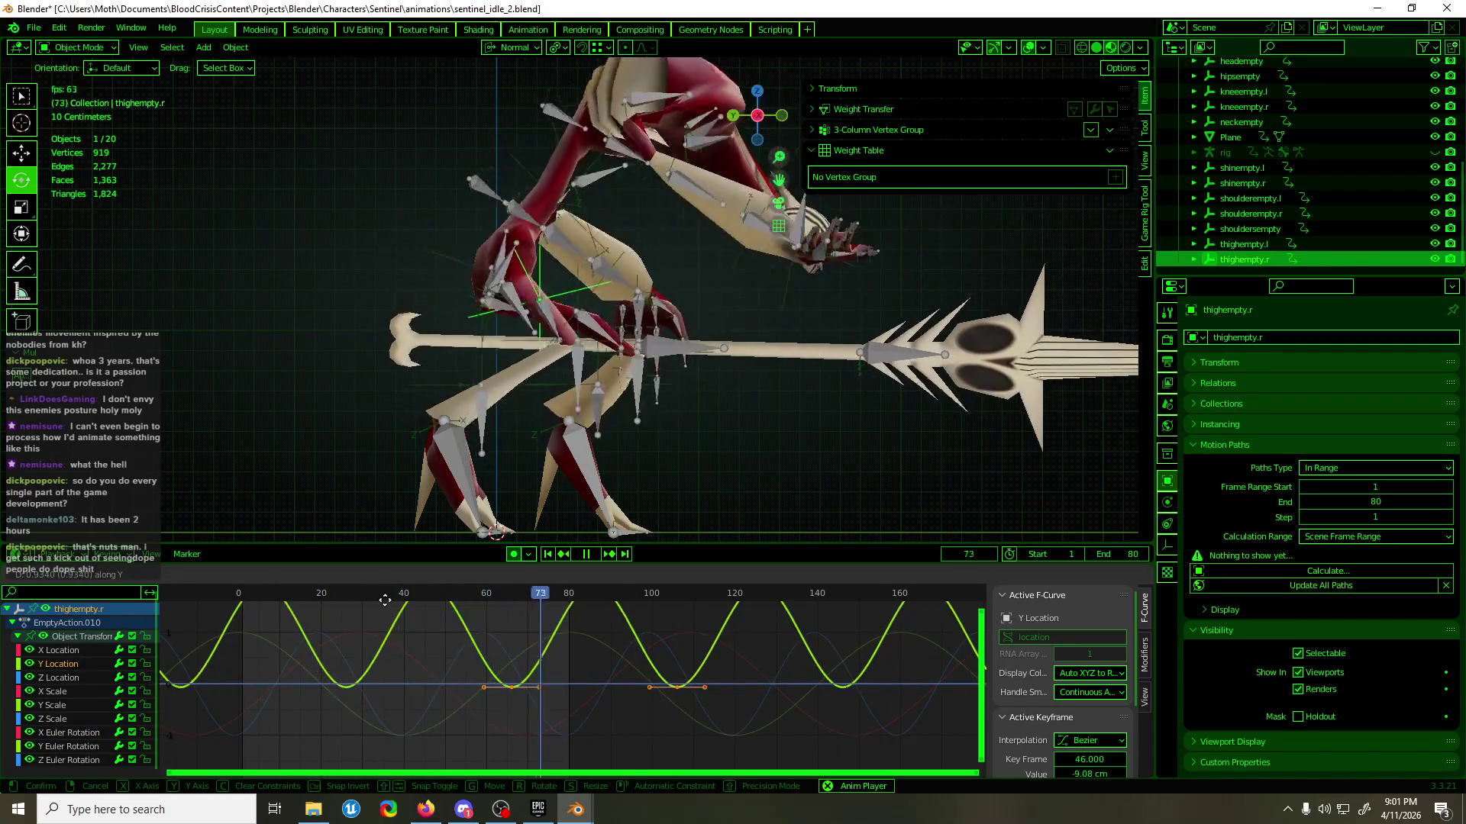
{"action": "left_click", "coordinate": [649, 458]}
{"action": "middle_click_drag", "start_coordinate": [690, 418], "coordinate": [516, 402]}
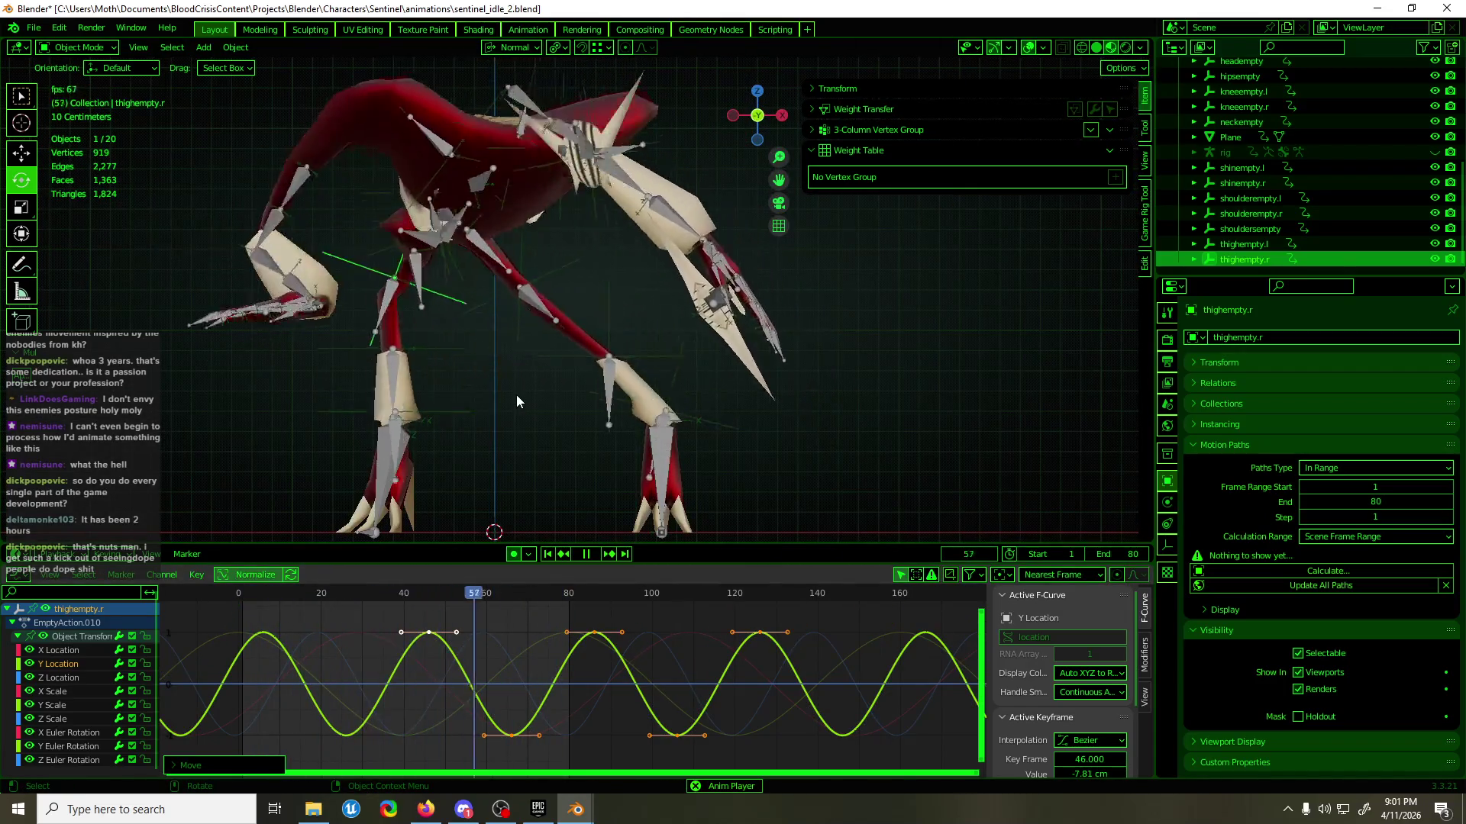
{"action": "left_click", "coordinate": [1030, 48]}
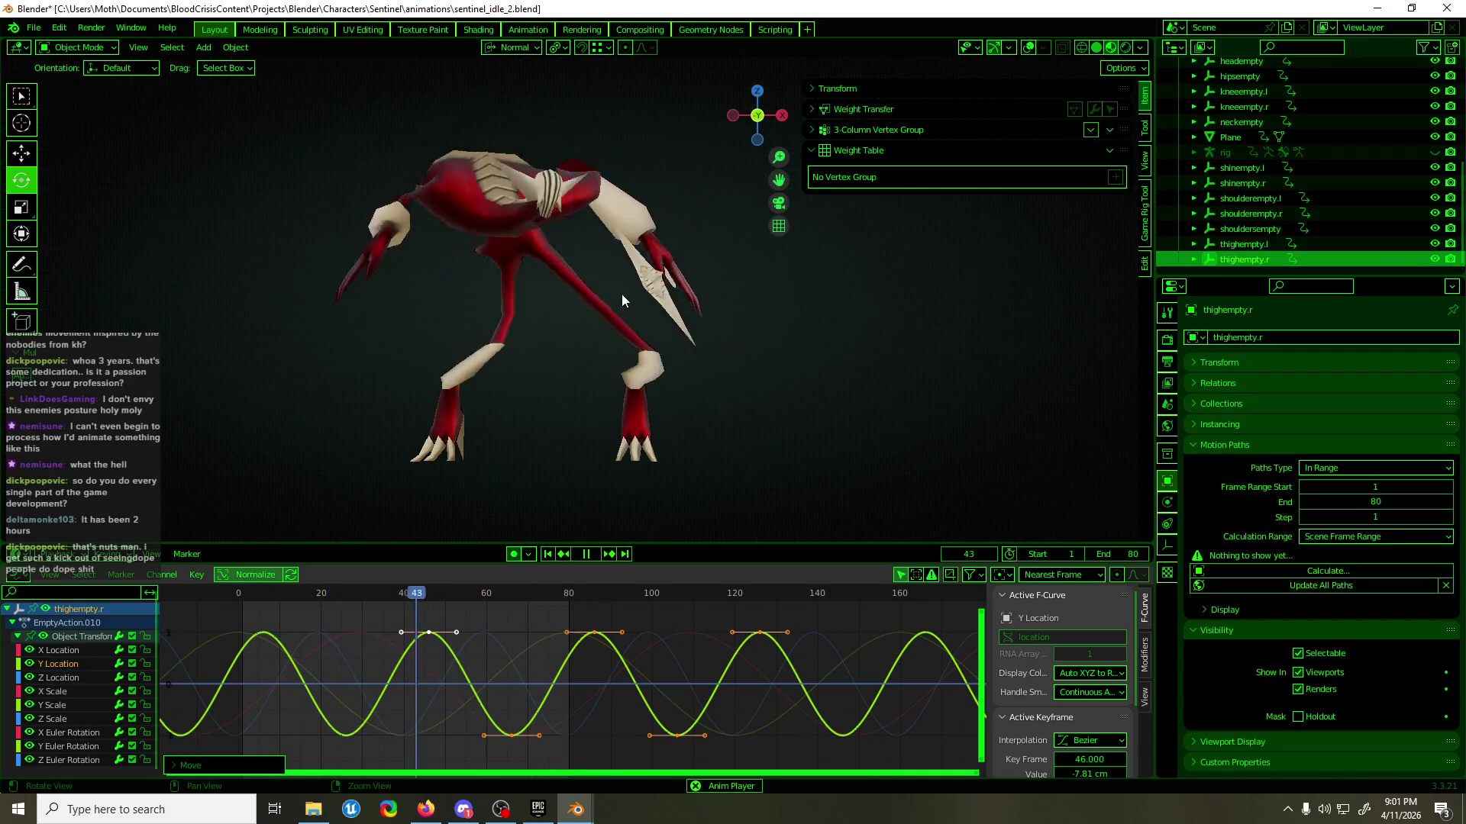
- Save sentinel_idle_2.blend with Ctrl+S and turn the rig overlays back on
{"action": "scroll", "coordinate": [623, 287], "scroll_direction": "up", "scroll_amount": 6}
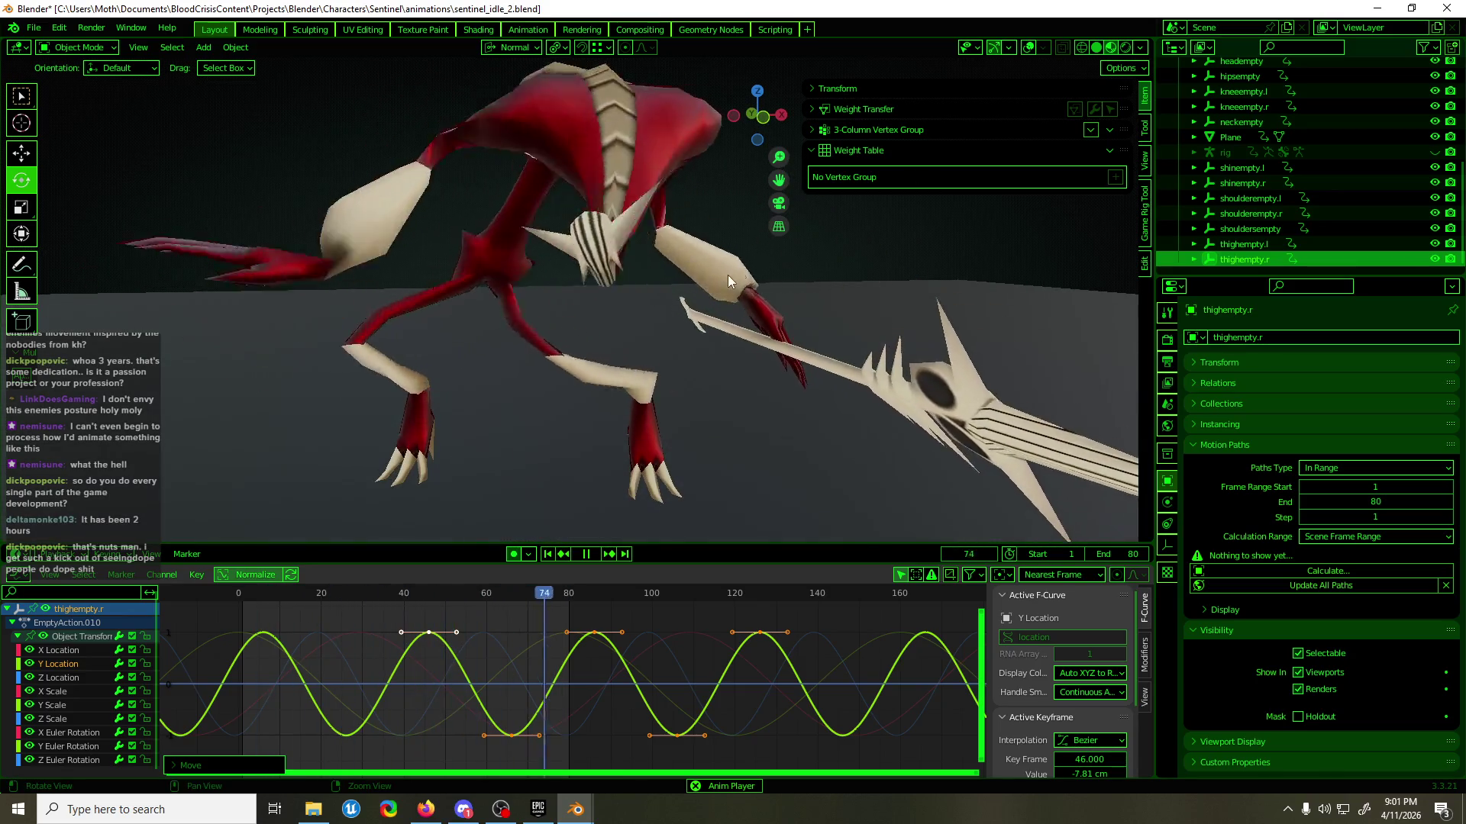
{"action": "key", "text": "ctrl+s"}
{"action": "mouse_move", "coordinate": [725, 290]}
{"action": "middle_mouse_down"}
{"action": "mouse_move", "coordinate": [837, 278]}
{"action": "mouse_move", "coordinate": [735, 300]}
{"action": "middle_mouse_up"}
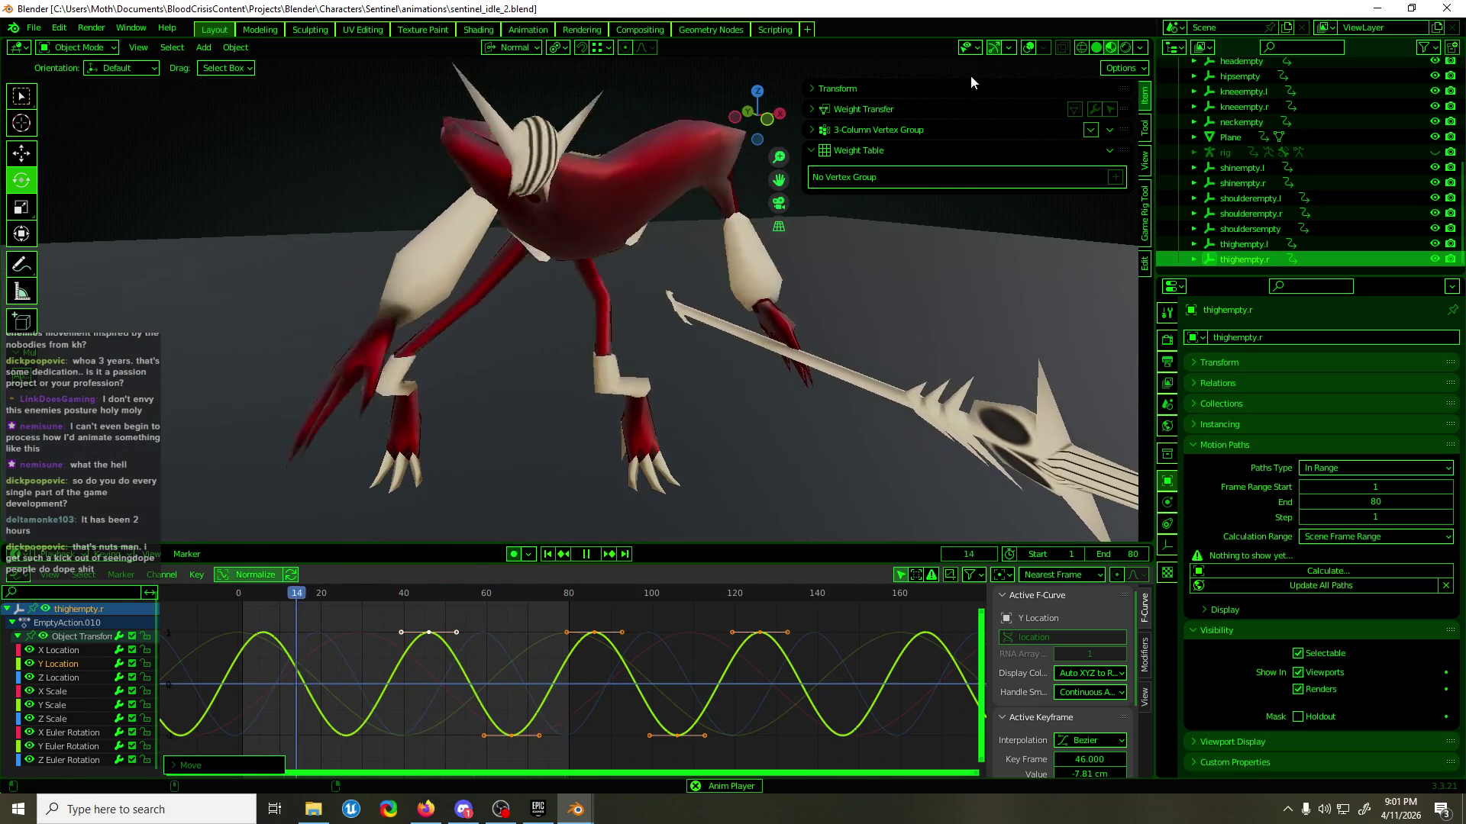
{"action": "left_click", "coordinate": [1028, 48]}
{"action": "mouse_move", "coordinate": [672, 249]}
{"action": "middle_mouse_down"}
{"action": "mouse_move", "coordinate": [478, 327]}
{"action": "mouse_move", "coordinate": [515, 333]}
{"action": "mouse_move", "coordinate": [315, 294]}
{"action": "mouse_move", "coordinate": [768, 302]}
{"action": "mouse_move", "coordinate": [530, 318]}
{"action": "mouse_move", "coordinate": [359, 301]}
{"action": "mouse_move", "coordinate": [384, 303]}
{"action": "middle_mouse_up"}
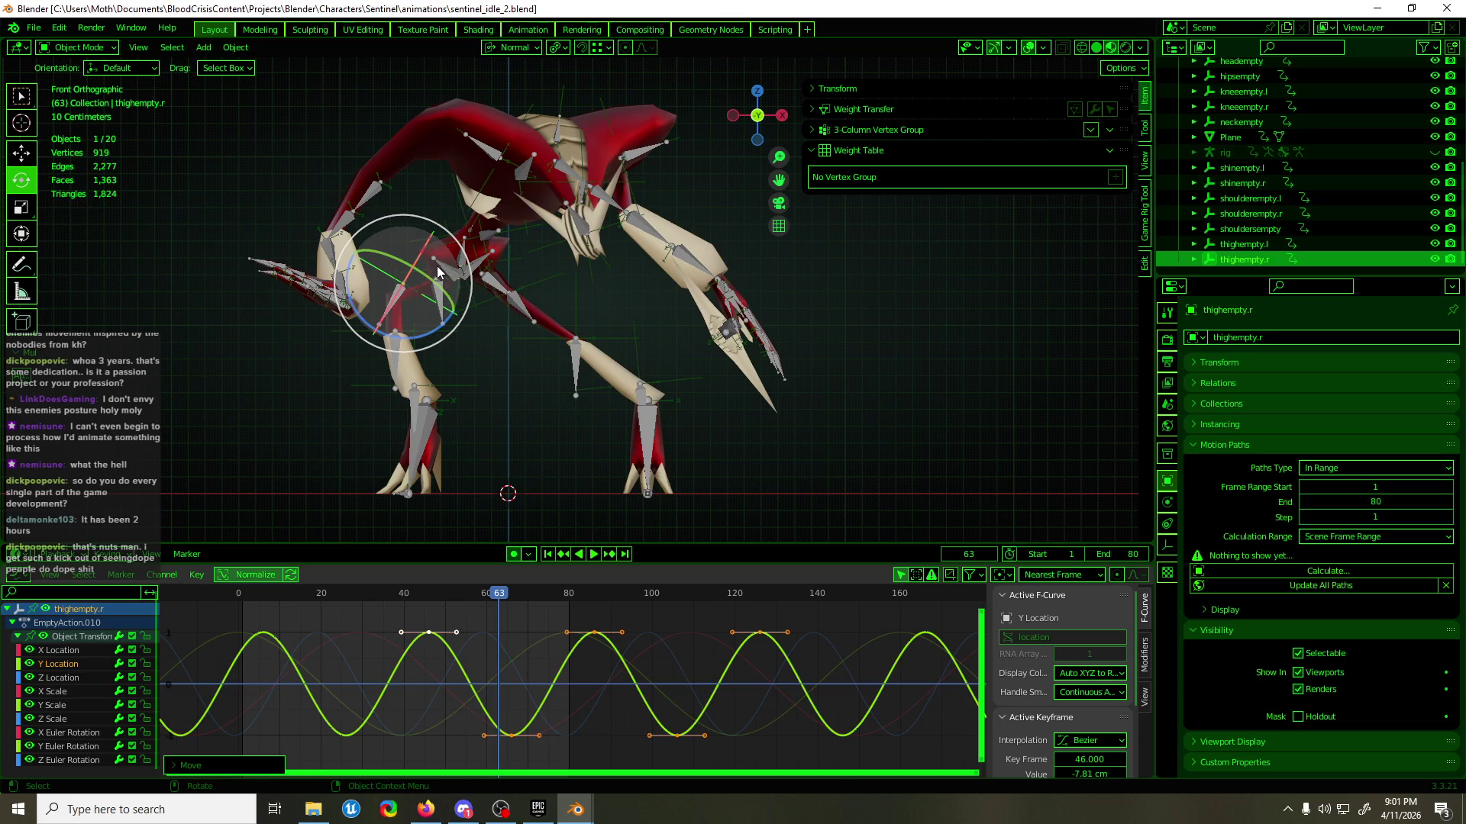
{"action": "key", "text": "space"}
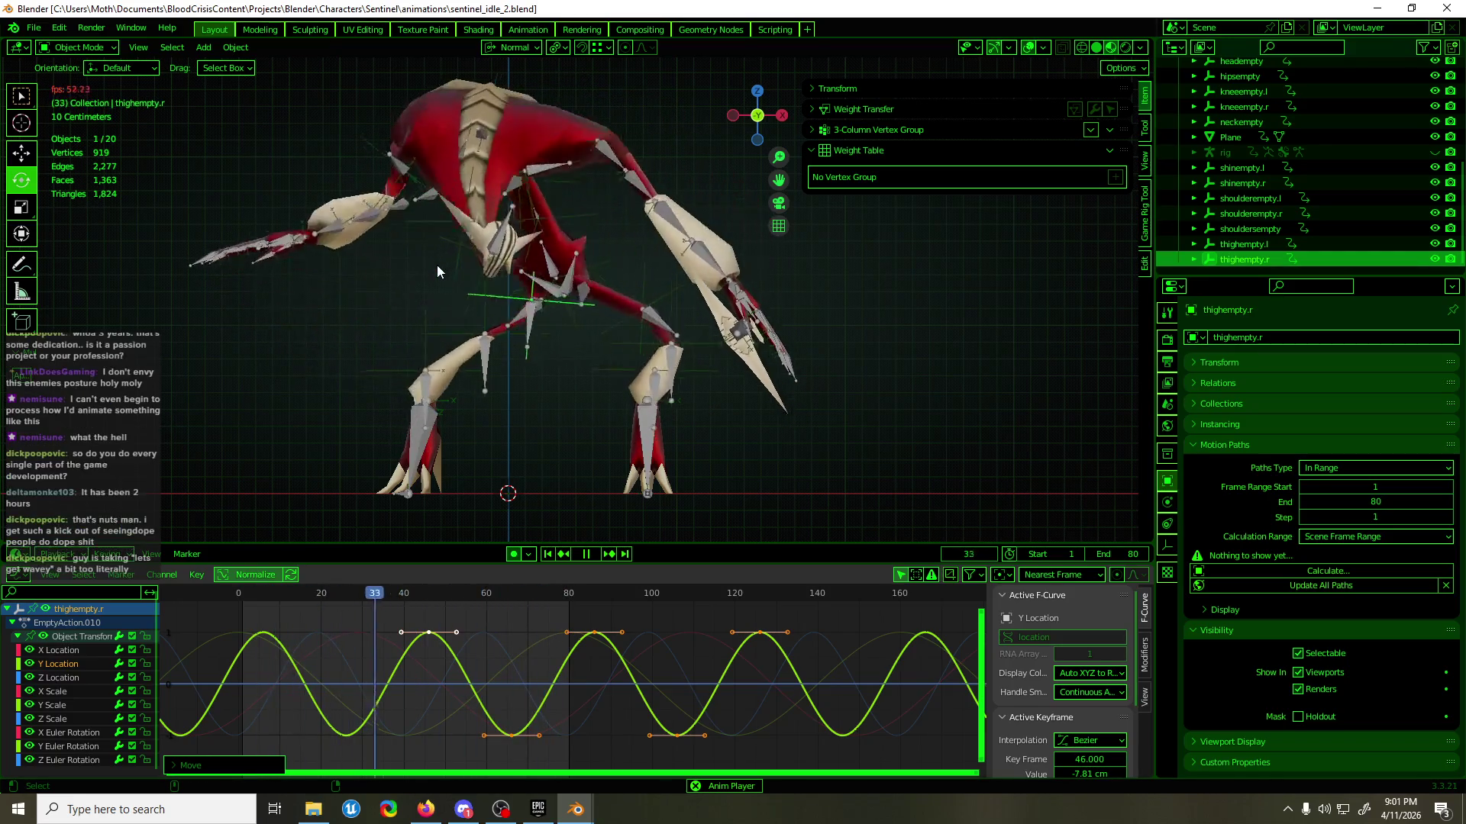
{"action": "key", "text": "ctrl+s"}
{"action": "mouse_move", "coordinate": [496, 198]}
{"action": "middle_mouse_down"}
{"action": "mouse_move", "coordinate": [652, 198]}
{"action": "mouse_move", "coordinate": [636, 217]}
{"action": "mouse_move", "coordinate": [497, 226]}
{"action": "mouse_move", "coordinate": [677, 217]}
{"action": "middle_mouse_up"}
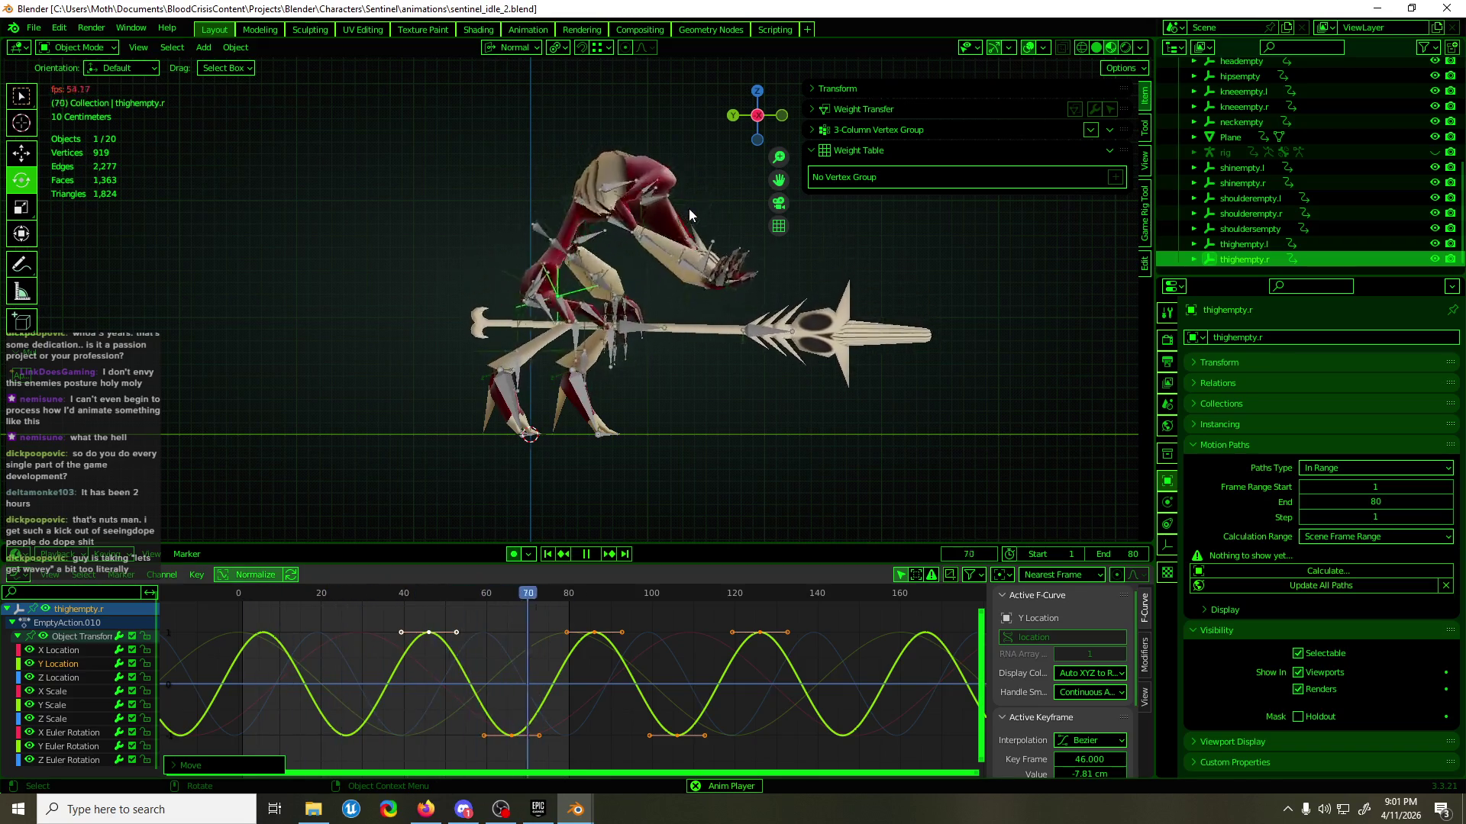
{"action": "scroll", "coordinate": [537, 350], "scroll_direction": "up", "scroll_amount": 3}
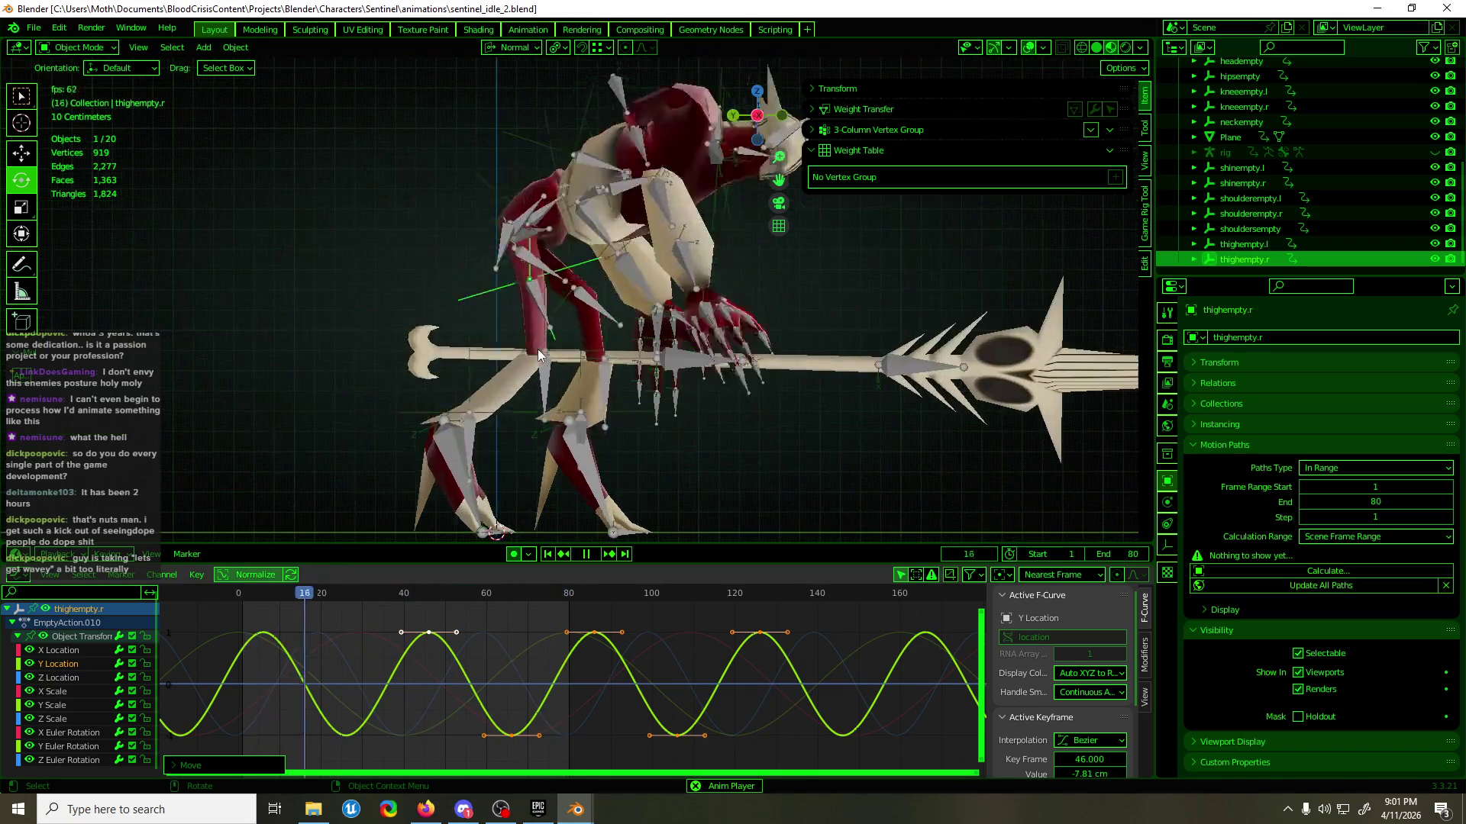
{"action": "key", "text": "Escape"}
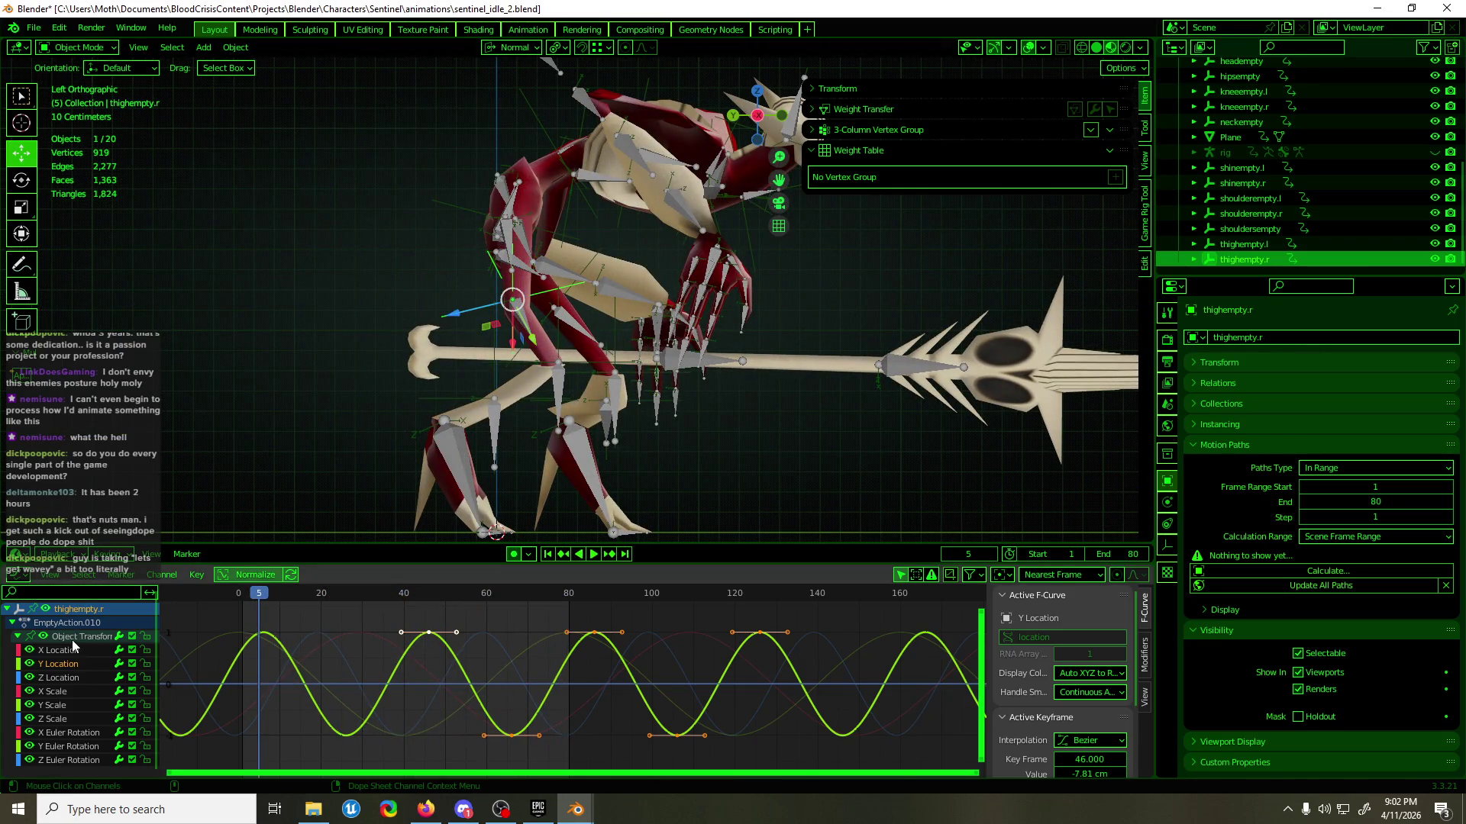
{"action": "left_click_drag", "start_coordinate": [258, 595], "coordinate": [428, 616]}
{"action": "middle_click_drag", "start_coordinate": [549, 370], "coordinate": [620, 382]}
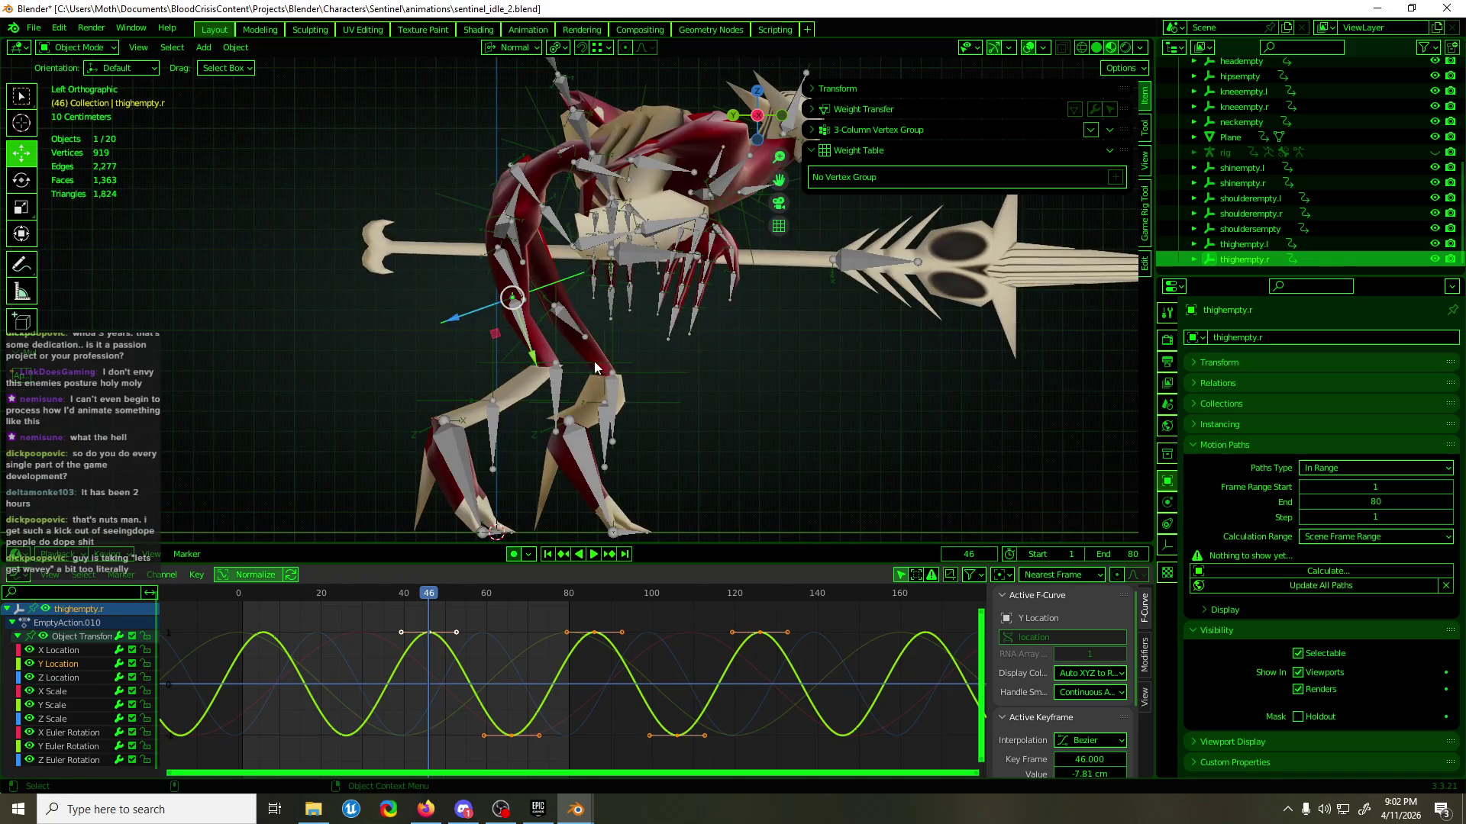
- Inspect the right knee's Y Location curve and compare leg poses at frames 54, 42 and 46
{"action": "left_click", "coordinate": [594, 368]}
{"action": "left_click", "coordinate": [73, 666]}
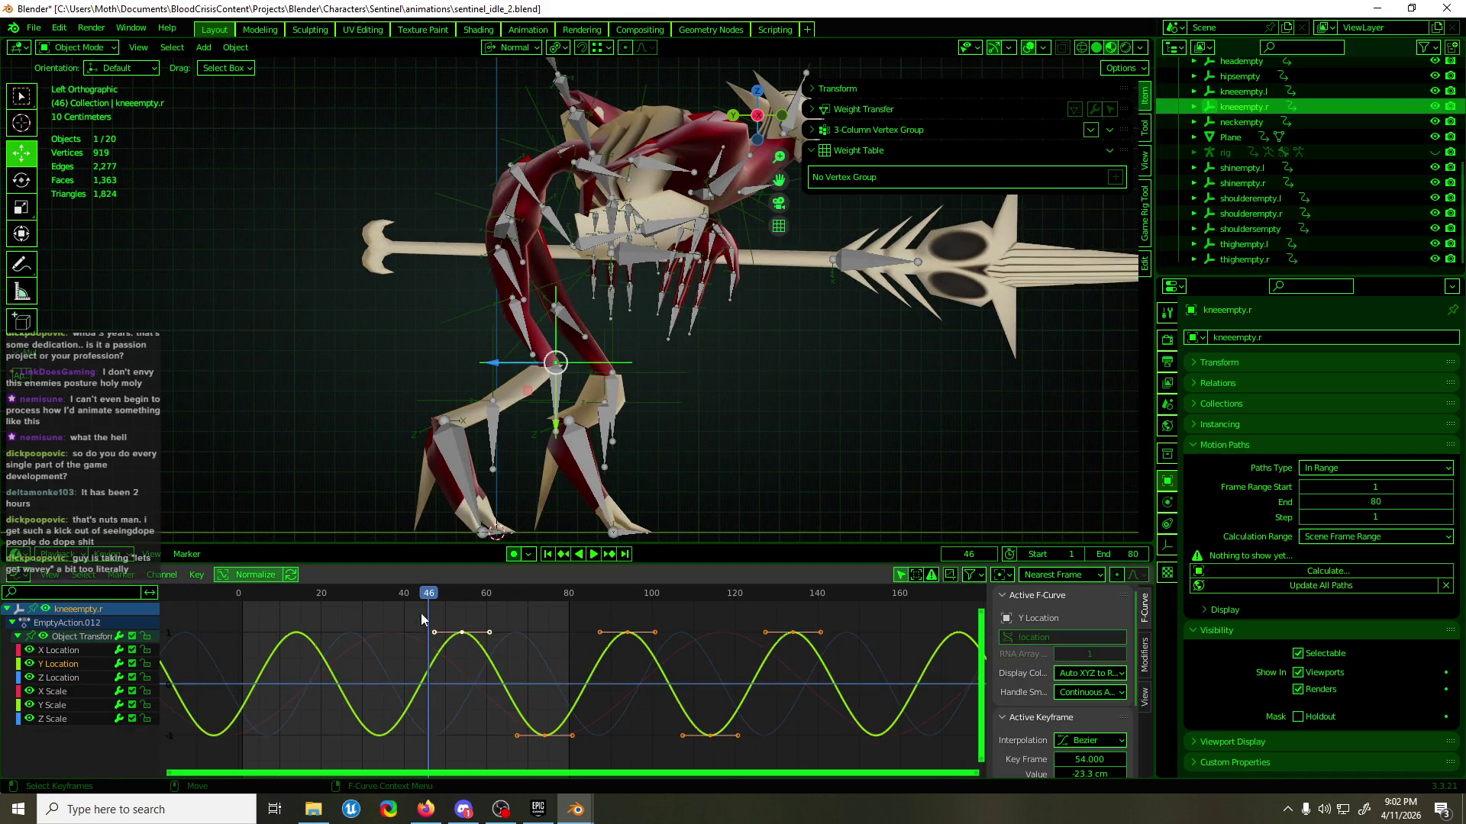
{"action": "left_click_drag", "start_coordinate": [429, 599], "coordinate": [459, 611]}
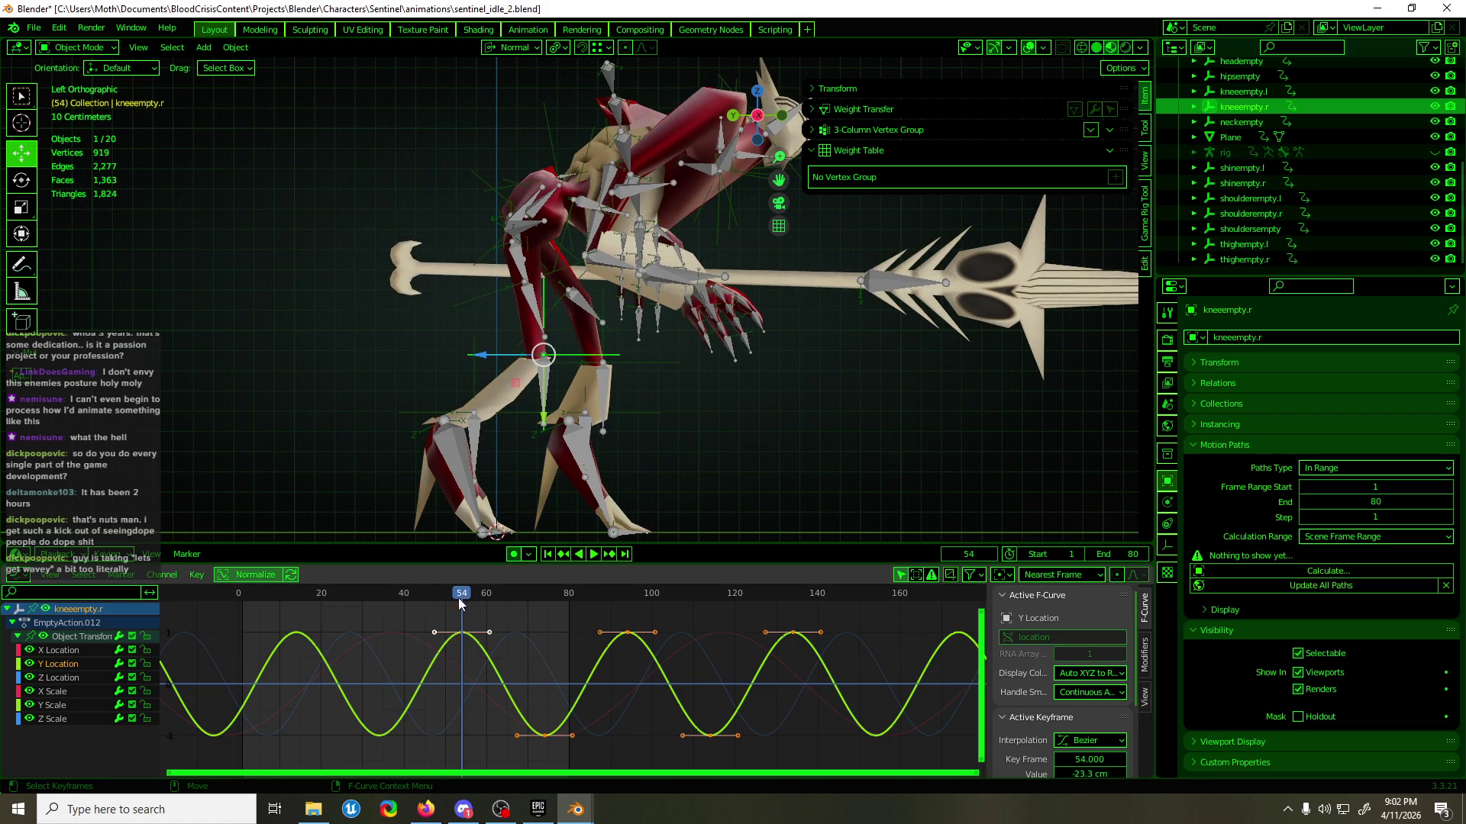
{"action": "mouse_move", "coordinate": [460, 604]}
{"action": "left_mouse_down"}
{"action": "mouse_move", "coordinate": [409, 613]}
{"action": "mouse_move", "coordinate": [464, 602]}
{"action": "left_mouse_up"}
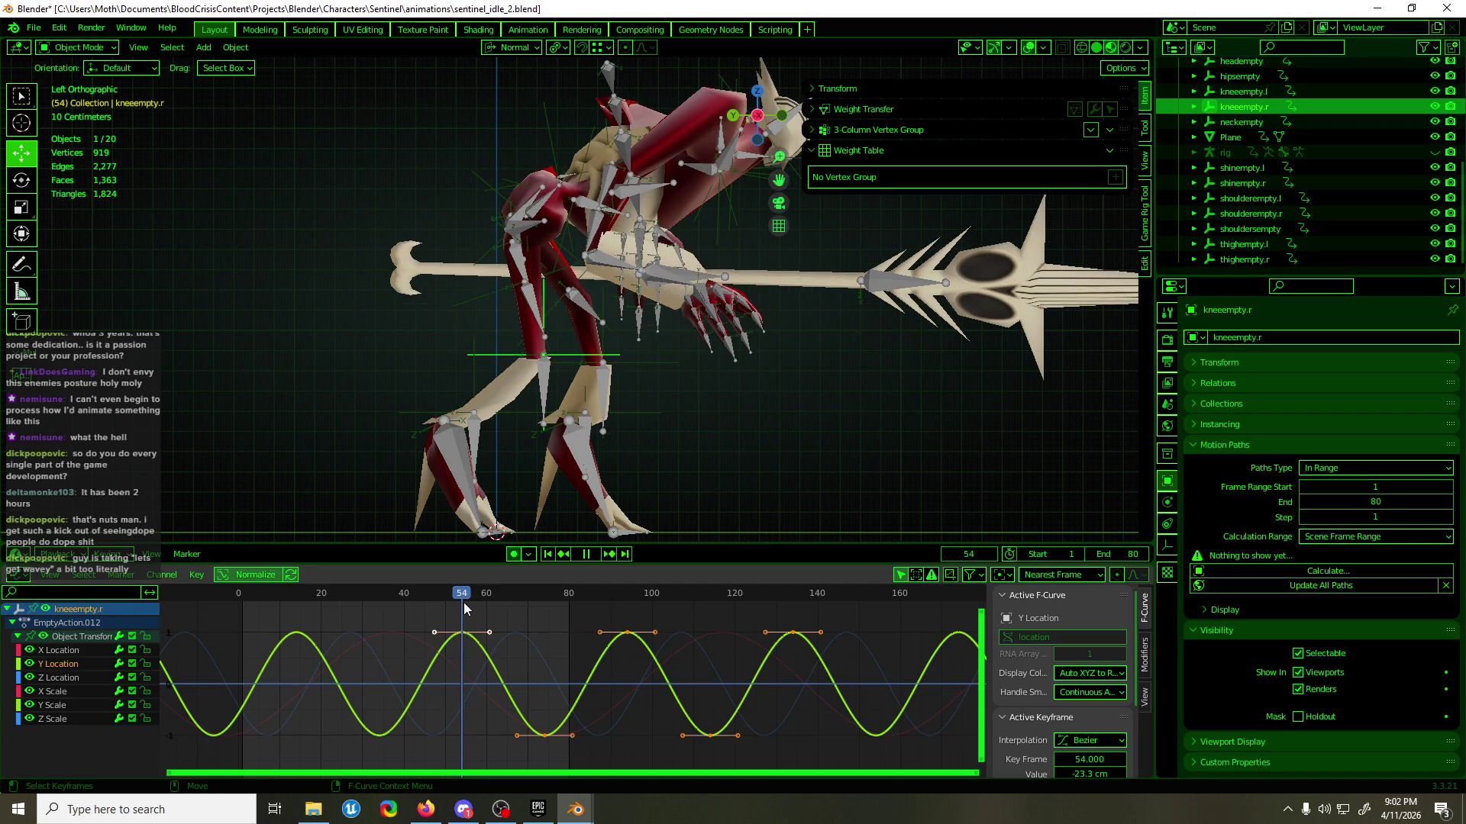
{"action": "mouse_move", "coordinate": [578, 441]}
{"action": "middle_mouse_down"}
{"action": "mouse_move", "coordinate": [543, 428]}
{"action": "mouse_move", "coordinate": [597, 442]}
{"action": "mouse_move", "coordinate": [552, 422]}
{"action": "middle_mouse_up"}
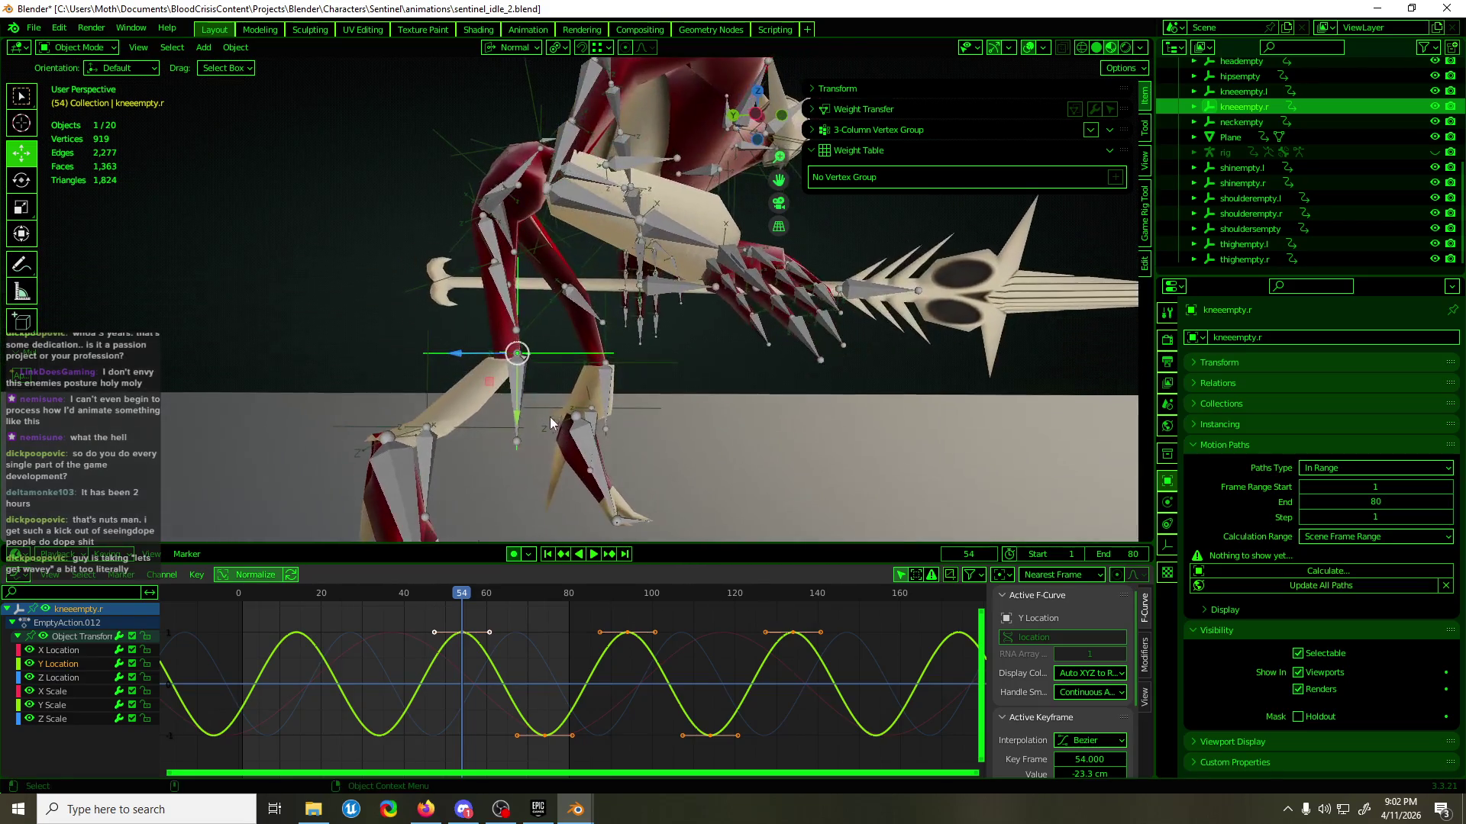
{"action": "left_click", "coordinate": [445, 278]}
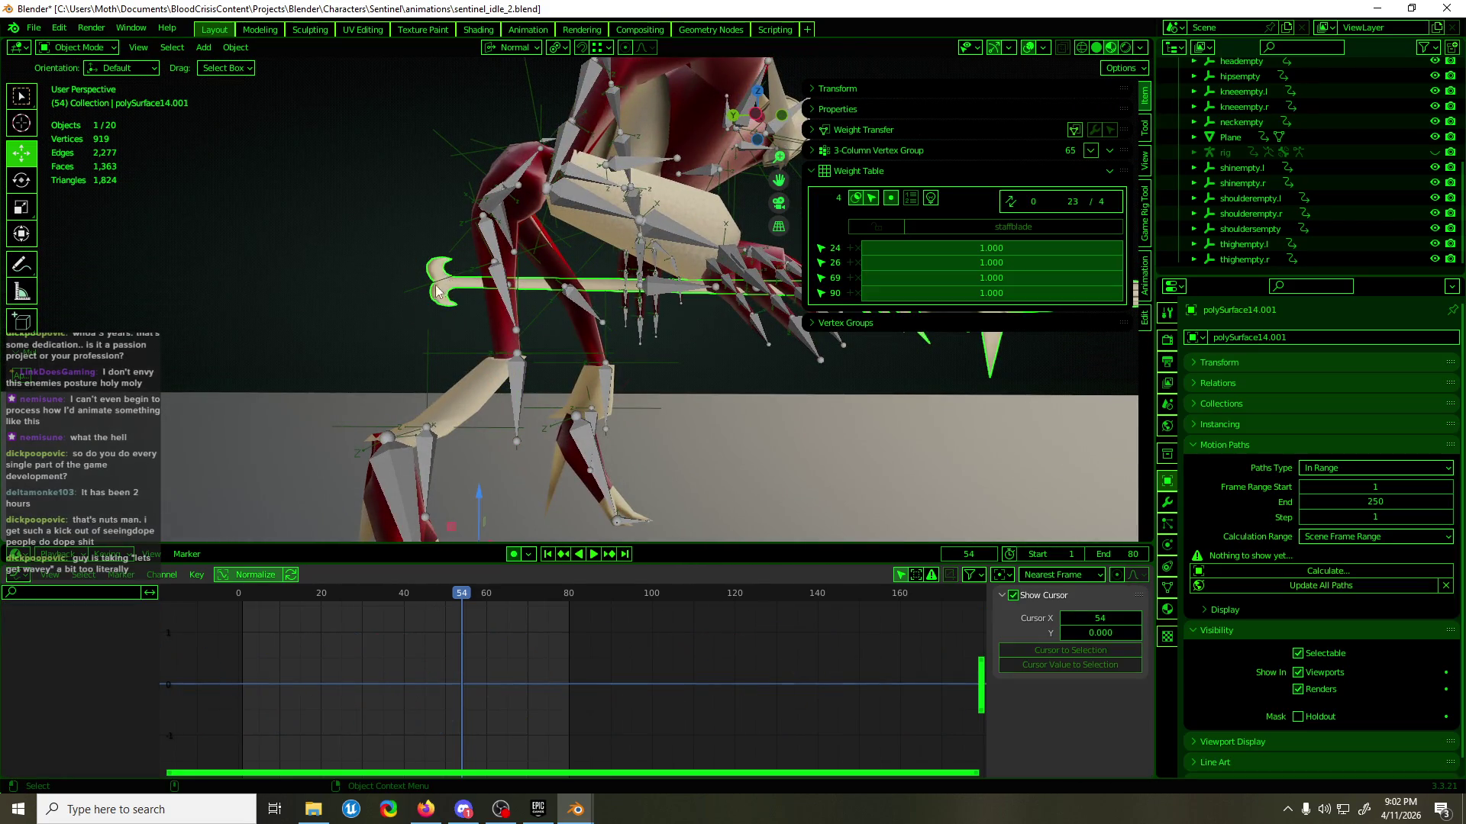
{"action": "left_click", "coordinate": [429, 291]}
{"action": "mouse_move", "coordinate": [453, 610]}
{"action": "left_mouse_down"}
{"action": "mouse_move", "coordinate": [423, 609]}
{"action": "mouse_move", "coordinate": [487, 601]}
{"action": "left_mouse_up"}
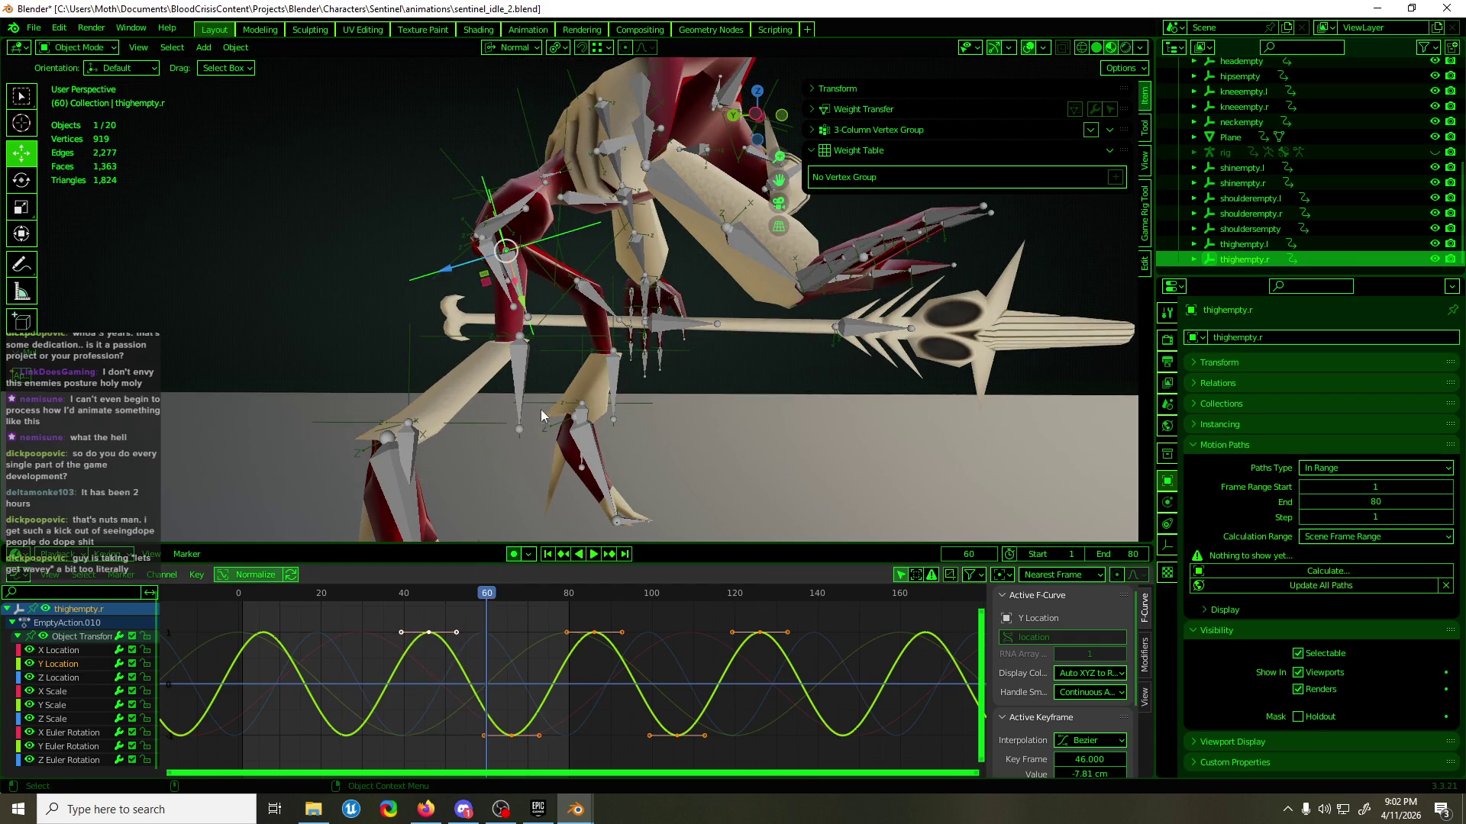
- Shift shinempty.r's Y Location keys about ten frames later and preview the playback
{"action": "left_click", "coordinate": [539, 359]}
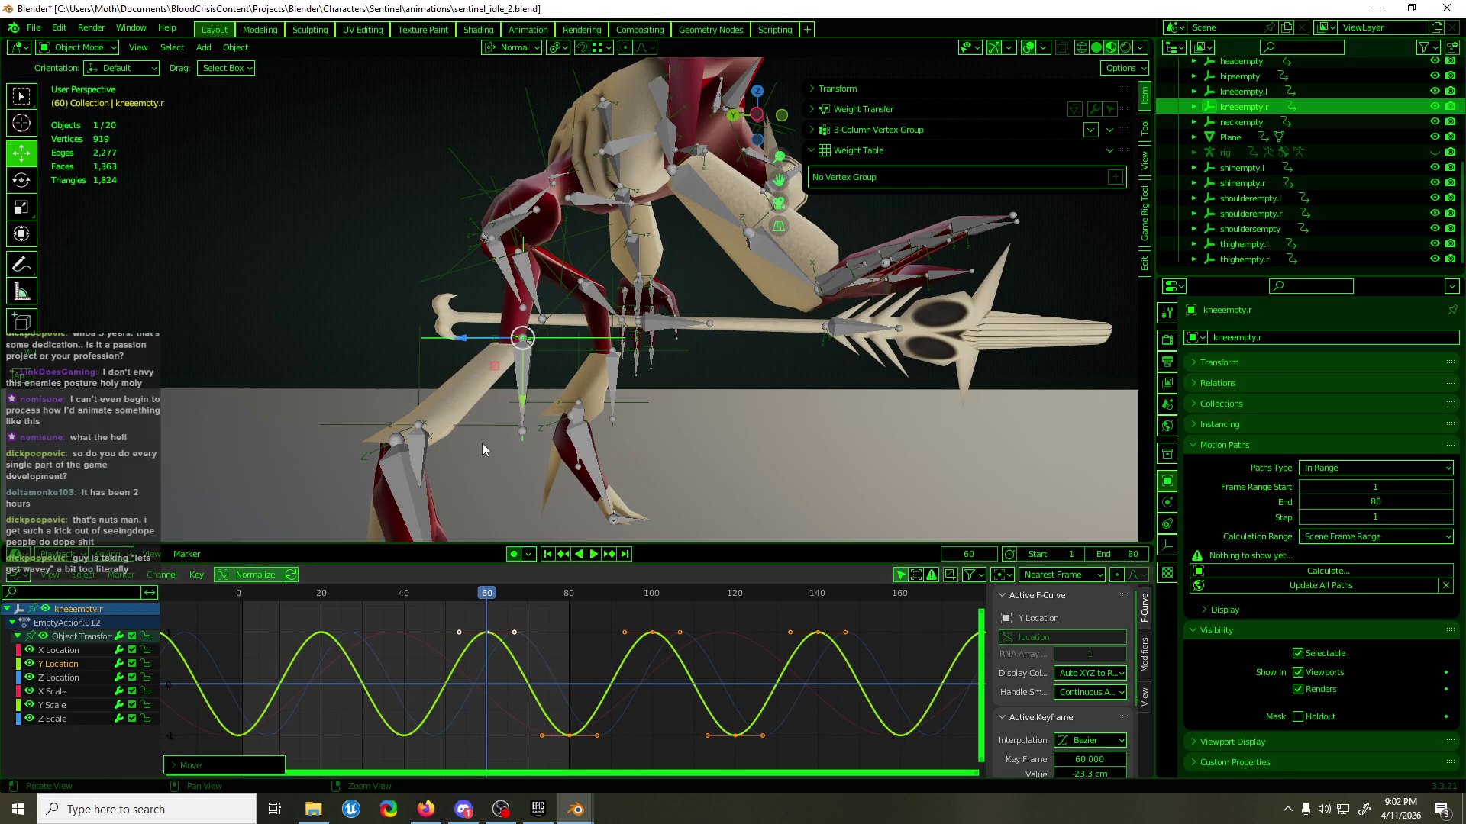
{"action": "left_click", "coordinate": [465, 423]}
{"action": "left_click", "coordinate": [50, 665]}
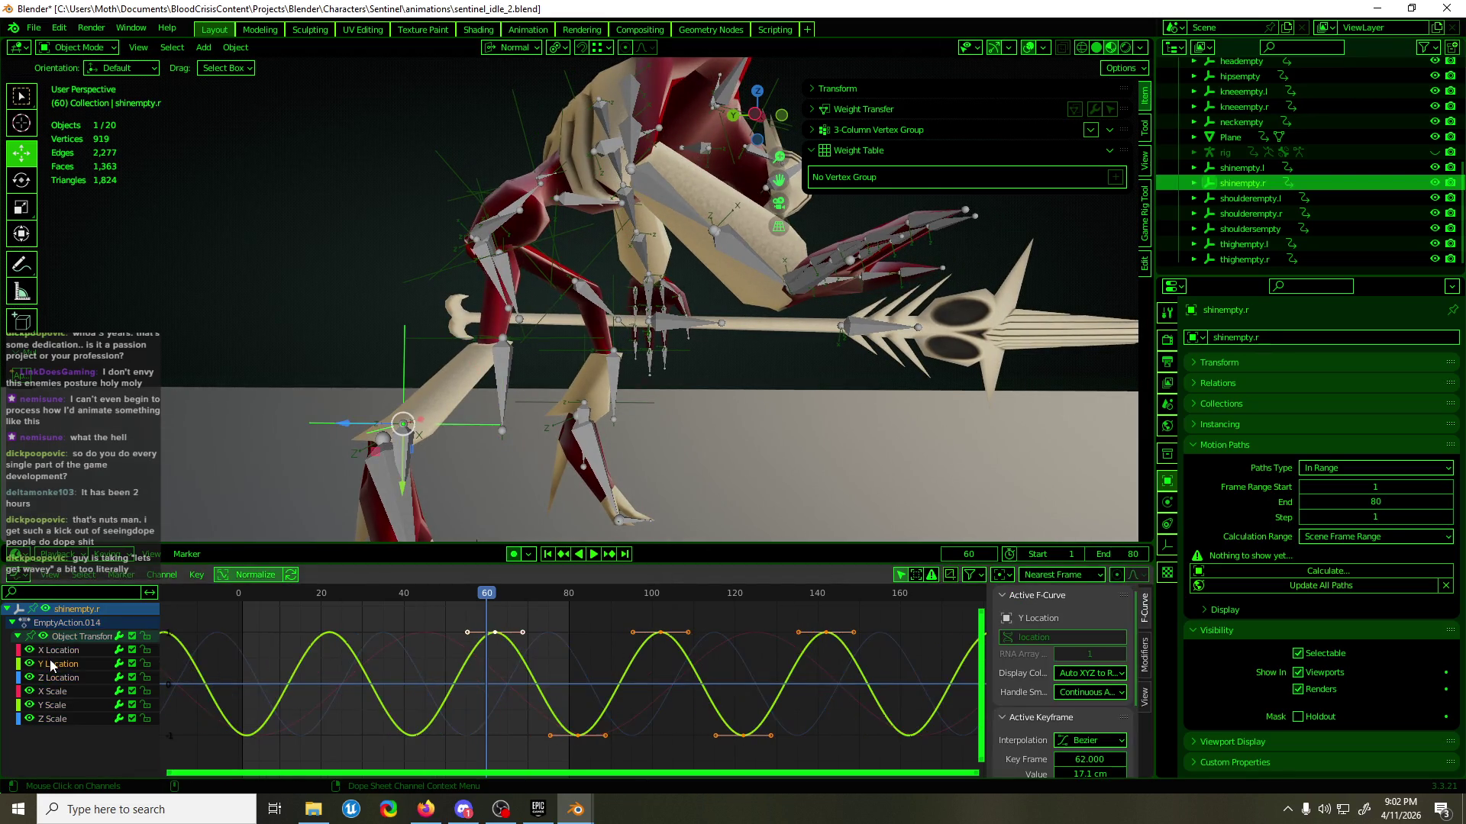
{"action": "left_click_drag", "start_coordinate": [496, 605], "coordinate": [535, 608]}
{"action": "key", "text": "g"}
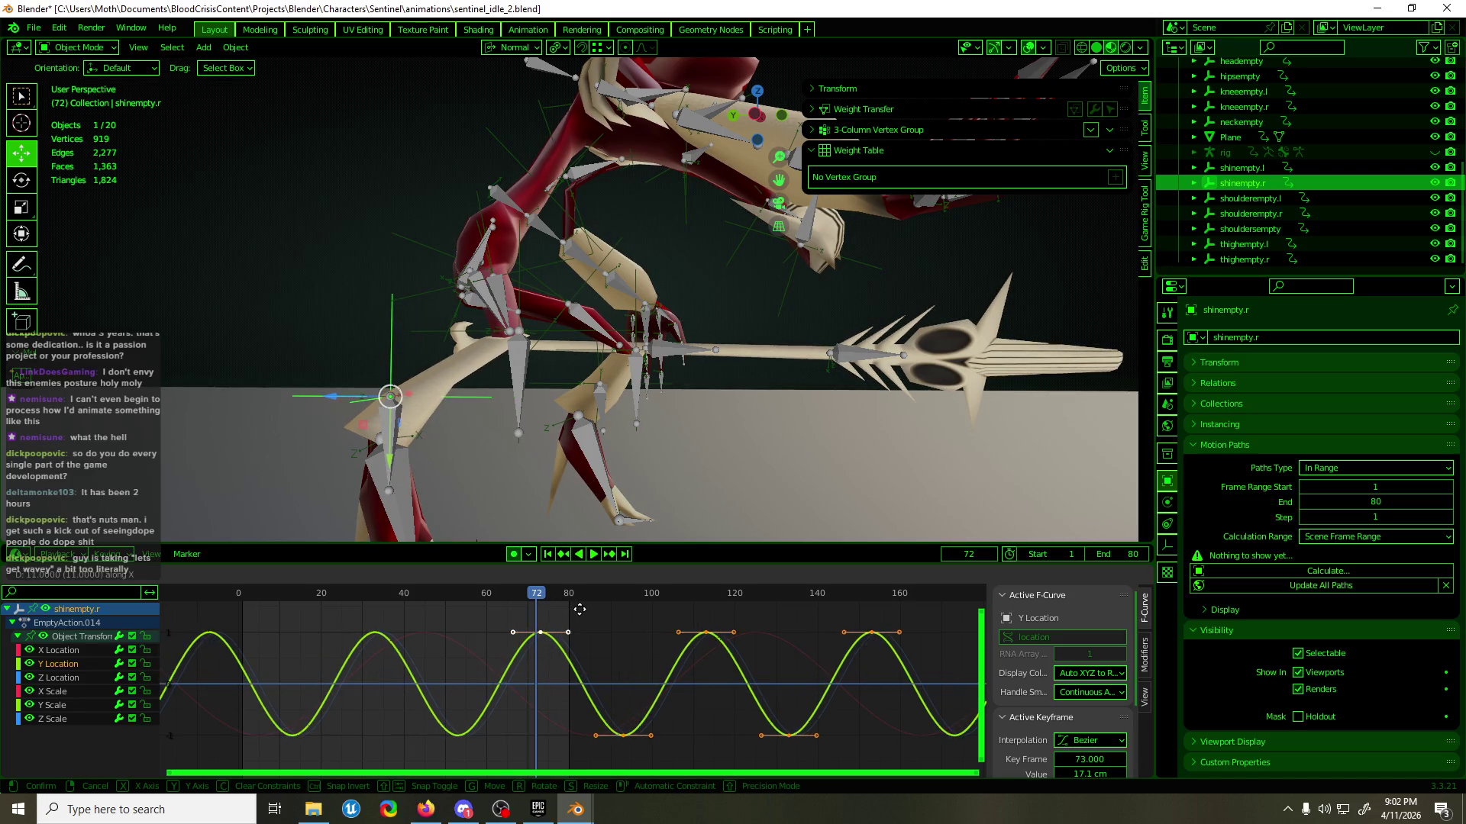
{"action": "key", "text": "space"}
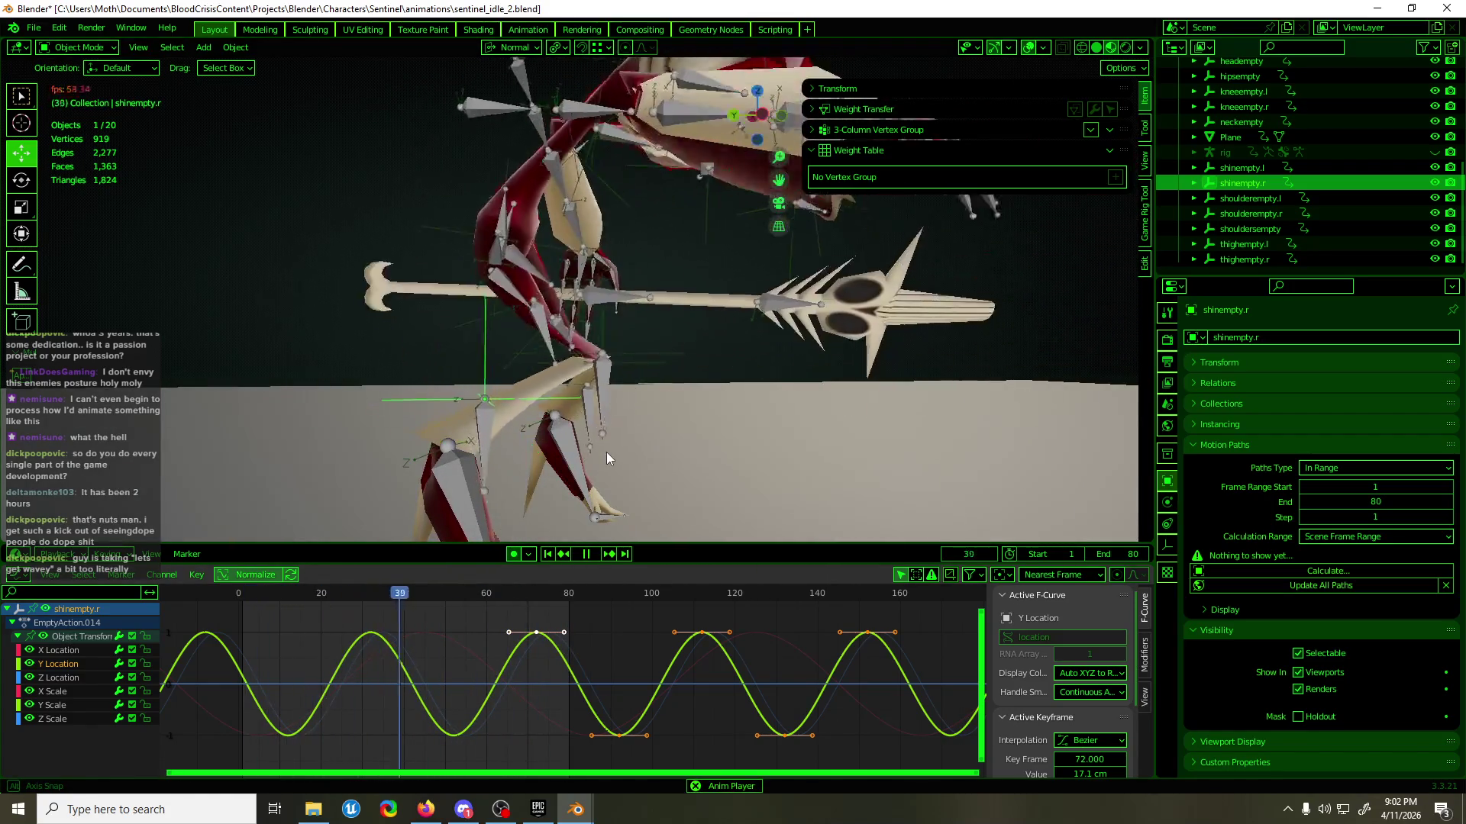
{"action": "key", "text": "space"}
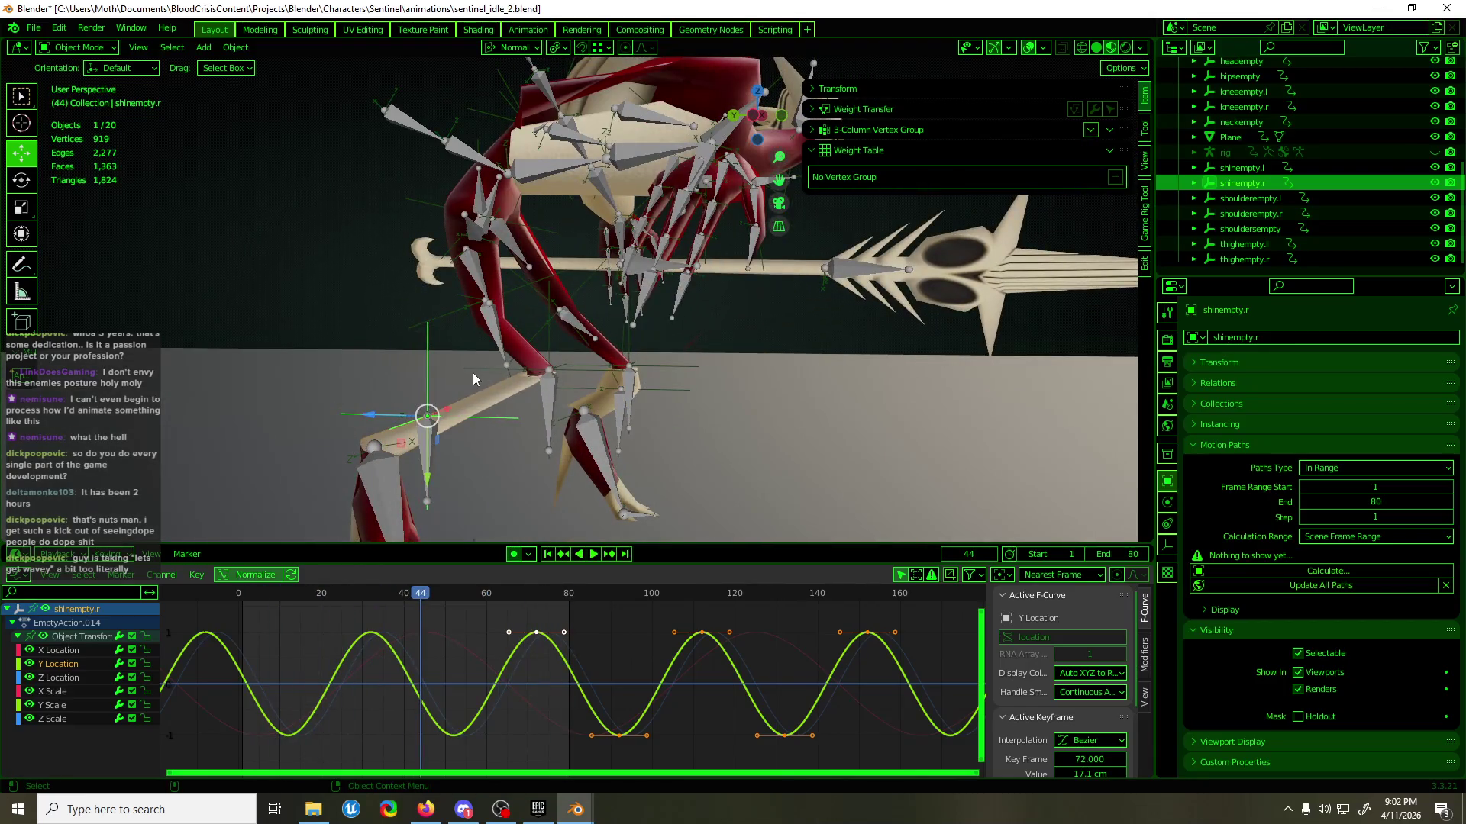
- Select all of shinempty.l's keyframes and add a Cycles F-Curve modifier
{"action": "left_click", "coordinate": [475, 373]}
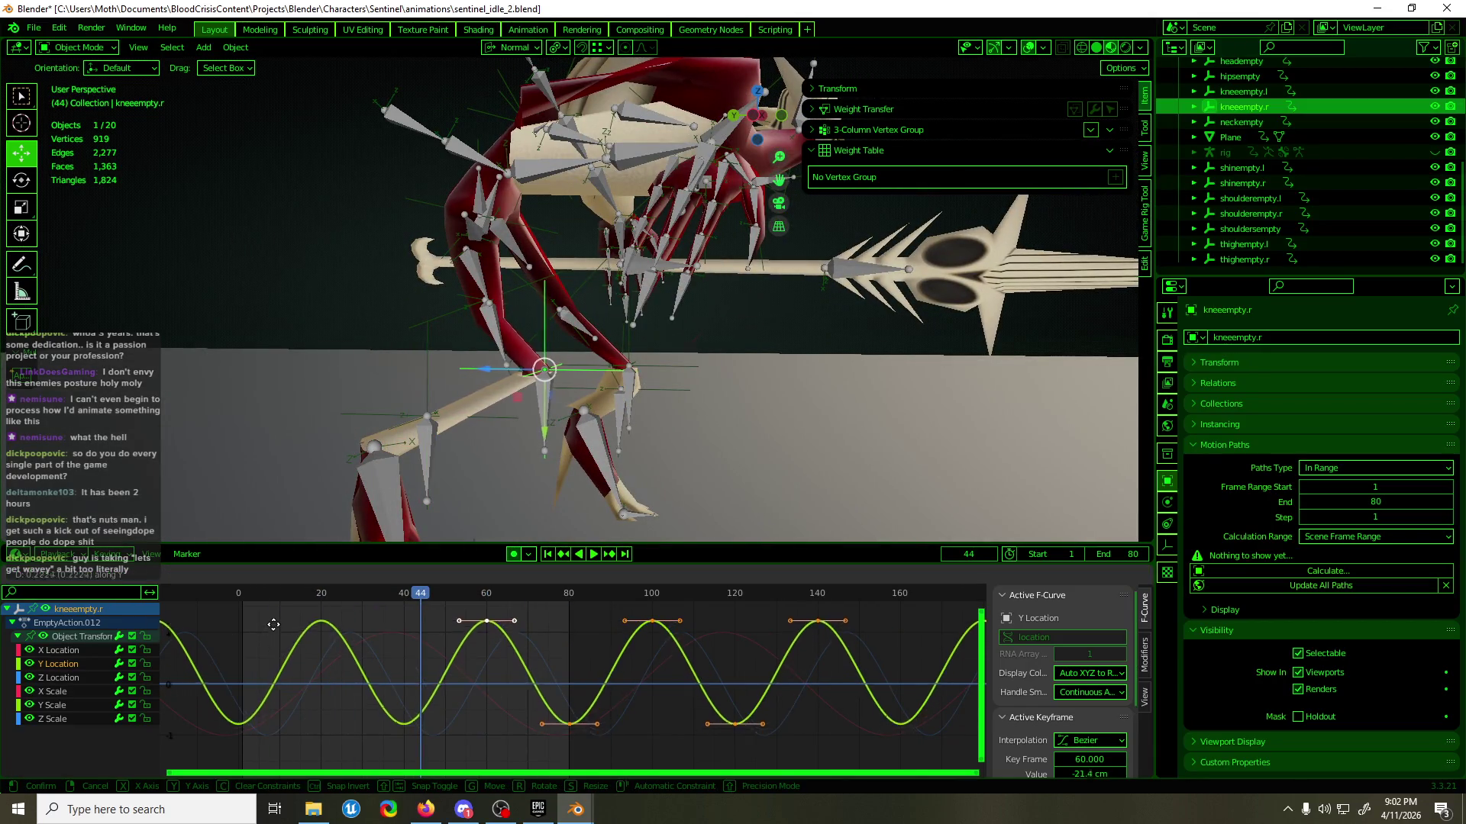
{"action": "mouse_move", "coordinate": [376, 519]}
{"action": "middle_mouse_down"}
{"action": "mouse_move", "coordinate": [574, 477]}
{"action": "mouse_move", "coordinate": [677, 415]}
{"action": "mouse_move", "coordinate": [542, 397]}
{"action": "mouse_move", "coordinate": [538, 409]}
{"action": "mouse_move", "coordinate": [573, 419]}
{"action": "mouse_move", "coordinate": [611, 386]}
{"action": "mouse_move", "coordinate": [594, 420]}
{"action": "middle_mouse_up"}
{"action": "key", "text": "space"}
{"action": "left_click", "coordinate": [619, 392]}
{"action": "key", "text": "a"}
{"action": "key", "text": "F3"}
{"action": "type", "text": "cyc"}
{"action": "key", "text": "Return"}
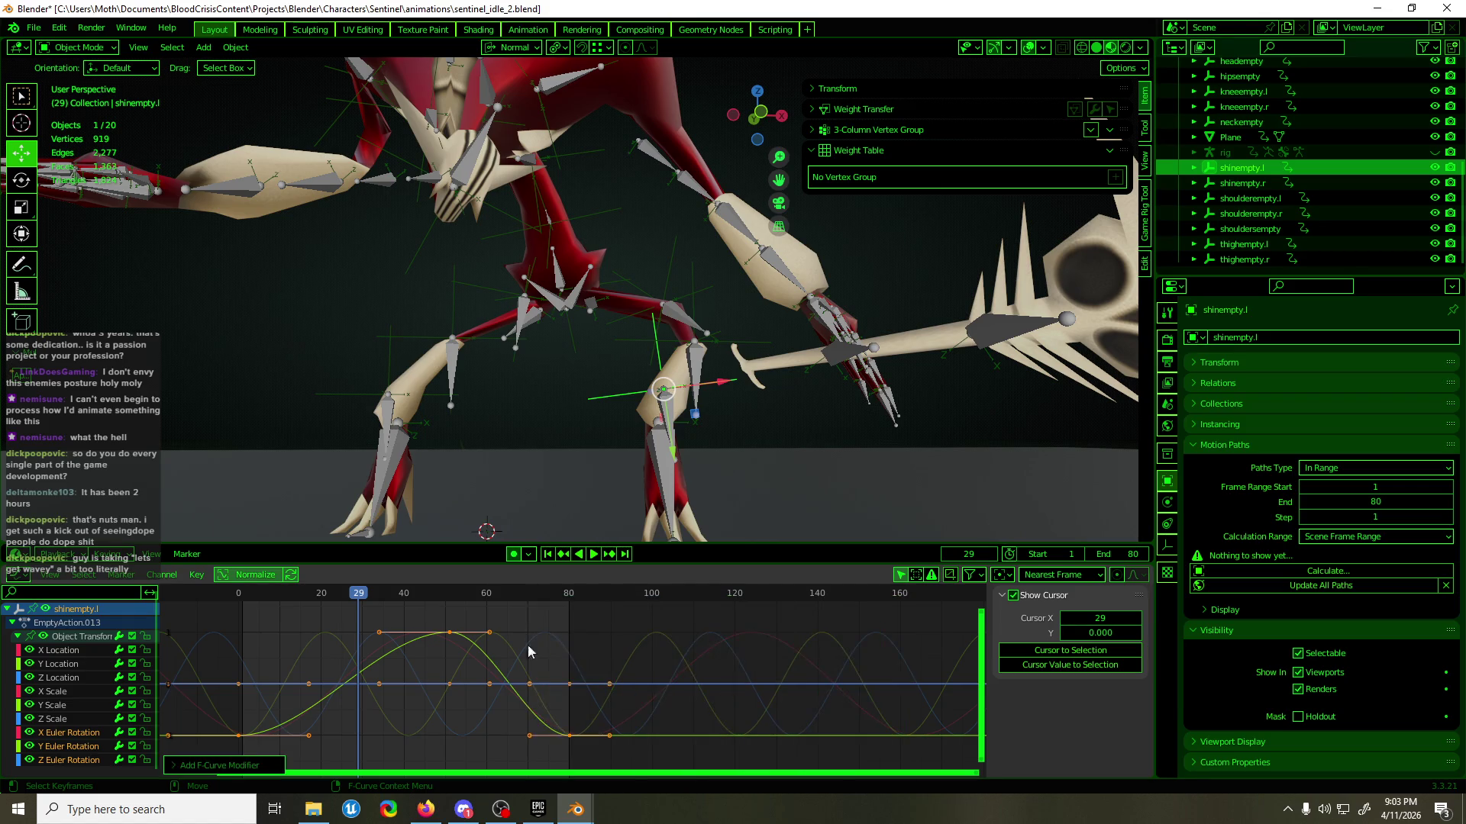
- Apply Make Cyclic to shinempty.l's curves and isolate its Y Location curve
{"action": "key", "text": "F3"}
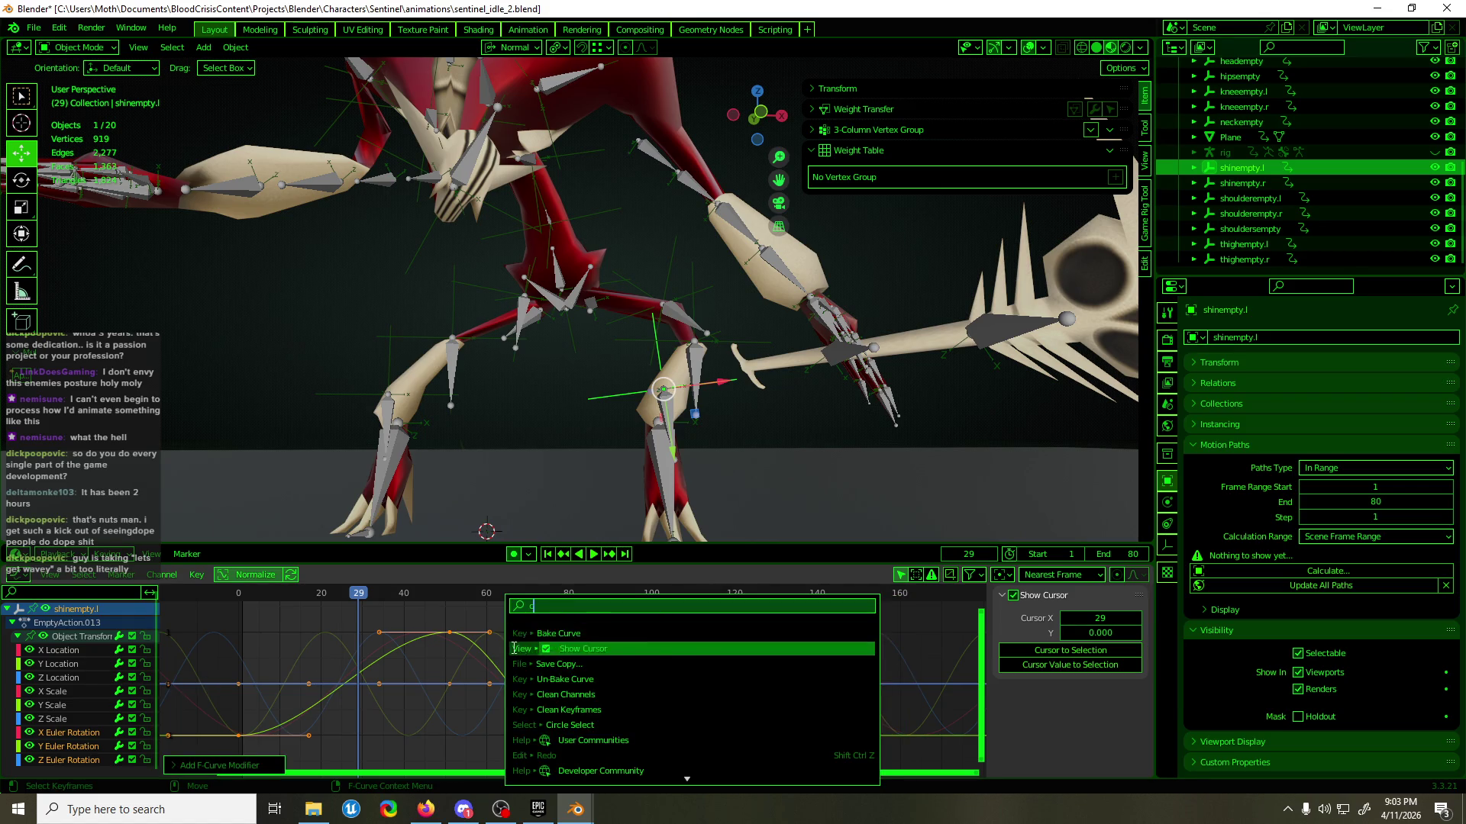
{"action": "type", "text": "cyc"}
{"action": "left_click", "coordinate": [544, 653]}
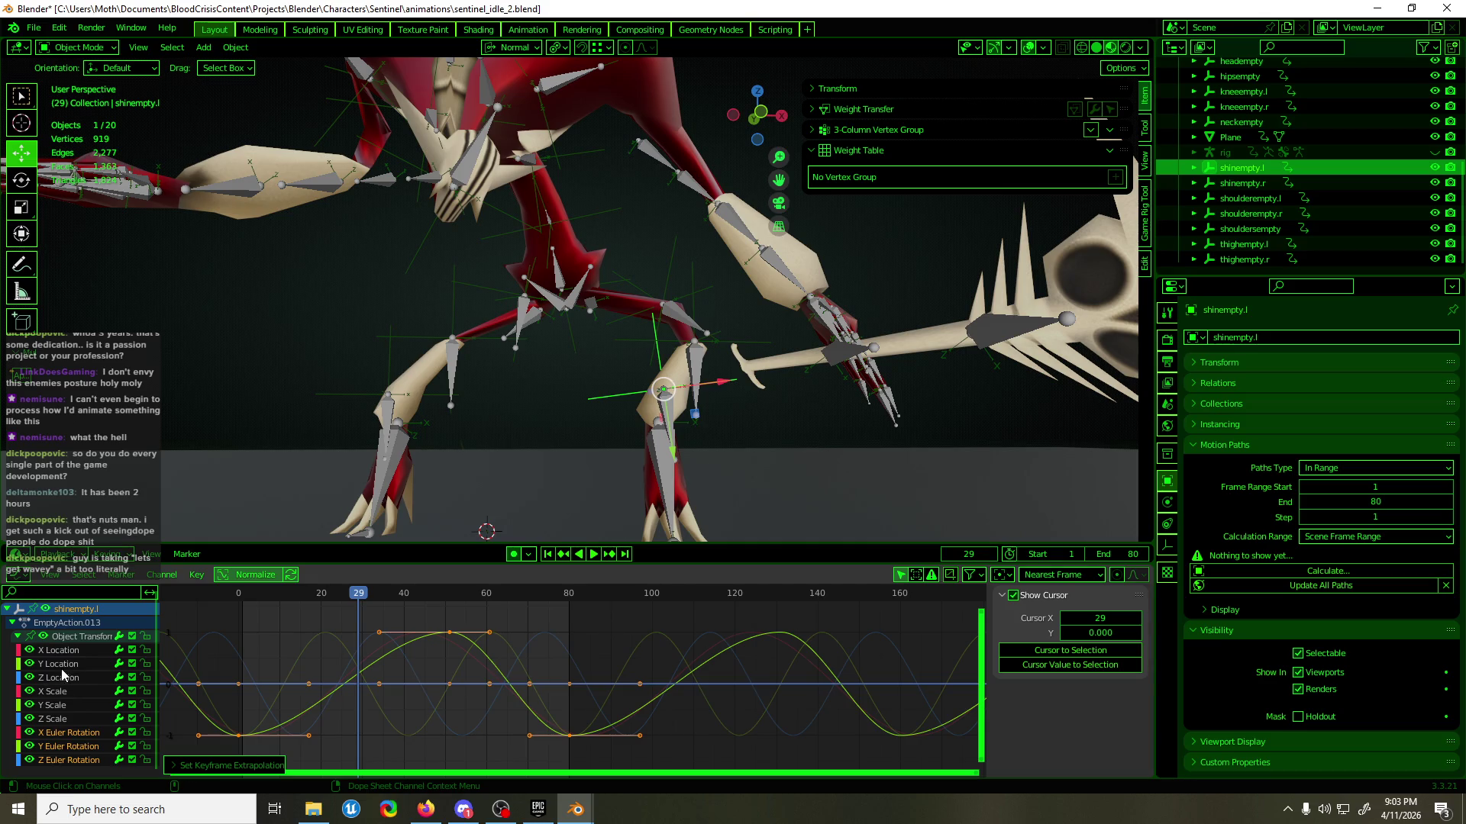
{"action": "left_click", "coordinate": [63, 667]}
- Play the loop while orbiting around the legs, then select the right thigh empty
{"action": "middle_click_drag", "start_coordinate": [781, 295], "coordinate": [594, 306]}
{"action": "mouse_move", "coordinate": [550, 351]}
{"action": "middle_mouse_down"}
{"action": "mouse_move", "coordinate": [721, 314]}
{"action": "mouse_move", "coordinate": [507, 327]}
{"action": "middle_mouse_up"}
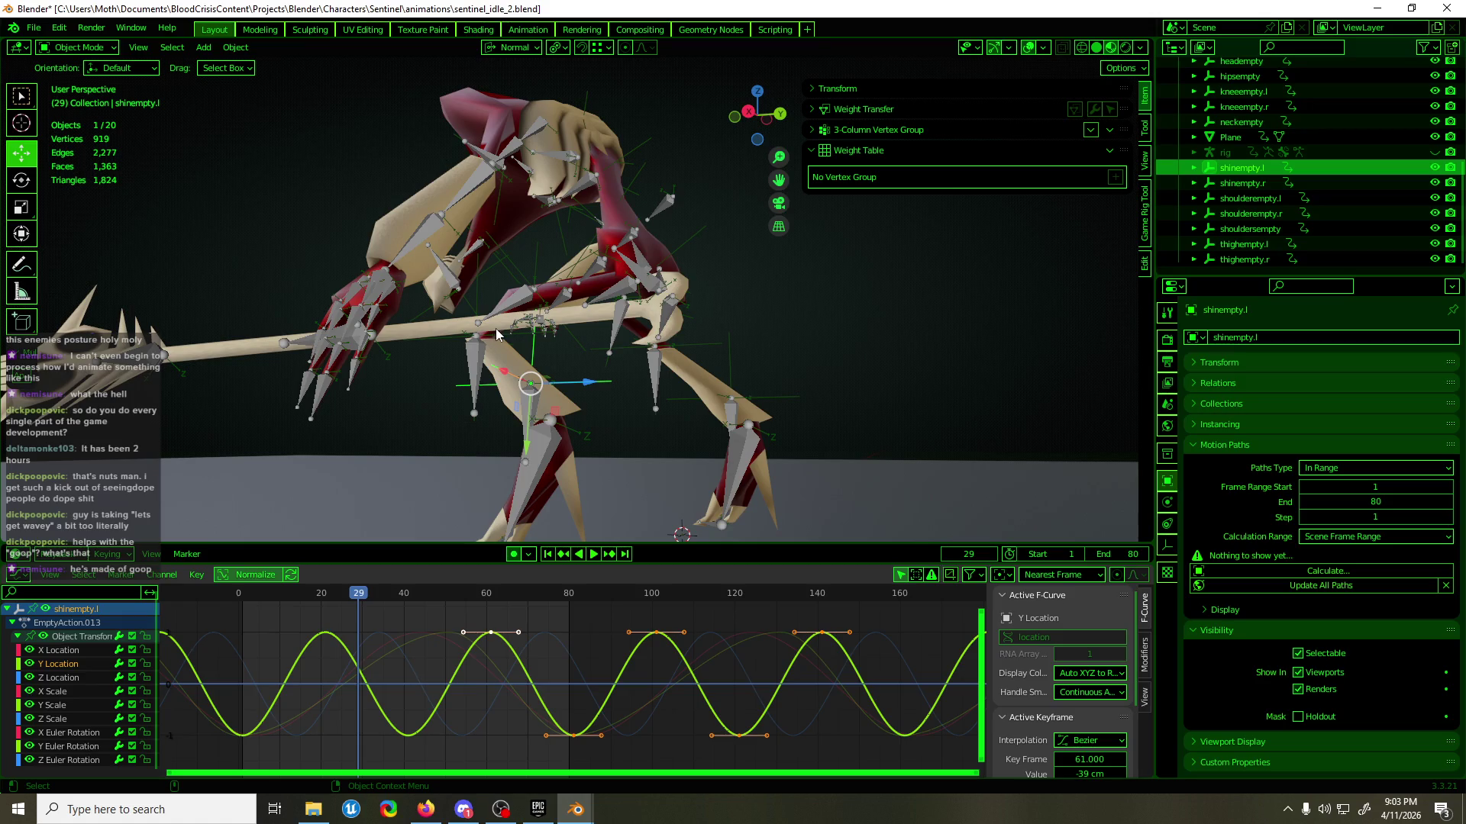
{"action": "mouse_move", "coordinate": [496, 328]}
{"action": "middle_mouse_down"}
{"action": "mouse_move", "coordinate": [463, 363]}
{"action": "mouse_move", "coordinate": [555, 374]}
{"action": "middle_mouse_up"}
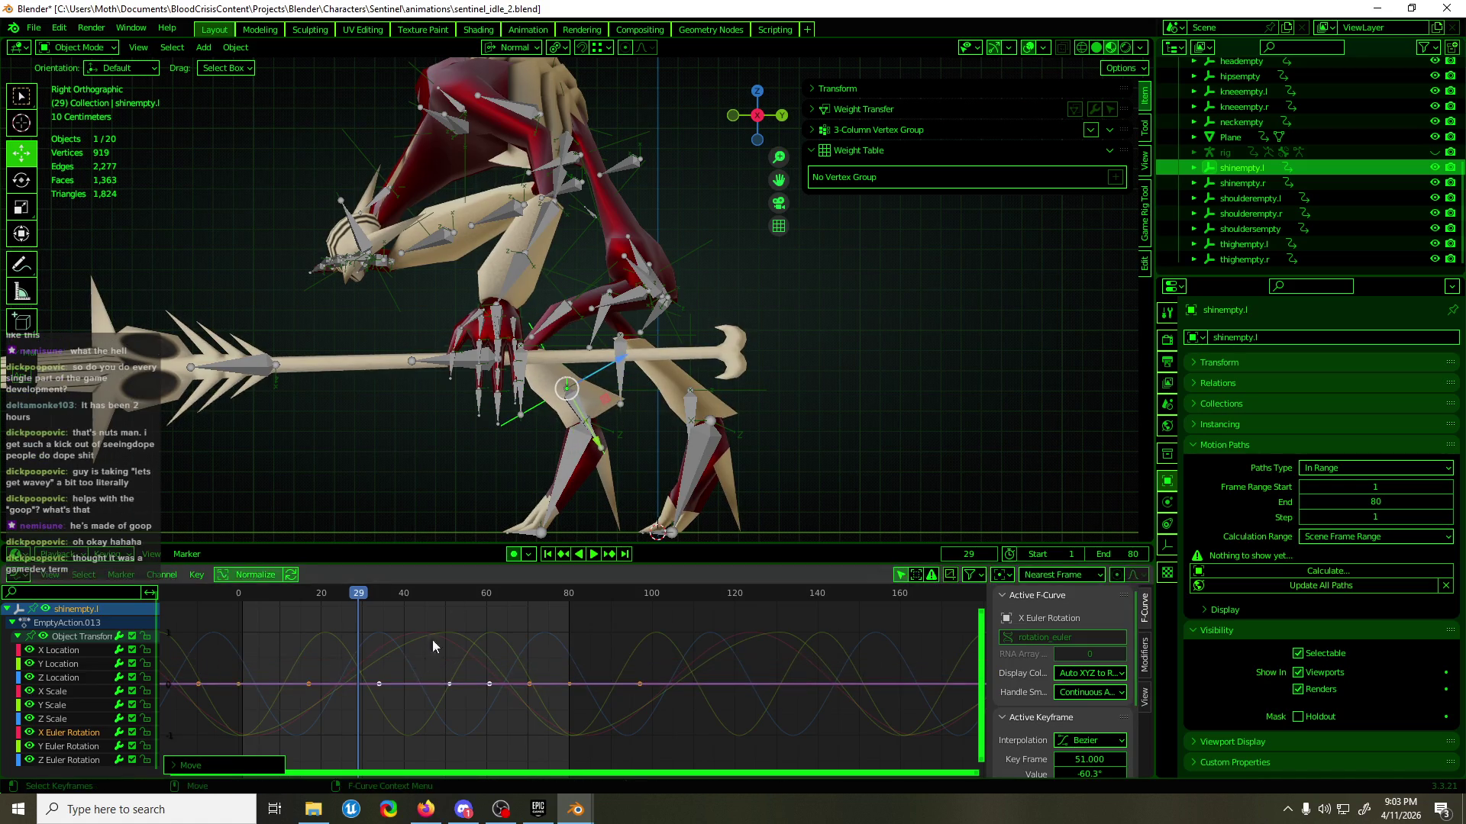
{"action": "key", "text": "space"}
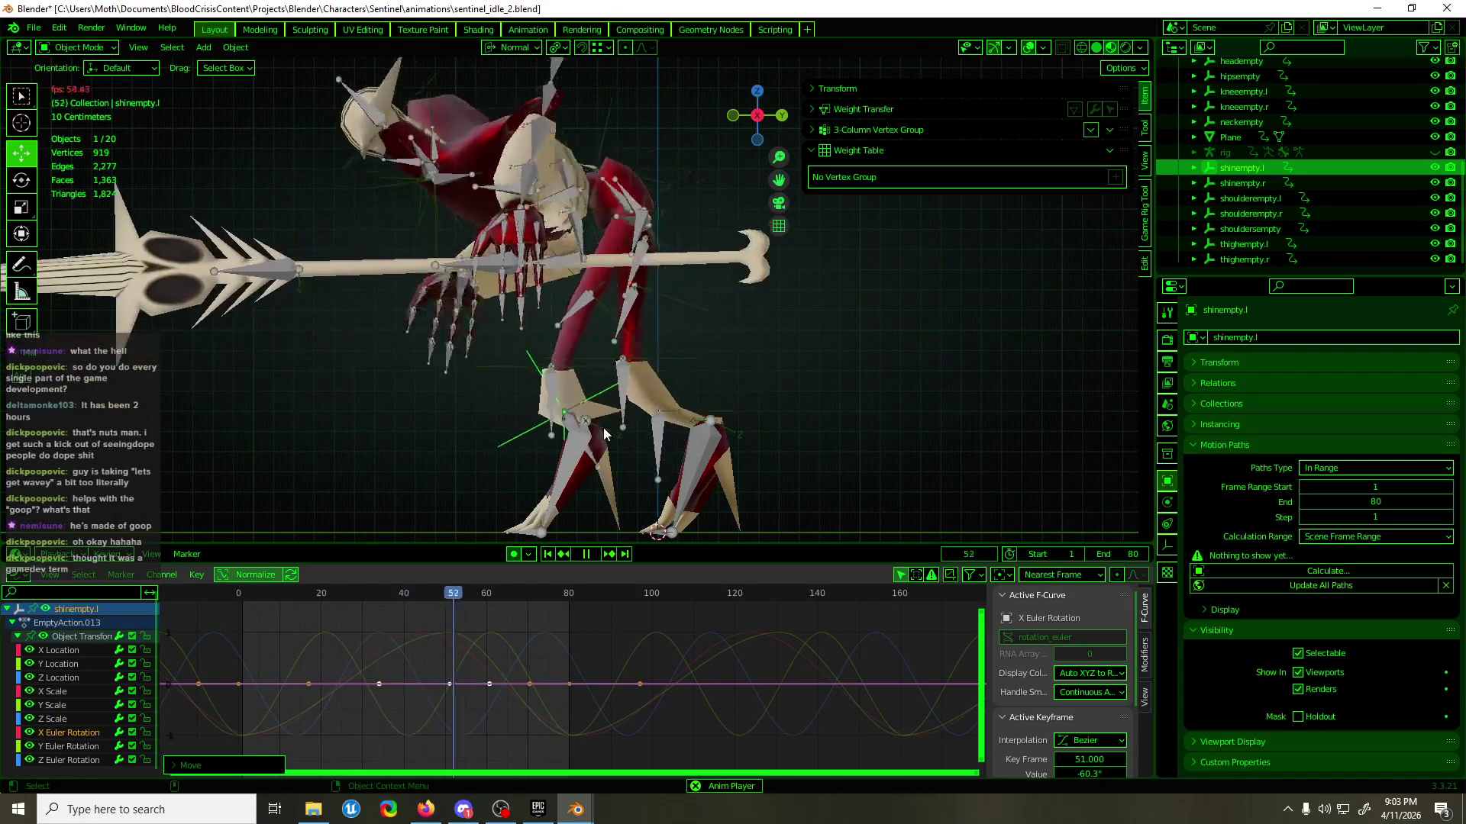
{"action": "middle_click_drag", "start_coordinate": [562, 451], "coordinate": [743, 441]}
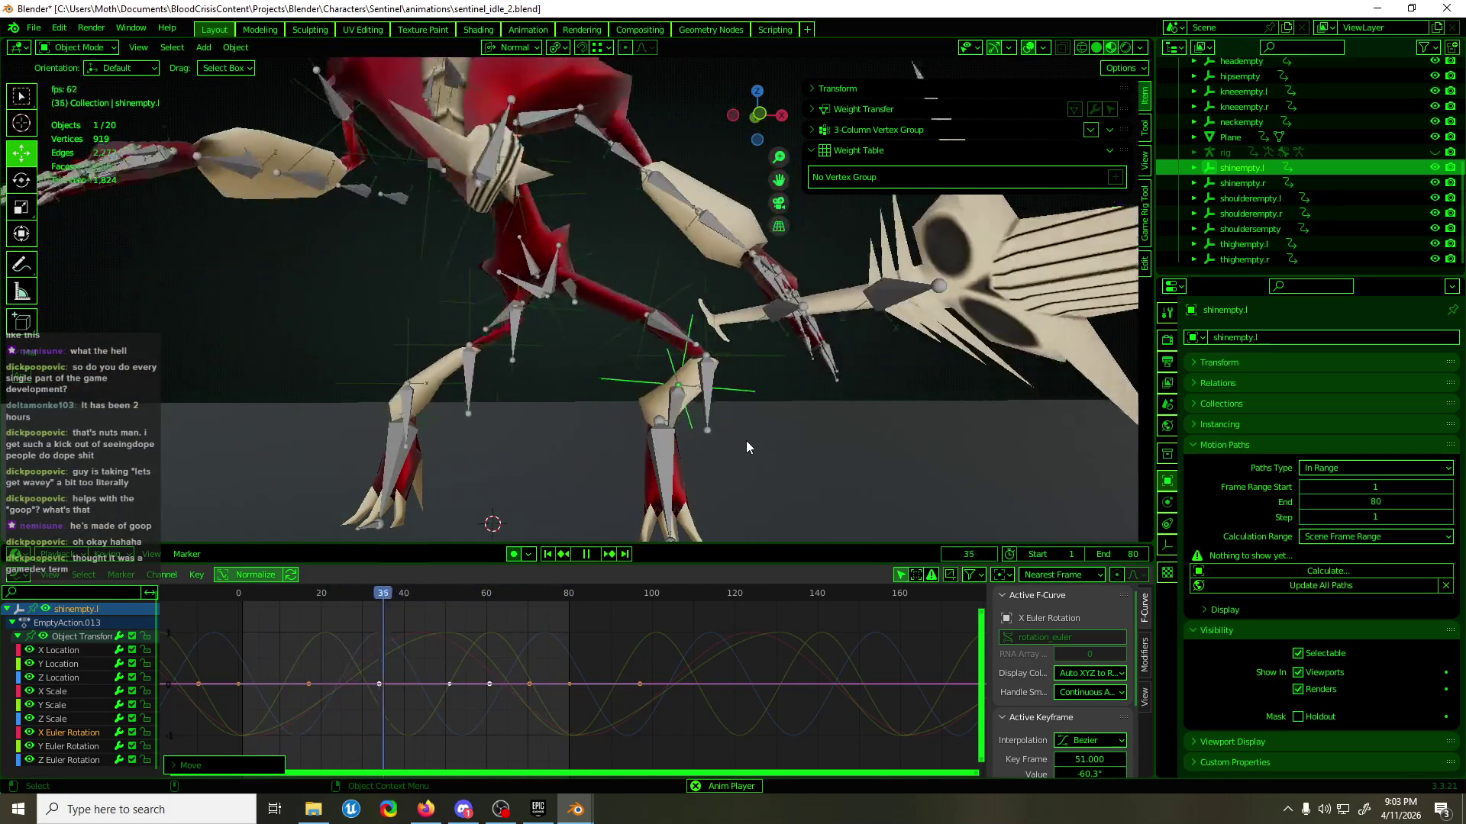
{"action": "mouse_move", "coordinate": [726, 446]}
{"action": "middle_mouse_down", "text": "alt"}
{"action": "mouse_move", "coordinate": [565, 475]}
{"action": "mouse_move", "coordinate": [753, 469]}
{"action": "middle_mouse_up", "text": "alt"}
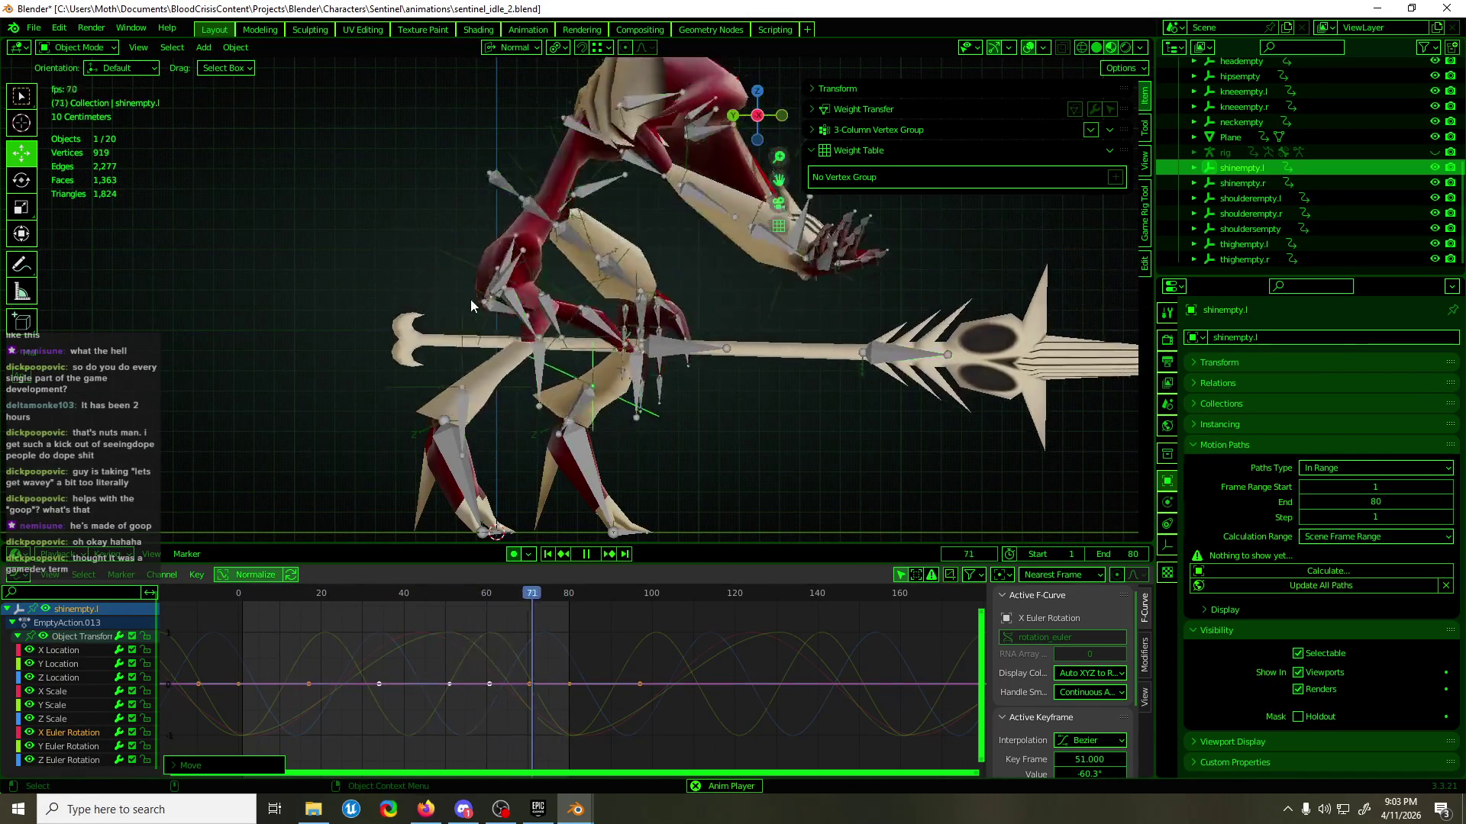
{"action": "left_click", "coordinate": [470, 300]}
{"action": "left_click", "coordinate": [470, 299]}
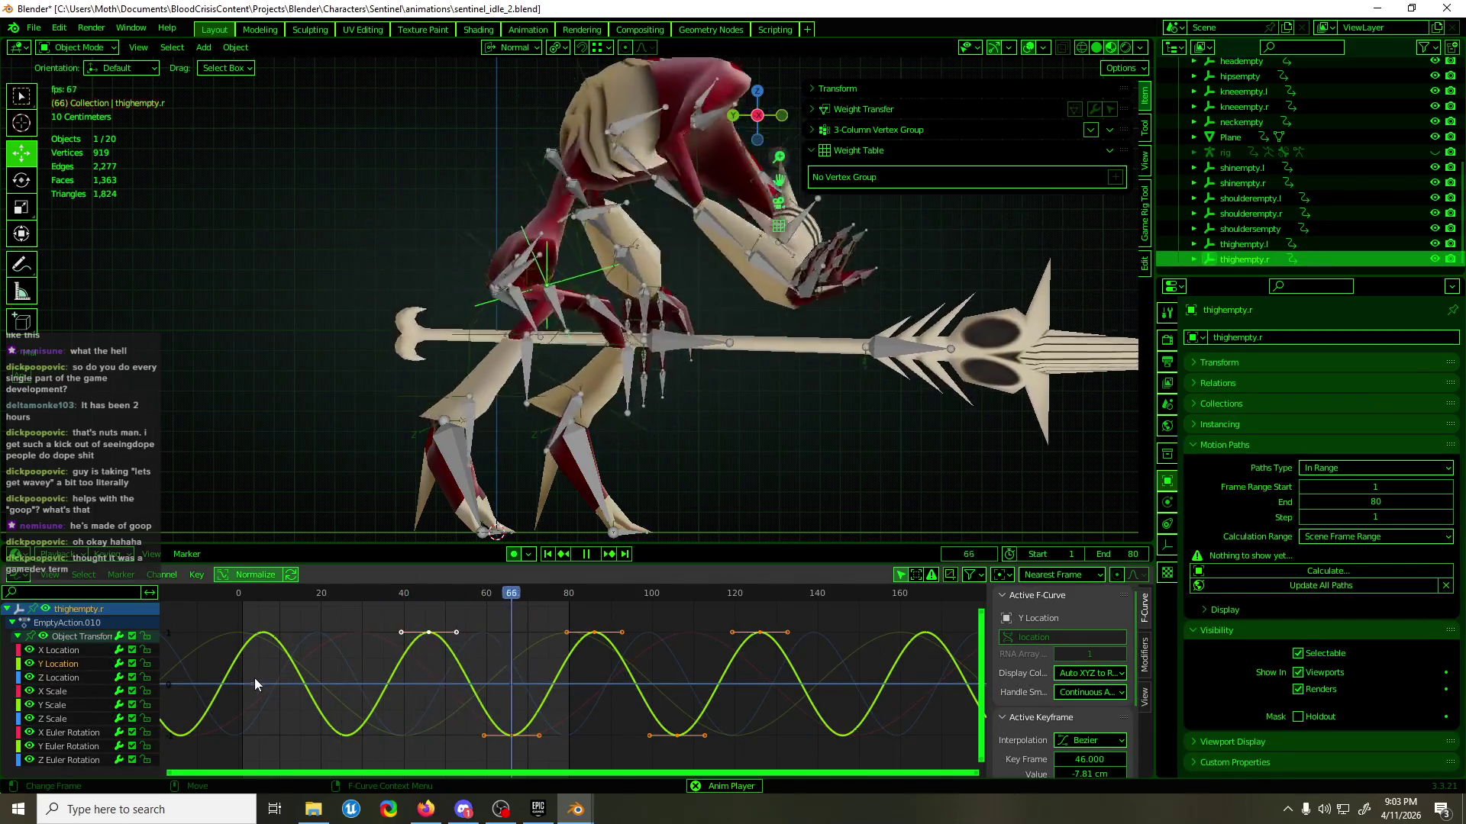
- Lower the right thigh empty's Y Location keys by about 0.5 and resume playback
{"action": "mouse_move", "coordinate": [385, 656]}
{"action": "left_mouse_down"}
{"action": "mouse_move", "coordinate": [435, 690]}
{"action": "mouse_move", "coordinate": [427, 719]}
{"action": "mouse_move", "coordinate": [429, 639]}
{"action": "left_mouse_up"}
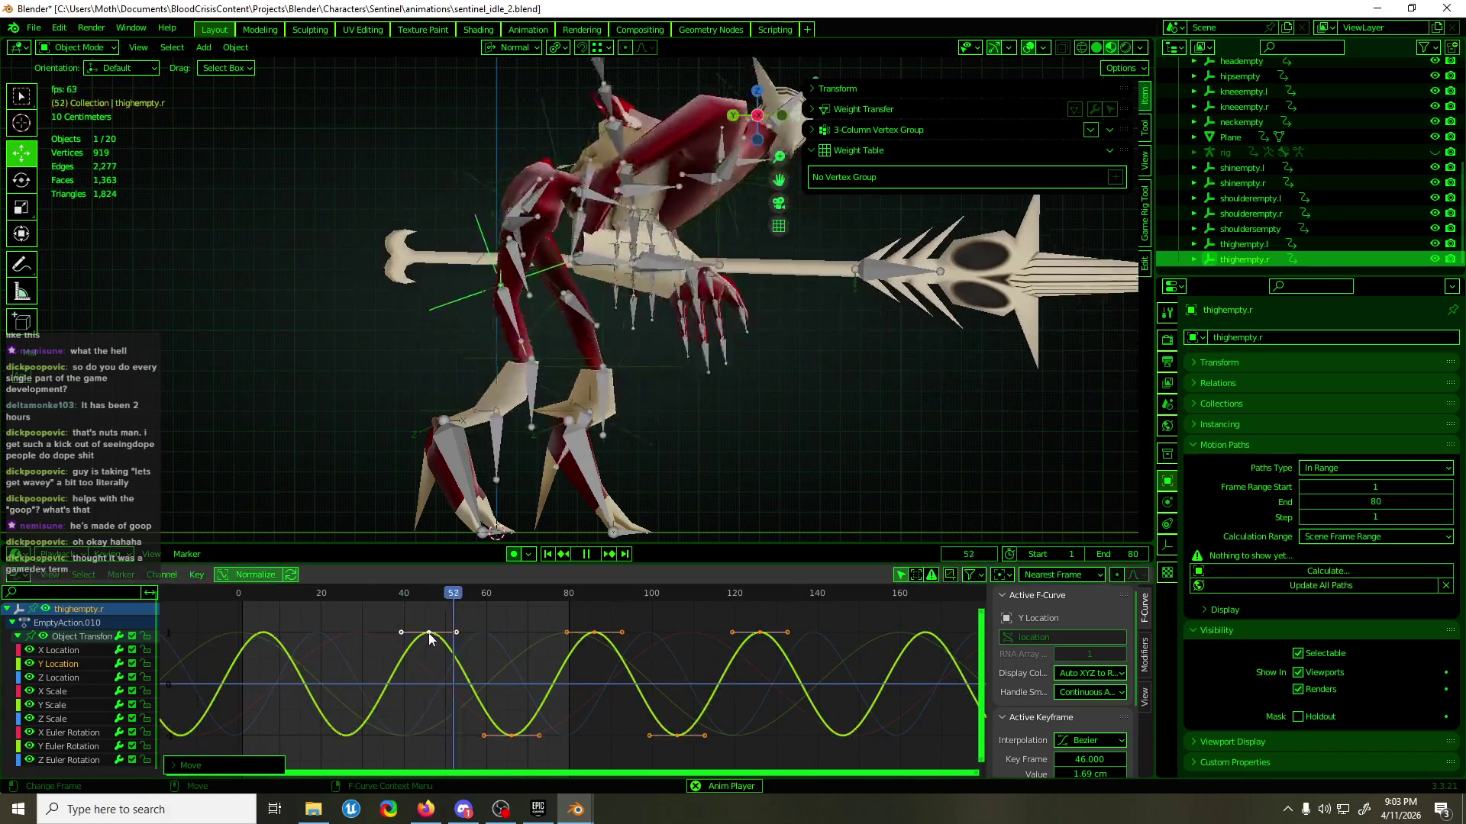
{"action": "scroll", "coordinate": [548, 350], "scroll_direction": "up", "scroll_amount": 5}
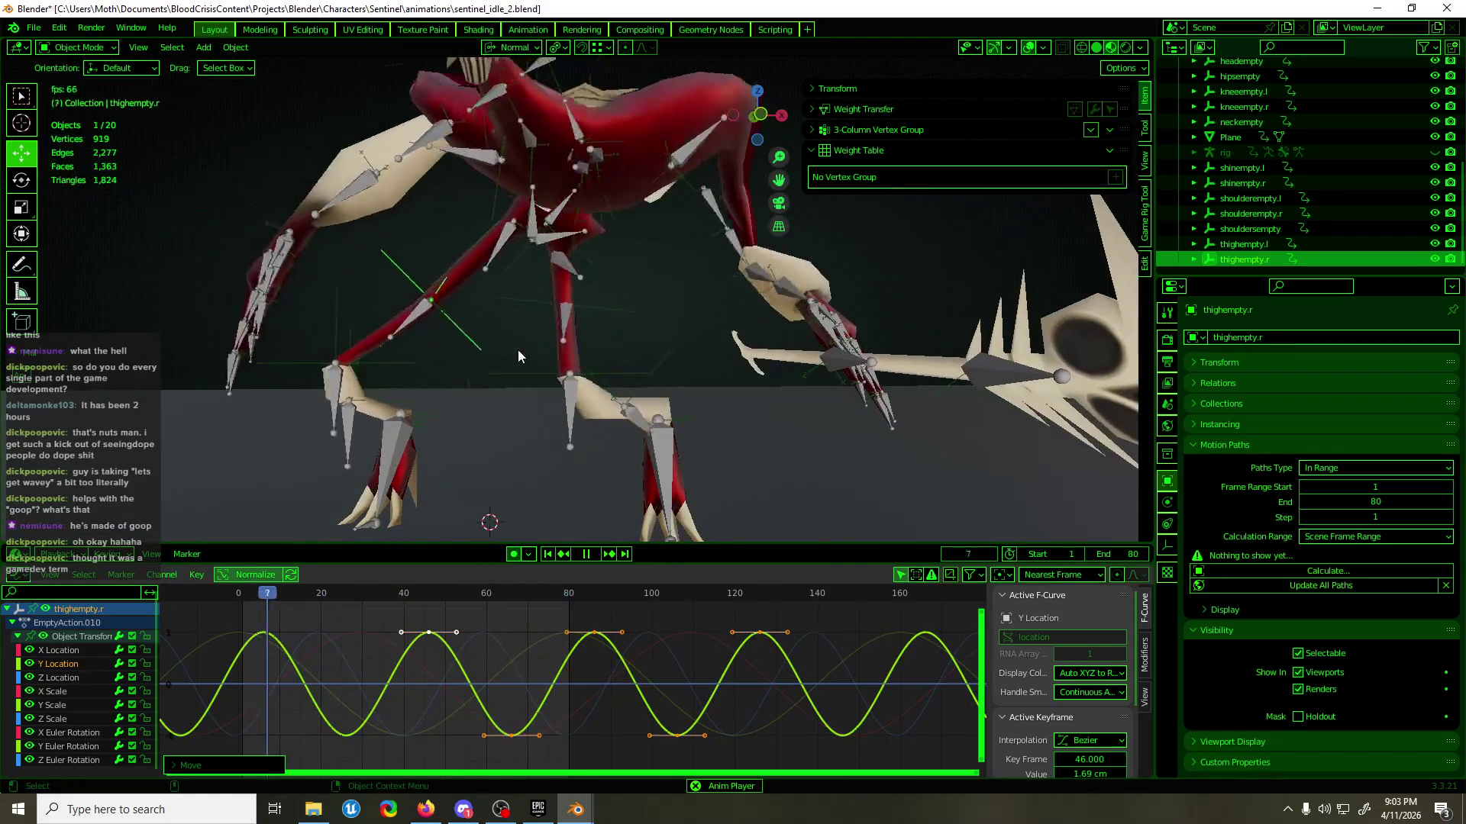
{"action": "key", "text": "space"}
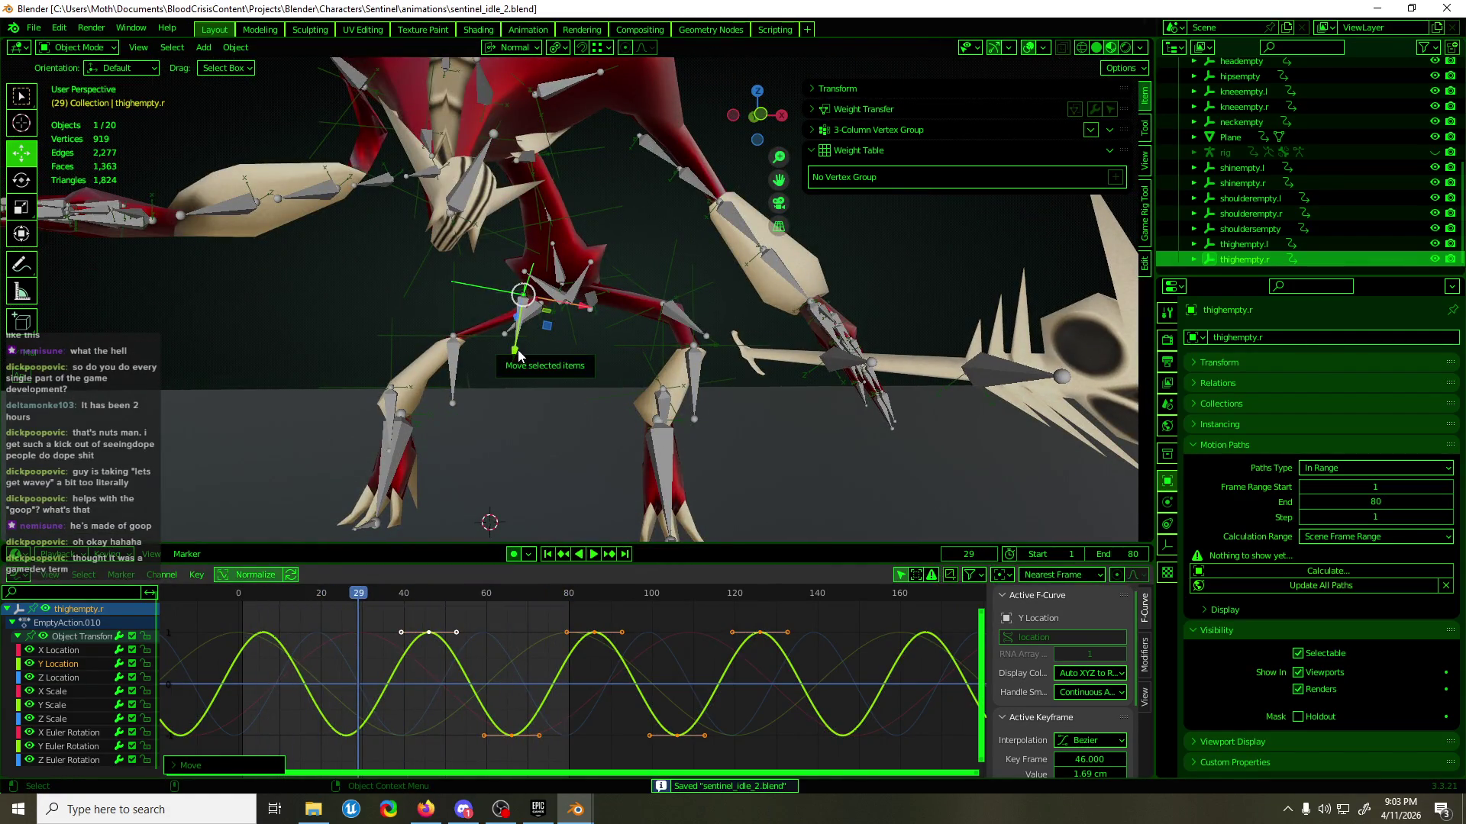
{"action": "key", "text": "space"}
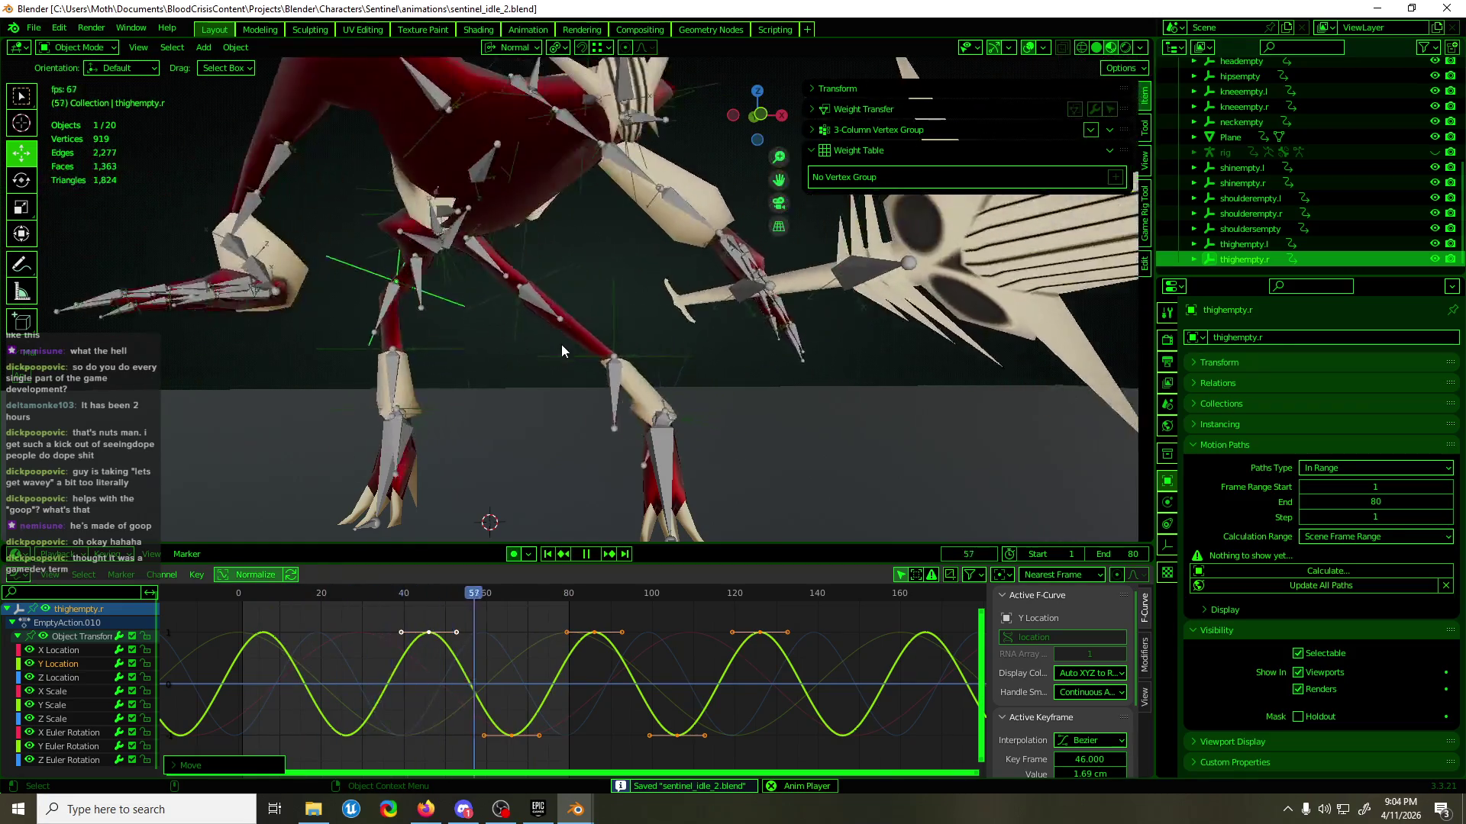
- Isolate the left thigh's Y Location curve at frame 44, then select the left knee empty
{"action": "mouse_move", "coordinate": [574, 352]}
{"action": "middle_mouse_down"}
{"action": "mouse_move", "coordinate": [624, 351]}
{"action": "mouse_move", "coordinate": [548, 361]}
{"action": "mouse_move", "coordinate": [771, 342]}
{"action": "mouse_move", "coordinate": [621, 356]}
{"action": "middle_mouse_up"}
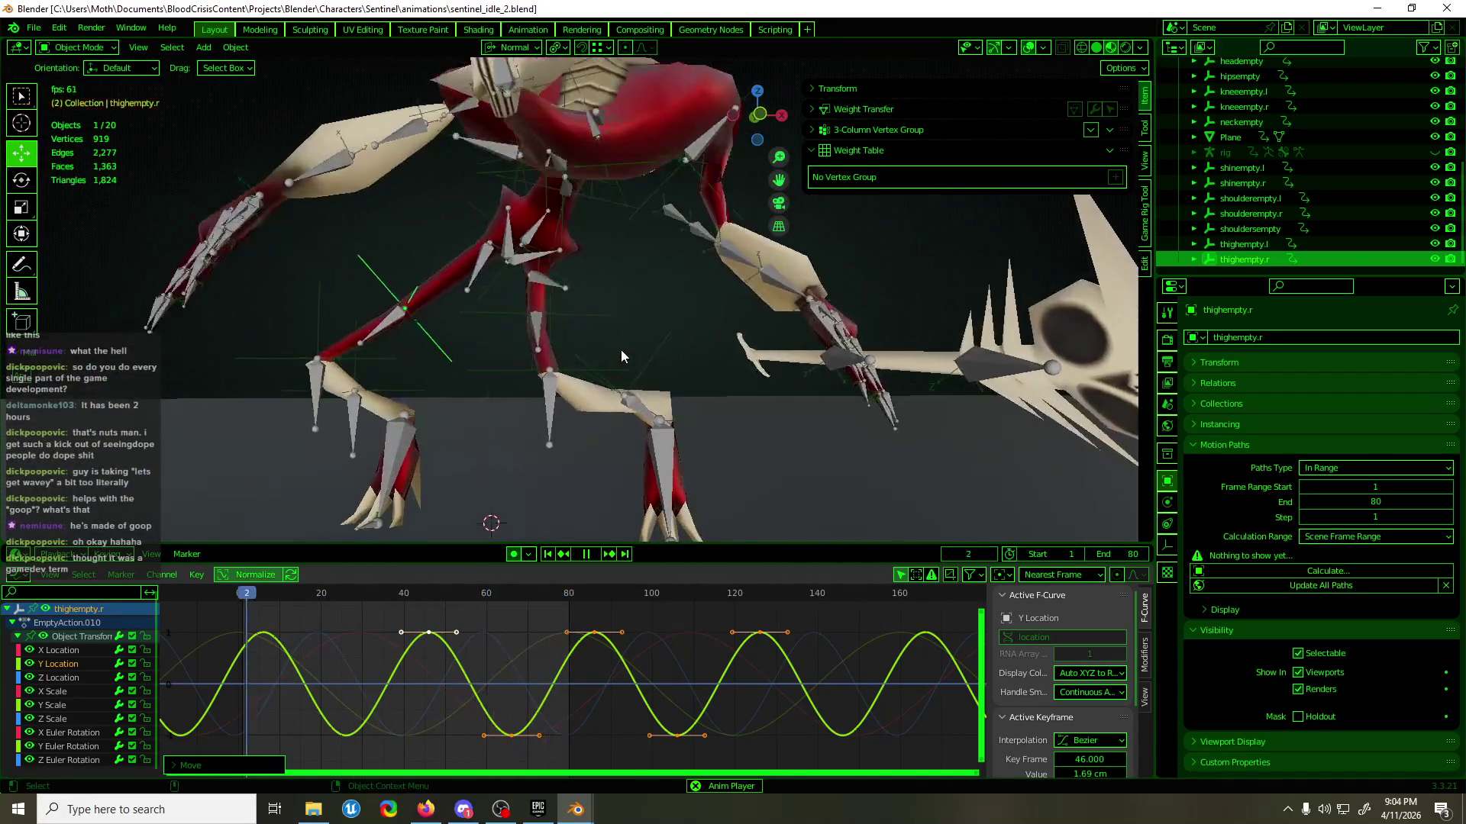
{"action": "scroll", "coordinate": [620, 355], "scroll_direction": "down", "scroll_amount": 4}
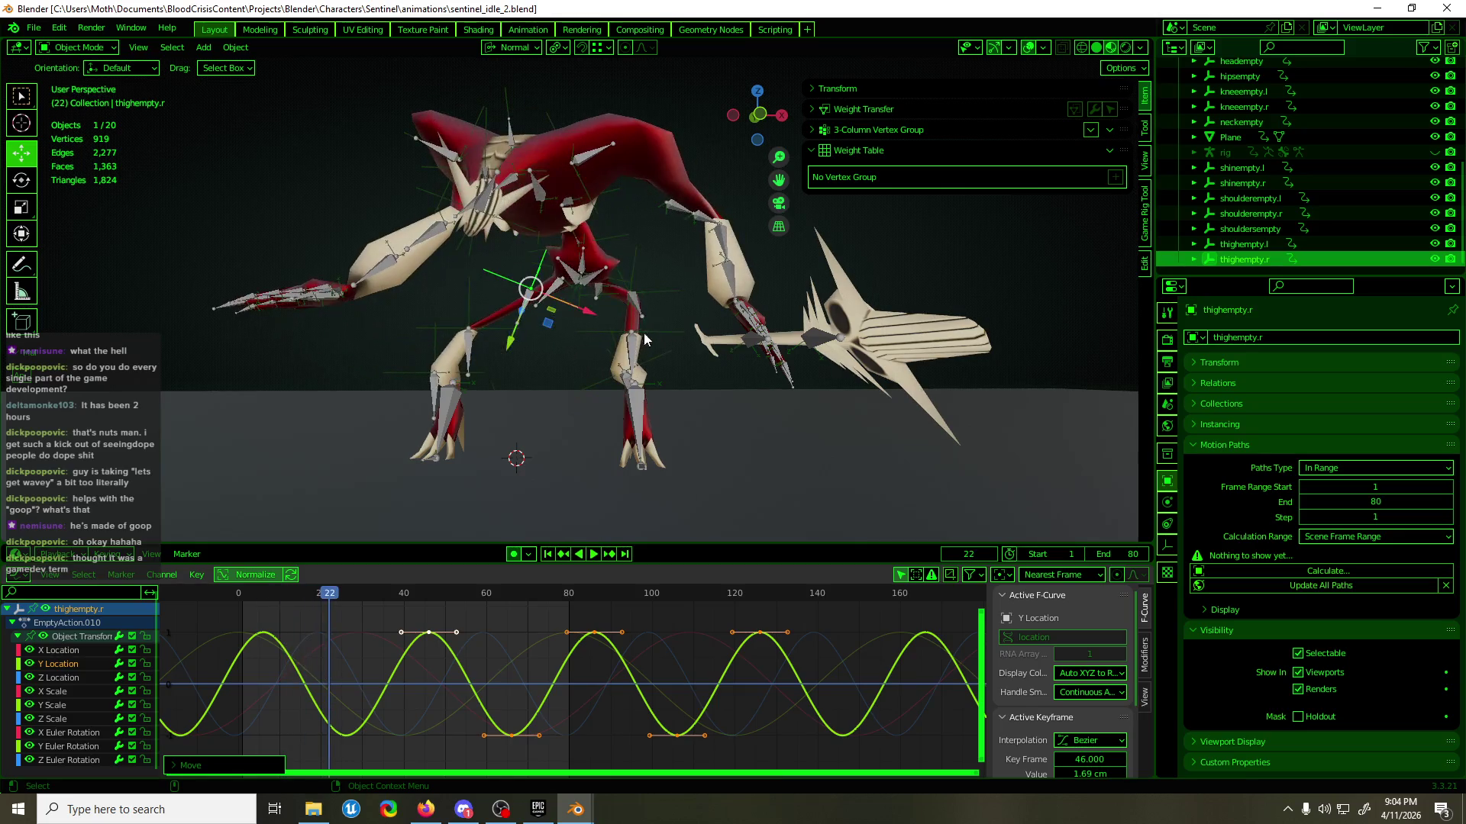
{"action": "middle_click_drag", "start_coordinate": [647, 333], "coordinate": [548, 356]}
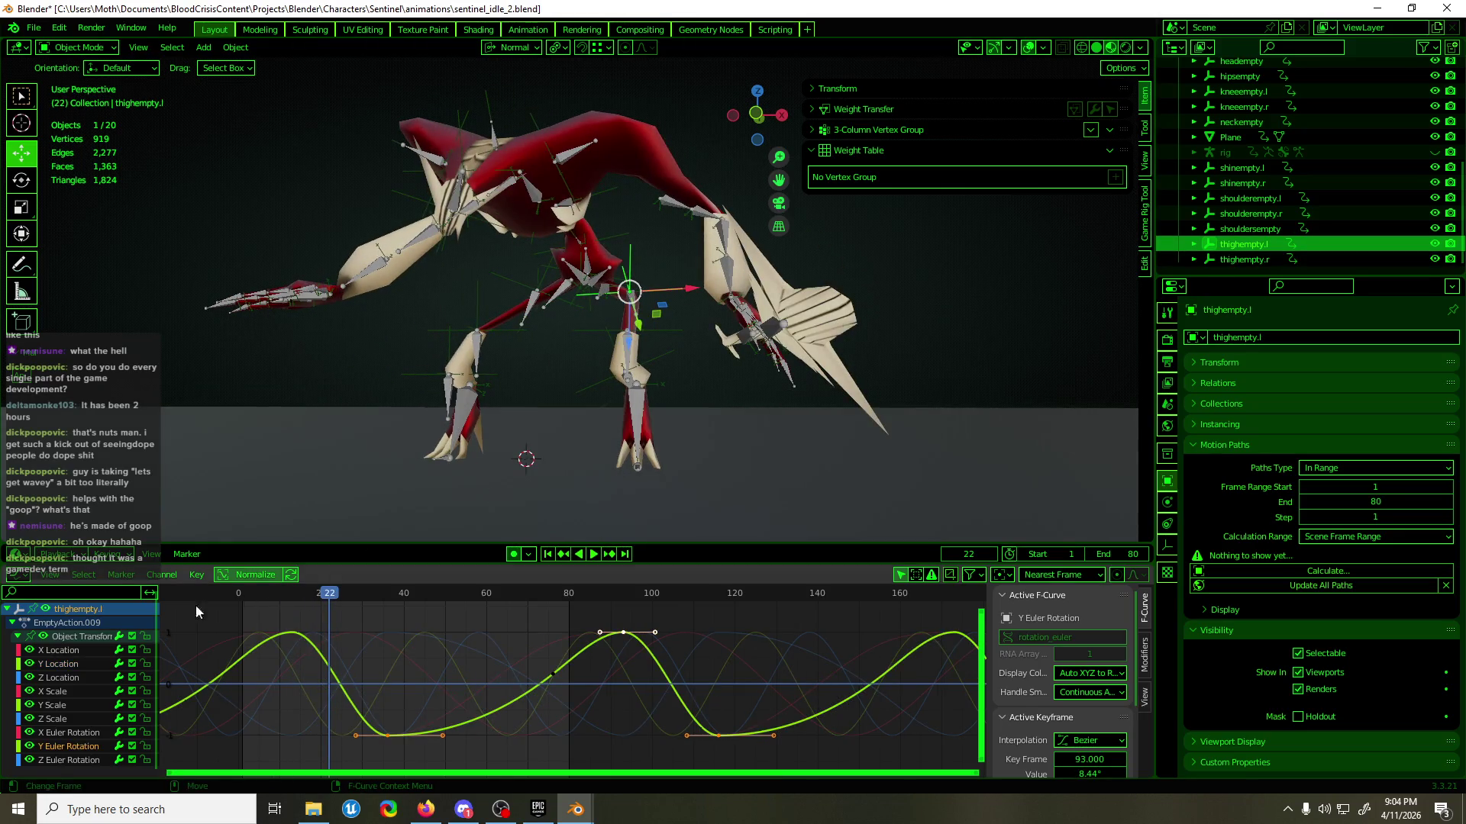
{"action": "left_click", "coordinate": [61, 651]}
{"action": "left_click", "coordinate": [61, 664]}
{"action": "mouse_move", "coordinate": [342, 588]}
{"action": "left_mouse_down"}
{"action": "mouse_move", "coordinate": [424, 612]}
{"action": "mouse_move", "coordinate": [436, 597]}
{"action": "mouse_move", "coordinate": [483, 603]}
{"action": "left_mouse_up"}
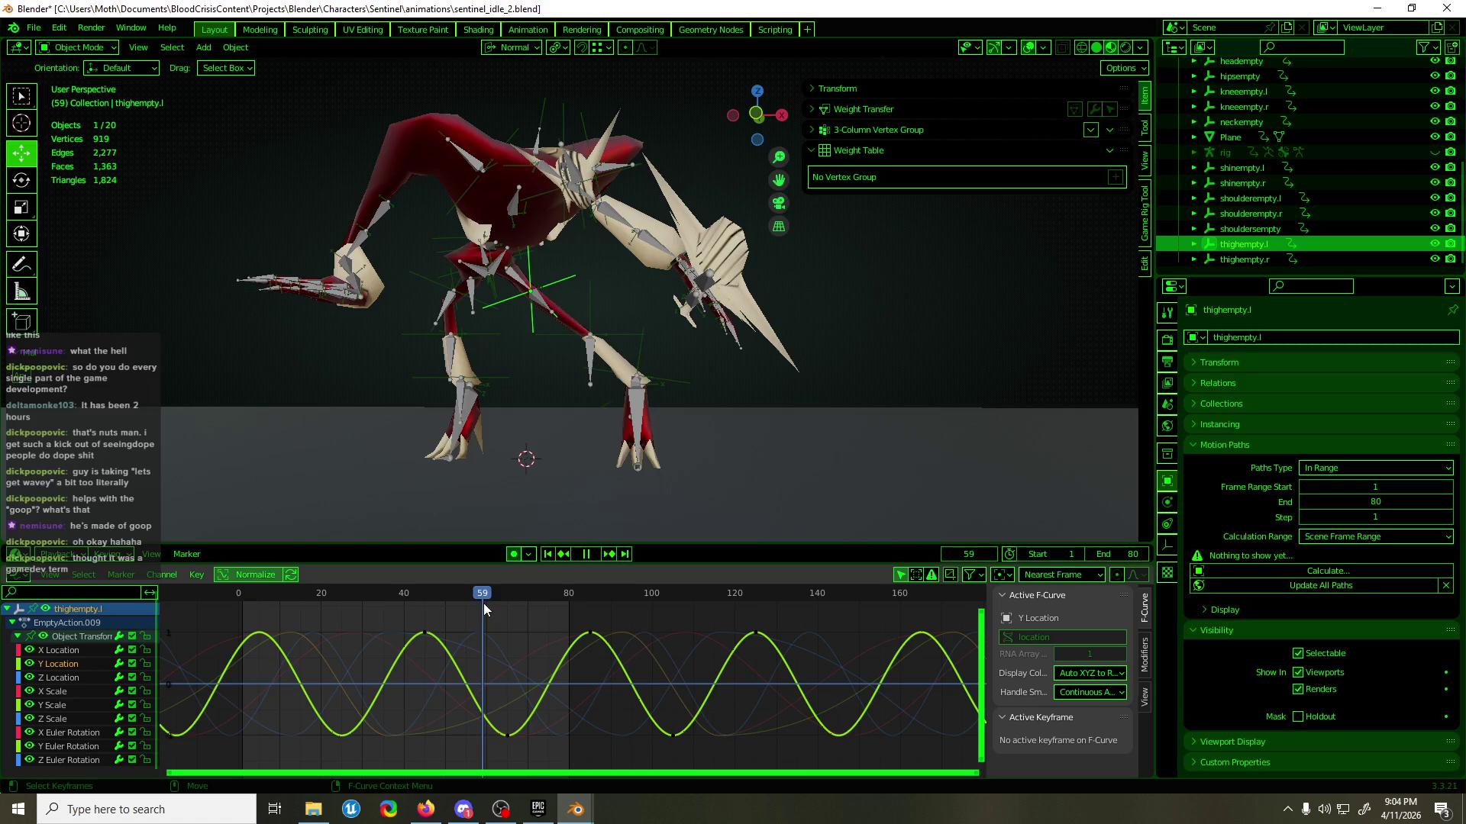
{"action": "scroll", "coordinate": [594, 310], "scroll_direction": "up", "scroll_amount": 5}
{"action": "left_click", "coordinate": [603, 313]}
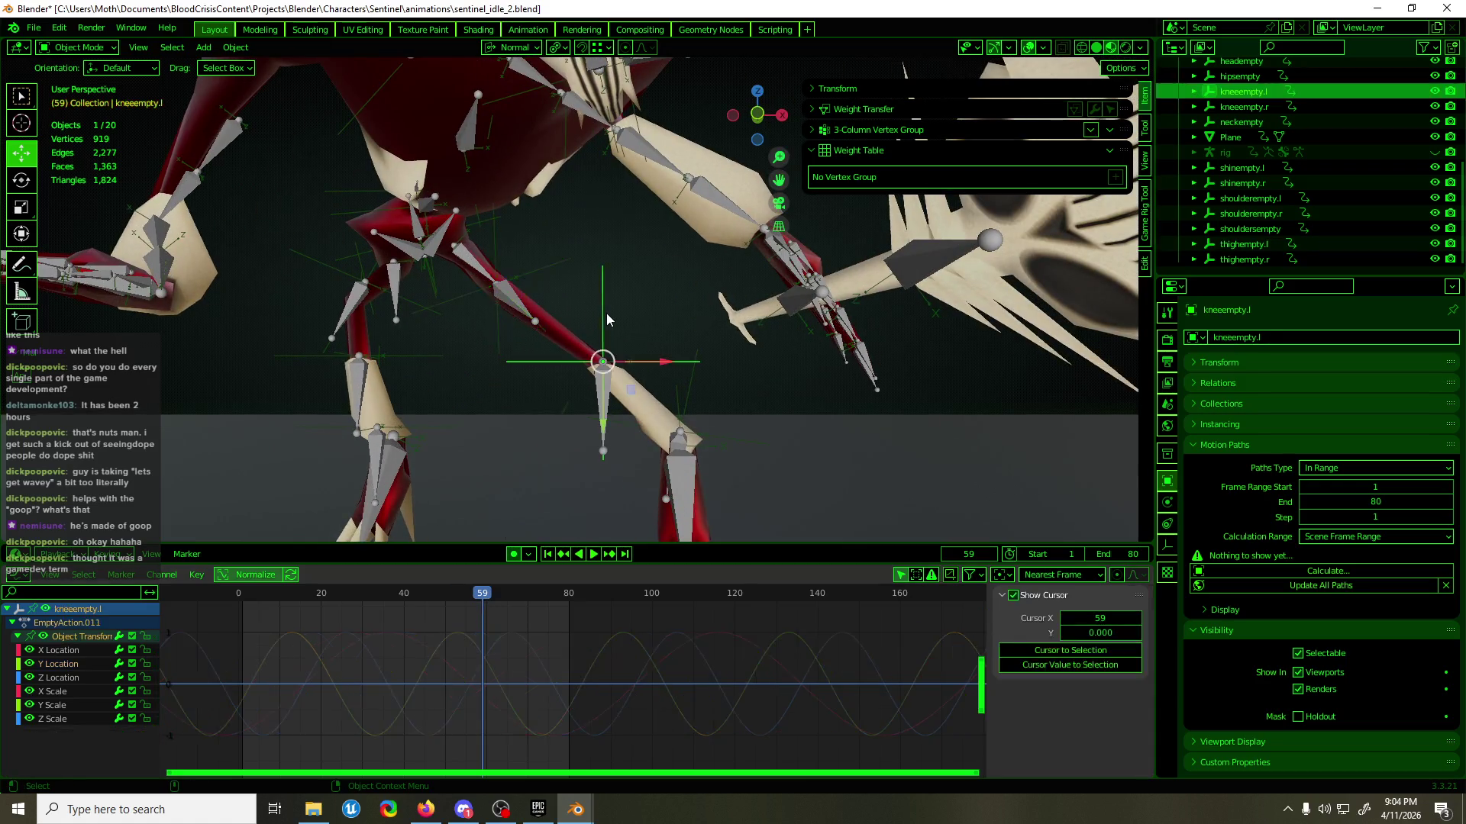
- Select the left knee's Y Location keys and watch the loop from side angles
{"action": "left_click", "coordinate": [84, 661]}
{"action": "left_click", "coordinate": [29, 664]}
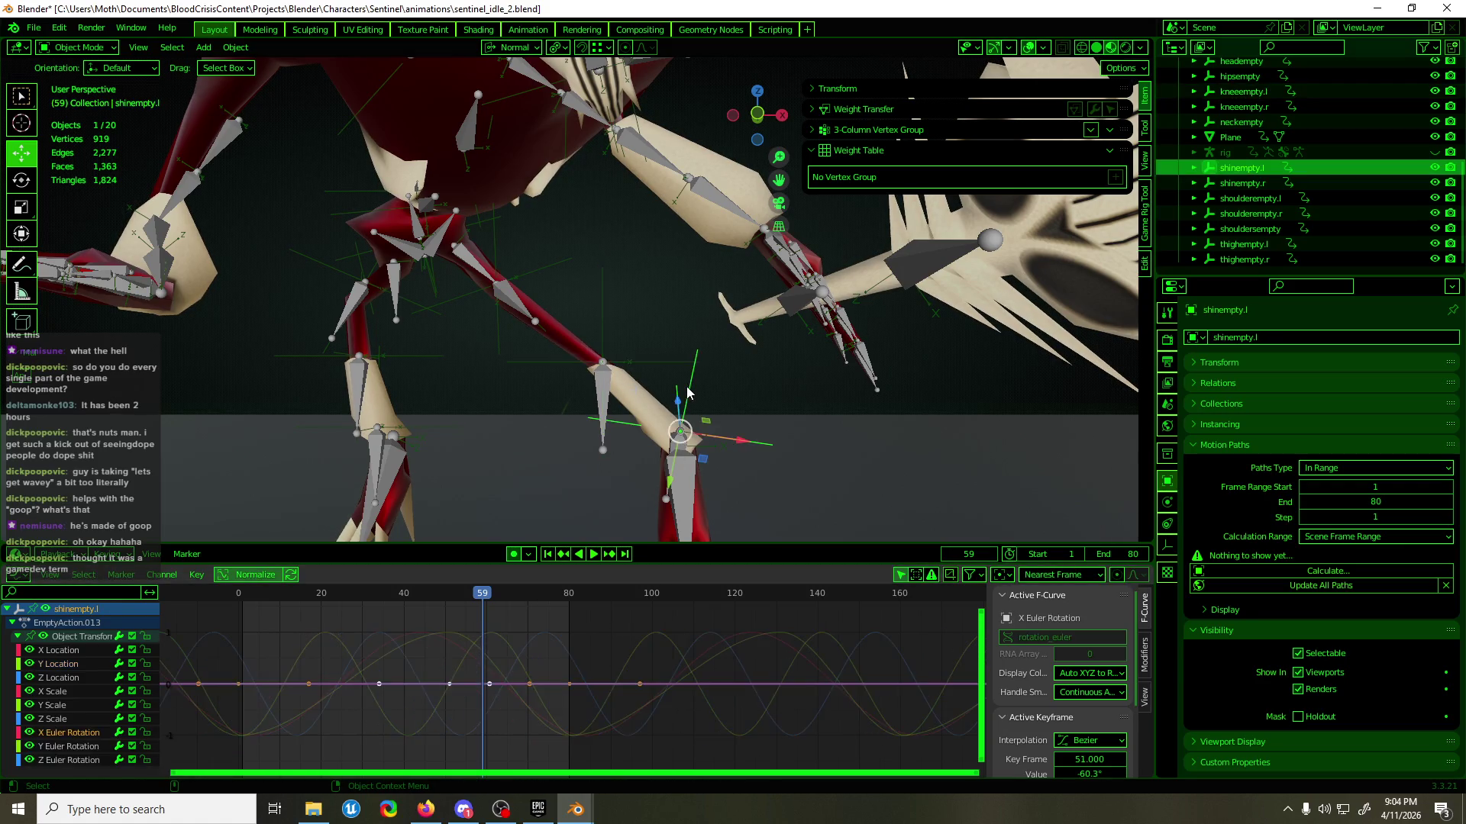
{"action": "mouse_move", "coordinate": [496, 595]}
{"action": "left_mouse_down"}
{"action": "mouse_move", "coordinate": [531, 611]}
{"action": "mouse_move", "coordinate": [502, 645]}
{"action": "left_mouse_up"}
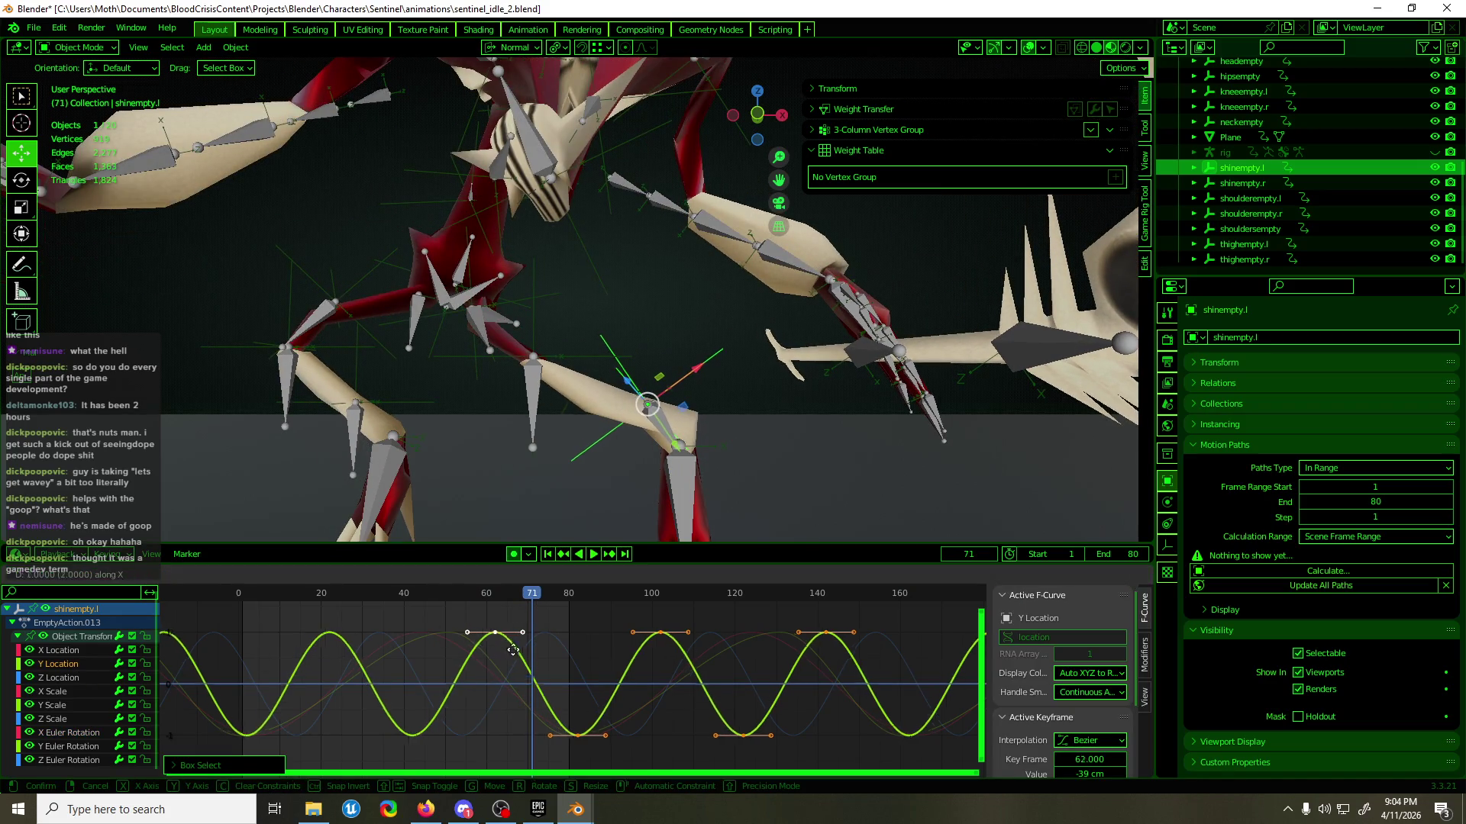
{"action": "key", "text": "space"}
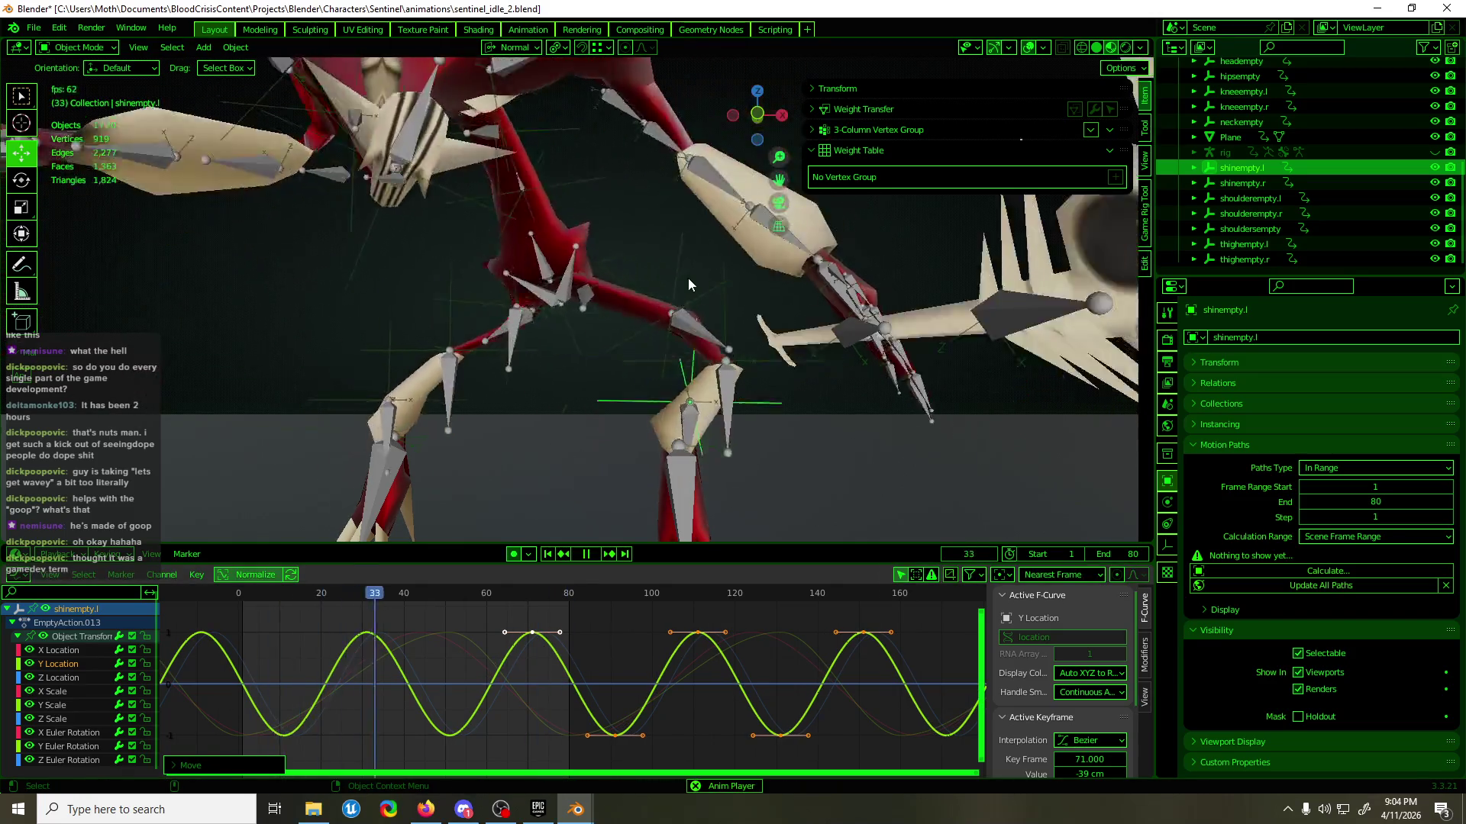
{"action": "scroll", "coordinate": [601, 393], "scroll_direction": "down", "scroll_amount": 6}
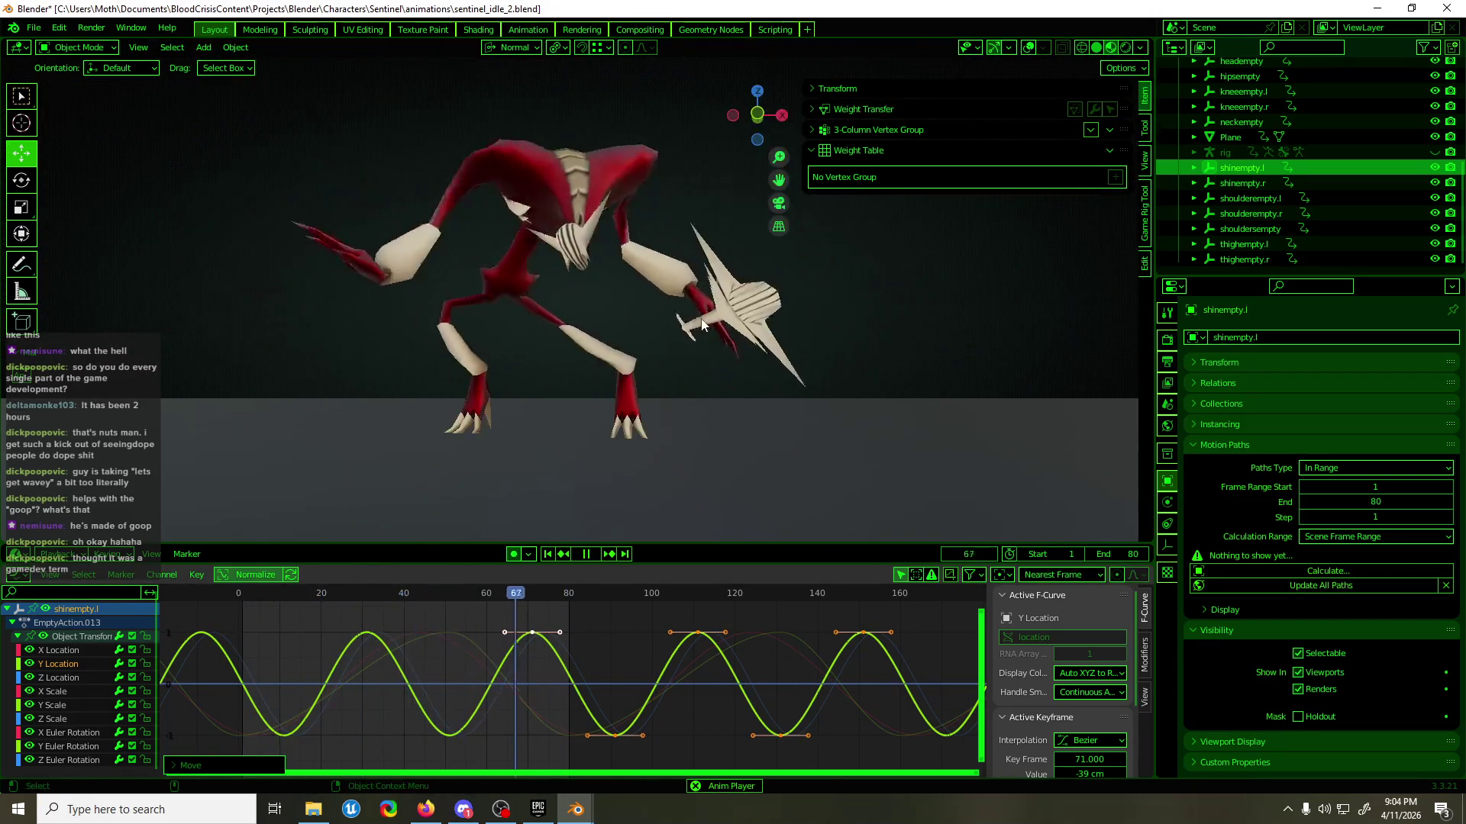
{"action": "middle_click_drag", "start_coordinate": [578, 416], "coordinate": [754, 414]}
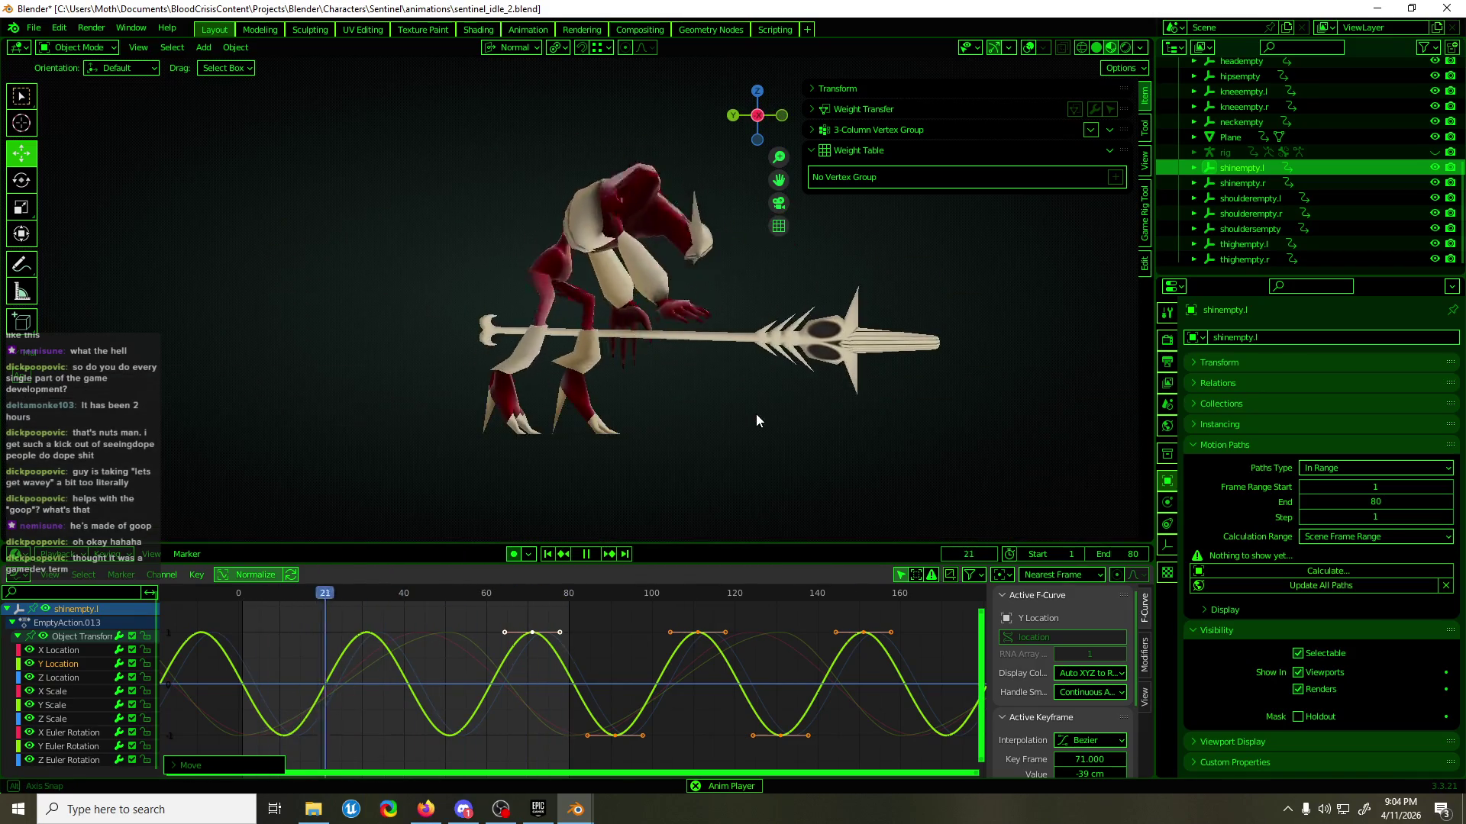
{"action": "mouse_move", "coordinate": [757, 415]}
{"action": "middle_mouse_down"}
{"action": "mouse_move", "coordinate": [383, 424]}
{"action": "mouse_move", "coordinate": [309, 409]}
{"action": "mouse_move", "coordinate": [287, 369]}
{"action": "mouse_move", "coordinate": [199, 416]}
{"action": "mouse_move", "coordinate": [84, 420]}
{"action": "mouse_move", "coordinate": [1125, 419]}
{"action": "mouse_move", "coordinate": [1095, 426]}
{"action": "middle_mouse_up"}
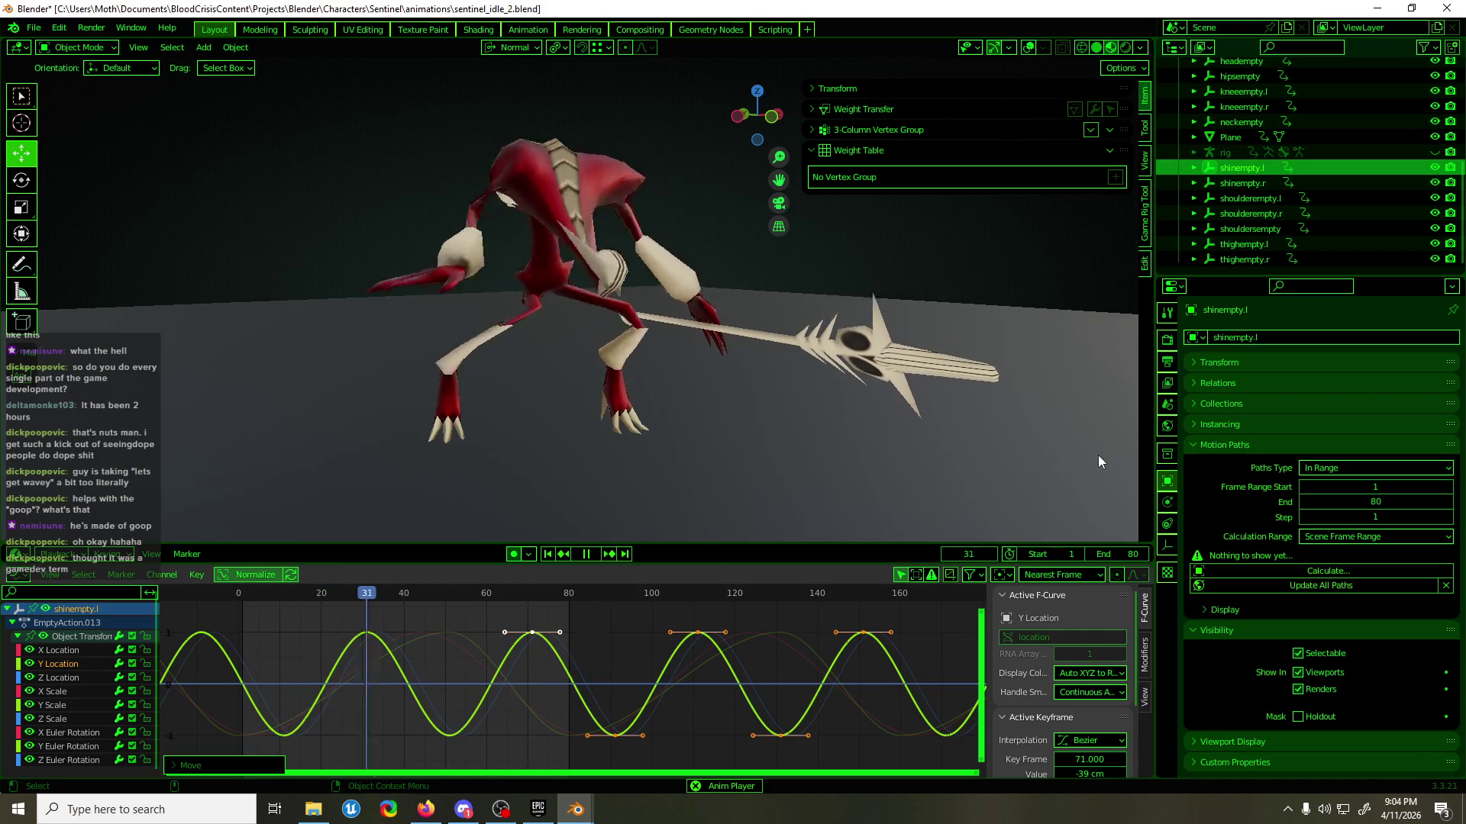
- Save sentinel_idle_2.blend, turn overlays on, stop playback, and unhide the Armature.001 rig
{"action": "key", "text": "ctrl+s"}
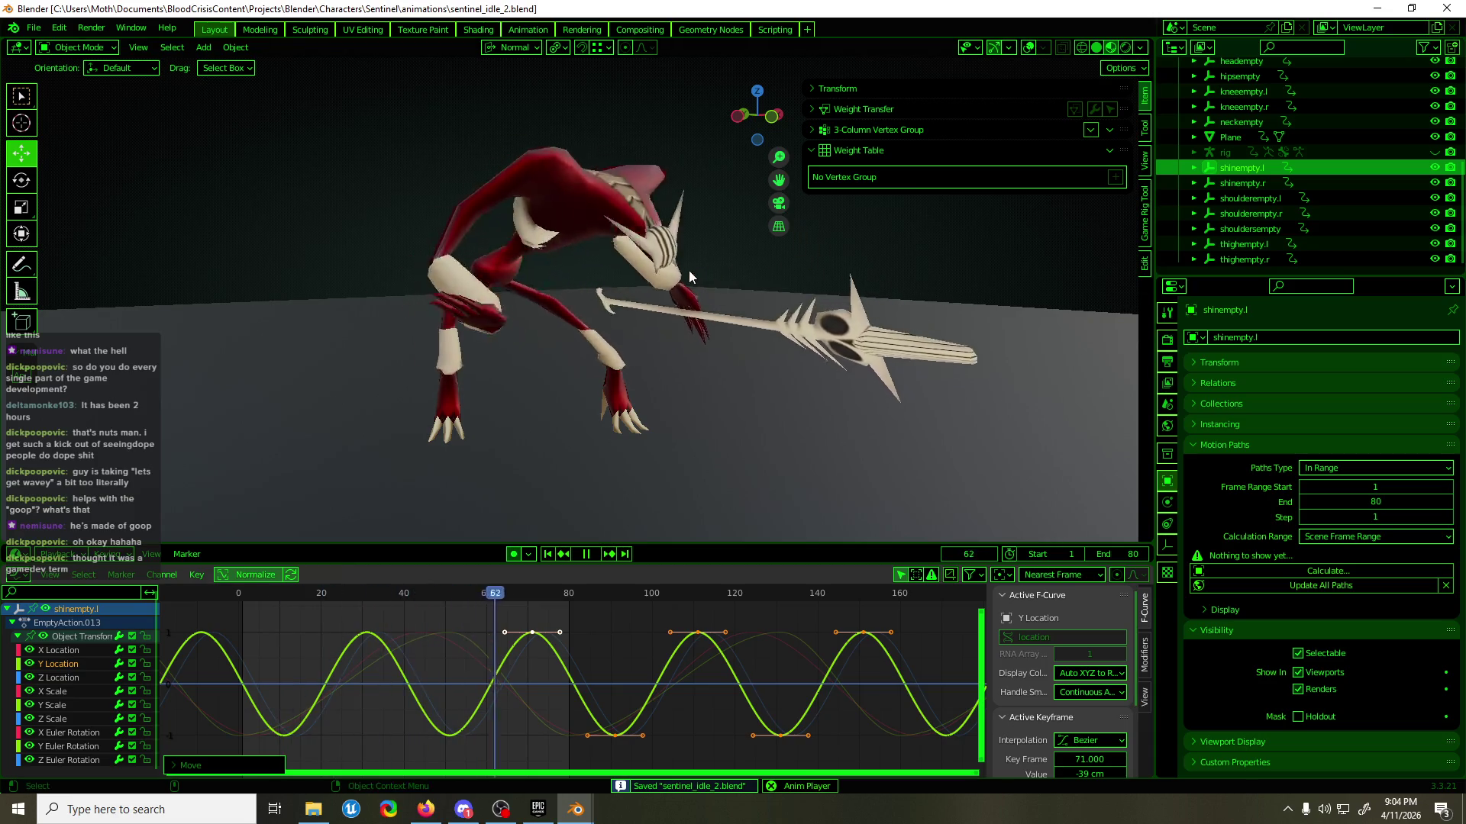
{"action": "middle_click_drag", "start_coordinate": [688, 270], "coordinate": [855, 160]}
{"action": "left_click", "coordinate": [1027, 47]}
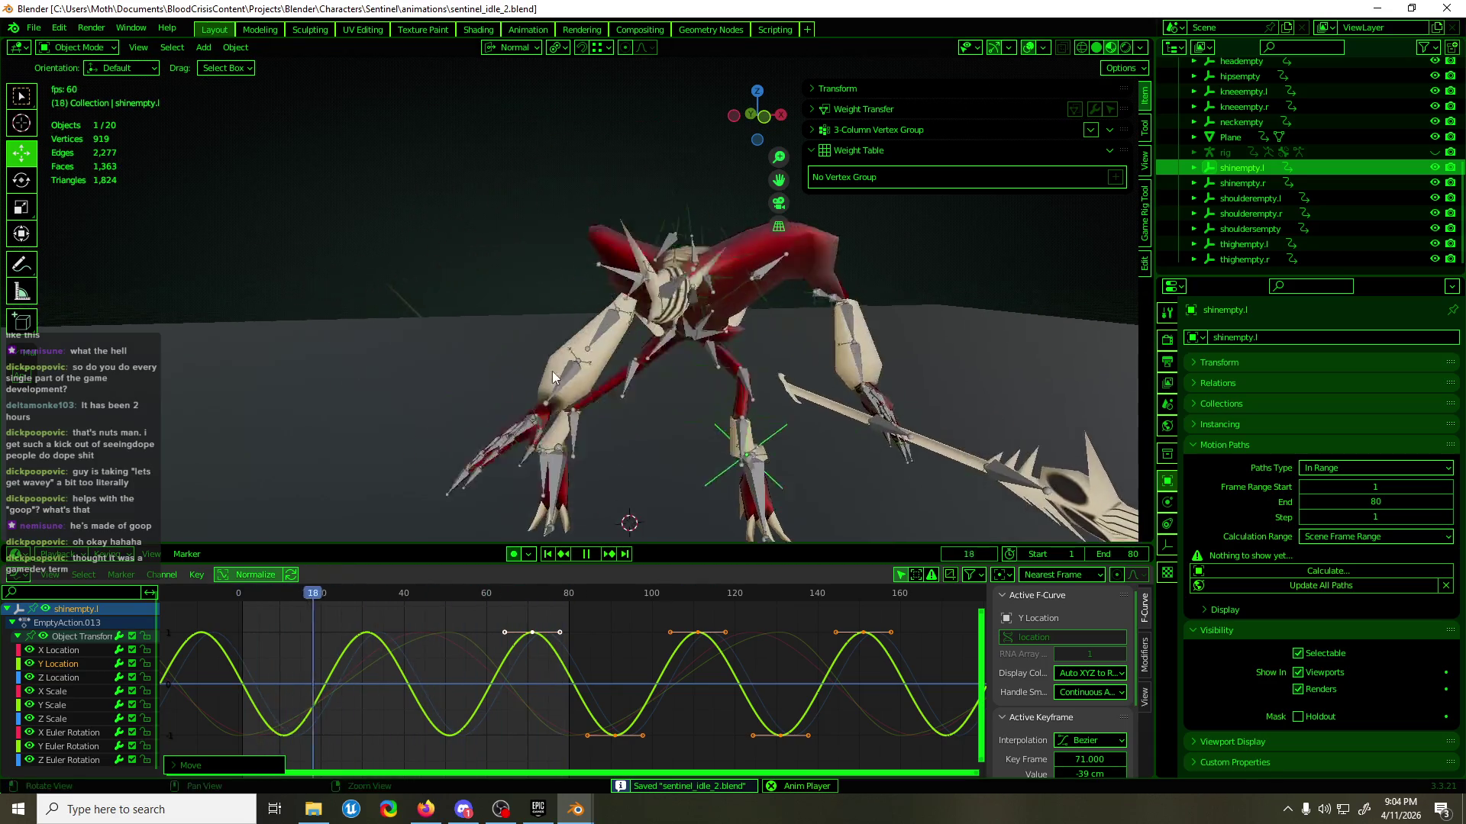
{"action": "key", "text": "space"}
{"action": "mouse_move", "coordinate": [552, 371]}
{"action": "middle_mouse_down"}
{"action": "mouse_move", "coordinate": [719, 387]}
{"action": "mouse_move", "coordinate": [836, 371]}
{"action": "mouse_move", "coordinate": [817, 427]}
{"action": "mouse_move", "coordinate": [493, 359]}
{"action": "mouse_move", "coordinate": [776, 382]}
{"action": "mouse_move", "coordinate": [858, 358]}
{"action": "mouse_move", "coordinate": [788, 372]}
{"action": "mouse_move", "coordinate": [496, 369]}
{"action": "mouse_move", "coordinate": [574, 376]}
{"action": "mouse_move", "coordinate": [781, 328]}
{"action": "mouse_move", "coordinate": [667, 336]}
{"action": "mouse_move", "coordinate": [445, 163]}
{"action": "middle_mouse_up"}
{"action": "scroll", "coordinate": [488, 359], "scroll_direction": "down", "scroll_amount": 3}
{"action": "left_click", "coordinate": [449, 373]}
{"action": "key", "text": "alt+h"}
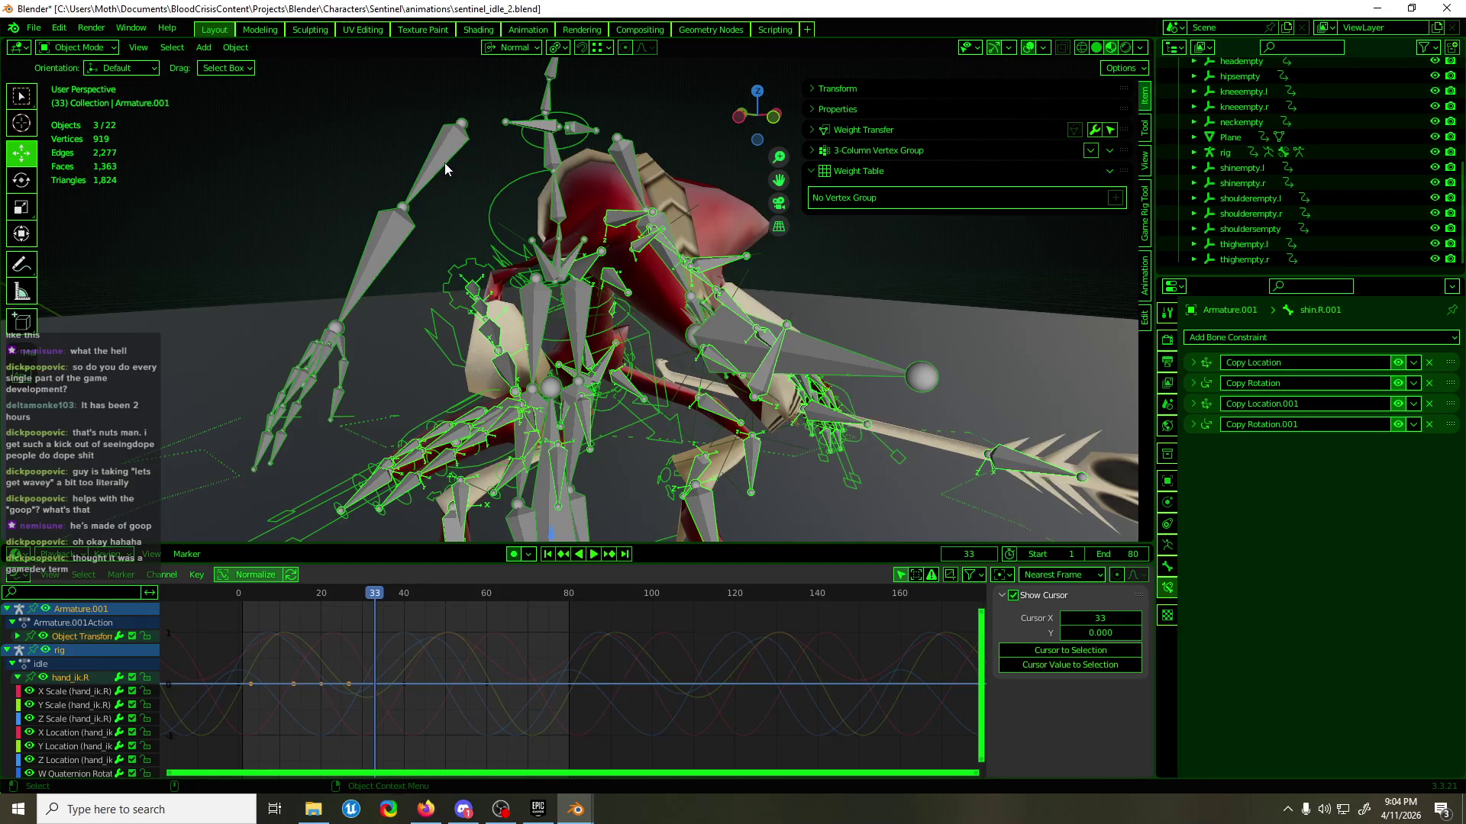
- Enter Pose Mode, try moving shoulder.R, undo it, and return to frame 0
{"action": "key", "text": "ctrl+z"}
{"action": "key", "text": "ctrl+z"}
{"action": "middle_click_drag", "start_coordinate": [560, 213], "coordinate": [125, 241], "text": "shift"}
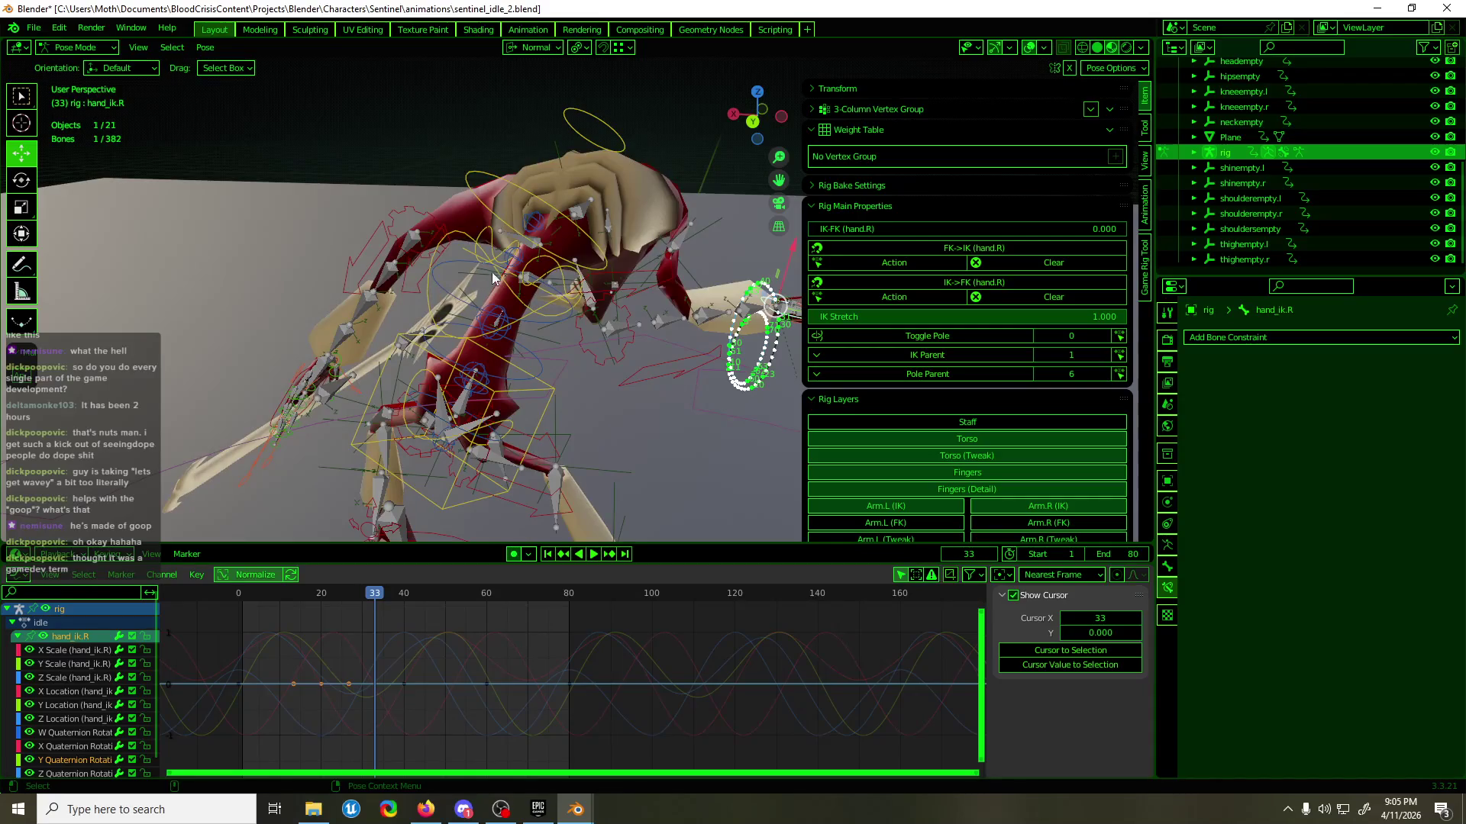
{"action": "left_click", "coordinate": [559, 272]}
{"action": "mouse_move", "coordinate": [420, 330]}
{"action": "middle_mouse_down"}
{"action": "mouse_move", "coordinate": [410, 316]}
{"action": "mouse_move", "coordinate": [554, 314]}
{"action": "middle_mouse_up"}
{"action": "key", "text": "g"}
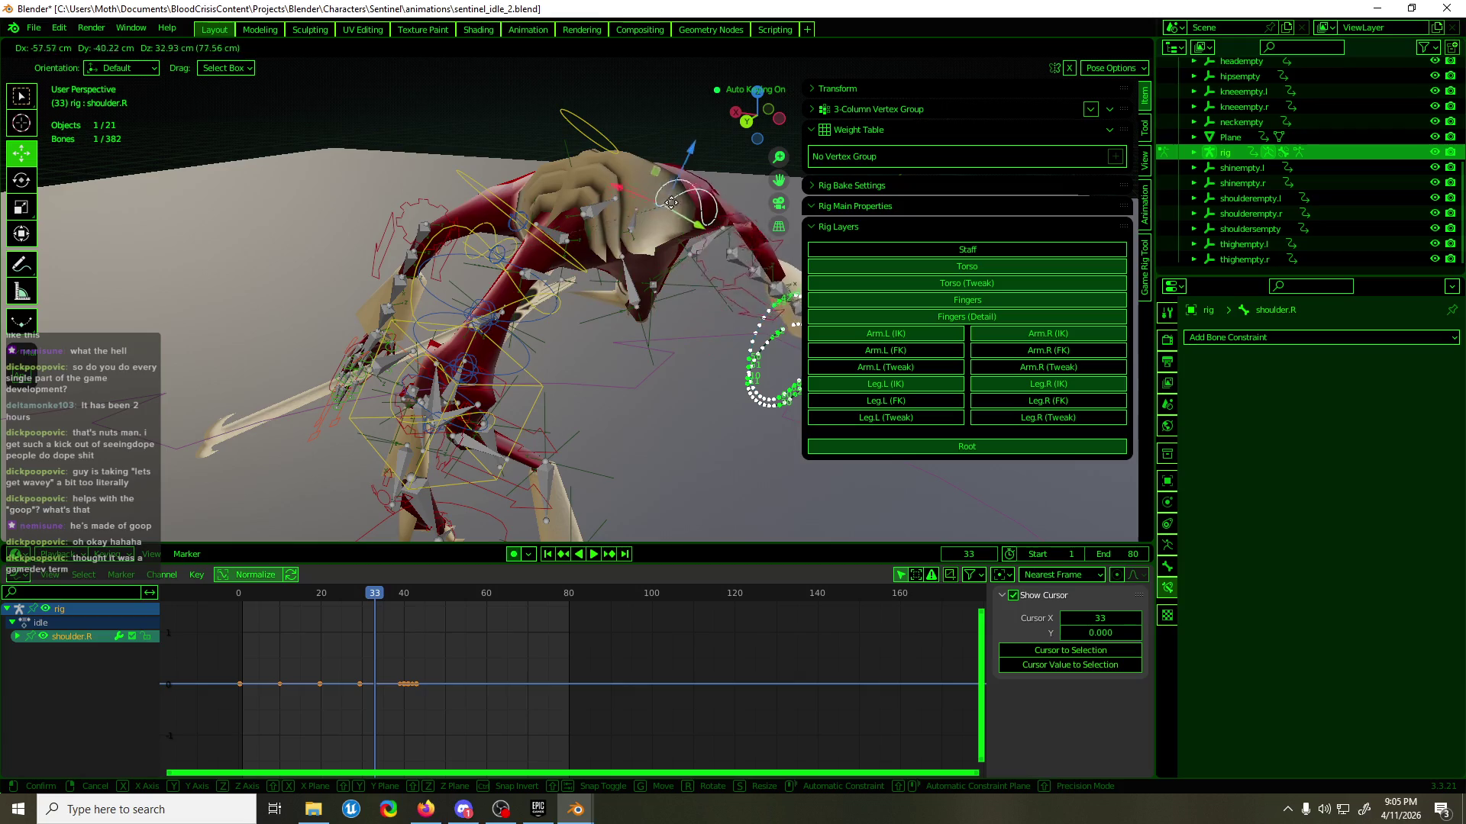
{"action": "left_click", "coordinate": [649, 206]}
{"action": "mouse_move", "coordinate": [649, 206]}
{"action": "middle_mouse_down"}
{"action": "mouse_move", "coordinate": [524, 200]}
{"action": "mouse_move", "coordinate": [503, 341]}
{"action": "middle_mouse_up"}
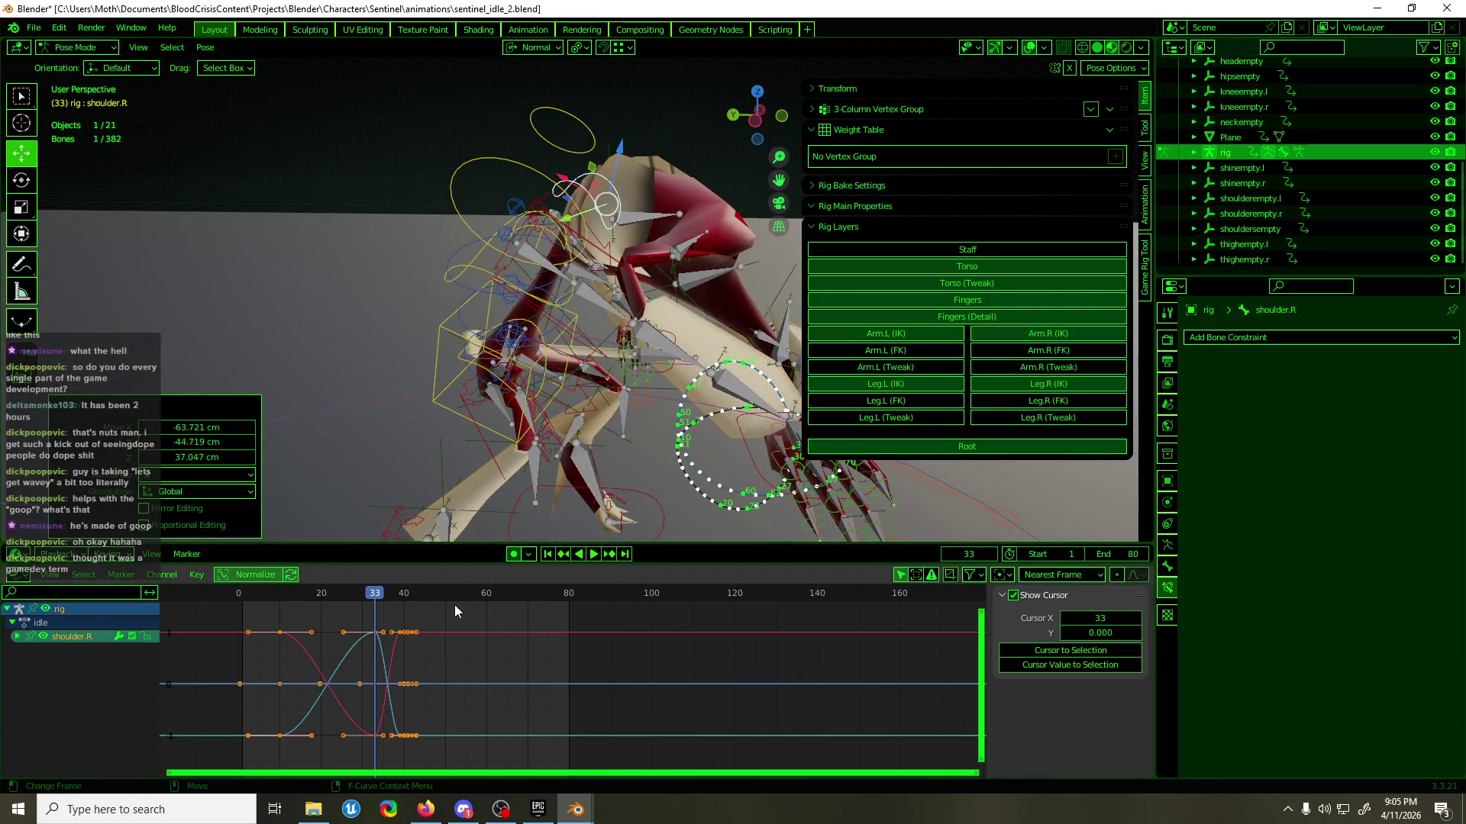
{"action": "key", "text": "ctrl+z"}
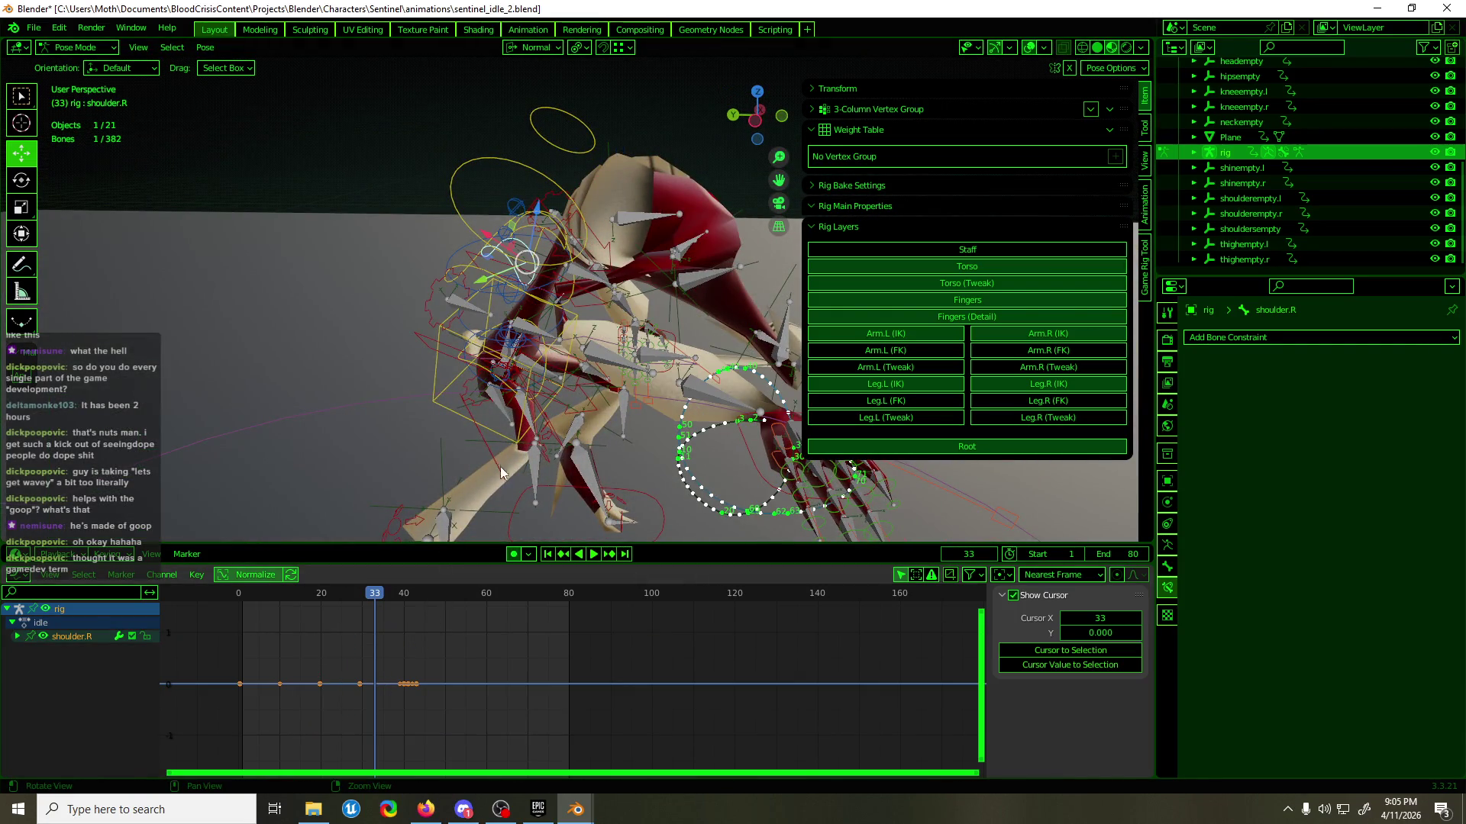
{"action": "key", "text": "ctrl+z"}
{"action": "left_click_drag", "start_coordinate": [382, 597], "coordinate": [237, 614]}
{"action": "mouse_move", "coordinate": [622, 219]}
{"action": "middle_mouse_down"}
{"action": "mouse_move", "coordinate": [750, 229]}
{"action": "mouse_move", "coordinate": [800, 196]}
{"action": "mouse_move", "coordinate": [594, 305]}
{"action": "middle_mouse_up"}
- Remove the torso bone's Copy Rotation constraint
{"action": "left_click", "coordinate": [560, 318]}
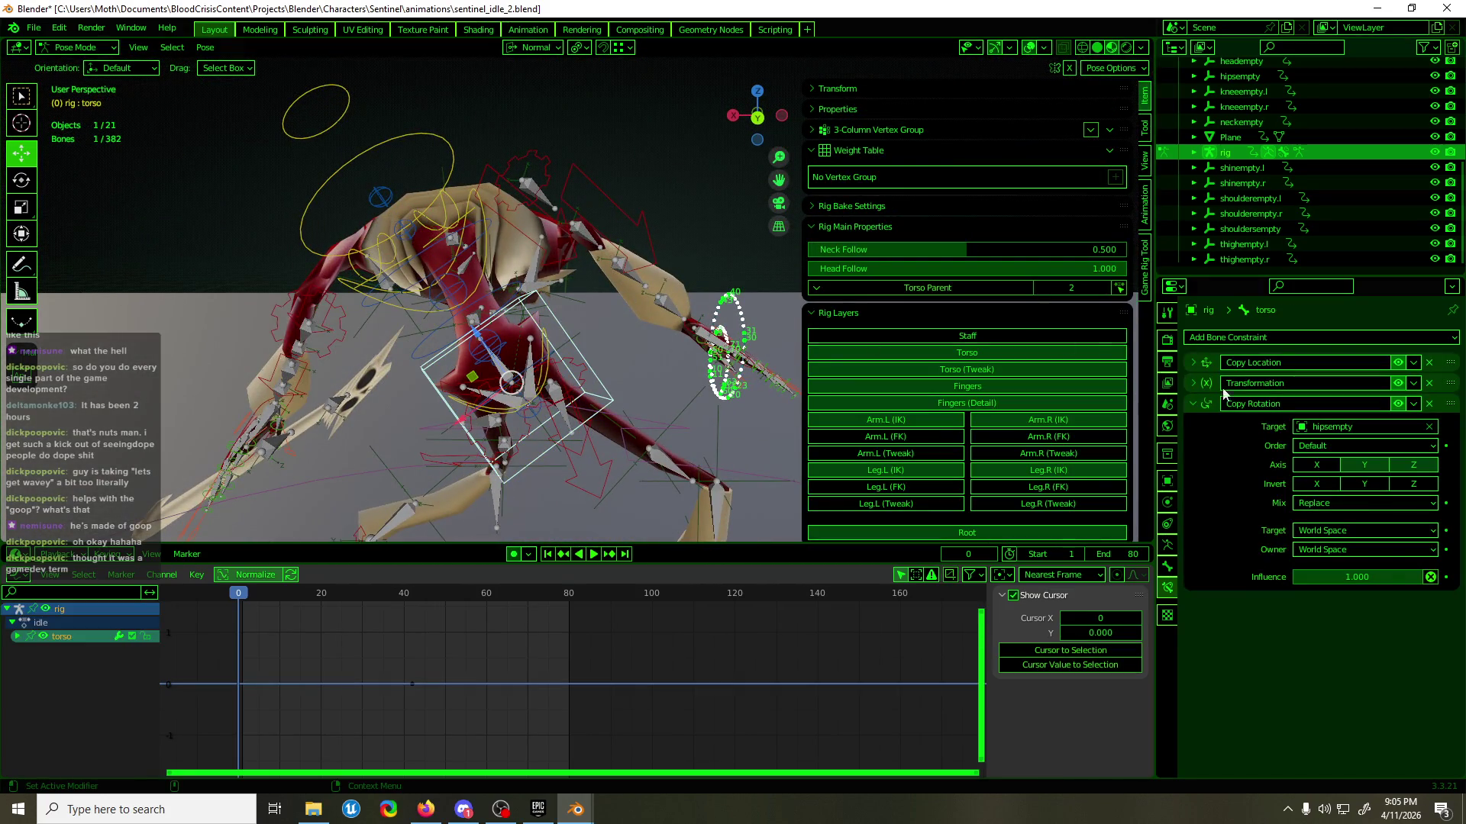
{"action": "left_click", "coordinate": [1429, 404]}
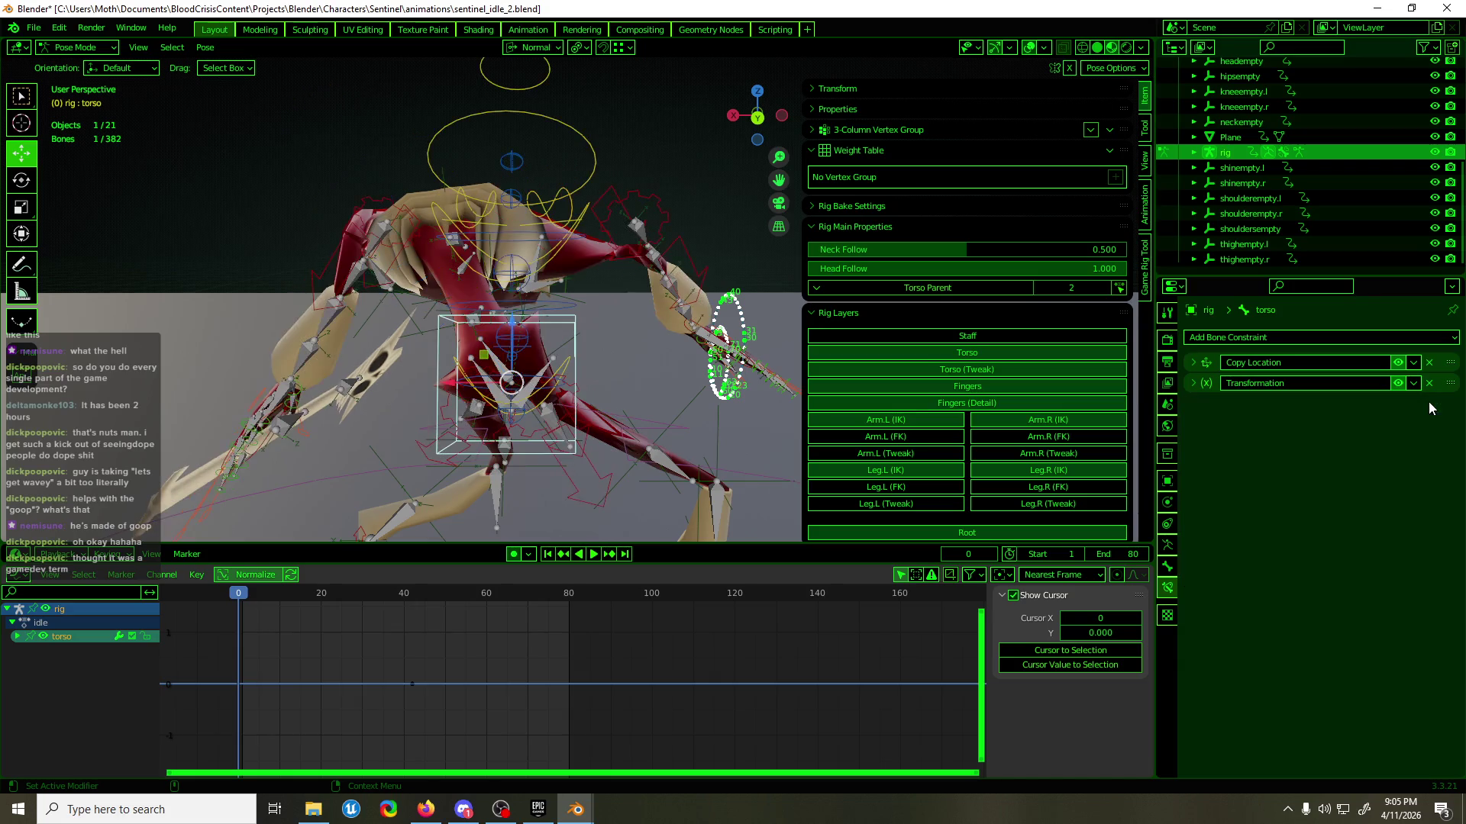
{"action": "mouse_move", "coordinate": [732, 427]}
{"action": "middle_mouse_down"}
{"action": "mouse_move", "coordinate": [442, 444]}
{"action": "mouse_move", "coordinate": [672, 200]}
{"action": "mouse_move", "coordinate": [435, 231]}
{"action": "mouse_move", "coordinate": [419, 209]}
{"action": "mouse_move", "coordinate": [519, 183]}
{"action": "middle_mouse_up"}
- Switch transform orientation to Global and reposition the shoulder.R bone
{"action": "left_click", "coordinate": [635, 208]}
{"action": "left_click", "coordinate": [553, 48]}
{"action": "left_click", "coordinate": [518, 95]}
{"action": "middle_click_drag", "start_coordinate": [493, 269], "coordinate": [425, 275], "text": "shift"}
{"action": "left_click_drag", "start_coordinate": [372, 208], "coordinate": [542, 294]}
{"action": "middle_click_drag", "start_coordinate": [542, 294], "coordinate": [434, 321]}
{"action": "key", "text": "KP_1"}
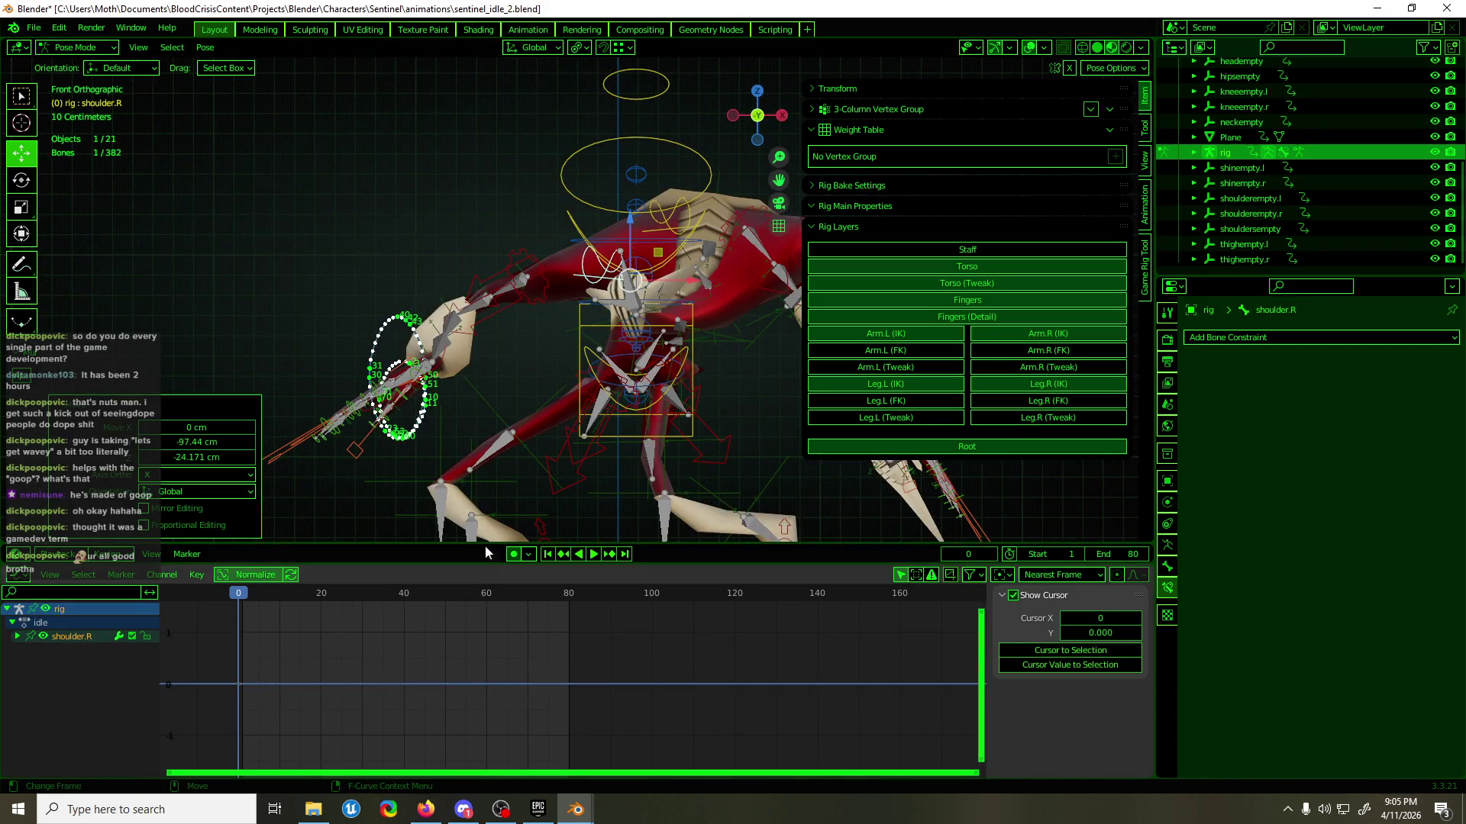
{"action": "mouse_move", "coordinate": [557, 268]}
{"action": "middle_mouse_down"}
{"action": "mouse_move", "coordinate": [707, 349]}
{"action": "mouse_move", "coordinate": [623, 341]}
{"action": "mouse_move", "coordinate": [767, 286]}
{"action": "middle_mouse_up"}
- Stop playback at frame 54 and remove the torso's Transformation constraint
{"action": "key", "text": "space"}
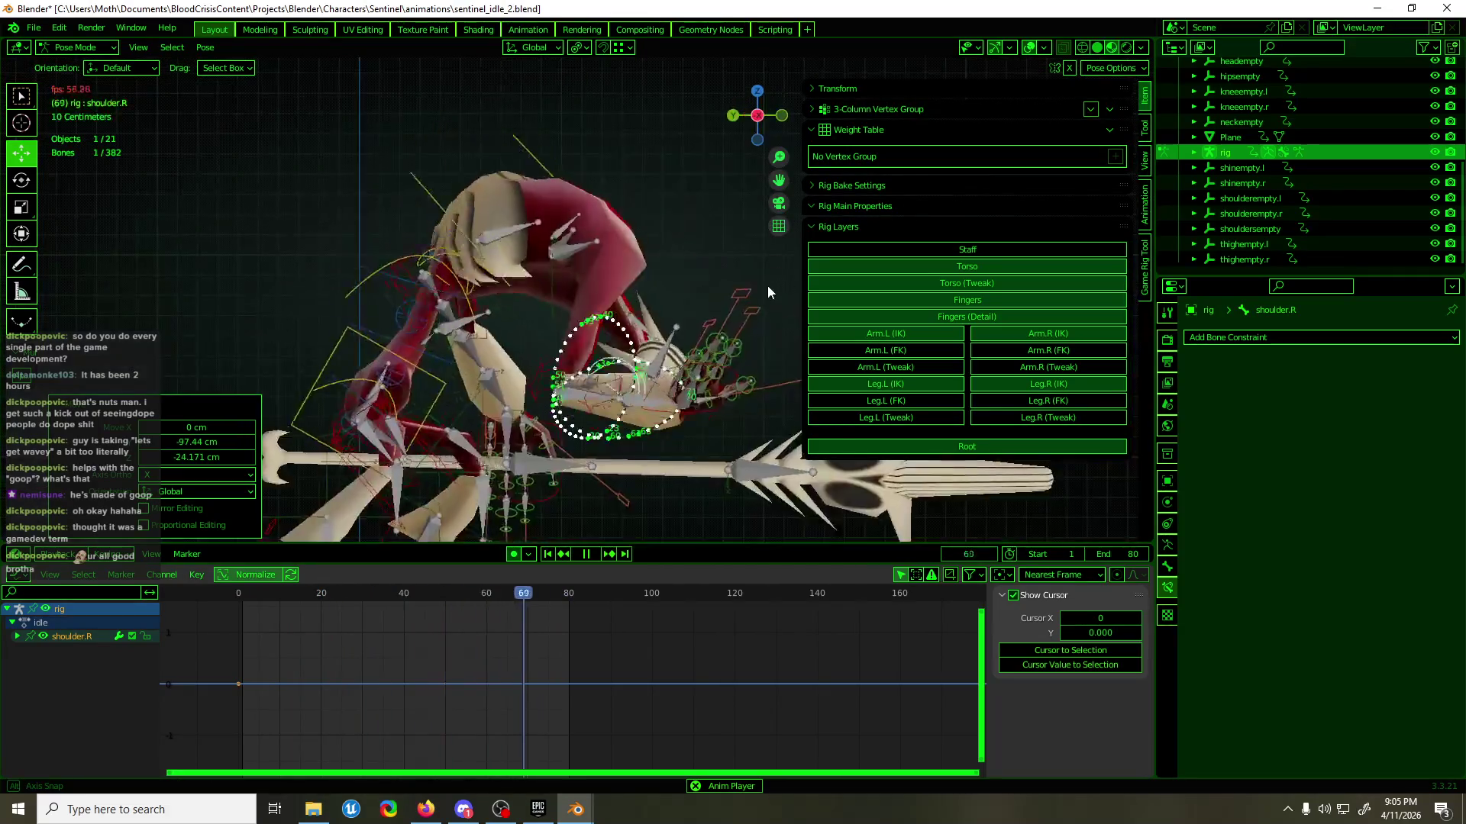
{"action": "key", "text": "space"}
{"action": "left_click", "coordinate": [380, 279]}
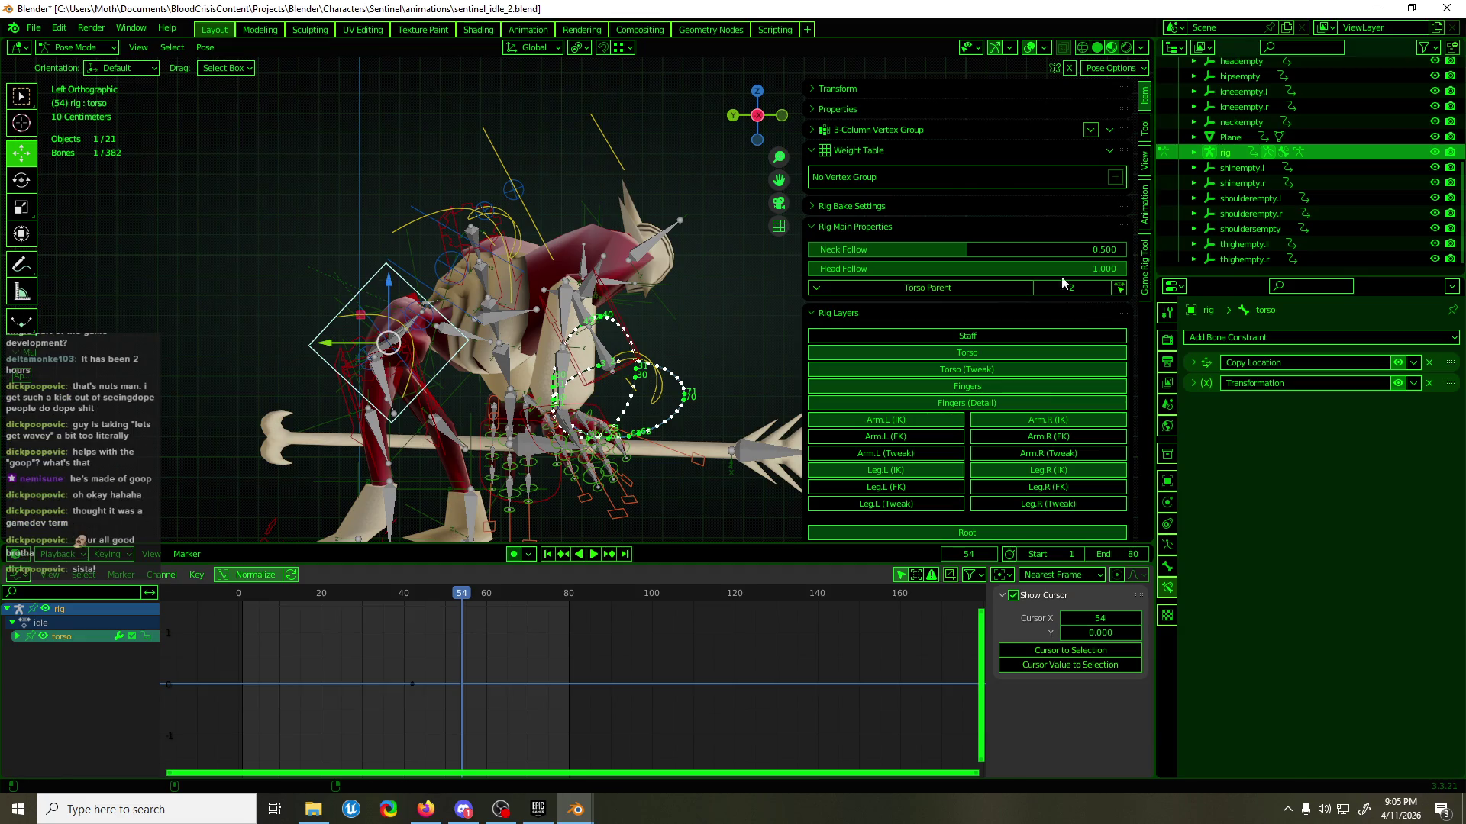
{"action": "left_click", "coordinate": [1187, 384]}
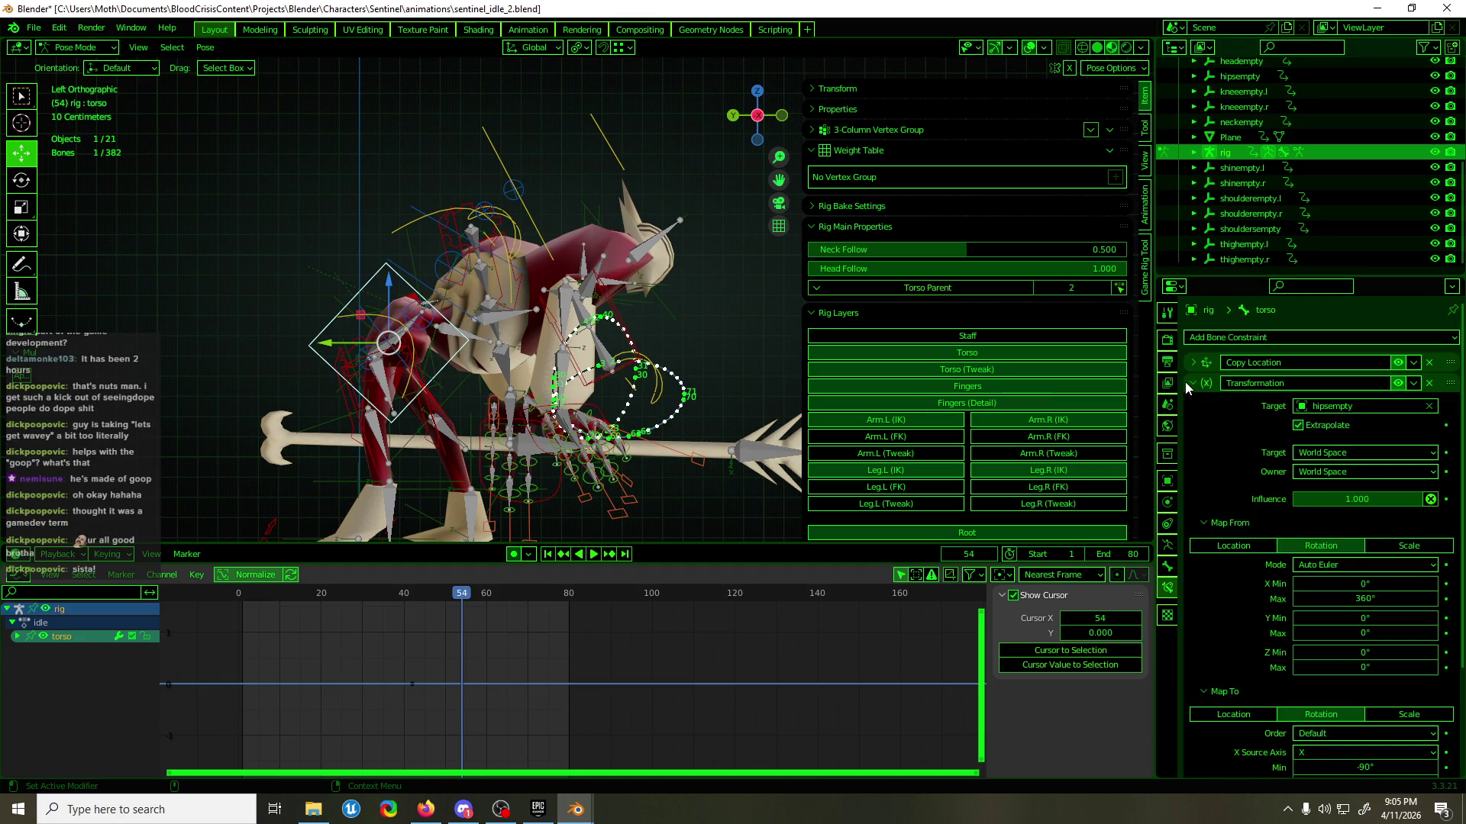
{"action": "left_click", "coordinate": [1187, 384]}
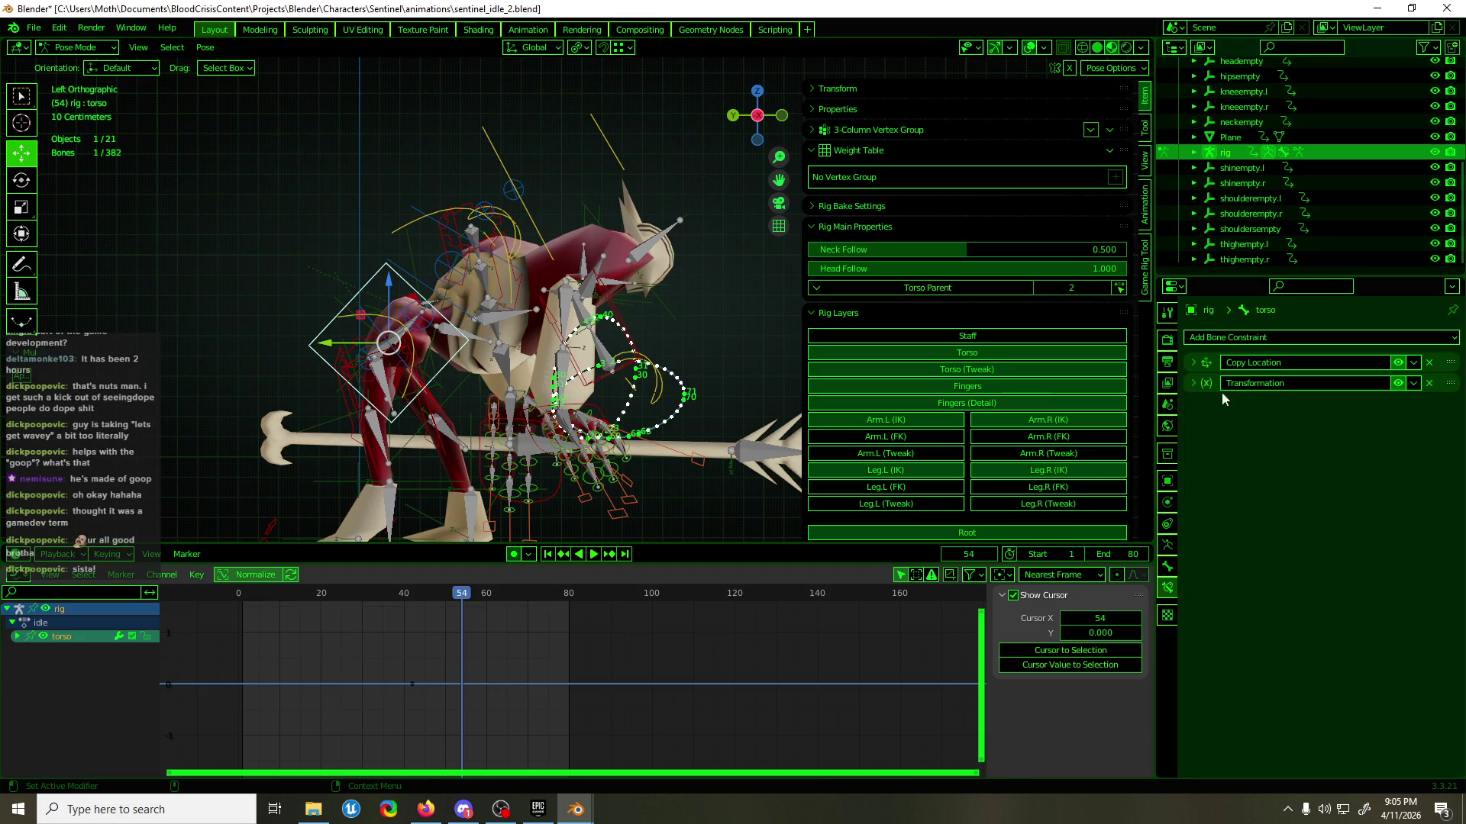
{"action": "left_click", "coordinate": [1429, 383]}
- Save sentinel_idle_2.blend in front ortho view and resume the idle loop
{"action": "middle_click_drag", "start_coordinate": [673, 441], "coordinate": [499, 423]}
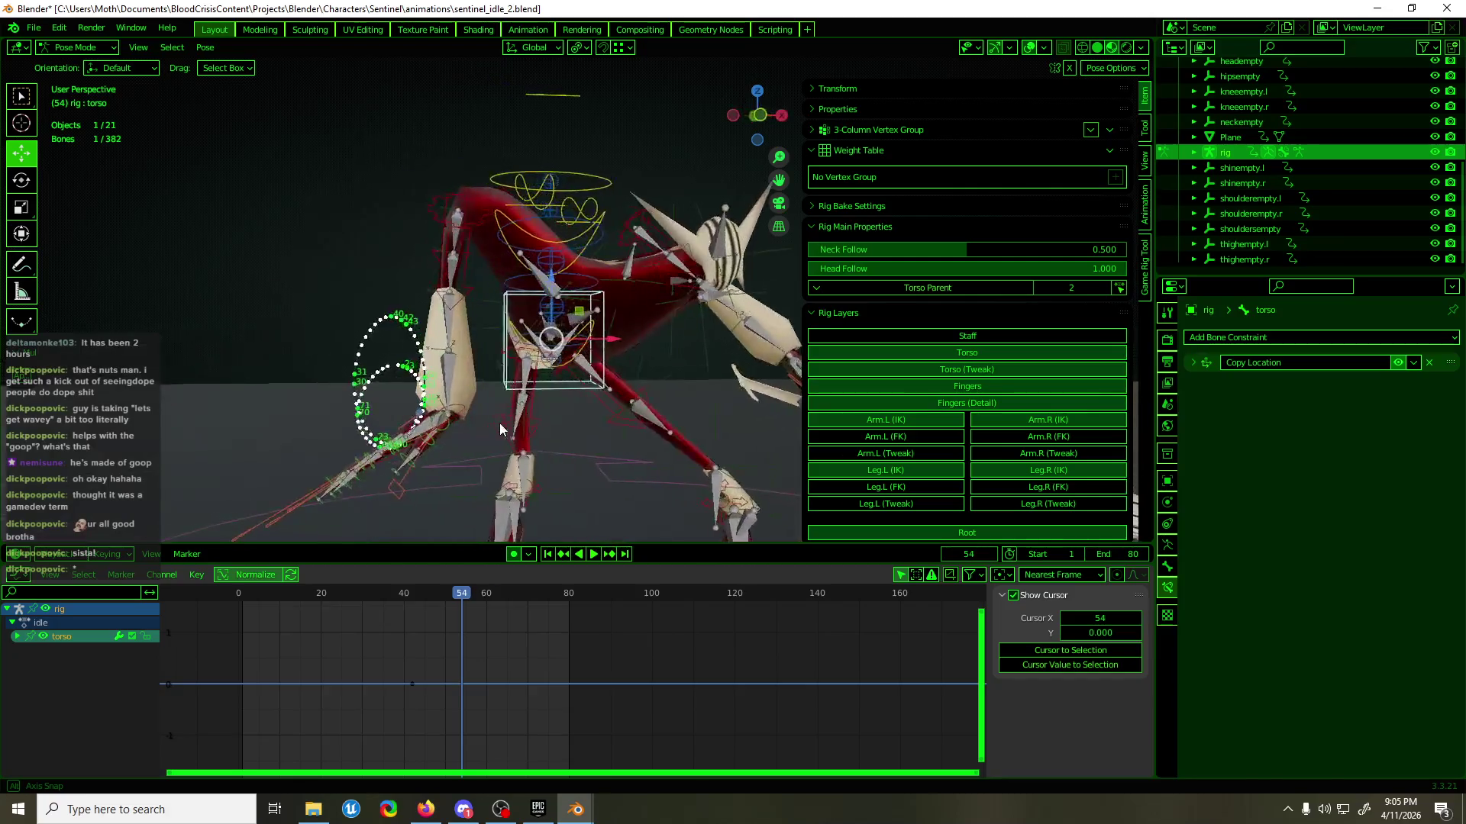
{"action": "key", "text": "KP_1"}
{"action": "key", "text": "ctrl+s"}
{"action": "key", "text": "space"}
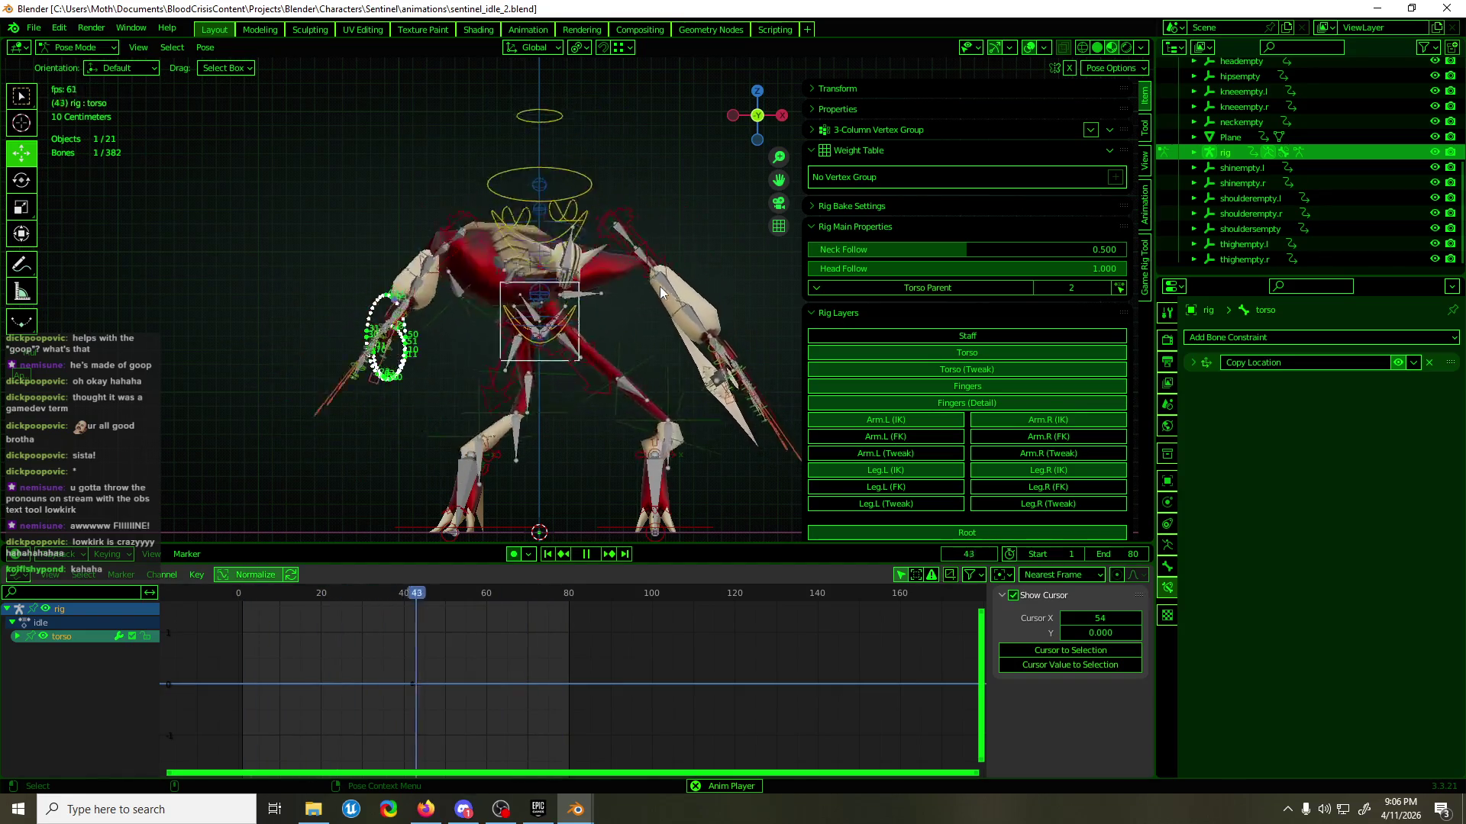
{"action": "key", "text": "space"}
{"action": "mouse_move", "coordinate": [637, 263]}
{"action": "middle_mouse_down"}
{"action": "mouse_move", "coordinate": [748, 343]}
{"action": "mouse_move", "coordinate": [492, 256]}
{"action": "mouse_move", "coordinate": [654, 226]}
{"action": "middle_mouse_up"}
{"action": "key", "text": "ctrl+KP_1"}
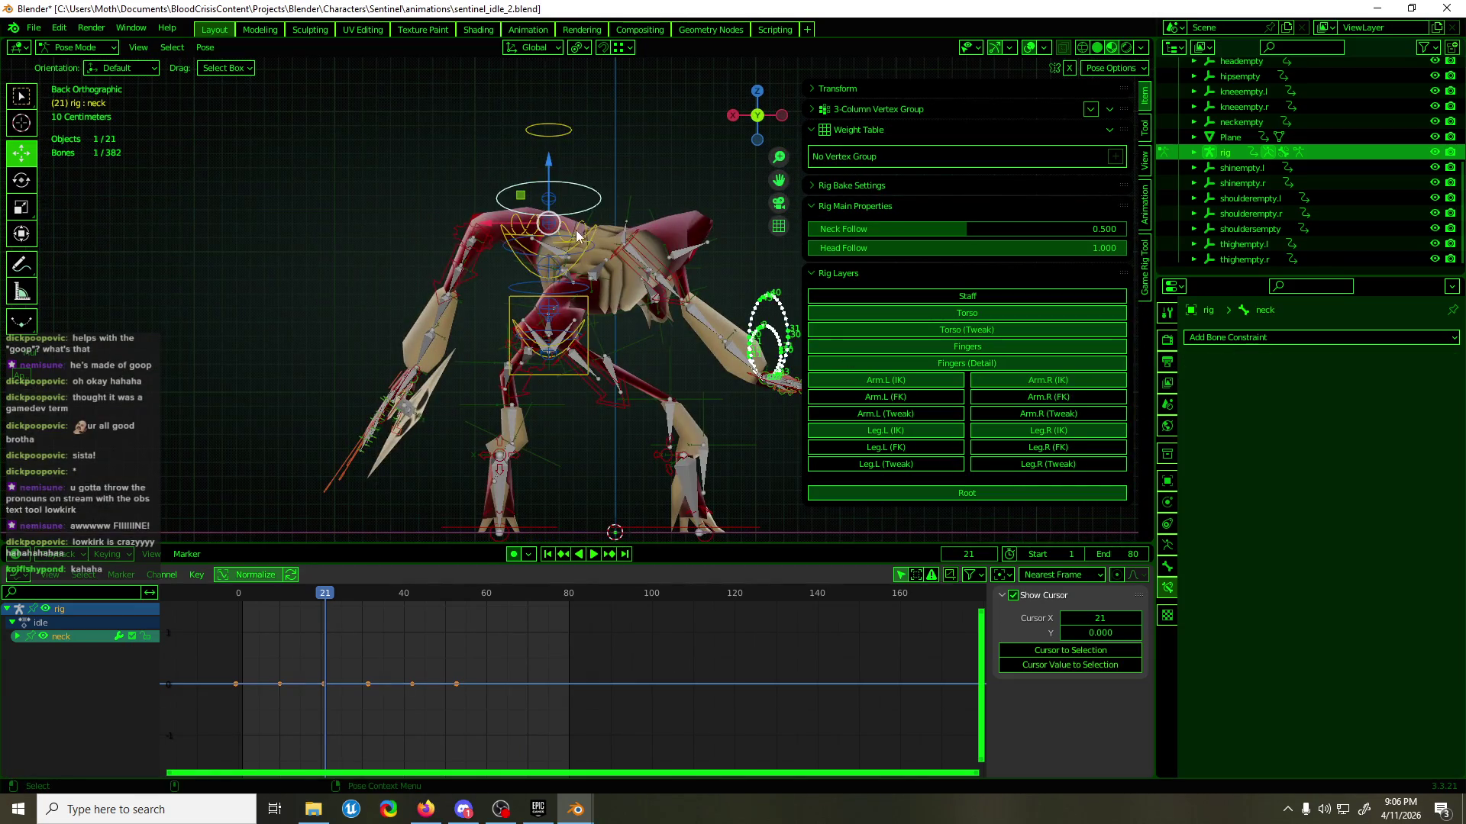
- Select the shoulder.R bone in front view and set the pivot point to Bounding Box Center
{"action": "left_click", "coordinate": [569, 238]}
{"action": "left_click", "coordinate": [571, 235]}
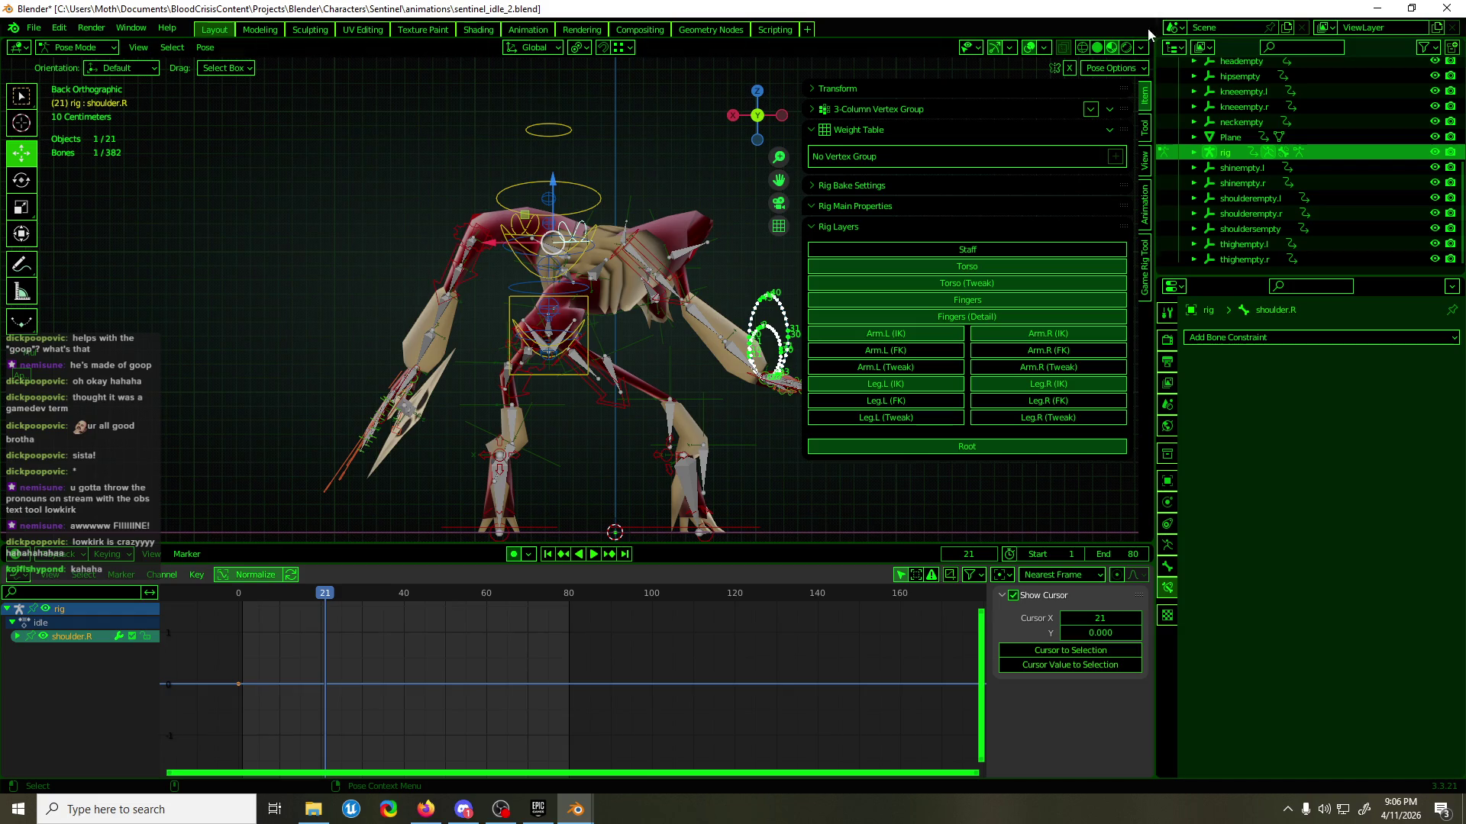
{"action": "middle_click_drag", "start_coordinate": [366, 347], "coordinate": [190, 342]}
{"action": "key", "text": "KP_1"}
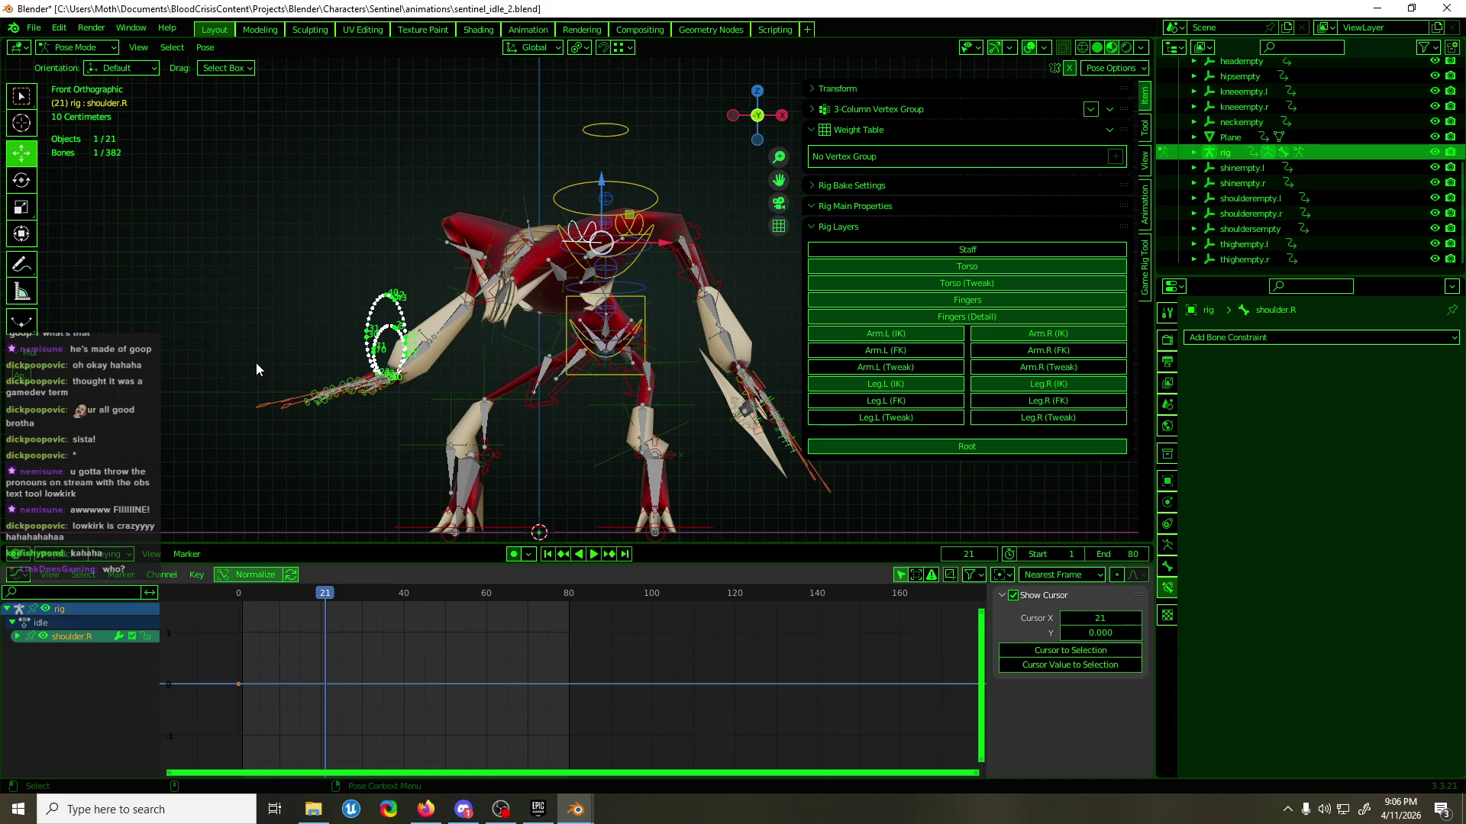
{"action": "left_click", "coordinate": [583, 48]}
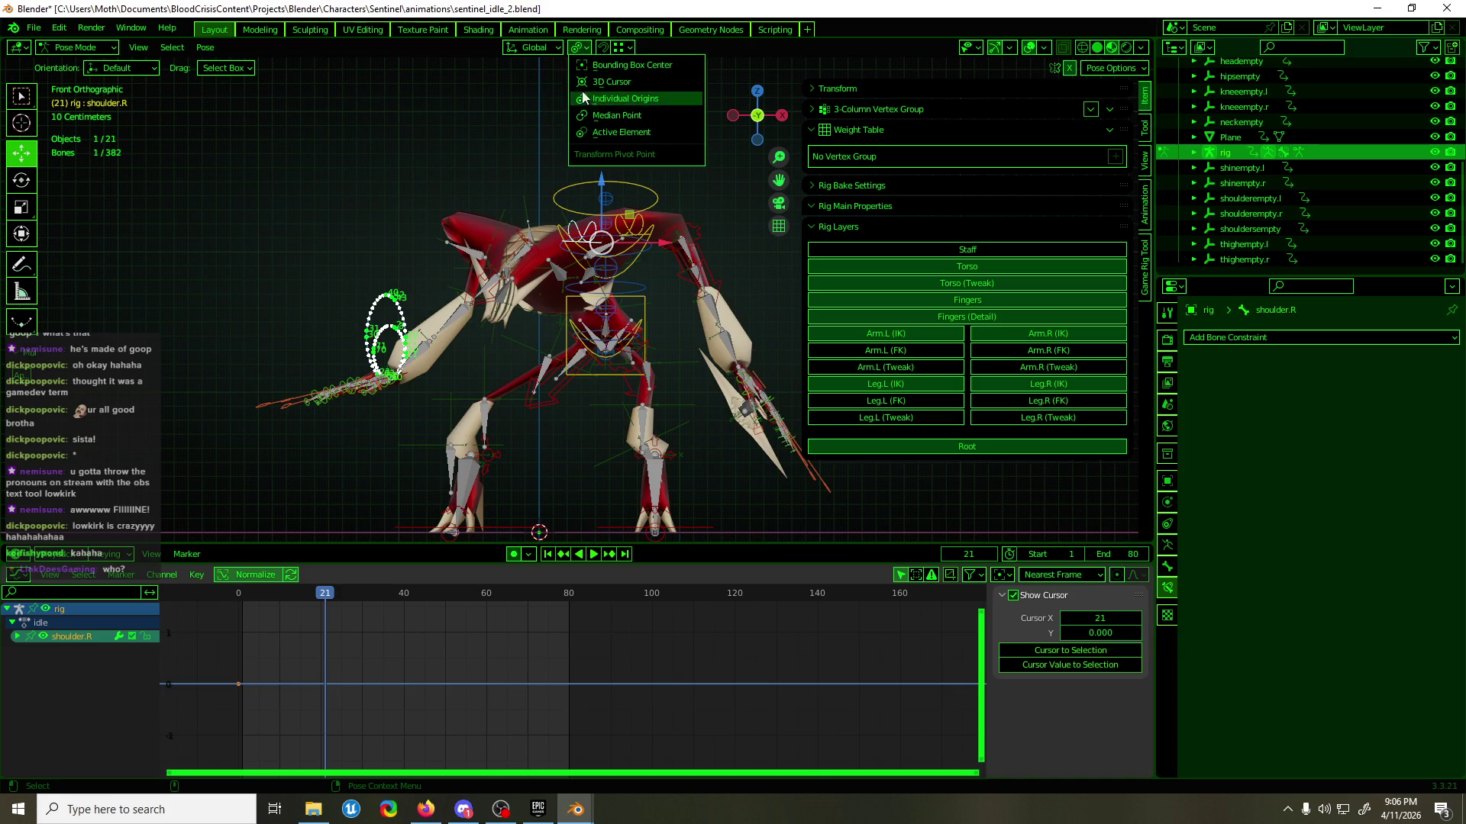
{"action": "left_click", "coordinate": [611, 66]}
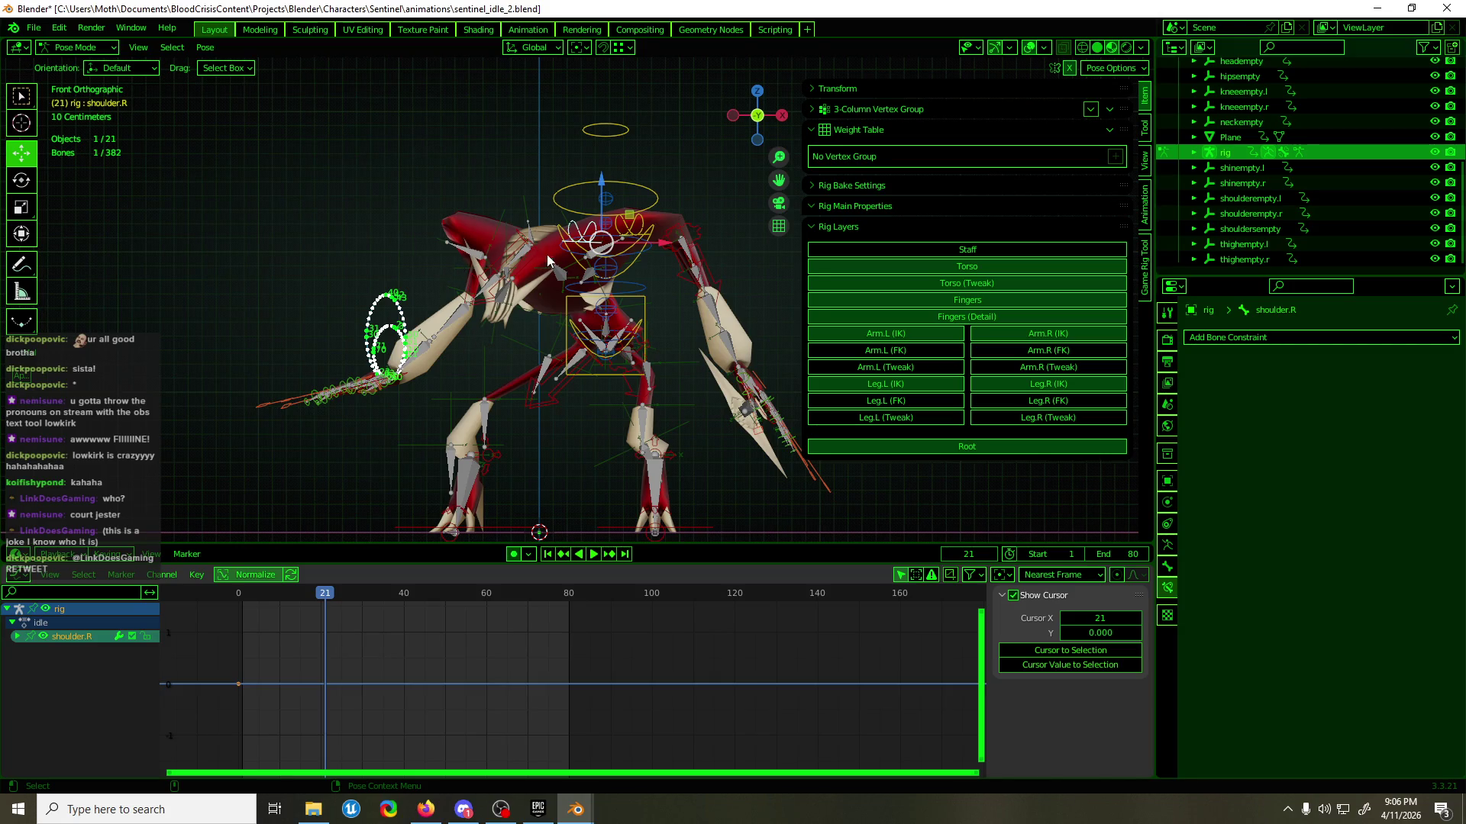
- Key shoulder.R at frame 21, shift it −62.5 cm in X and −77.2 cm in Y, then play
{"action": "key", "text": "i"}
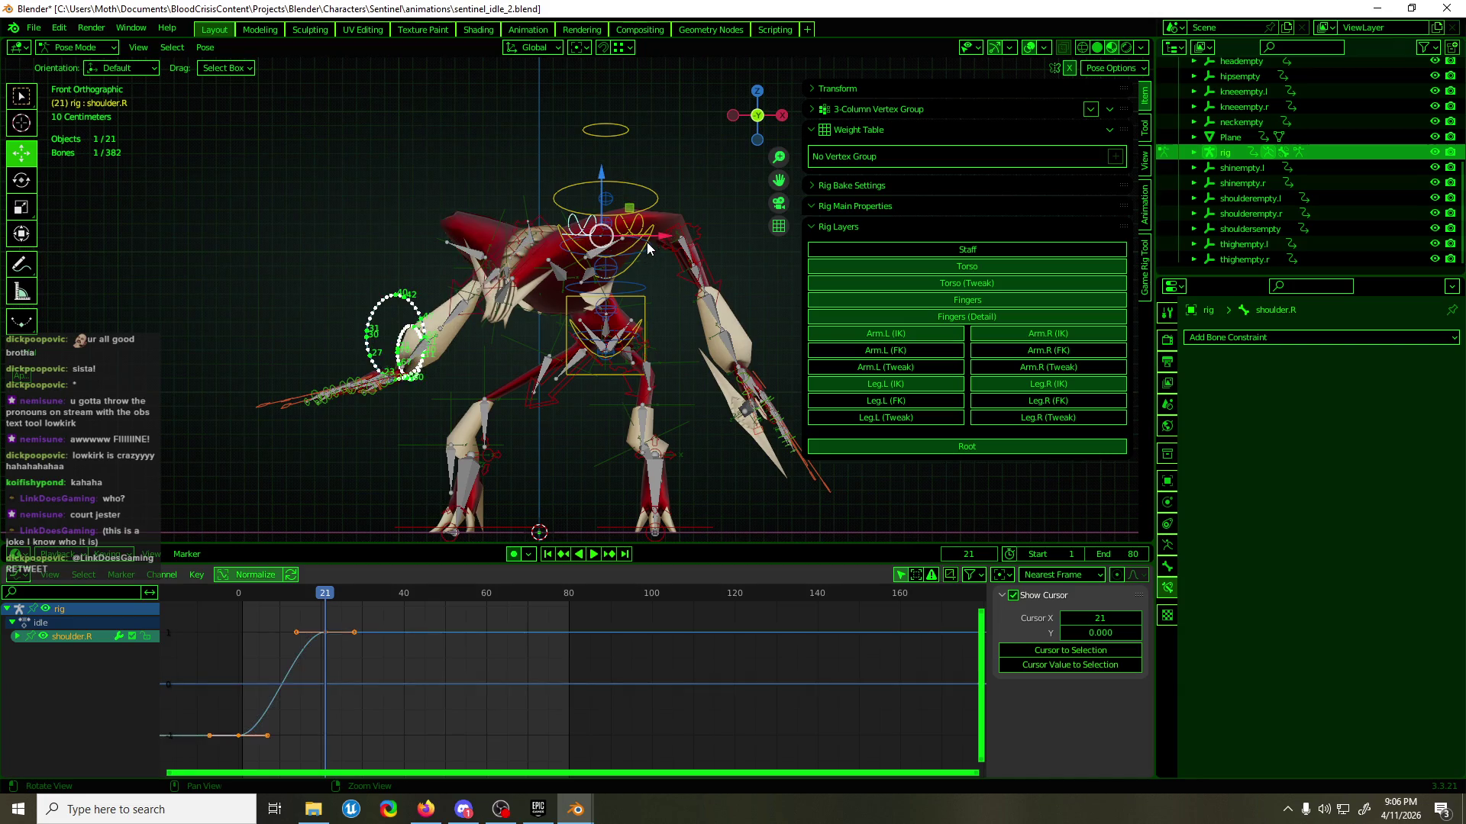
{"action": "key", "text": "g"}
{"action": "key", "text": "x"}
{"action": "left_click", "coordinate": [568, 237]}
{"action": "mouse_move", "coordinate": [567, 237]}
{"action": "middle_mouse_down"}
{"action": "mouse_move", "coordinate": [758, 336]}
{"action": "mouse_move", "coordinate": [580, 283]}
{"action": "middle_mouse_up"}
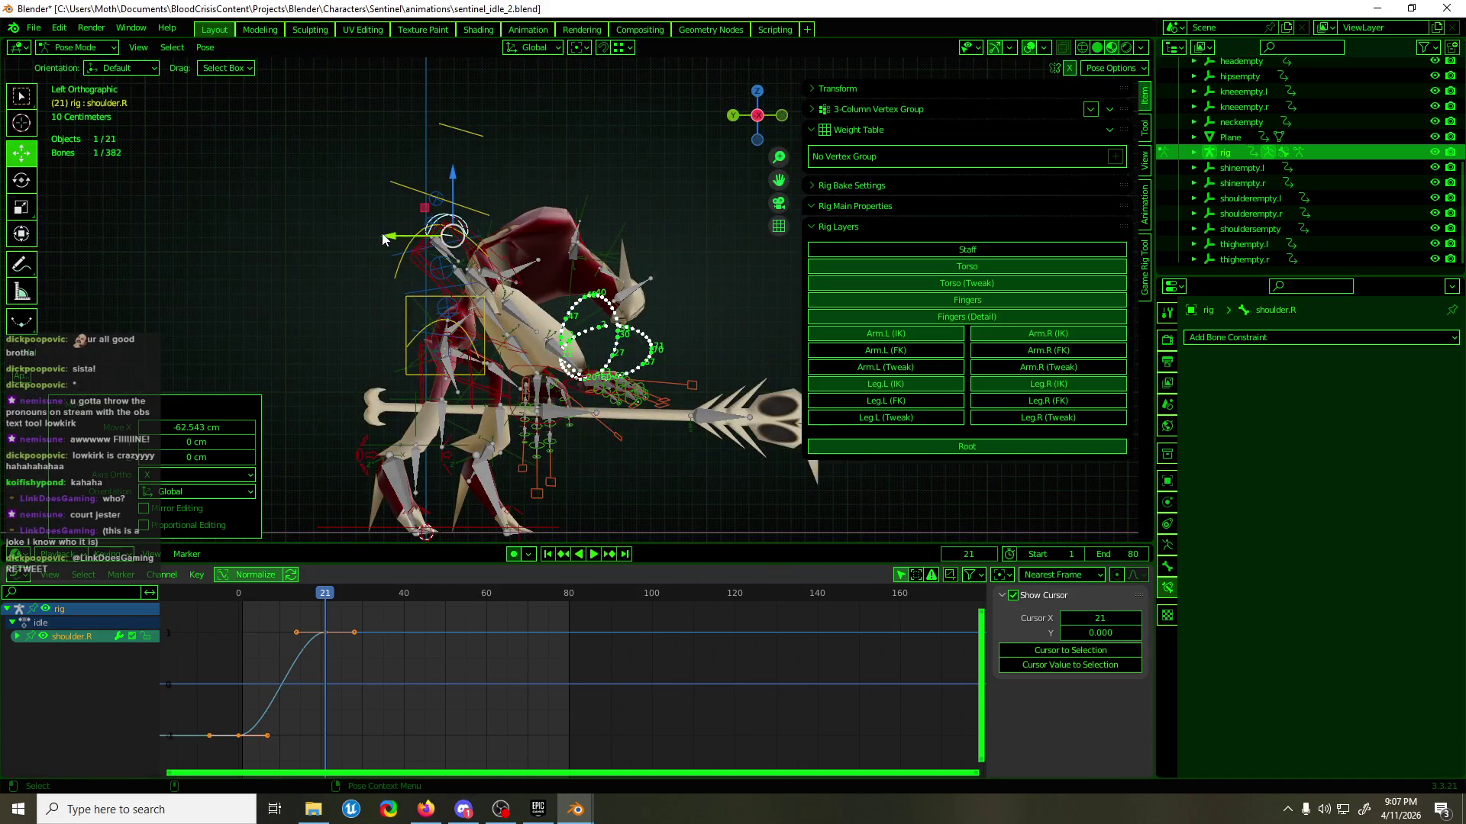
{"action": "key", "text": "g"}
{"action": "key", "text": "y"}
{"action": "left_click", "coordinate": [38, 231]}
{"action": "mouse_move", "coordinate": [38, 231]}
{"action": "middle_mouse_down"}
{"action": "mouse_move", "coordinate": [452, 272]}
{"action": "mouse_move", "coordinate": [325, 264]}
{"action": "middle_mouse_up"}
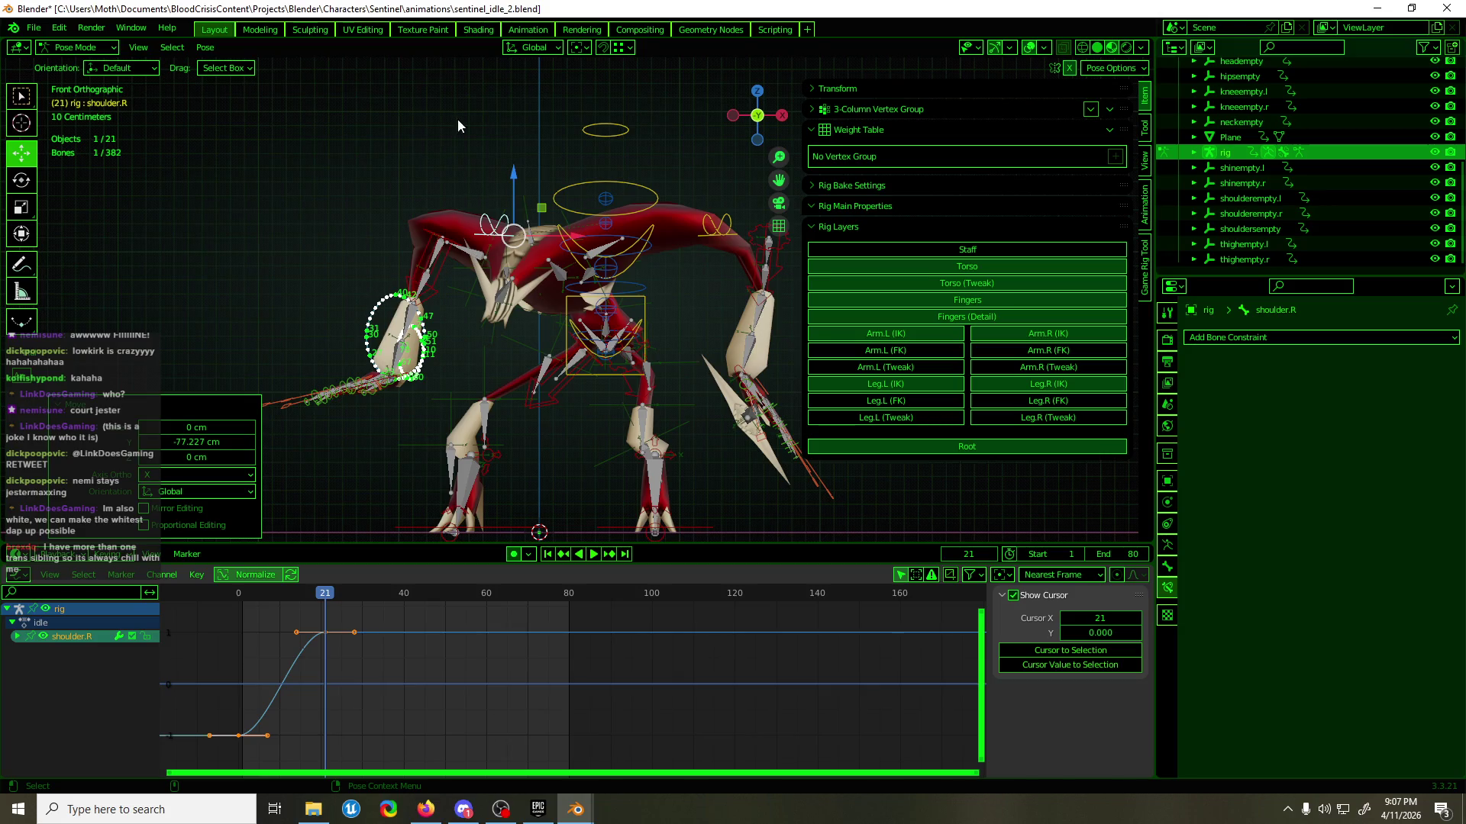
{"action": "key", "text": "space"}
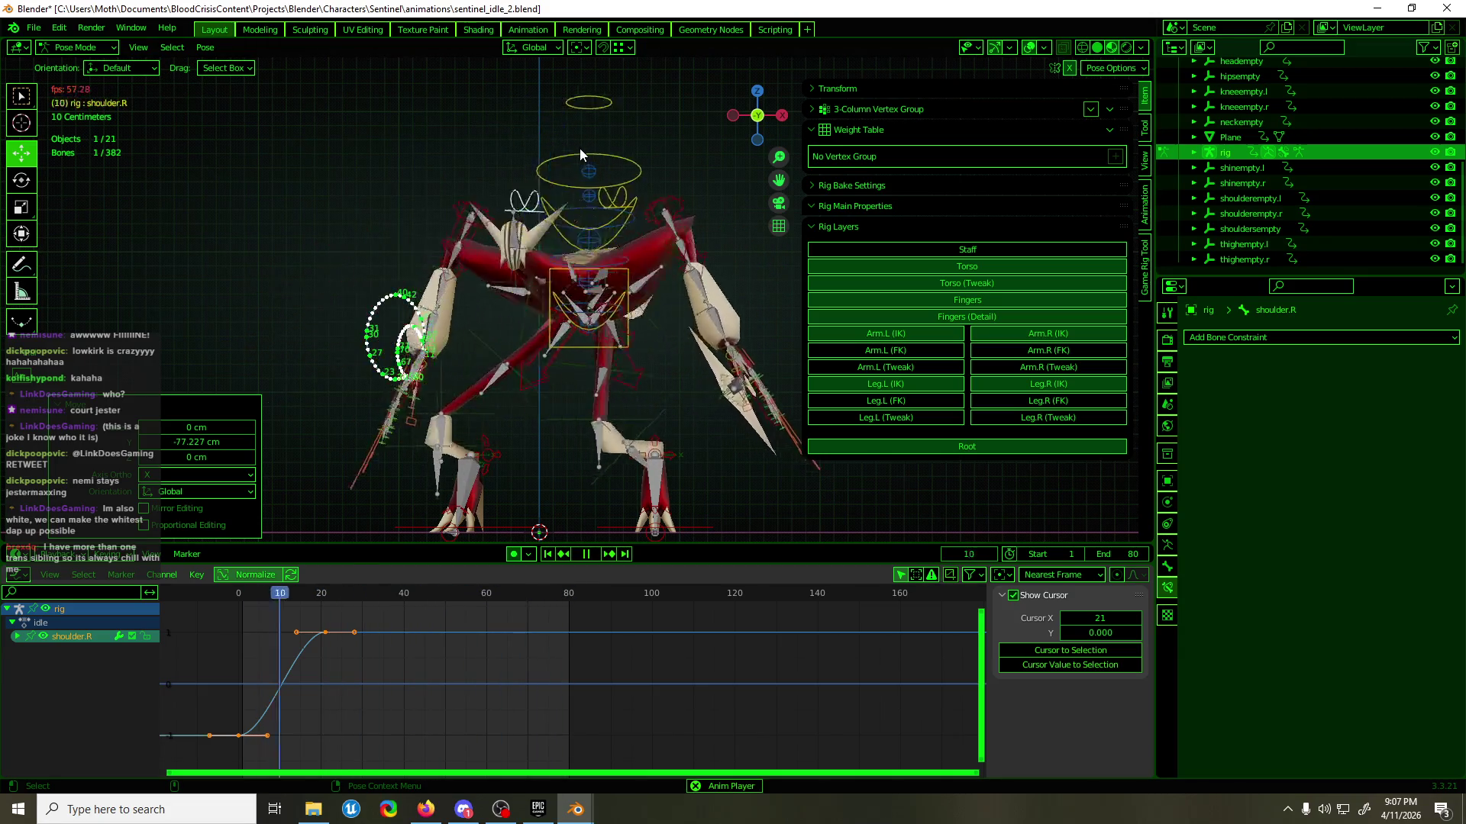
- Delete the unwanted shoulder keyframes, including the one at frame 0
{"action": "key", "text": "space"}
{"action": "left_click", "coordinate": [467, 256], "text": "shift"}
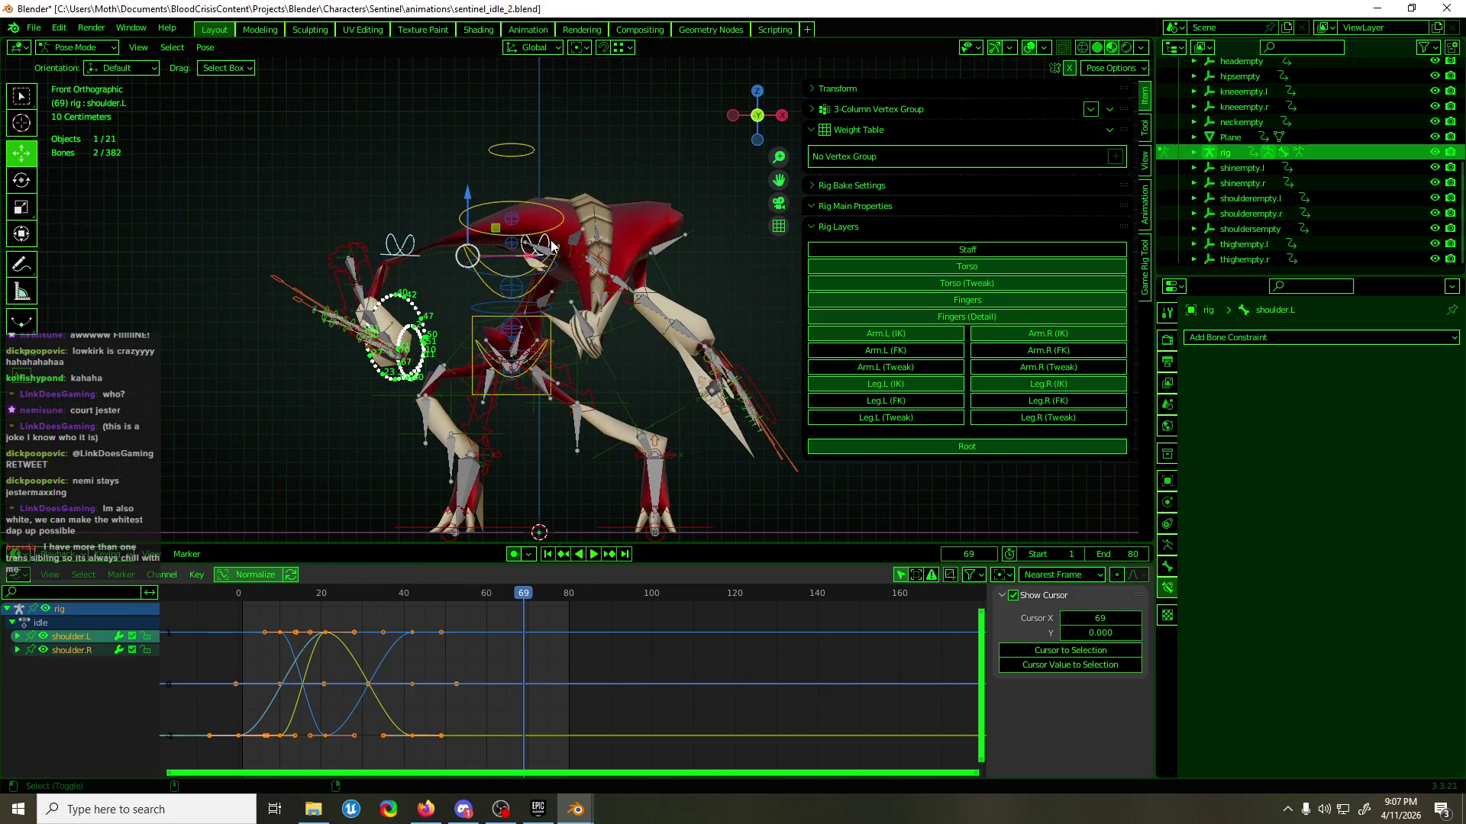
{"action": "mouse_move", "coordinate": [365, 596]}
{"action": "left_mouse_down"}
{"action": "mouse_move", "coordinate": [306, 613]}
{"action": "mouse_move", "coordinate": [326, 621]}
{"action": "left_mouse_up"}
{"action": "left_click_drag", "start_coordinate": [483, 620], "coordinate": [379, 741]}
{"action": "key", "text": "Delete"}
{"action": "mouse_move", "coordinate": [256, 630]}
{"action": "left_mouse_down"}
{"action": "mouse_move", "coordinate": [291, 750]}
{"action": "mouse_move", "coordinate": [217, 767]}
{"action": "left_mouse_up"}
{"action": "key", "text": "Delete"}
{"action": "key", "text": "Delete"}
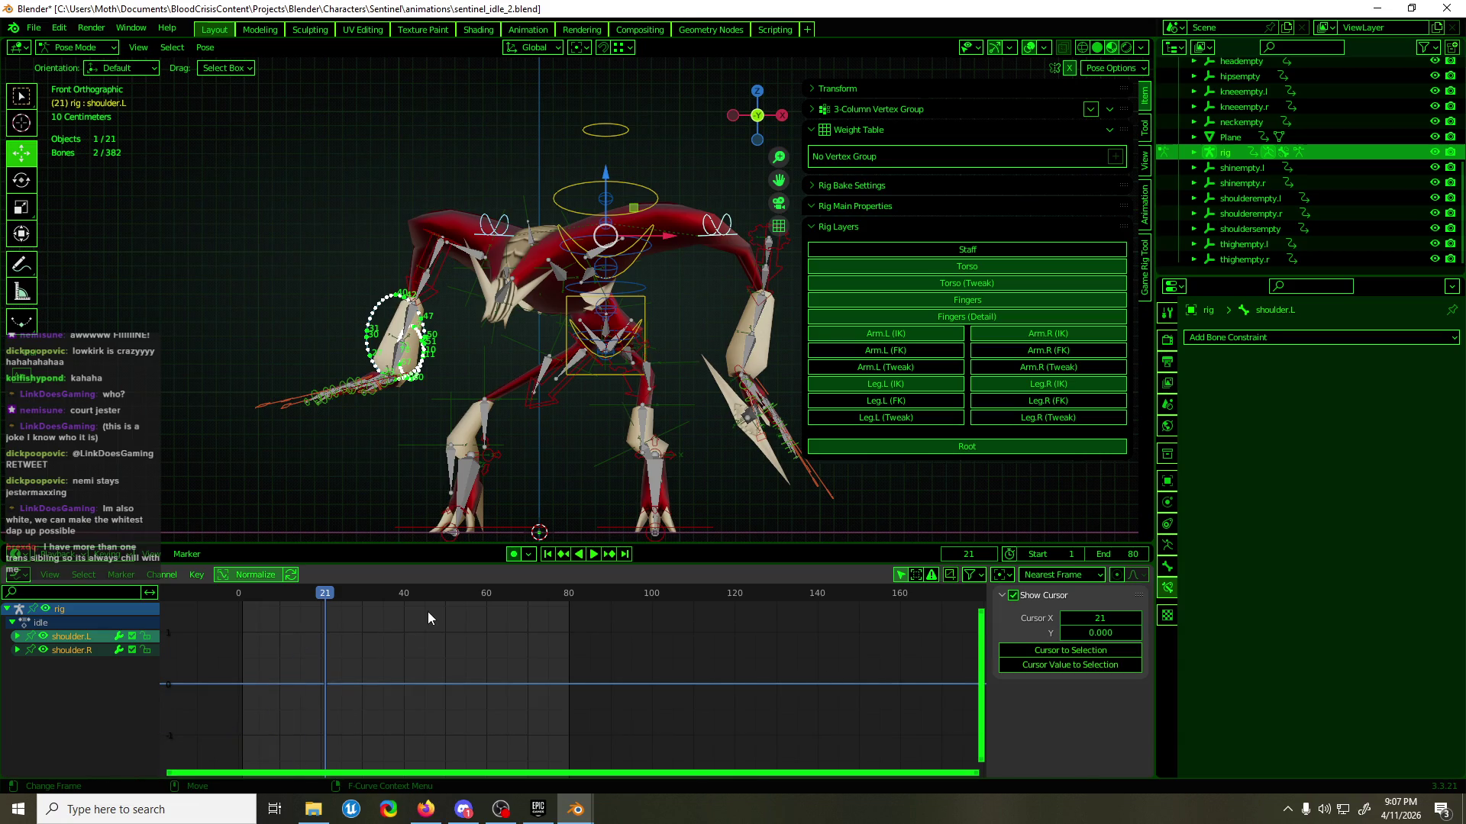
- Turn off the torso's Copy Location constraint and play the loop with rig overlays hidden
{"action": "key", "text": "space"}
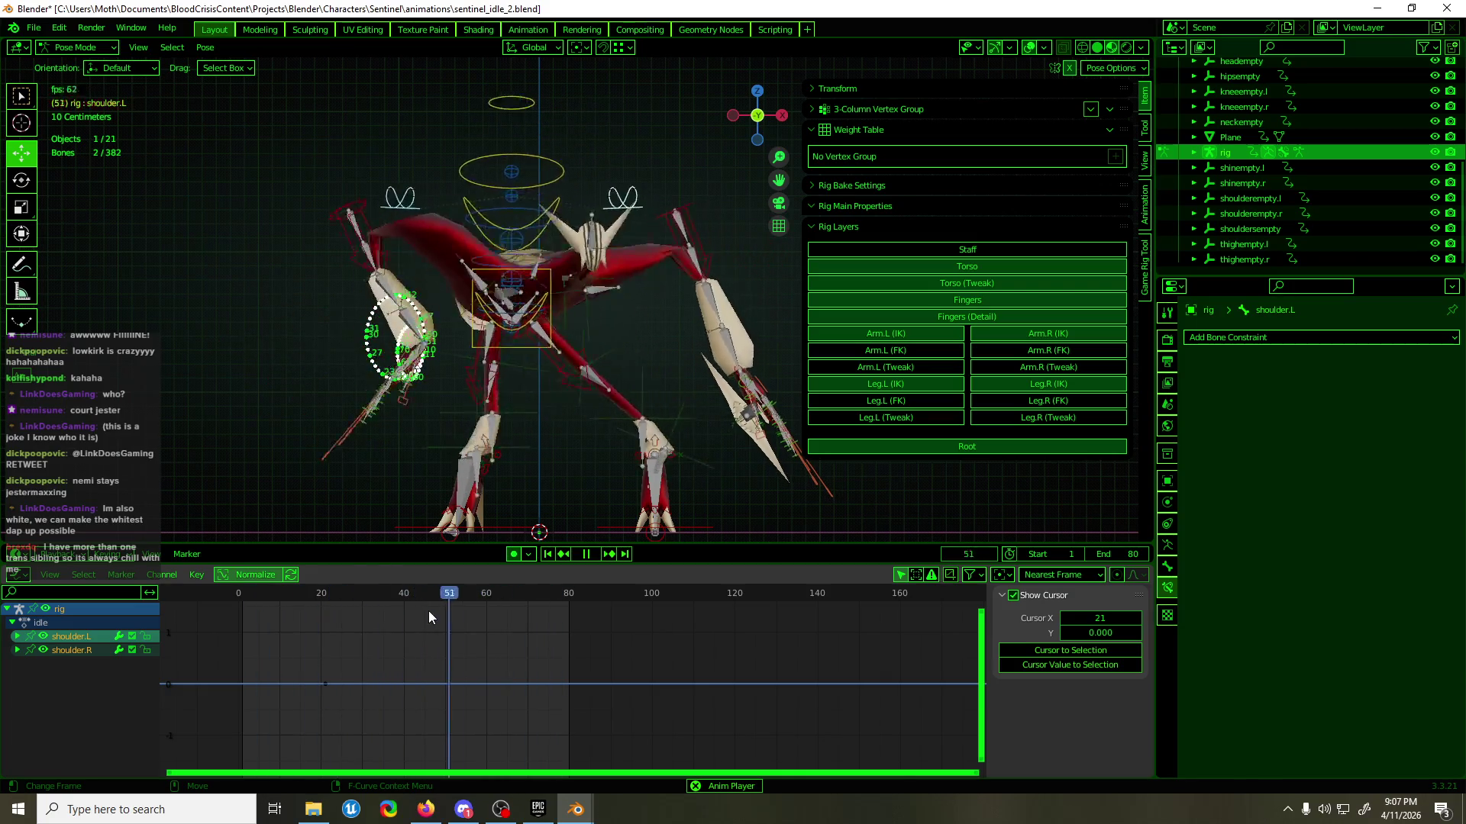
{"action": "key", "text": "space"}
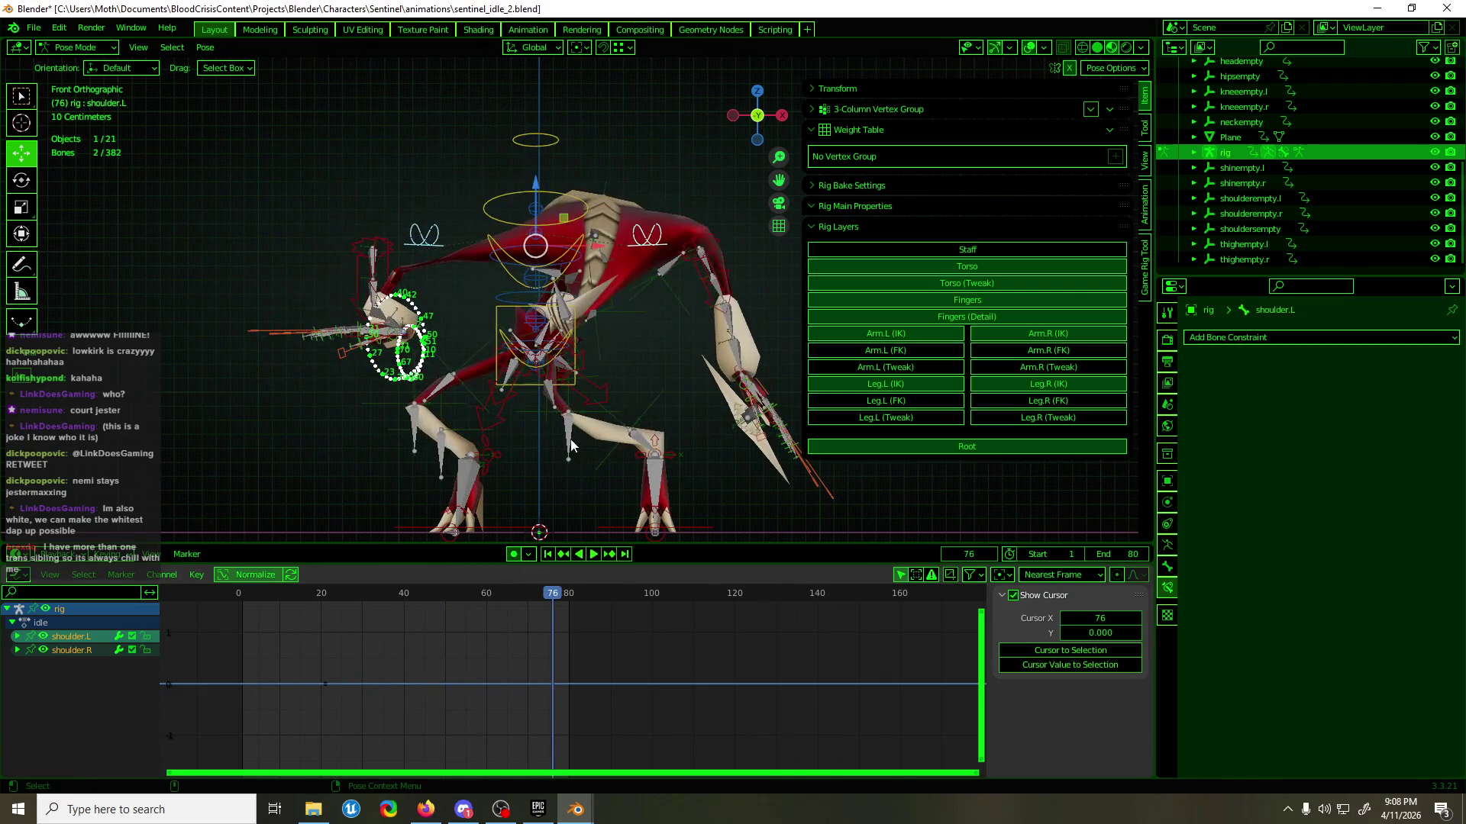
{"action": "left_click", "coordinate": [578, 345]}
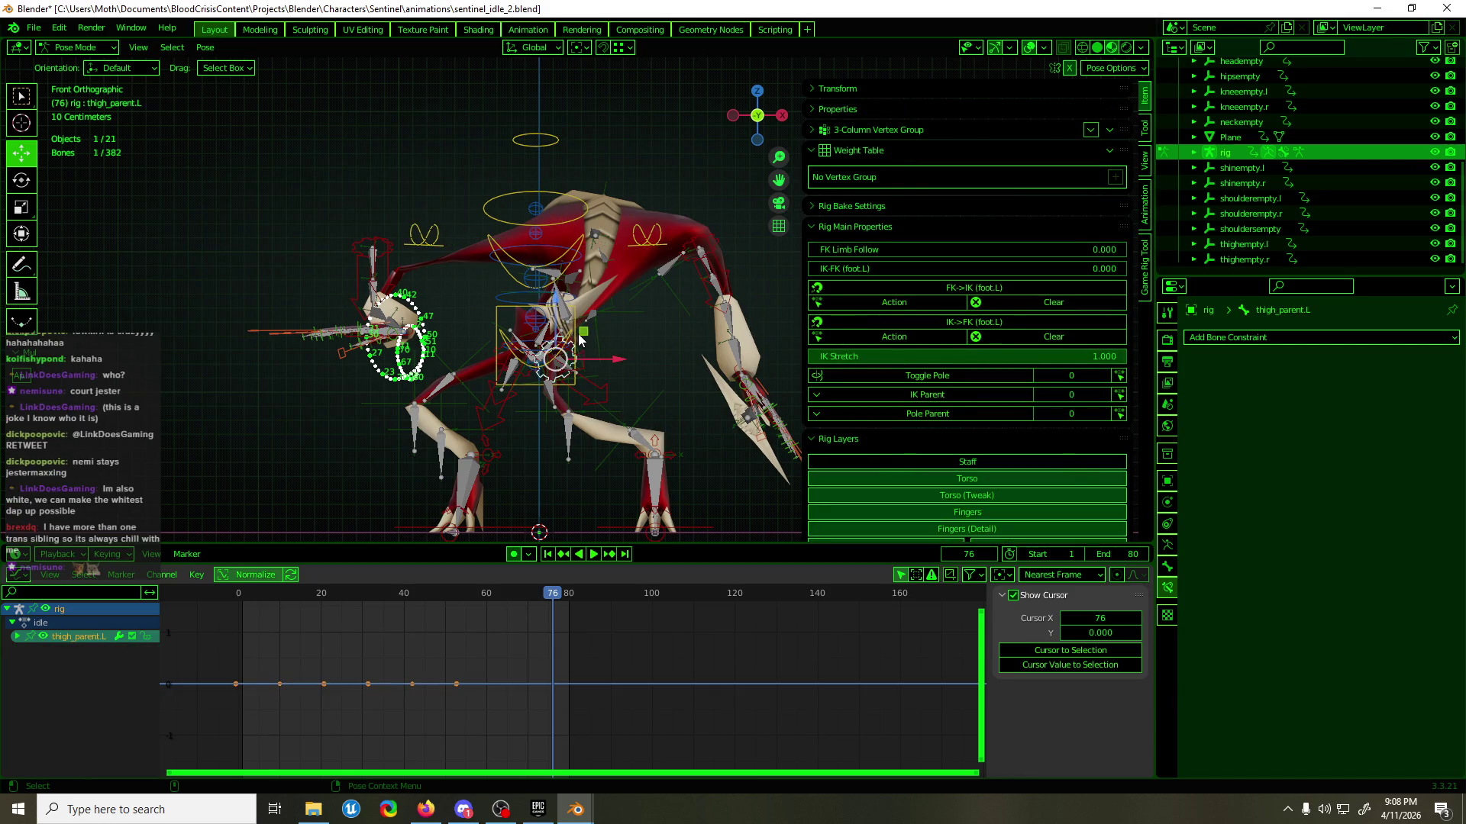
{"action": "left_click", "coordinate": [579, 328]}
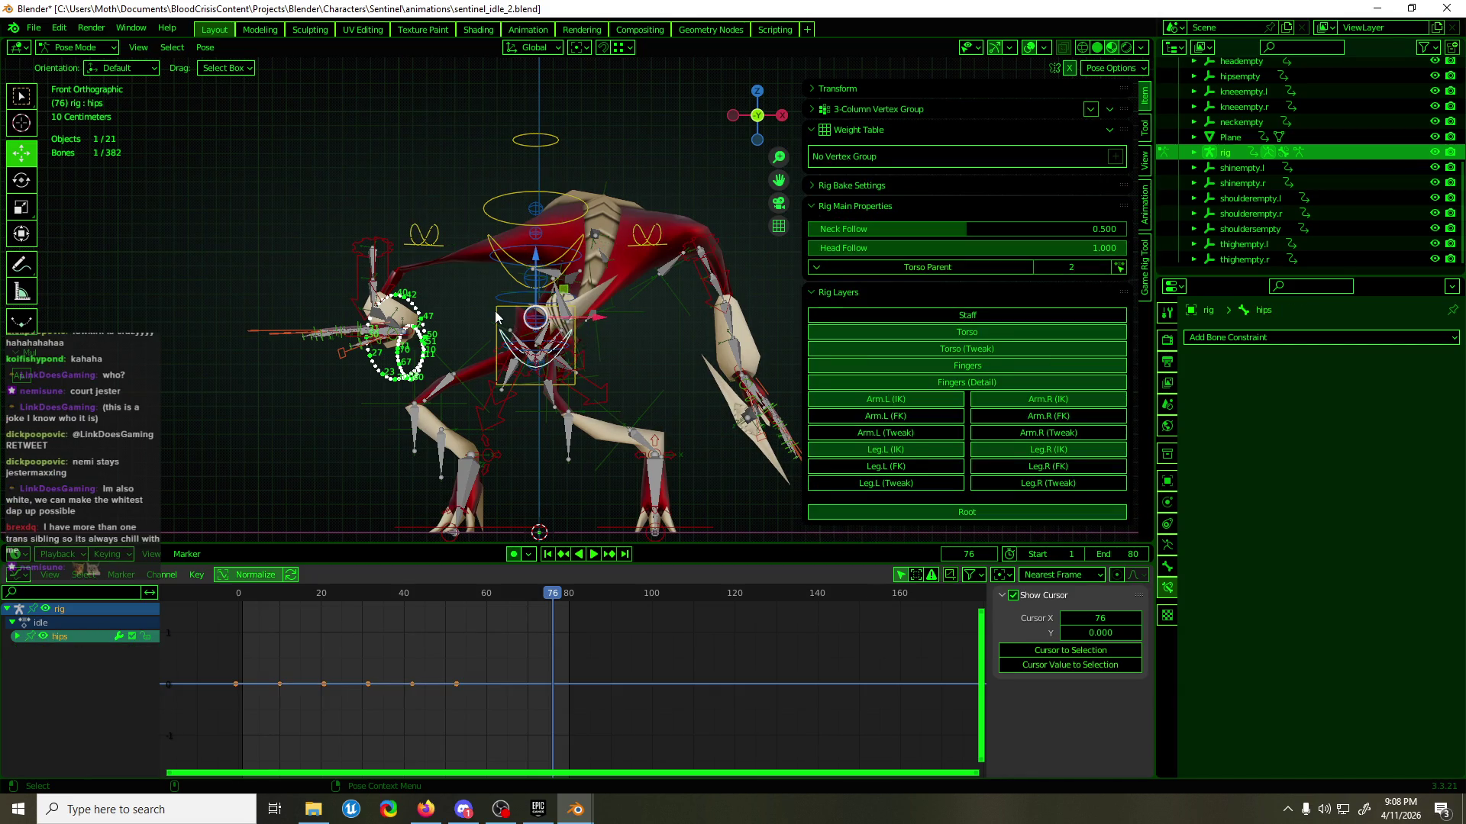
{"action": "left_click", "coordinate": [1397, 363]}
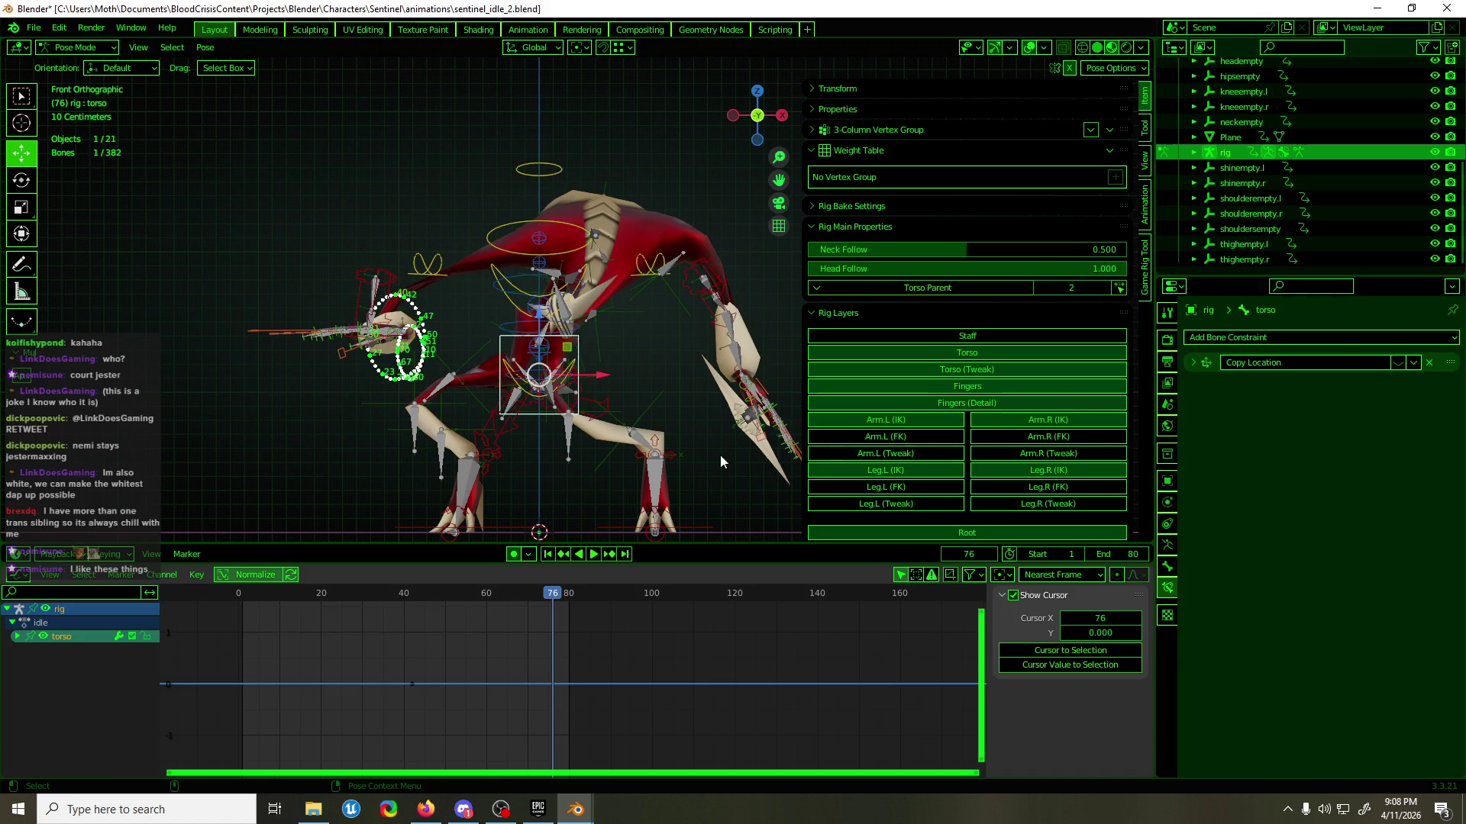
{"action": "key", "text": "space"}
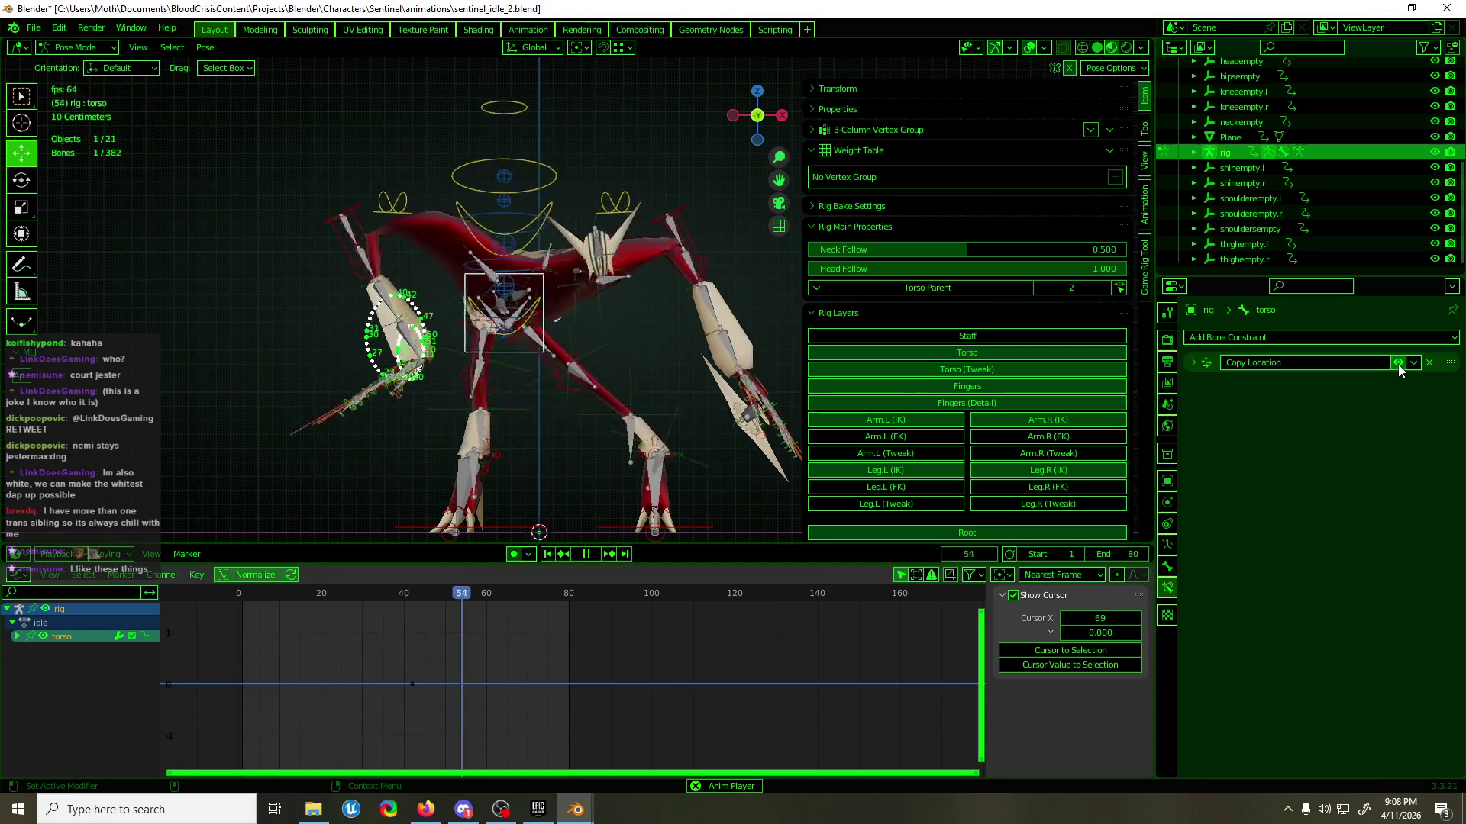
{"action": "left_click", "coordinate": [1029, 46]}
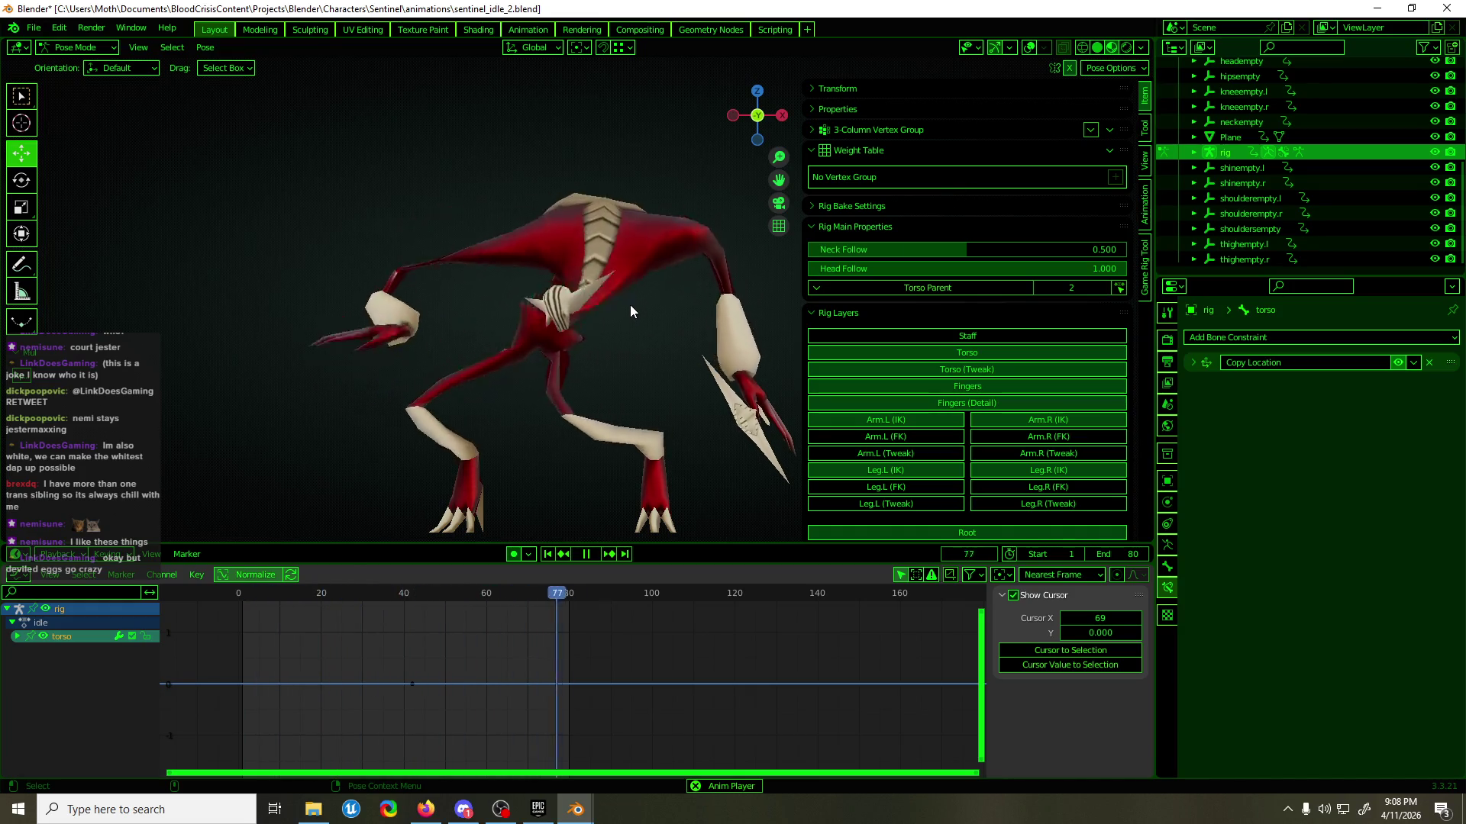
- Save the Sentinel idle file with Ctrl+S
{"action": "mouse_move", "coordinate": [546, 317]}
{"action": "middle_mouse_down"}
{"action": "mouse_move", "coordinate": [743, 303]}
{"action": "mouse_move", "coordinate": [646, 304]}
{"action": "middle_mouse_up"}
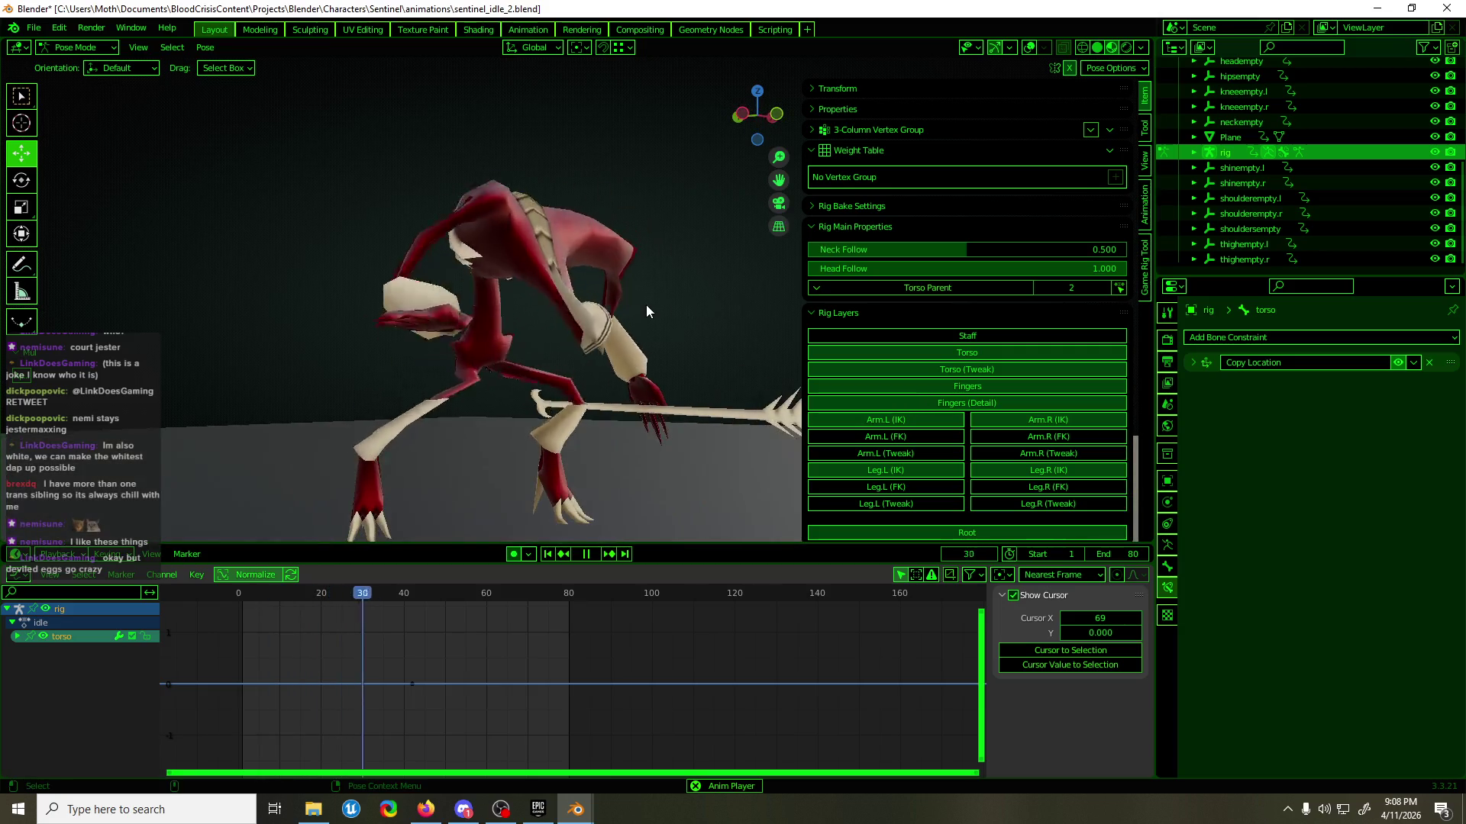
{"action": "key", "text": "ctrl+s"}
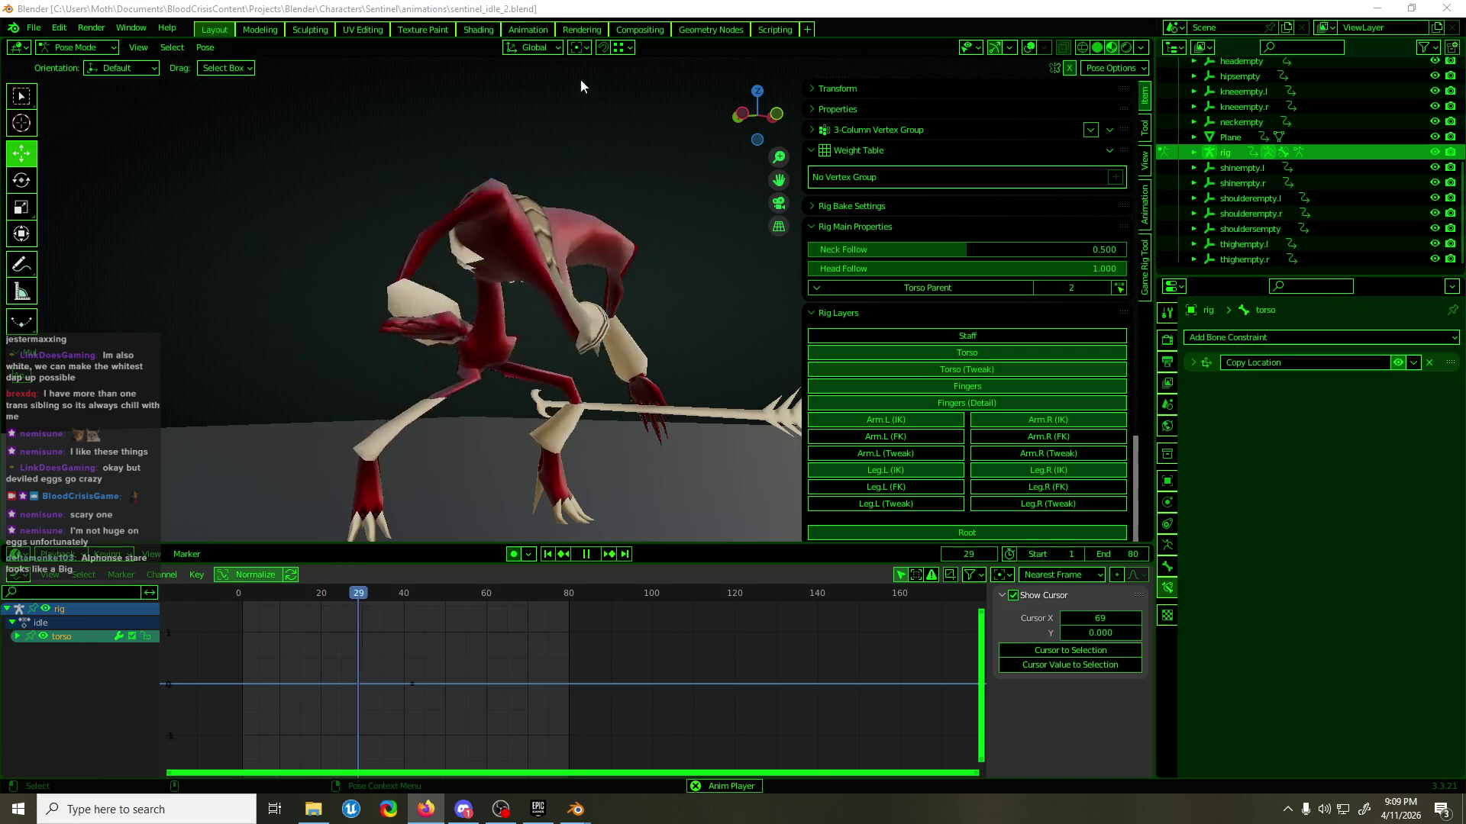
{"action": "left_click", "coordinate": [547, 87]}
{"action": "key", "text": "ctrl+s"}
- View the looping creature from new angles with the rig overlays turned back on
{"action": "mouse_move", "coordinate": [540, 218]}
{"action": "middle_mouse_down"}
{"action": "mouse_move", "coordinate": [397, 194]}
{"action": "mouse_move", "coordinate": [484, 206]}
{"action": "mouse_move", "coordinate": [413, 203]}
{"action": "mouse_move", "coordinate": [434, 205]}
{"action": "middle_mouse_up"}
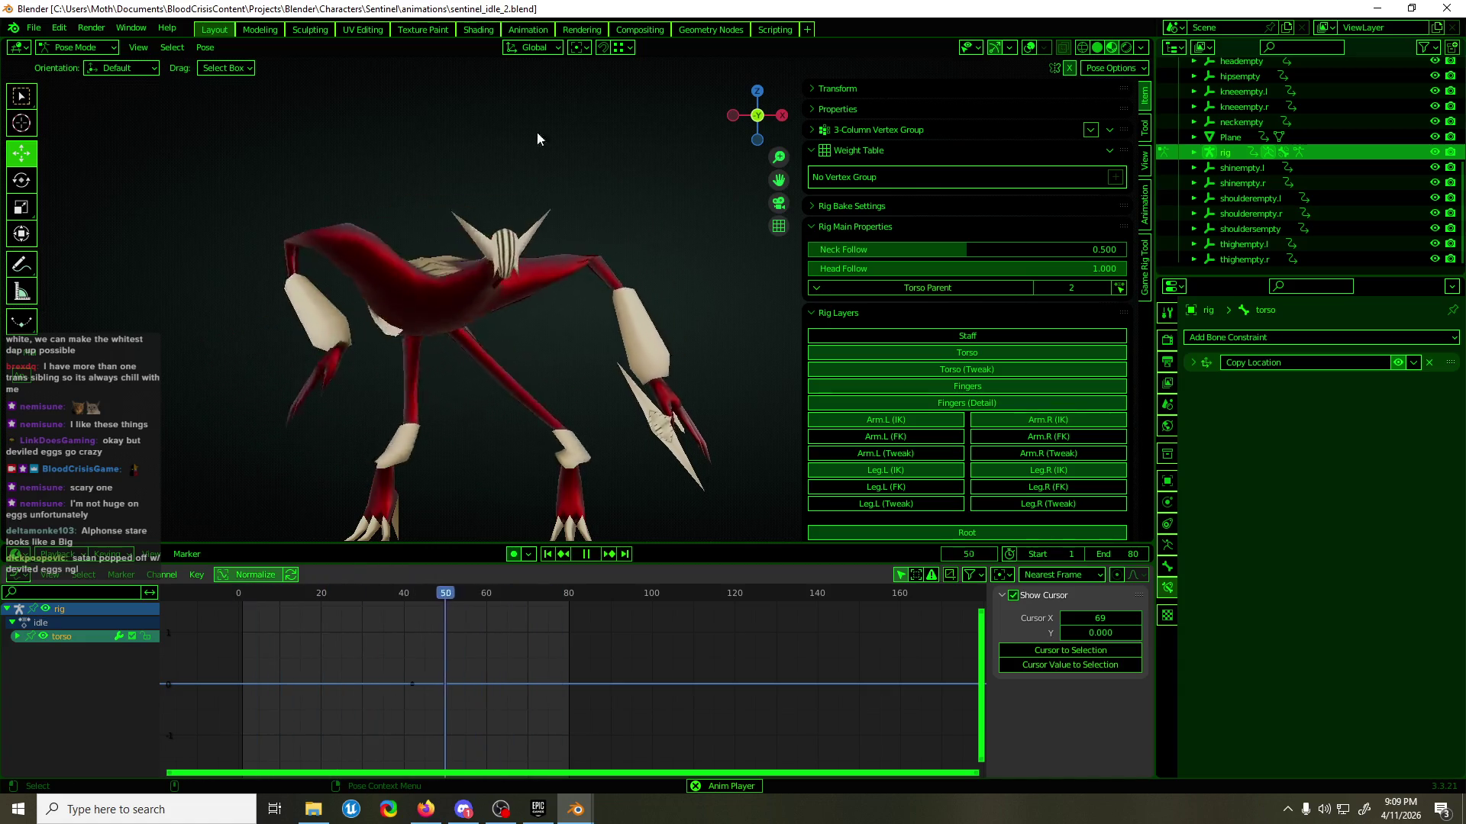
{"action": "left_click", "coordinate": [1028, 48]}
{"action": "mouse_move", "coordinate": [556, 258]}
{"action": "middle_mouse_down"}
{"action": "mouse_move", "coordinate": [594, 319]}
{"action": "mouse_move", "coordinate": [569, 319]}
{"action": "middle_mouse_up"}
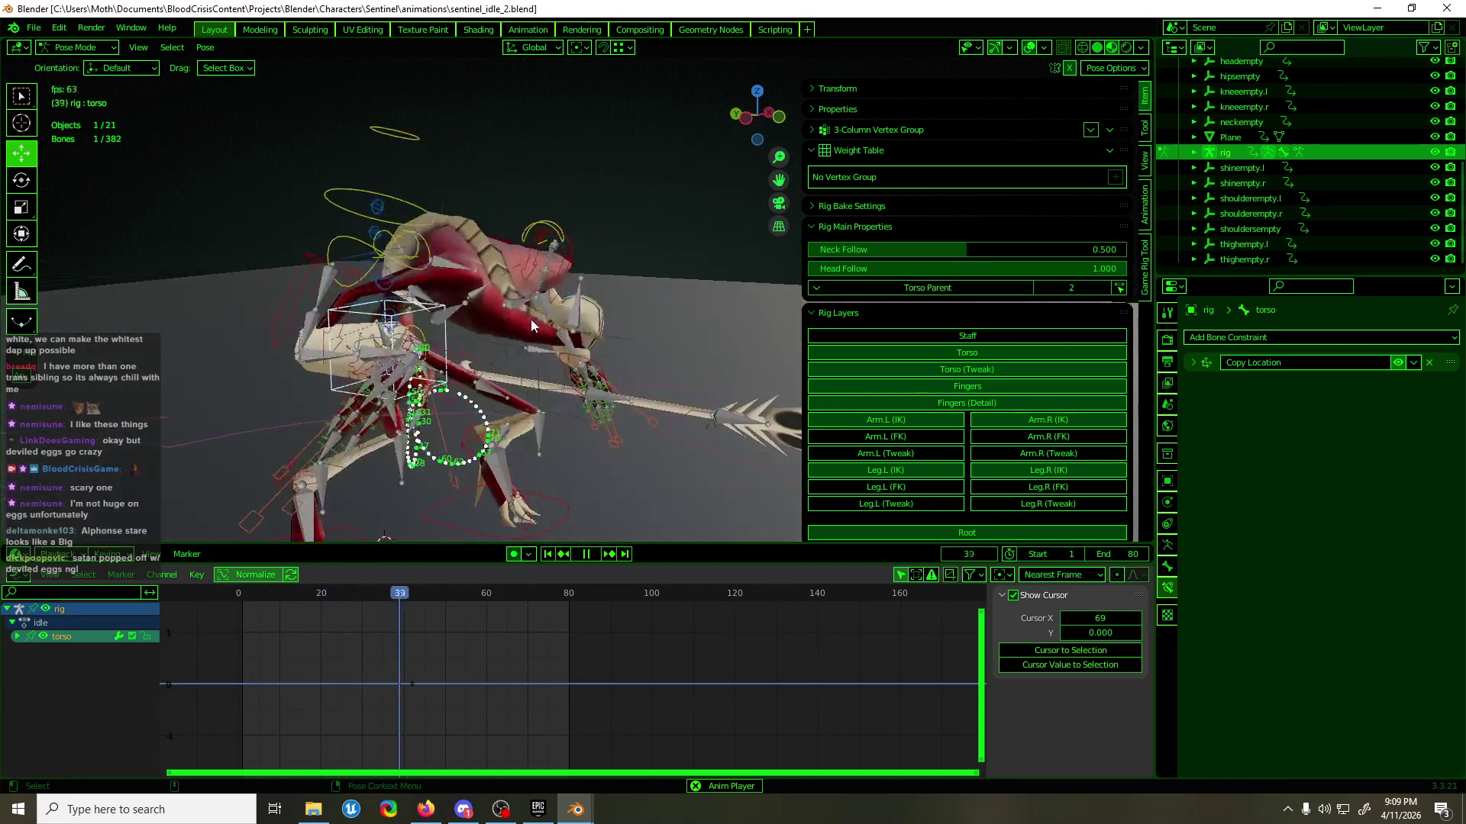
- Hide the main rig and inspect upper_arm.R's constraints in Armature.001's pose mode
{"action": "key", "text": "ctrl+Tab"}
{"action": "key", "text": "h"}
{"action": "key", "text": "space"}
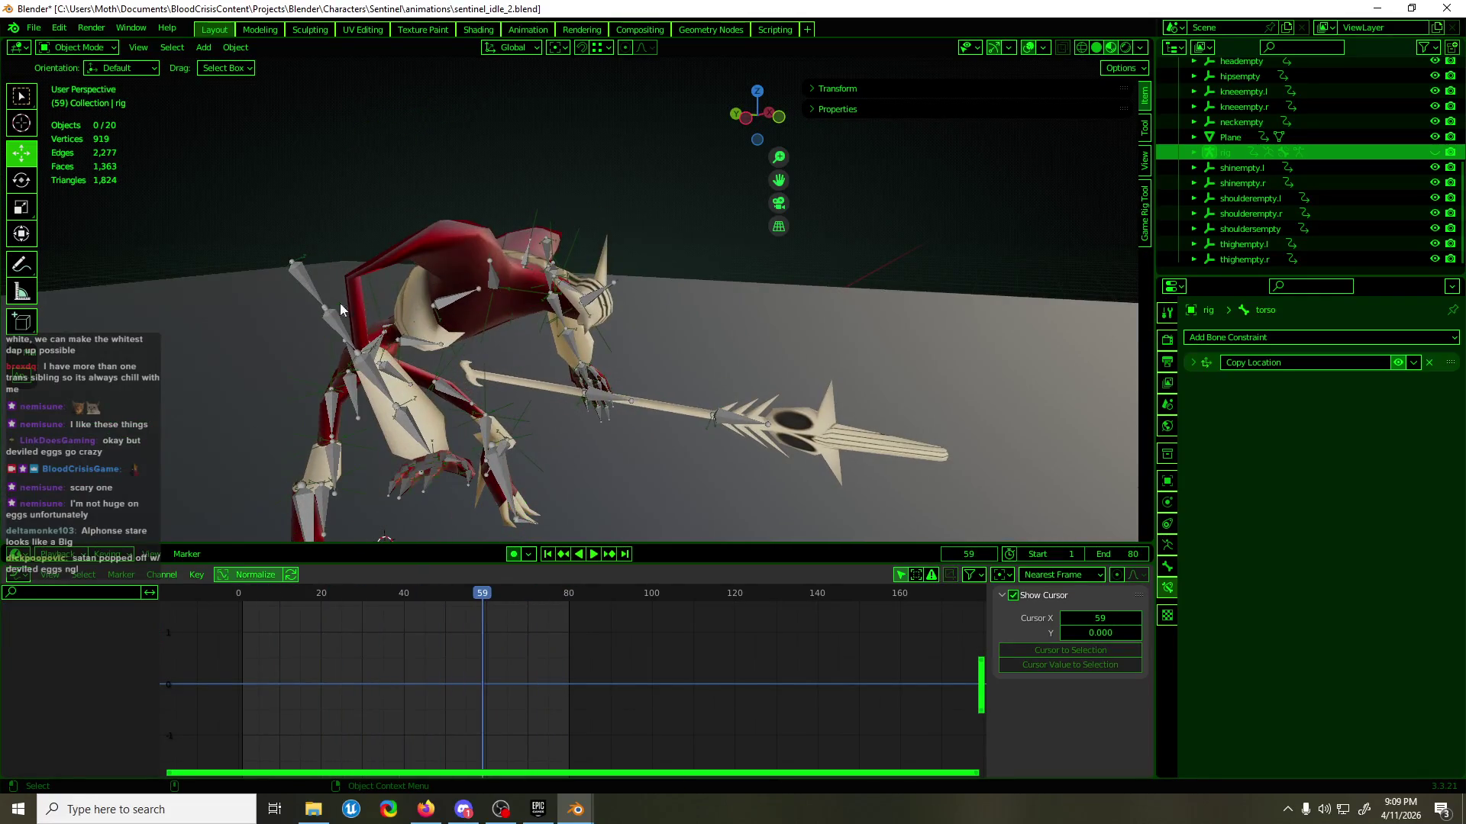
{"action": "left_click", "coordinate": [313, 301]}
{"action": "key", "text": "ctrl+Tab"}
{"action": "left_click", "coordinate": [322, 286]}
{"action": "middle_click_drag", "start_coordinate": [322, 285], "coordinate": [383, 282]}
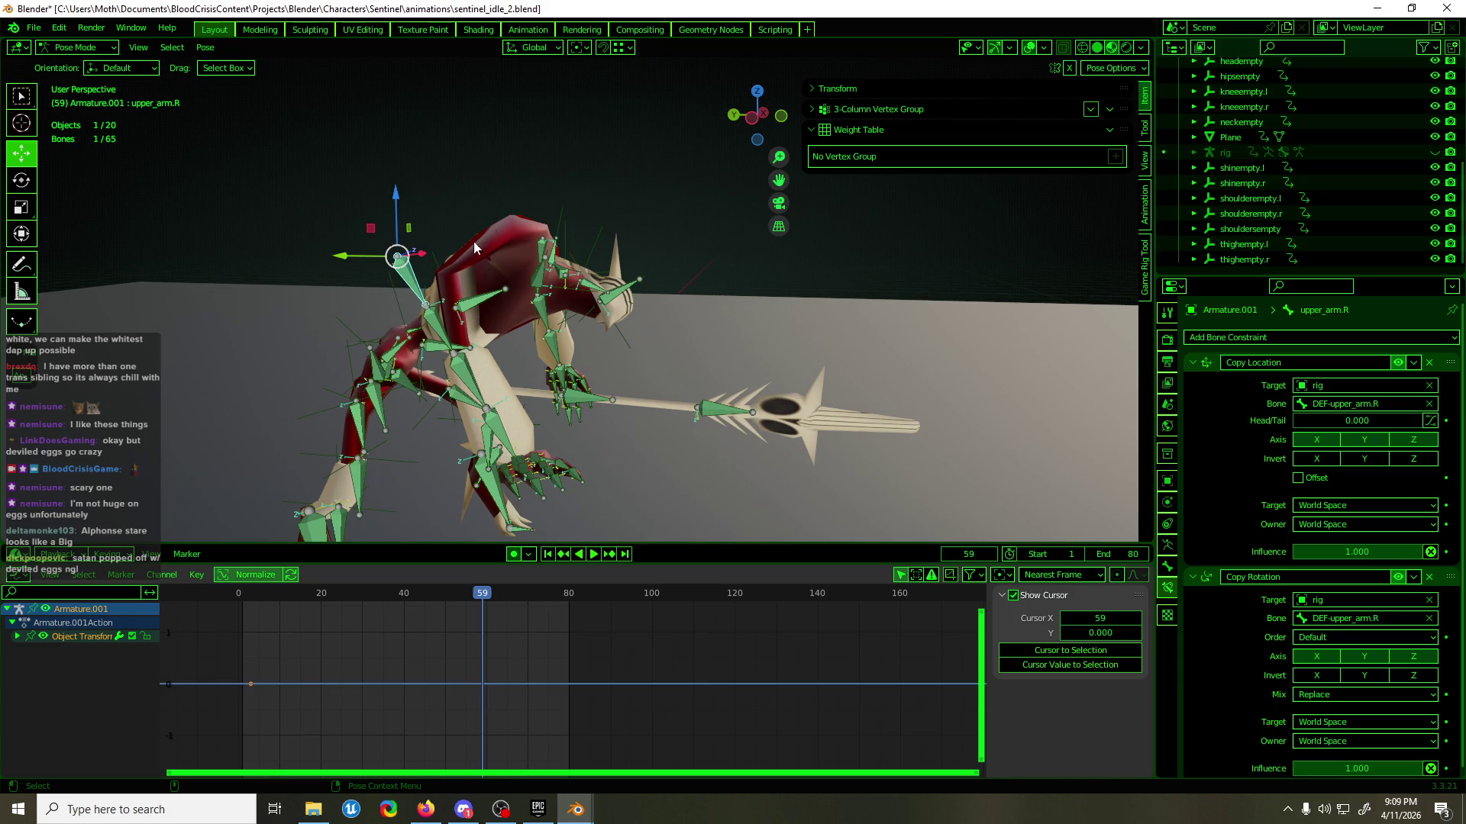
{"action": "left_click", "coordinate": [1193, 362]}
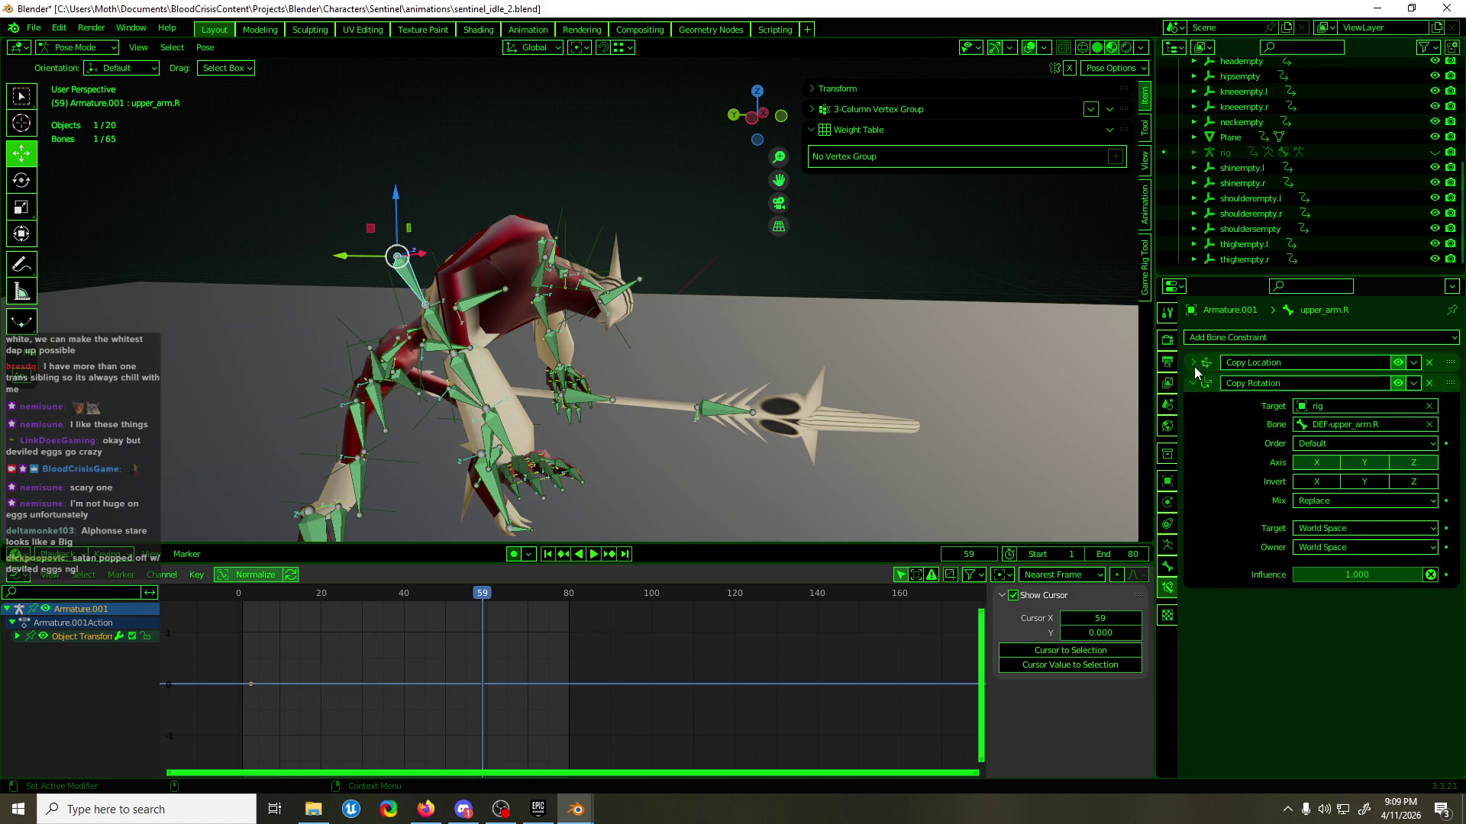
{"action": "left_click", "coordinate": [1194, 382]}
- Select the shoulderempty.r empty in object mode to show its wave-shaped curves
{"action": "middle_click_drag", "start_coordinate": [941, 406], "coordinate": [478, 370]}
{"action": "key", "text": "KP_1"}
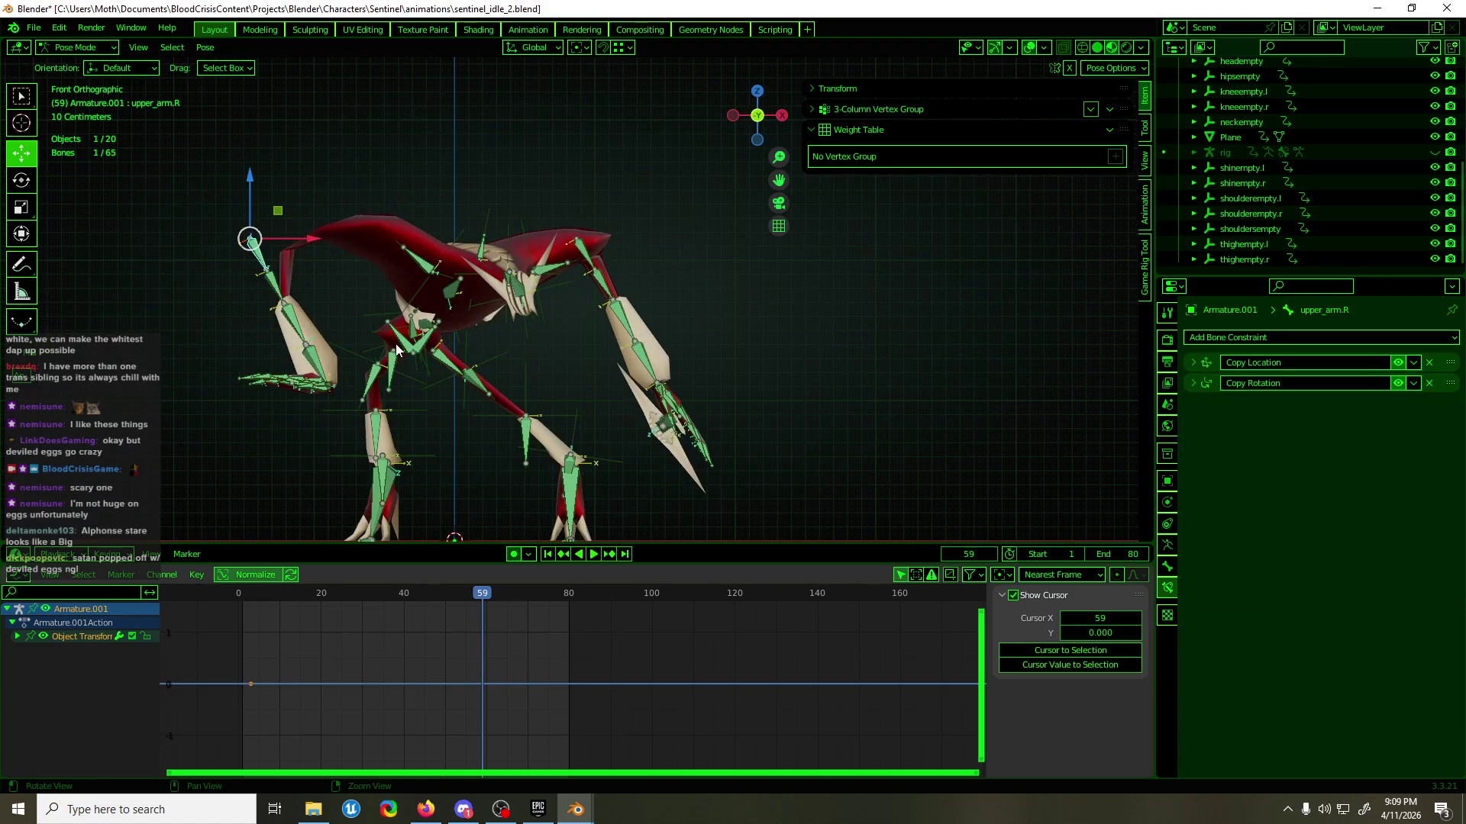
{"action": "scroll", "coordinate": [405, 344], "scroll_direction": "up", "scroll_amount": 5}
{"action": "mouse_move", "coordinate": [399, 340]}
{"action": "middle_mouse_down"}
{"action": "mouse_move", "coordinate": [566, 286]}
{"action": "mouse_move", "coordinate": [650, 309]}
{"action": "mouse_move", "coordinate": [620, 296]}
{"action": "middle_mouse_up"}
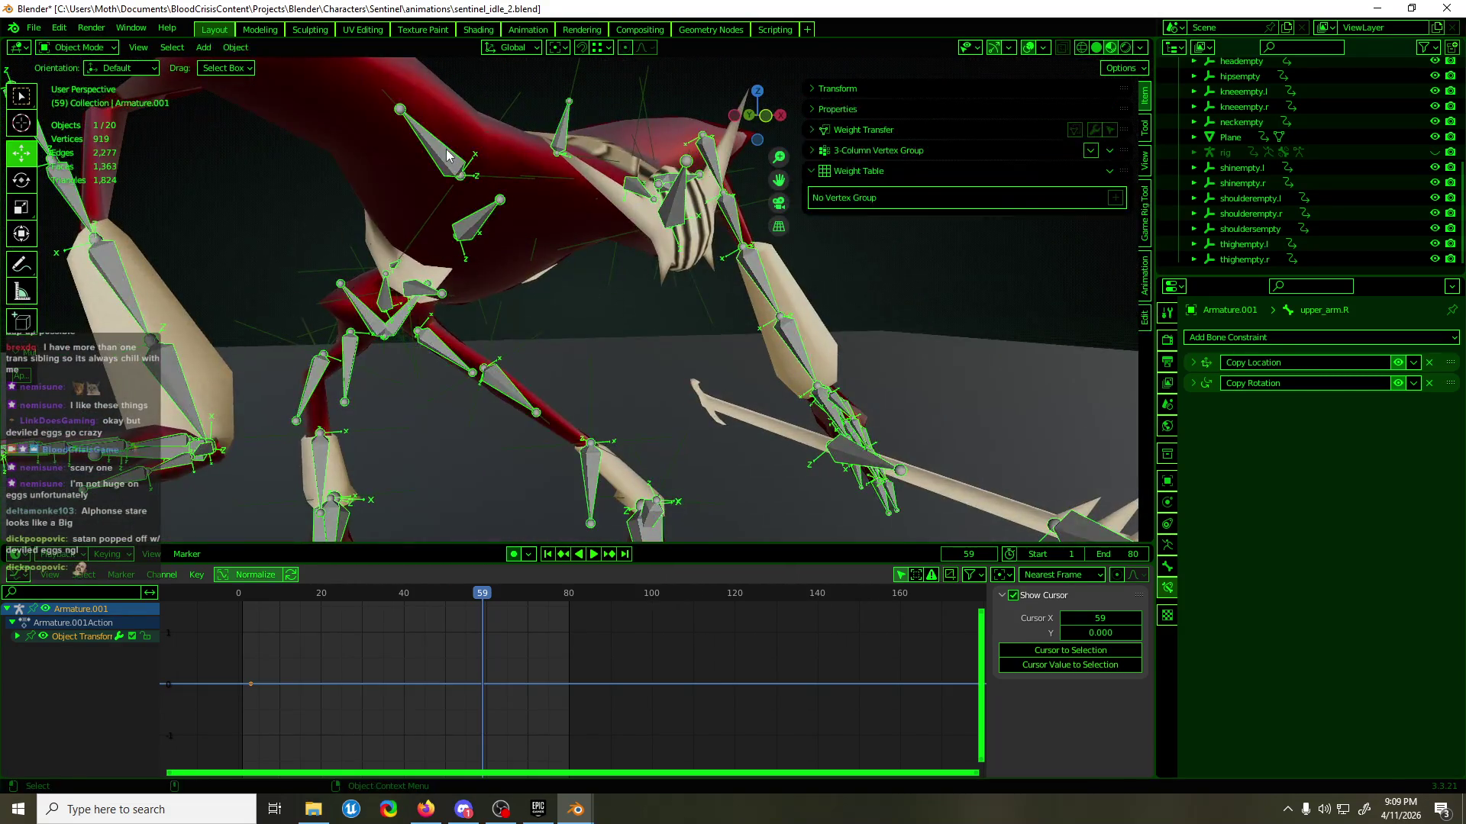
{"action": "left_click", "coordinate": [446, 153]}
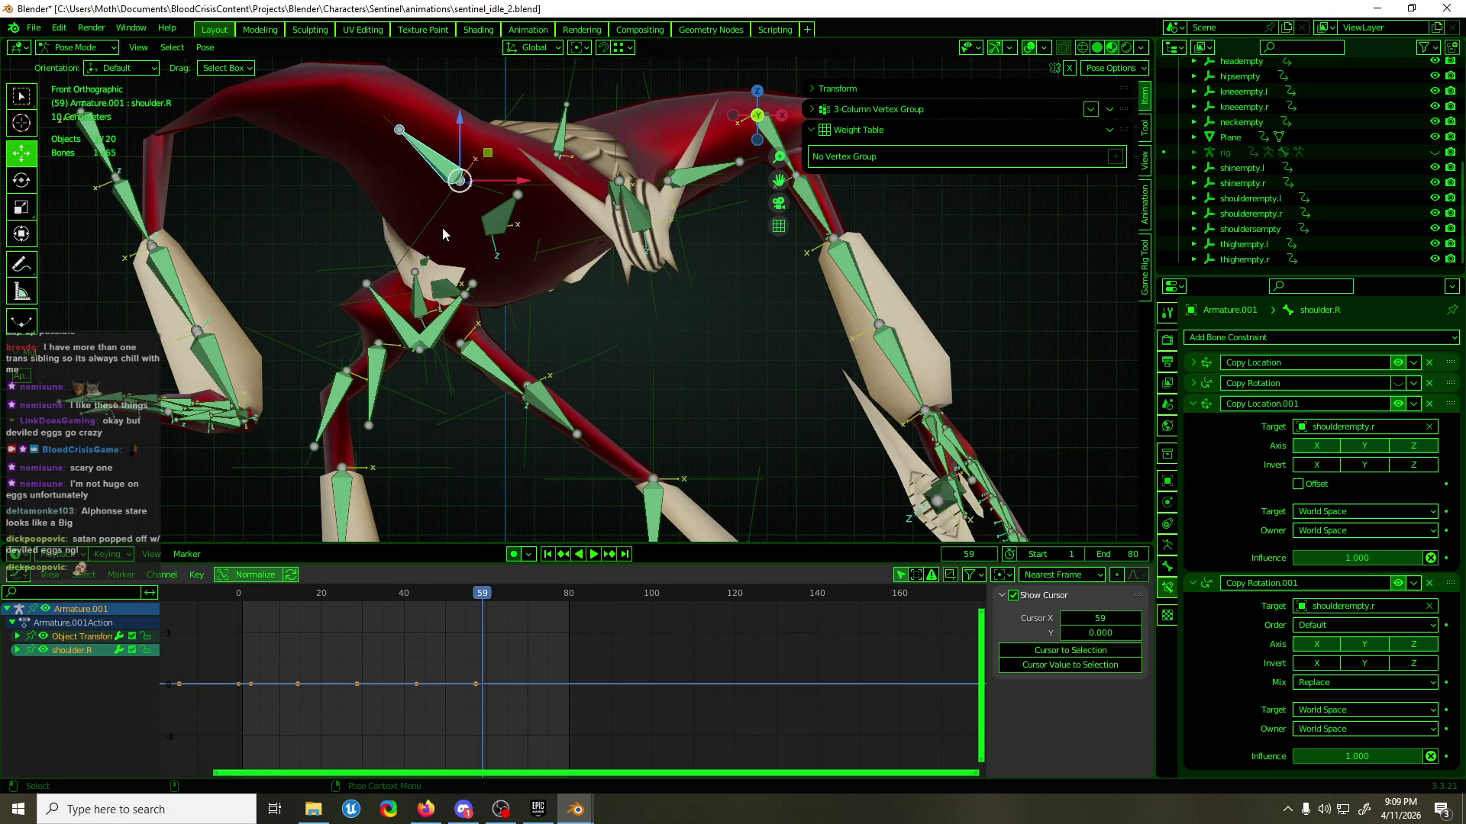
{"action": "key", "text": "ctrl+Tab"}
{"action": "left_click", "coordinate": [434, 213]}
{"action": "scroll", "coordinate": [434, 214], "scroll_direction": "down", "scroll_amount": 4}
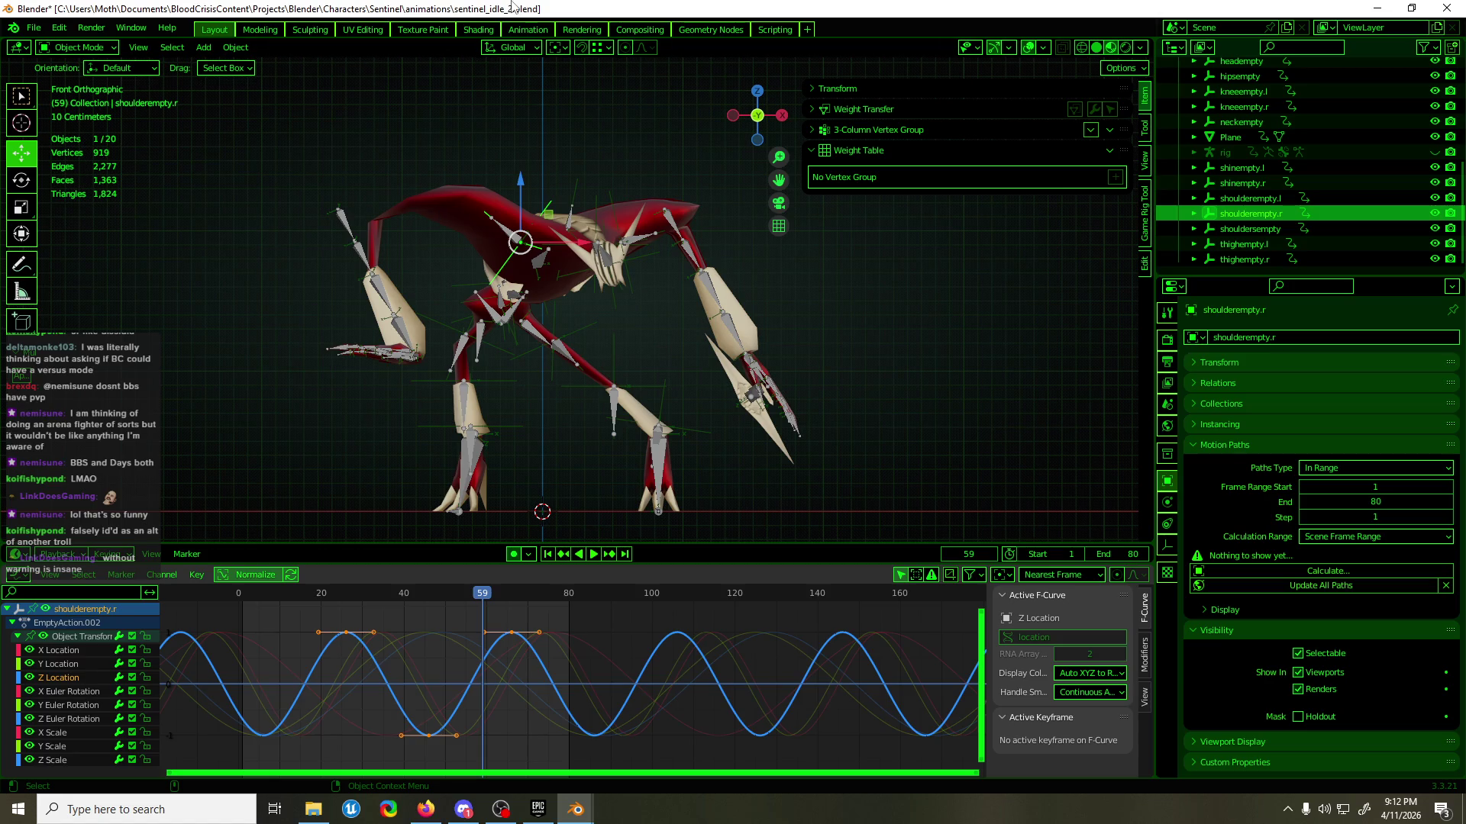
{"action": "key", "text": "ctrl+s"}
{"action": "key", "text": "space"}
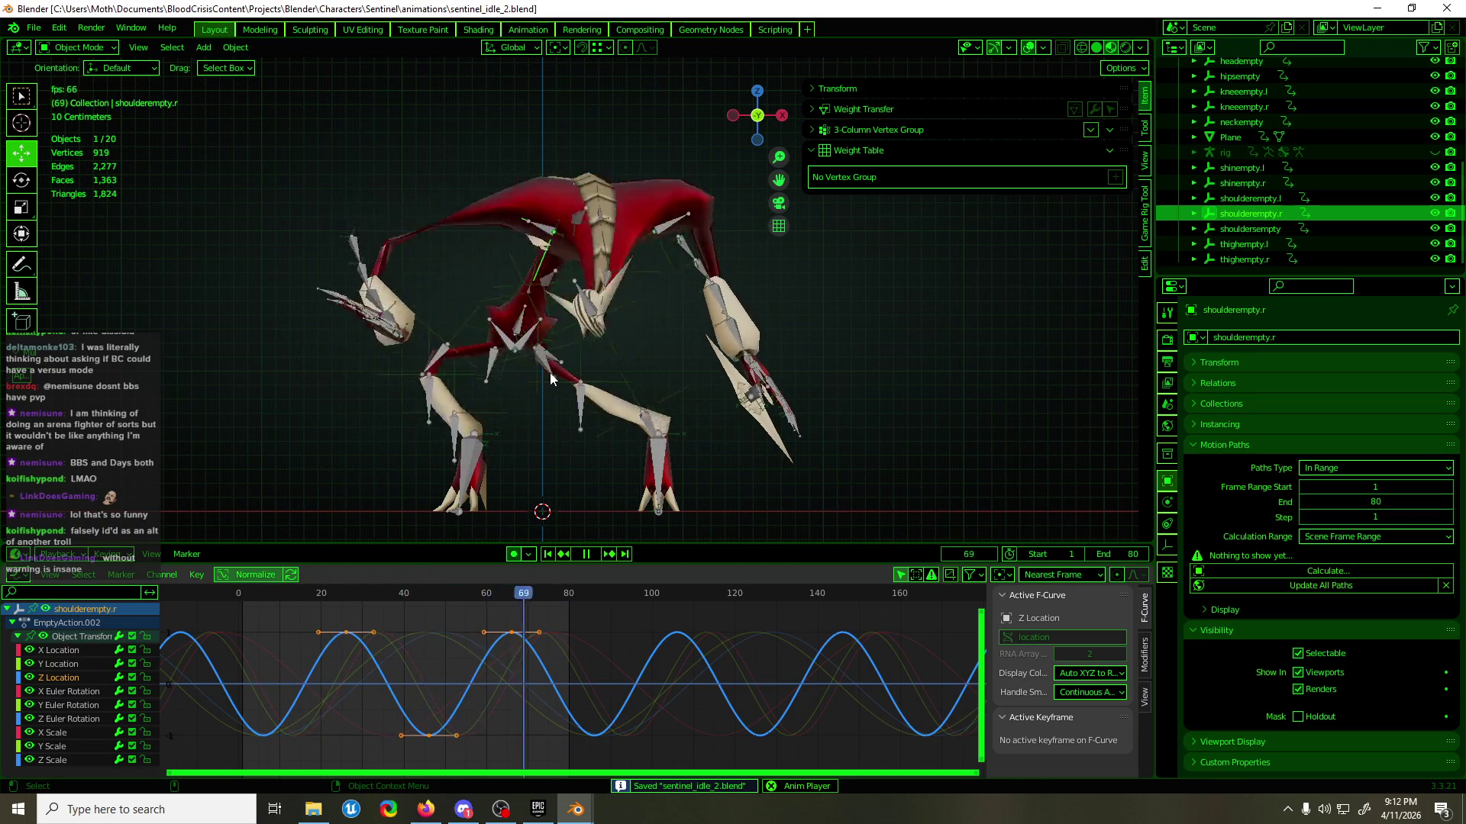
- Stop at frame 9 and select Armature.001's thigh.L.001 in pose mode from the front view
{"action": "key", "text": "space"}
{"action": "middle_click_drag", "start_coordinate": [536, 373], "coordinate": [681, 286]}
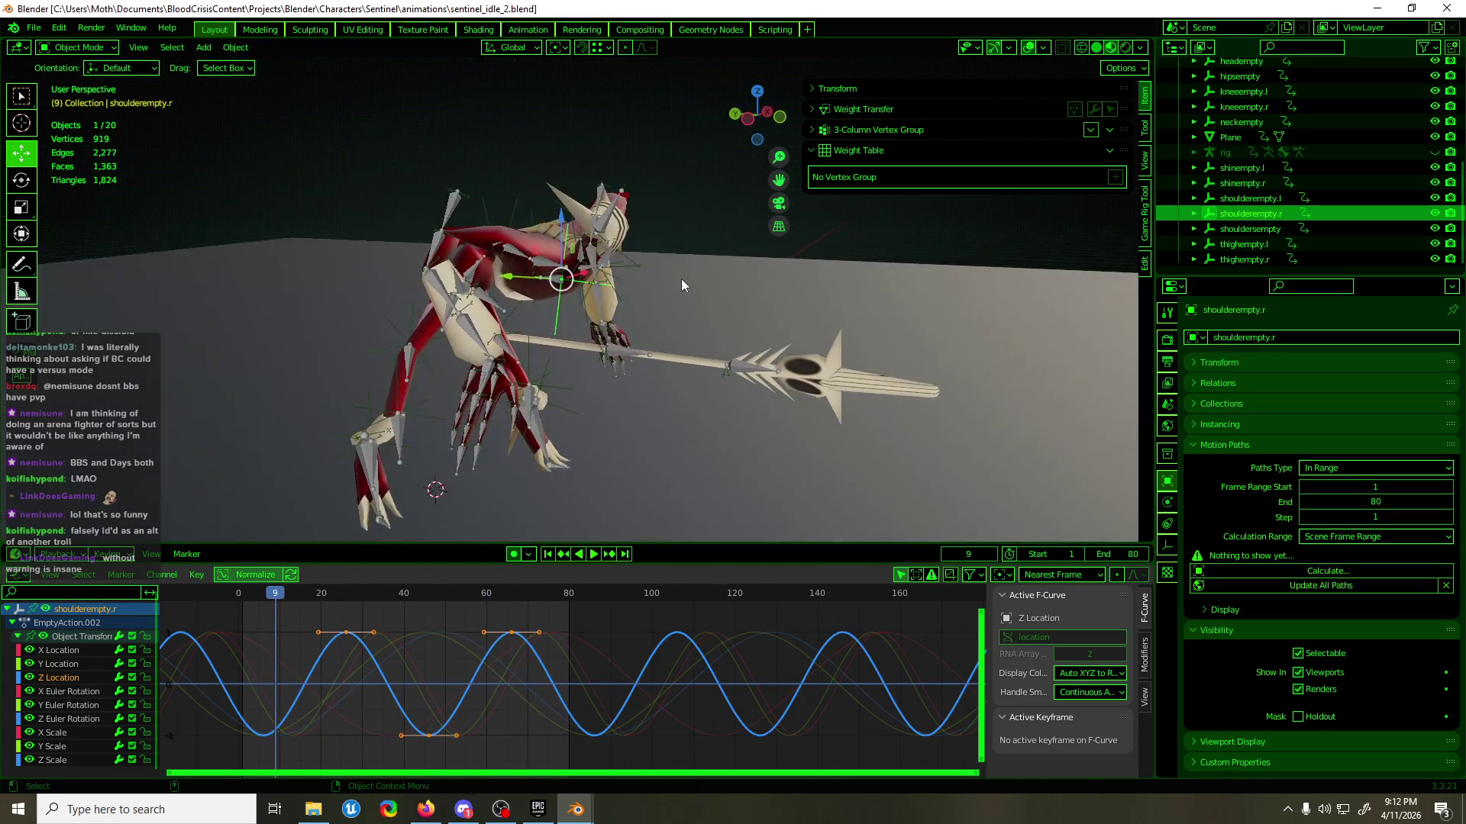
{"action": "key", "text": "KP_1"}
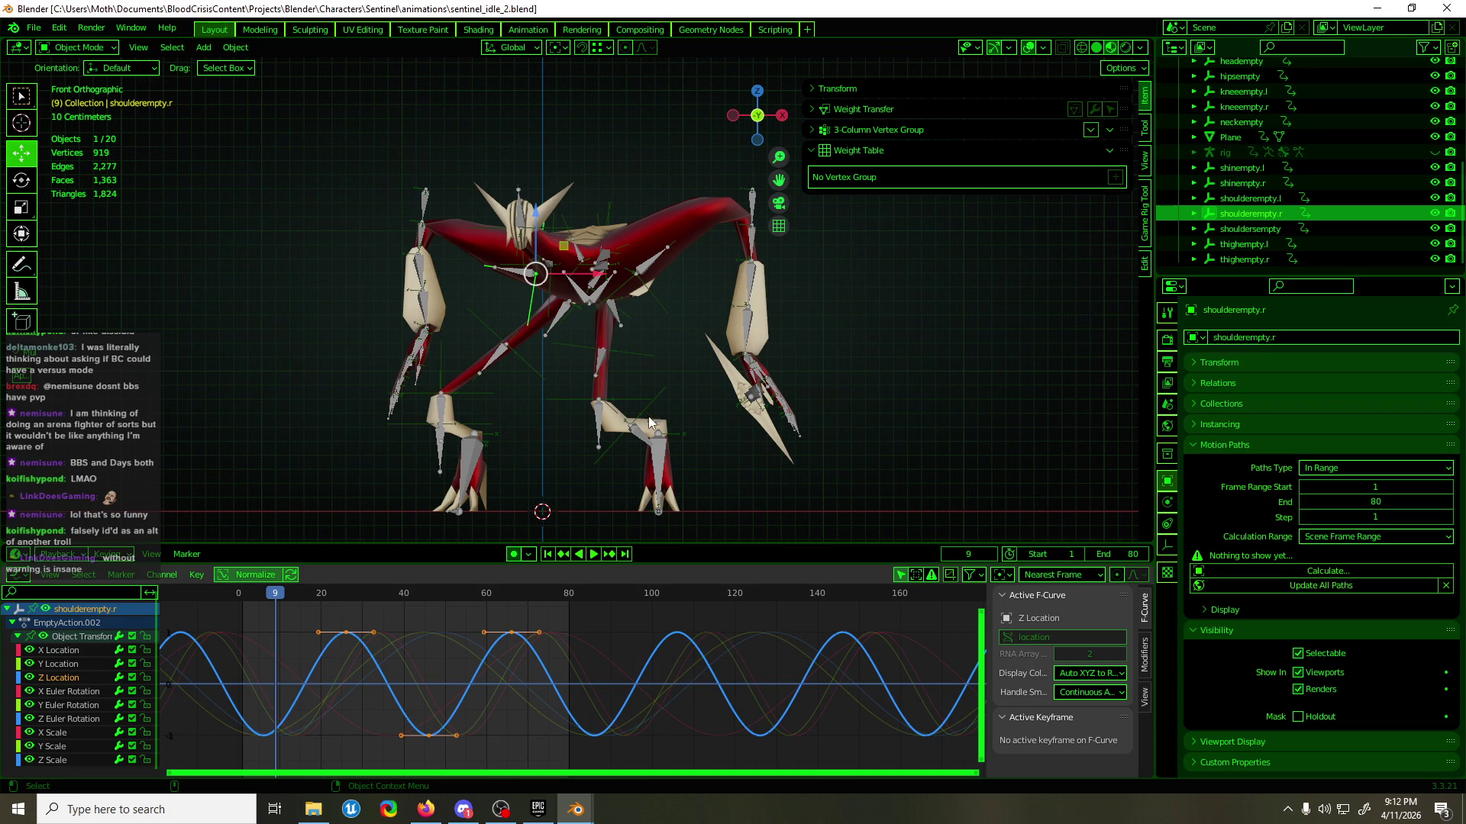
{"action": "scroll", "coordinate": [626, 404], "scroll_direction": "up", "scroll_amount": 4}
{"action": "left_click", "coordinate": [638, 309]}
{"action": "key", "text": "ctrl+Tab"}
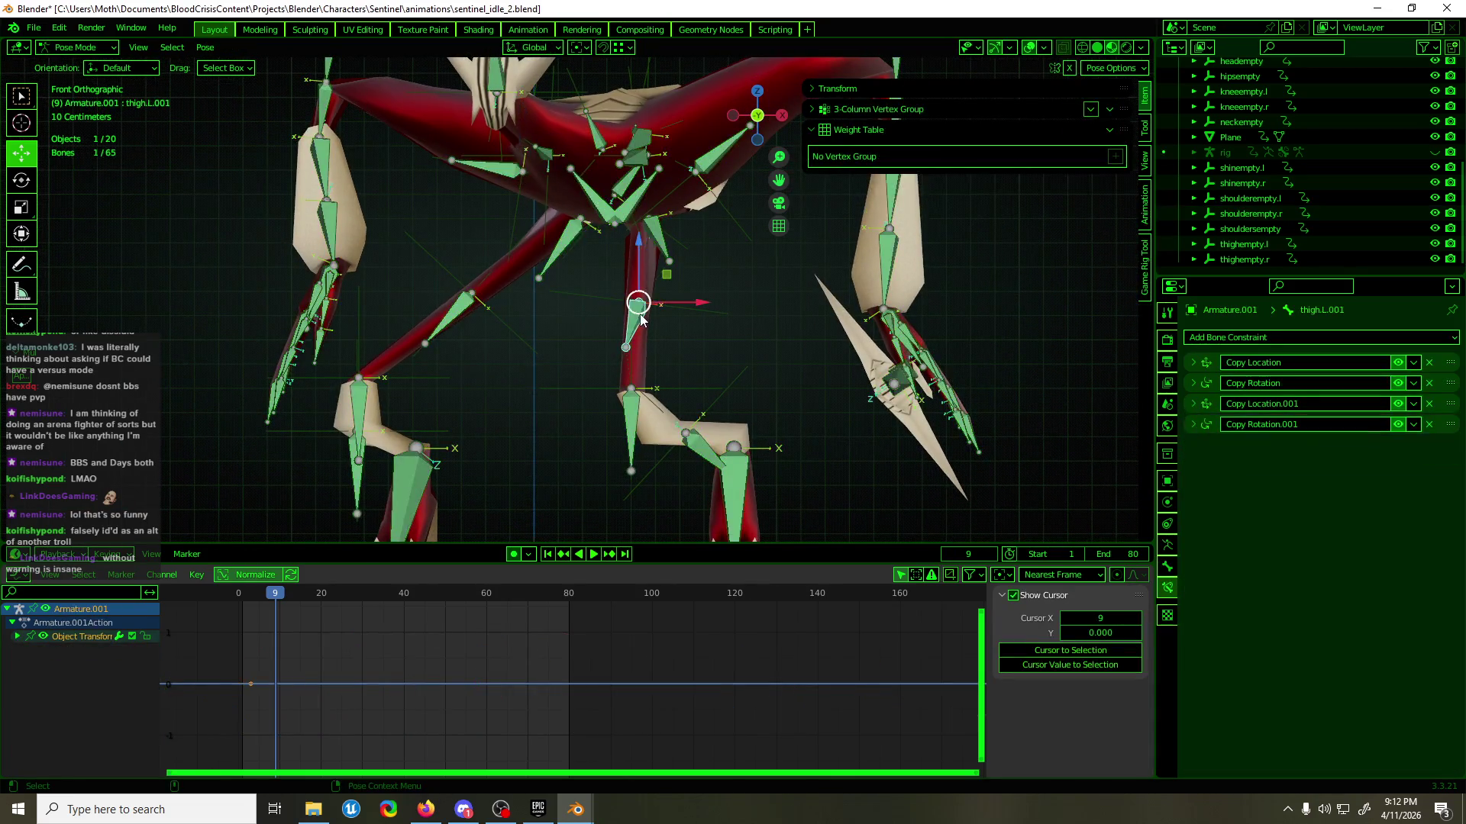
- Disable thigh.L.001's Copy Rotation.001 constraint and keyframe its current pose
{"action": "left_click", "coordinate": [1398, 425]}
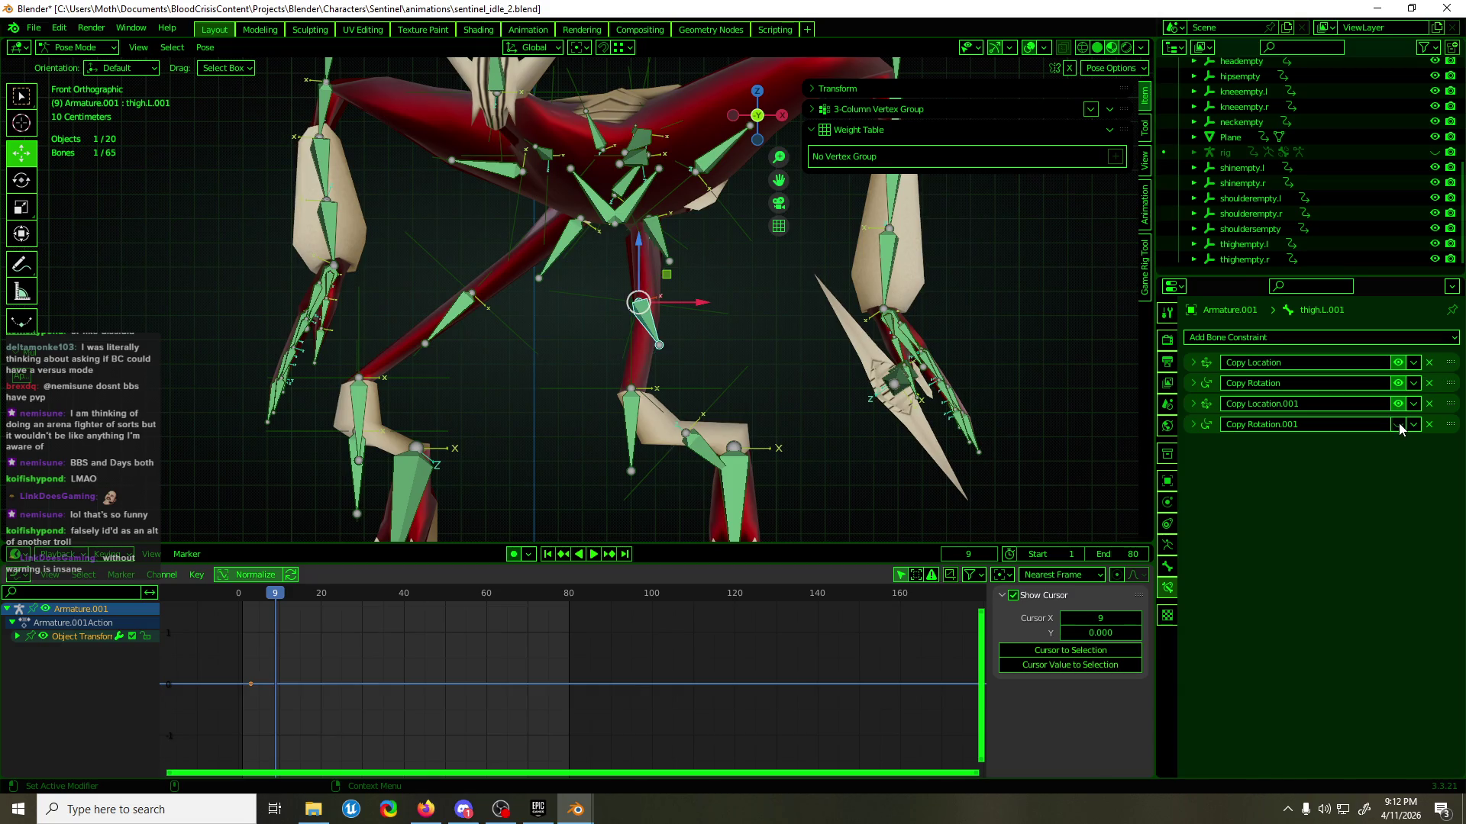
{"action": "key", "text": "i"}
{"action": "mouse_move", "coordinate": [762, 382]}
{"action": "middle_mouse_down"}
{"action": "mouse_move", "coordinate": [730, 377]}
{"action": "mouse_move", "coordinate": [763, 377]}
{"action": "middle_mouse_up"}
{"action": "key", "text": "KP_1"}
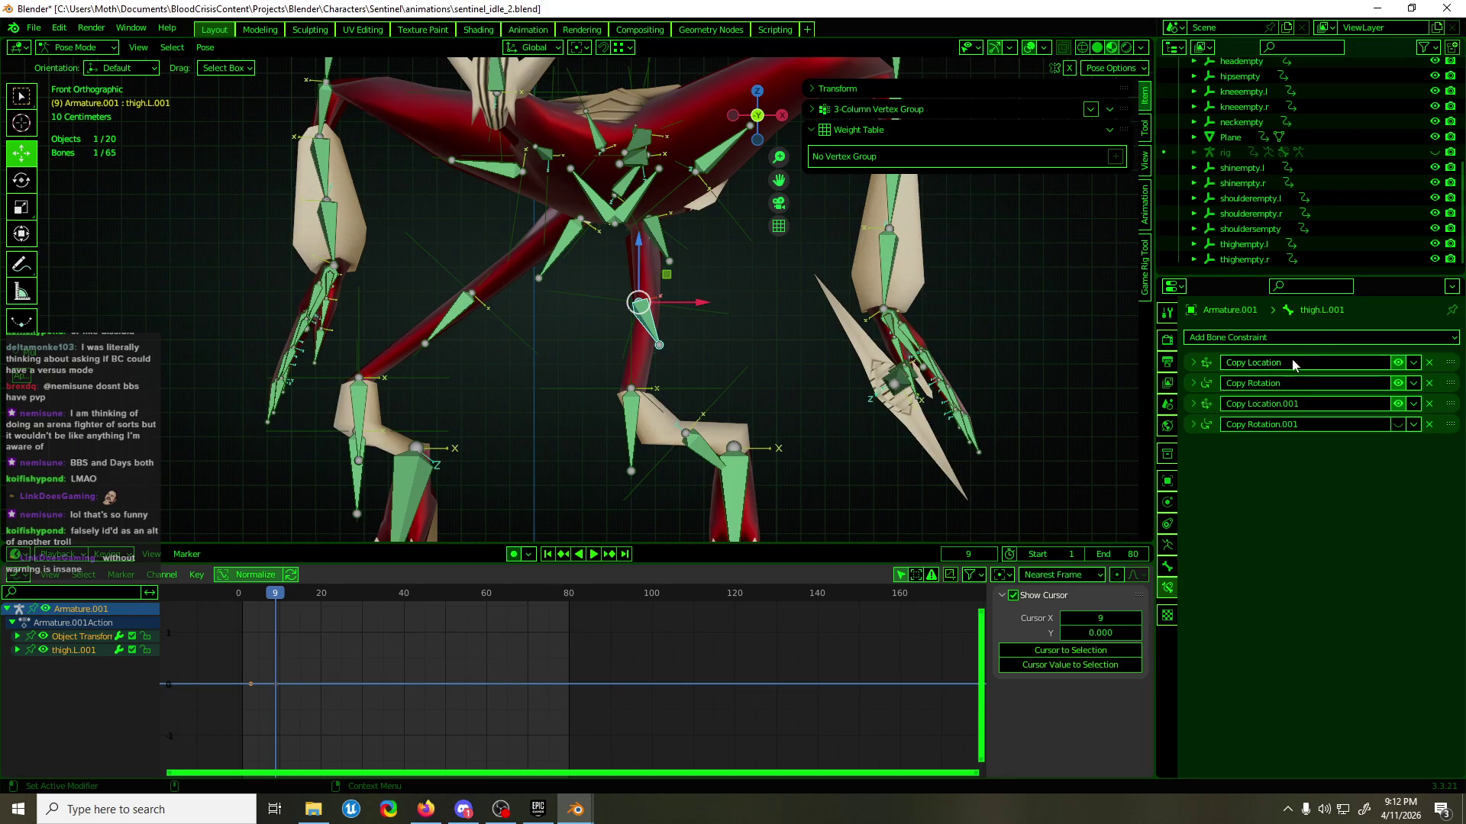
- Add a Damped Track constraint to thigh.L.001 aimed at kneeempty.l
{"action": "left_click", "coordinate": [1314, 336]}
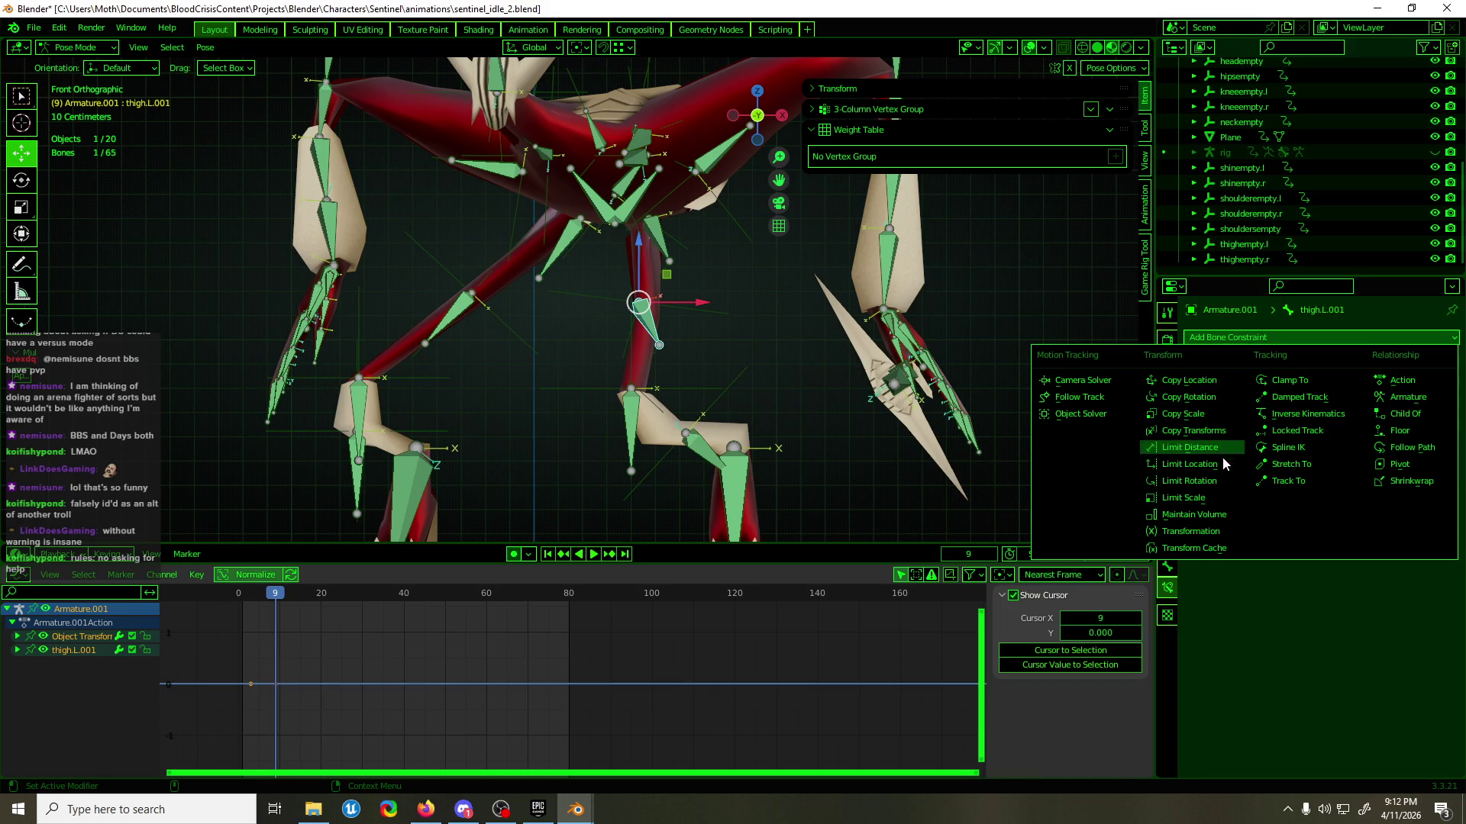
{"action": "left_click", "coordinate": [1306, 397]}
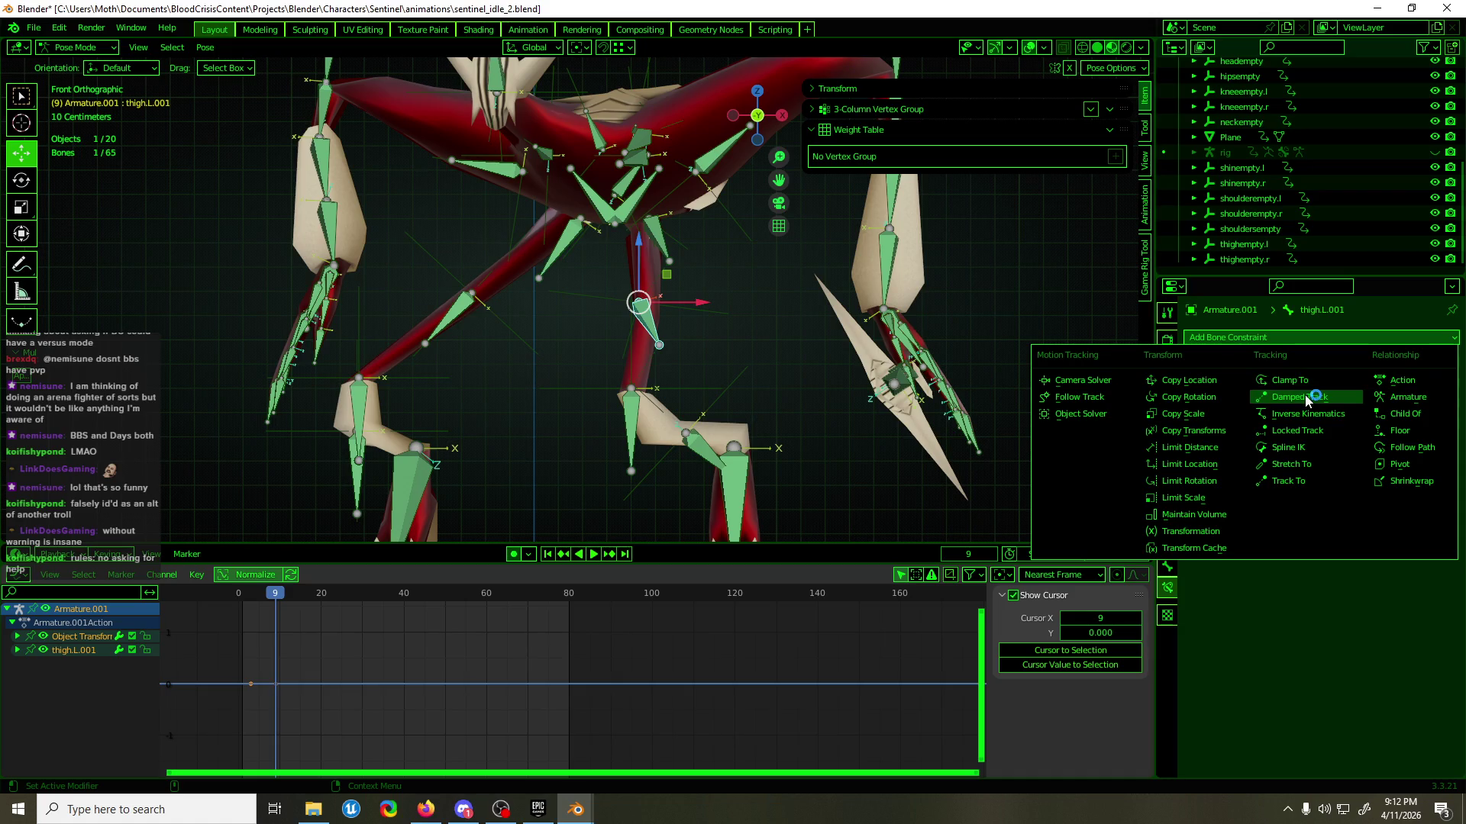
{"action": "left_click", "coordinate": [1368, 467]}
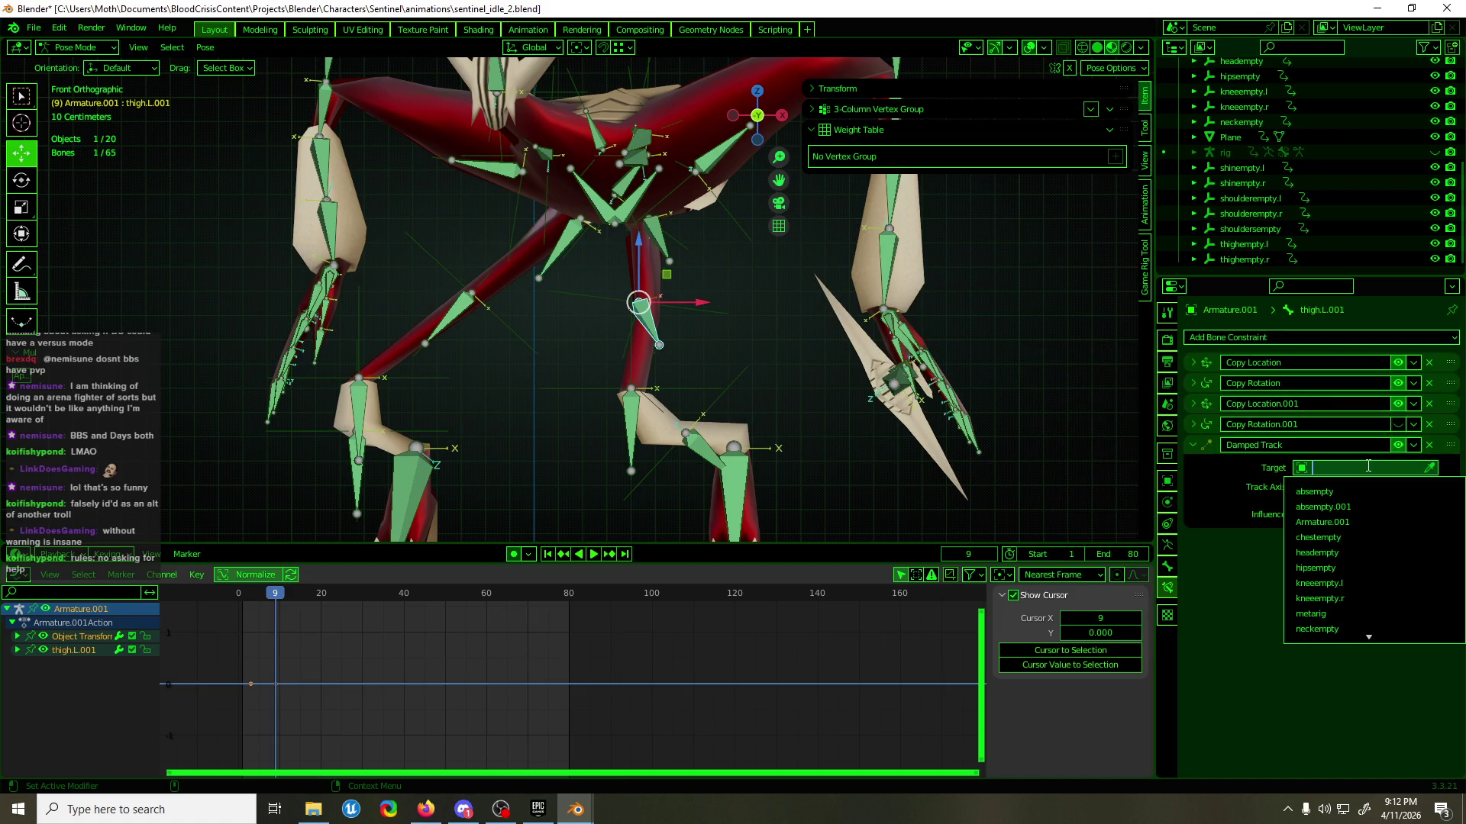
{"action": "type", "text": "shin"}
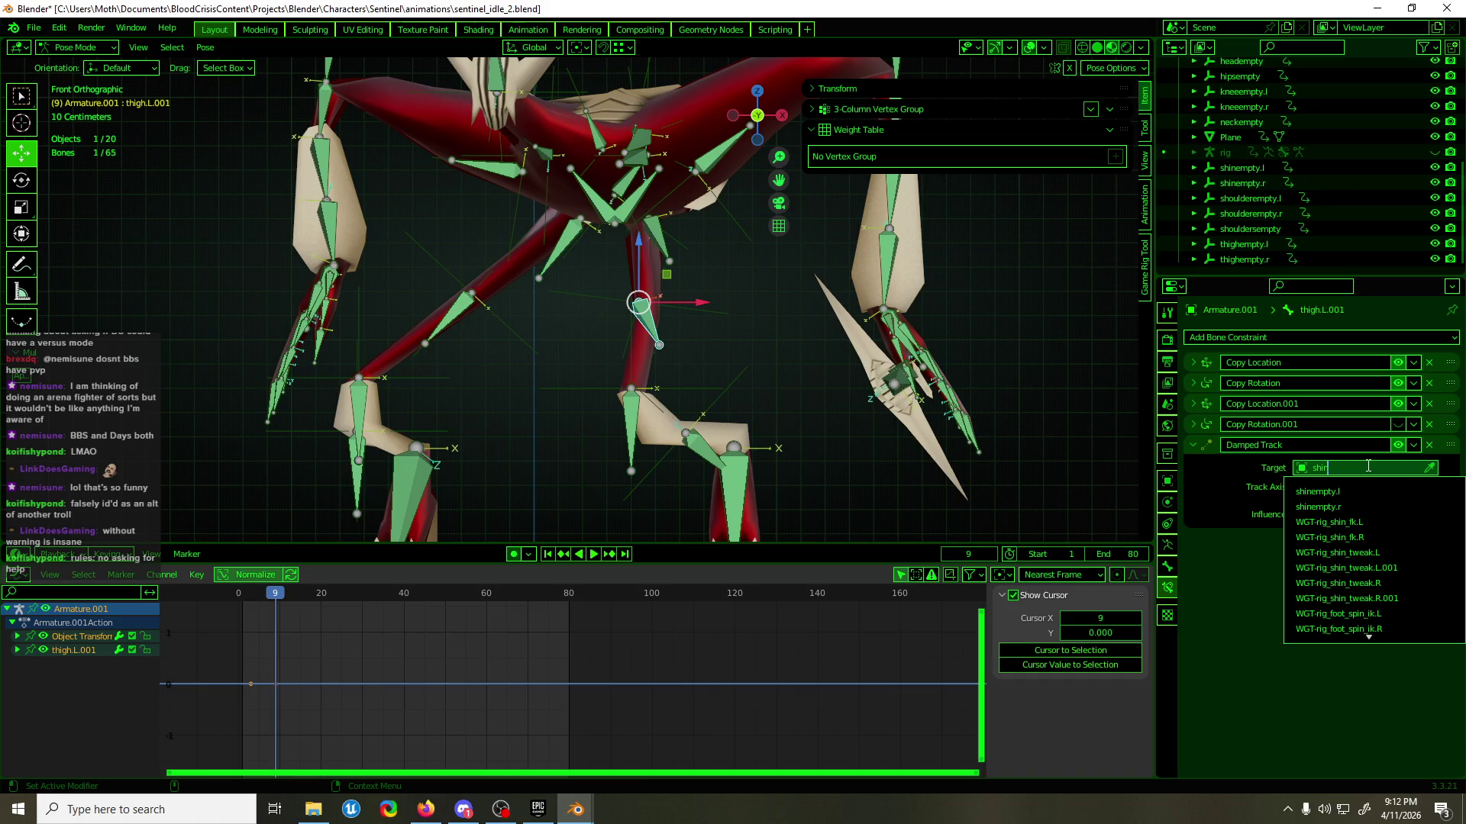
{"action": "left_click", "coordinate": [1360, 492]}
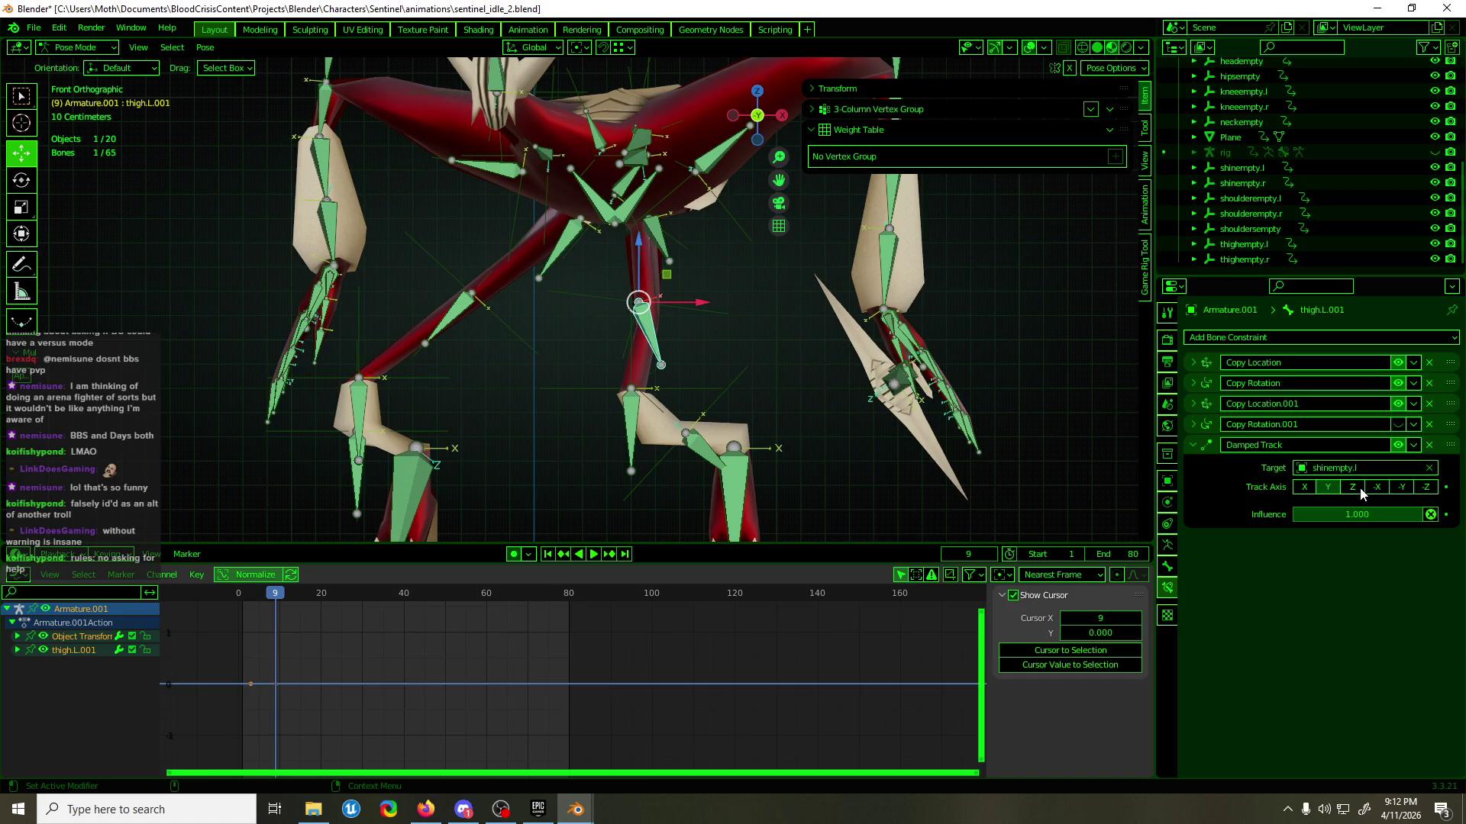
{"action": "left_click", "coordinate": [1356, 468]}
{"action": "type", "text": "knee"}
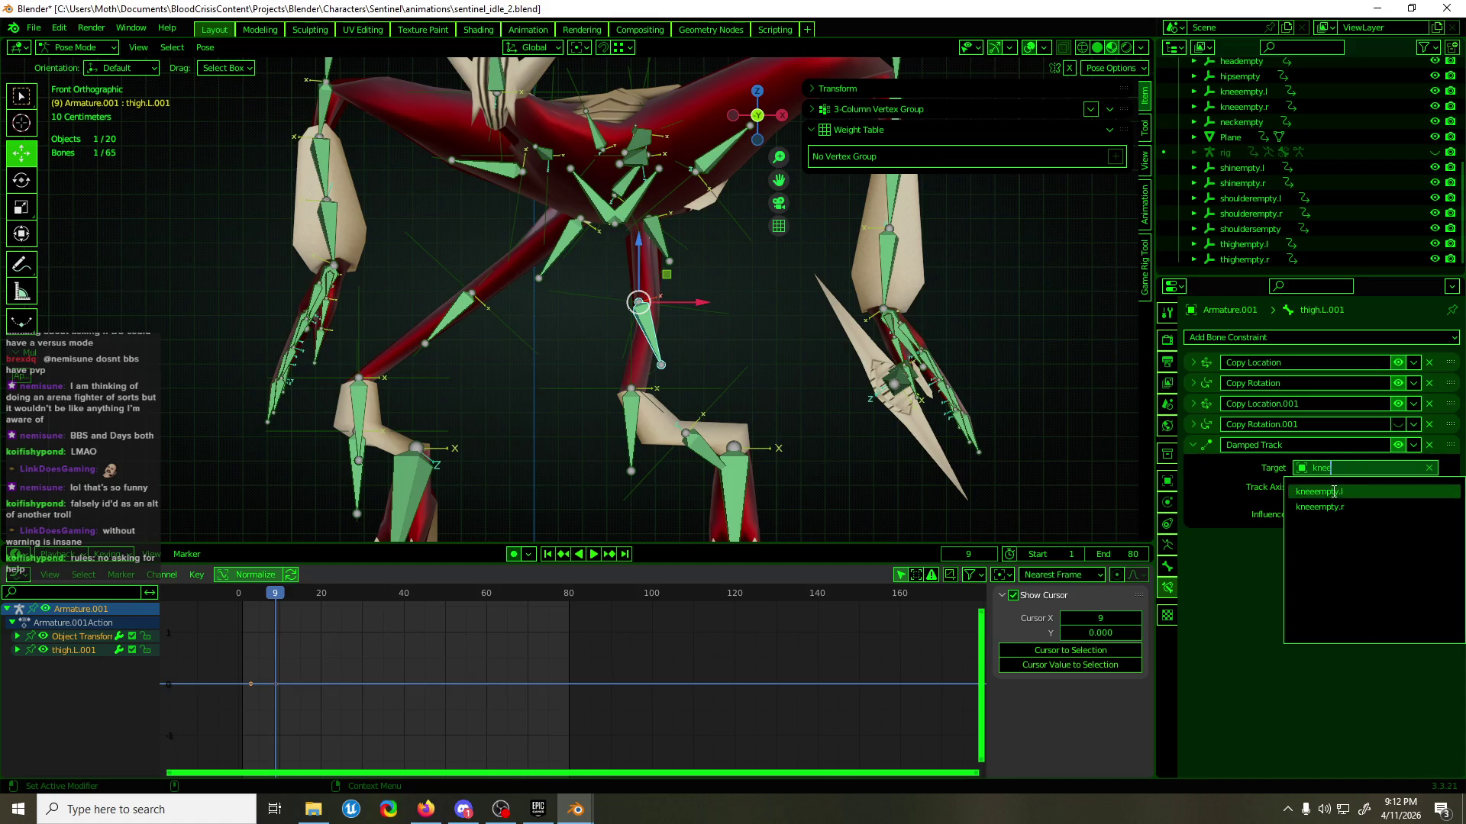
{"action": "left_click", "coordinate": [1319, 491]}
{"action": "middle_click_drag", "start_coordinate": [771, 335], "coordinate": [685, 339]}
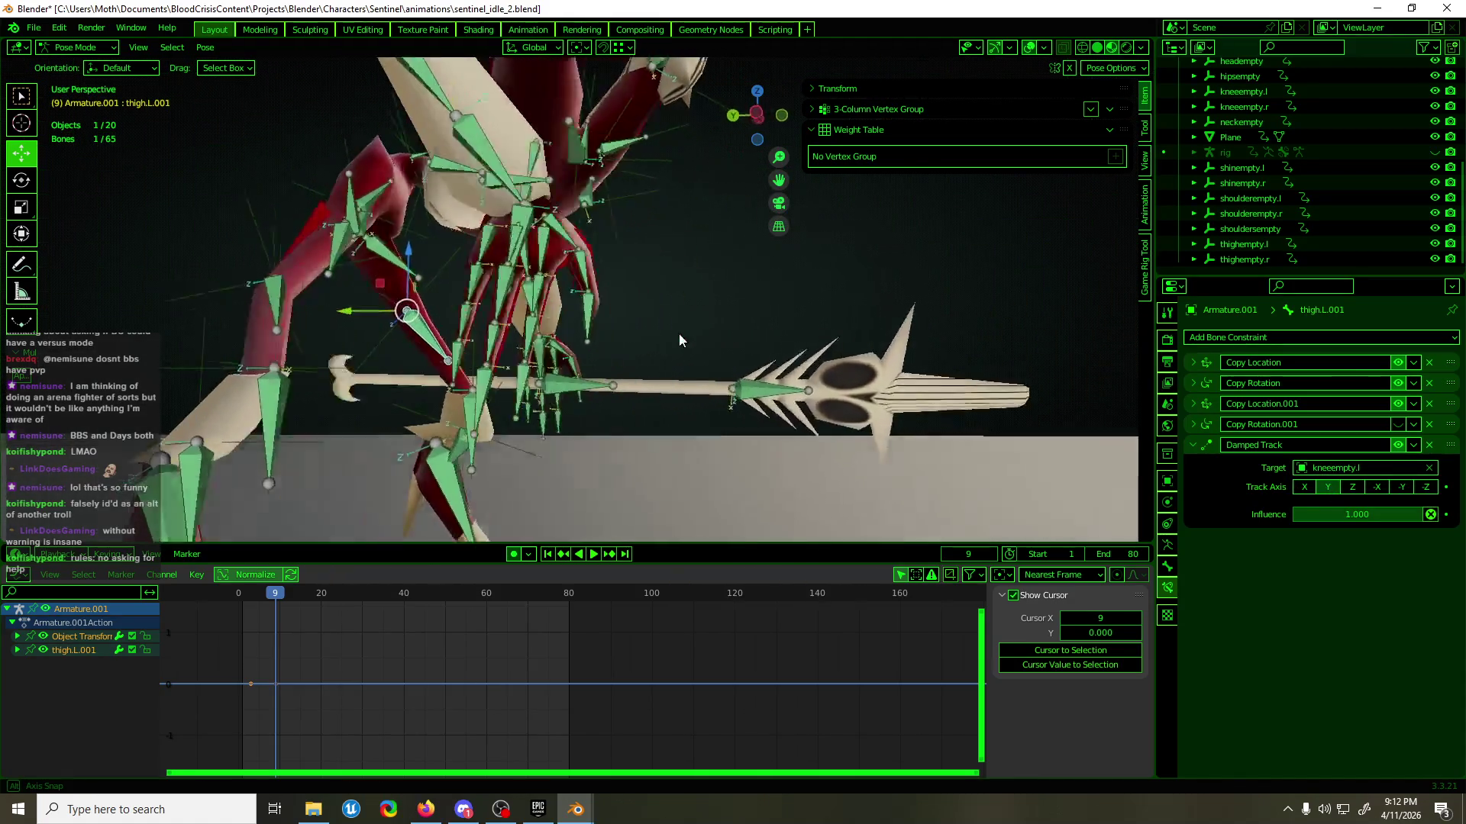
{"action": "key", "text": "KP_1"}
{"action": "left_click", "coordinate": [630, 428]}
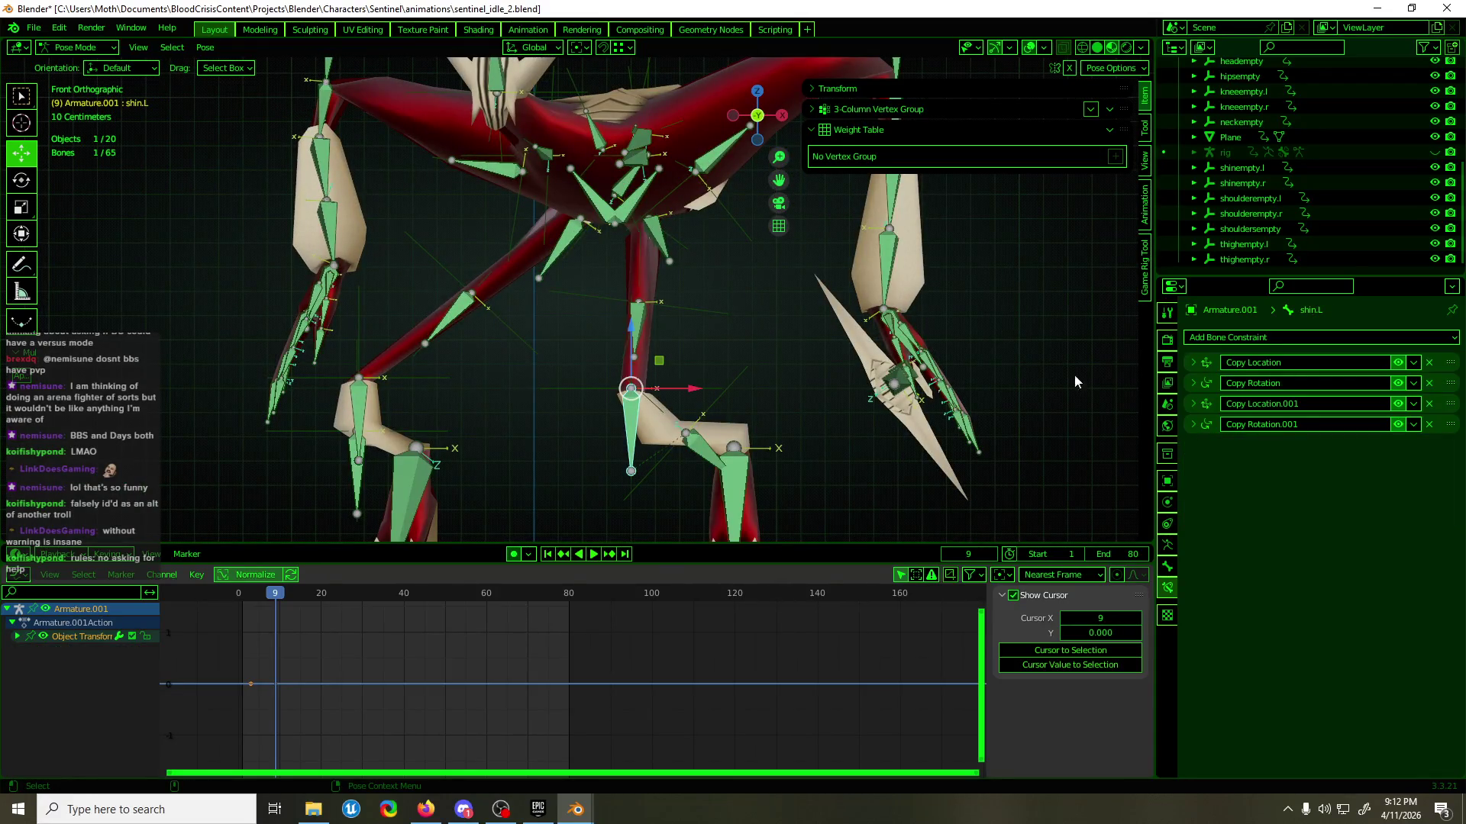
- Add a Damped Track constraint to shin.L targeting shinempty.l
{"action": "left_click", "coordinate": [1397, 424]}
{"action": "left_click", "coordinate": [1385, 336]}
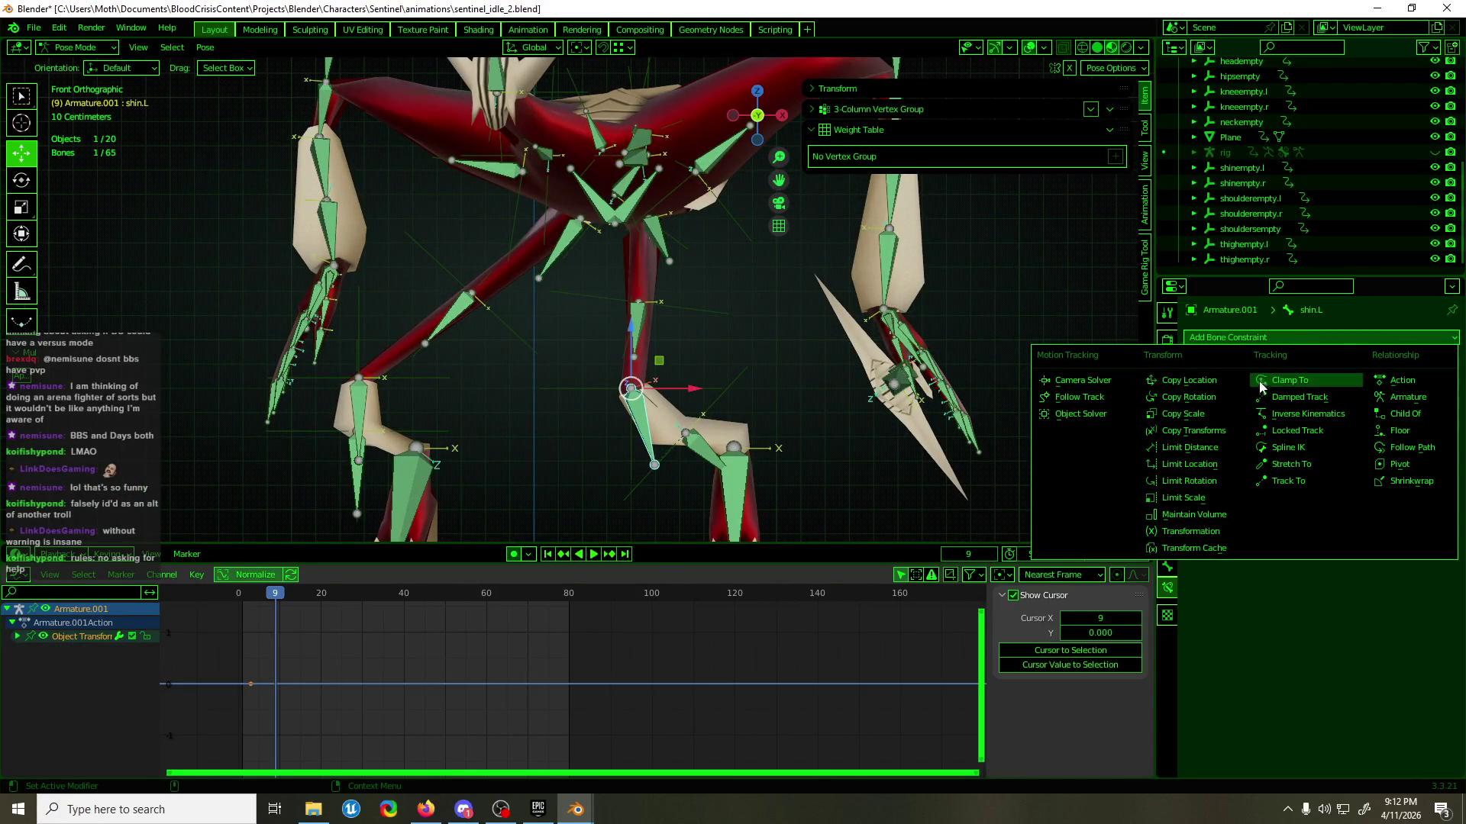
{"action": "left_click", "coordinate": [1294, 398]}
{"action": "left_click", "coordinate": [1385, 467]}
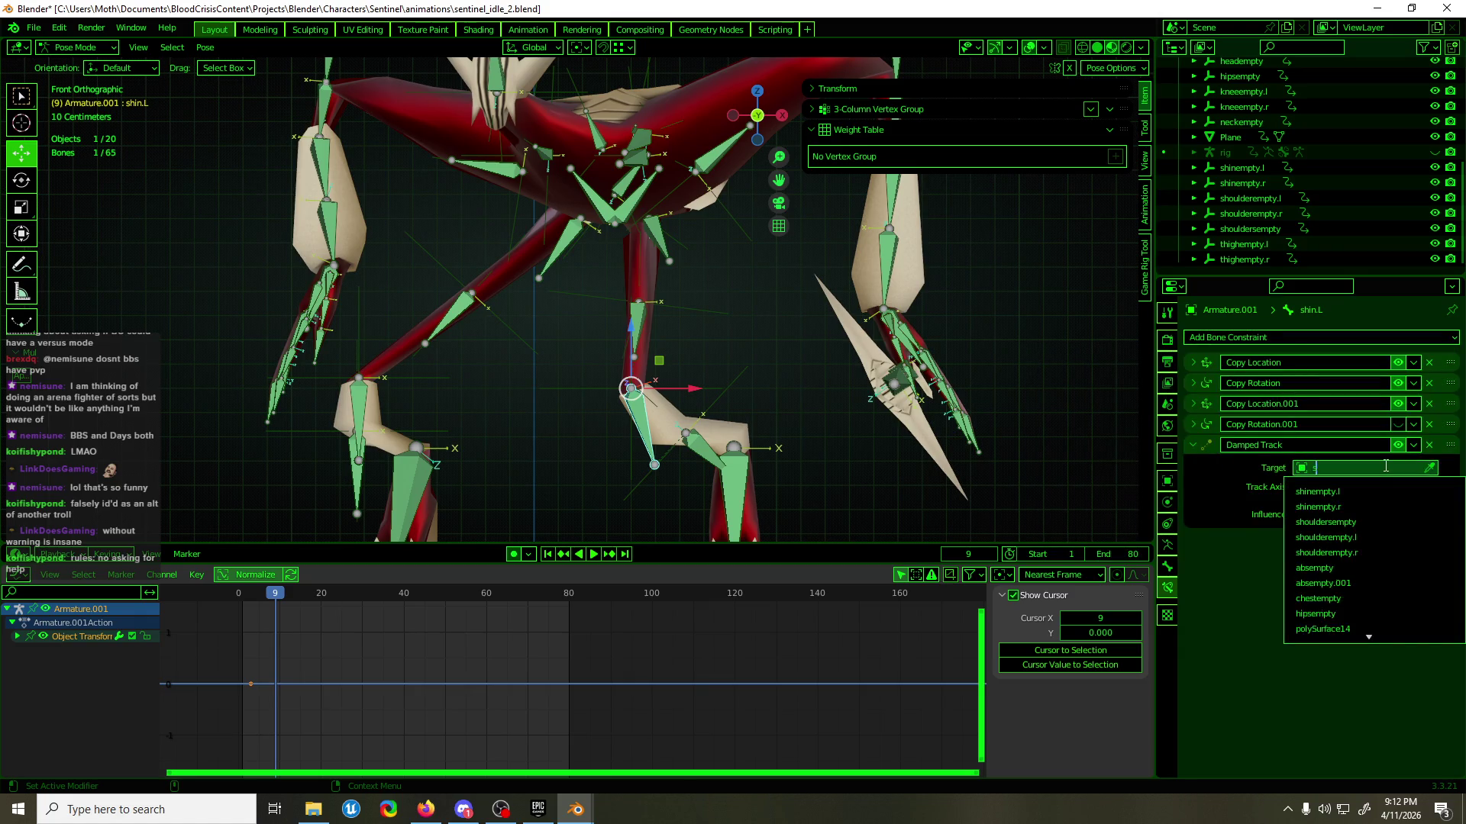
{"action": "type", "text": "sh"}
{"action": "left_click", "coordinate": [1374, 492]}
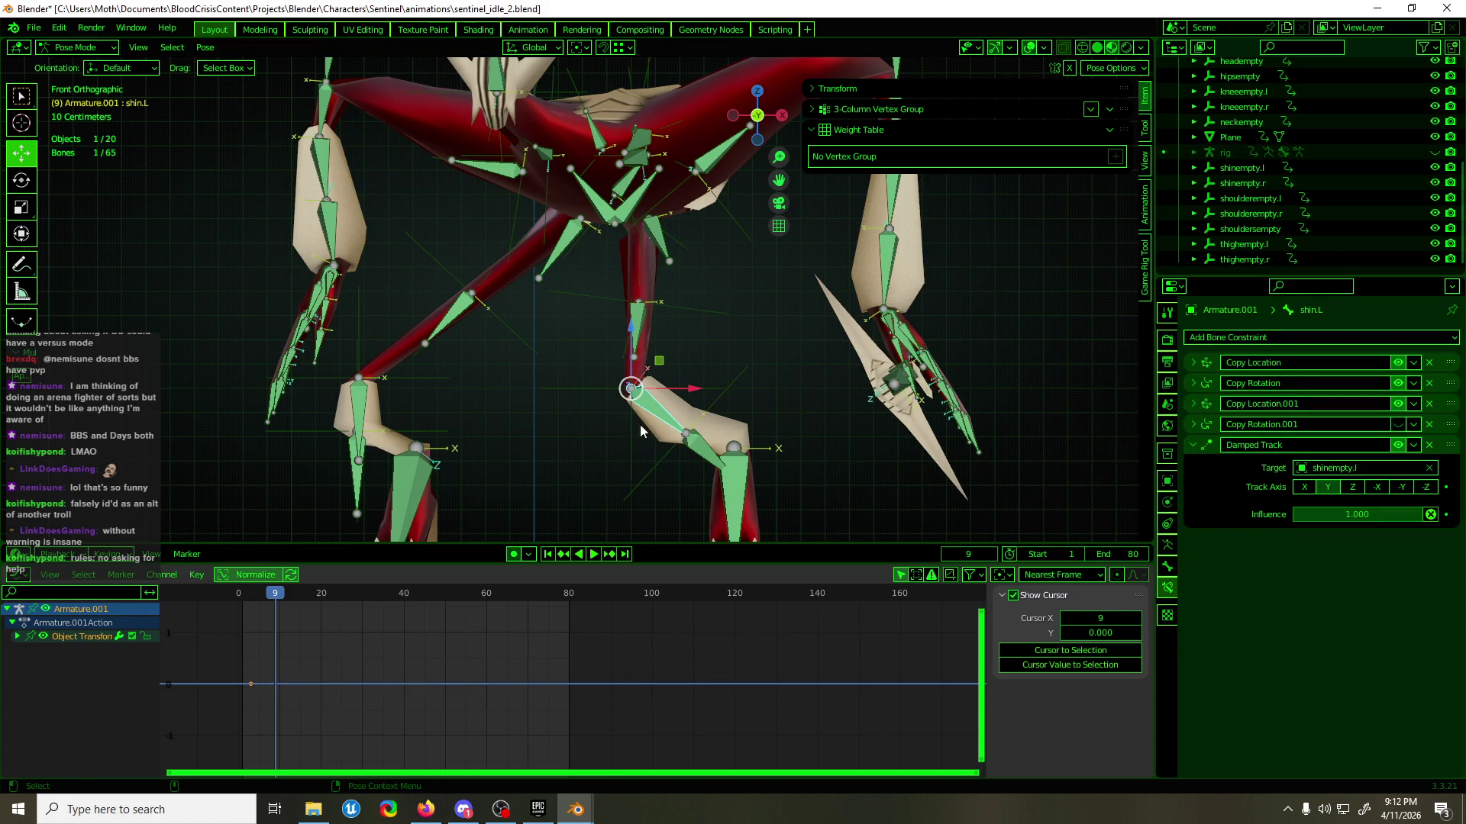
- Give shin.L.001 a Damped Track constraint targeting Armature's DEF-foot.L bone
{"action": "left_click", "coordinate": [708, 448]}
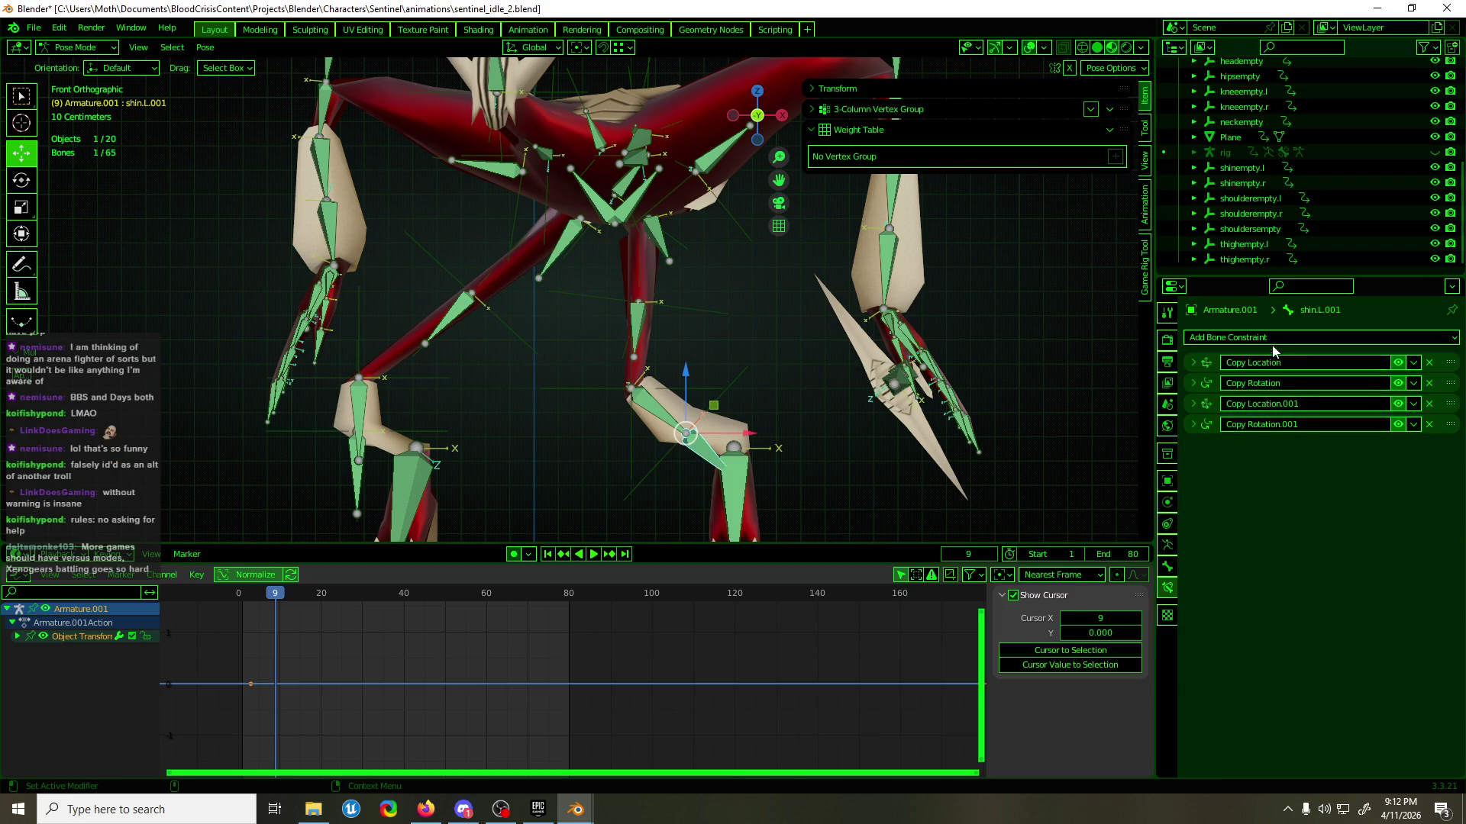
{"action": "left_click", "coordinate": [1273, 337]}
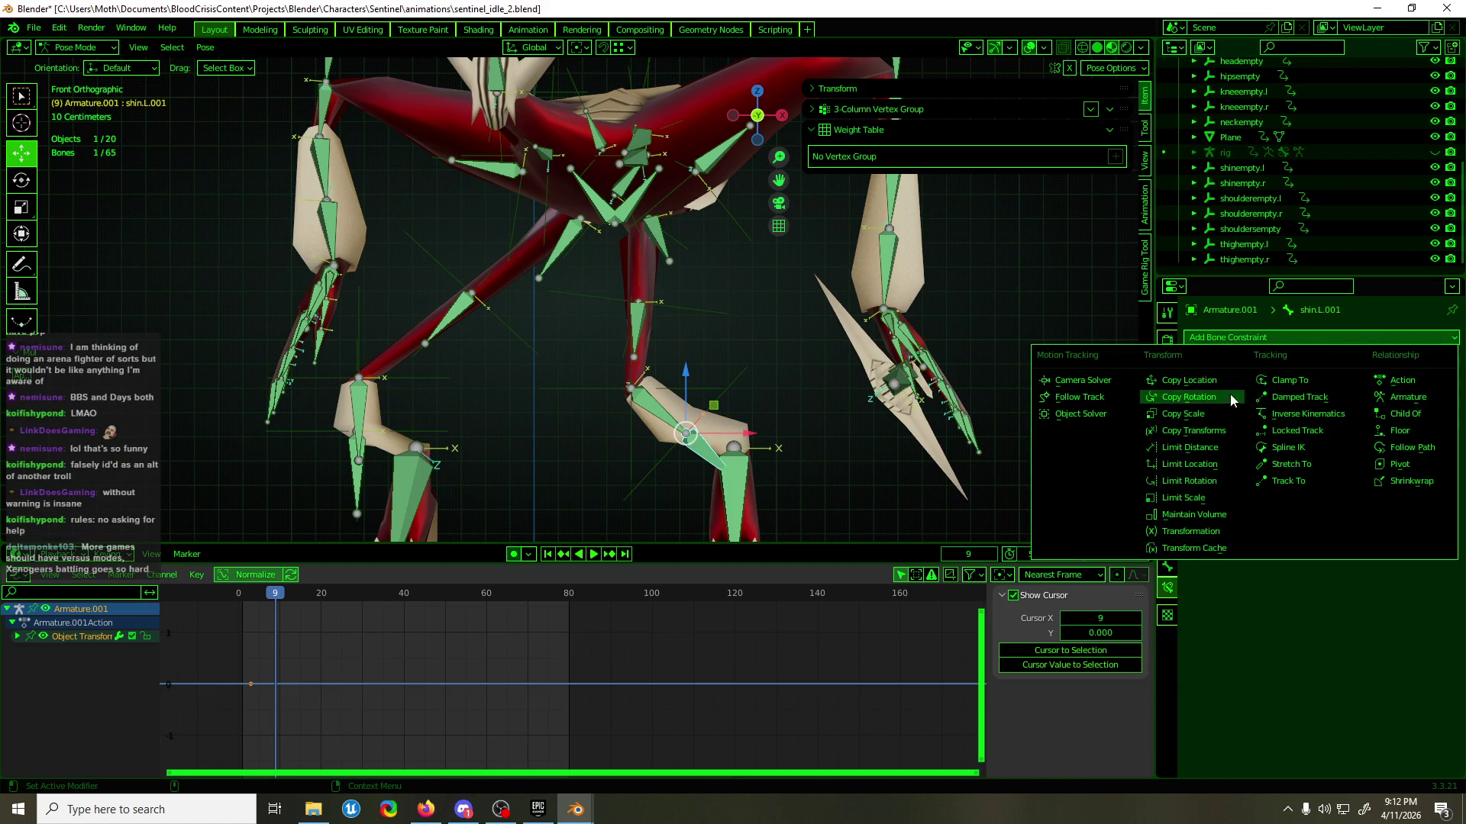
{"action": "left_click", "coordinate": [1301, 394]}
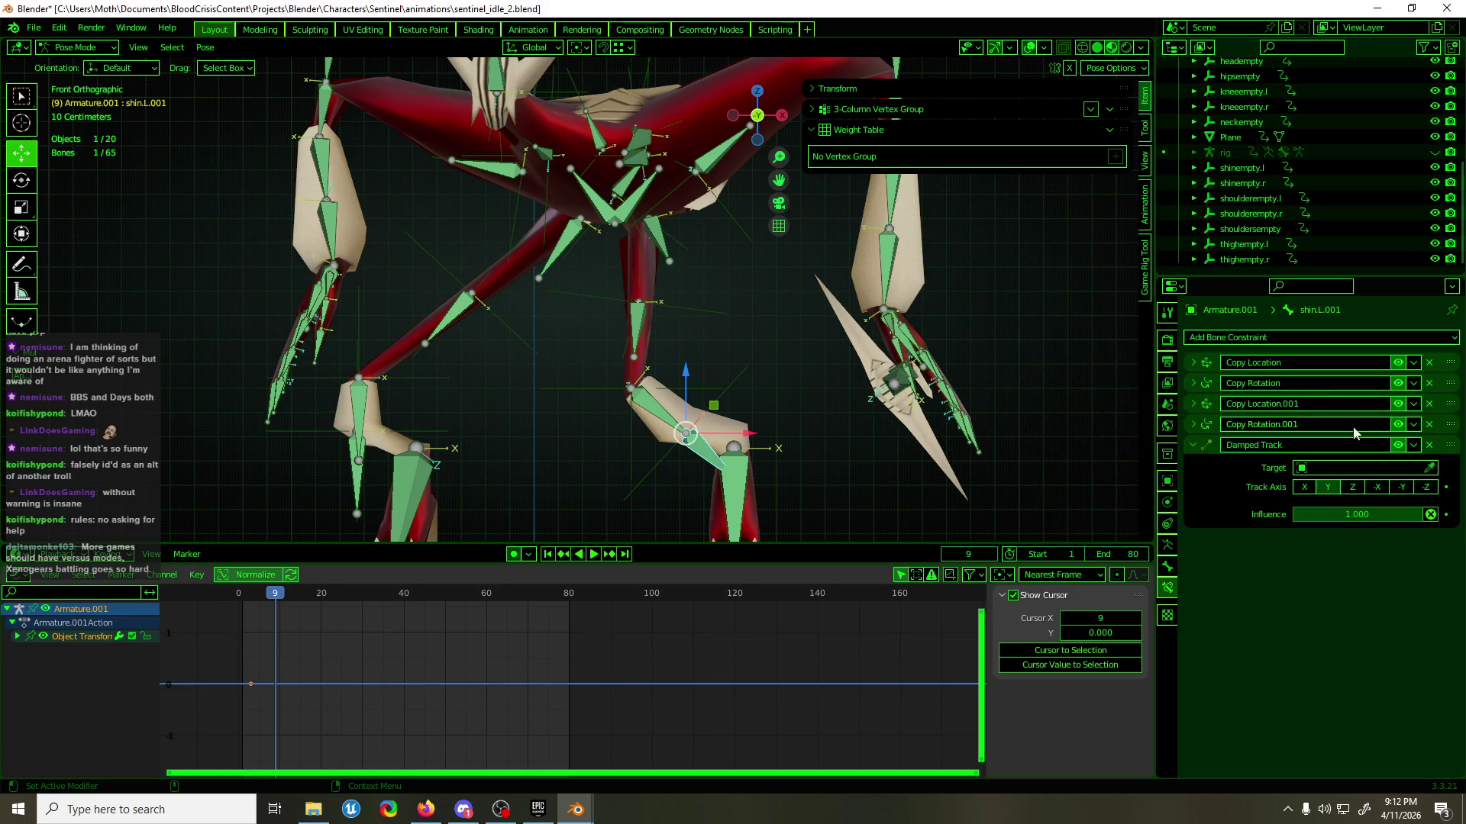
{"action": "left_click", "coordinate": [1376, 468]}
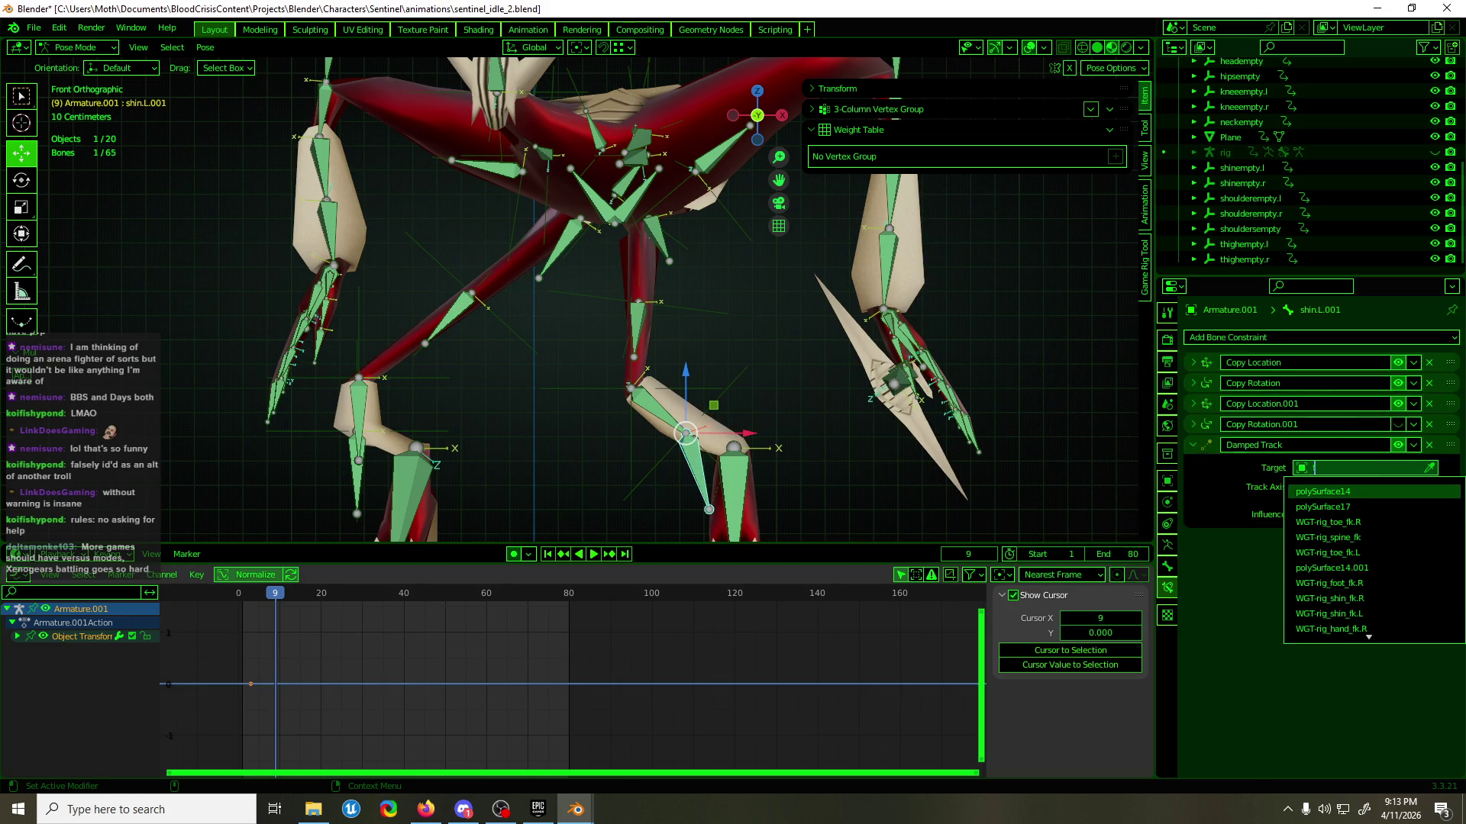
{"action": "key", "text": "Escape"}
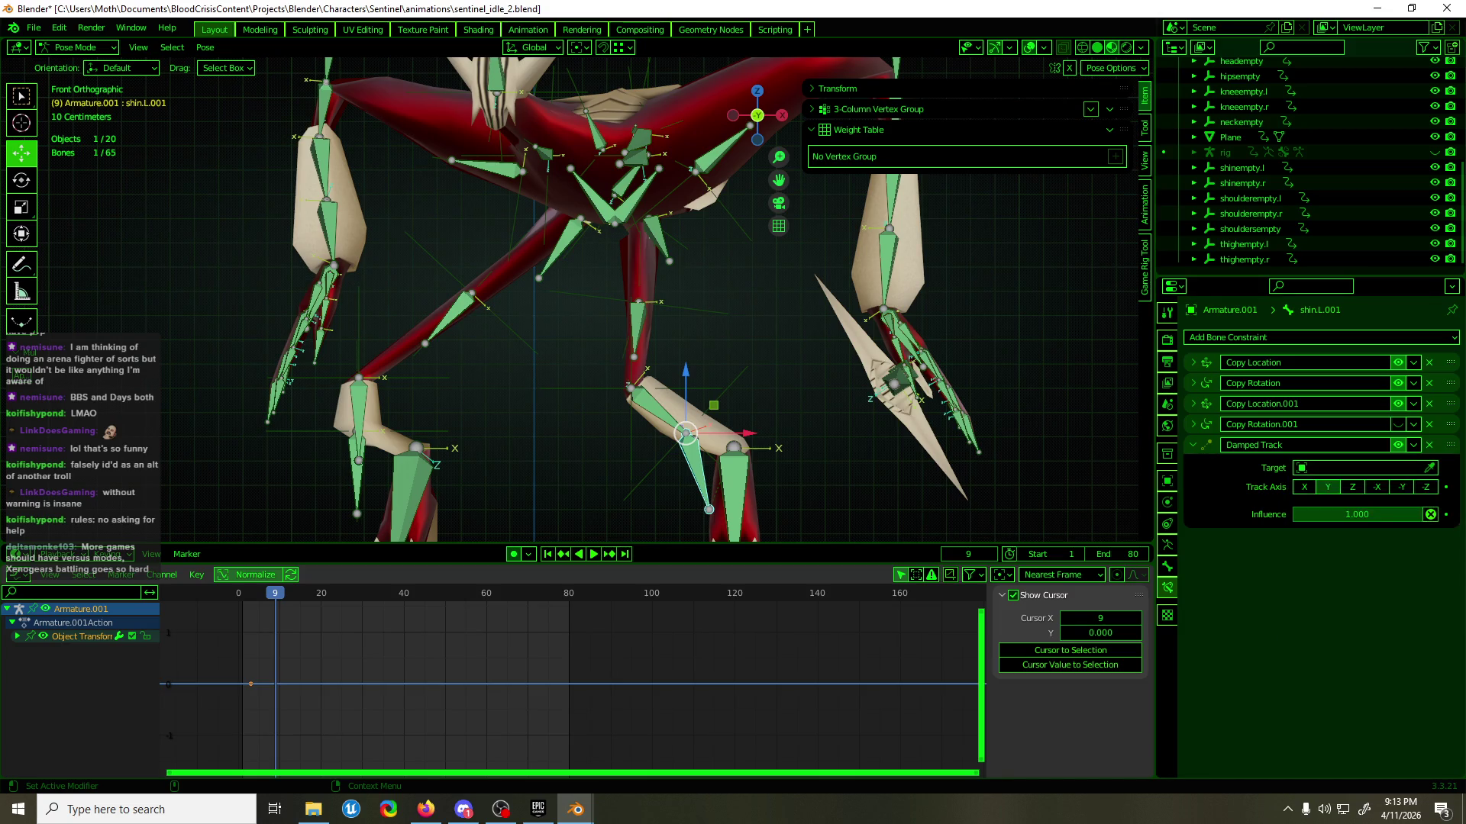
{"action": "left_click", "coordinate": [1397, 463]}
{"action": "type", "text": "ara"}
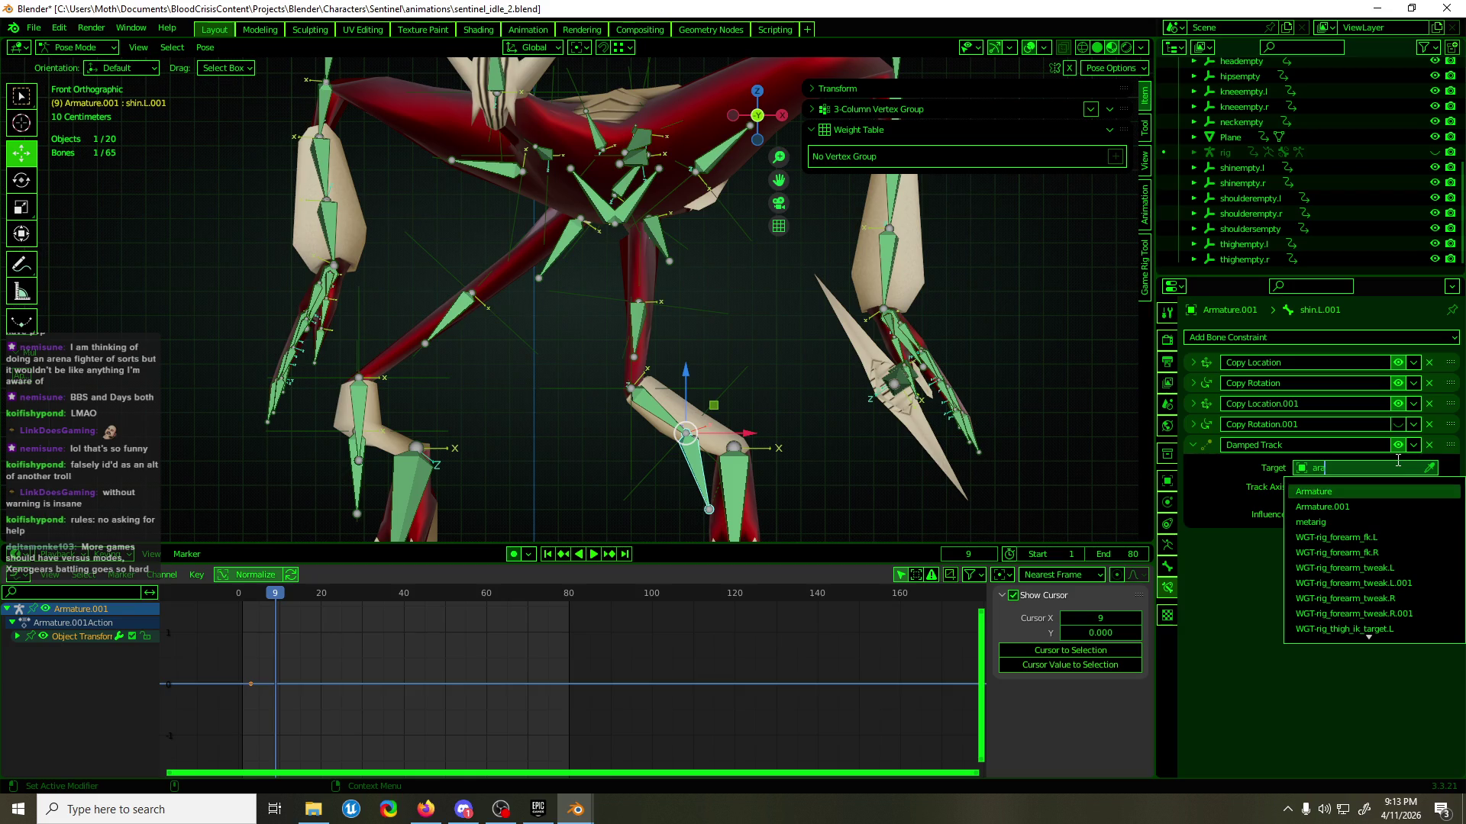
{"action": "key", "text": "Return"}
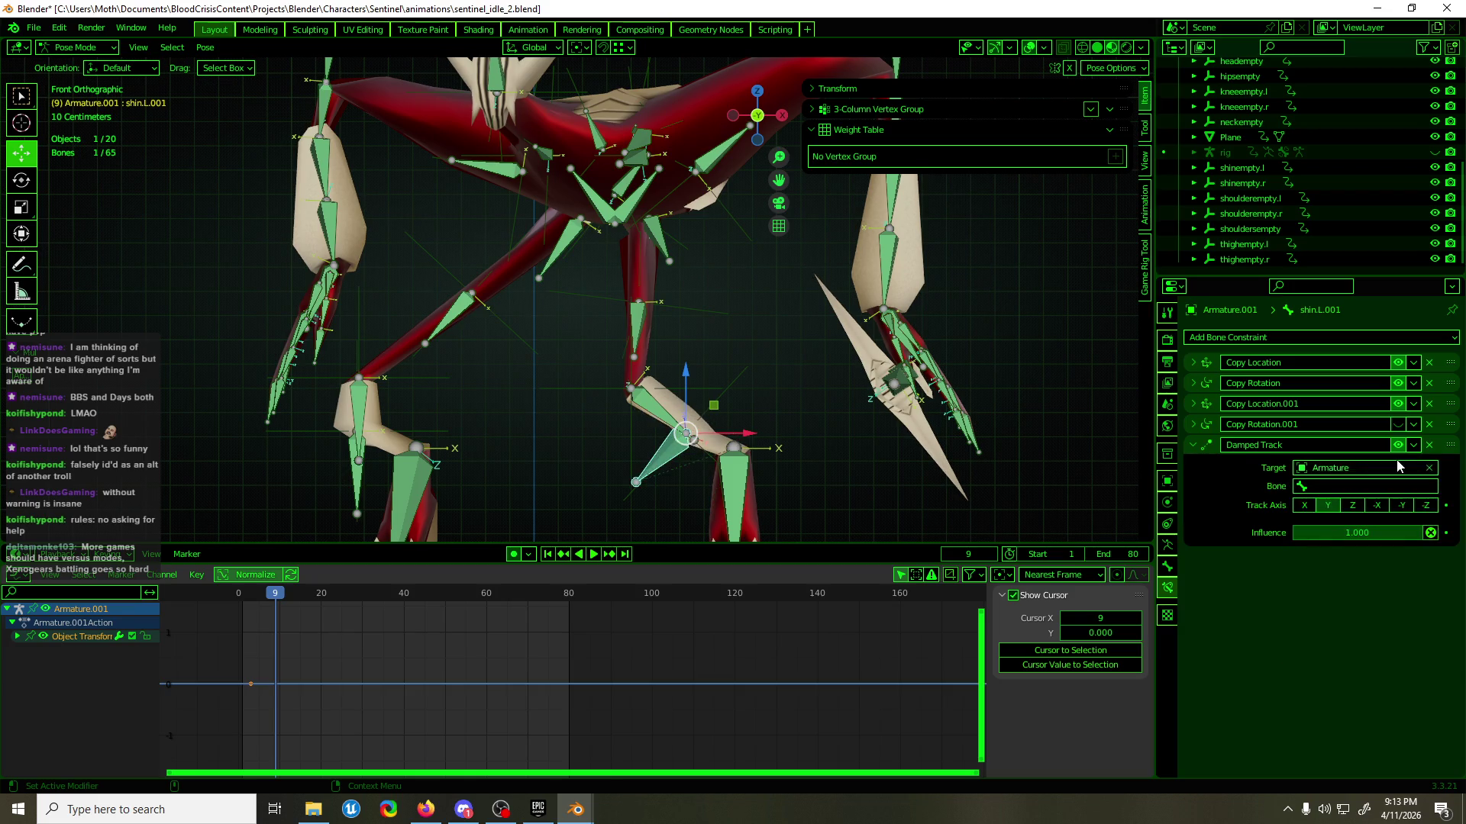
{"action": "left_click", "coordinate": [1386, 487]}
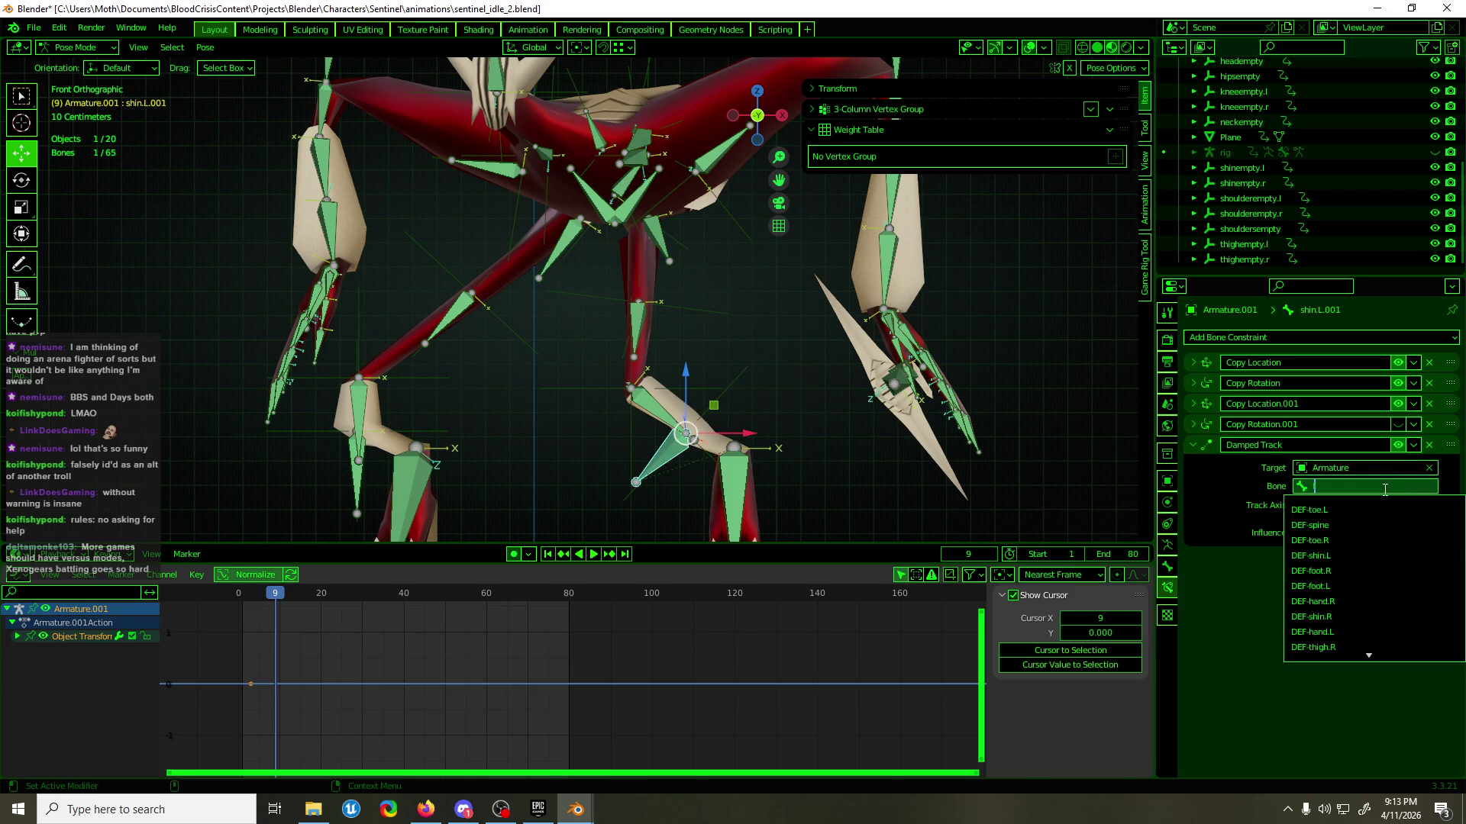
{"action": "type", "text": "foot"}
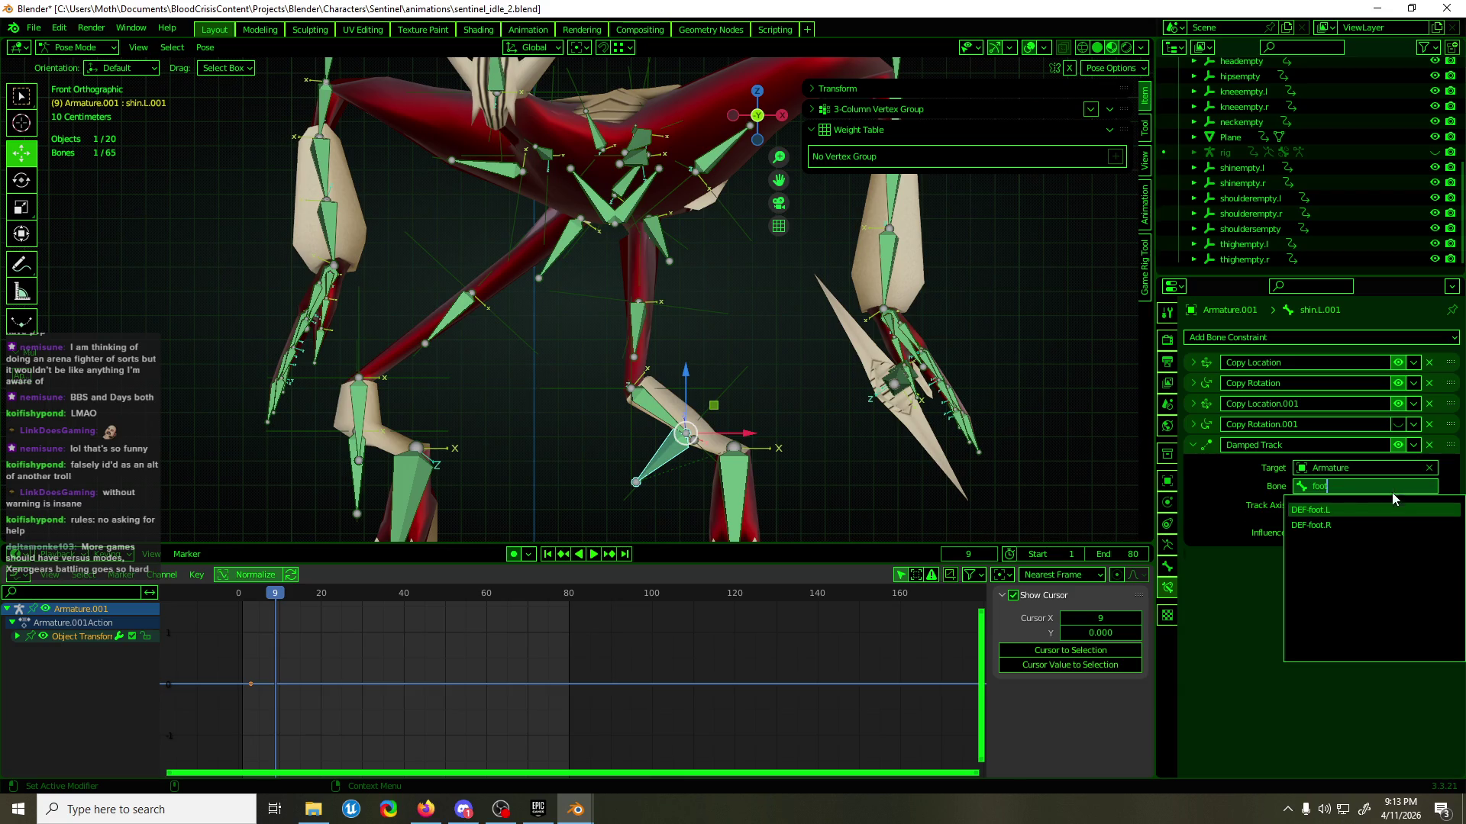
{"action": "key", "text": "Return"}
- Scrub to frame 27 to check the legs, then play the animation
{"action": "mouse_move", "coordinate": [664, 249]}
{"action": "middle_mouse_down"}
{"action": "mouse_move", "coordinate": [716, 268]}
{"action": "mouse_move", "coordinate": [702, 280]}
{"action": "middle_mouse_up"}
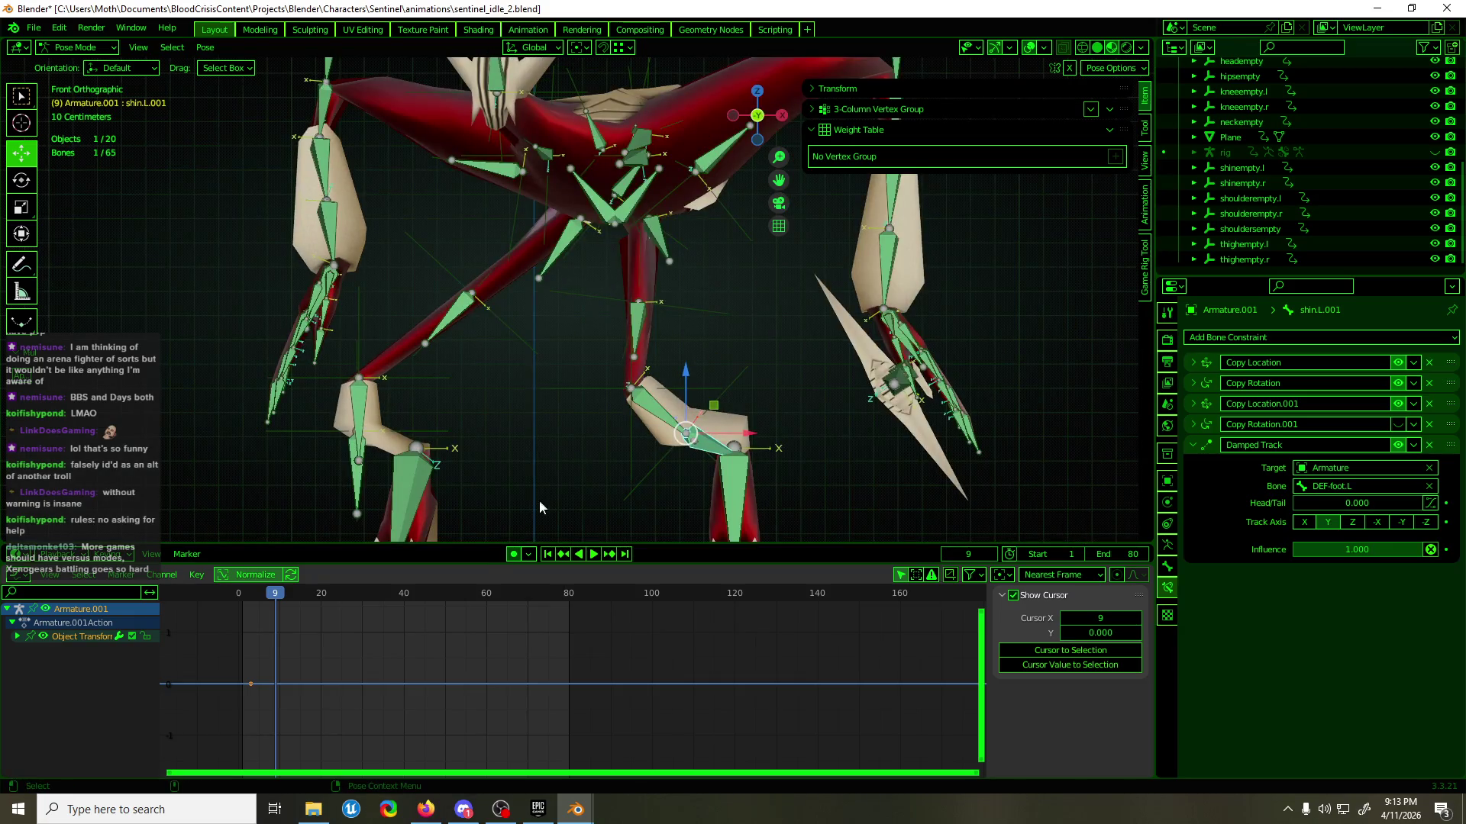
{"action": "left_click_drag", "start_coordinate": [277, 599], "coordinate": [452, 564]}
{"action": "key", "text": "space"}
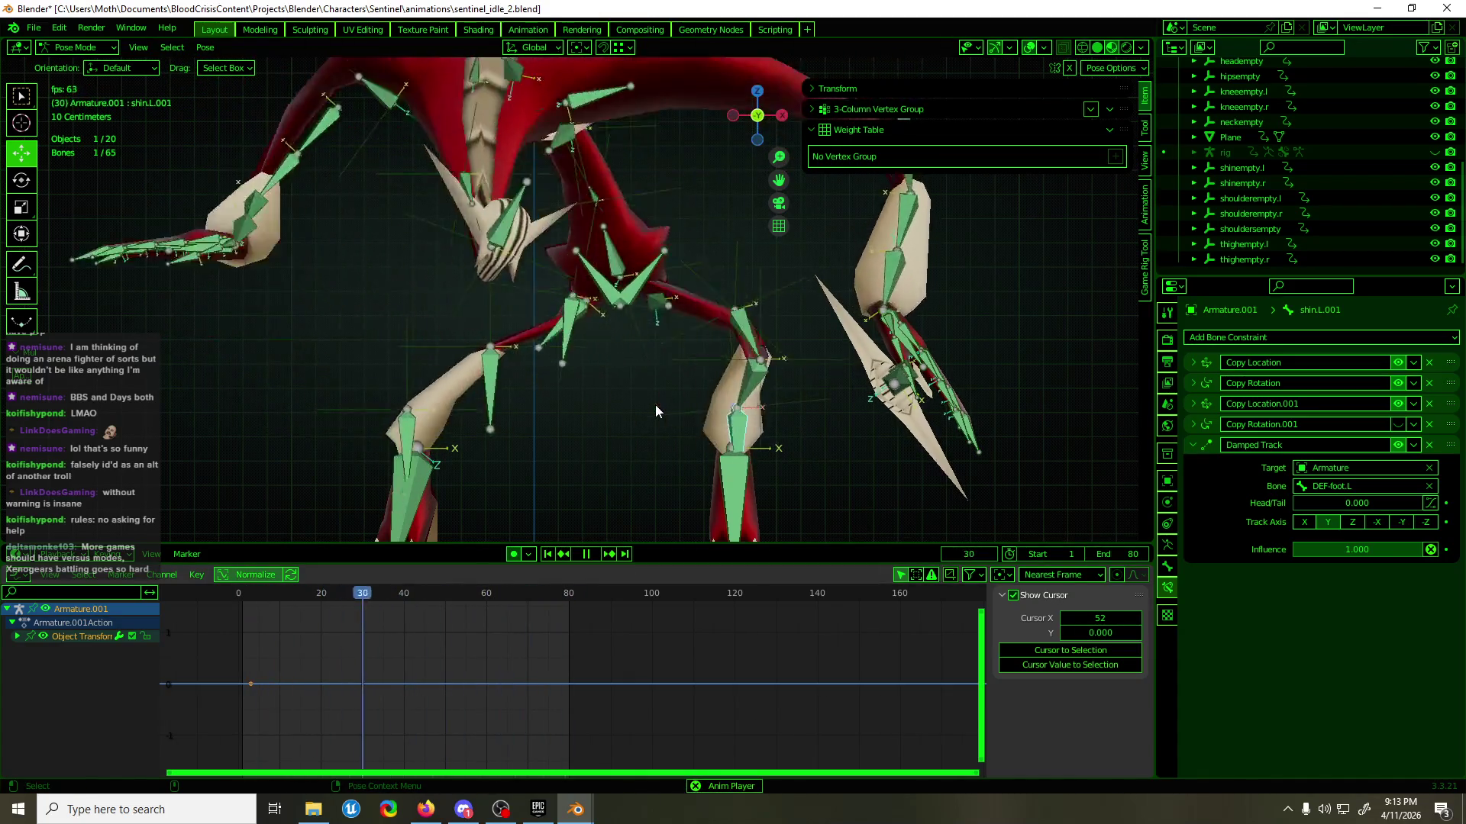
- Select shin.L, pick polySurface14's edge between vertices 58 and 59, and enter Weight Paint mode
{"action": "key", "text": "space"}
{"action": "mouse_move", "coordinate": [655, 410]}
{"action": "middle_mouse_down"}
{"action": "mouse_move", "coordinate": [725, 374]}
{"action": "mouse_move", "coordinate": [554, 379]}
{"action": "mouse_move", "coordinate": [635, 438]}
{"action": "mouse_move", "coordinate": [707, 447]}
{"action": "middle_mouse_up"}
{"action": "left_click", "coordinate": [638, 441]}
{"action": "scroll", "coordinate": [836, 437], "scroll_direction": "down", "scroll_amount": 5}
{"action": "scroll", "coordinate": [791, 406], "scroll_direction": "up", "scroll_amount": 6}
{"action": "mouse_move", "coordinate": [791, 406]}
{"action": "middle_mouse_down"}
{"action": "mouse_move", "coordinate": [700, 241]}
{"action": "mouse_move", "coordinate": [648, 406]}
{"action": "mouse_move", "coordinate": [680, 374]}
{"action": "mouse_move", "coordinate": [631, 362]}
{"action": "mouse_move", "coordinate": [623, 374]}
{"action": "mouse_move", "coordinate": [638, 379]}
{"action": "middle_mouse_up"}
{"action": "key", "text": "Tab"}
{"action": "left_click", "coordinate": [639, 379]}
{"action": "key", "text": "Tab"}
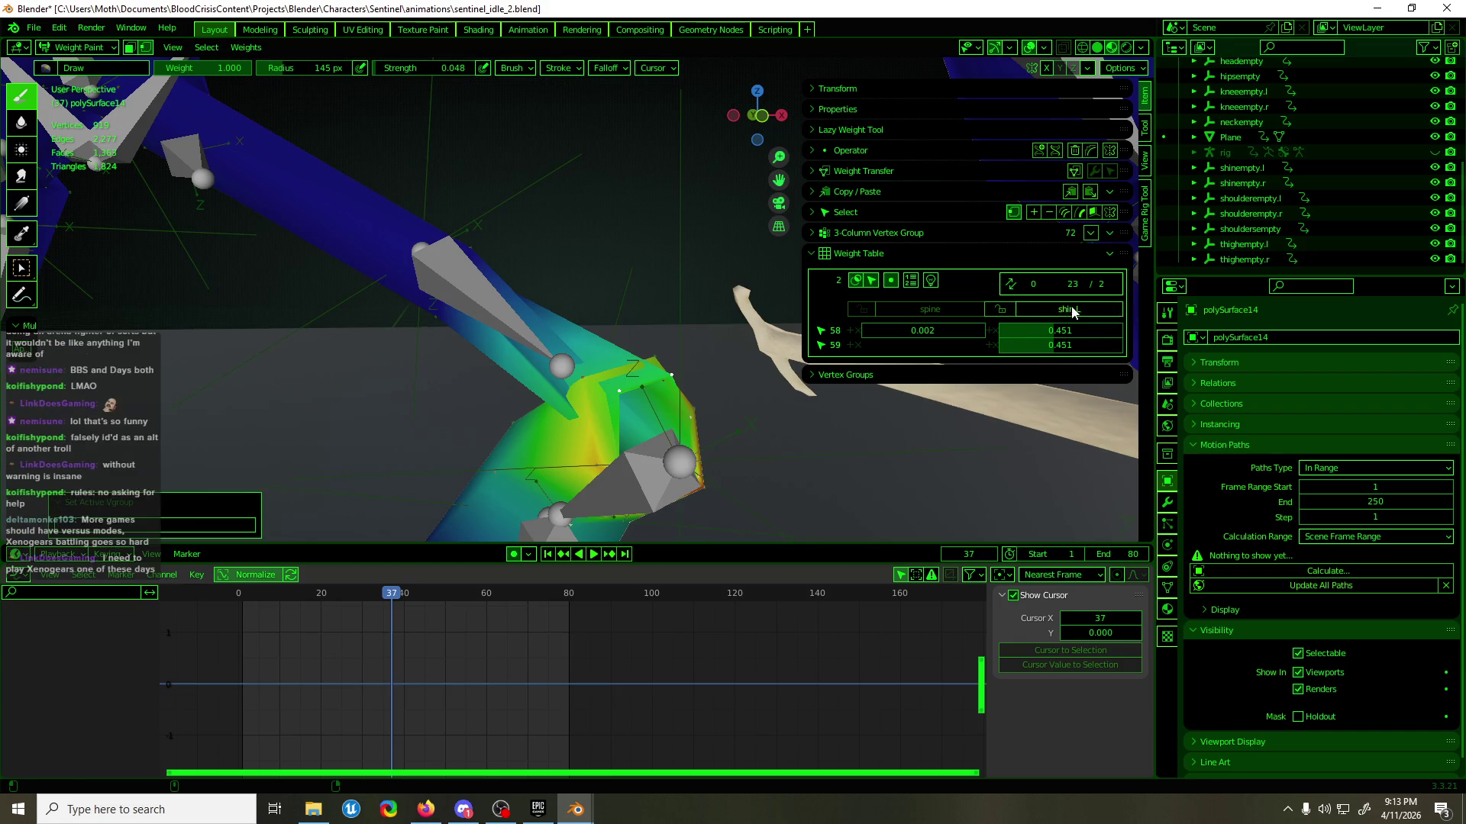
- Remove vertices 58 and 59 from shin.L and assign them to shin.L.001 at weight 1.0
{"action": "left_click", "coordinate": [1167, 588]}
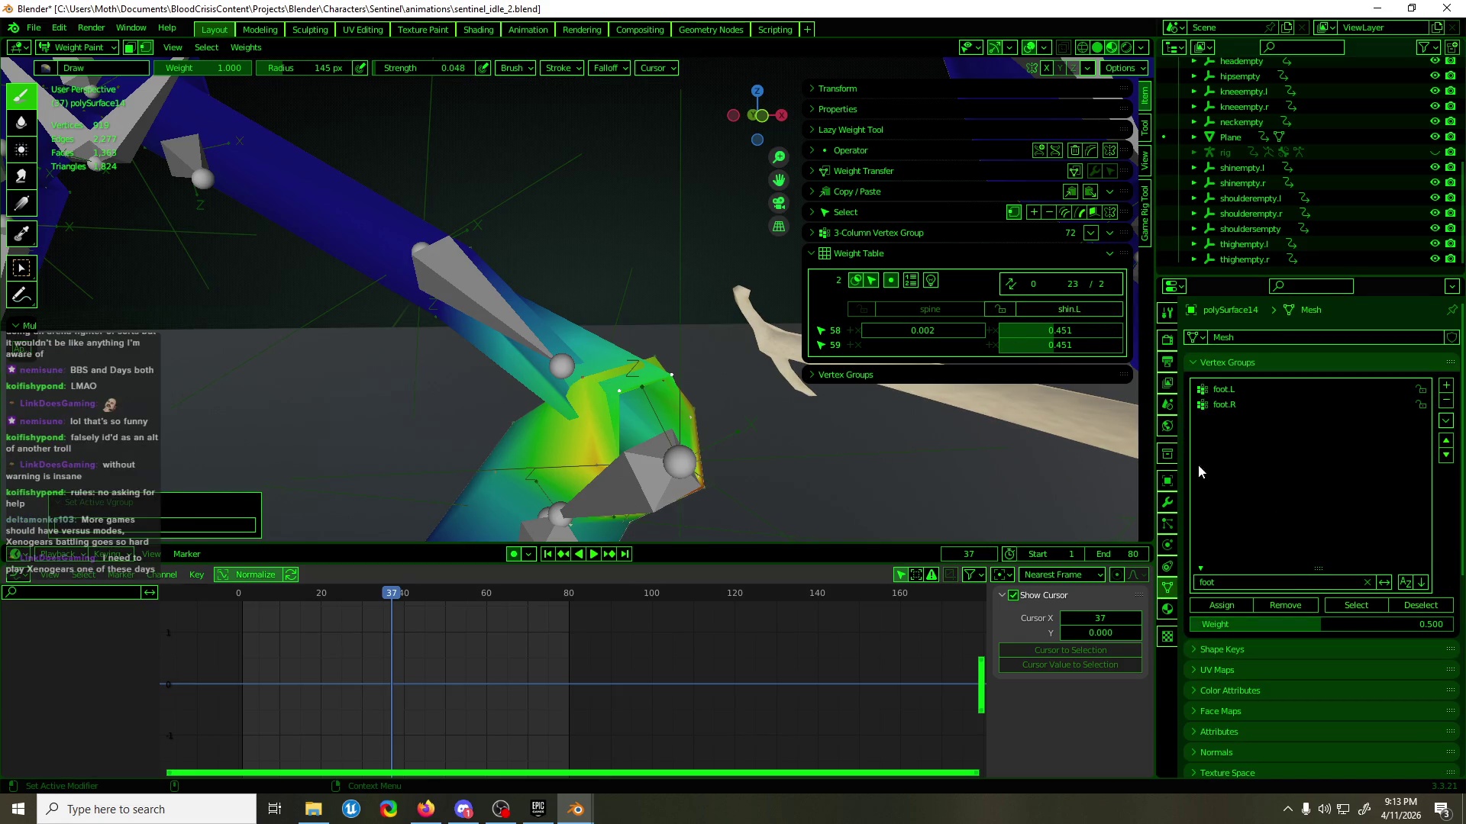
{"action": "left_click", "coordinate": [1284, 606]}
{"action": "left_click", "coordinate": [1292, 582]}
{"action": "type", "text": "sh"}
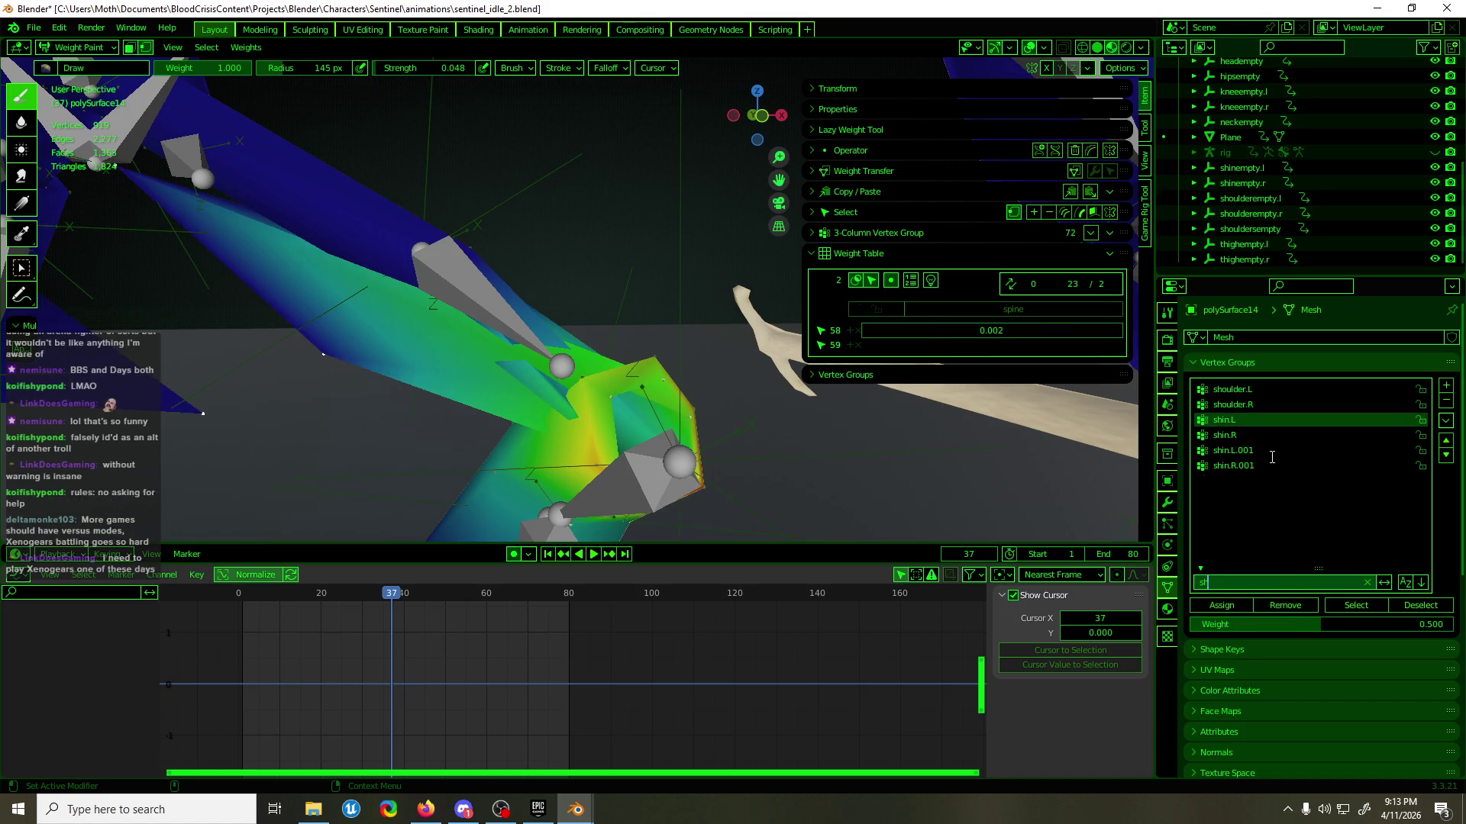
{"action": "left_click", "coordinate": [1271, 451]}
{"action": "left_click", "coordinate": [1222, 605]}
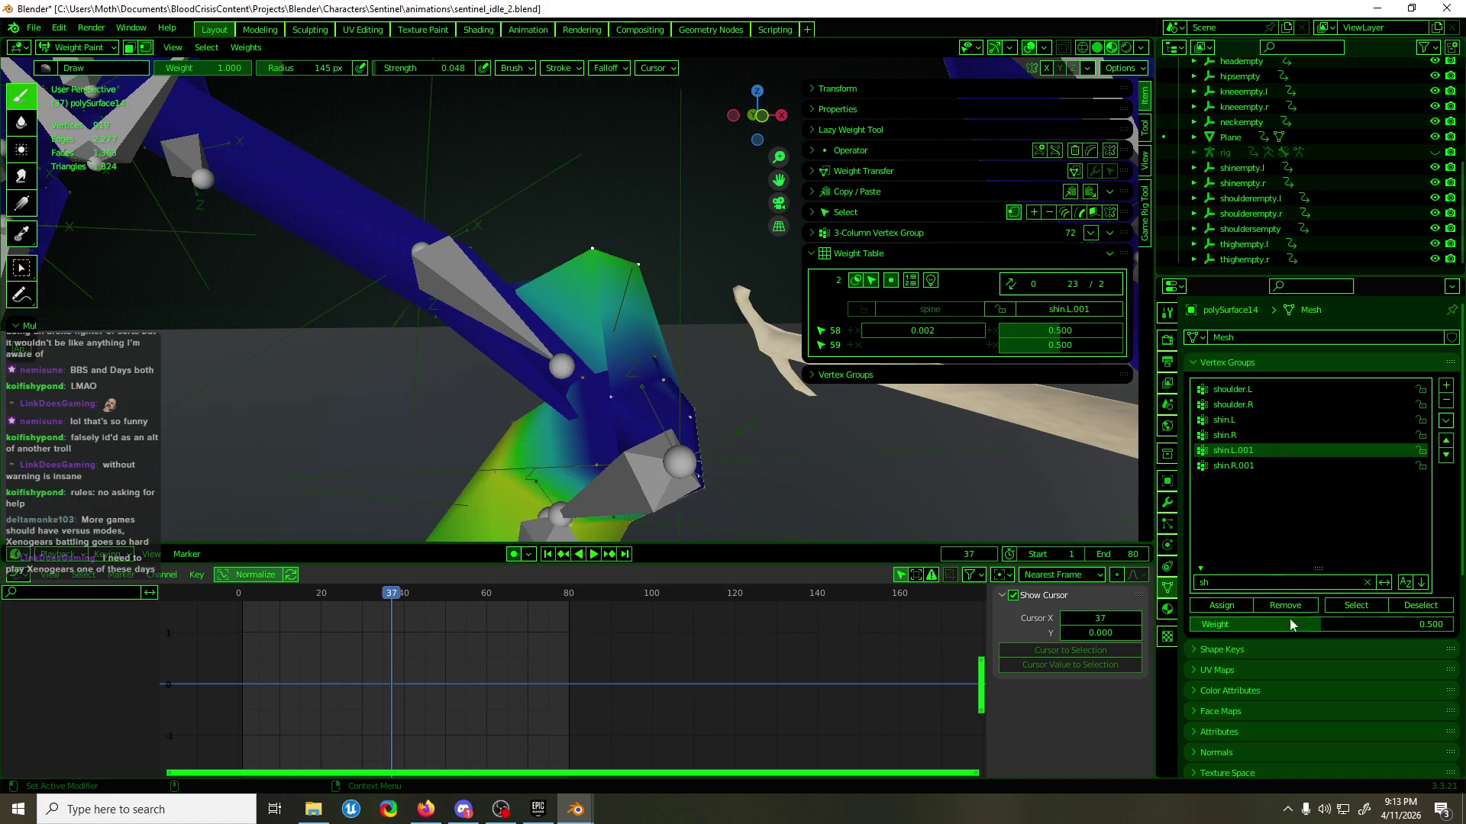
{"action": "left_click_drag", "start_coordinate": [1319, 625], "coordinate": [1435, 624]}
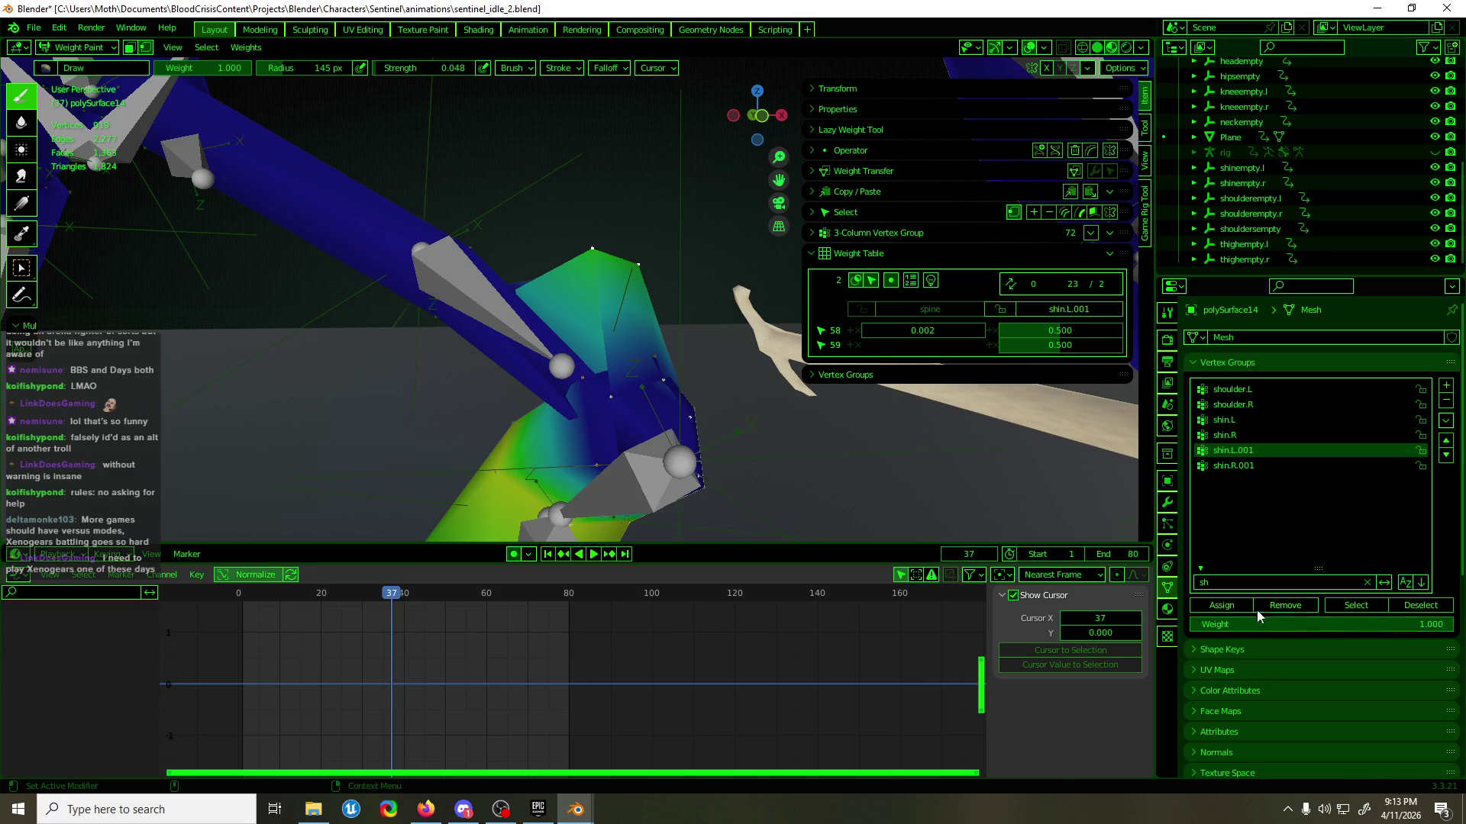
{"action": "left_click", "coordinate": [1221, 605]}
- Move the two vertices from shin.L.001 to the thigh.L.001 vertex group
{"action": "mouse_move", "coordinate": [764, 458]}
{"action": "middle_mouse_down"}
{"action": "mouse_move", "coordinate": [859, 445]}
{"action": "mouse_move", "coordinate": [735, 459]}
{"action": "mouse_move", "coordinate": [784, 448]}
{"action": "mouse_move", "coordinate": [787, 427]}
{"action": "middle_mouse_up"}
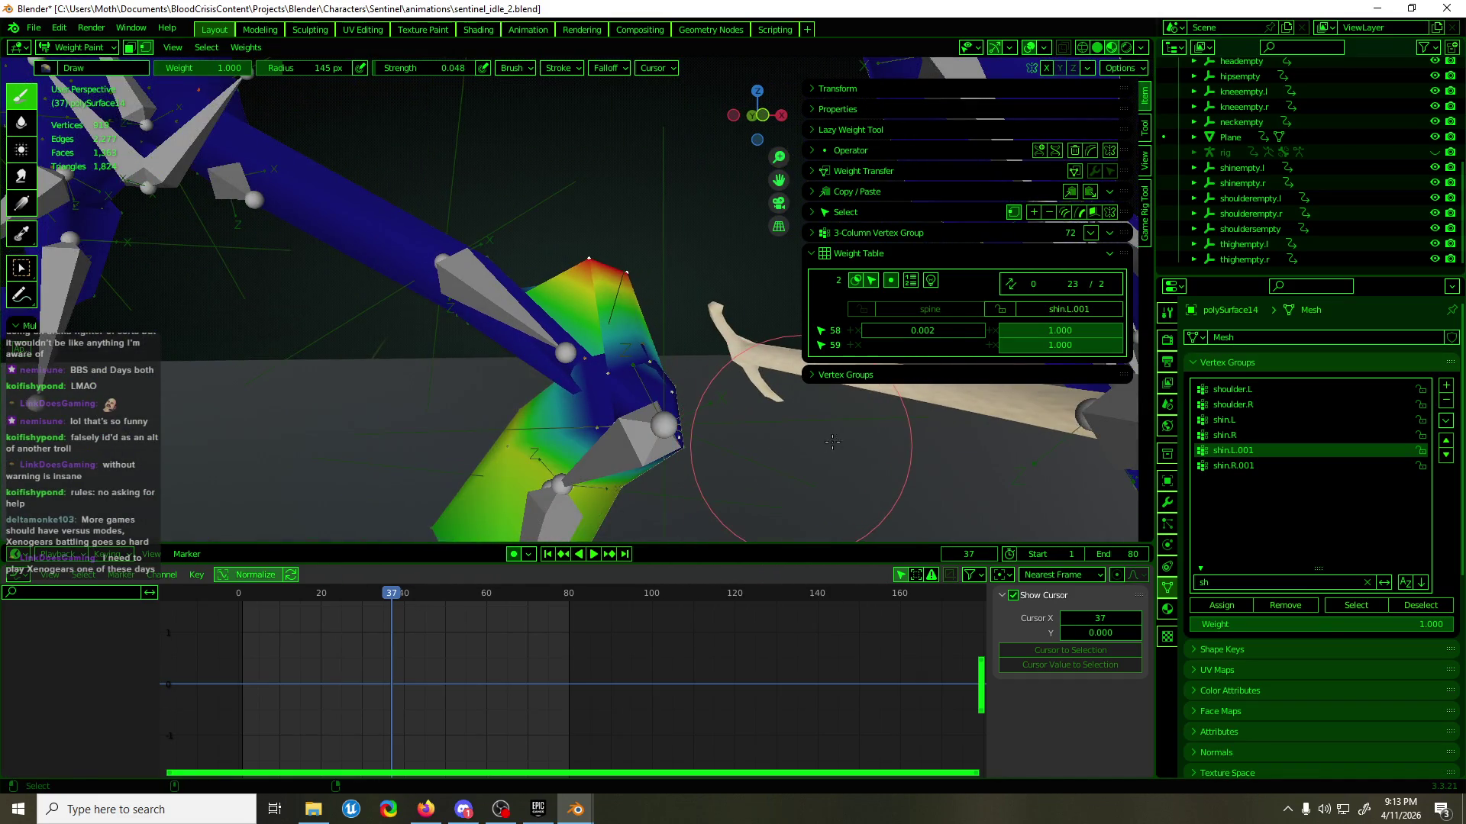
{"action": "left_click", "coordinate": [1085, 313]}
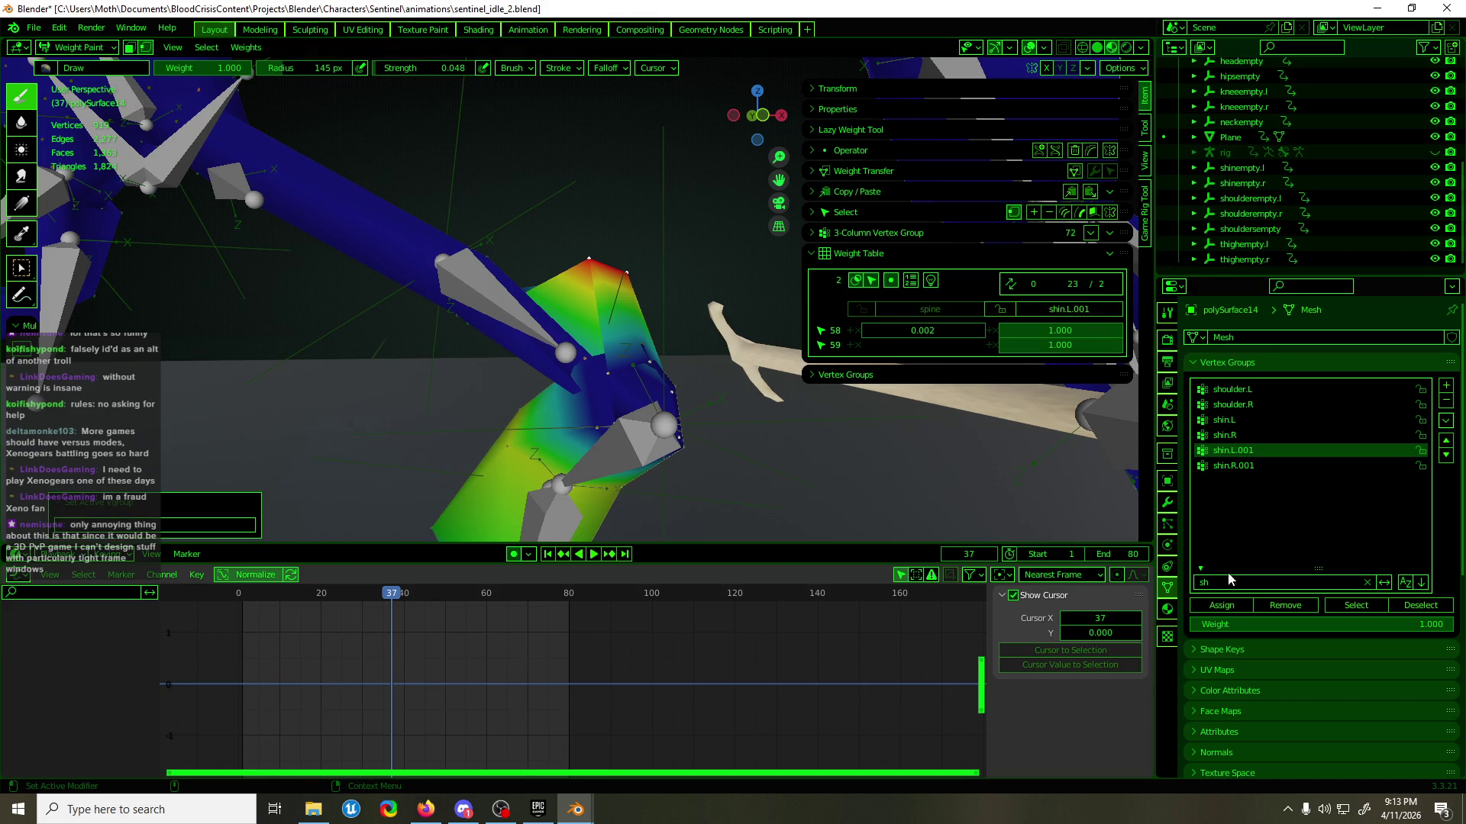
{"action": "left_click", "coordinate": [1284, 605]}
{"action": "left_click", "coordinate": [1282, 583]}
{"action": "type", "text": "th"}
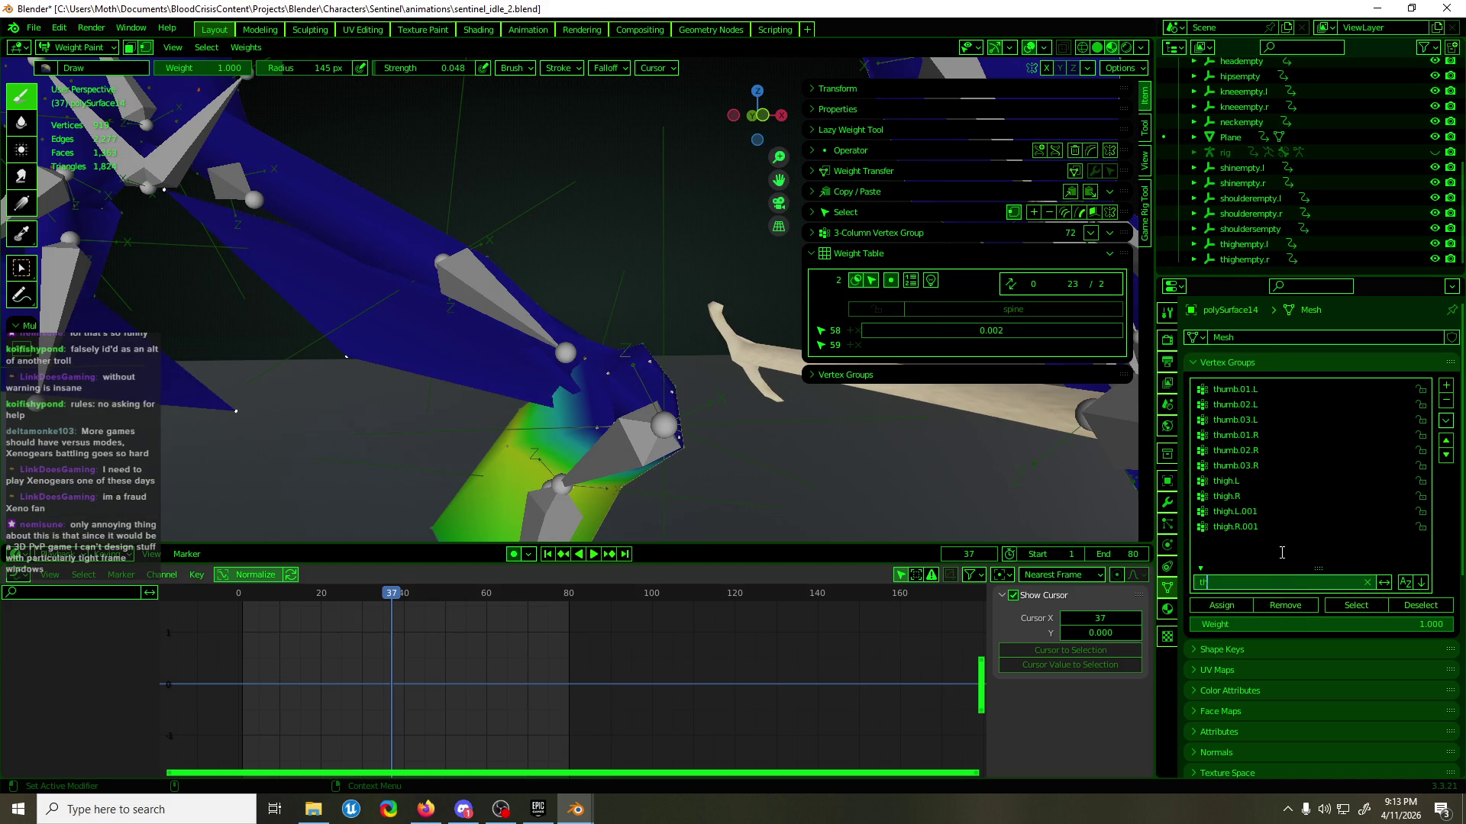
{"action": "key", "text": "Return"}
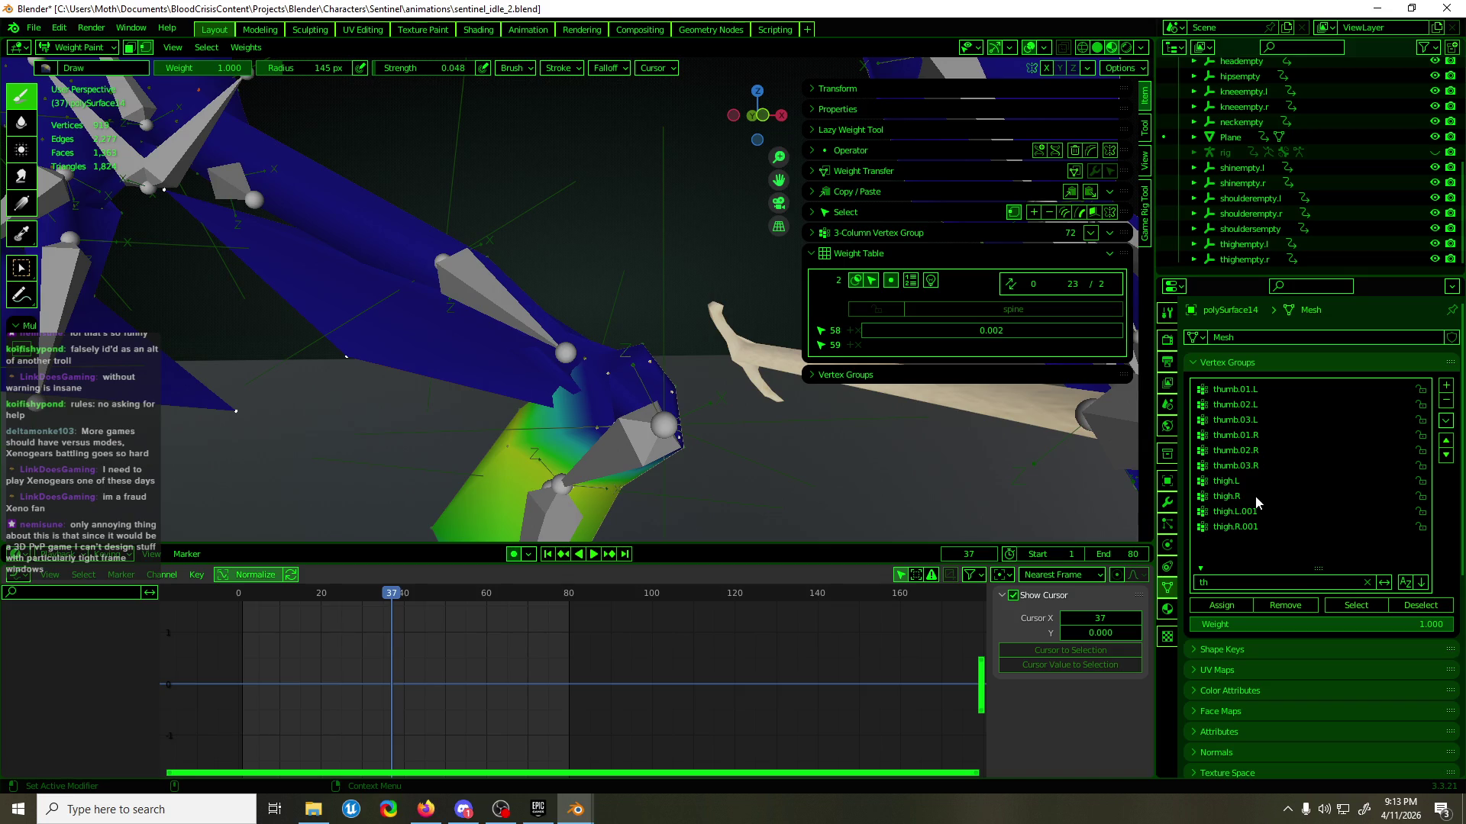
{"action": "left_click", "coordinate": [1252, 511]}
{"action": "left_click", "coordinate": [1221, 606]}
- Assign four knee vertices fully to thigh.L.001, zero their shin.L weights, and play to test
{"action": "mouse_move", "coordinate": [992, 473]}
{"action": "middle_mouse_down"}
{"action": "mouse_move", "coordinate": [963, 510]}
{"action": "mouse_move", "coordinate": [851, 520]}
{"action": "middle_mouse_up"}
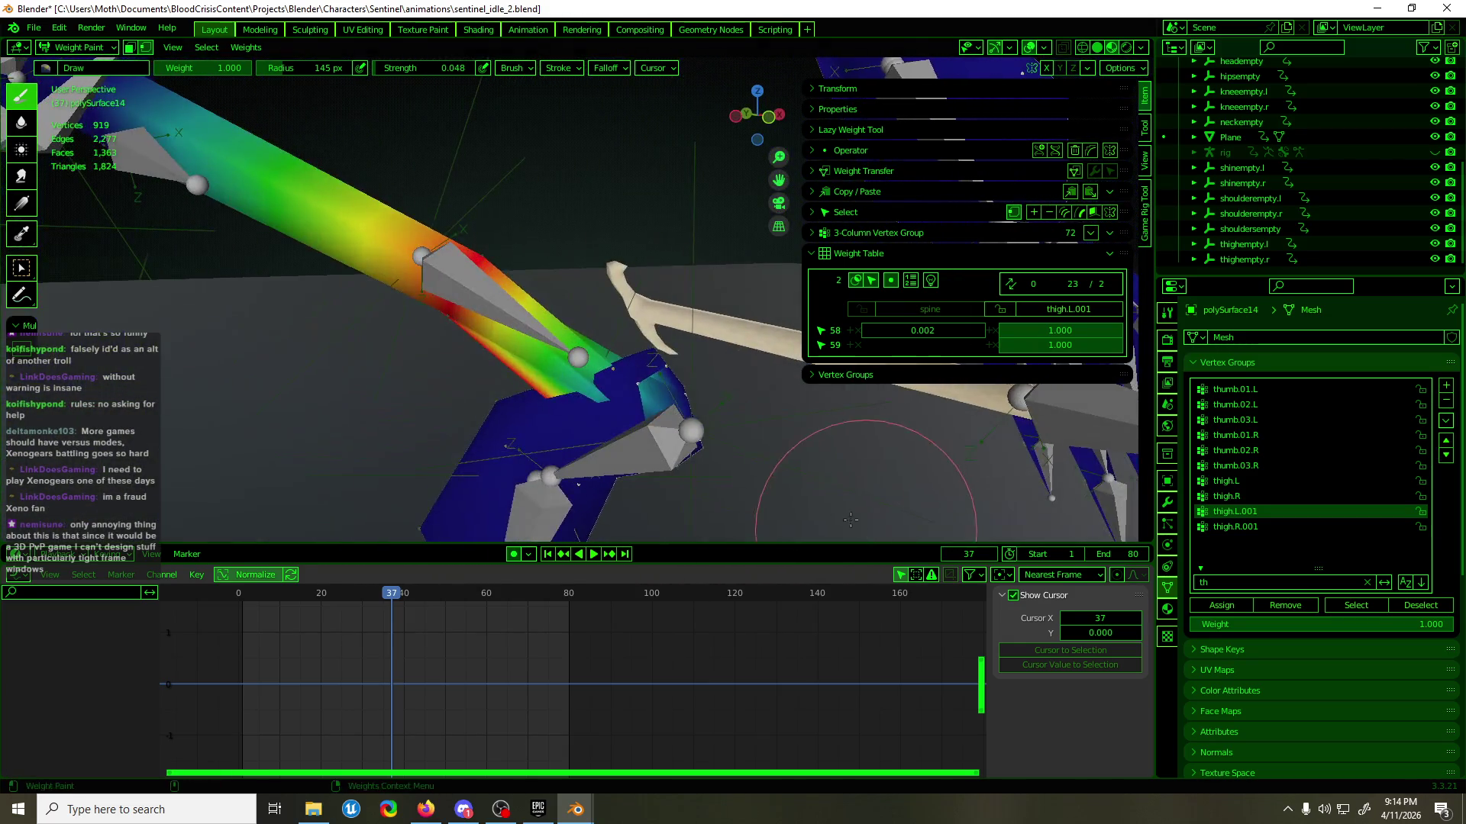
{"action": "left_click_drag", "start_coordinate": [599, 336], "coordinate": [679, 393]}
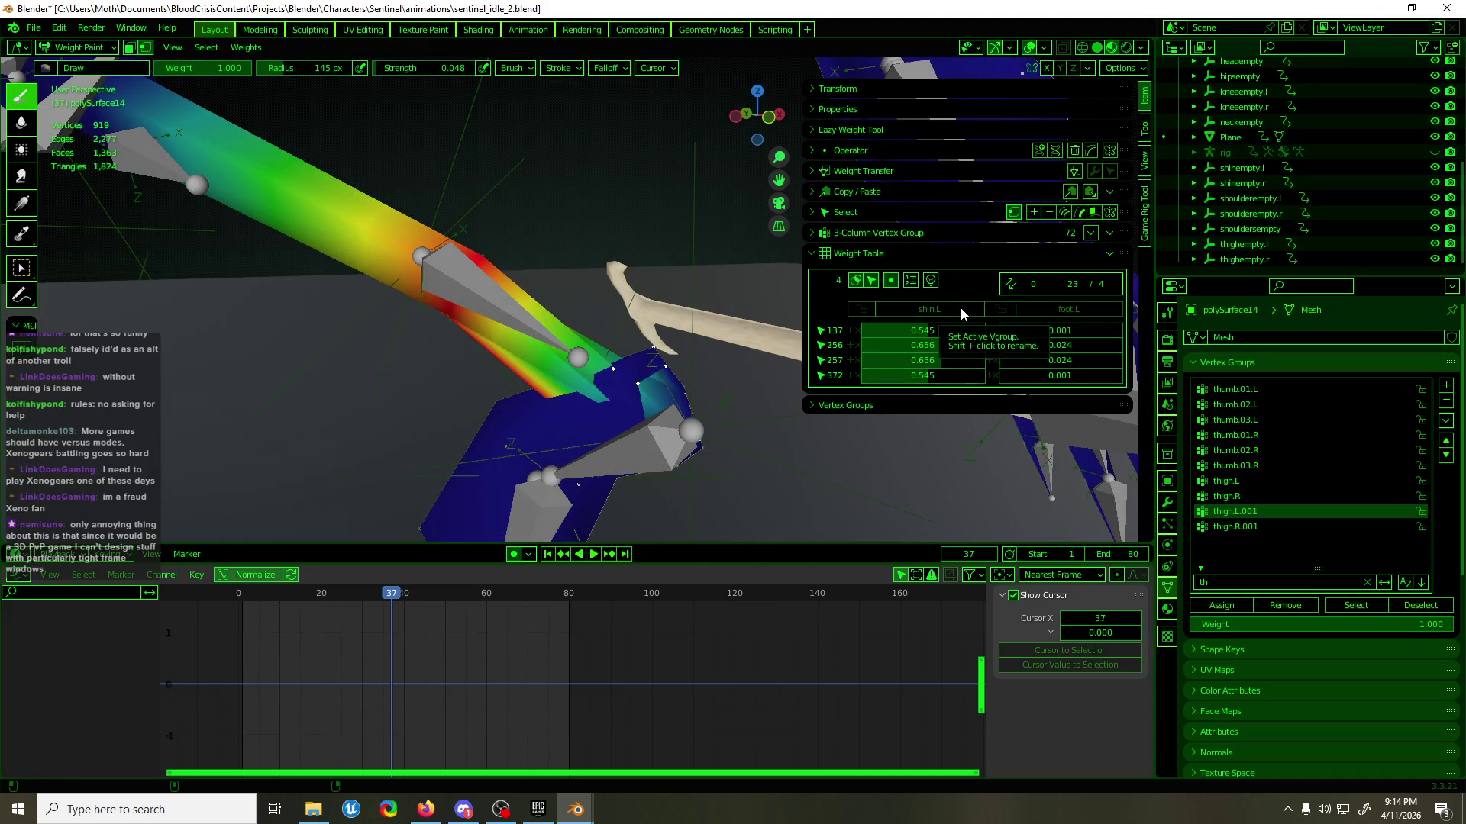
{"action": "left_click", "coordinate": [1243, 611]}
{"action": "mouse_move", "coordinate": [855, 473]}
{"action": "middle_mouse_down"}
{"action": "mouse_move", "coordinate": [883, 444]}
{"action": "mouse_move", "coordinate": [746, 523]}
{"action": "middle_mouse_up"}
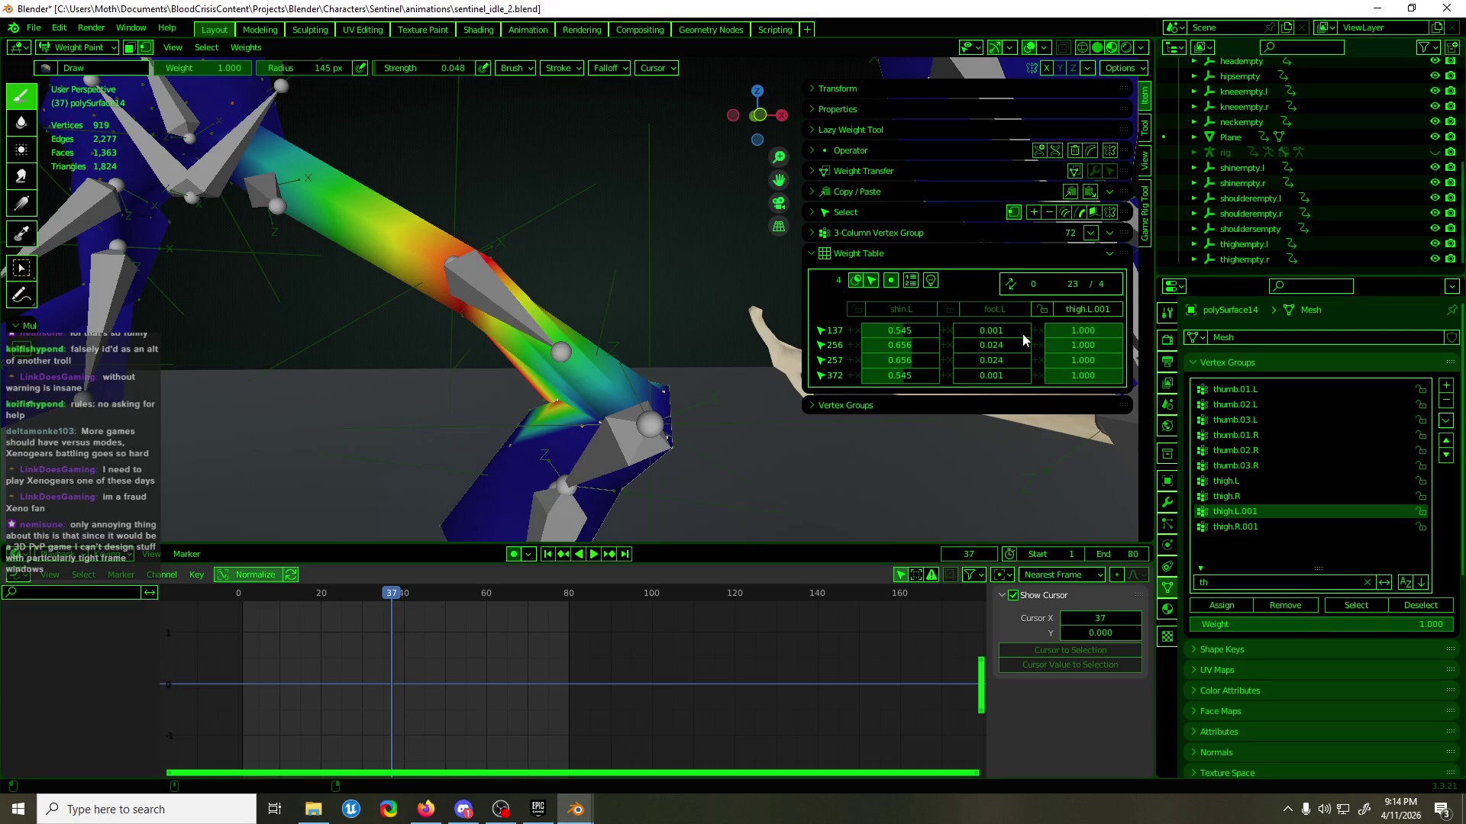
{"action": "mouse_move", "coordinate": [937, 332]}
{"action": "left_mouse_down"}
{"action": "mouse_move", "coordinate": [889, 328]}
{"action": "mouse_move", "coordinate": [871, 360]}
{"action": "left_mouse_up"}
{"action": "left_click_drag", "start_coordinate": [900, 375], "coordinate": [862, 375]}
{"action": "key", "text": "ctrl+Tab"}
{"action": "key", "text": "space"}
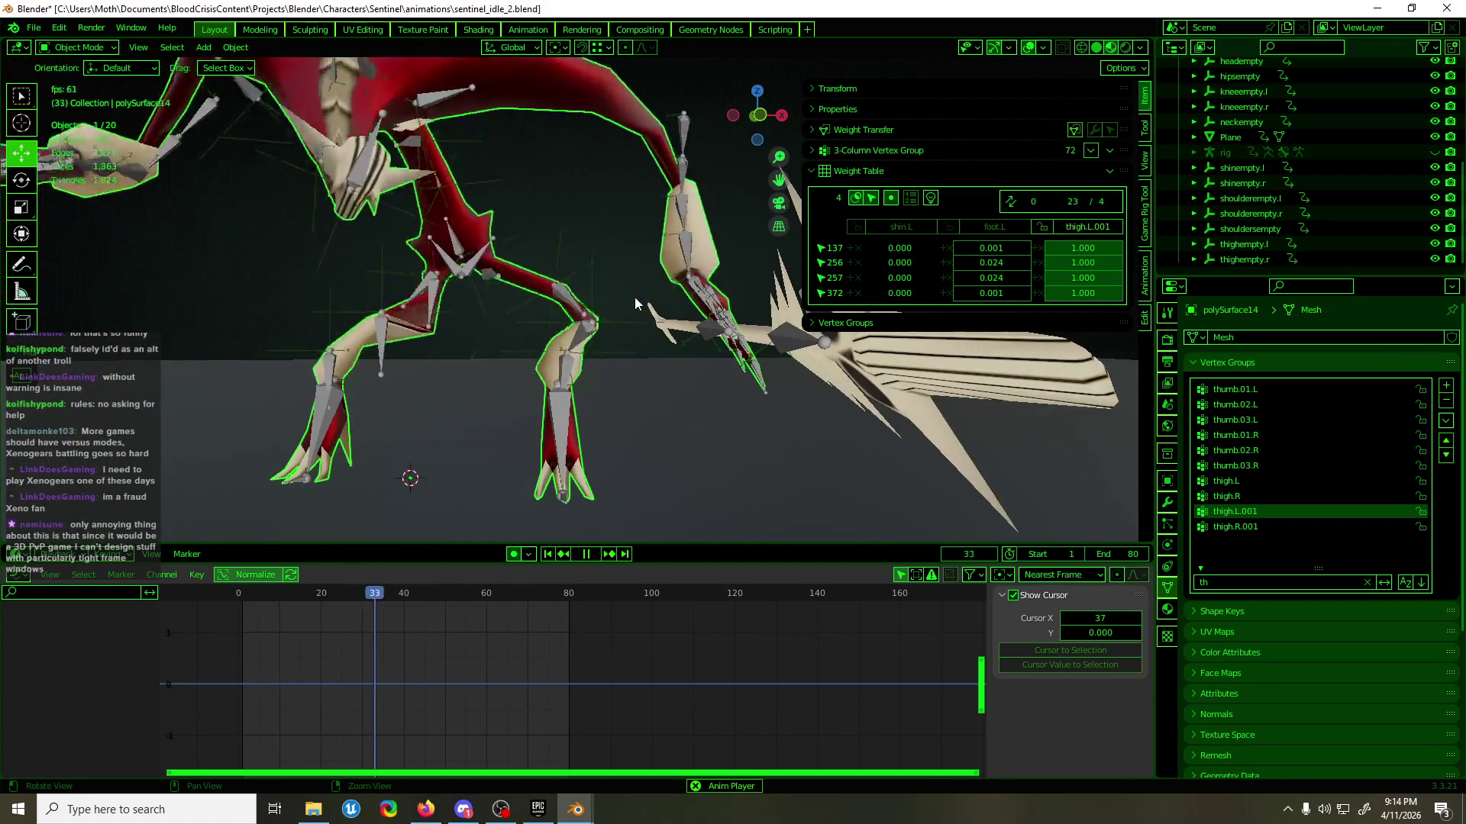
- Preview the loop in front view and stop it at frame 62
{"action": "middle_click_drag", "start_coordinate": [635, 296], "coordinate": [651, 319]}
{"action": "key", "text": "KP_1"}
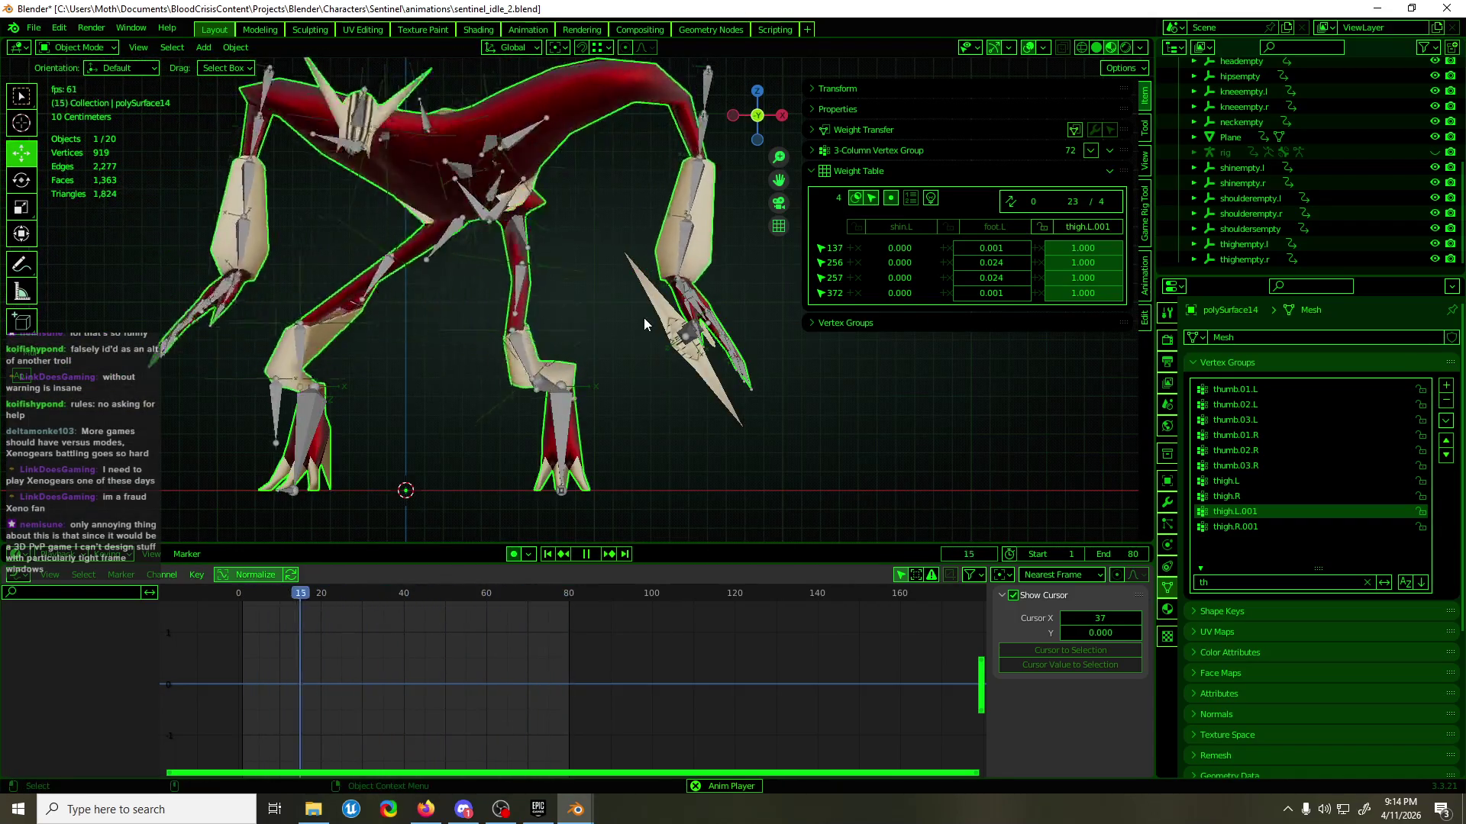
{"action": "key", "text": "space"}
{"action": "mouse_move", "coordinate": [514, 346]}
{"action": "middle_mouse_down"}
{"action": "mouse_move", "coordinate": [424, 337]}
{"action": "mouse_move", "coordinate": [640, 328]}
{"action": "mouse_move", "coordinate": [564, 311]}
{"action": "middle_mouse_up"}
- Select thigh.R.001 on the armature in pose mode and show its bone constraints
{"action": "left_click", "coordinate": [519, 264]}
{"action": "key", "text": "ctrl+Tab"}
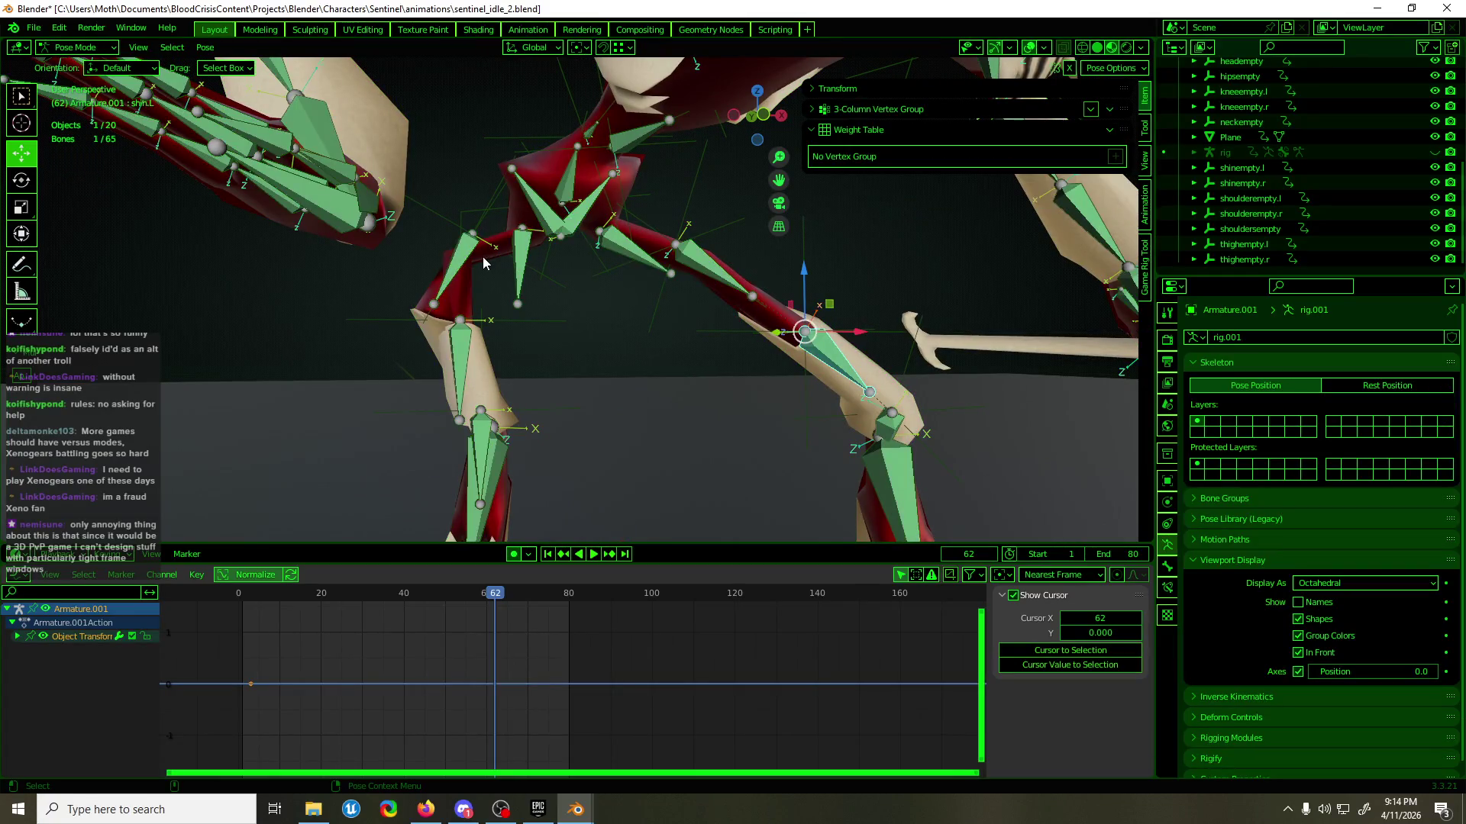
{"action": "left_click", "coordinate": [462, 267]}
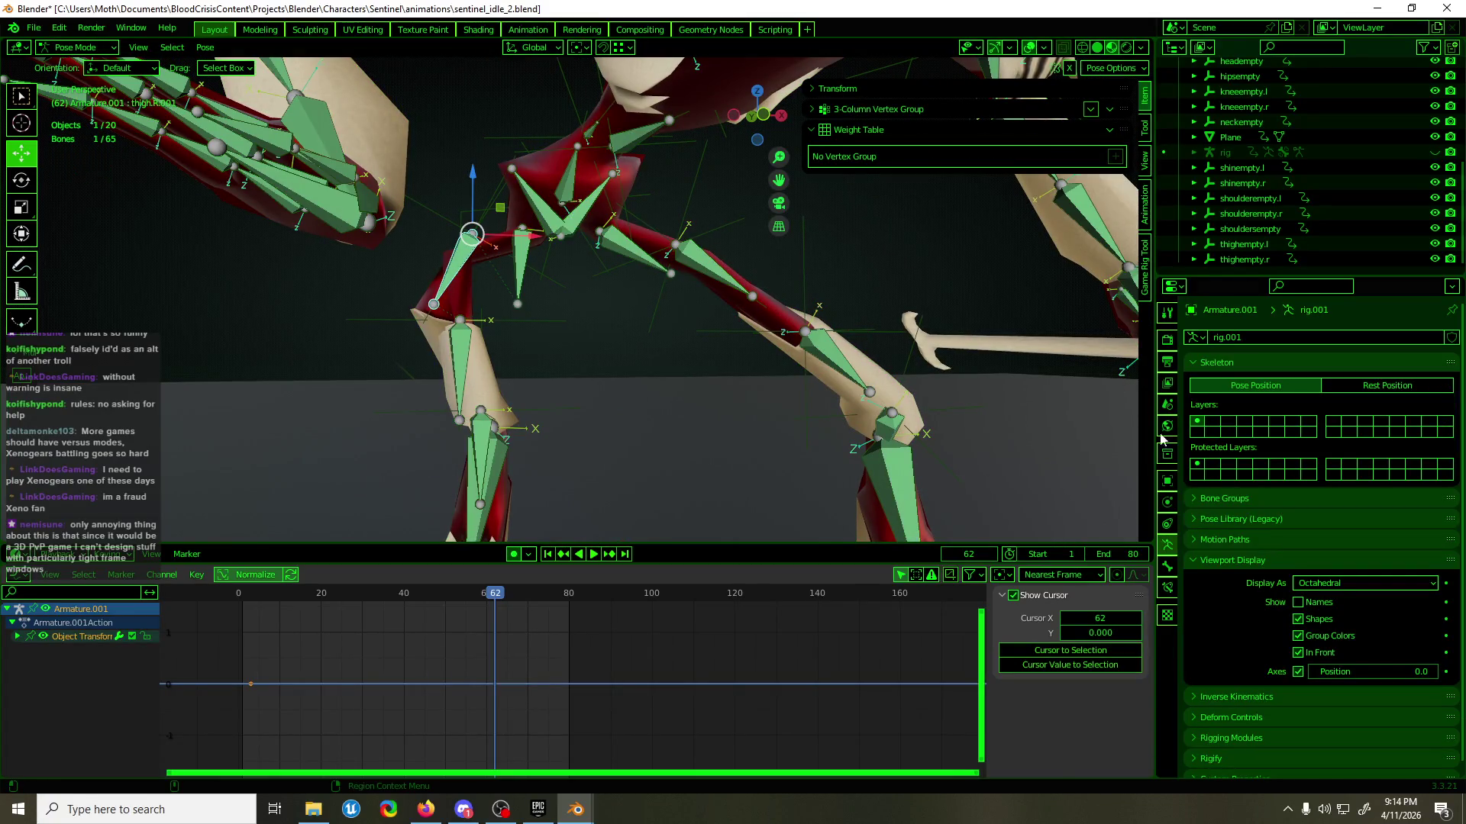
{"action": "left_click", "coordinate": [1167, 588]}
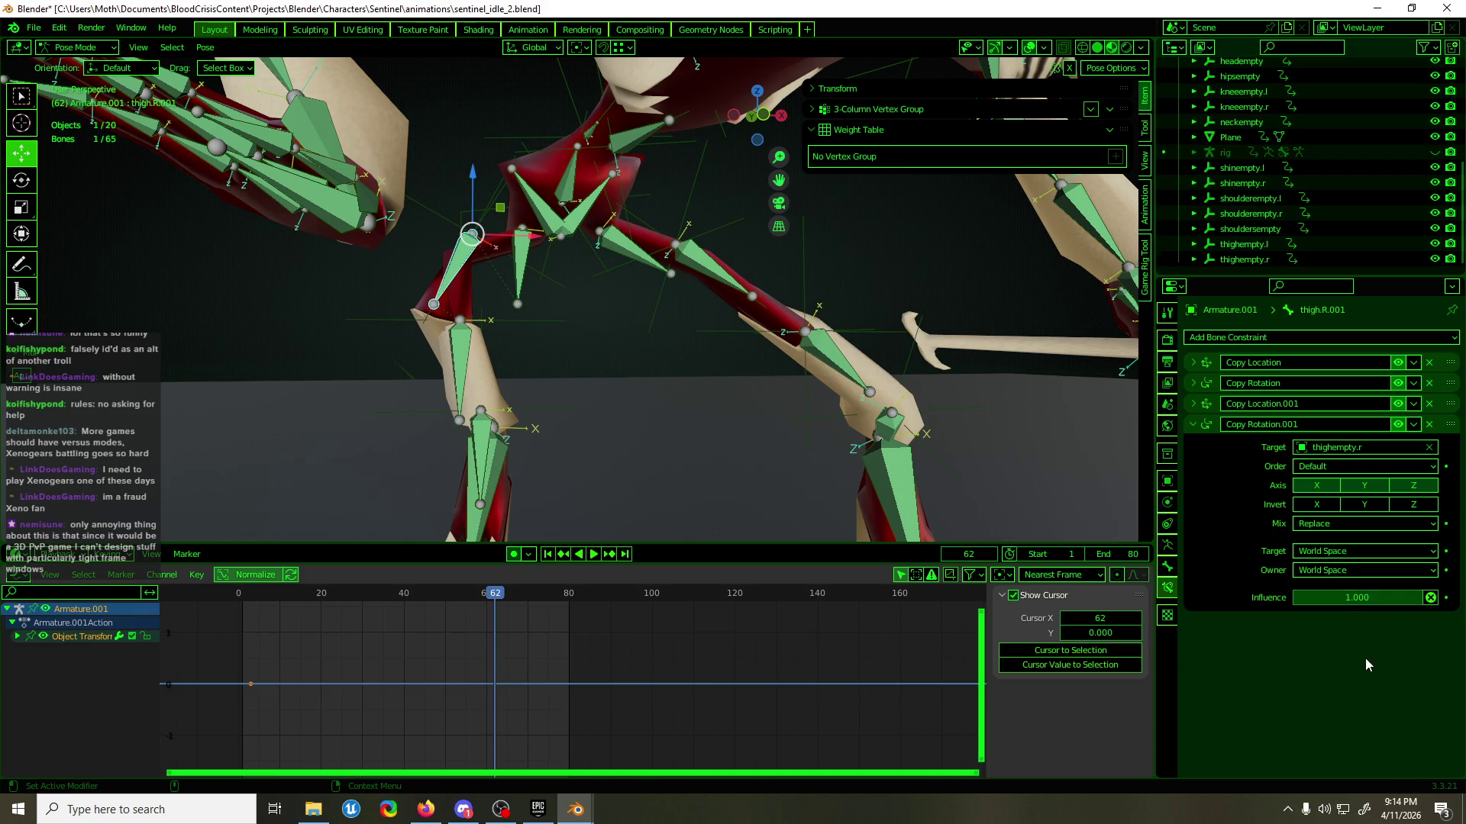